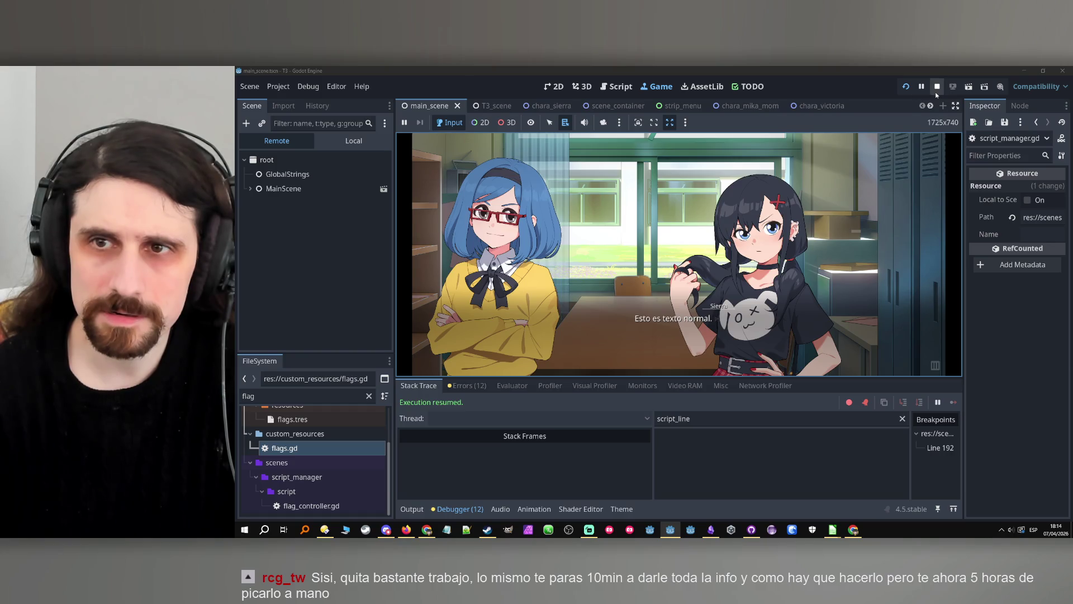
Search input_controller.gd for input_to_advance and go to its call on line 59.
scroll(666, 194, up, 2)
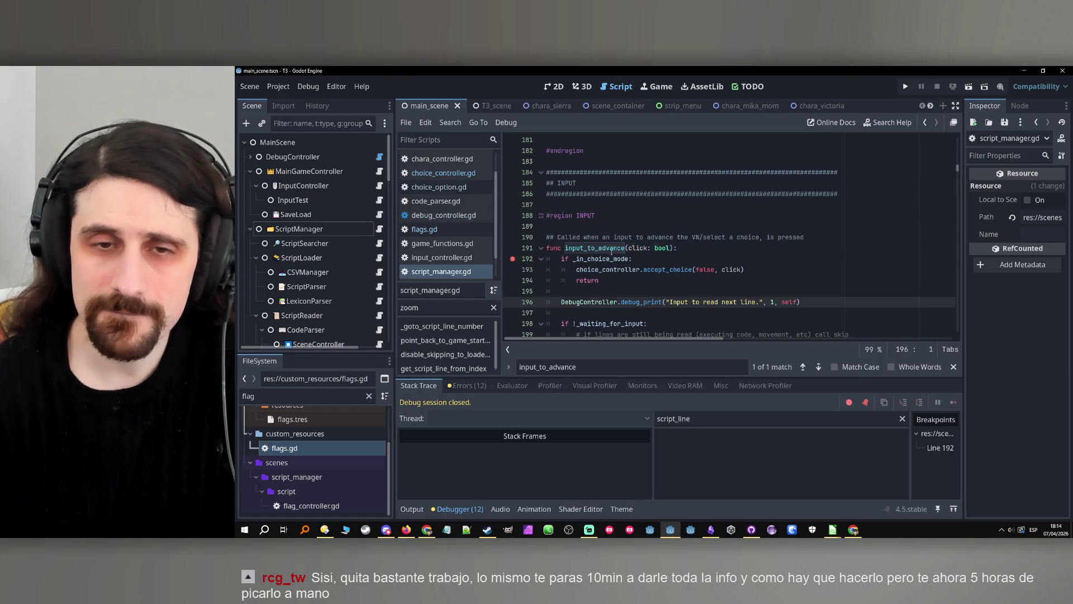
double_click(611, 249)
click(613, 366)
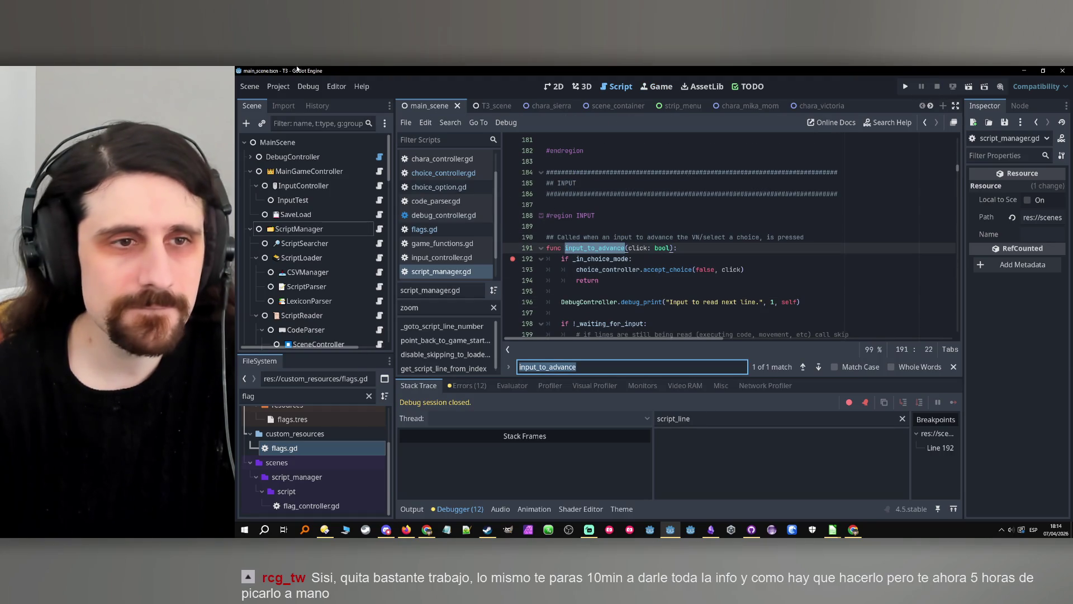
key(Return)
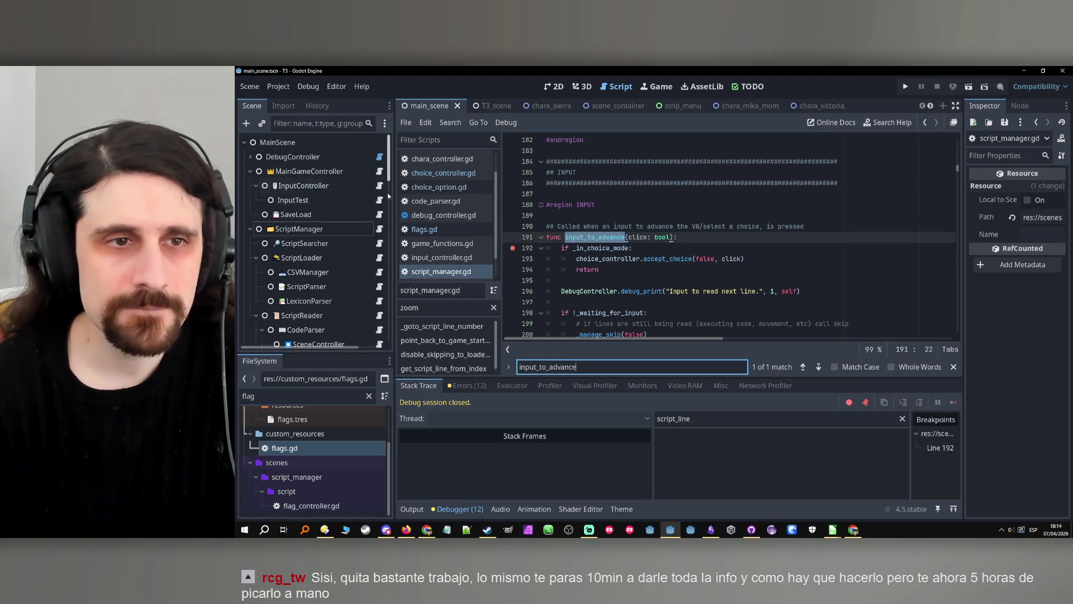
key(alt+Left)
click(818, 366)
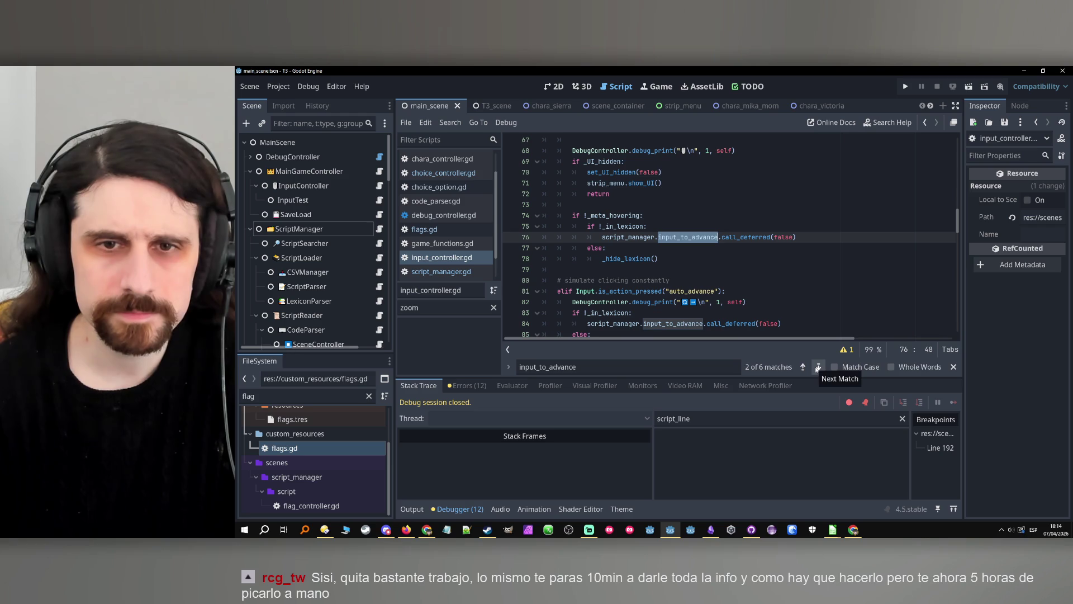
click(803, 367)
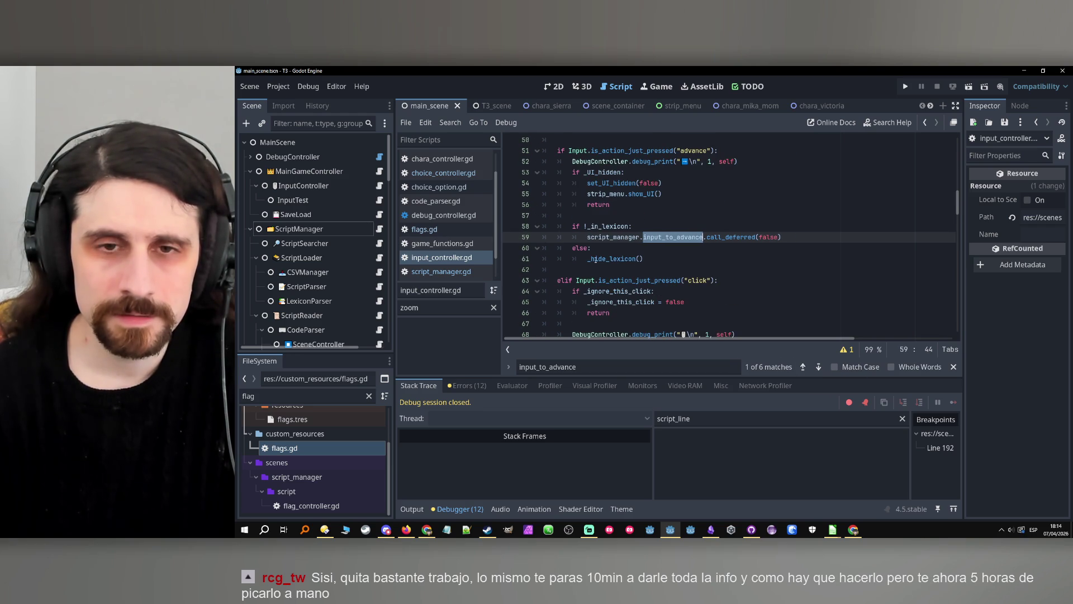
Add a breakpoint on line 59 and run the project.
click(512, 242)
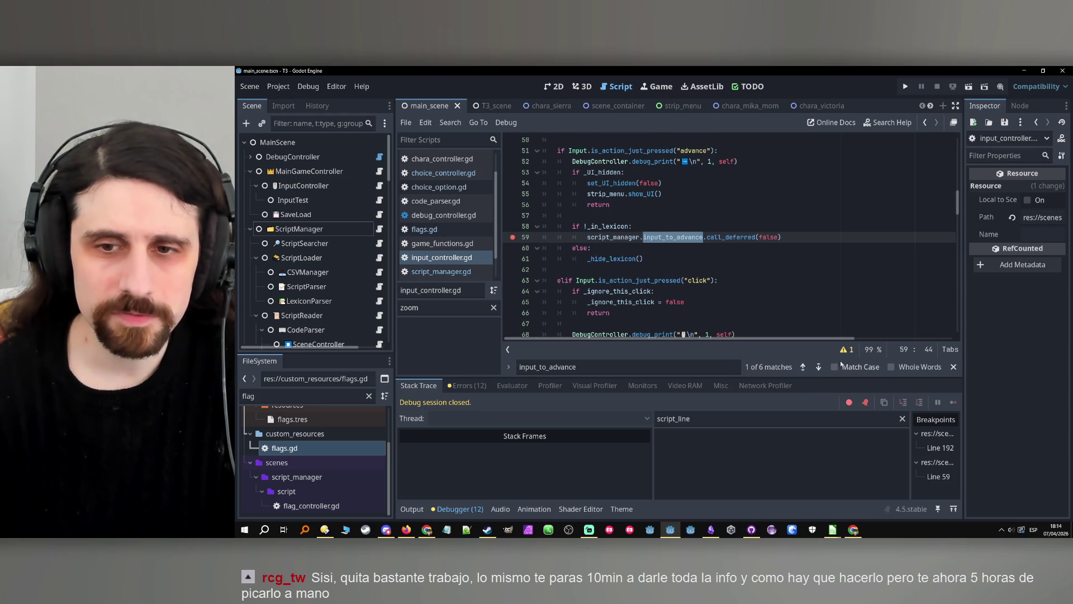
click(819, 366)
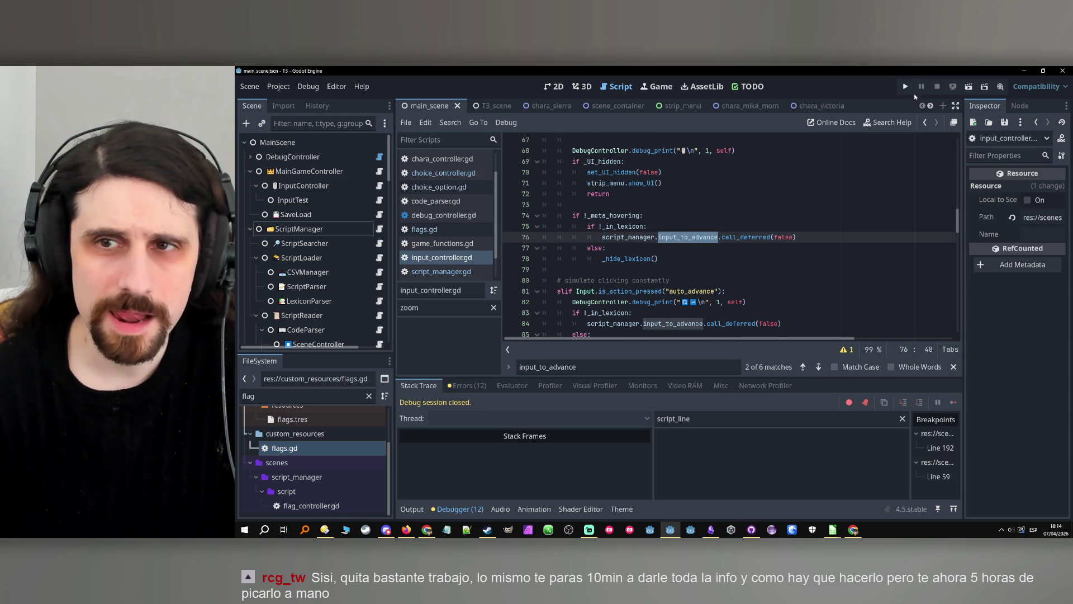
click(906, 86)
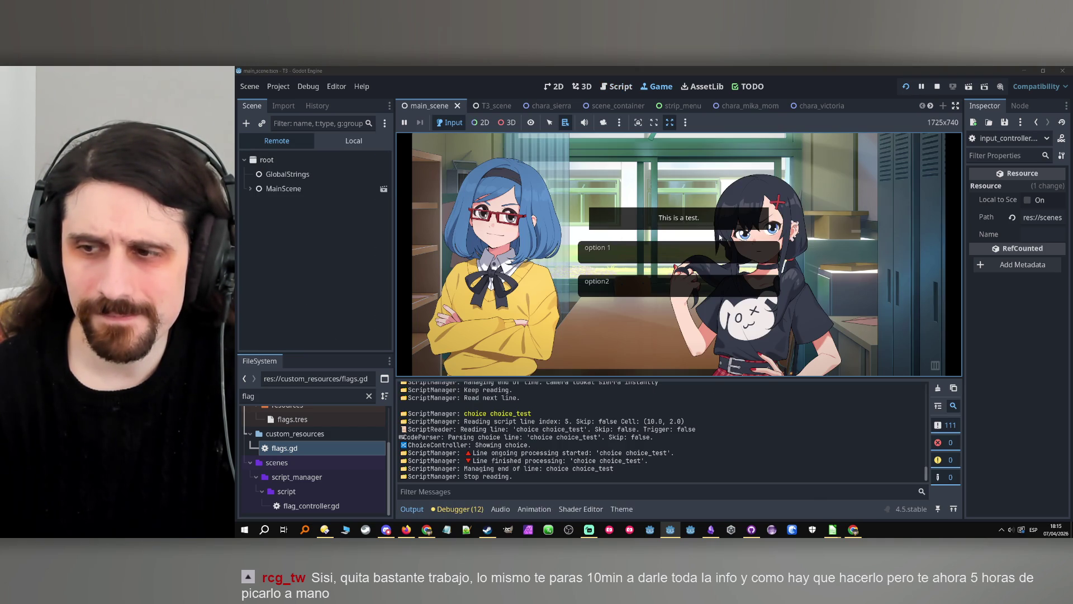
Pick option 1 in the game, continue past the line 192 breakpoint twice, then stop the game.
click(579, 251)
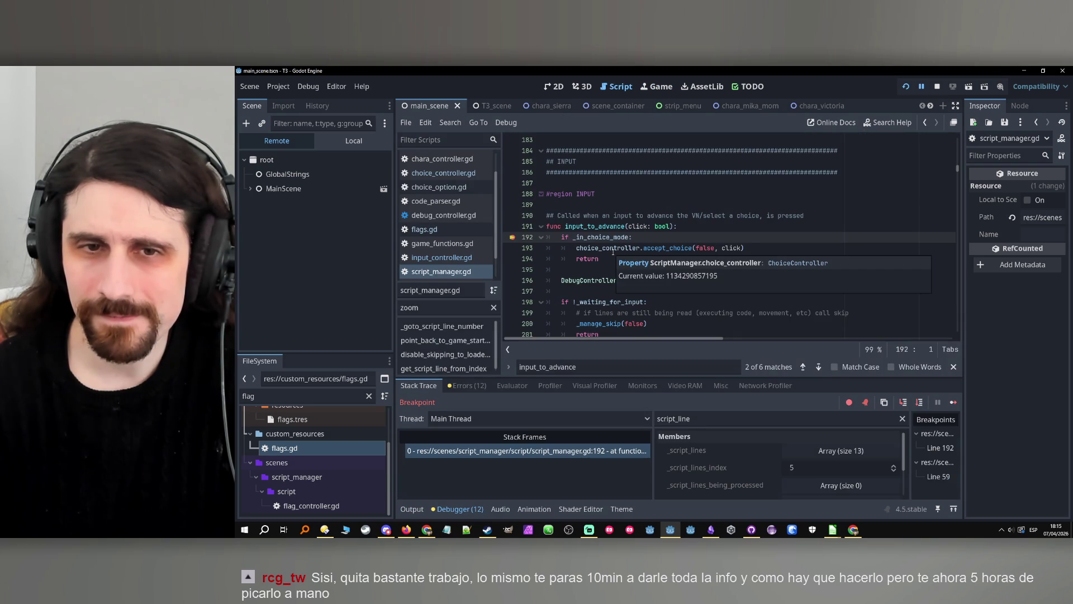
click(953, 402)
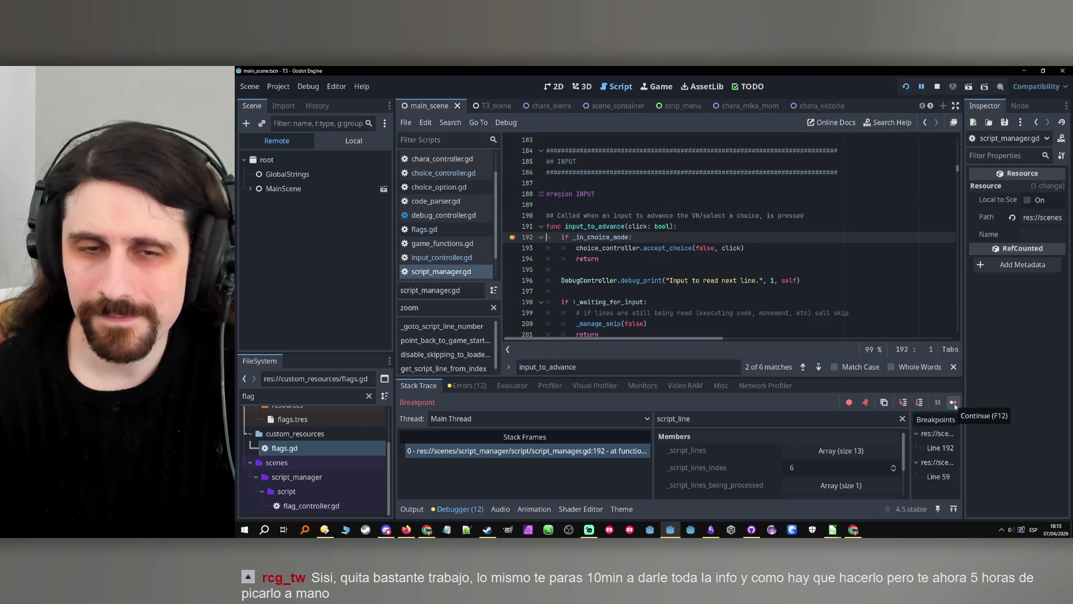
click(954, 403)
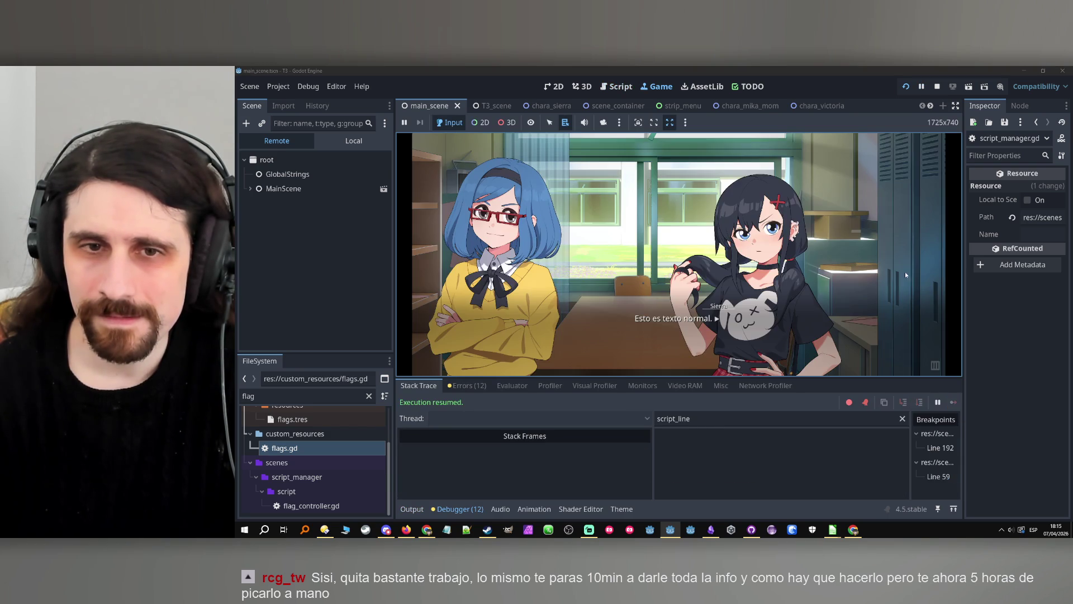
key(F8)
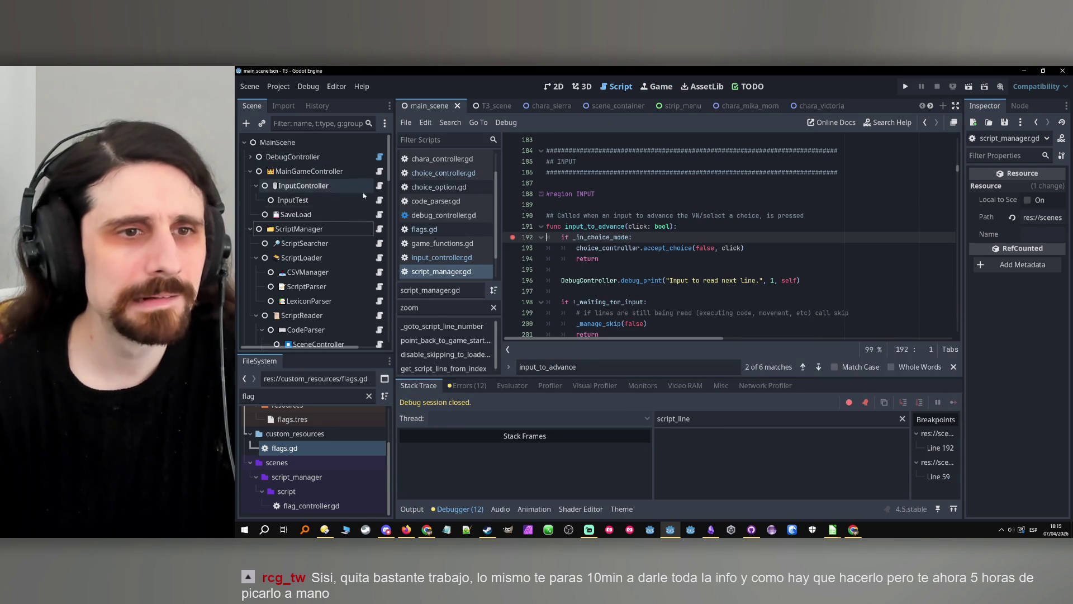
Open the InputController node's script, input_controller.gd, in the script editor.
double_click(594, 226)
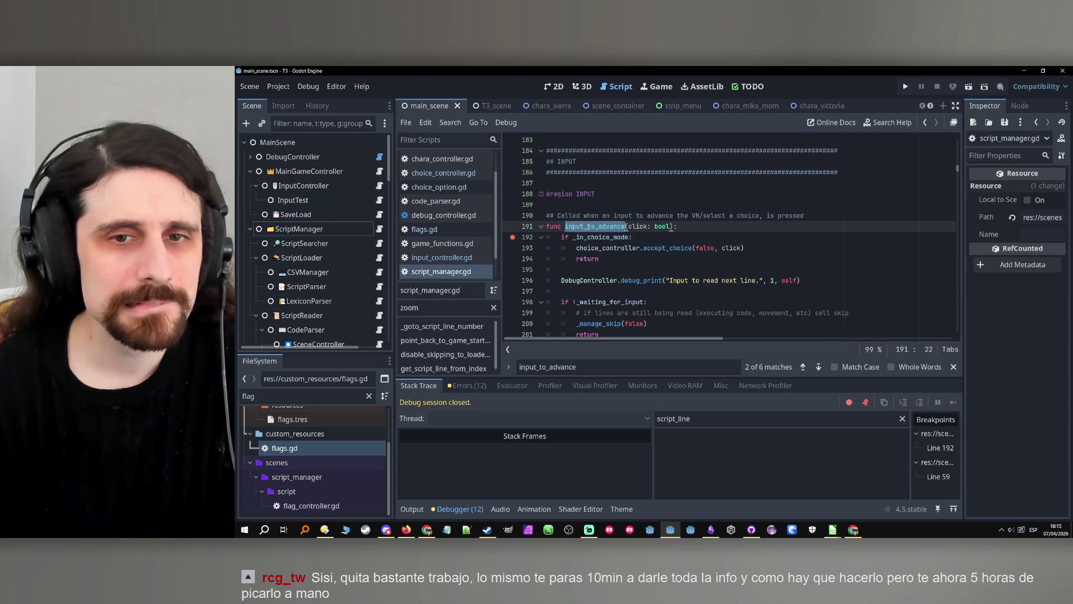
scroll(348, 303, down, 5)
scroll(370, 304, down, 5)
click(378, 273)
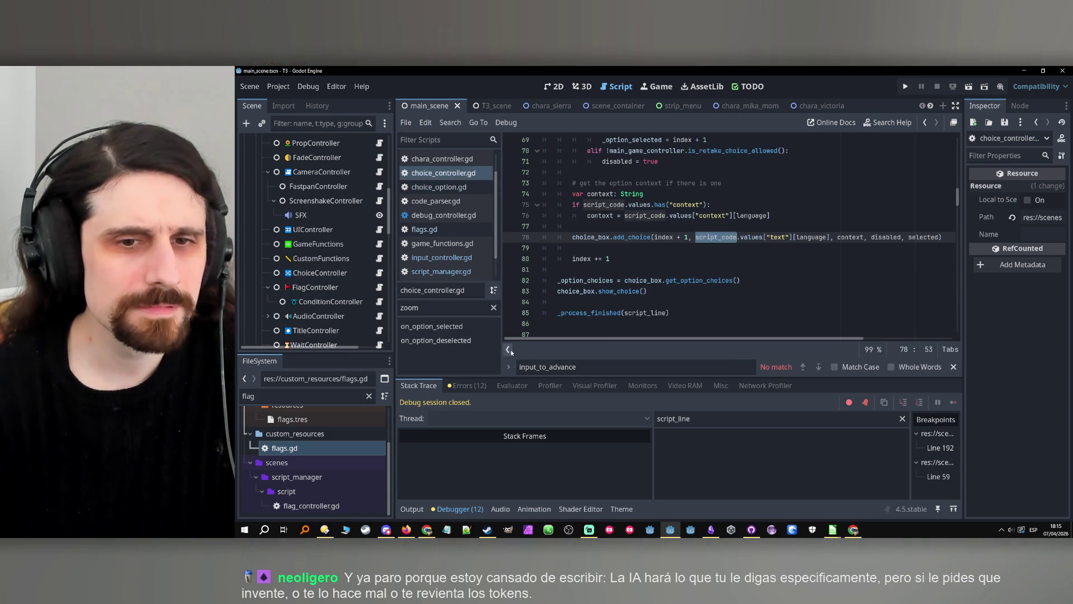
scroll(335, 223, up, 10)
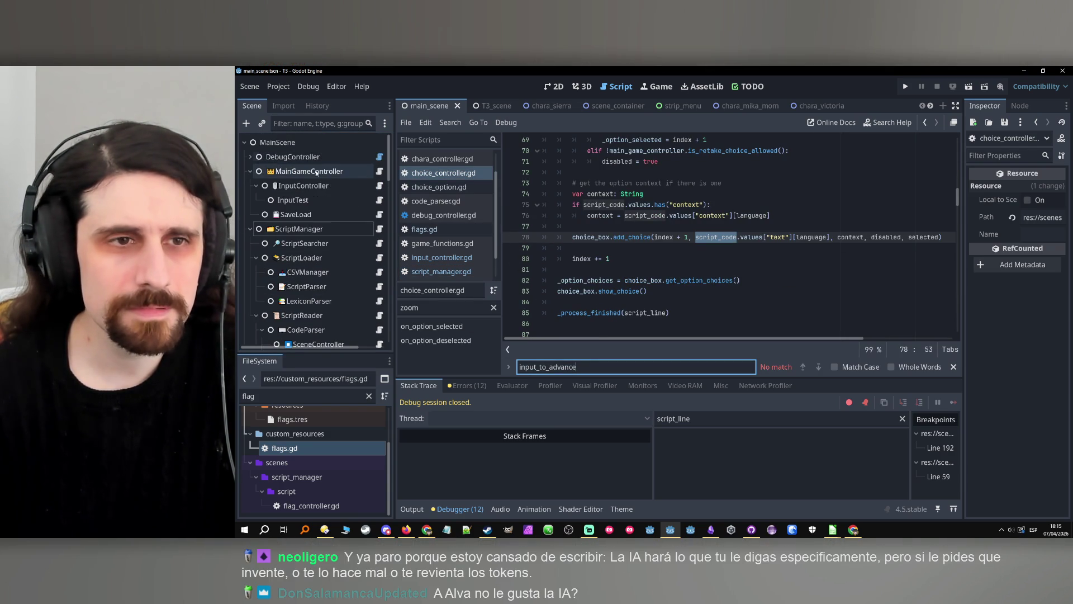
click(305, 186)
click(380, 186)
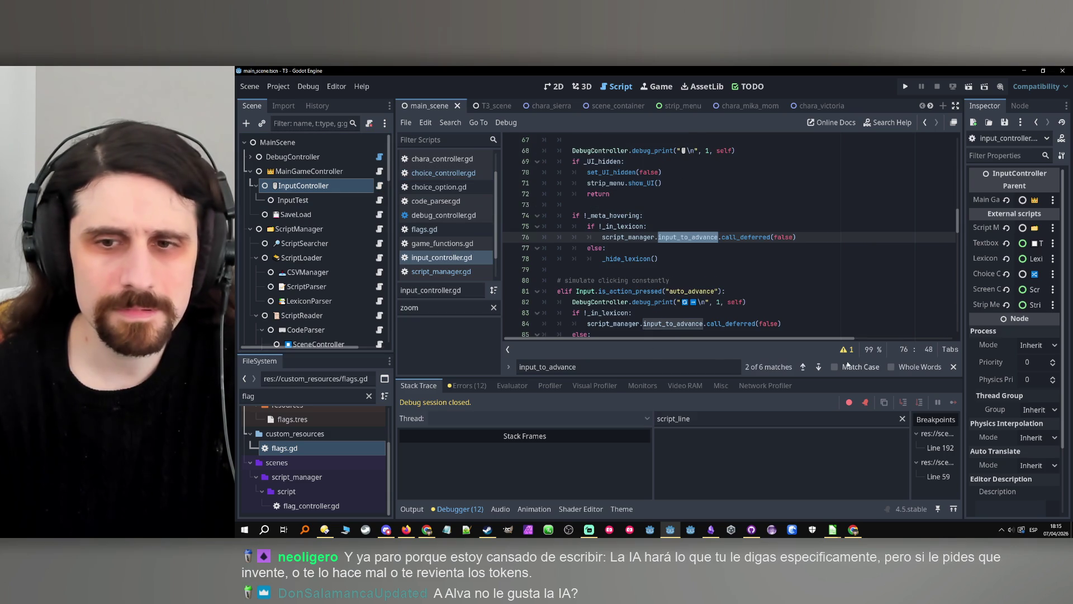
Add breakpoints at the input_to_advance calls on lines 76 and 131, then run the project.
click(803, 367)
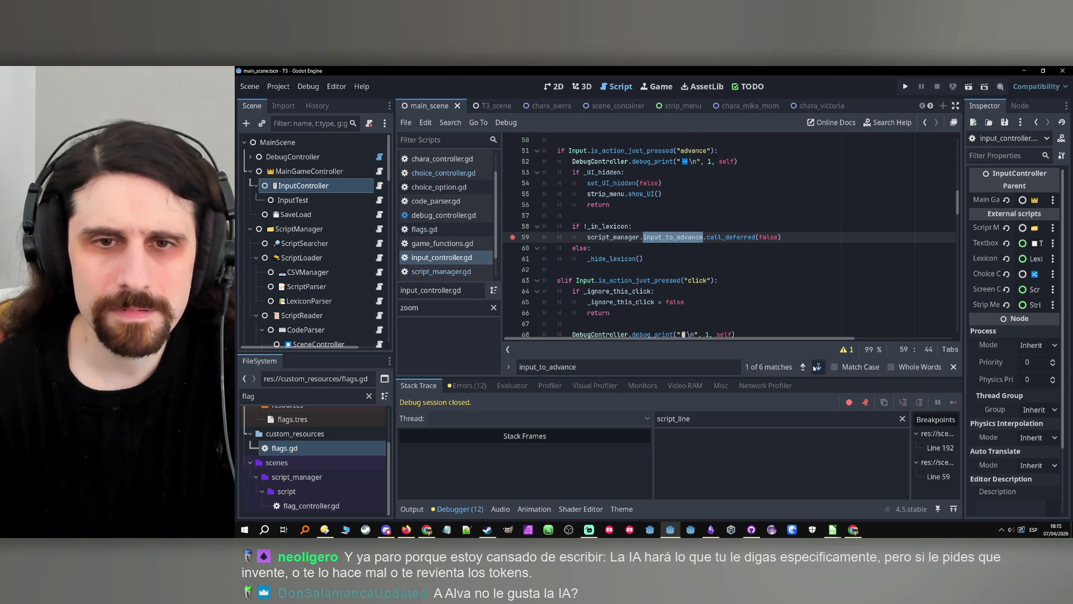
click(819, 367)
click(513, 236)
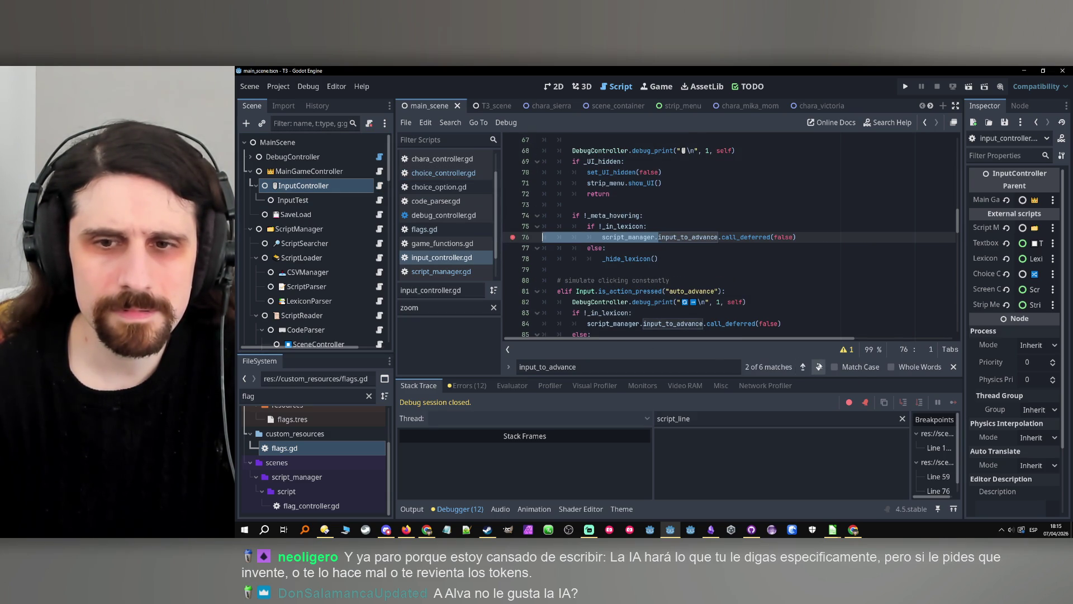
click(819, 367)
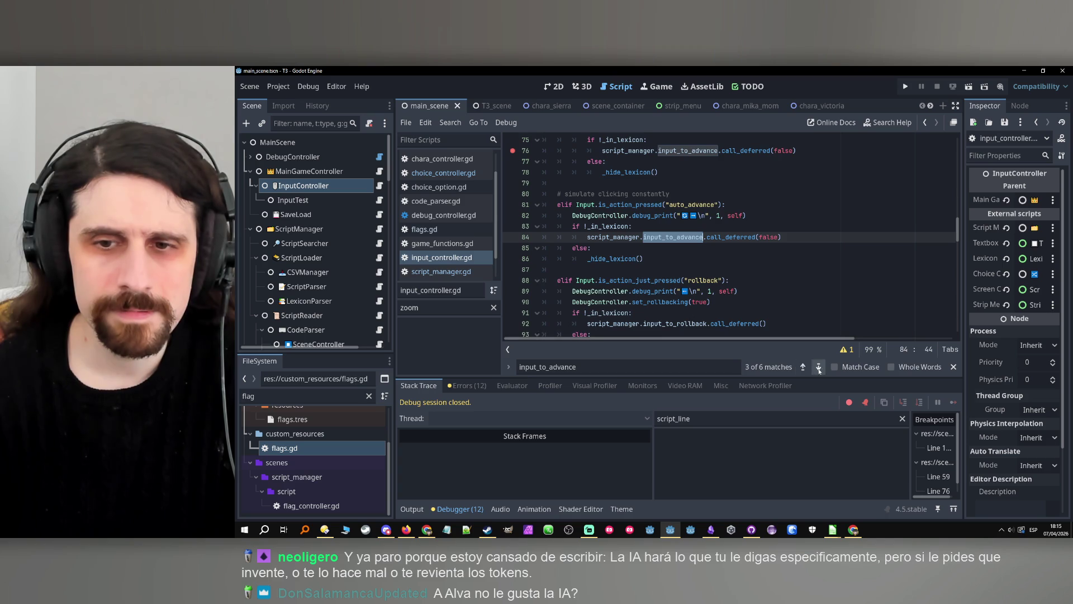
click(819, 367)
scroll(784, 288, up, 2)
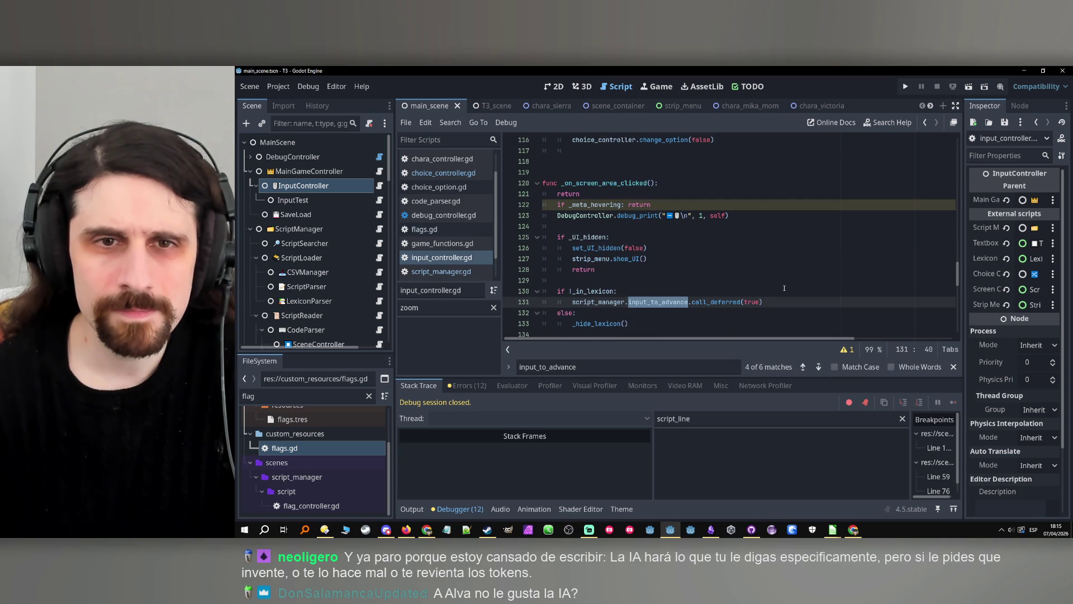
click(509, 302)
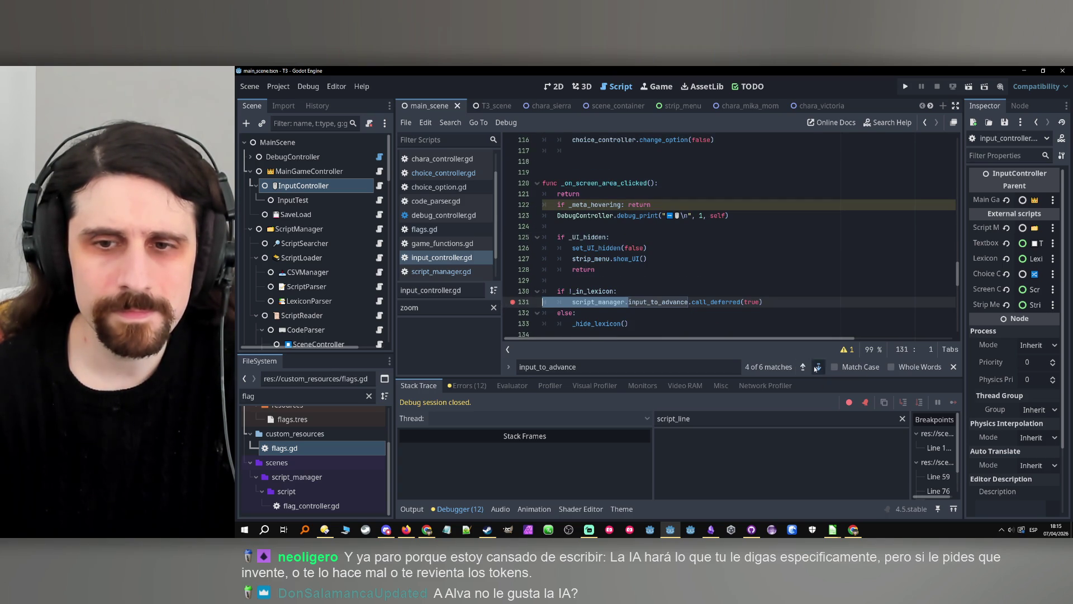
click(818, 366)
click(904, 86)
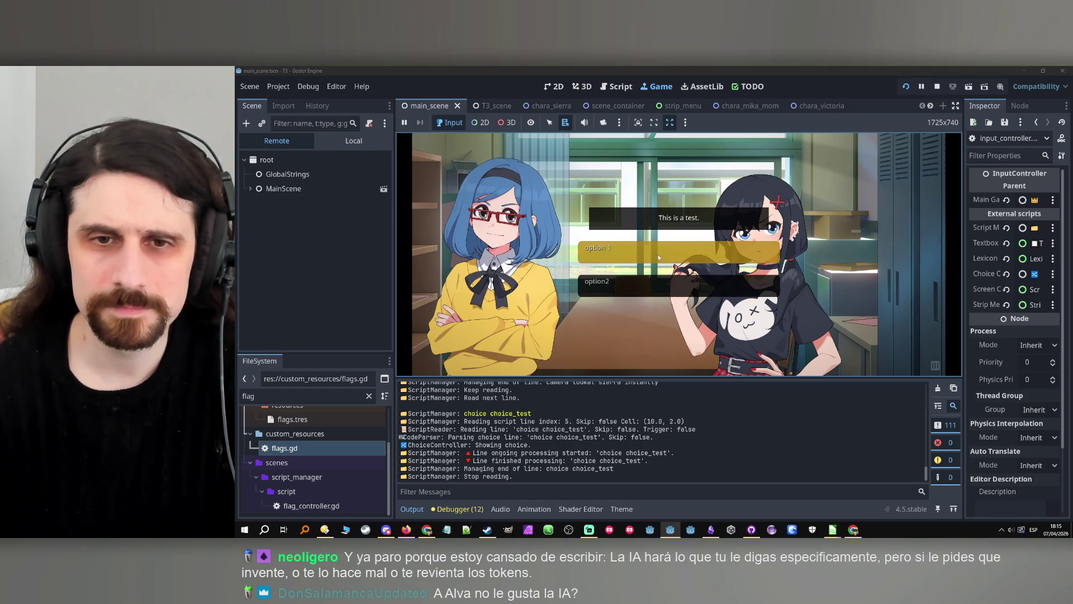
Pick option 1 to hit the line 76 breakpoint, then continue to the line 192 breakpoint.
click(658, 254)
mouse_move(658, 255)
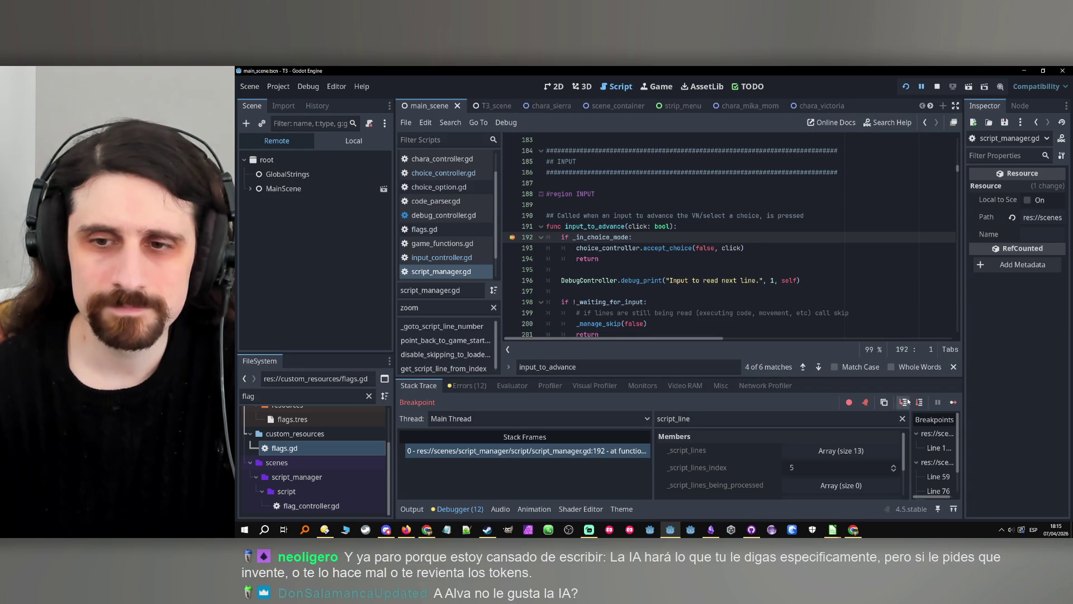
click(954, 403)
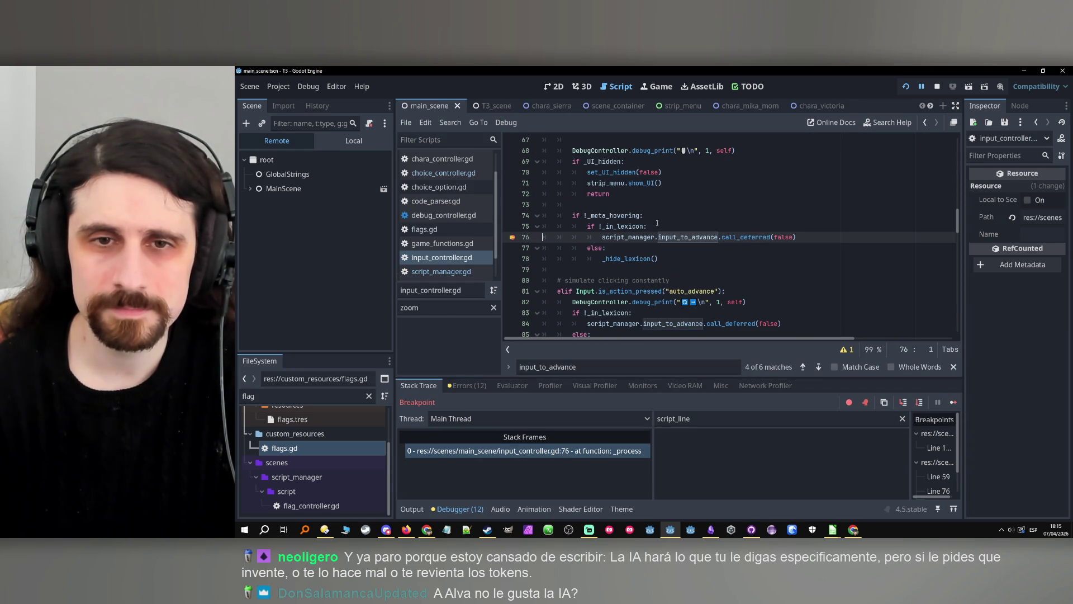
scroll(613, 216, up, 4)
scroll(613, 217, up, 6)
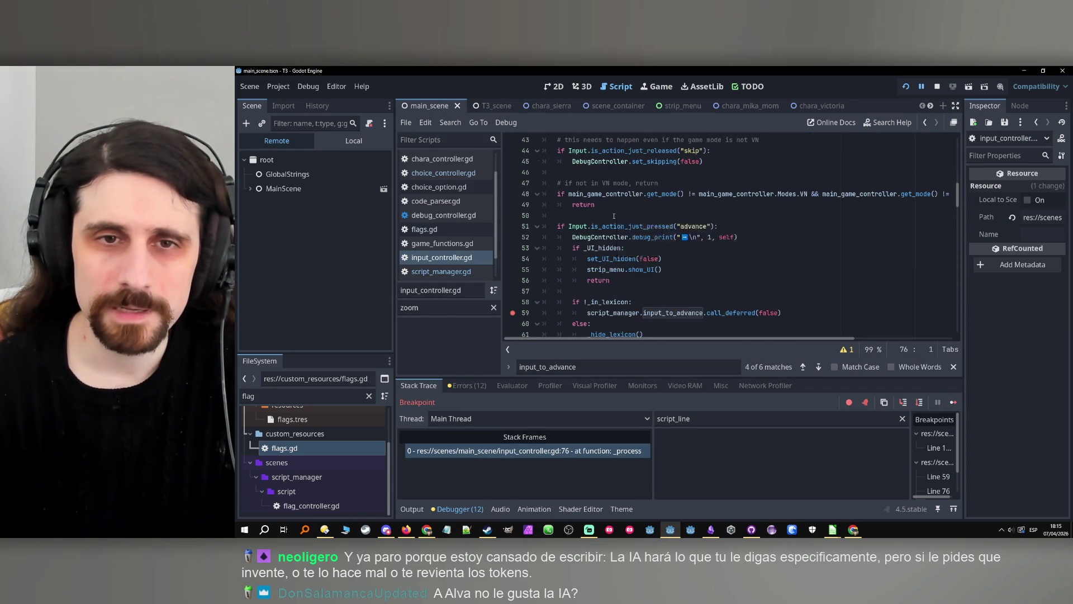
scroll(649, 188, down, 9)
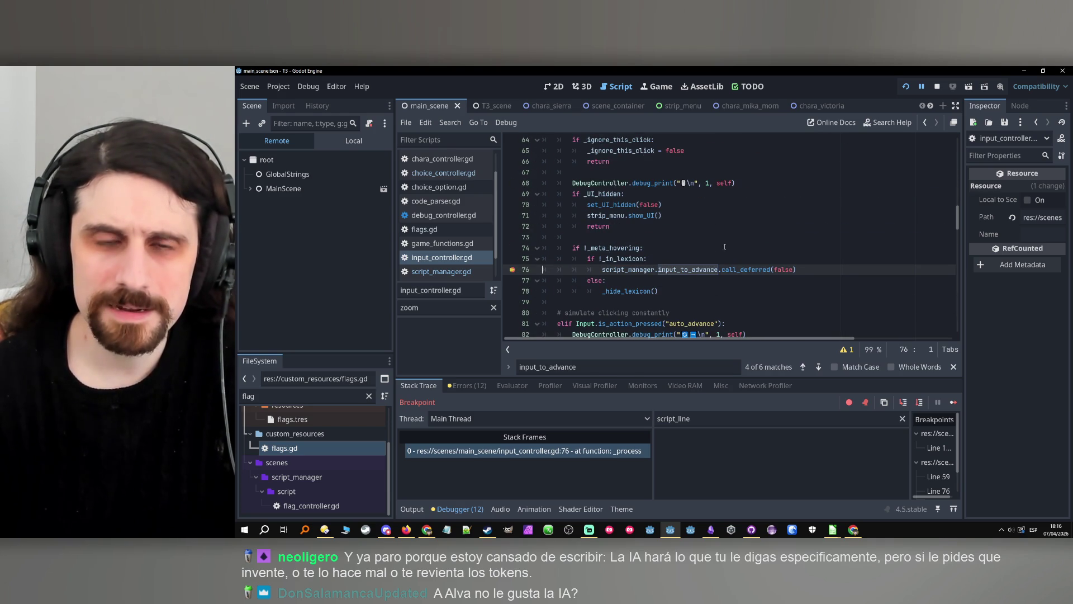
scroll(717, 250, up, 10)
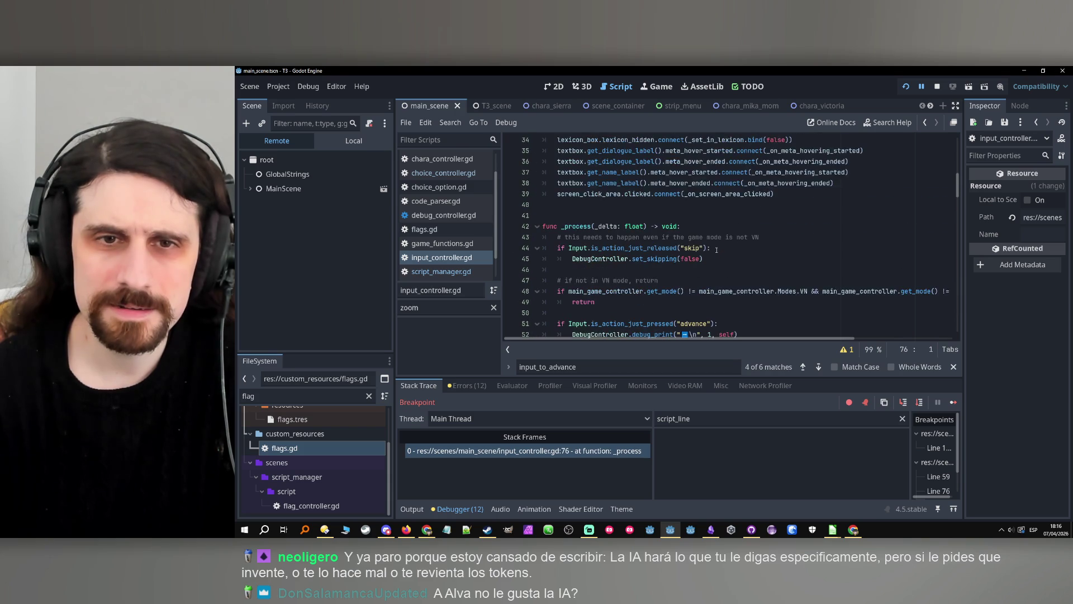
scroll(715, 250, down, 1)
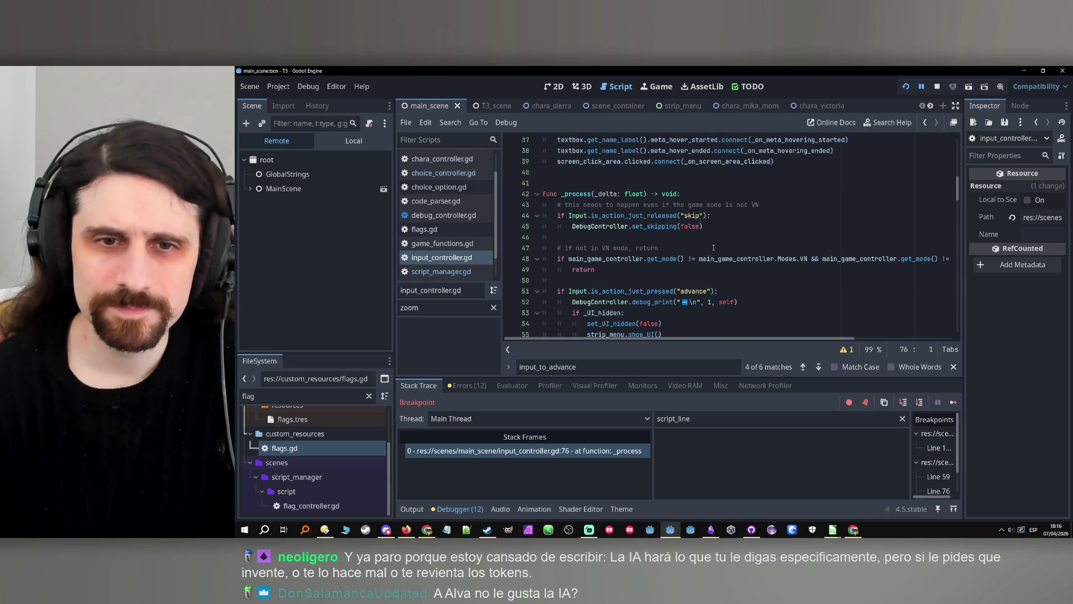
scroll(713, 247, down, 8)
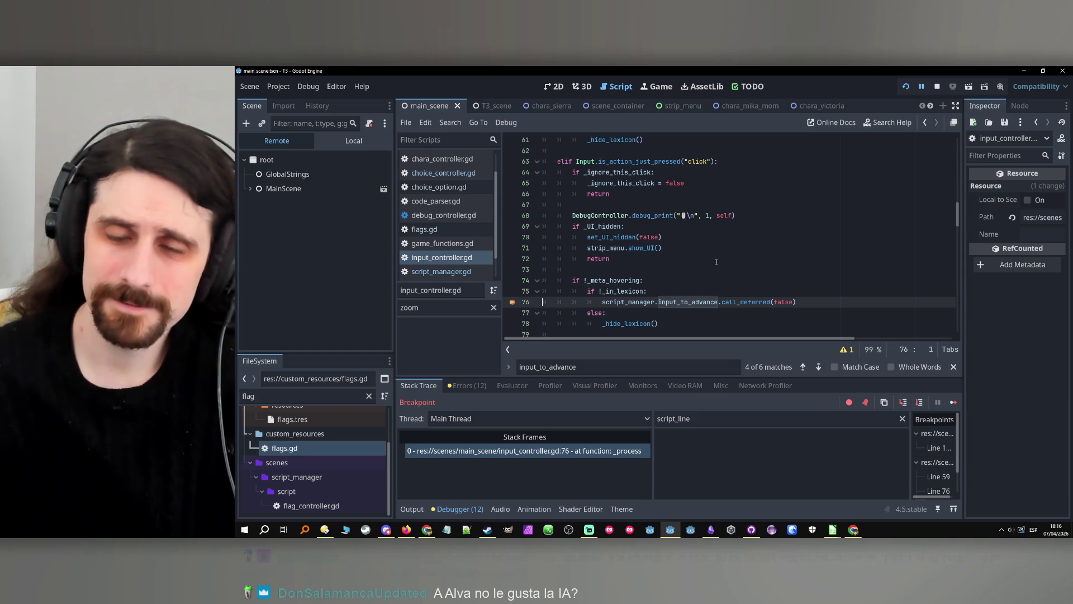
Step into input_to_advance down to line 196 in script_manager.gd, then stop the game.
click(950, 401)
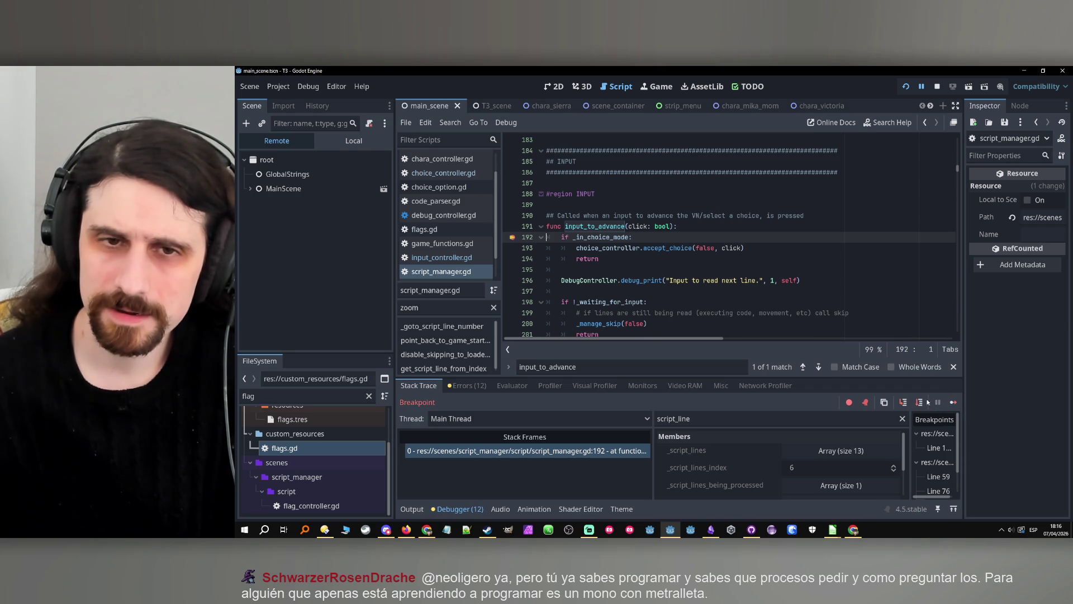
click(921, 402)
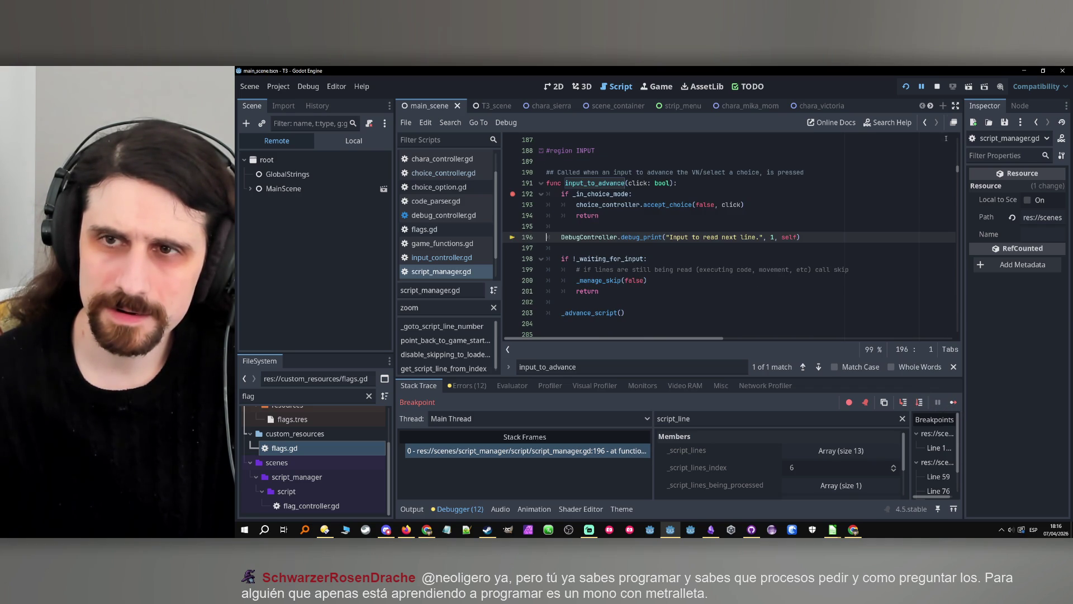
click(937, 86)
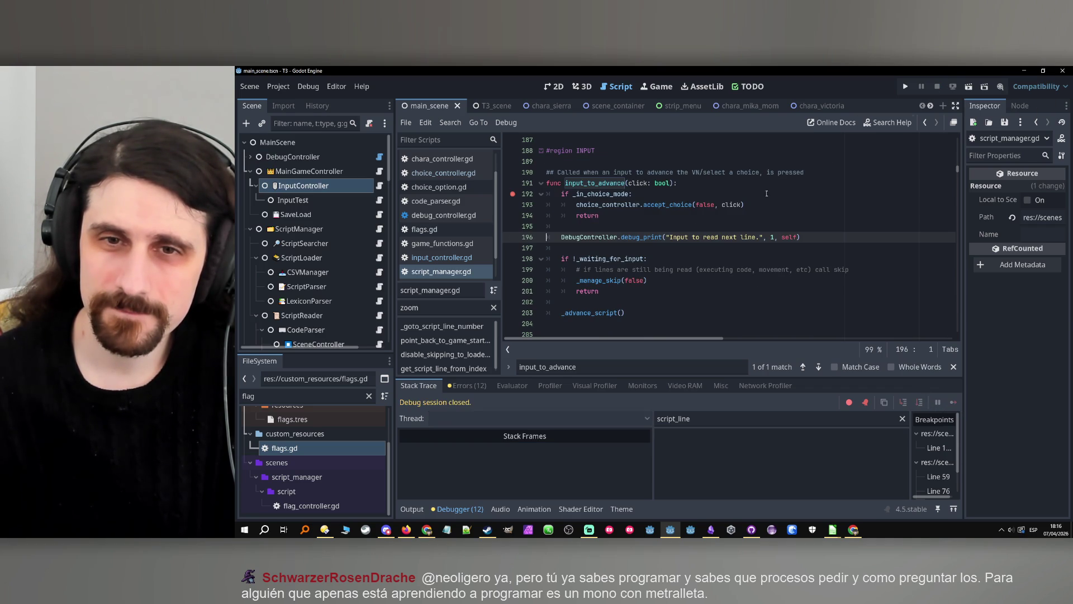
Find where choice_ended is emitted in choice_controller.gd, on line 125.
click(665, 204)
ctrl+click(665, 205)
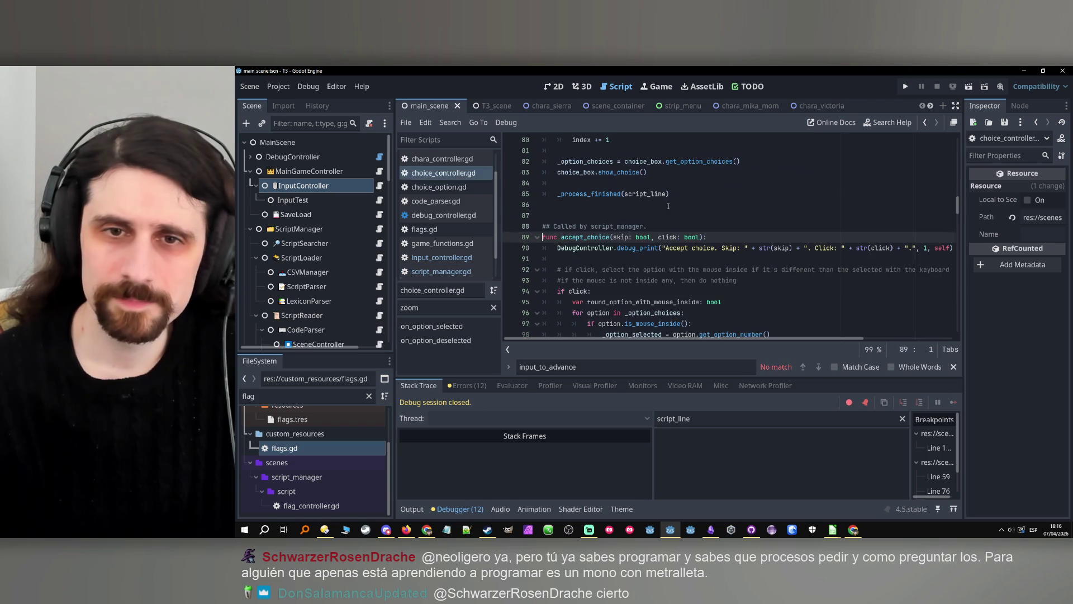
scroll(663, 218, up, 20)
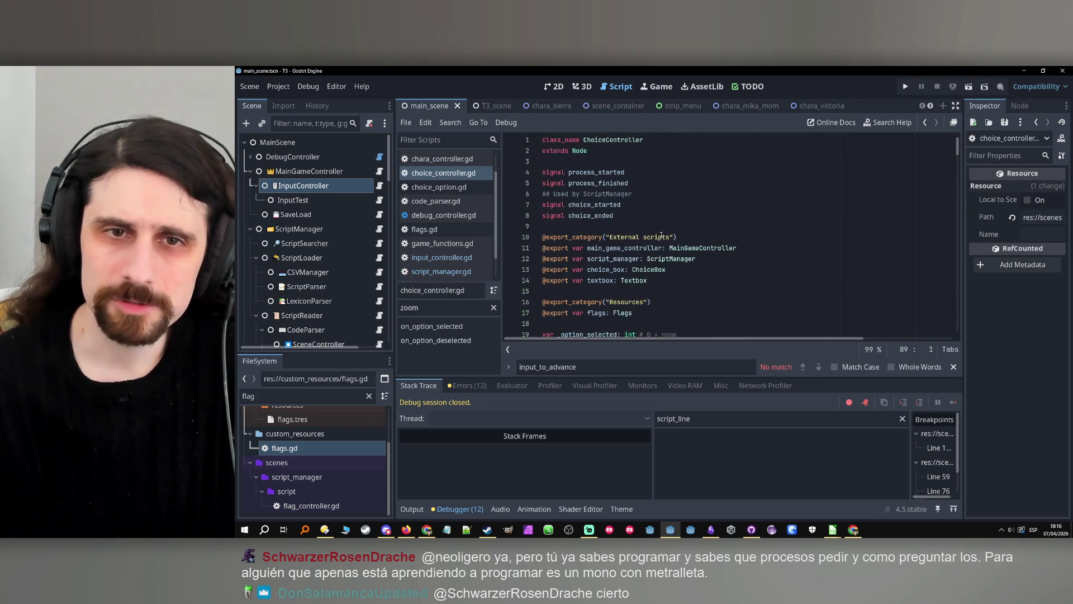
double_click(592, 217)
key(ctrl+f)
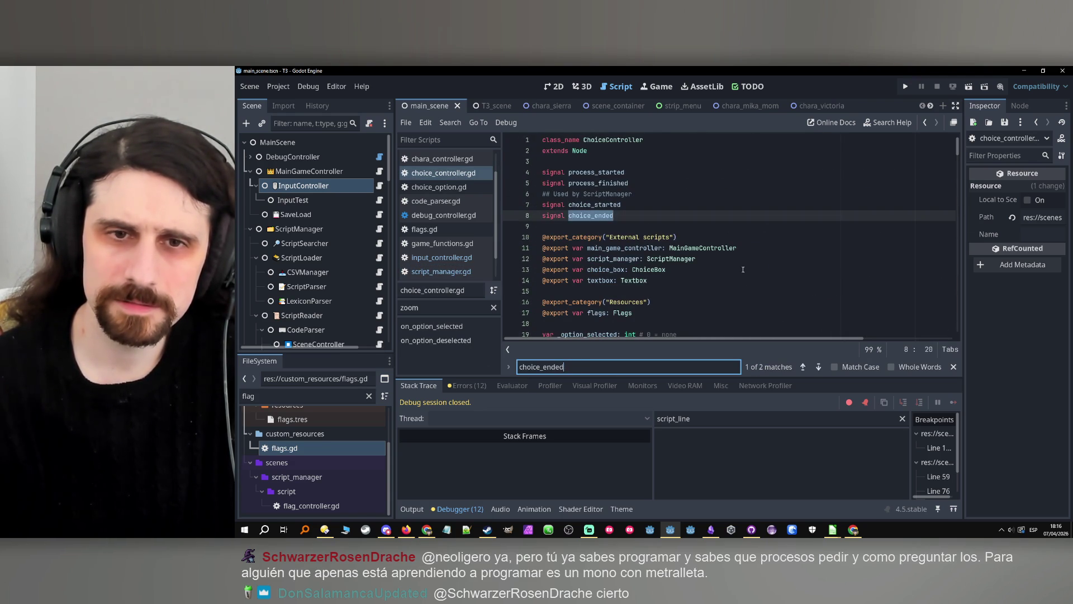
click(819, 367)
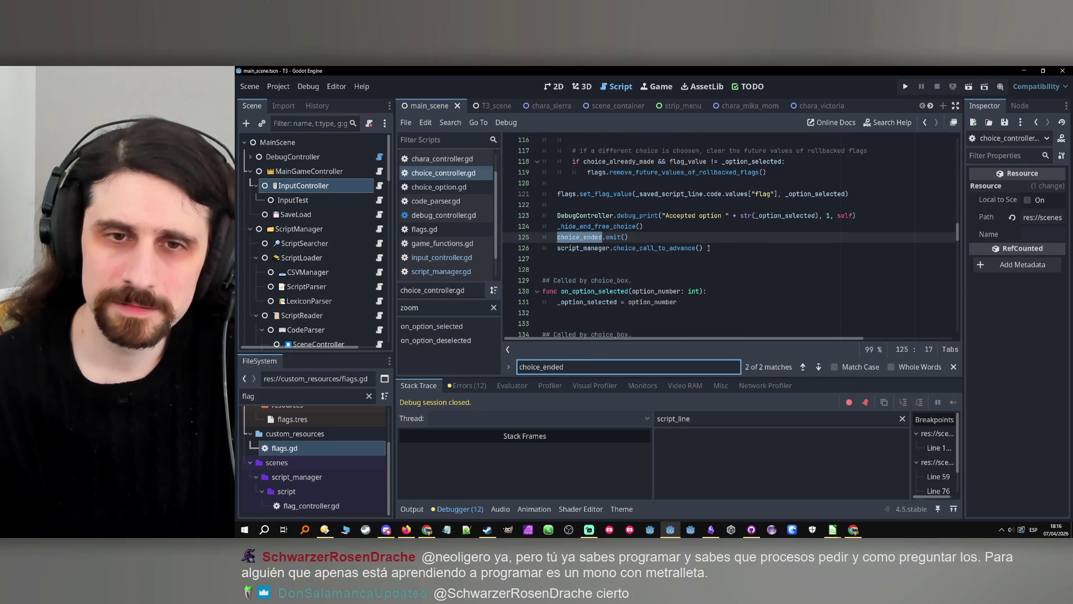
Run the project again.
scroll(707, 247, up, 2)
scroll(707, 247, up, 6)
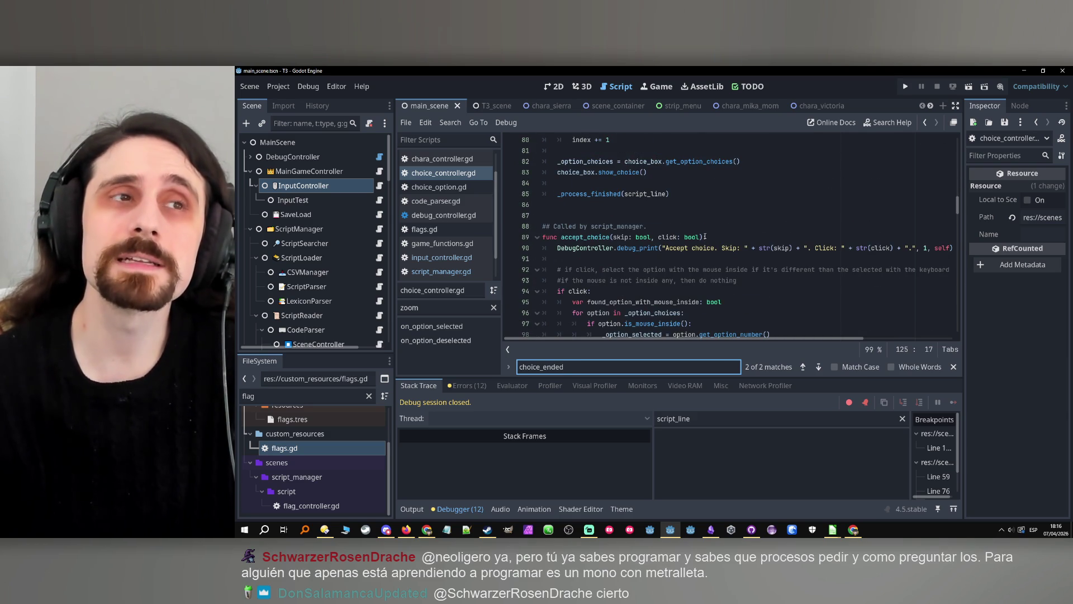
scroll(699, 213, up, 3)
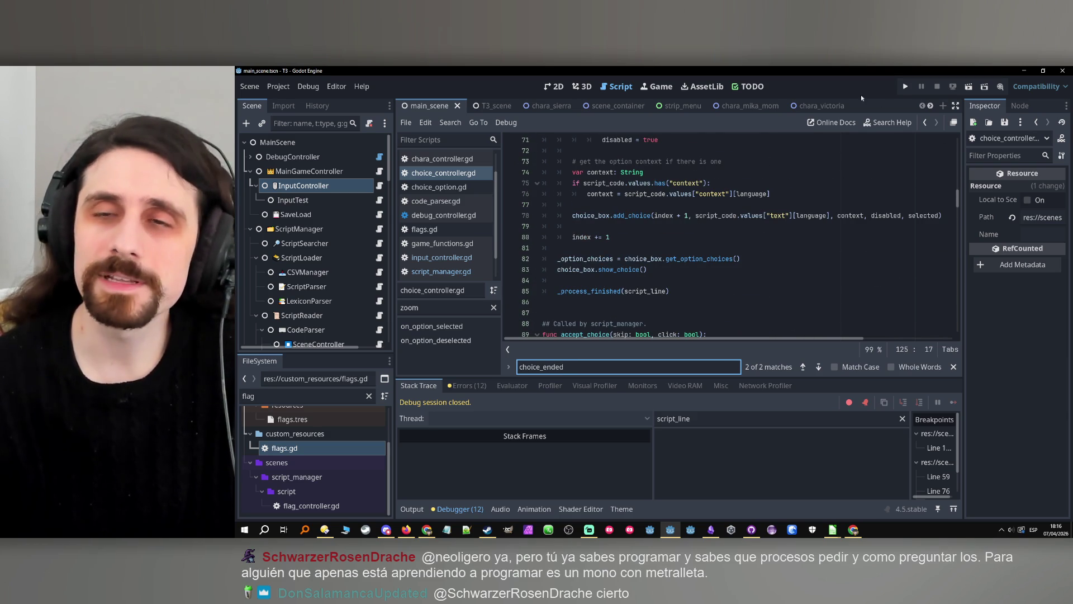
click(901, 89)
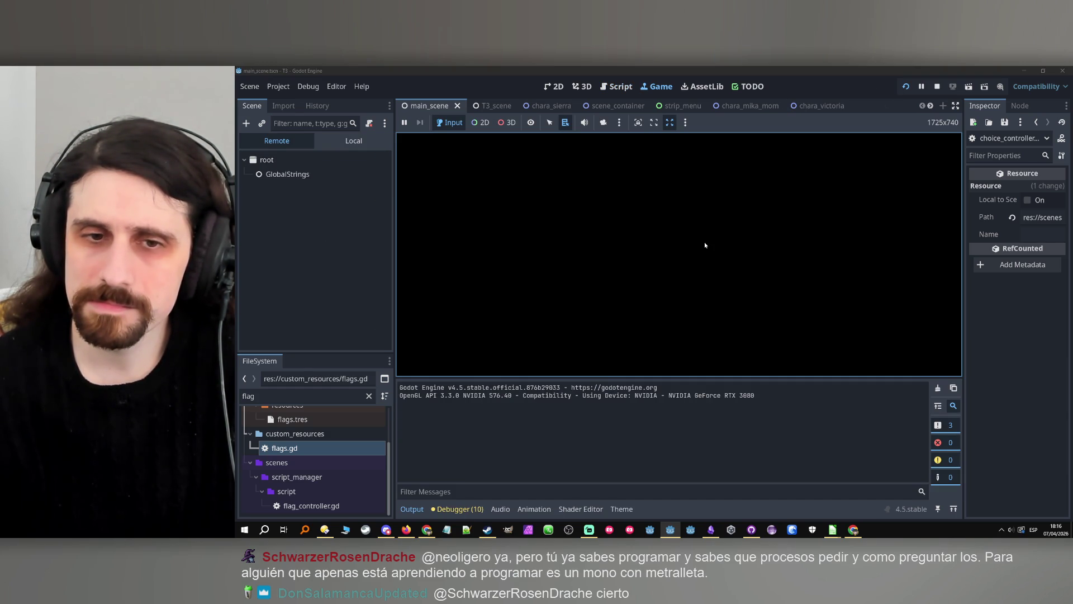
Trigger the breakpoint, stop debugging, and find input_to_advance's call on line 84 of input_controller.gd.
click(683, 253)
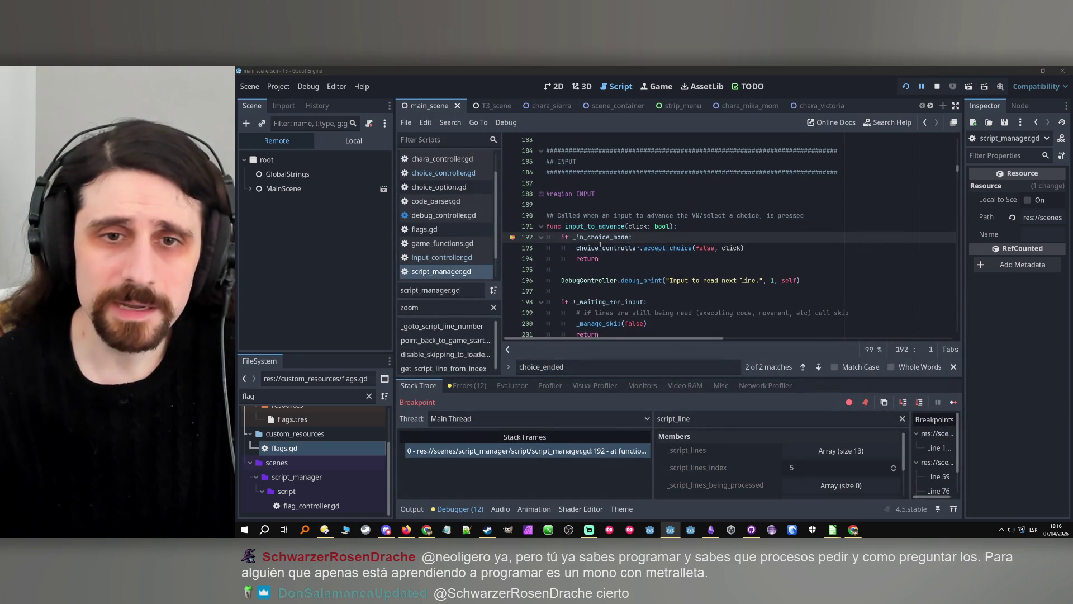
click(938, 86)
double_click(595, 226)
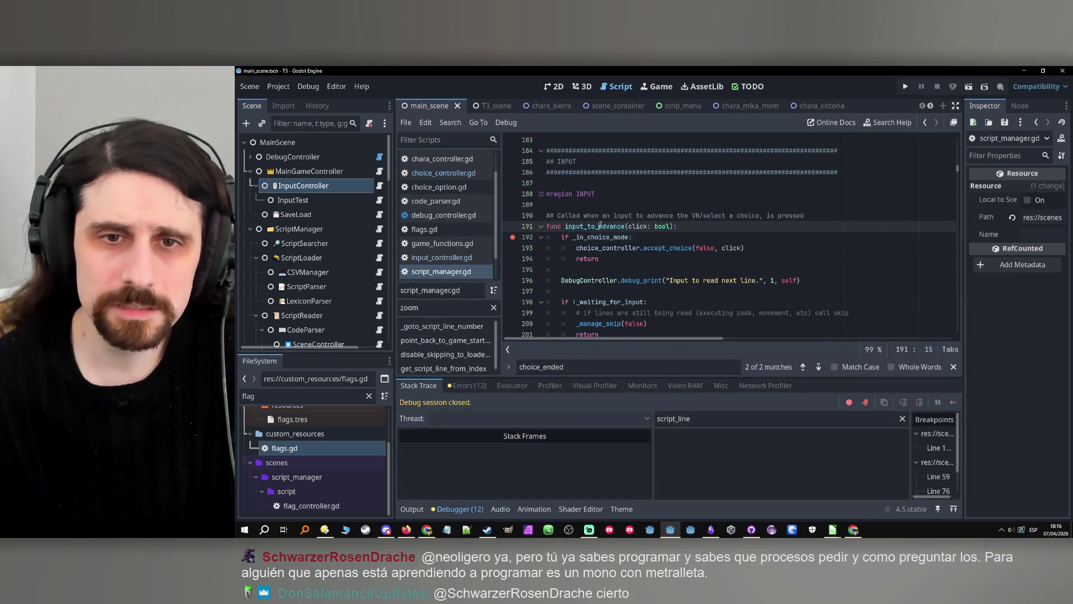
click(380, 185)
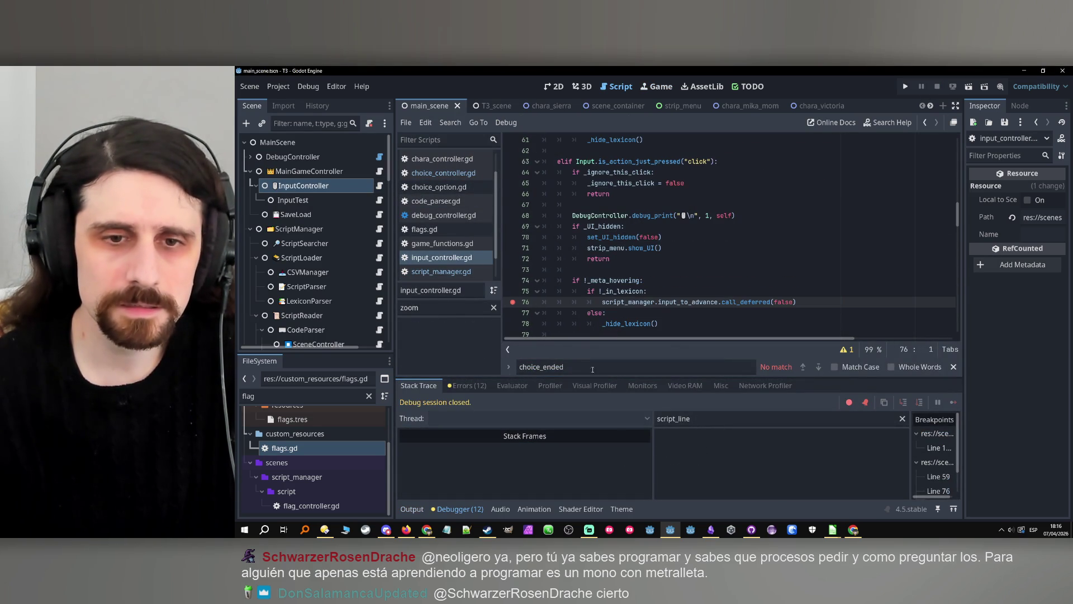
key(ctrl+f)
click(818, 369)
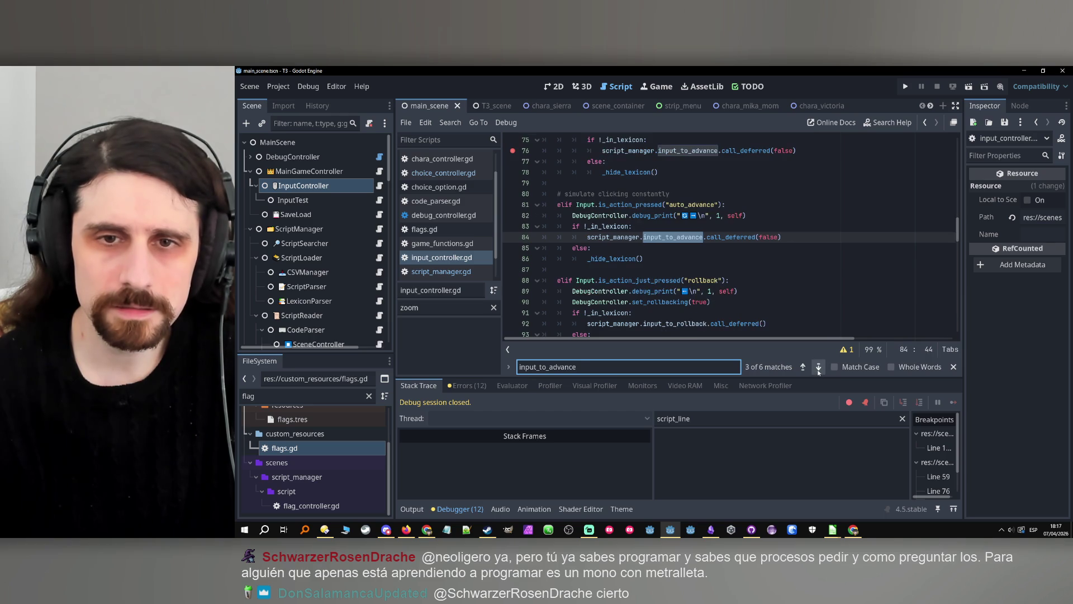
Step through the input_to_advance calls and add a breakpoint on line 146.
click(819, 367)
click(819, 367)
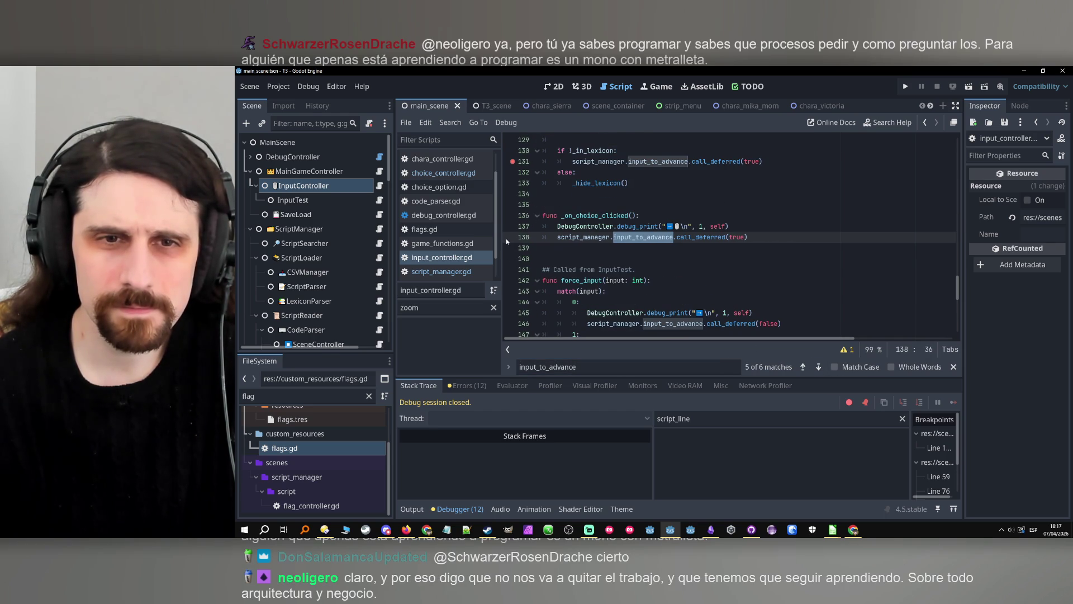
shift+click(510, 240)
click(824, 367)
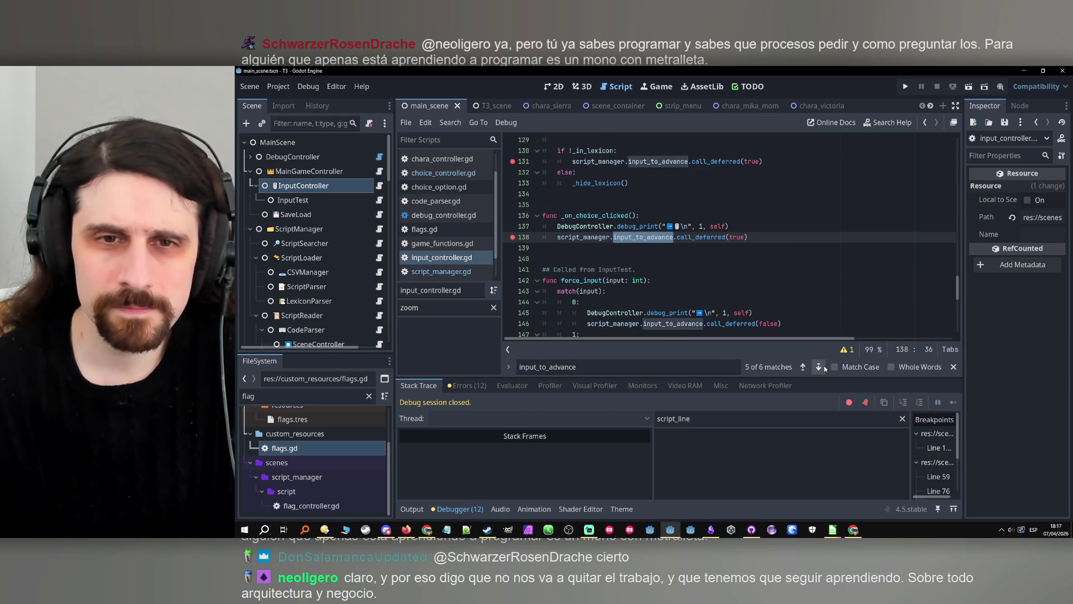
click(504, 237)
click(819, 367)
click(819, 367)
click(819, 368)
Run the project, pick option1, inspect the halt at line 138, then stop debugging.
click(906, 87)
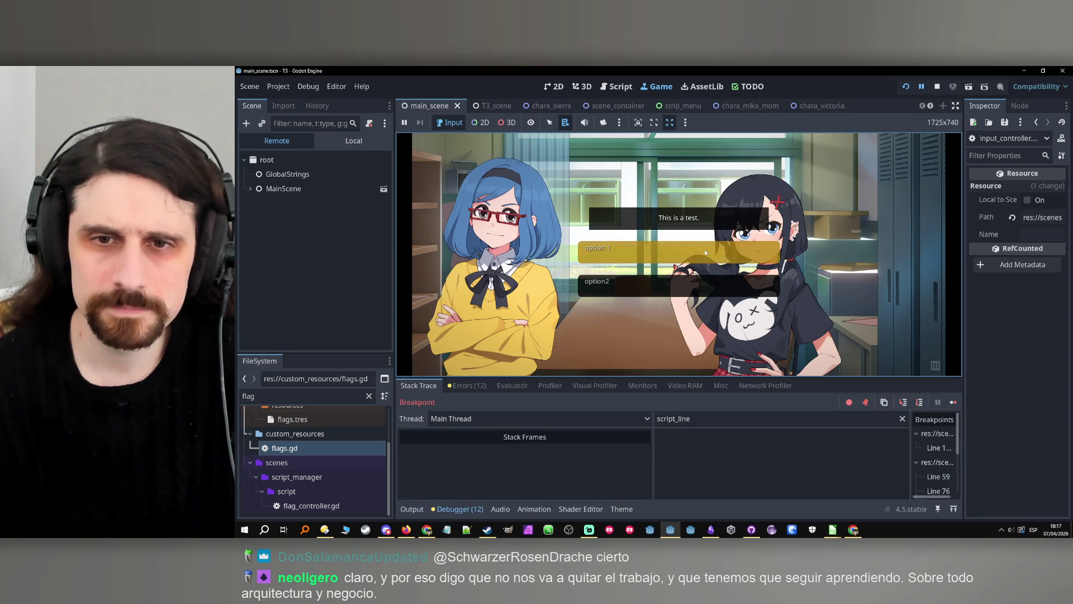
click(705, 252)
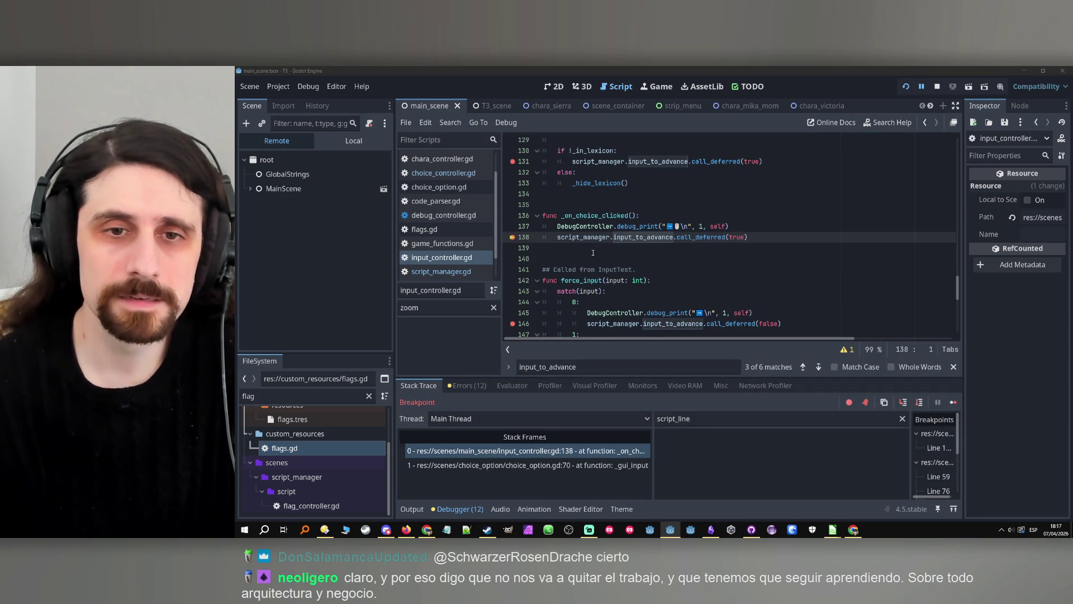
click(705, 250)
double_click(588, 238)
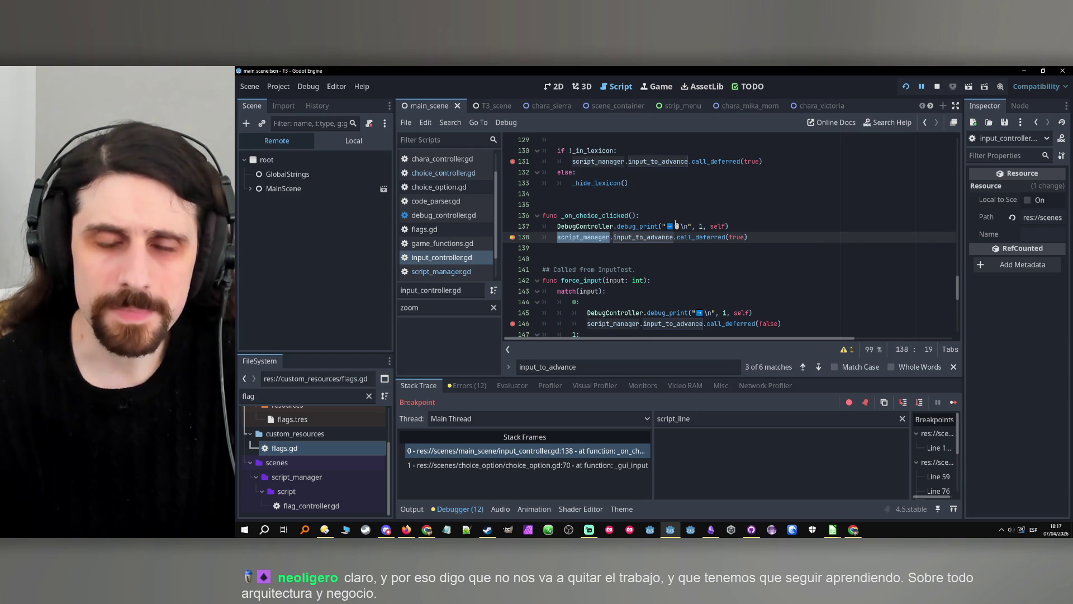
scroll(676, 224, up, 2)
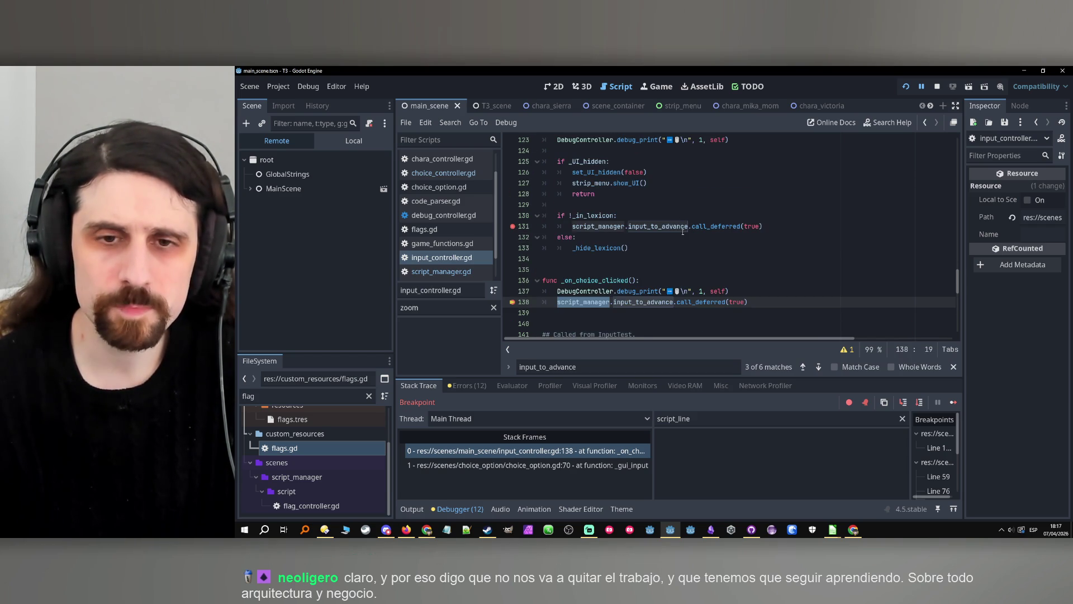
scroll(683, 231, down, 2)
scroll(682, 232, up, 3)
scroll(681, 233, down, 2)
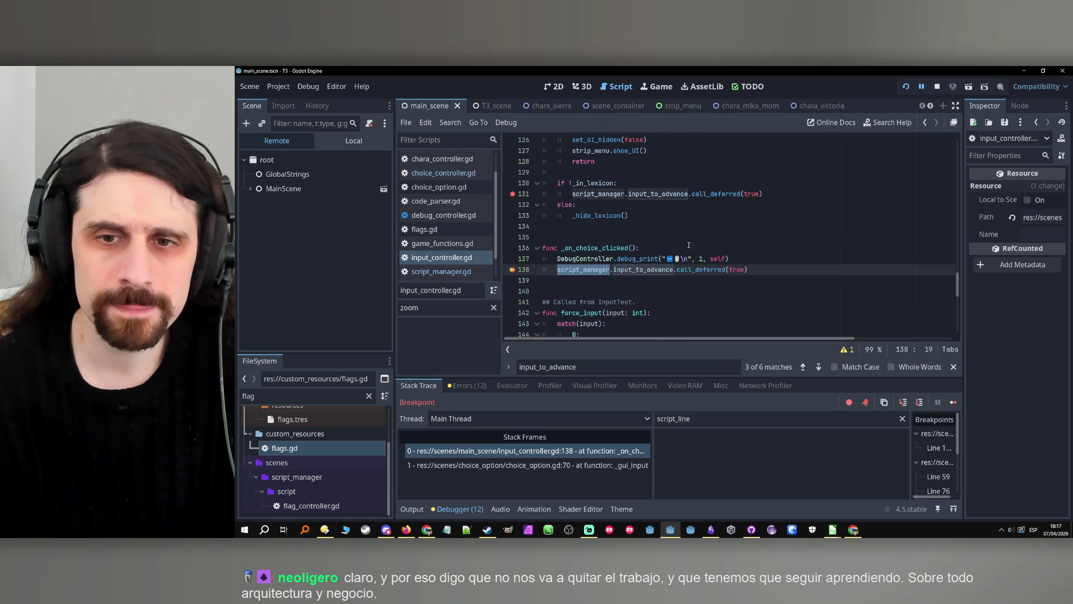
click(938, 86)
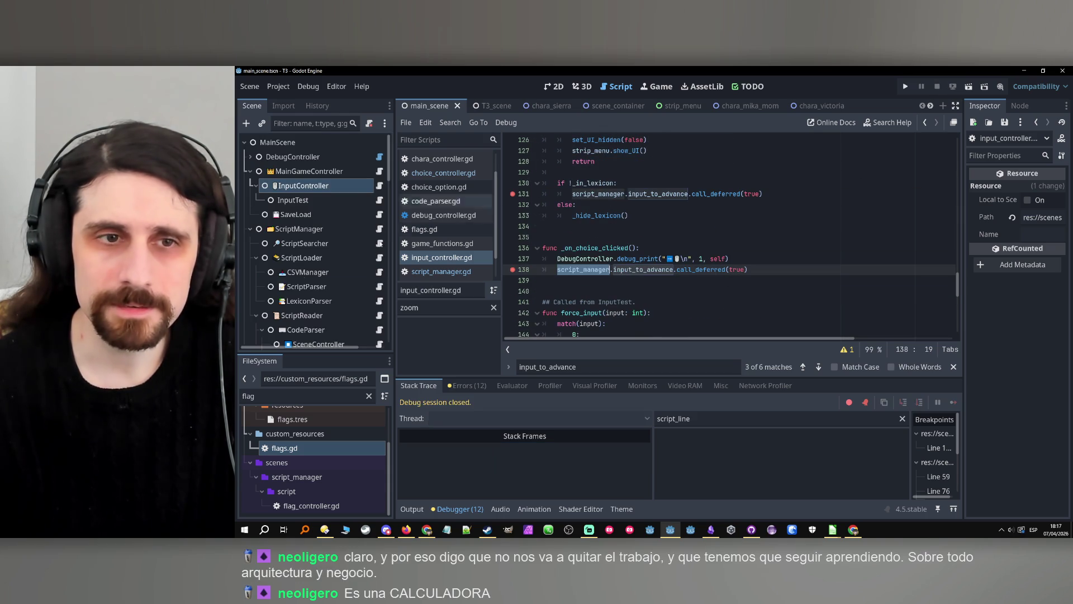
Browse through the Scene dock's node list.
scroll(360, 257, down, 2)
scroll(361, 254, down, 4)
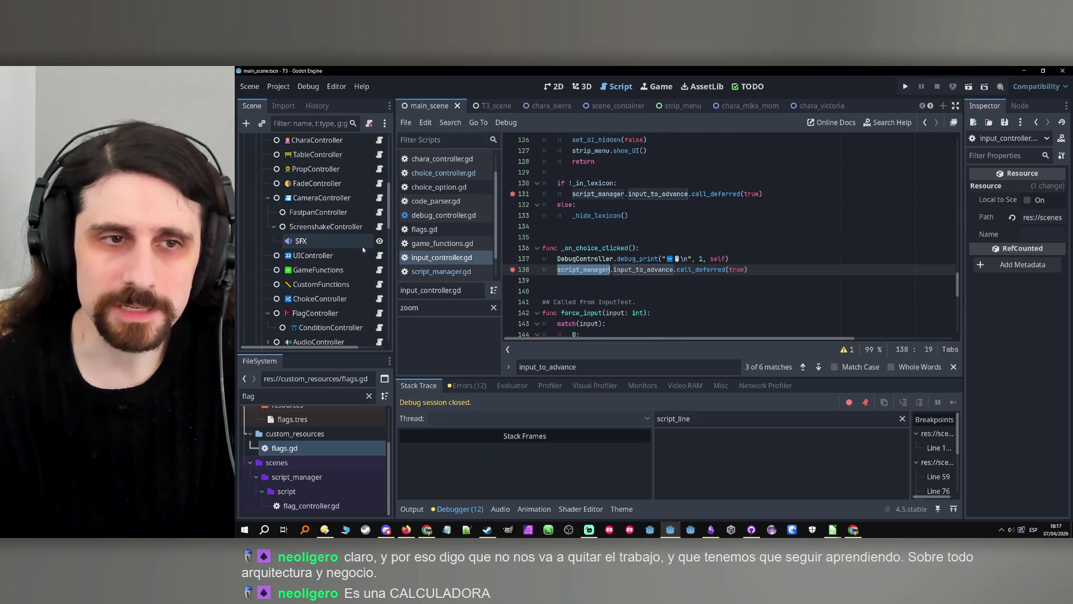
scroll(355, 218, down, 1)
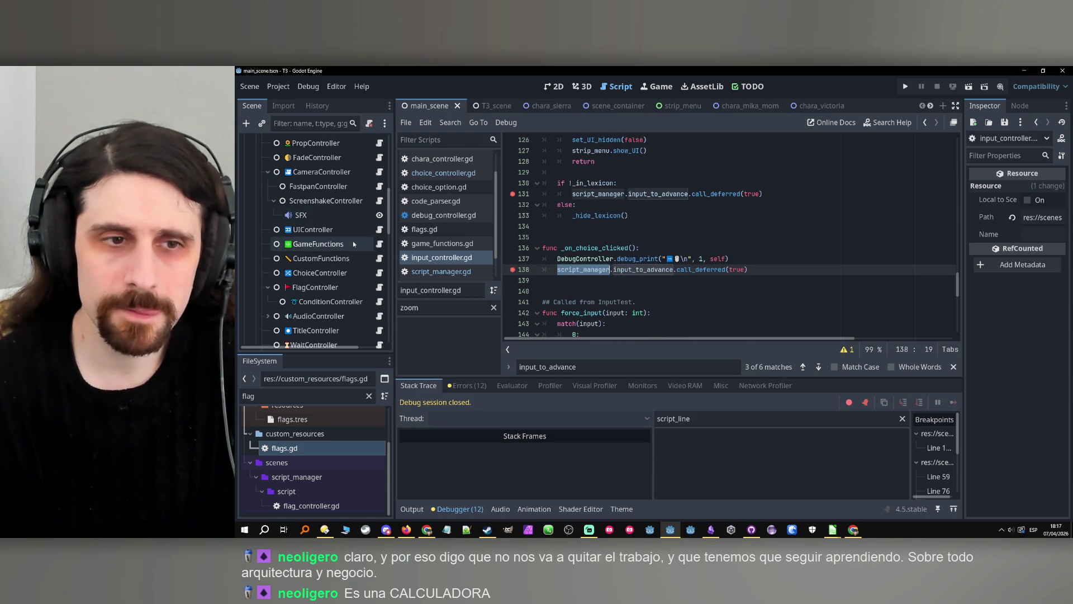
scroll(354, 240, down, 1)
scroll(358, 252, down, 5)
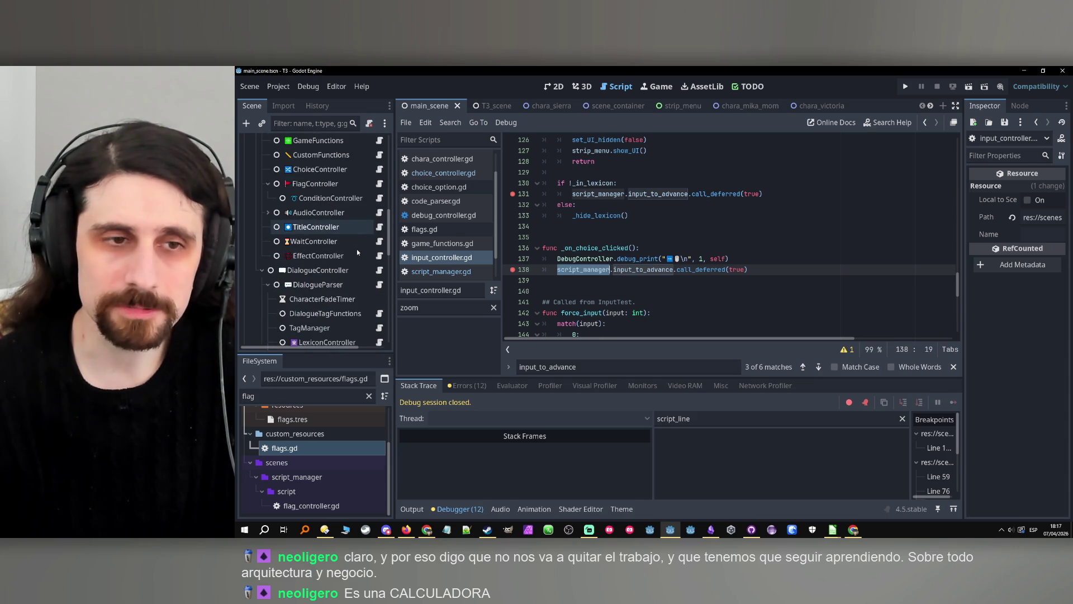
scroll(357, 250, up, 5)
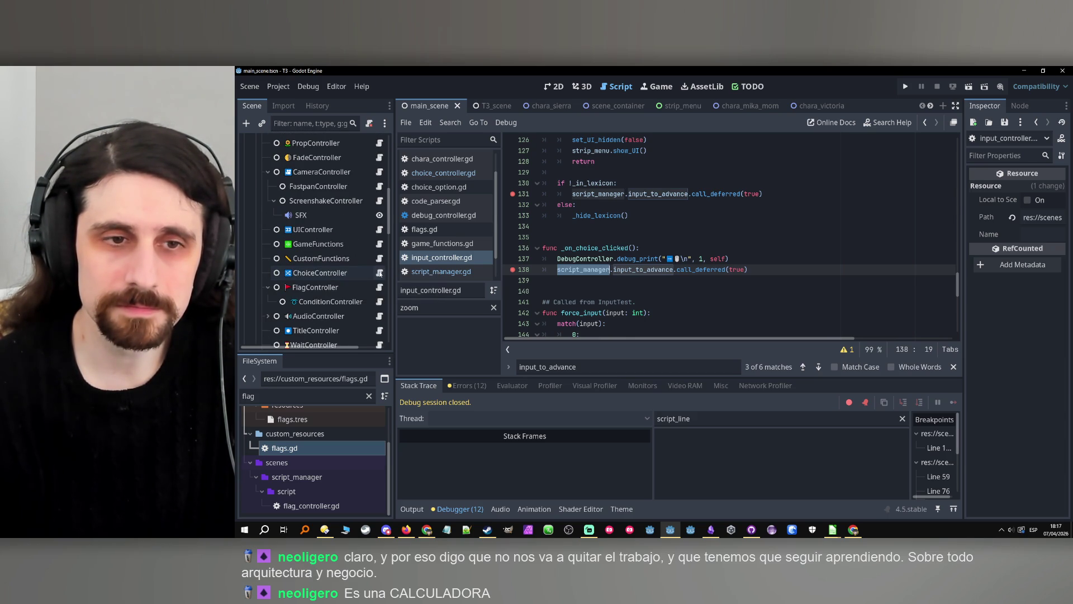
Open choice_controller.gd and read down to its final reset function at line 254.
click(380, 272)
click(699, 275)
scroll(660, 289, up, 13)
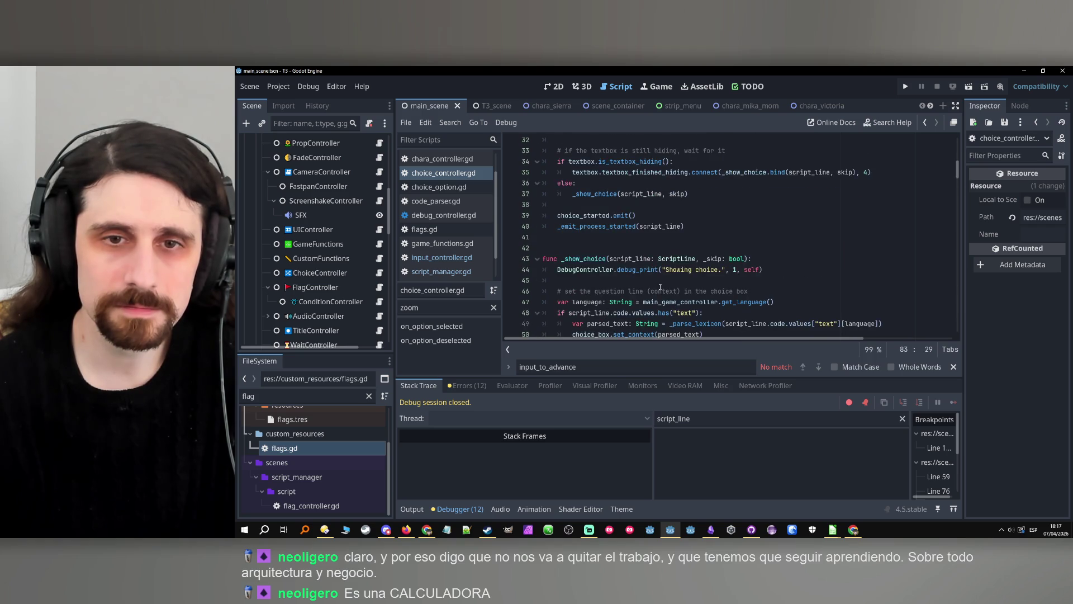
scroll(660, 288, down, 7)
scroll(660, 283, down, 20)
scroll(659, 283, down, 2)
scroll(659, 281, down, 15)
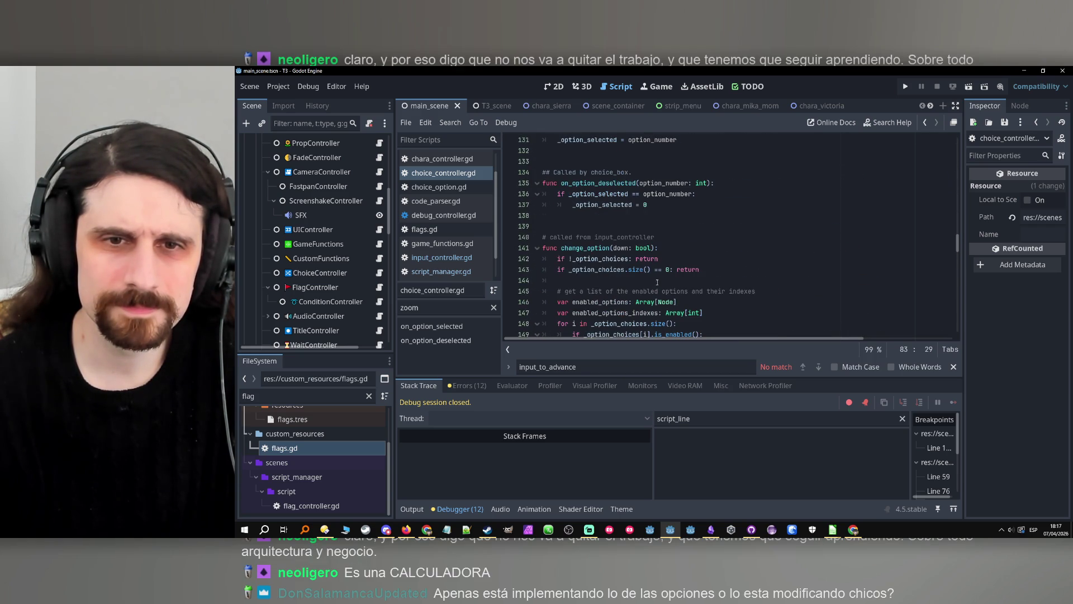
scroll(657, 280, down, 15)
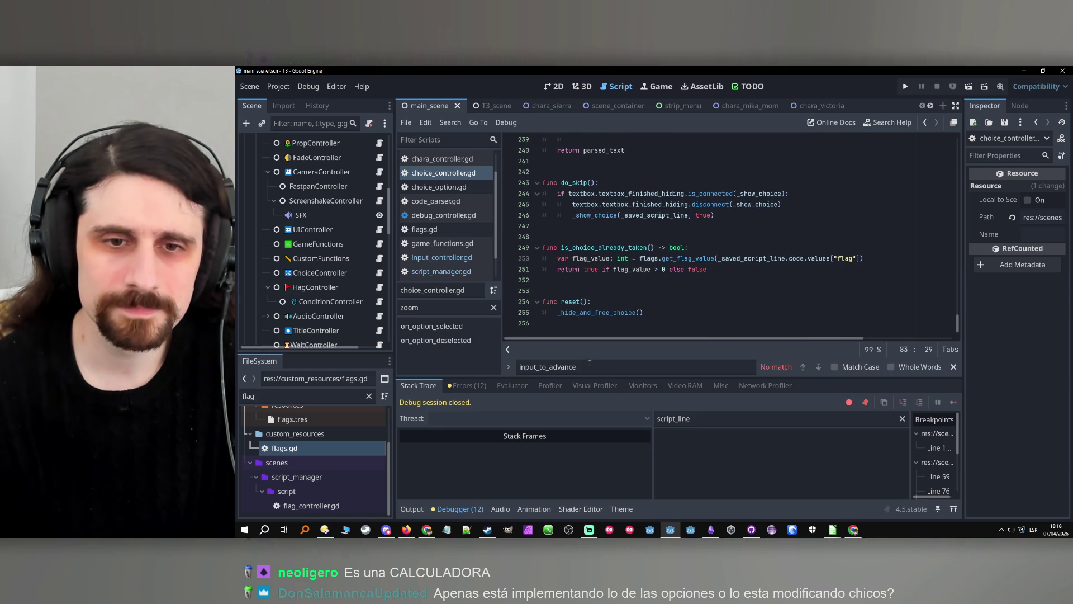
Search the current script for 'gui', then change the search term to 'input.'.
key(ctrl+f)
text(gui)
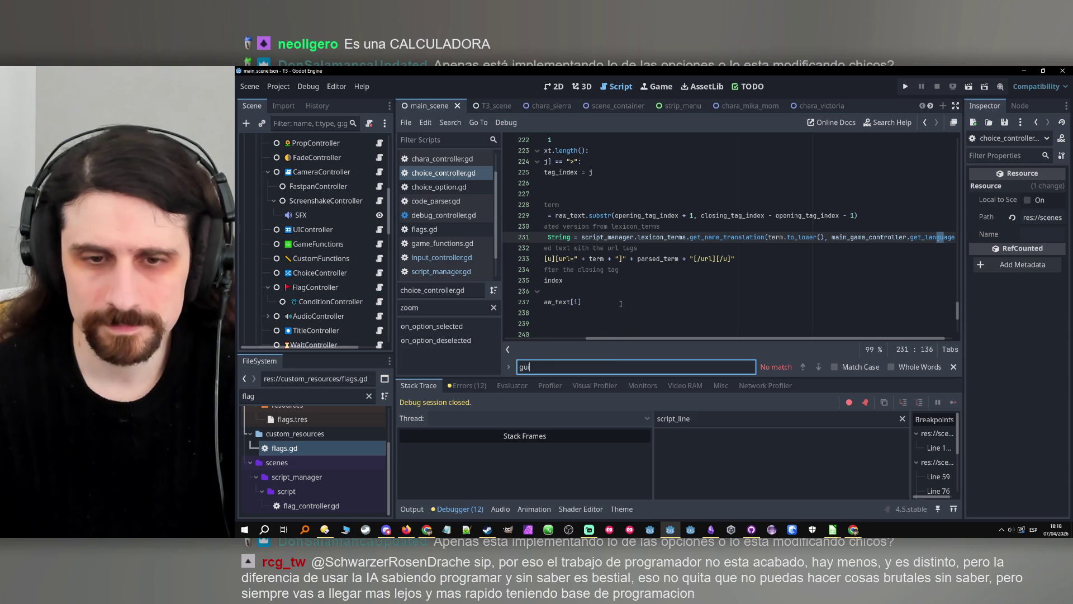
key(BackSpace)
key(BackSpace)
key(BackSpace)
text(input)
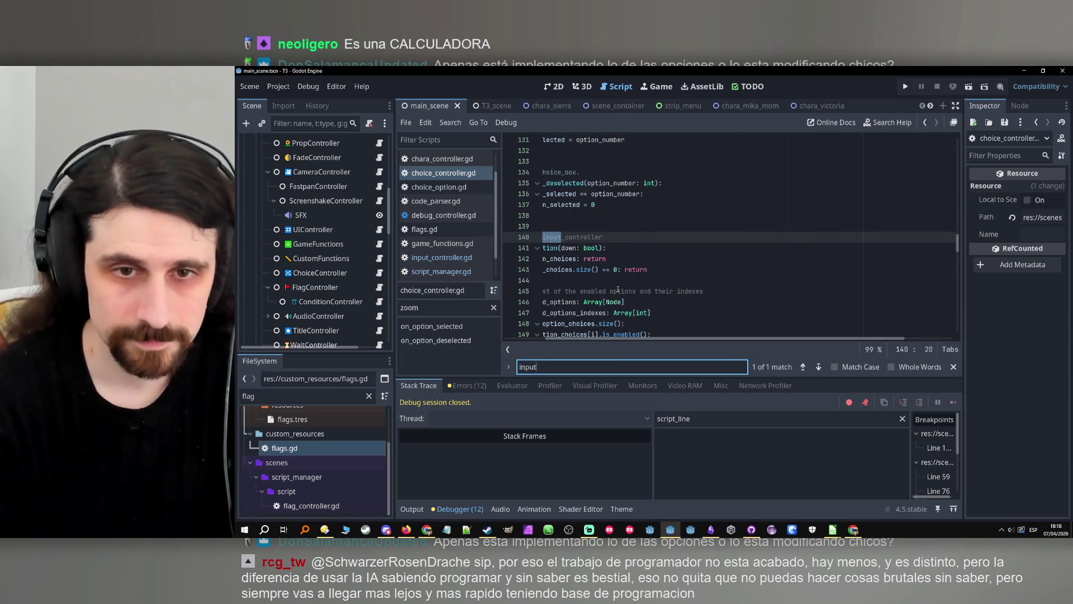
text(.)
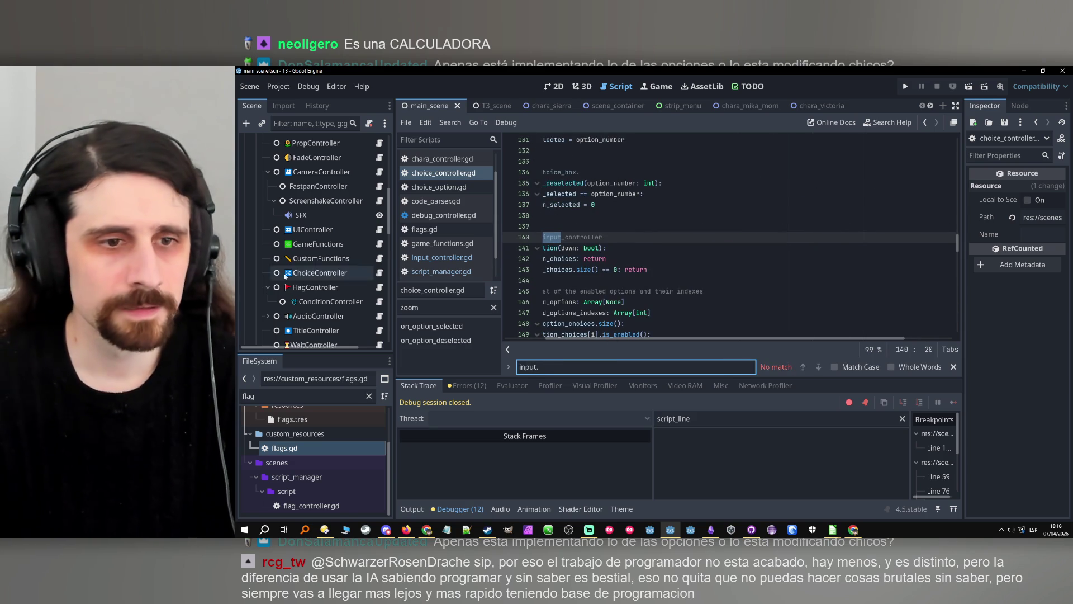
scroll(346, 283, down, 3)
scroll(347, 282, up, 10)
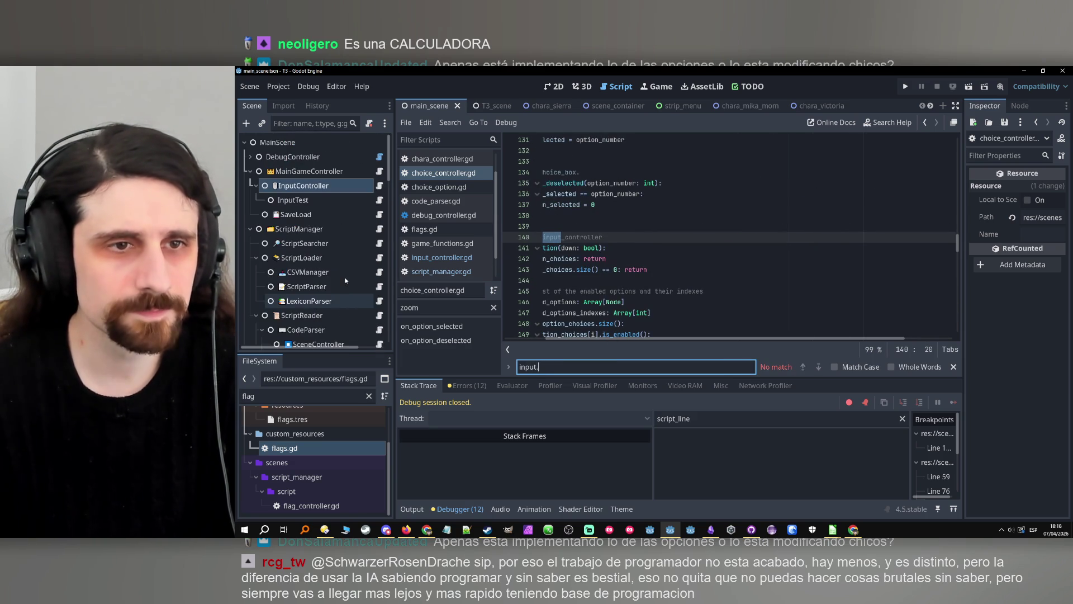
Open InputController's script and find the _on_choice_clicked definition on line 136.
click(376, 187)
click(379, 186)
double_click(605, 247)
key(ctrl+f)
click(818, 366)
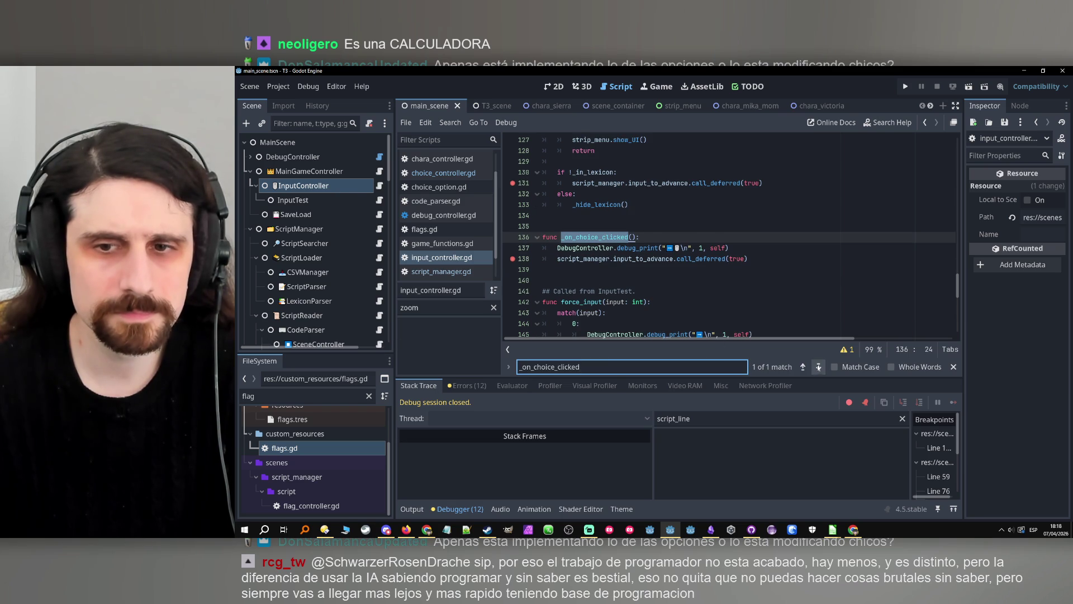
click(601, 240)
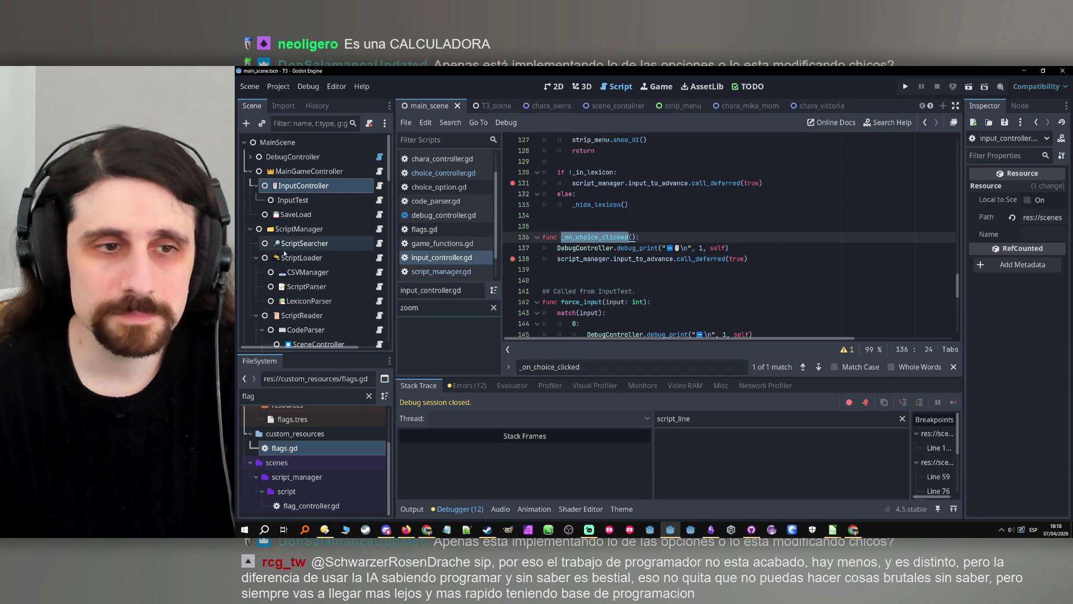
scroll(280, 246, down, 3)
click(546, 237)
double_click(566, 237)
Open choice_controller.gd and search it for _on_choice_clicked.
scroll(349, 282, down, 2)
scroll(349, 282, down, 3)
scroll(360, 310, down, 2)
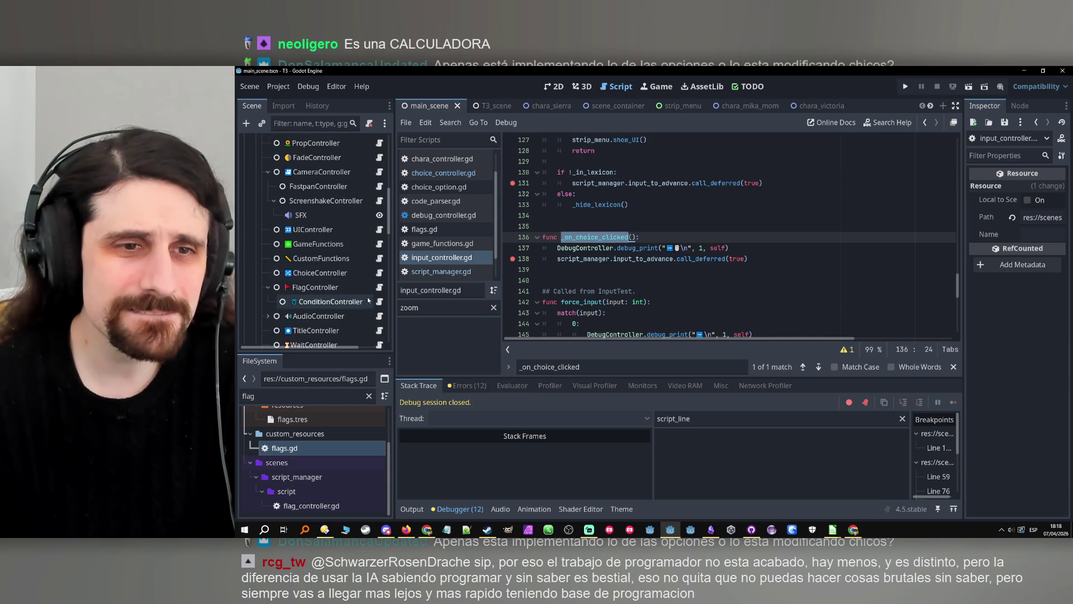
click(443, 172)
key(ctrl+f)
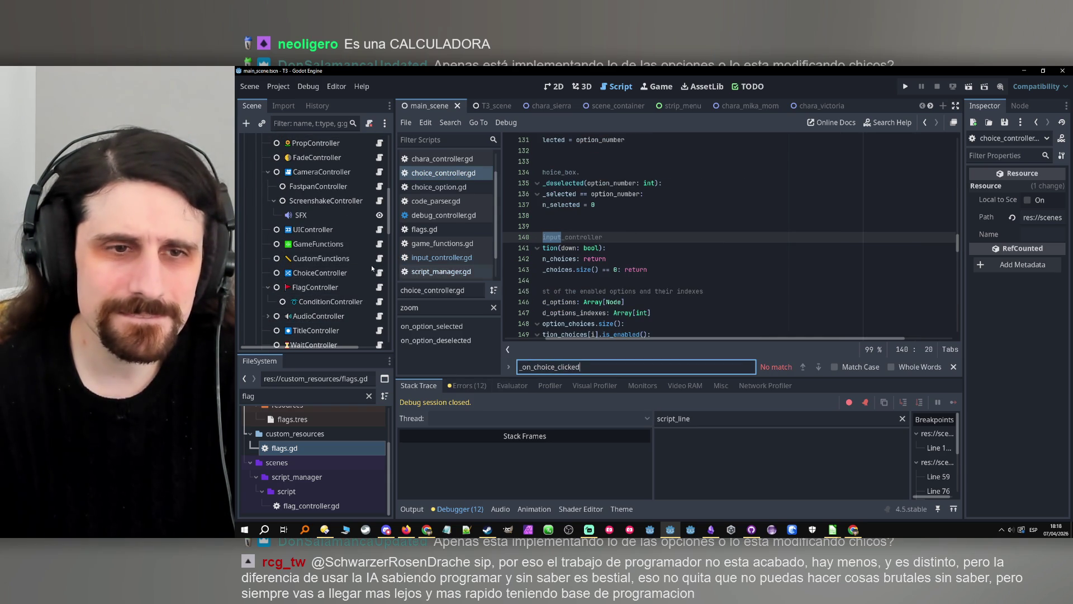
scroll(324, 272, up, 6)
Return to input_controller.gd and jump to the _on_choice_clicked function on line 136.
click(380, 186)
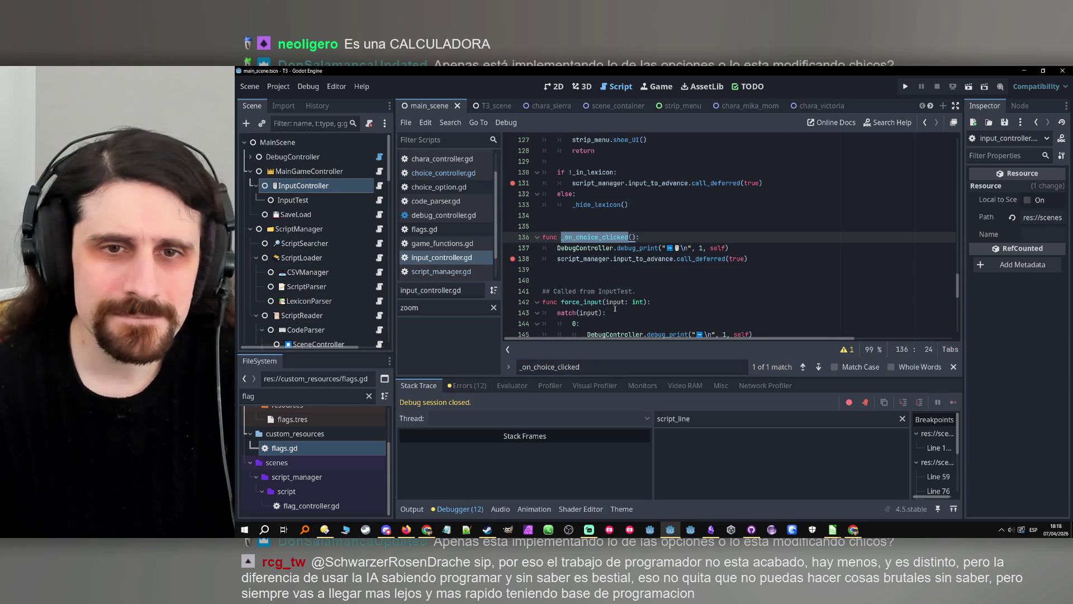
scroll(725, 260, up, 15)
scroll(725, 260, down, 8)
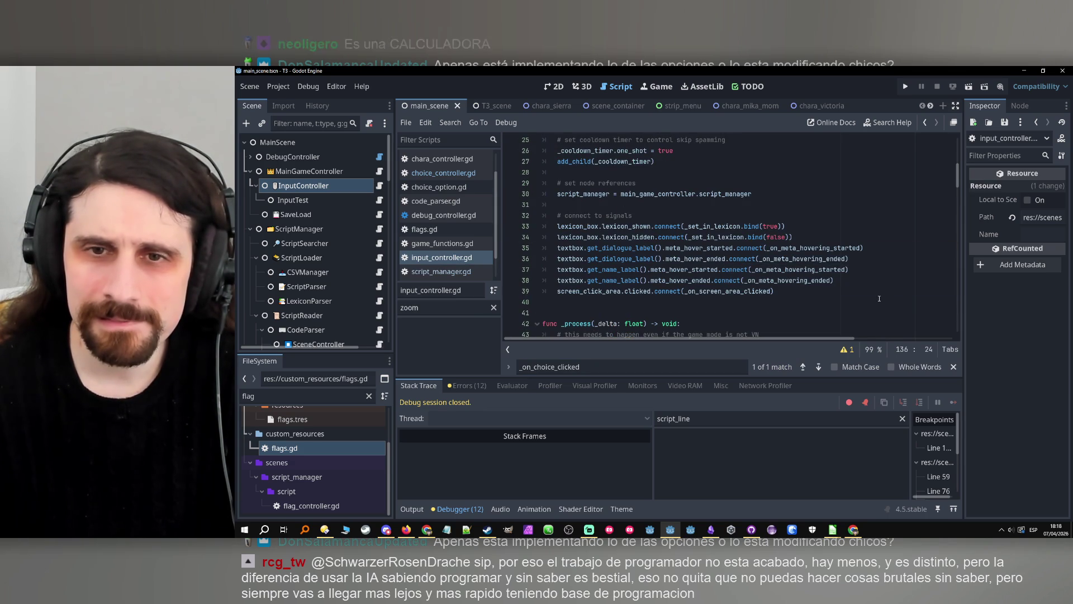
key(ctrl+f)
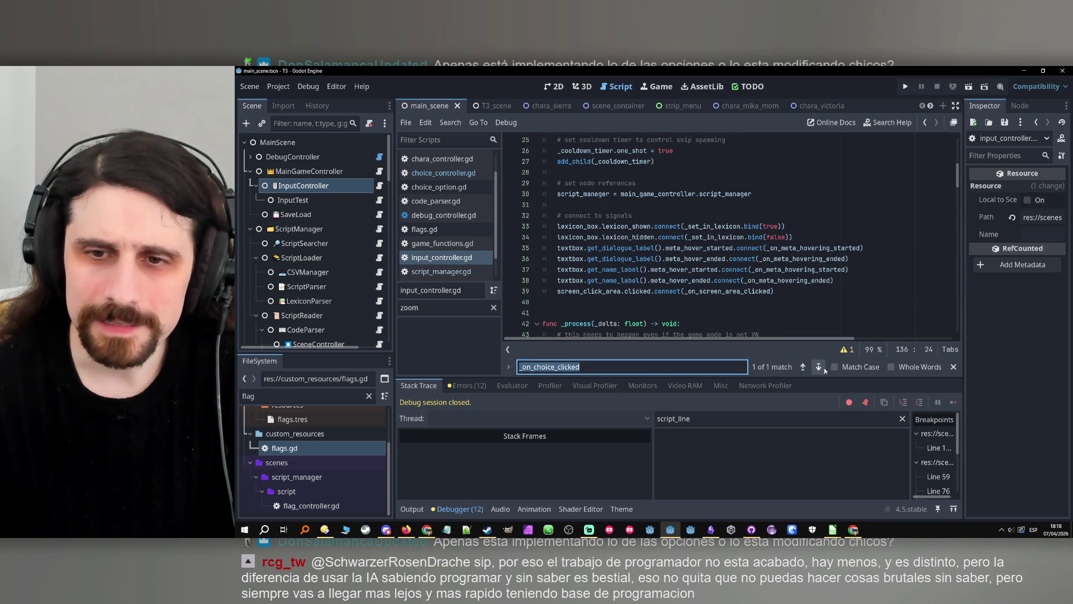
click(819, 367)
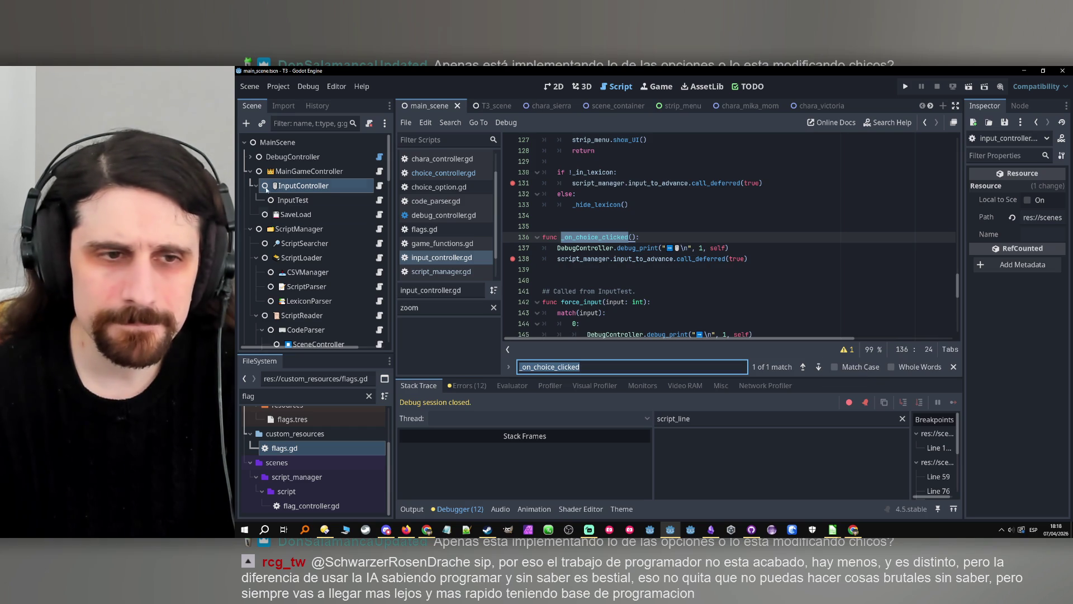
scroll(313, 263, down, 3)
double_click(251, 396)
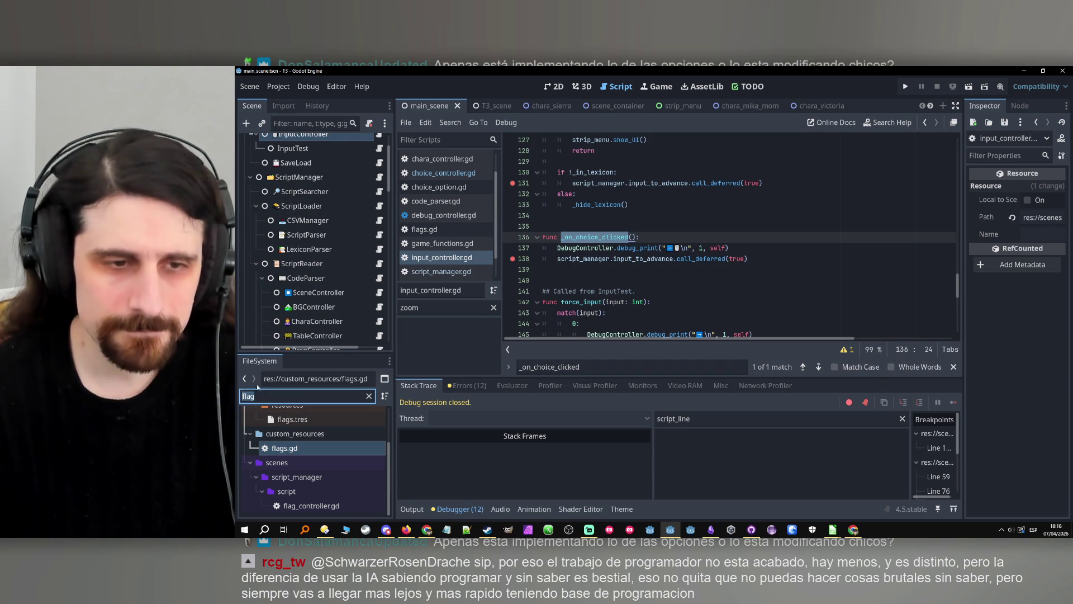
Filter the FileSystem dock for 'option' and open choice_option.gd.
text(op)
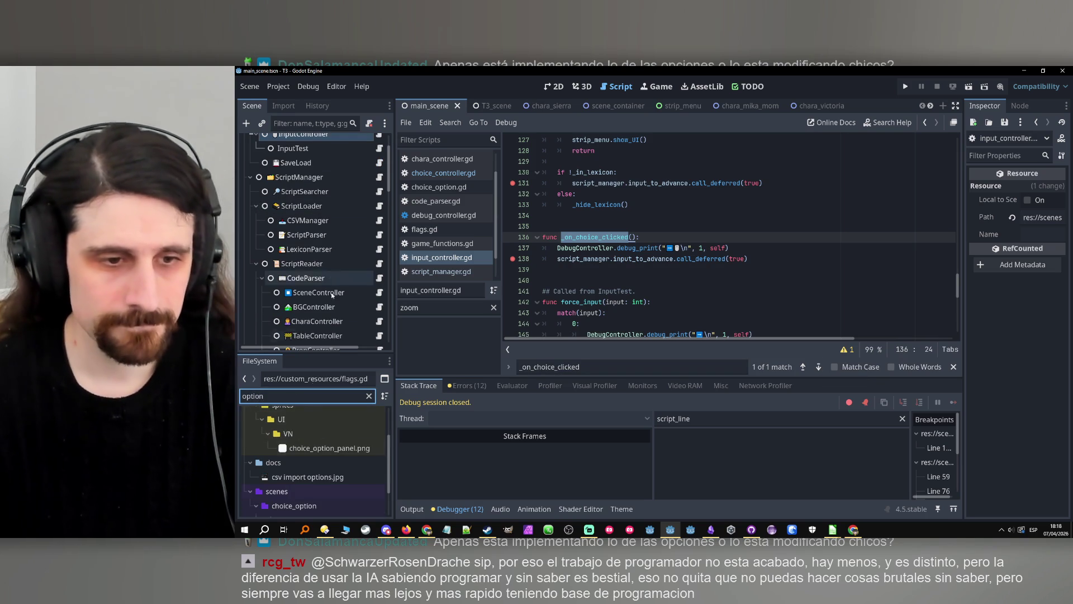
text(tion)
double_click(314, 478)
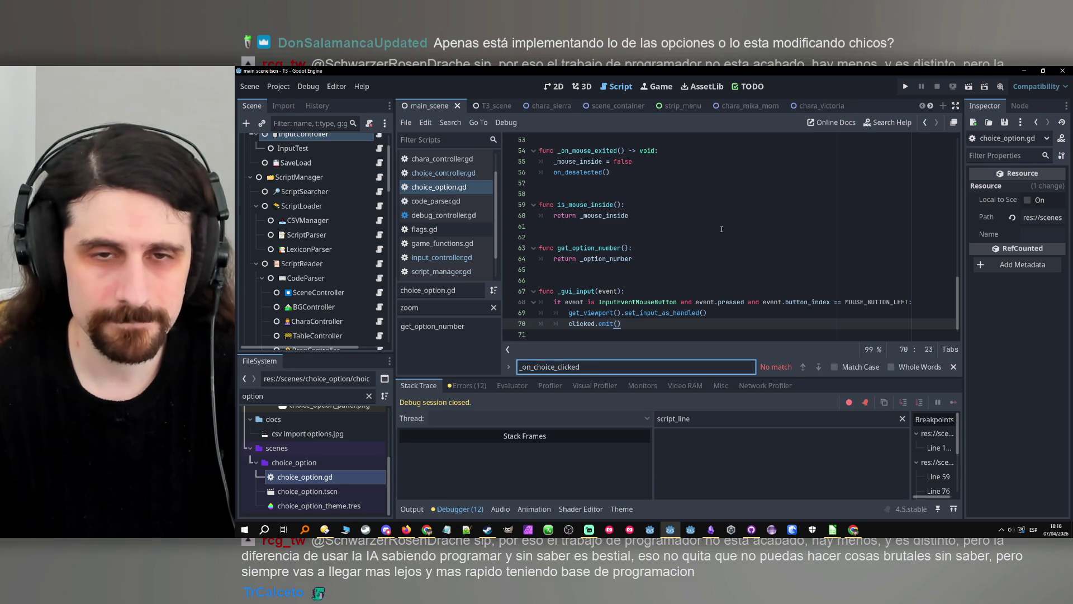
scroll(731, 275, up, 15)
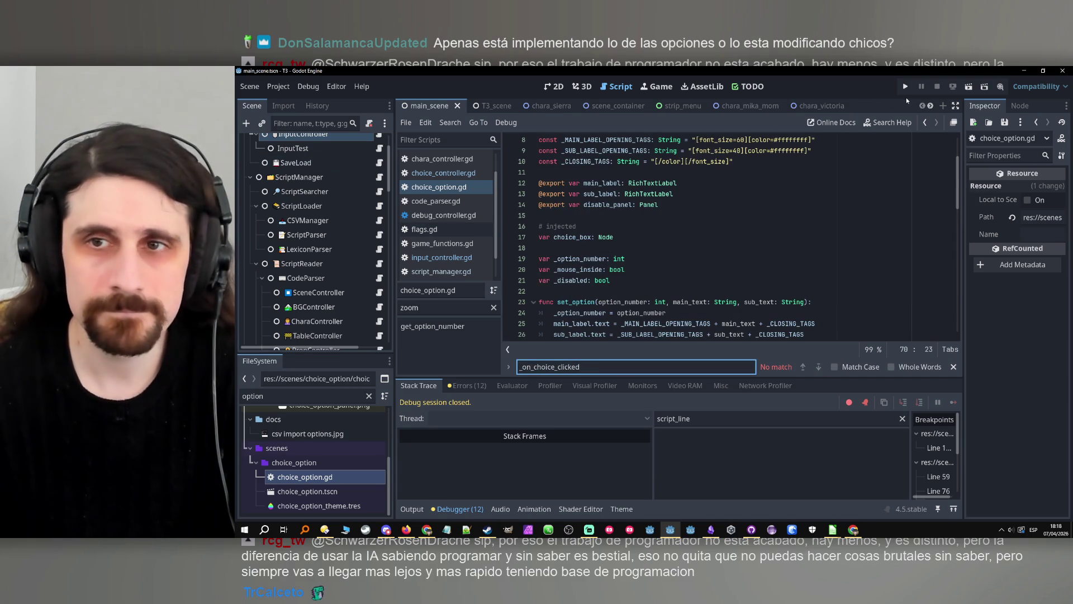
Run the game, pick a choice, and inspect the calling frame in choice_option.gd.
click(906, 86)
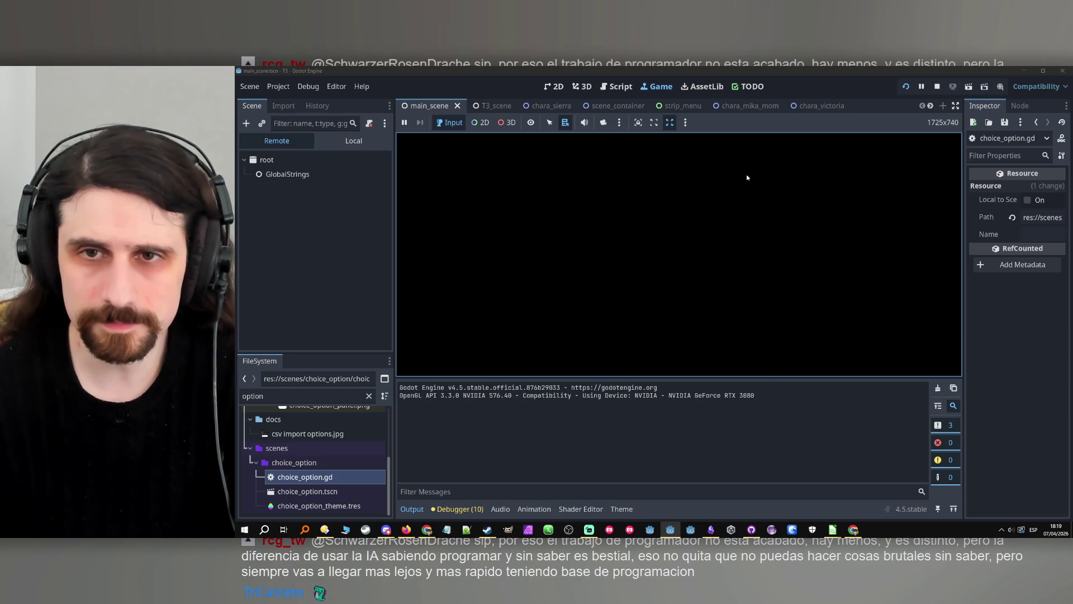
click(658, 255)
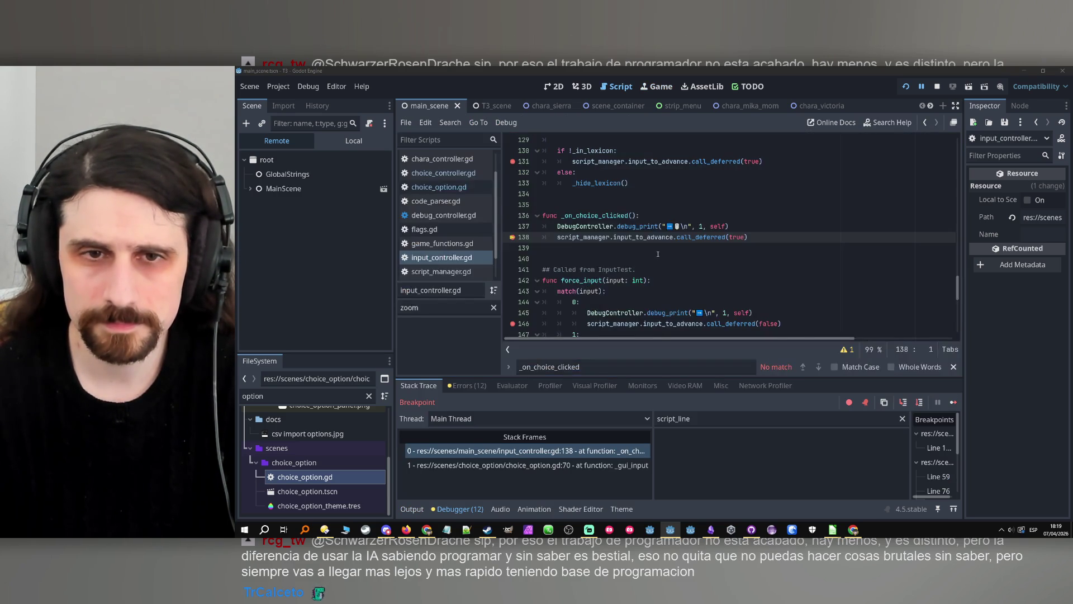
click(554, 465)
scroll(591, 304, up, 15)
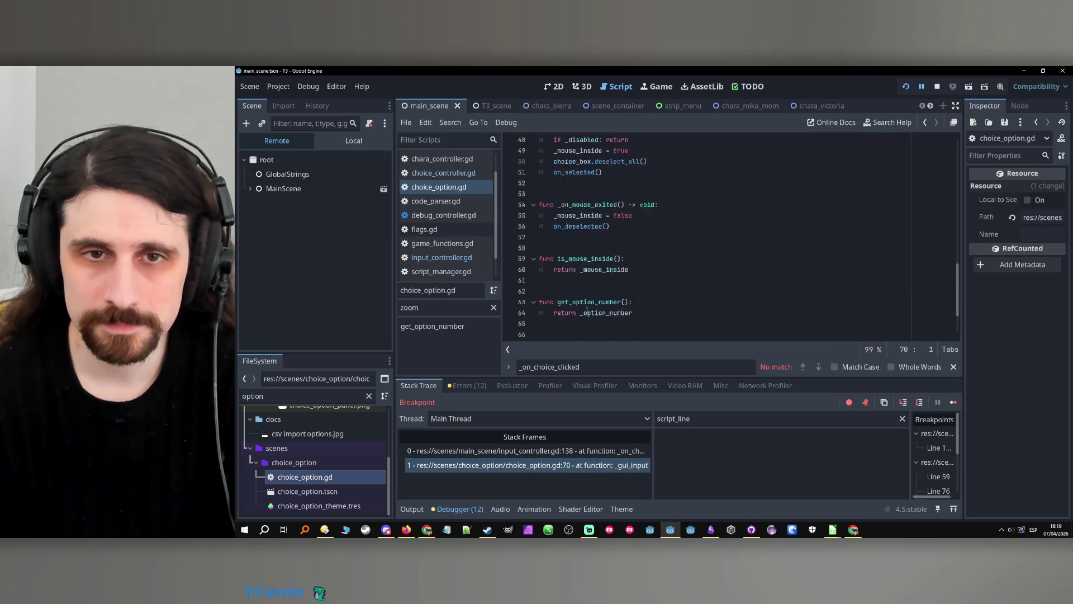
scroll(587, 311, down, 15)
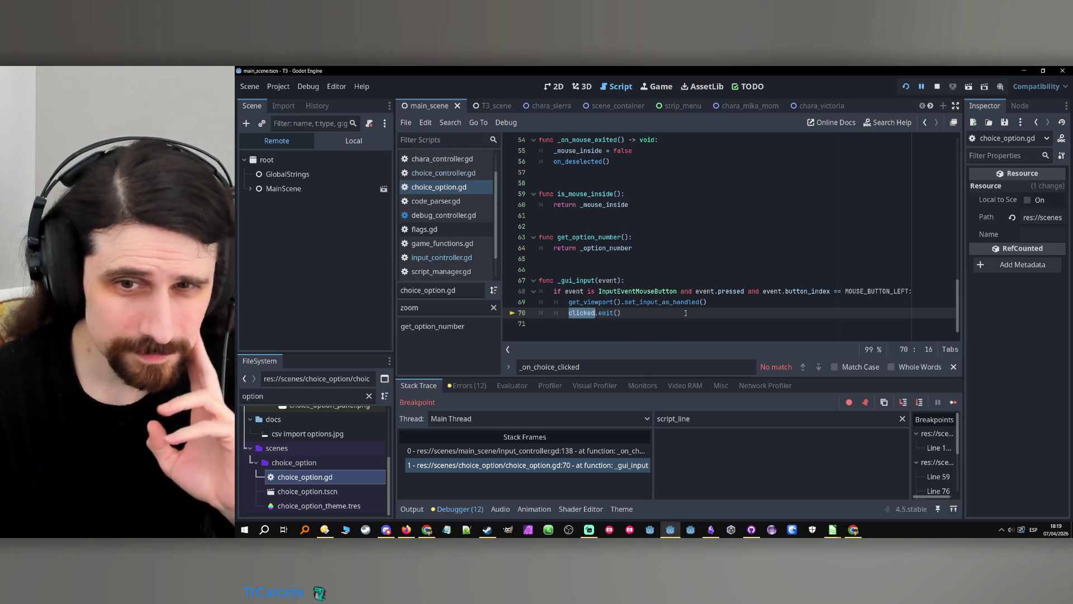
Read the set_input_as_handled documentation, return to the script, and step over to the next line.
double_click(658, 302)
click(657, 302)
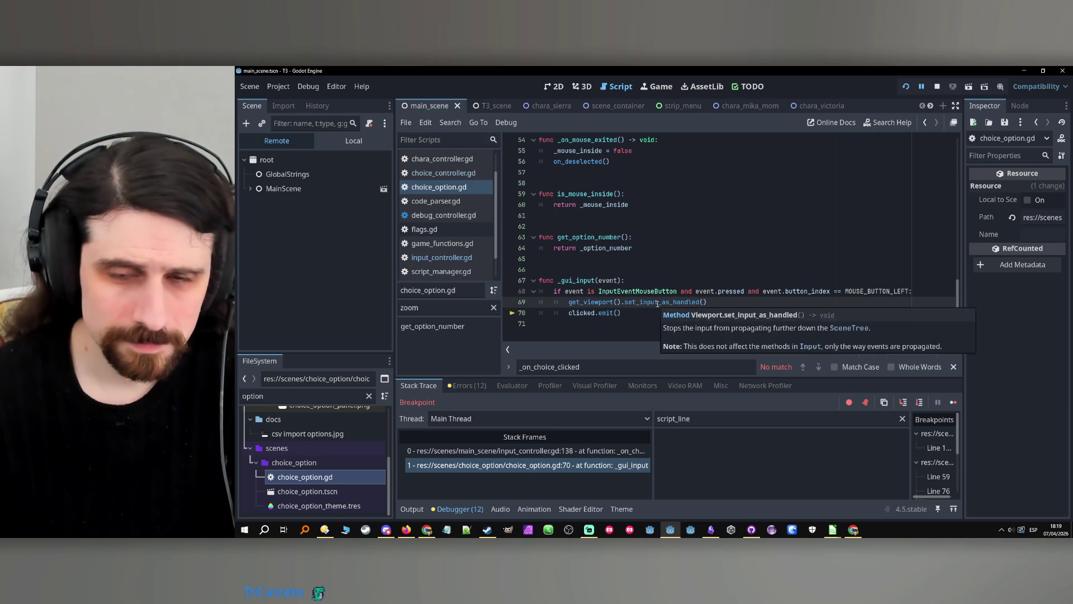
ctrl+click(658, 302)
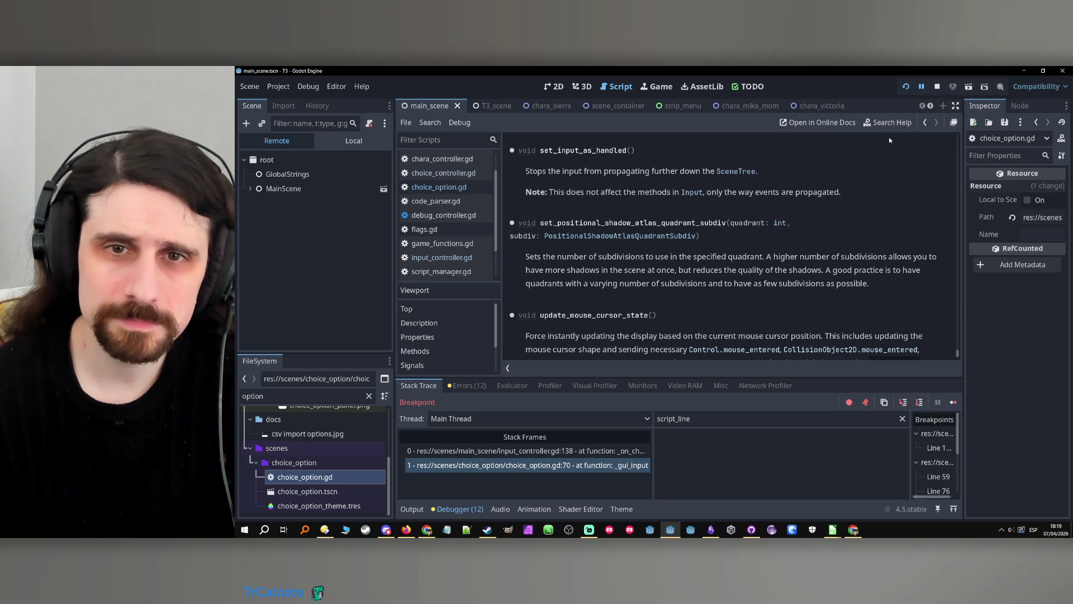
click(924, 123)
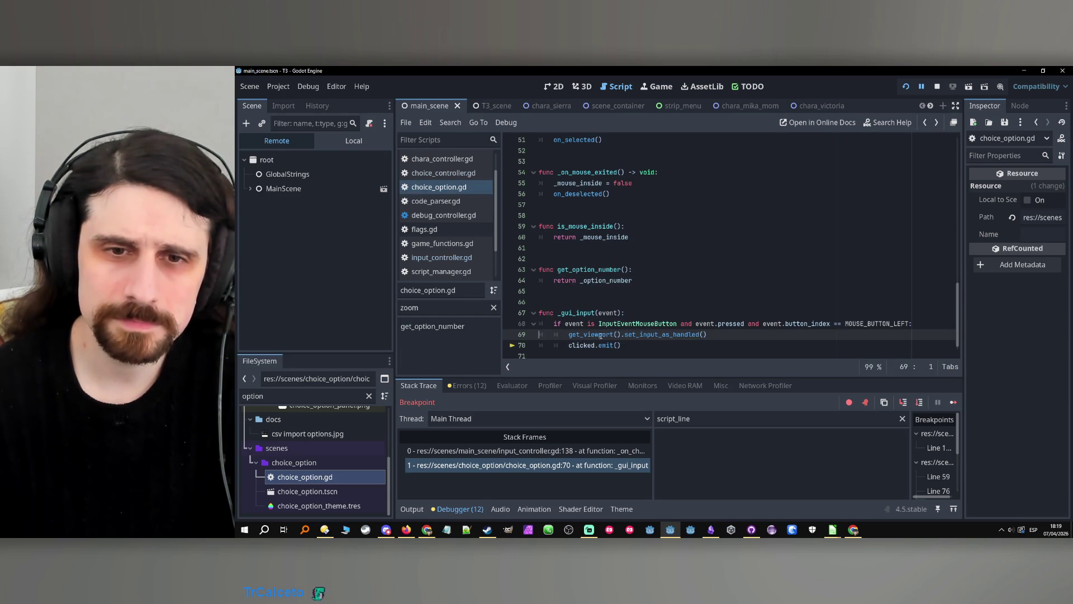
click(920, 403)
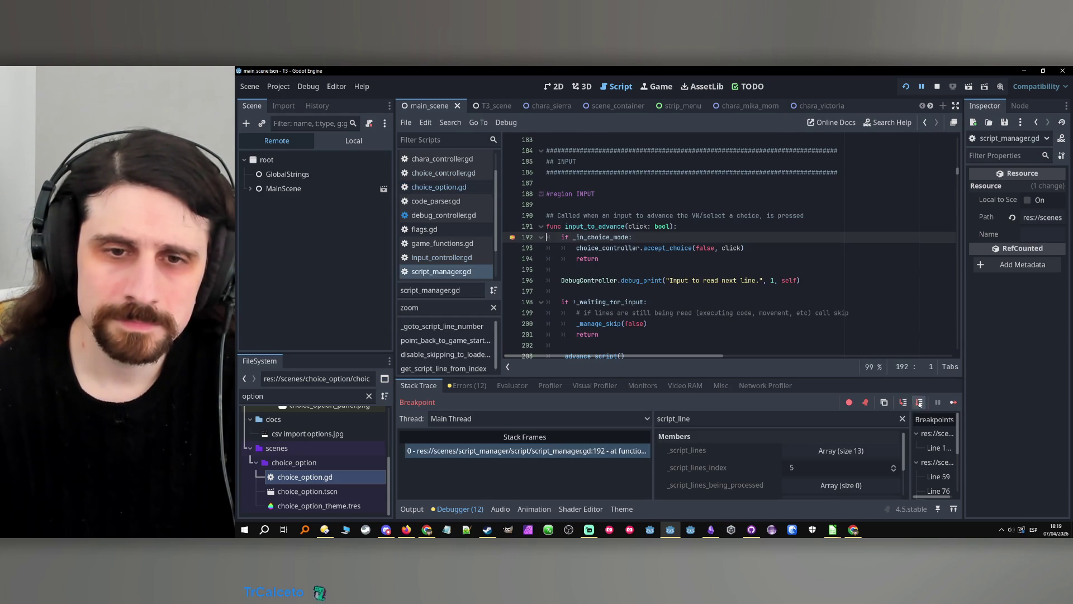
Stop the game and search input_controller.gd for .clicked, stepping through the _on_screen_area_clicked matches.
click(937, 87)
click(379, 185)
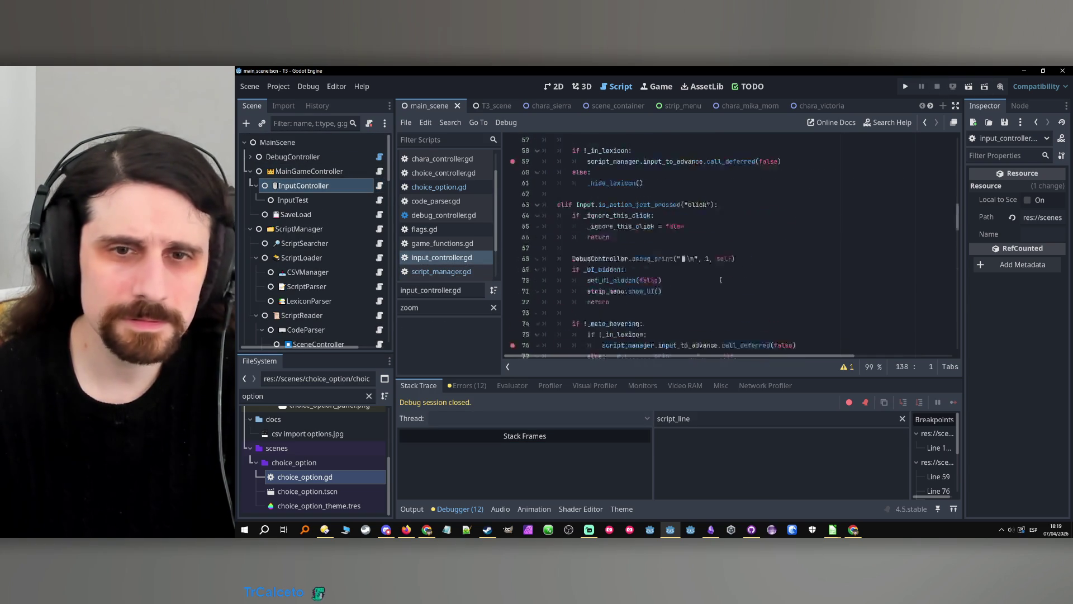
click(675, 246)
key(ctrl+f)
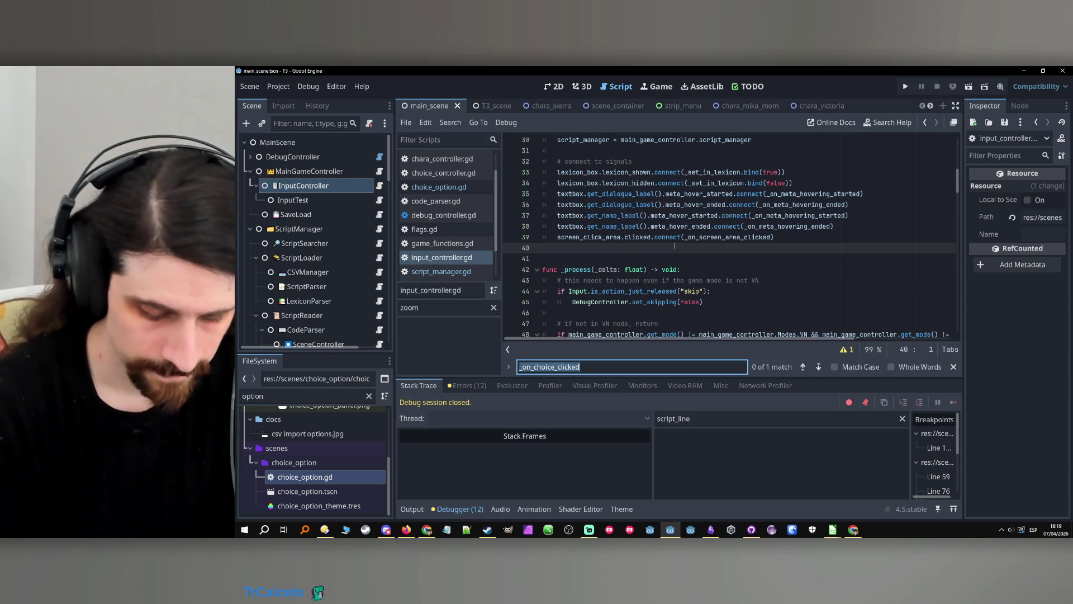
text(.clicked)
double_click(705, 237)
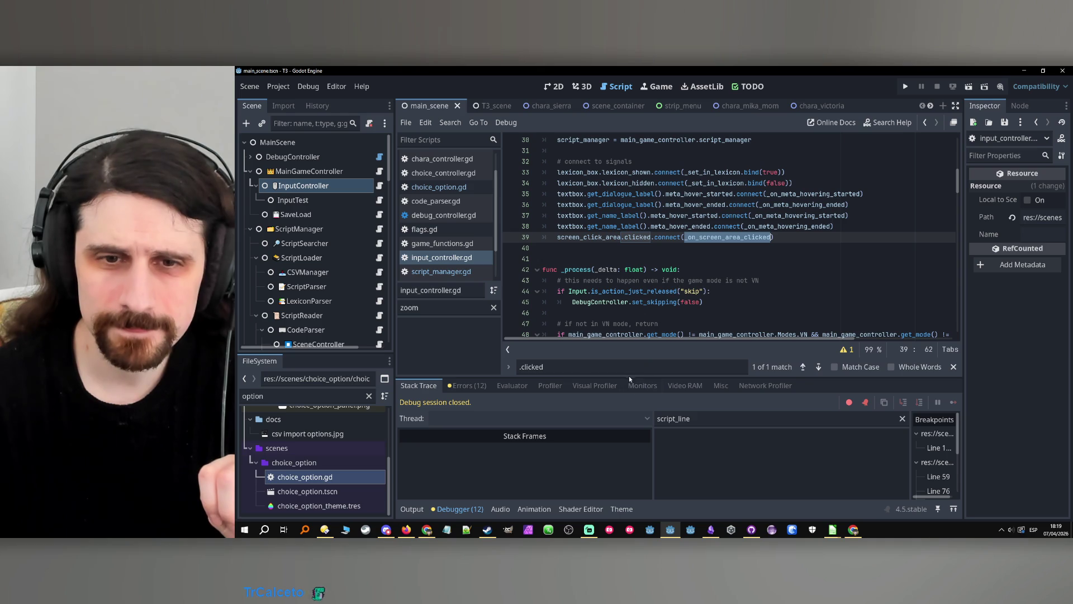
key(ctrl+f)
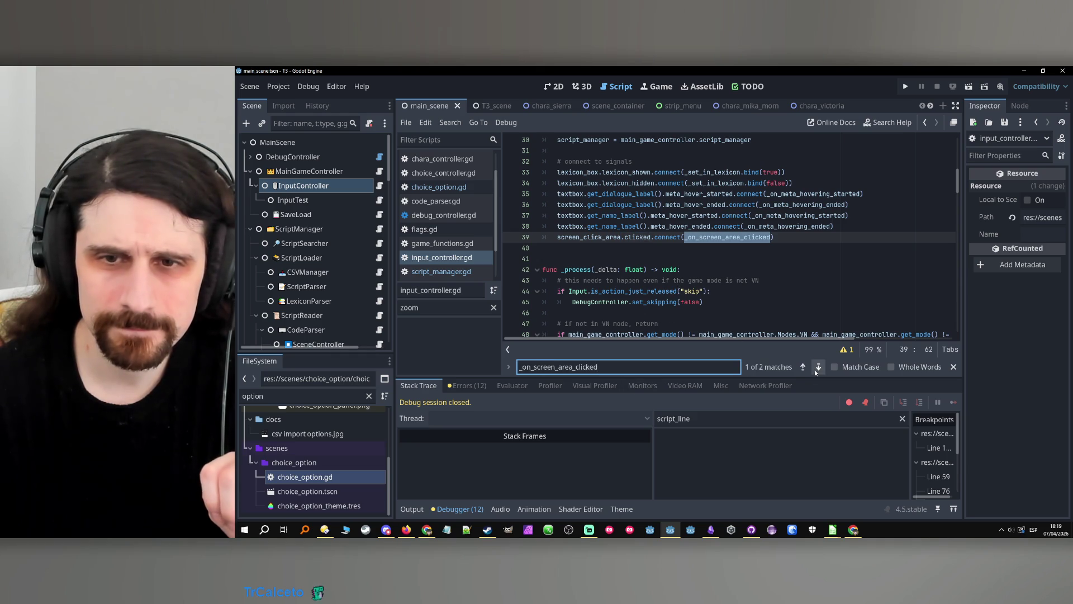
click(815, 370)
click(815, 370)
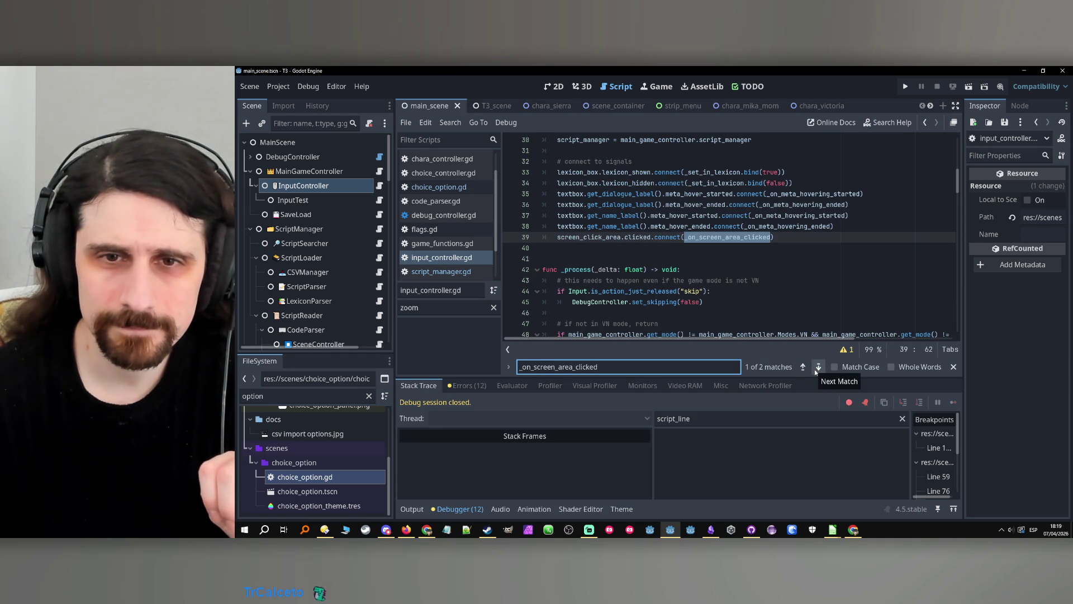
Select 'clicked' on line 39 of input_controller.gd and scroll through the script.
double_click(646, 236)
scroll(659, 237, up, 3)
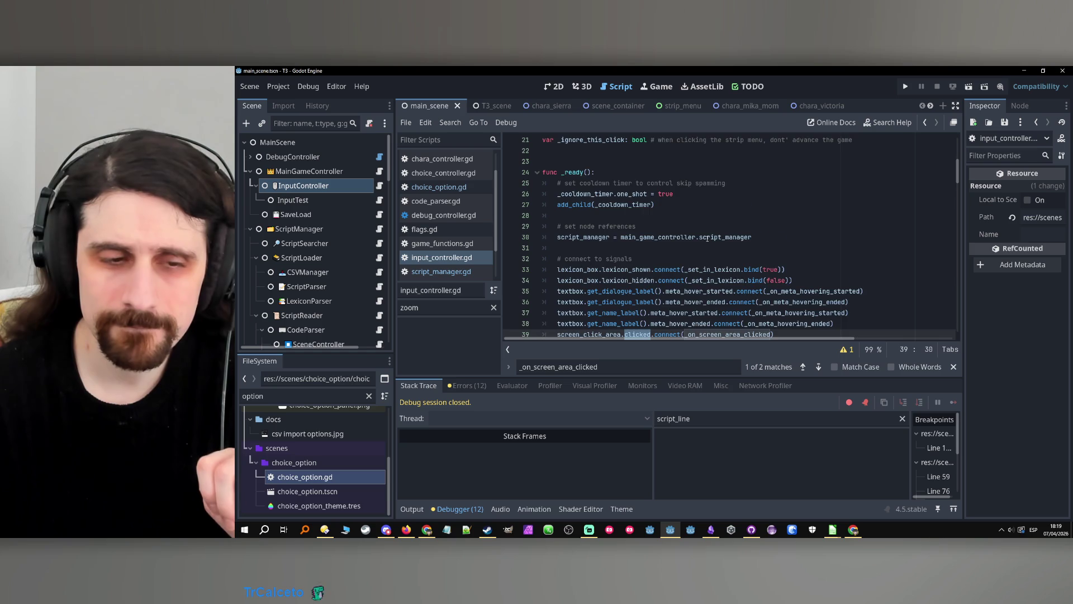
scroll(707, 238, down, 1)
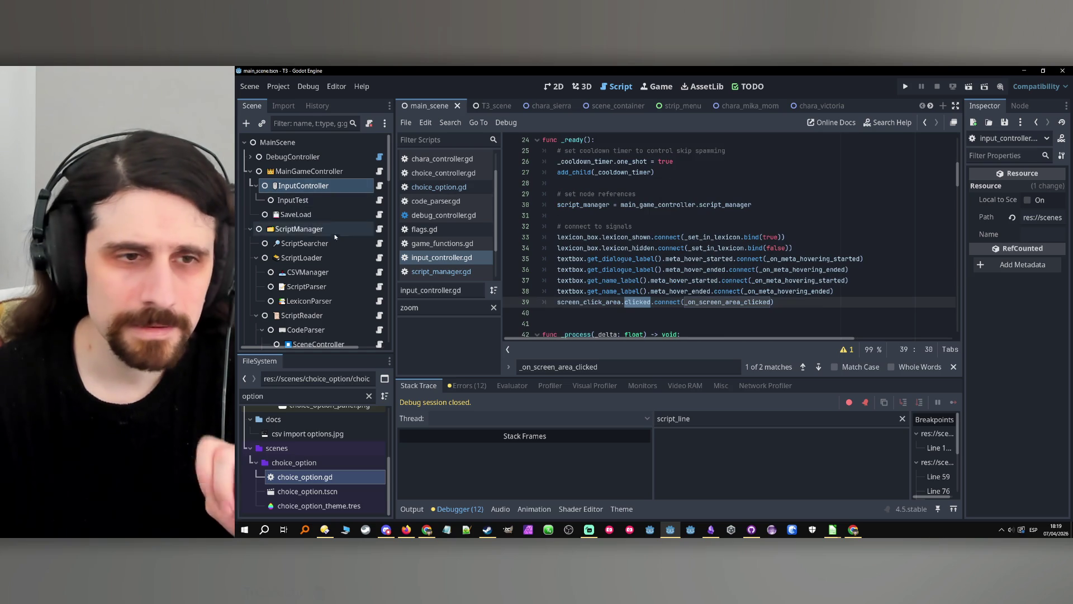
scroll(338, 252, down, 5)
scroll(335, 272, down, 2)
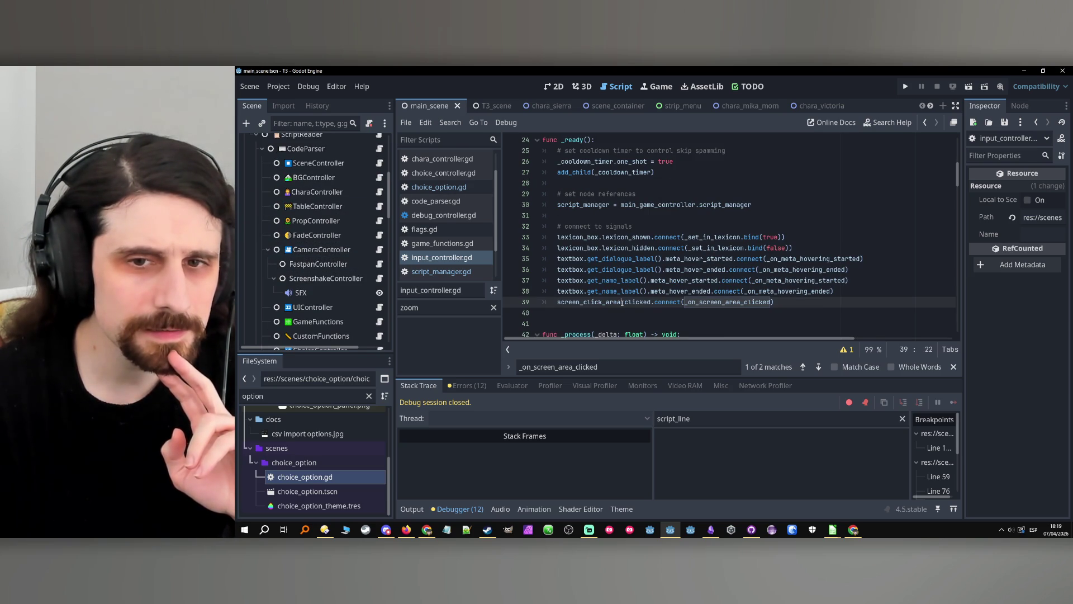
scroll(367, 261, down, 1)
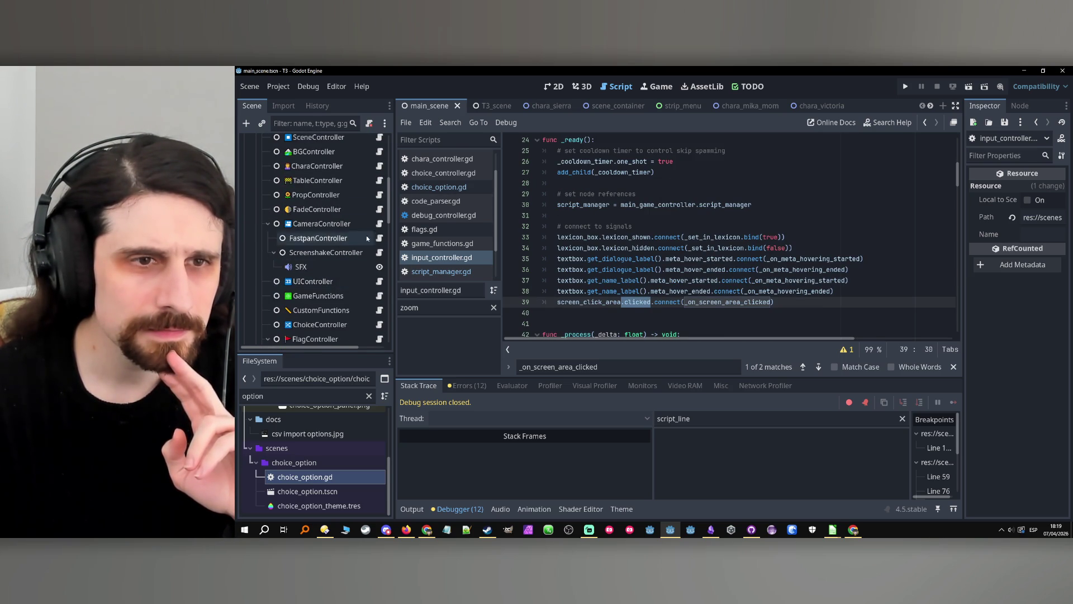
Search choice_controller.gd for '.clicked', which finds no match.
click(380, 324)
key(ctrl+f)
text(.clicked)
scroll(337, 279, down, 5)
scroll(337, 279, down, 5)
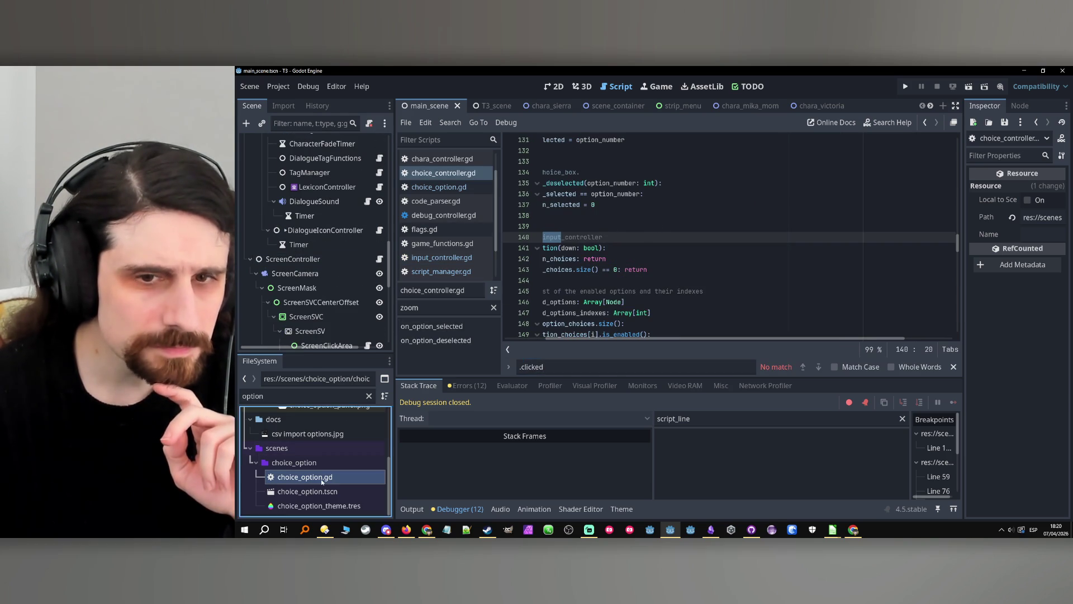
Open choice_option.gd and find both clicked uses: the line 6 signal and the line 70 emit.
double_click(304, 477)
scroll(648, 229, up, 15)
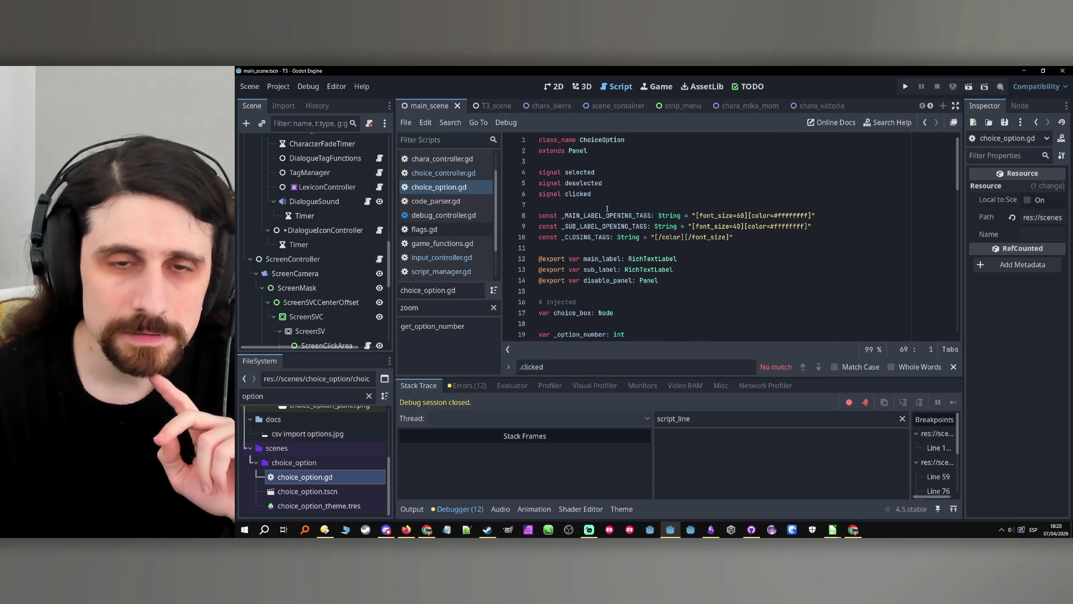
double_click(578, 194)
key(ctrl+f)
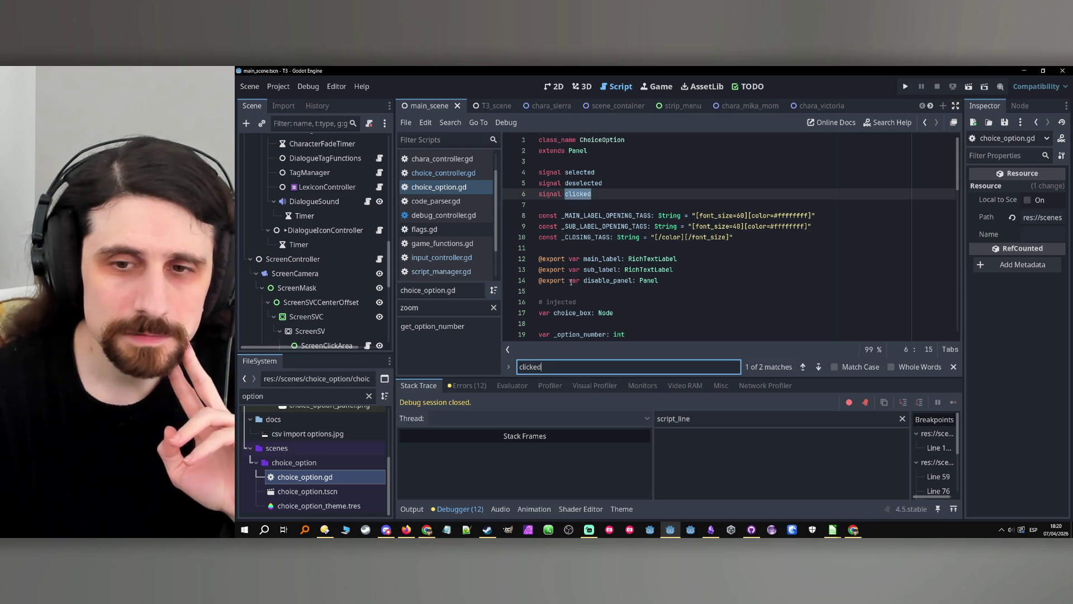
click(819, 366)
click(642, 259)
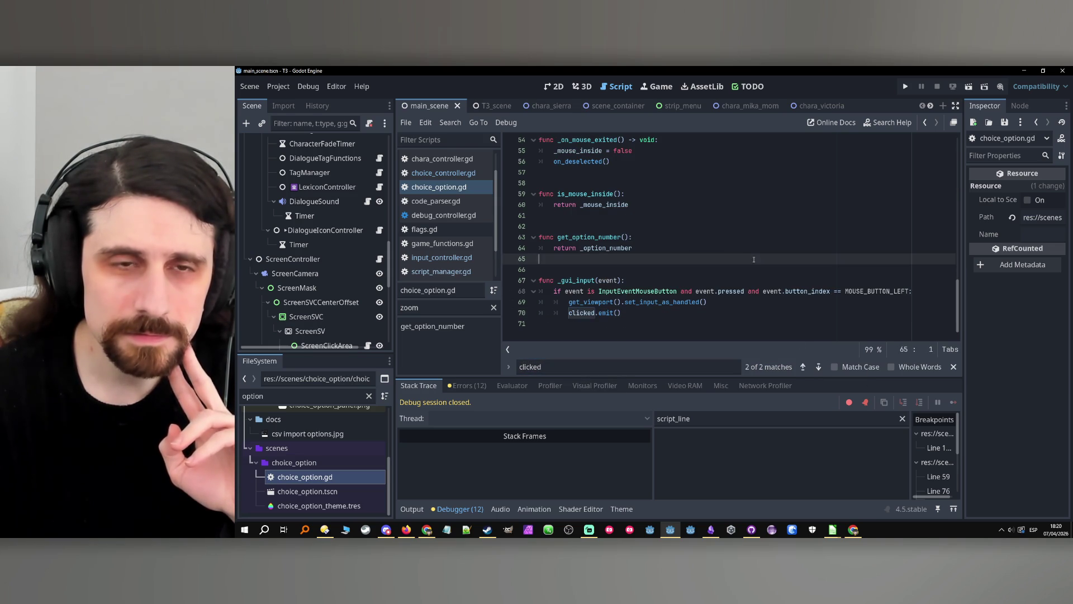
click(425, 123)
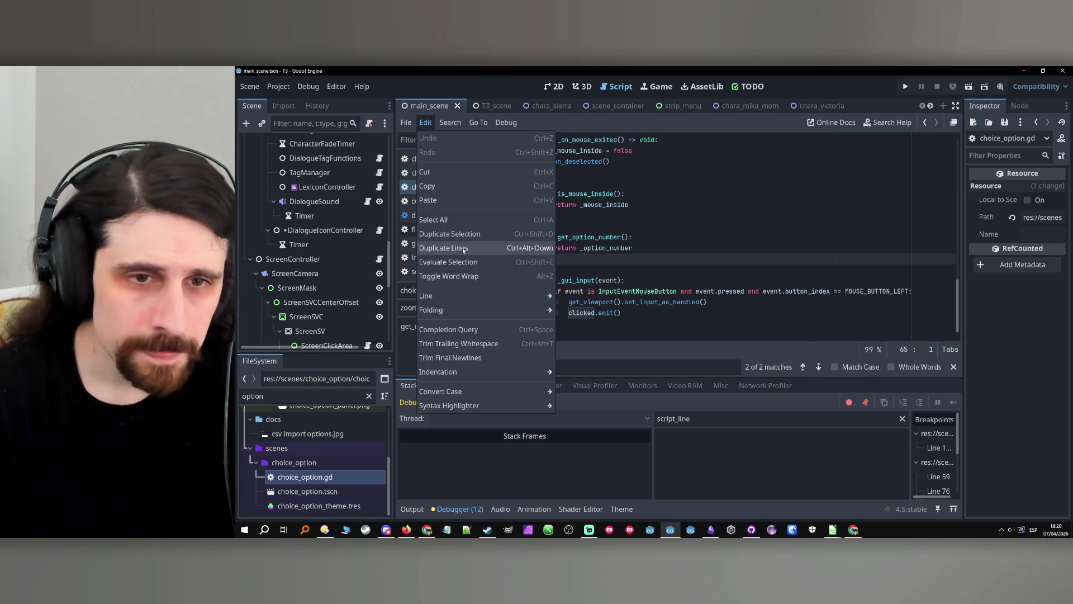
click(450, 122)
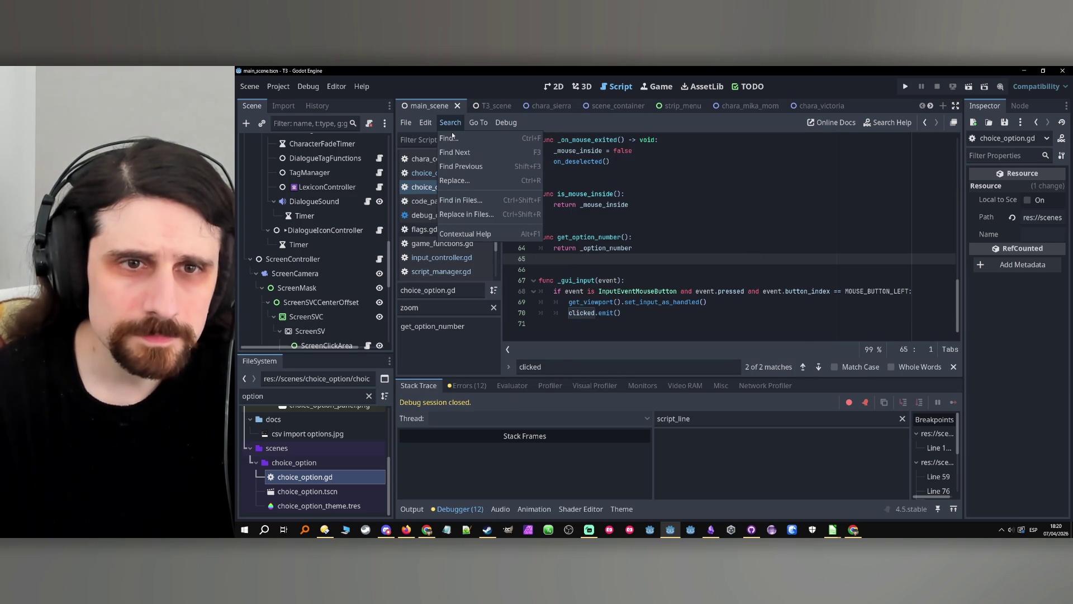
Find '.clicked' in all project files and open the choice_box.gd and input_controller.gd matches.
click(482, 203)
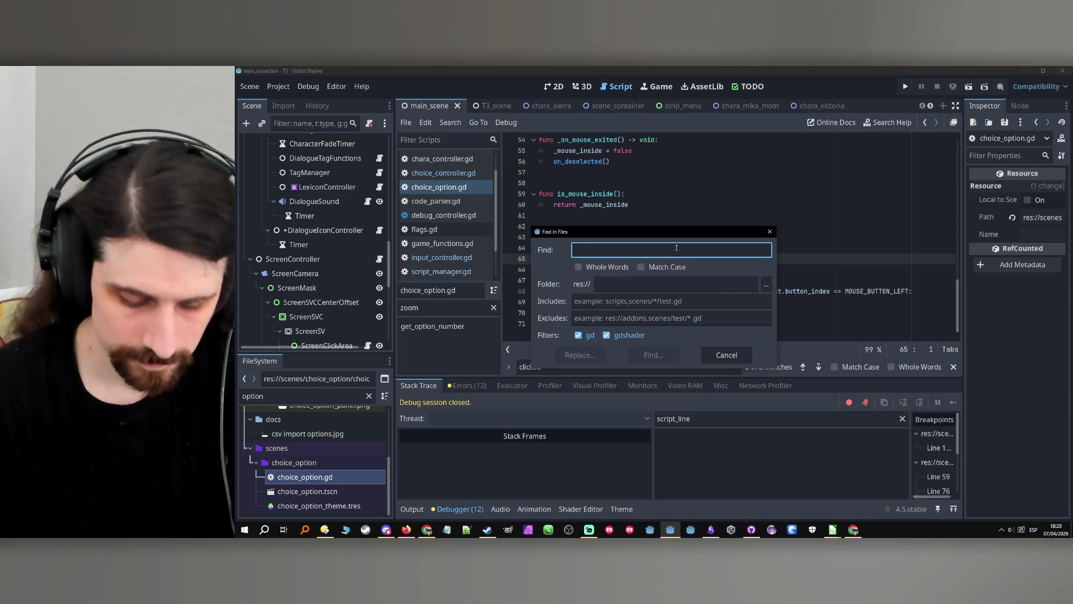
text(.clicked)
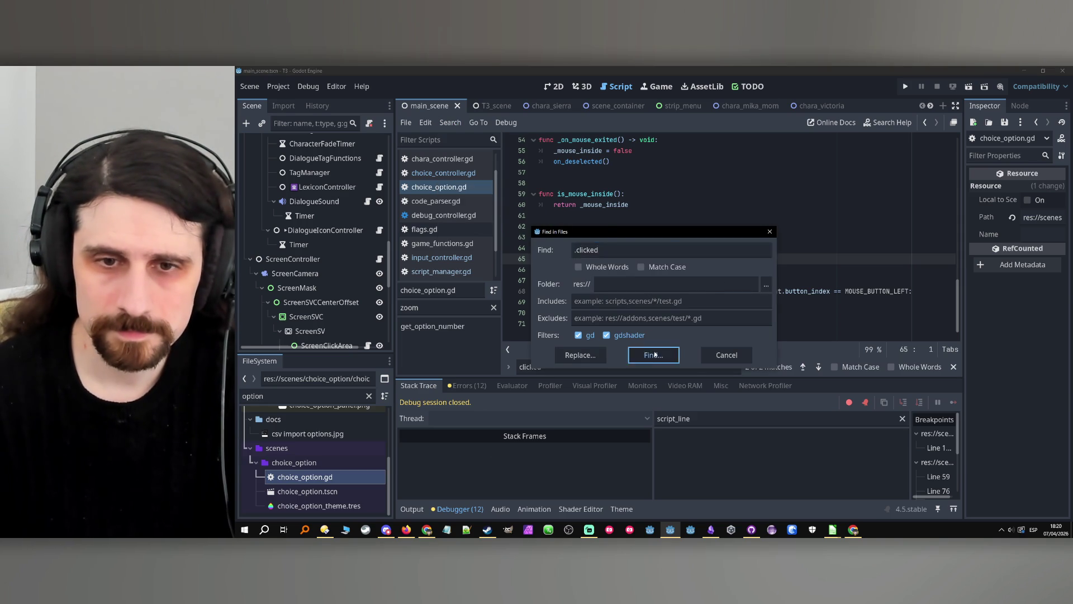
click(652, 353)
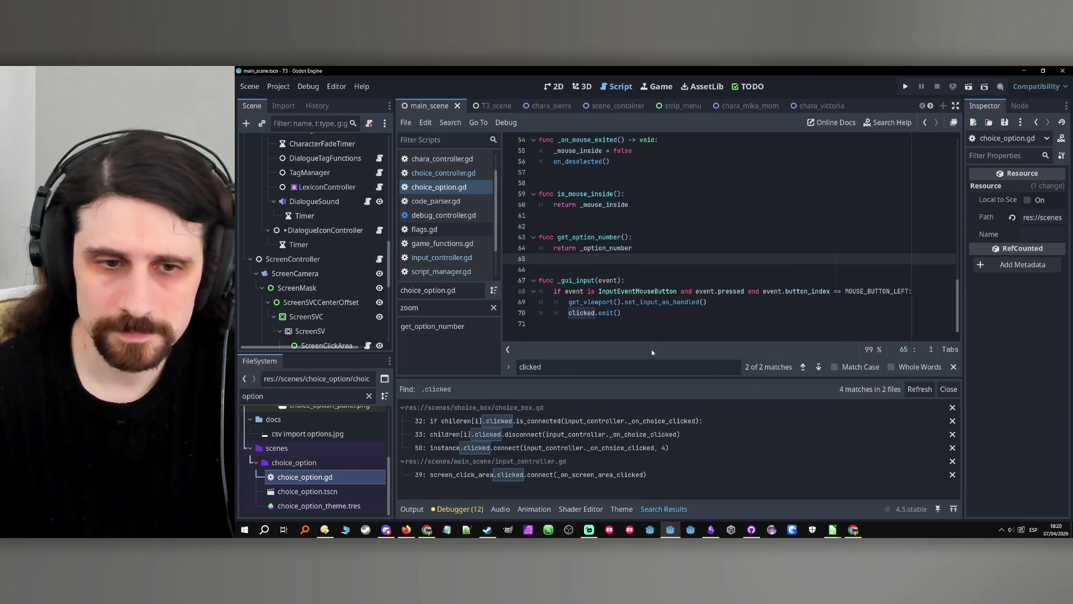
click(565, 421)
scroll(638, 247, up, 4)
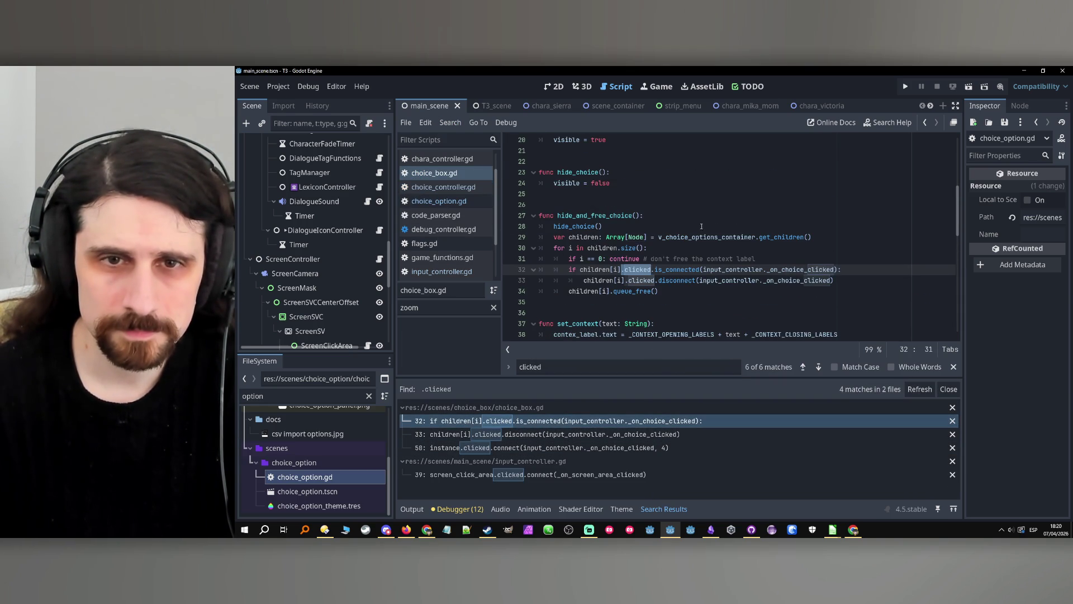
scroll(683, 205, up, 6)
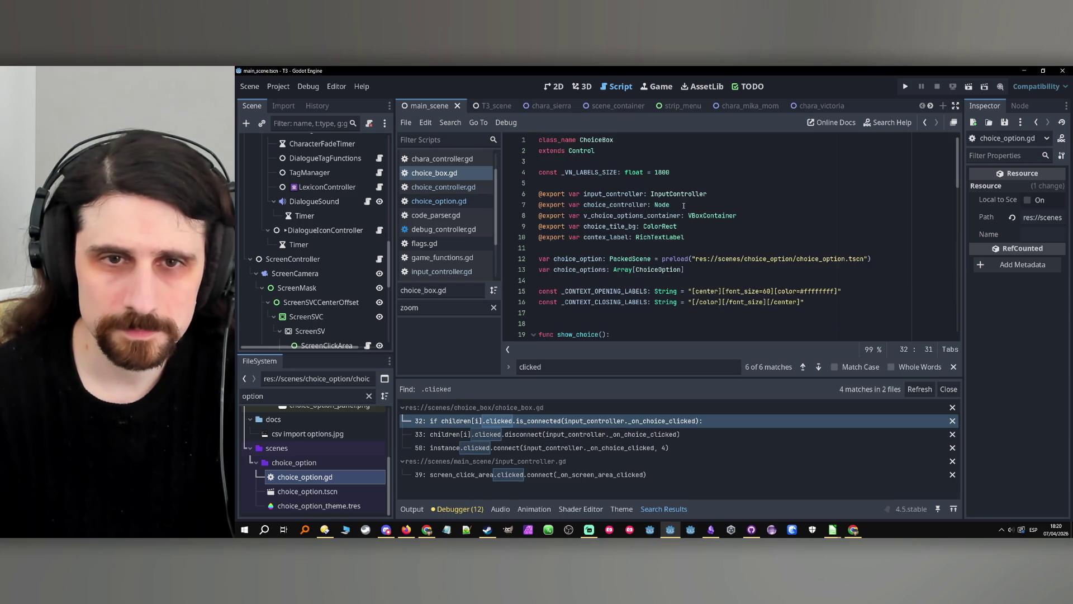
scroll(682, 189, down, 10)
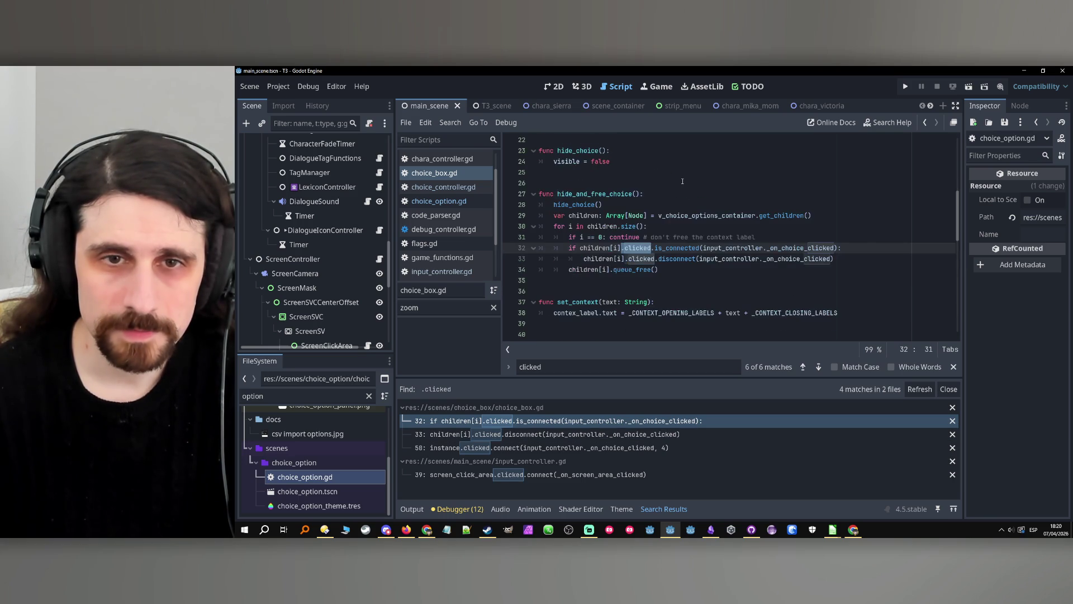
scroll(683, 181, down, 1)
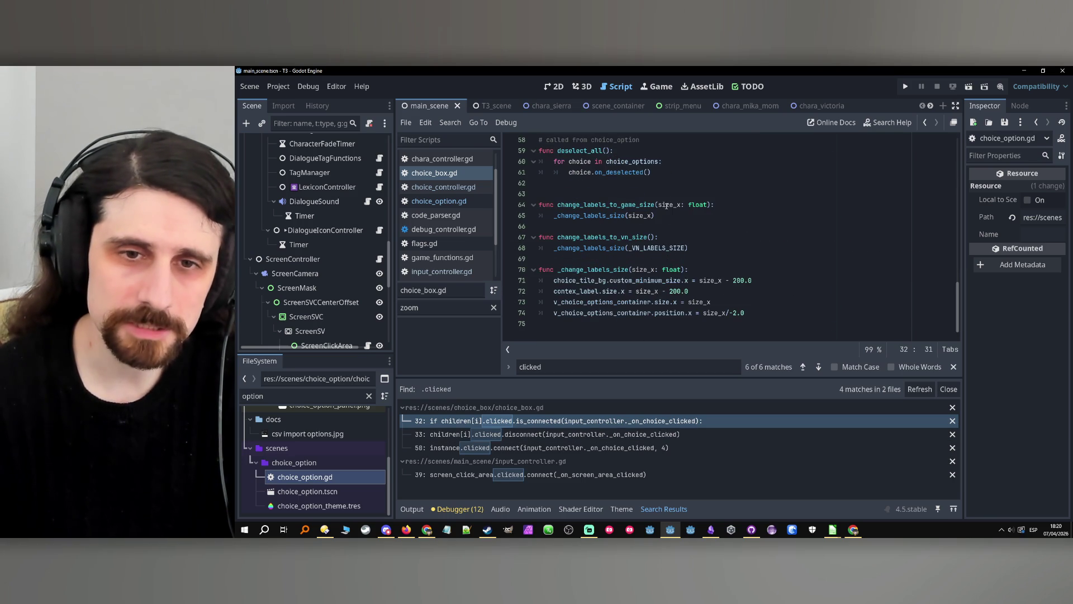
scroll(254, 214, up, 10)
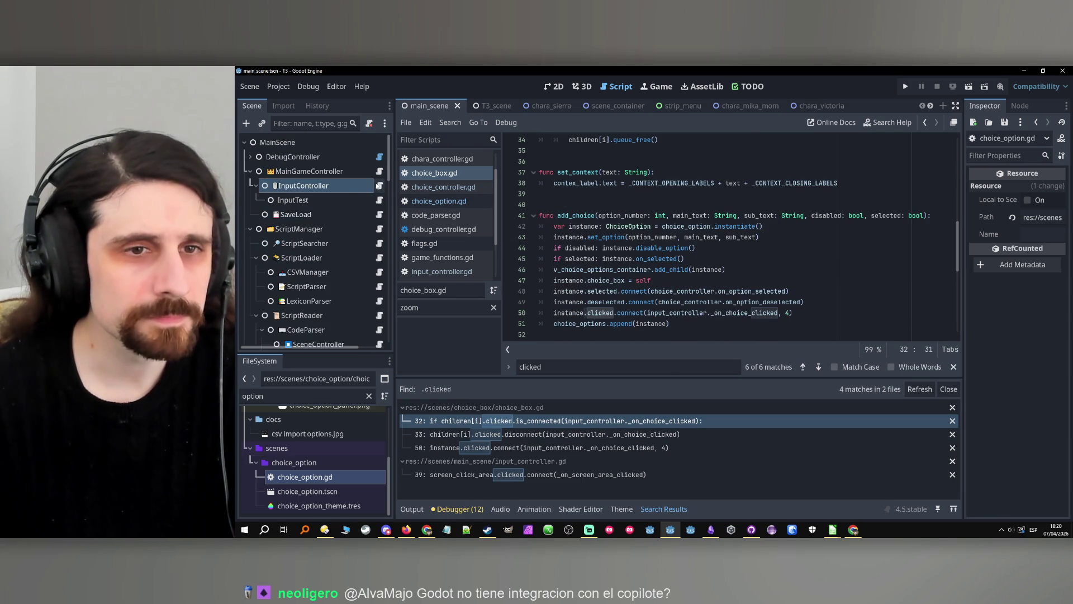
click(379, 185)
scroll(681, 256, down, 20)
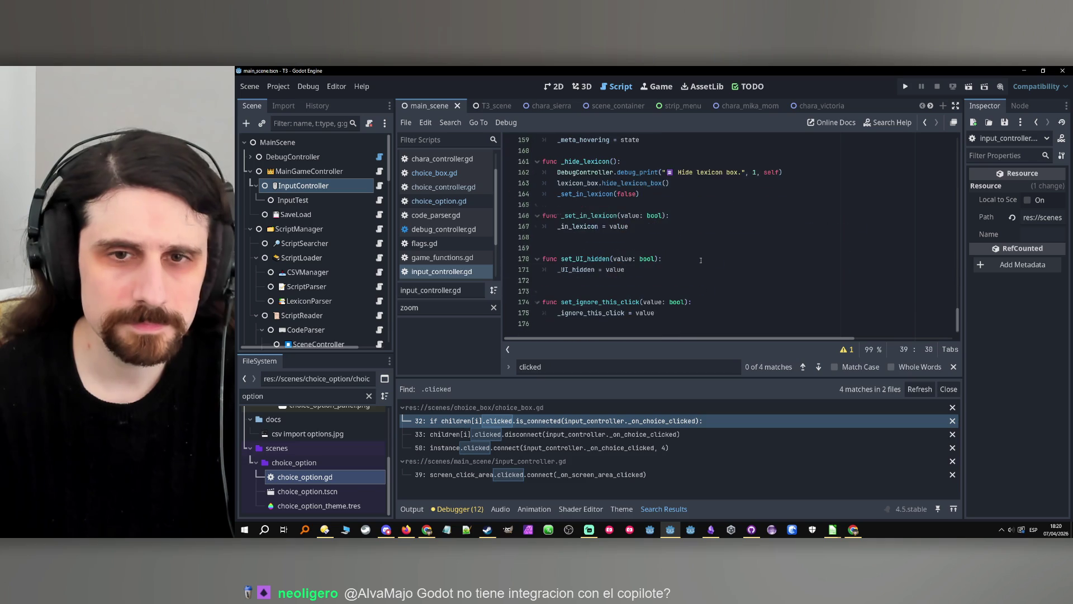
scroll(682, 256, up, 7)
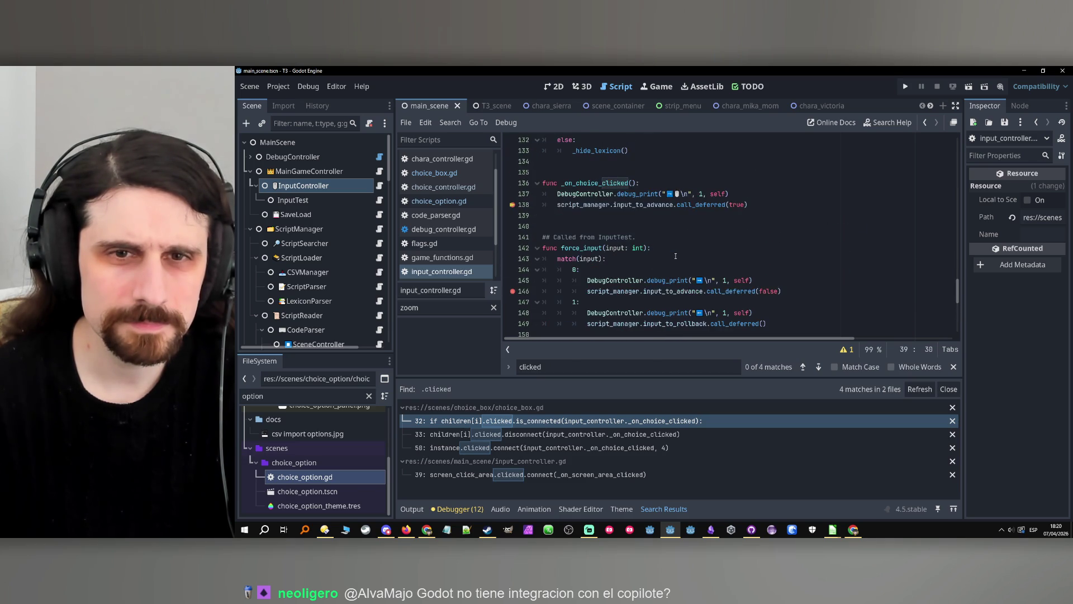
Add '## This is connected to choice_option.clicked on ChoiceBox.' above _on_choice_clicked and save.
click(605, 204)
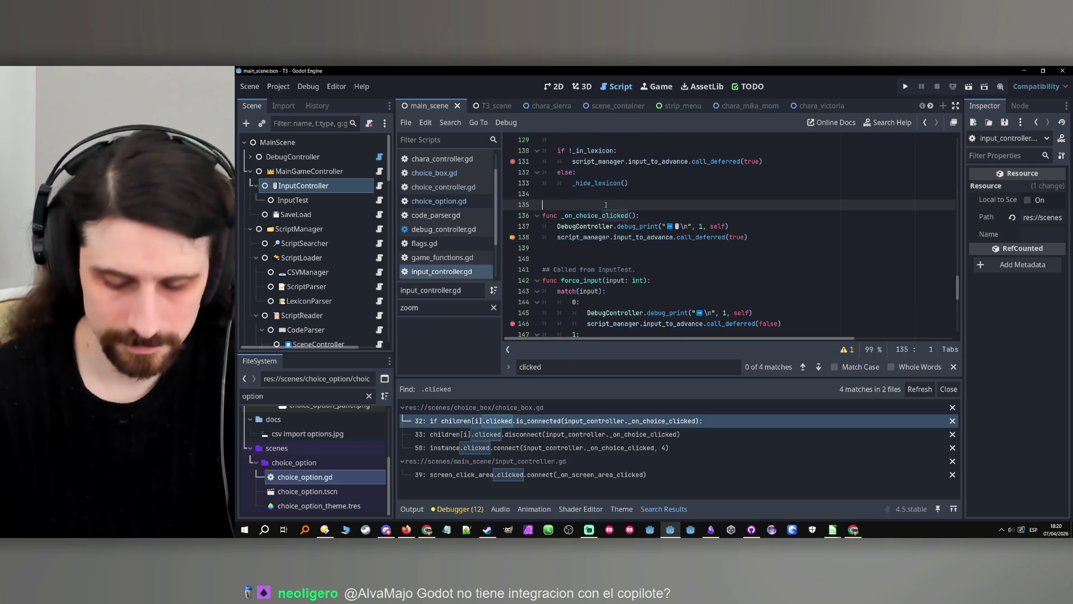
key(Return)
text(## T)
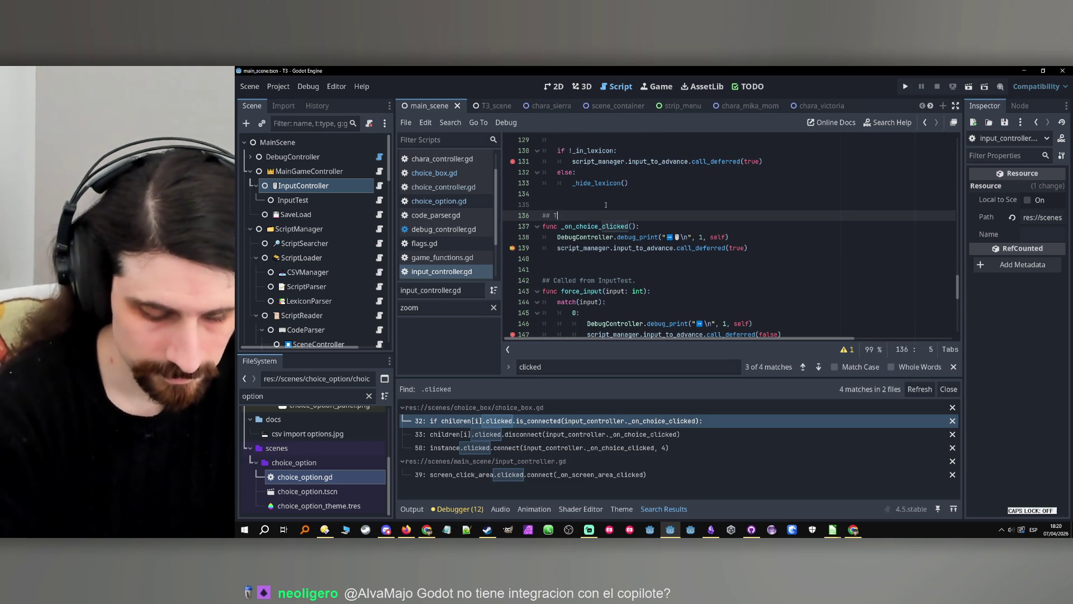
text(his is connected )
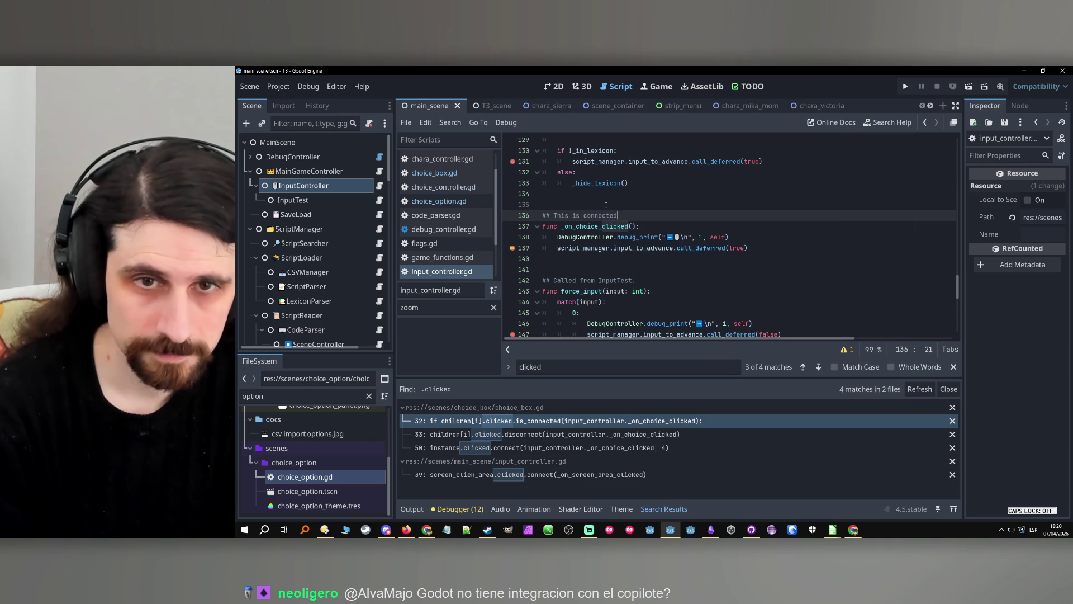
text(to choice)
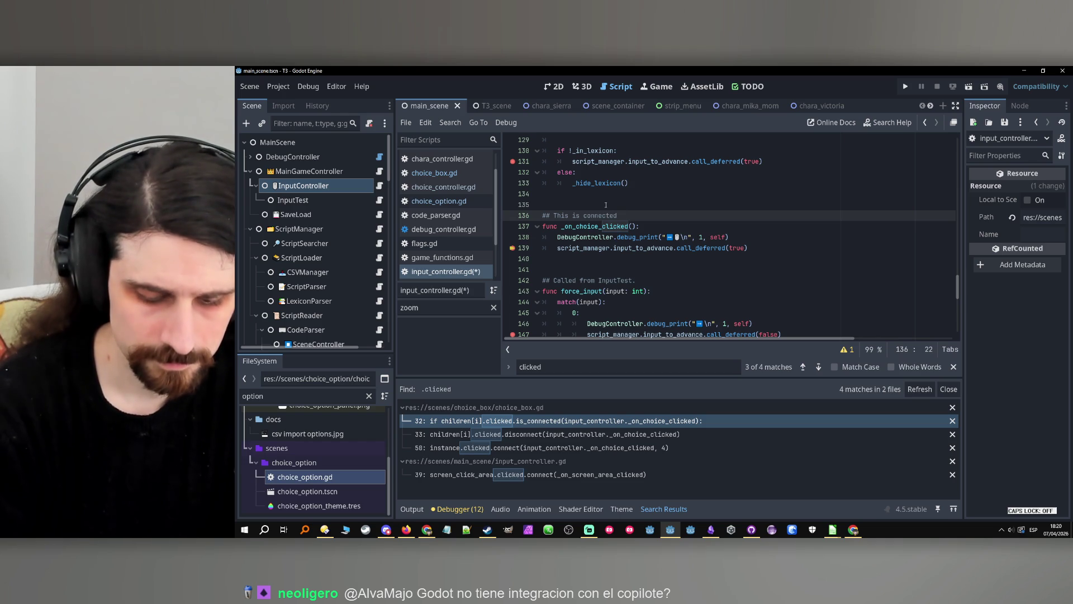
text(_)
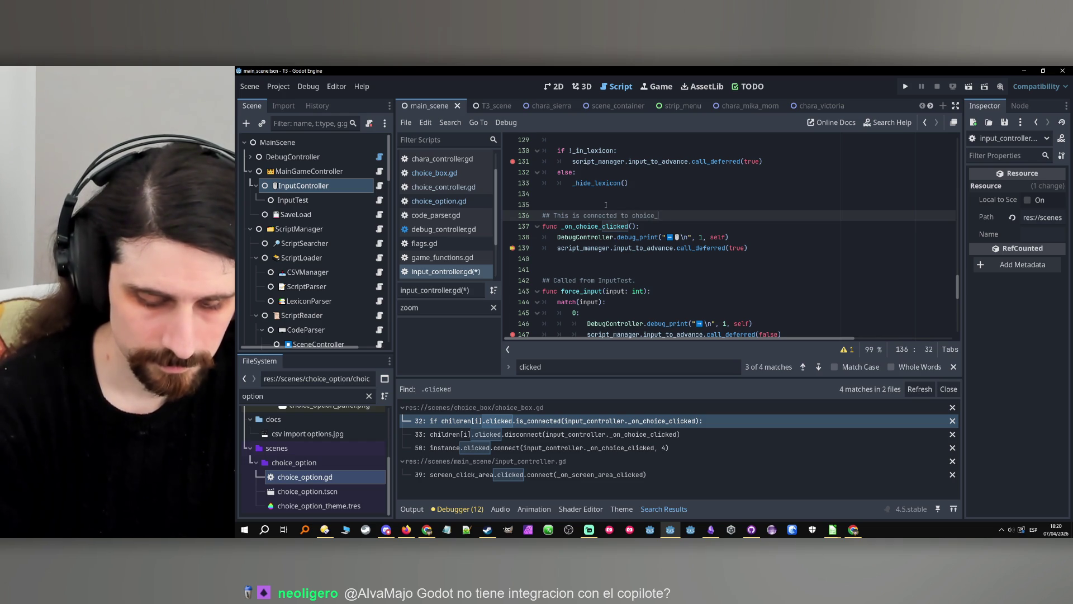
text(option.clicked on ChoiceBox.)
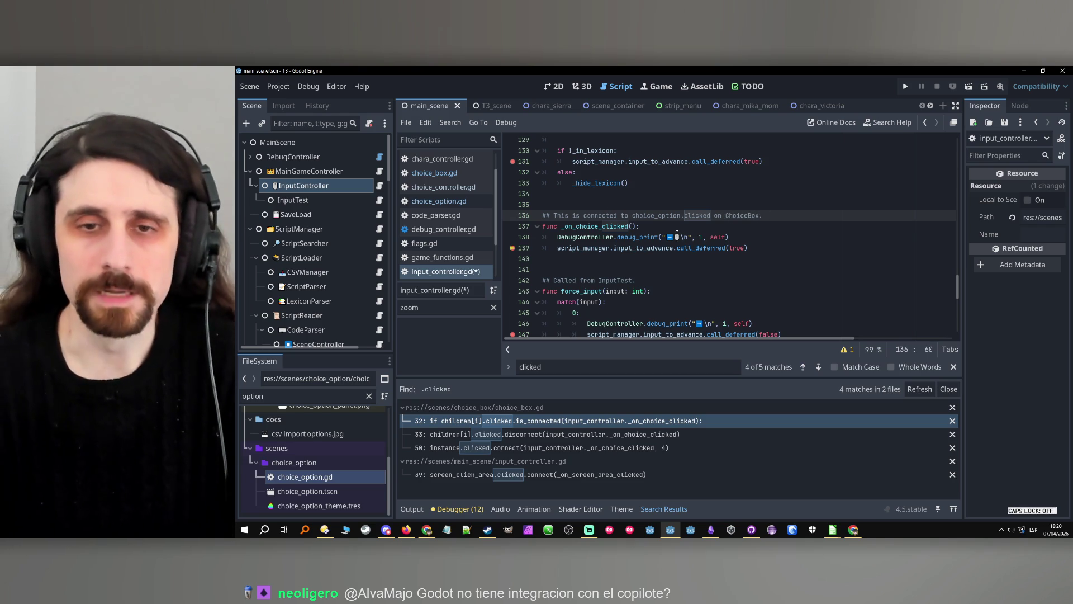
key(ctrl+s)
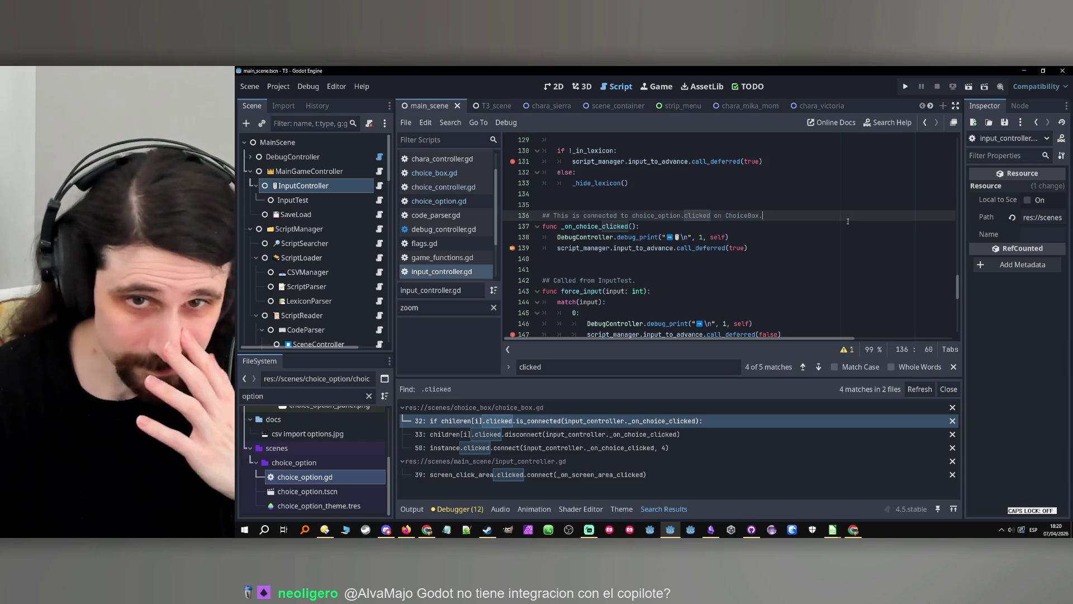
Inspect input_controller.gd from _on_choice_clicked up to the _process function.
click(629, 226)
scroll(620, 274, up, 9)
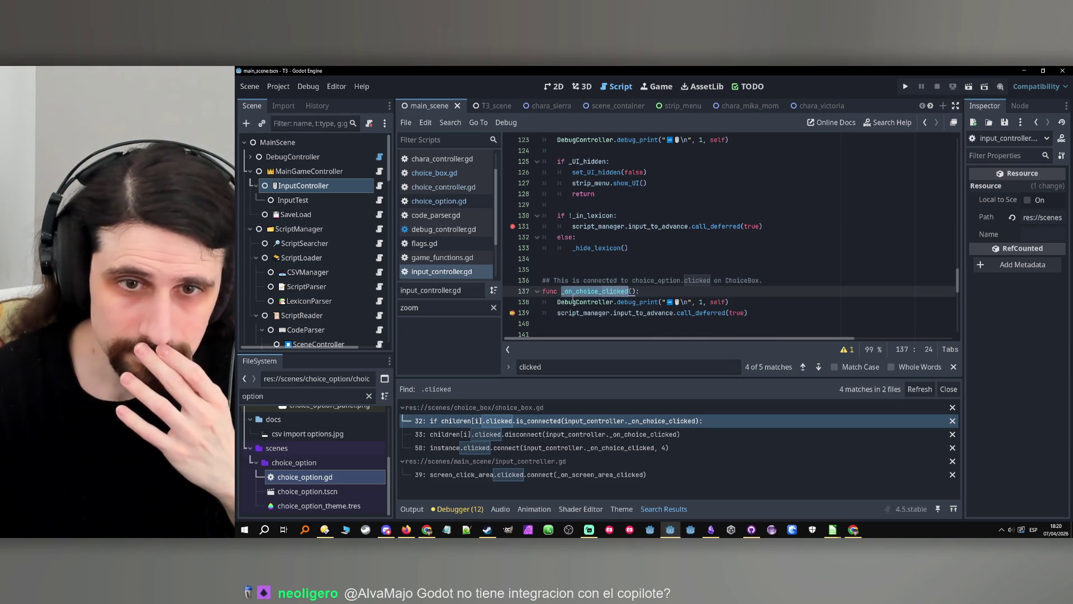
scroll(620, 275, up, 20)
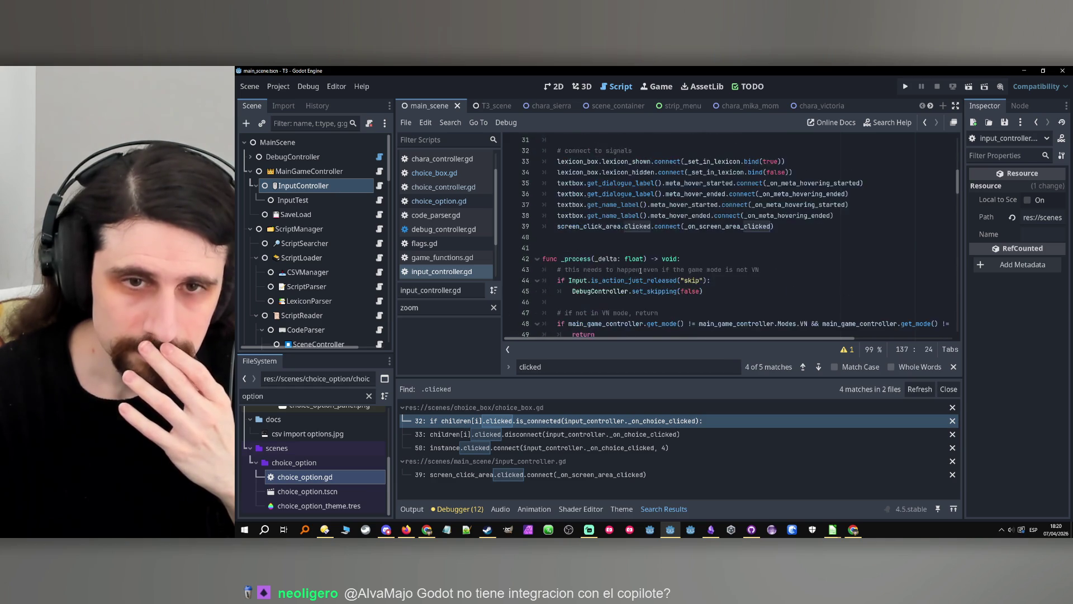
scroll(636, 263, down, 5)
double_click(577, 195)
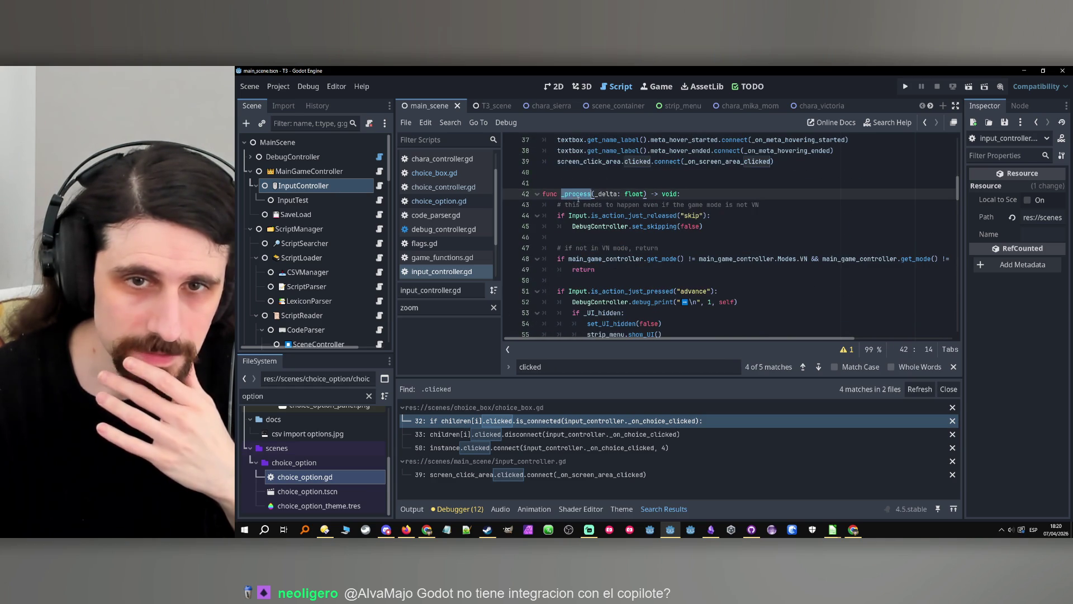
scroll(668, 272, down, 3)
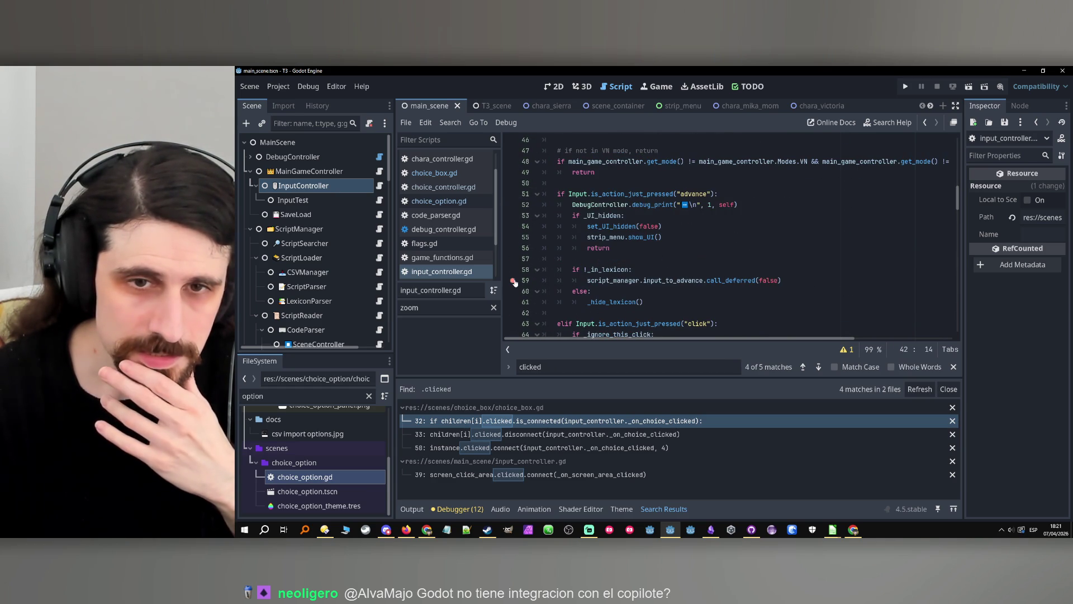
scroll(637, 273, up, 4)
scroll(615, 269, down, 7)
Select is_action_just_pressed on line 63 and the _ignore_this_click variable declaration.
scroll(559, 262, up, 2)
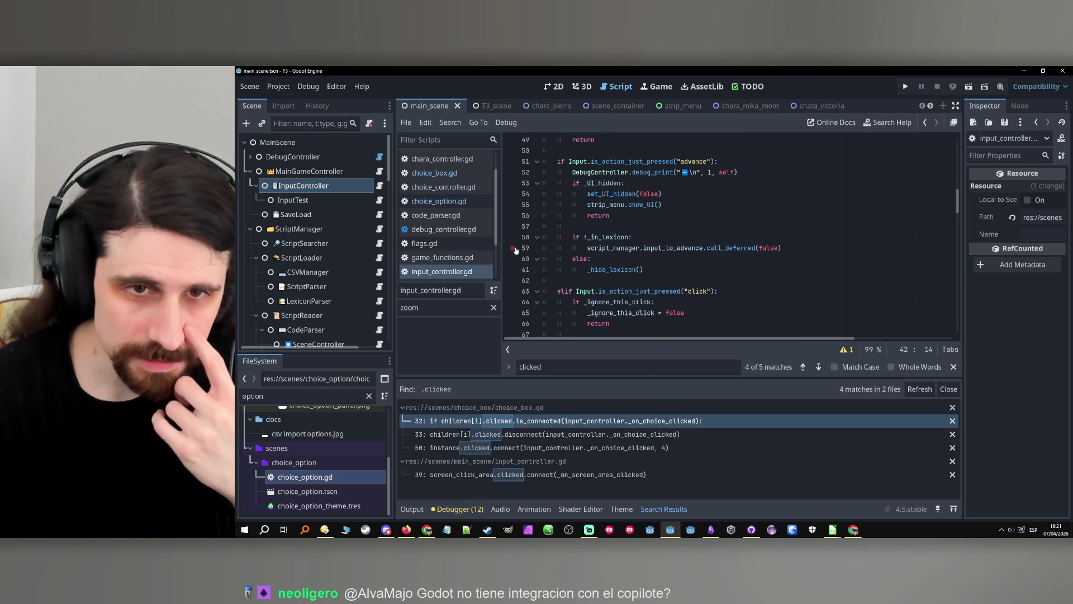
scroll(630, 254, up, 3)
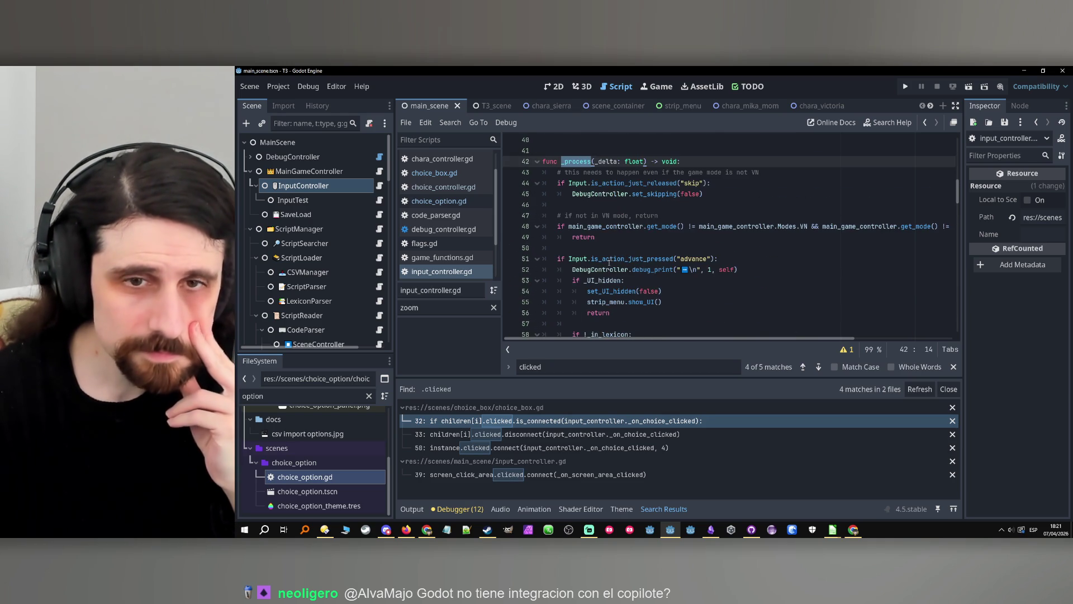
scroll(615, 257, down, 5)
double_click(670, 226)
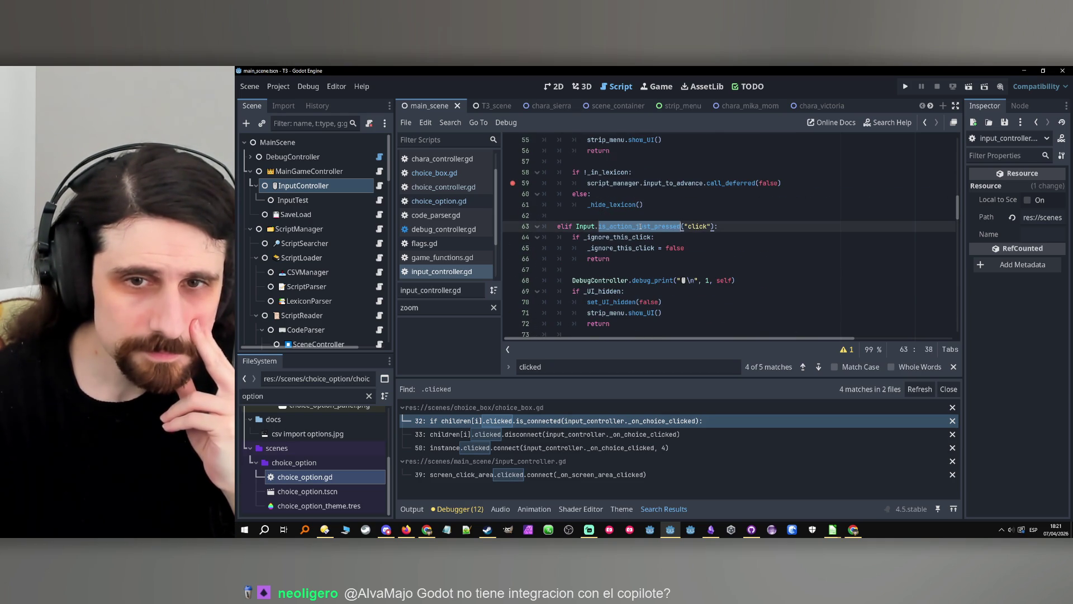
scroll(771, 245, up, 14)
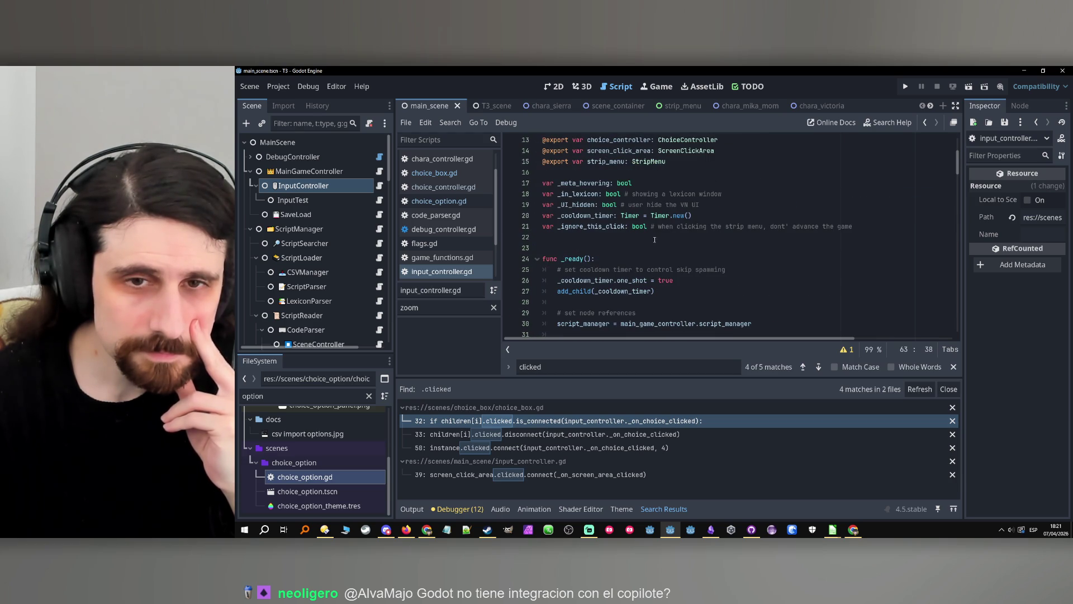
double_click(597, 226)
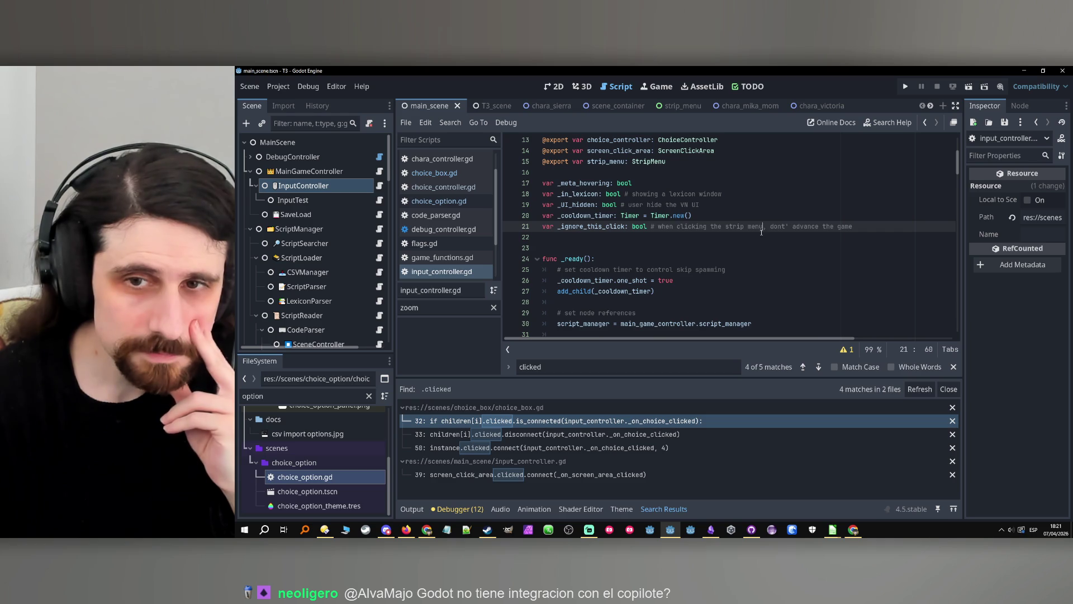
Append 'or choice' to the _ignore_this_click comment and select set_ignore_this_click.
text(or choice)
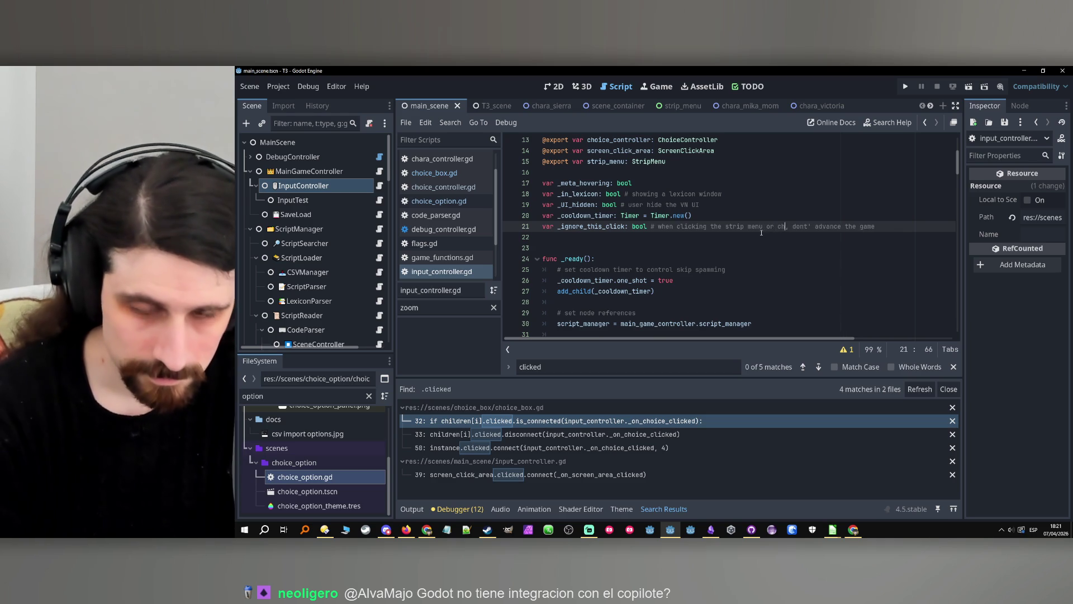
scroll(726, 252, down, 20)
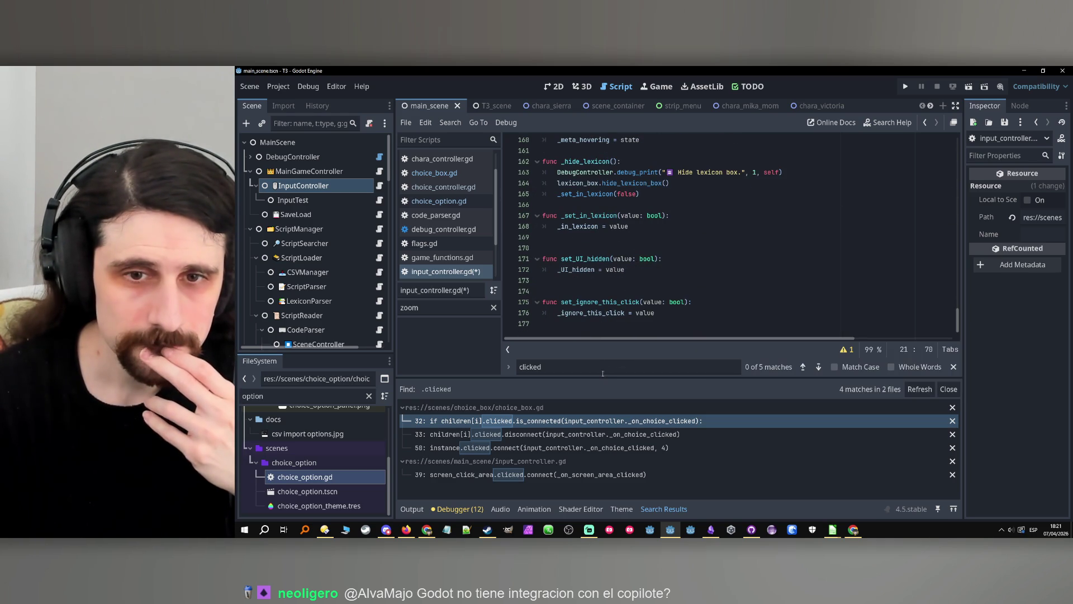
double_click(599, 302)
key(ctrl+c)
scroll(671, 268, up, 10)
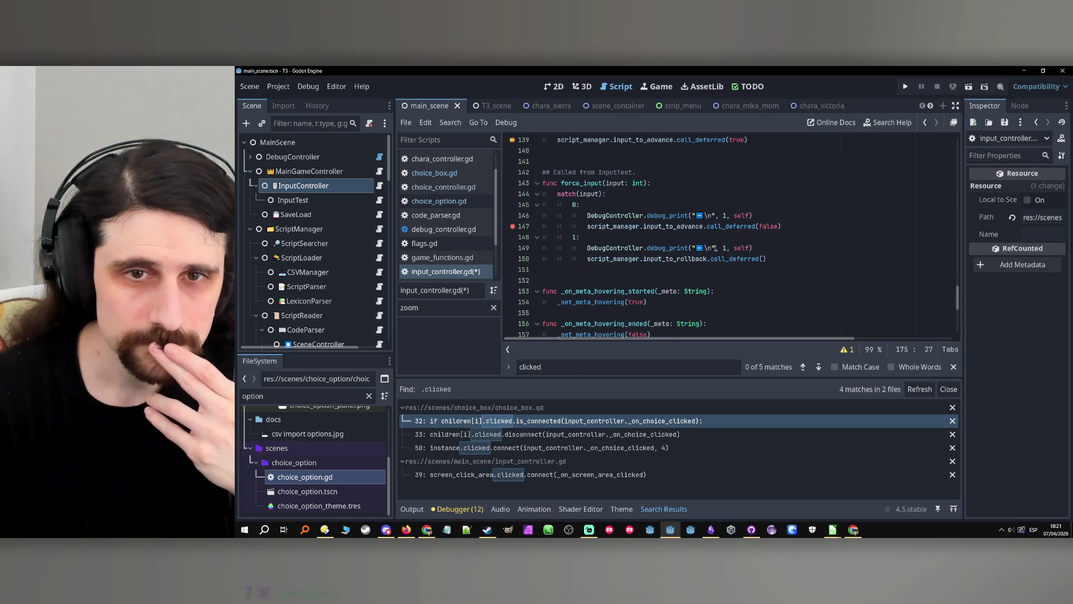
Add set_ignore_this_click(true) as line 140 of _on_choice_clicked and run the project.
click(628, 259)
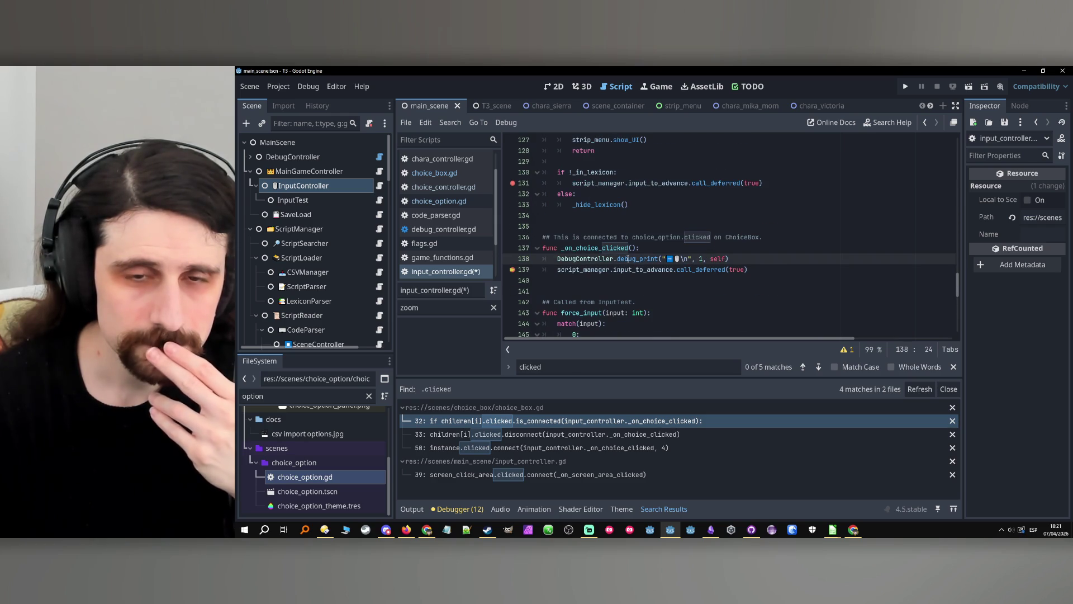
click(768, 271)
key(Return)
key(ctrl+v)
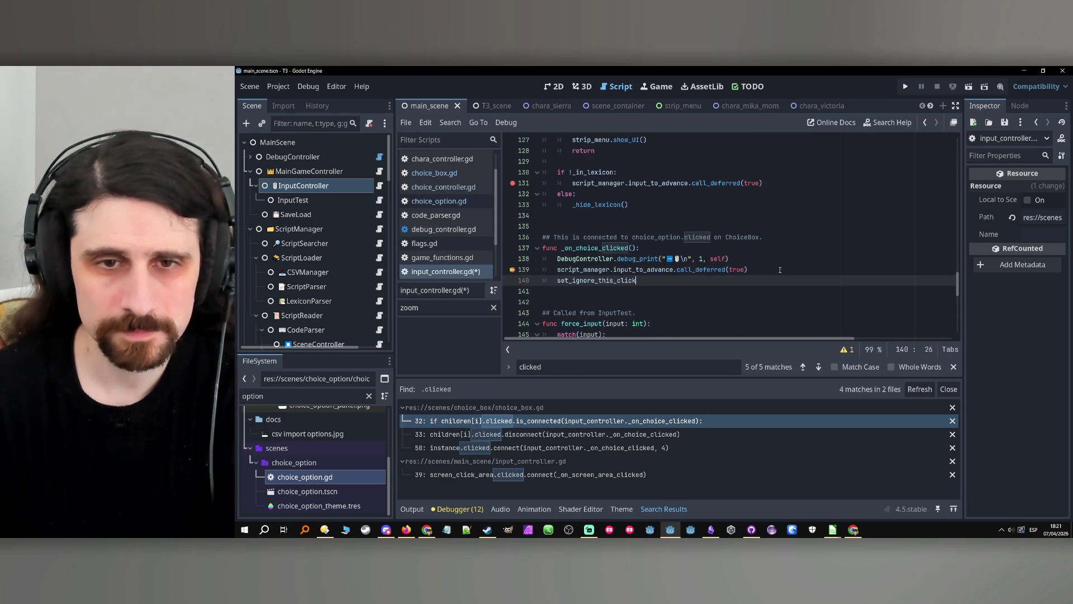
text((true))
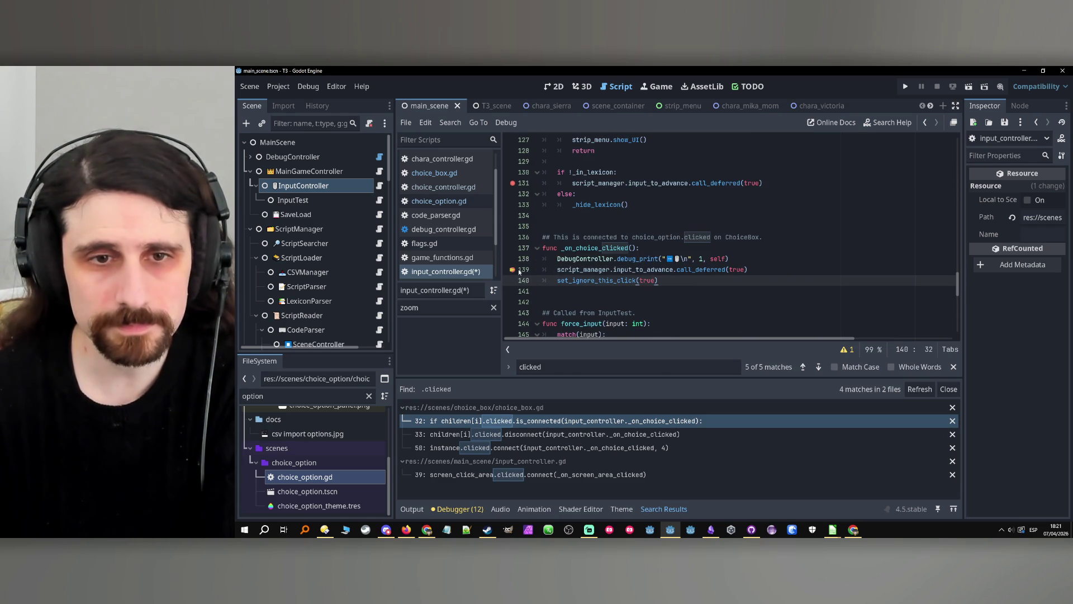
click(906, 86)
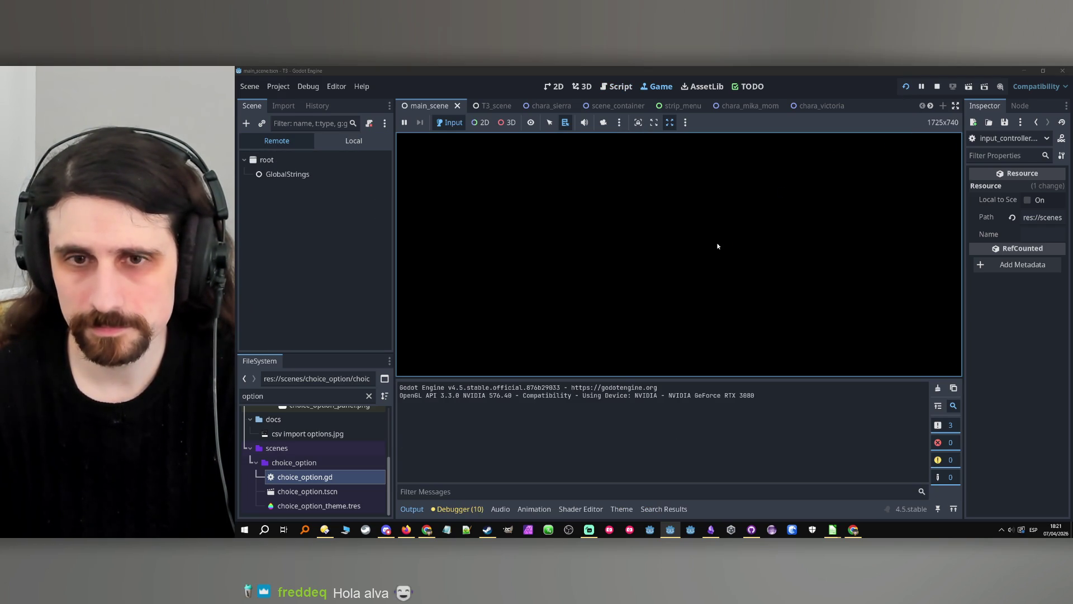
Resume past the breakpoint, stop the game, and remove the script_manager.gd line 192 breakpoint.
click(678, 262)
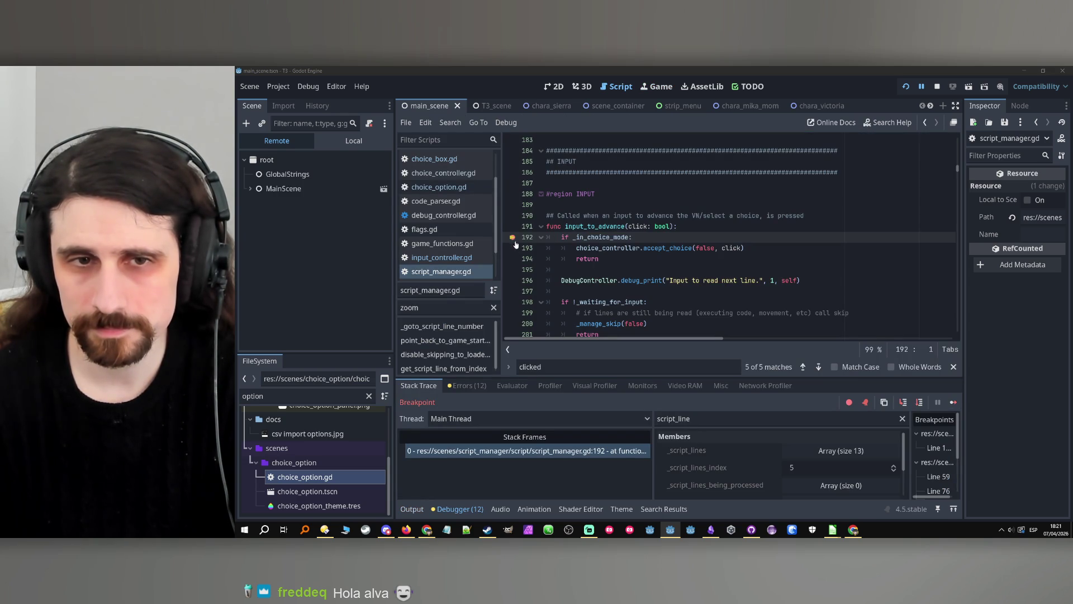
click(953, 403)
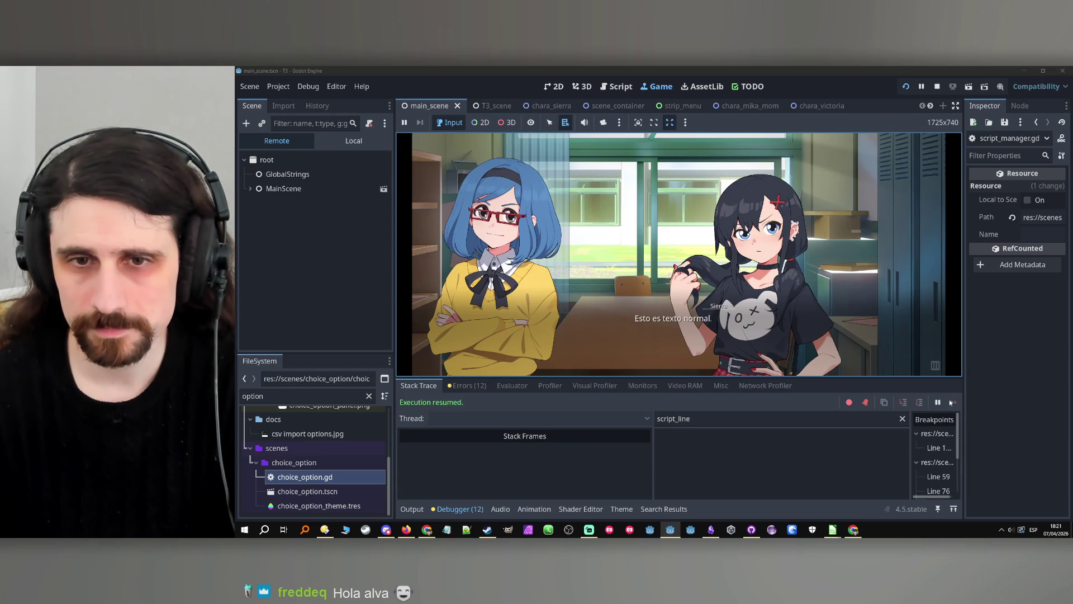
click(938, 86)
click(513, 238)
Rerun the game, remove the input_controller.gd line 59 breakpoint, and resume.
click(905, 87)
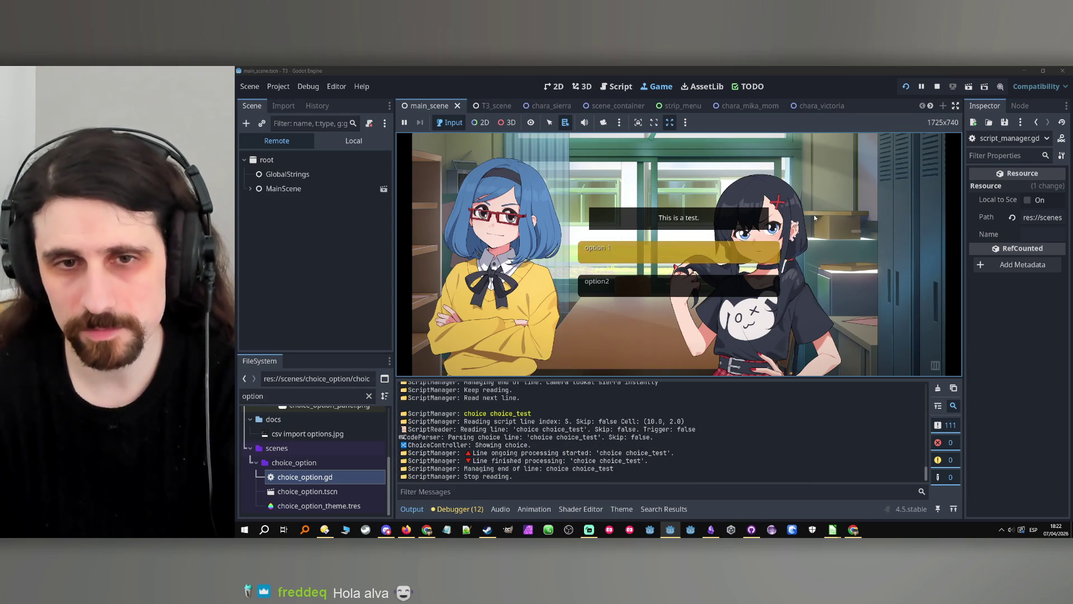
key(space)
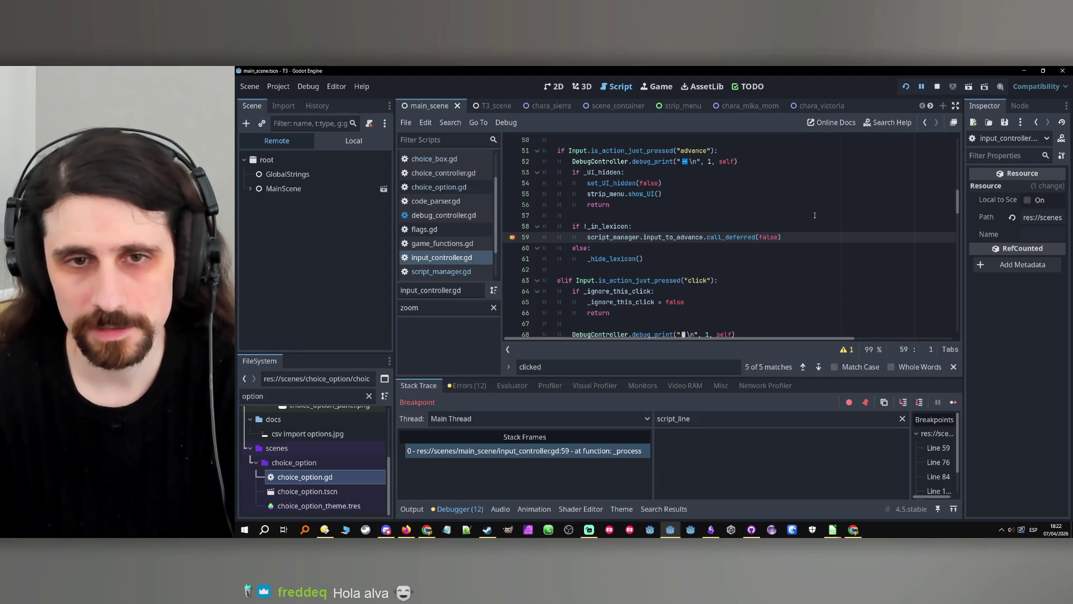
scroll(762, 235, up, 1)
scroll(762, 234, up, 3)
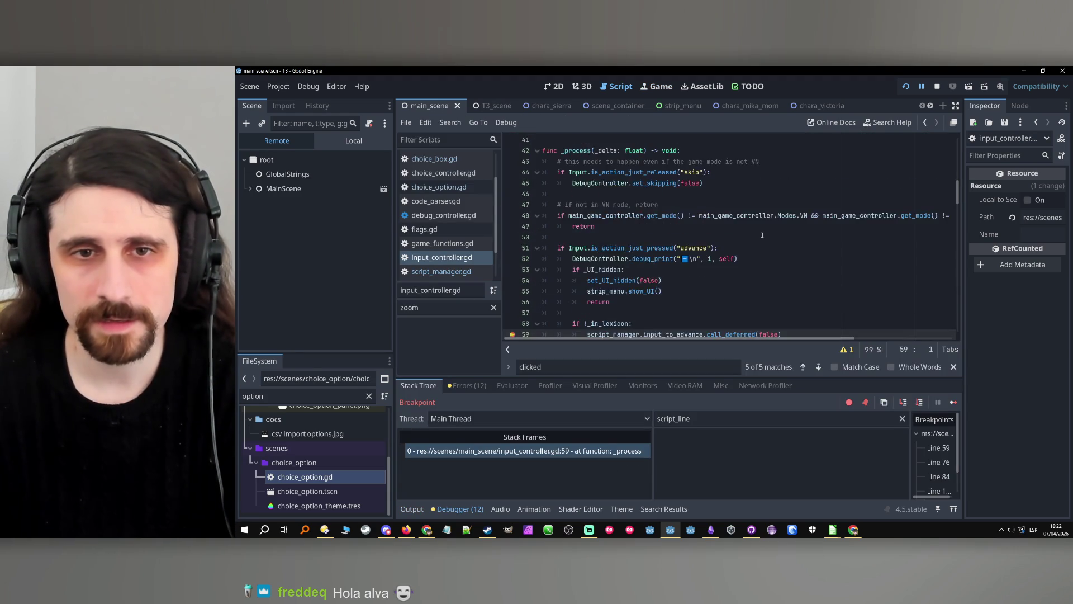
scroll(629, 268, down, 3)
scroll(629, 268, up, 2)
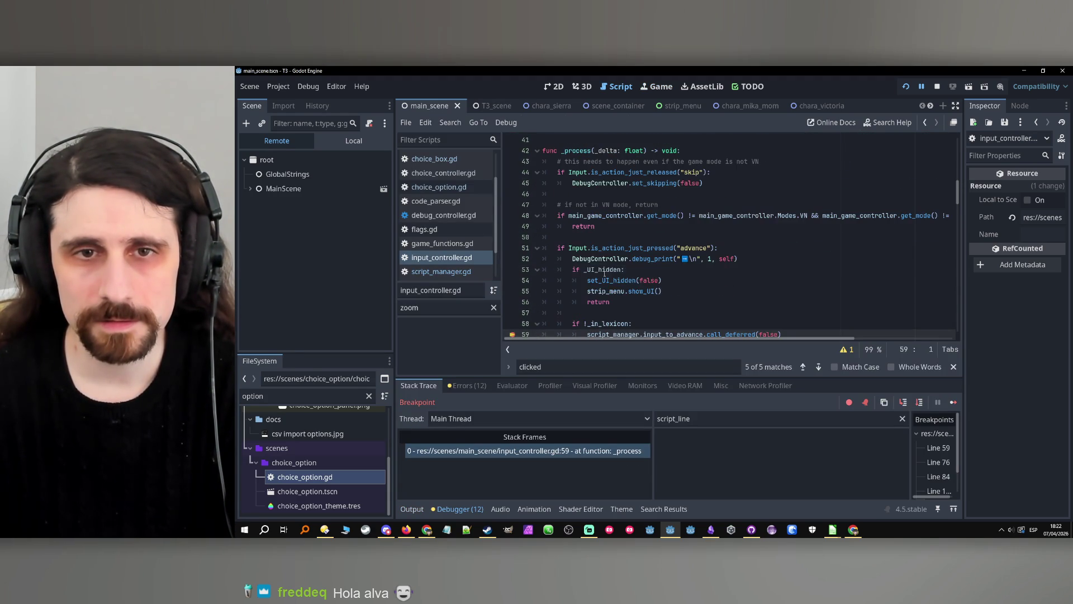
scroll(670, 268, down, 3)
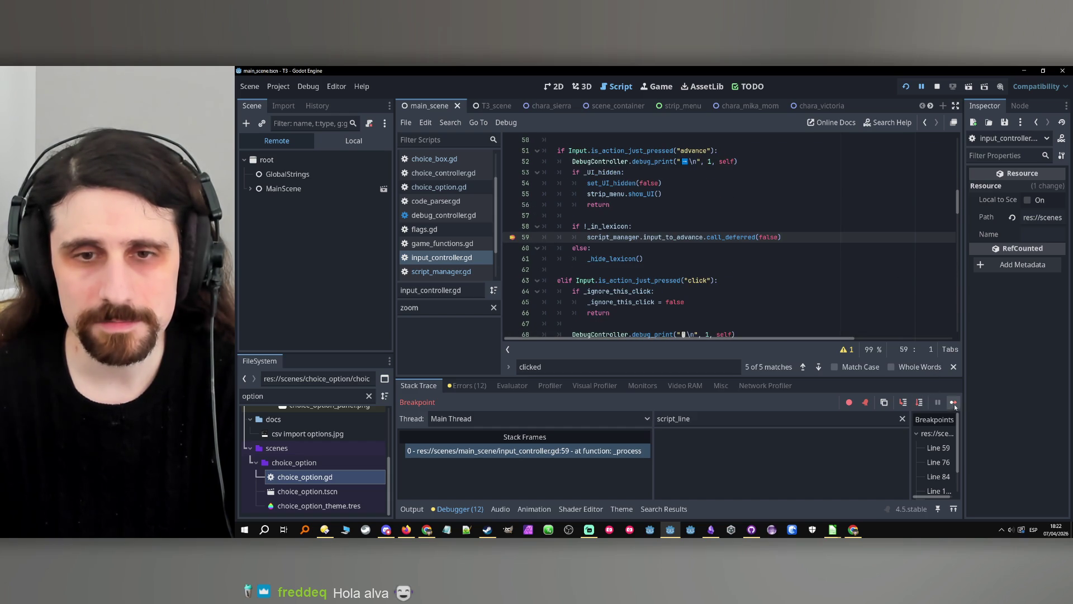
click(512, 237)
click(954, 402)
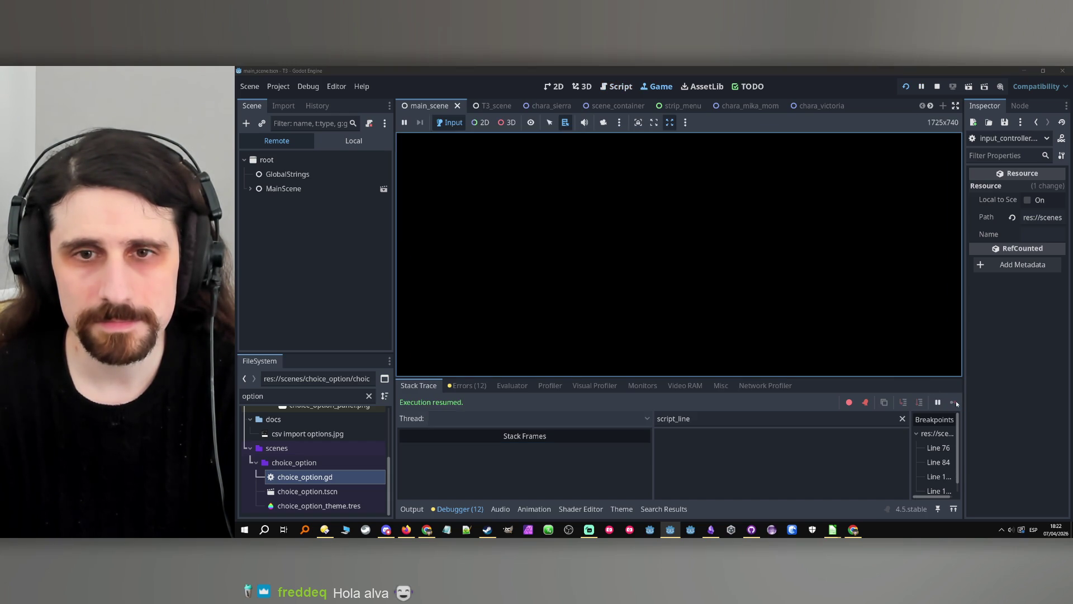
Test the choice box twice with Down, Up and Enter, then stop the game.
click(840, 211)
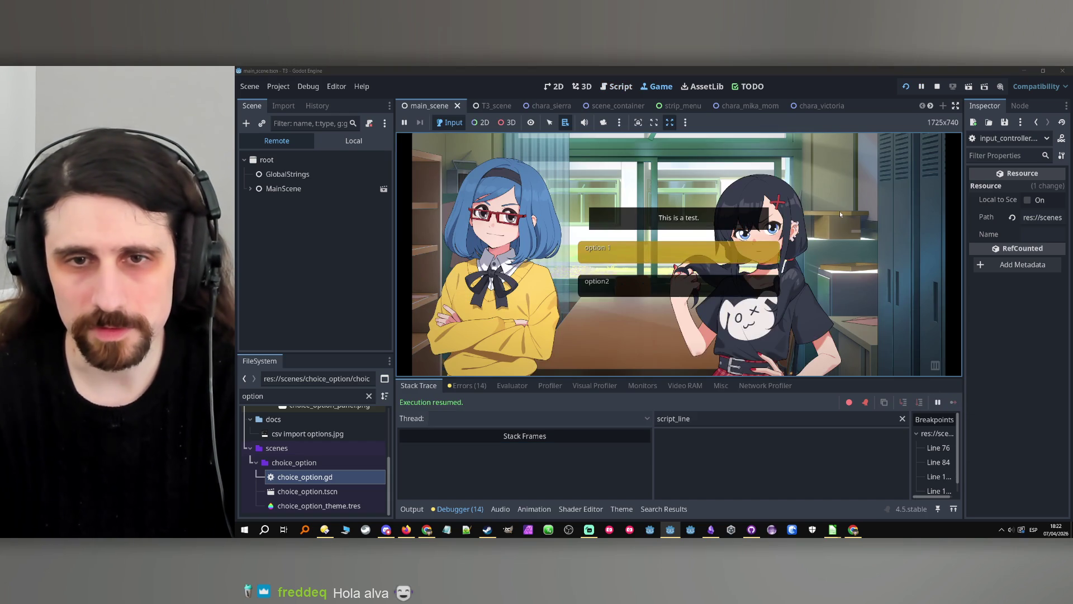
key(Down)
key(Up)
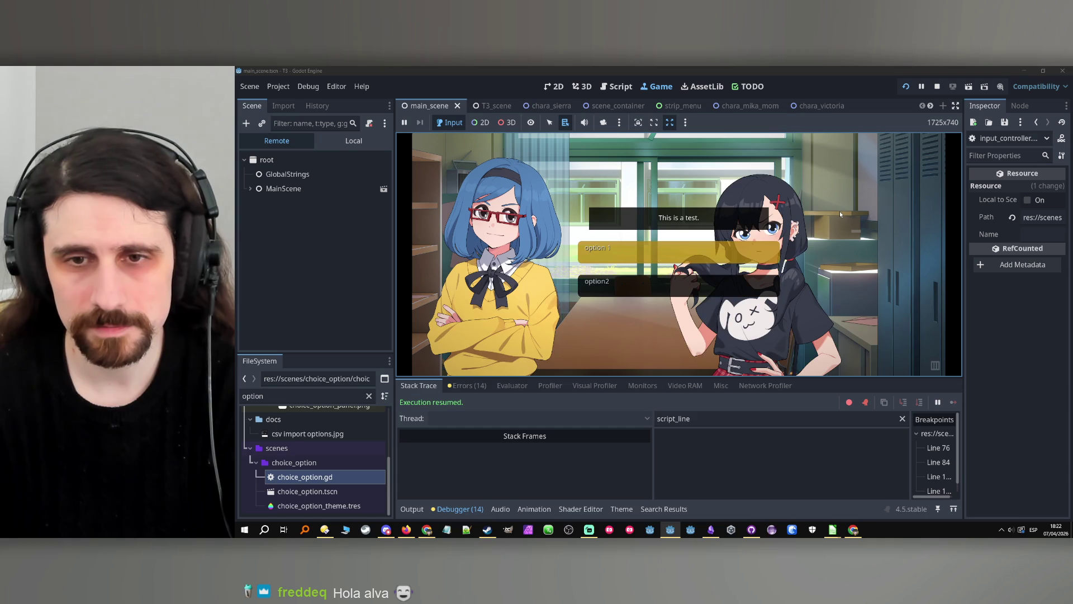
key(Return)
click(840, 211)
key(Down)
key(Up)
key(Return)
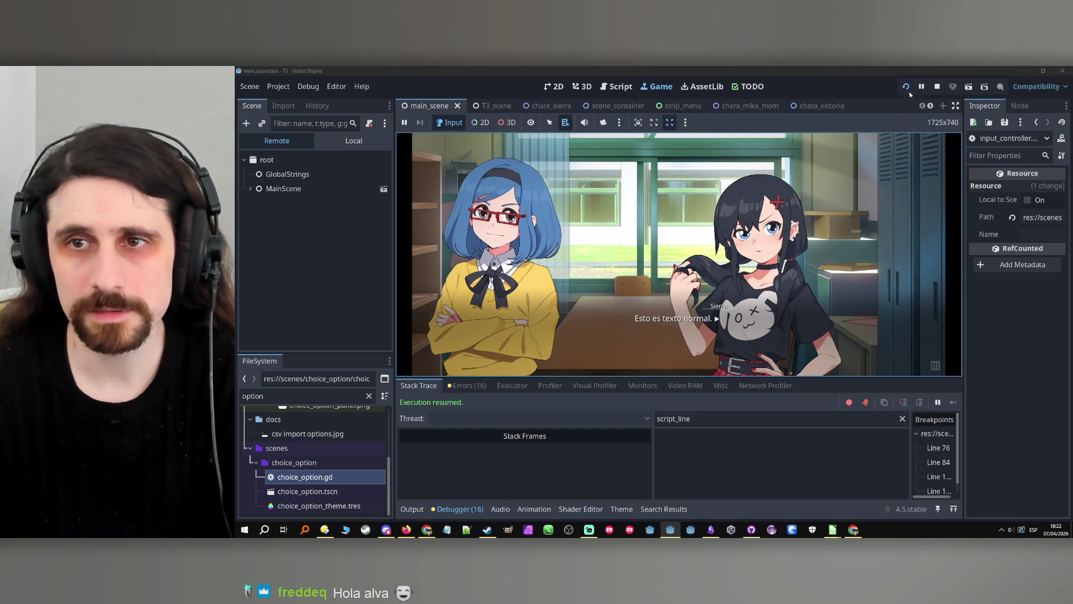
click(937, 86)
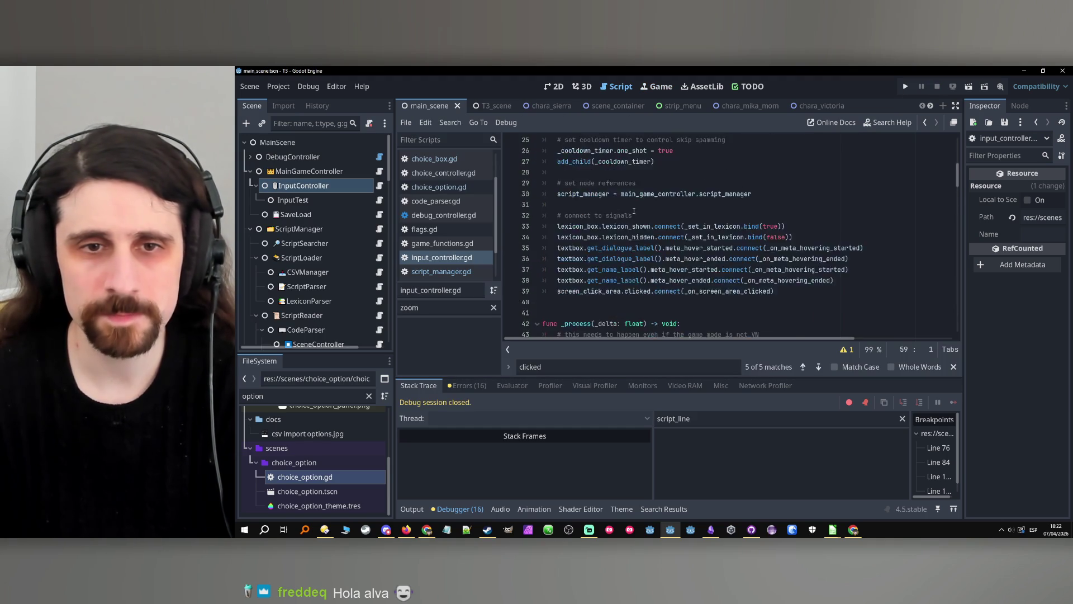
scroll(618, 215, down, 5)
click(513, 268)
scroll(526, 225, down, 5)
click(514, 195)
scroll(517, 201, down, 13)
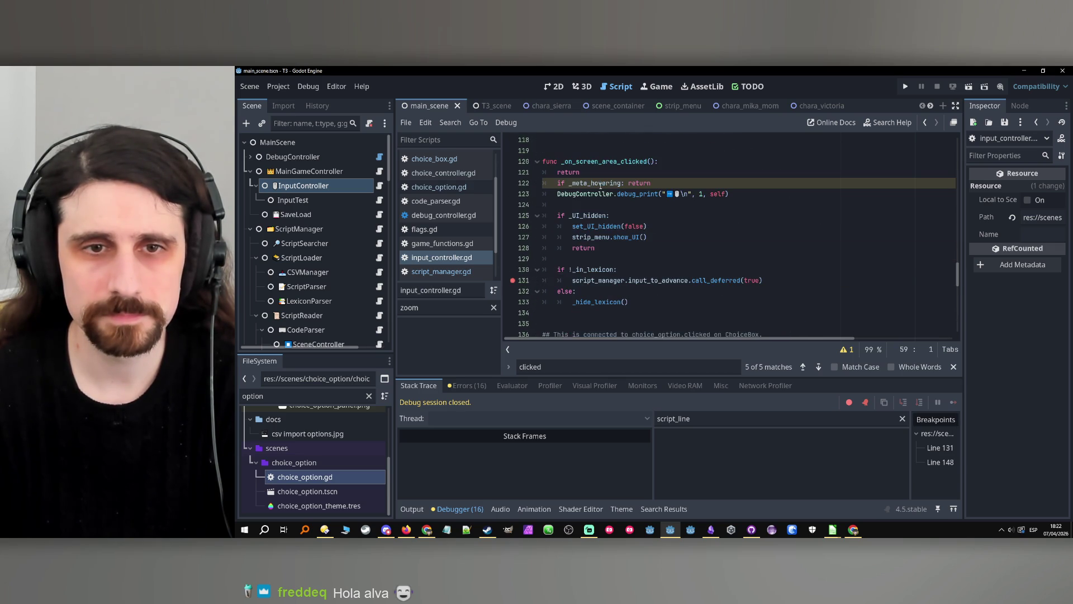
click(512, 280)
scroll(512, 280, down, 7)
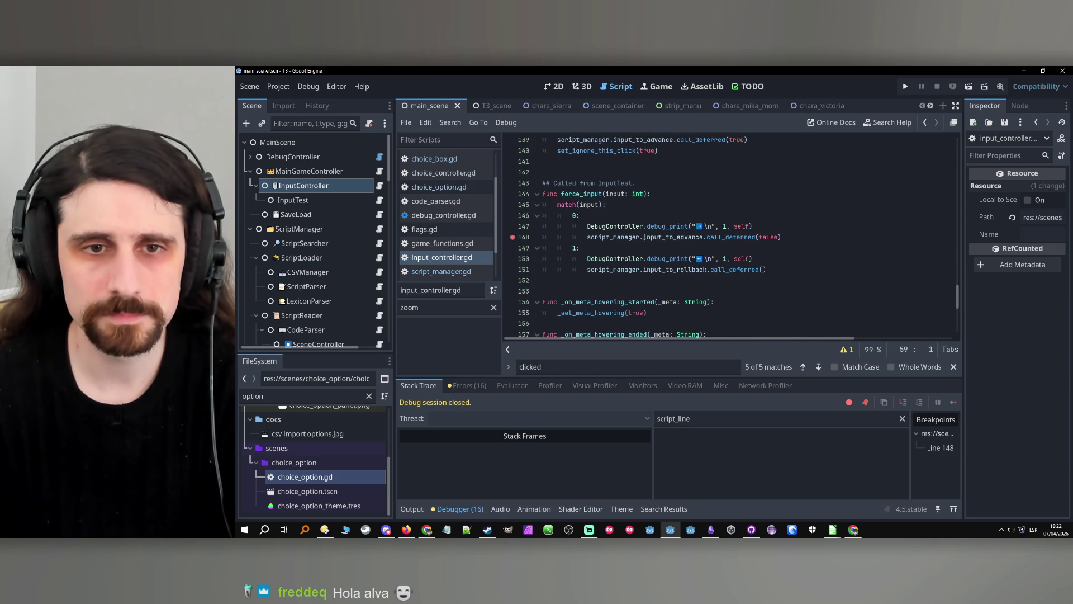
click(512, 237)
scroll(559, 234, up, 20)
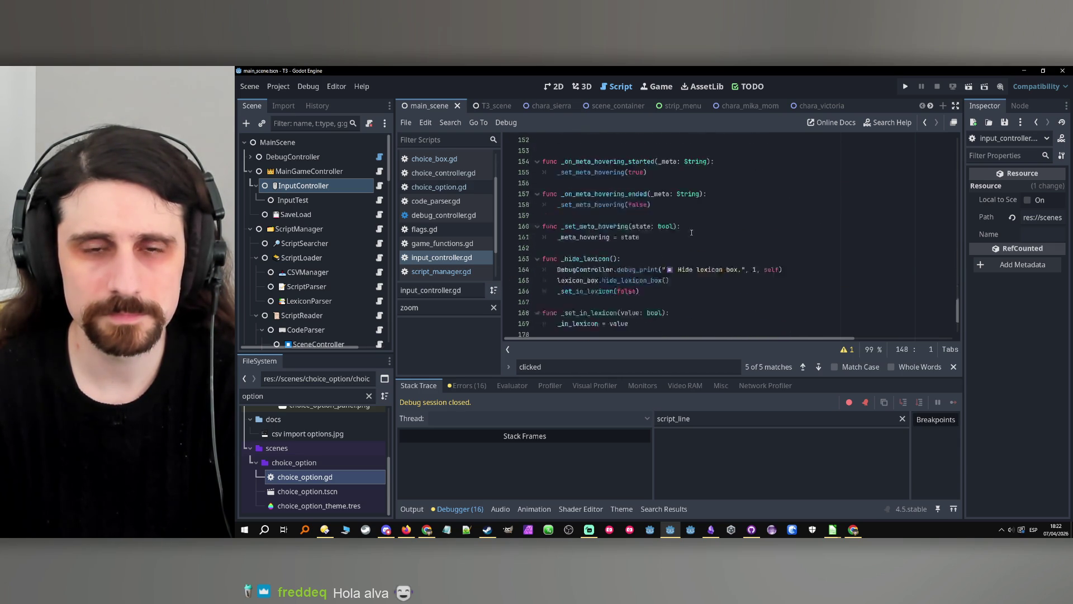
click(692, 230)
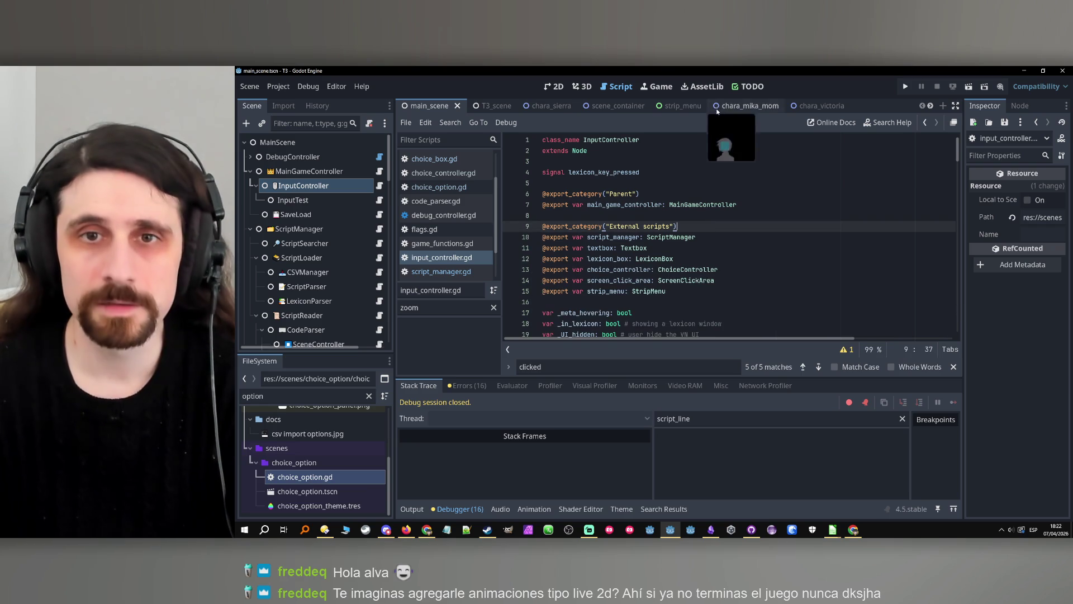
Move the 'Transitions are skipped' task to the top of the Done column.
click(740, 88)
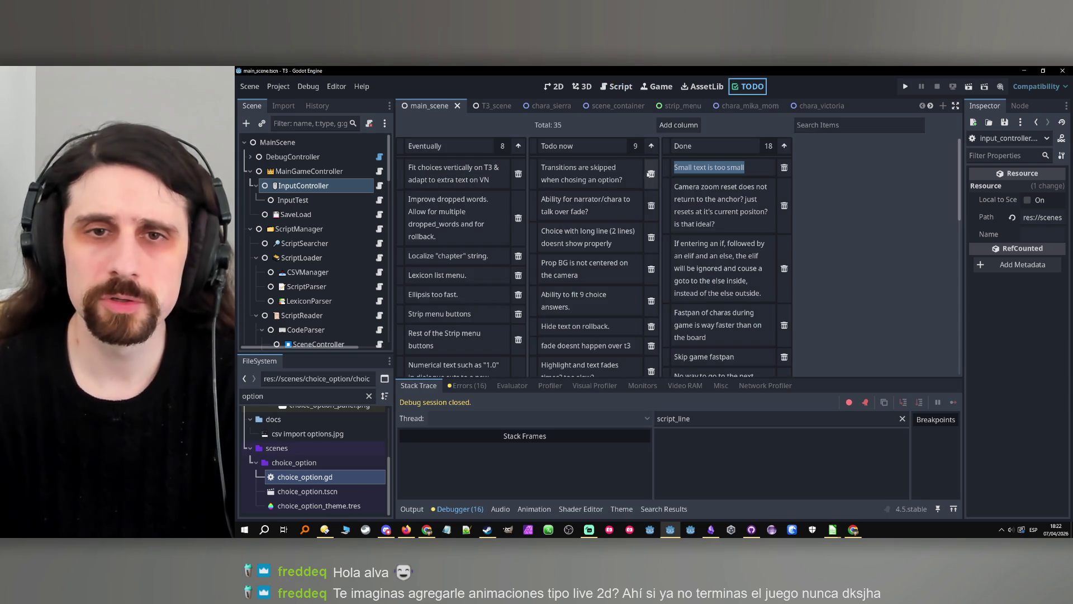
click(592, 186)
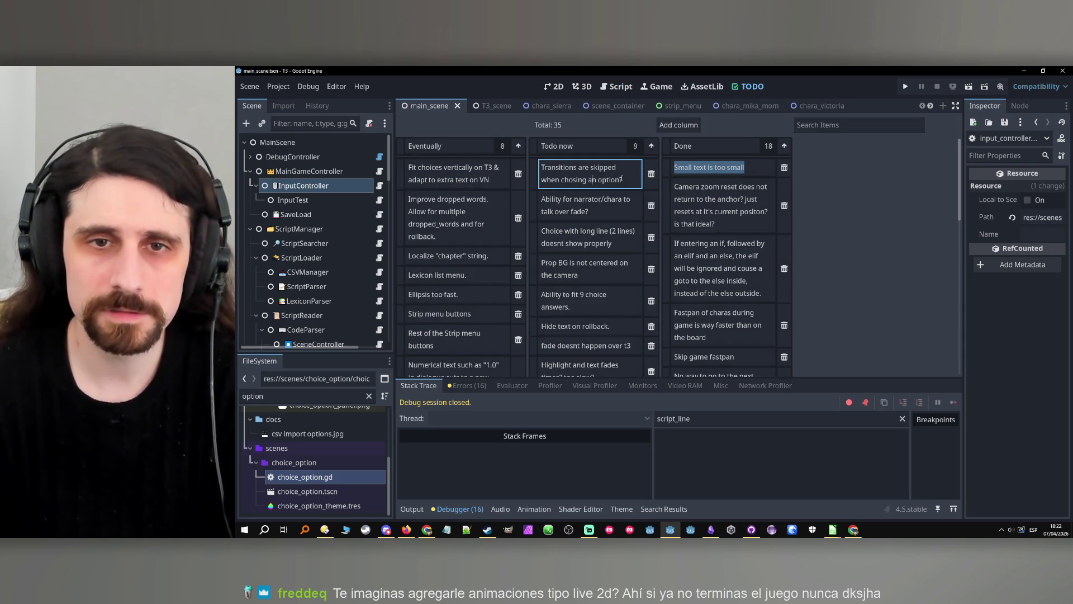
mouse_move(620, 179)
mouse_down()
mouse_move(519, 167)
mouse_move(721, 169)
mouse_up()
click(540, 172)
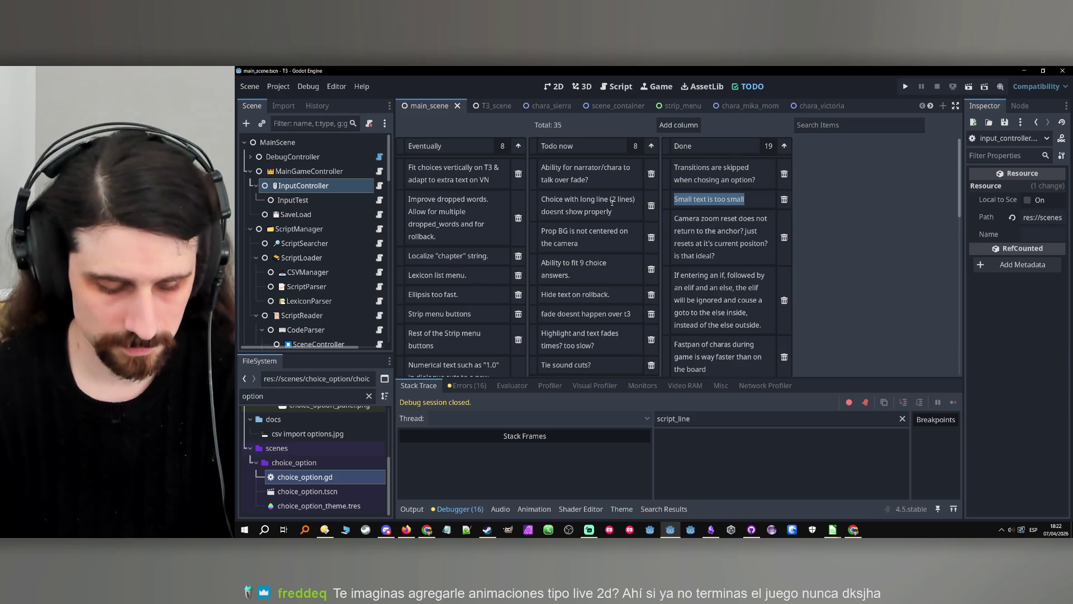
Commit the 9 changed files in GitHub Desktop as 'Fixed options double click'.
click(711, 530)
click(712, 530)
click(751, 529)
click(432, 312)
text(Fixed options double clic)
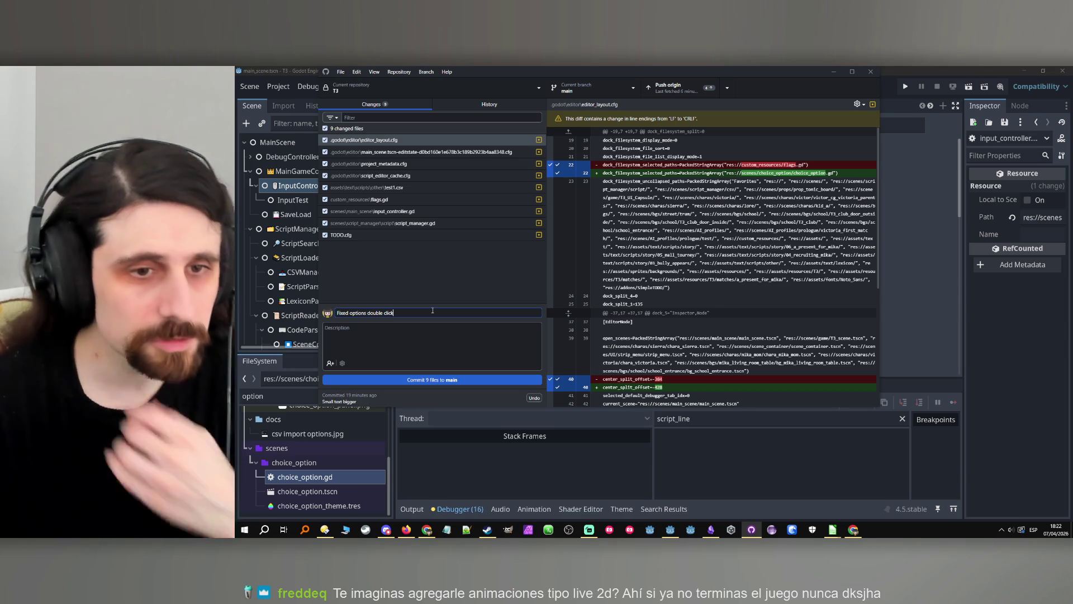
text(k)
key(ctrl+a)
key(ctrl+c)
click(441, 379)
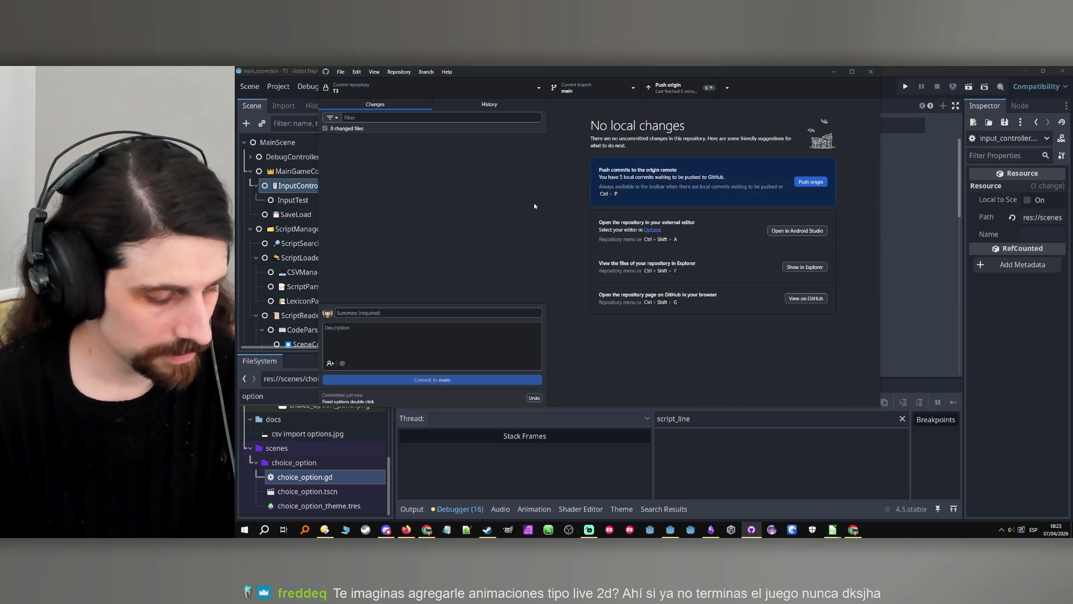
click(401, 530)
Paste the commit message into B1096 of the Worktime sheet and insert today's date in A1096.
click(406, 530)
click(427, 530)
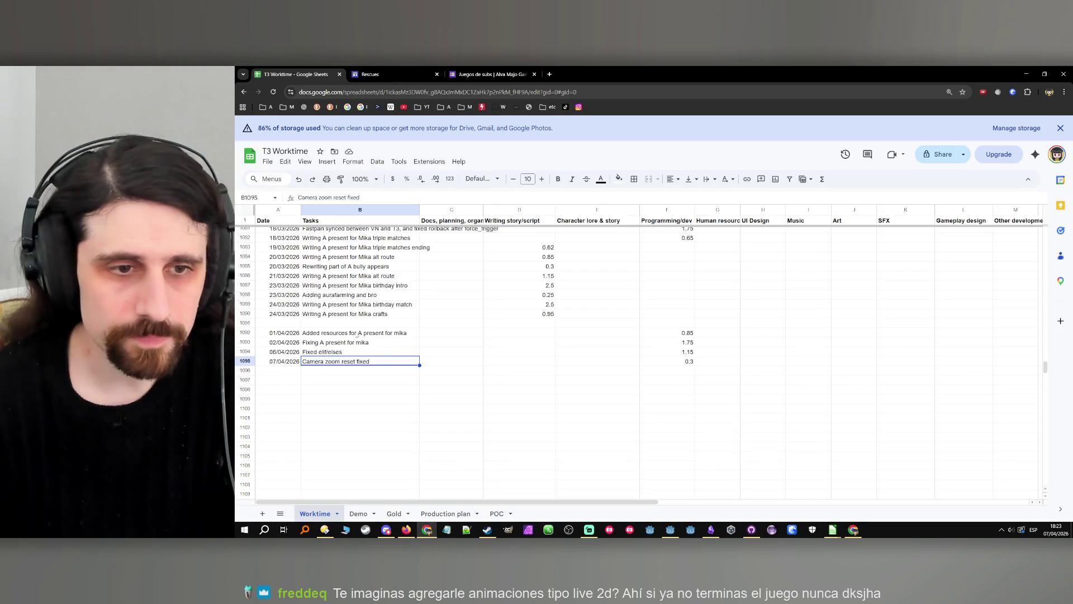
key(Down)
key(ctrl+v)
key(Left)
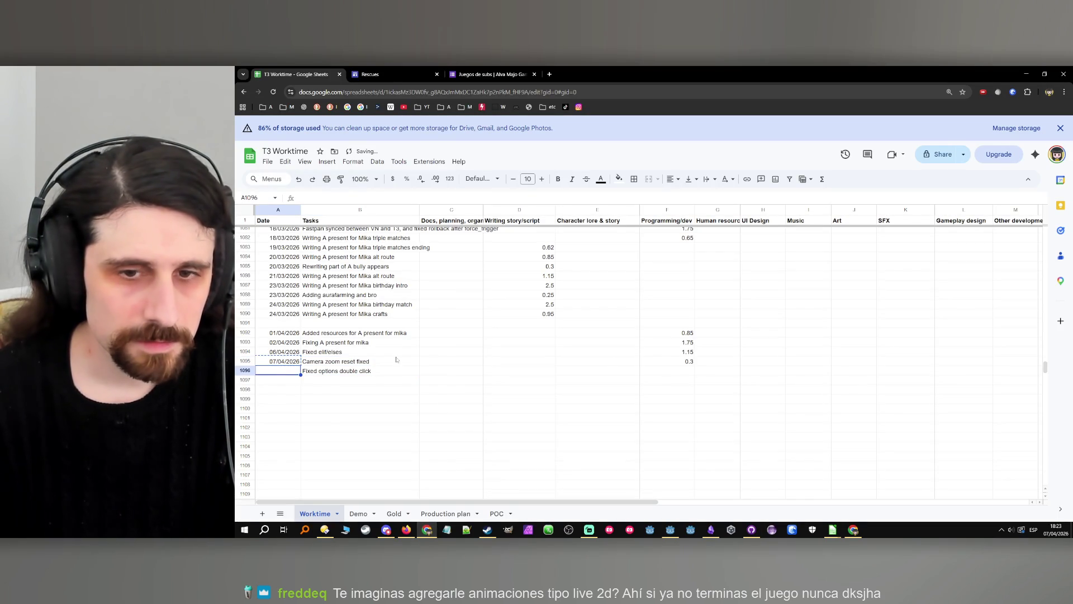
key(ctrl+semicolon)
Copy the 0.3 programming time from F1095 to F1096, then minimise Chrome.
click(686, 362)
key(ctrl+c)
click(686, 371)
key(ctrl+v)
click(566, 389)
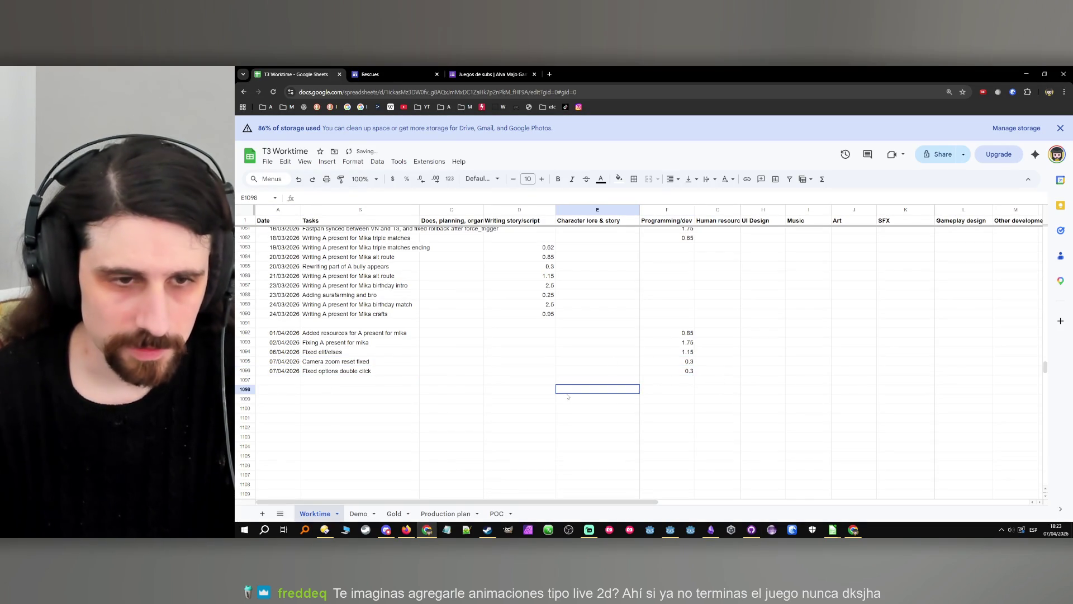
key(Up)
key(Left)
key(Left)
key(Left)
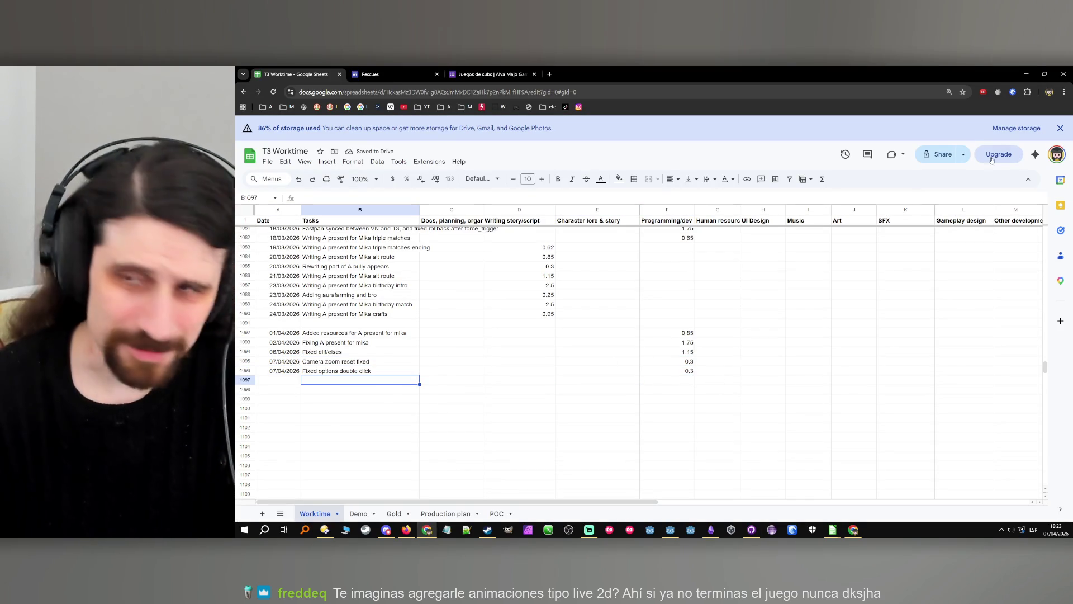
click(1027, 71)
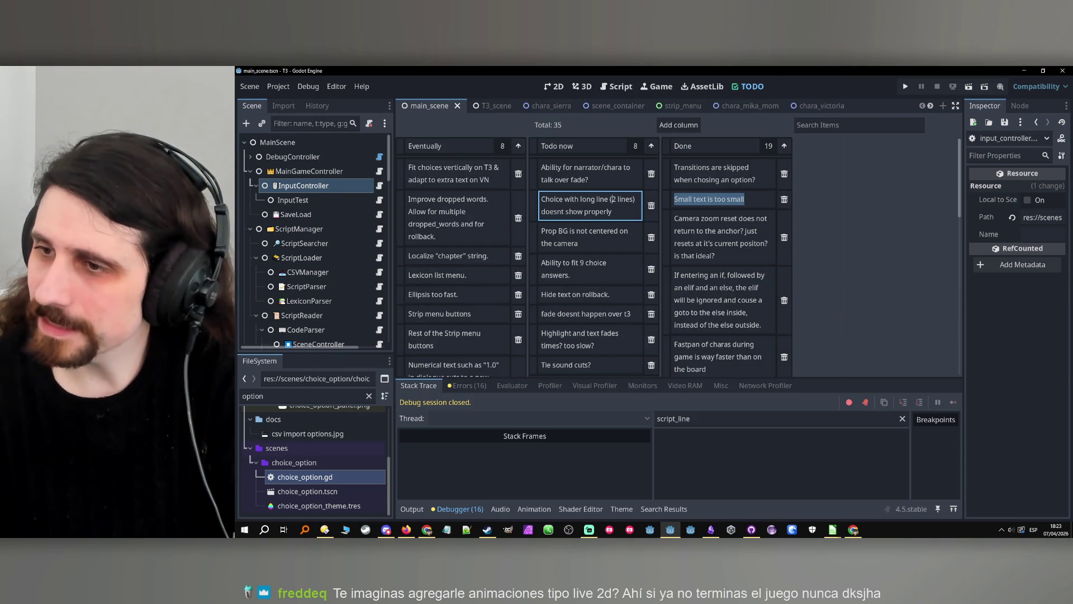
Switch back to the Godot editor's TODO board with Alt+Tab.
key(alt+Tab)
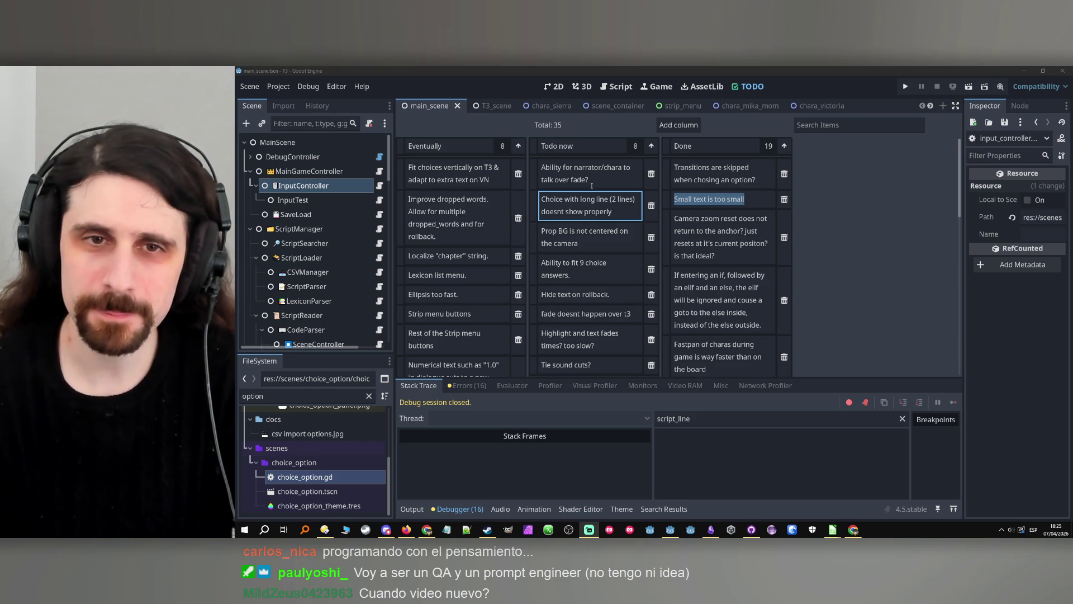
Review the Todo now cards, from the narrator talking over fade task to Highlight and text fades.
click(593, 183)
click(605, 202)
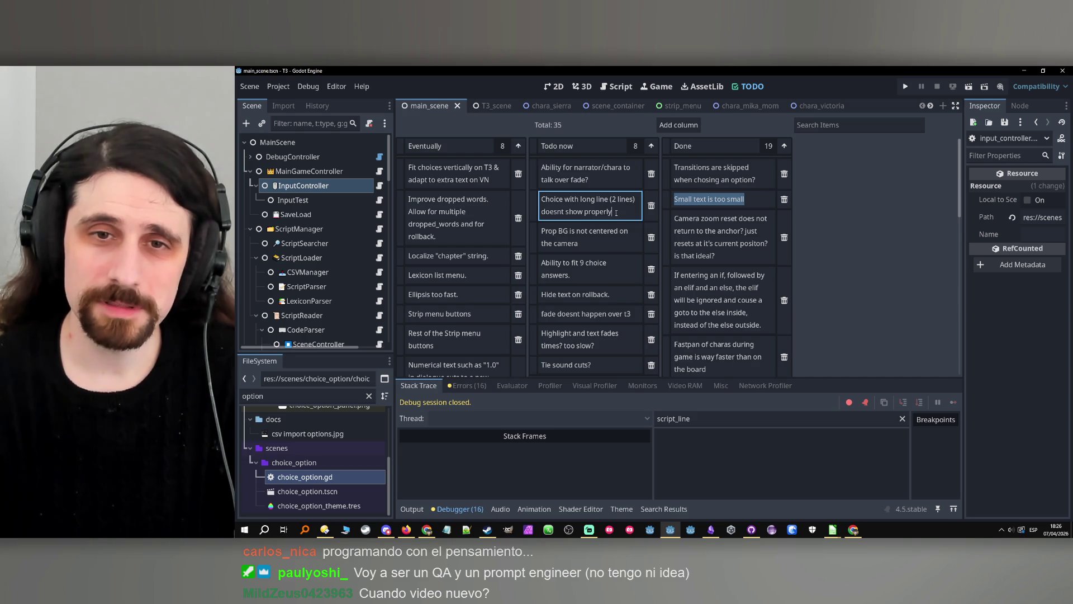
click(605, 241)
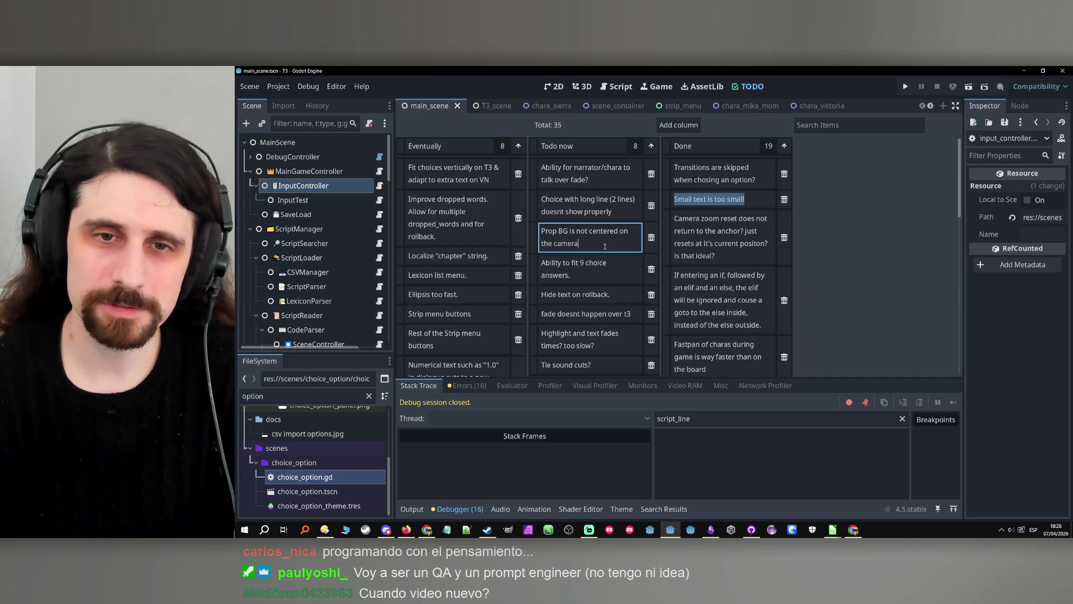
click(610, 268)
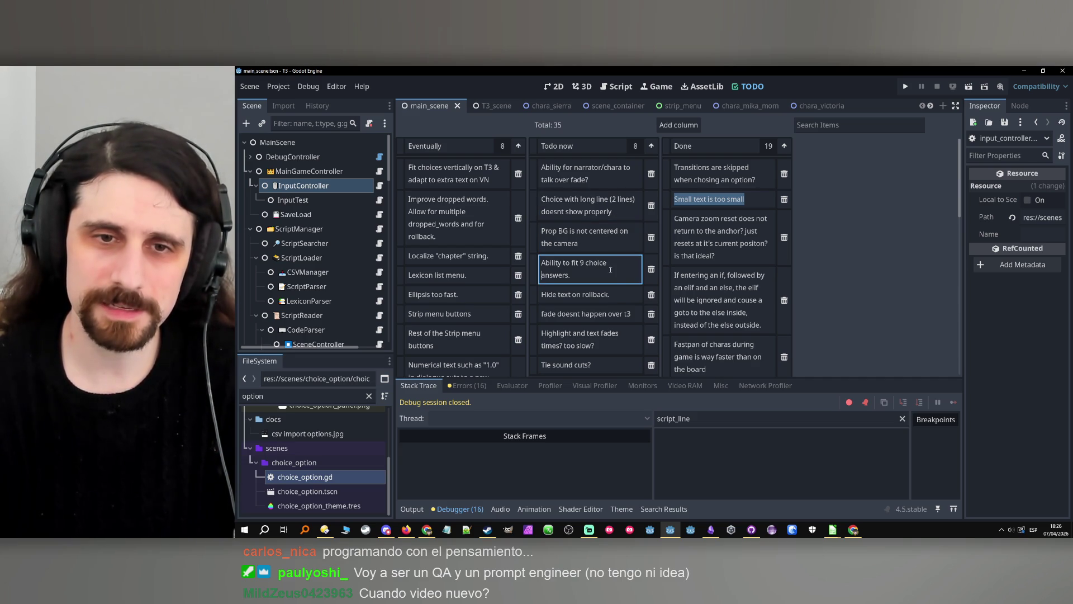
click(608, 294)
click(608, 313)
scroll(608, 293, down, 1)
click(605, 325)
Move the 'fade doesnt happen over t3' card up to second place in Todo now.
click(596, 354)
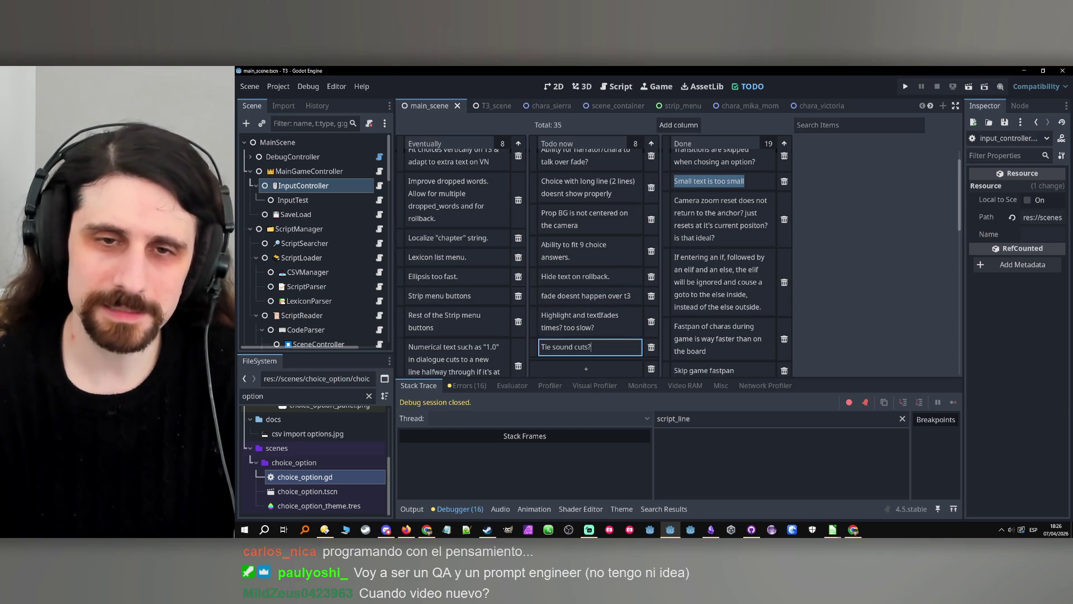
scroll(602, 313, up, 1)
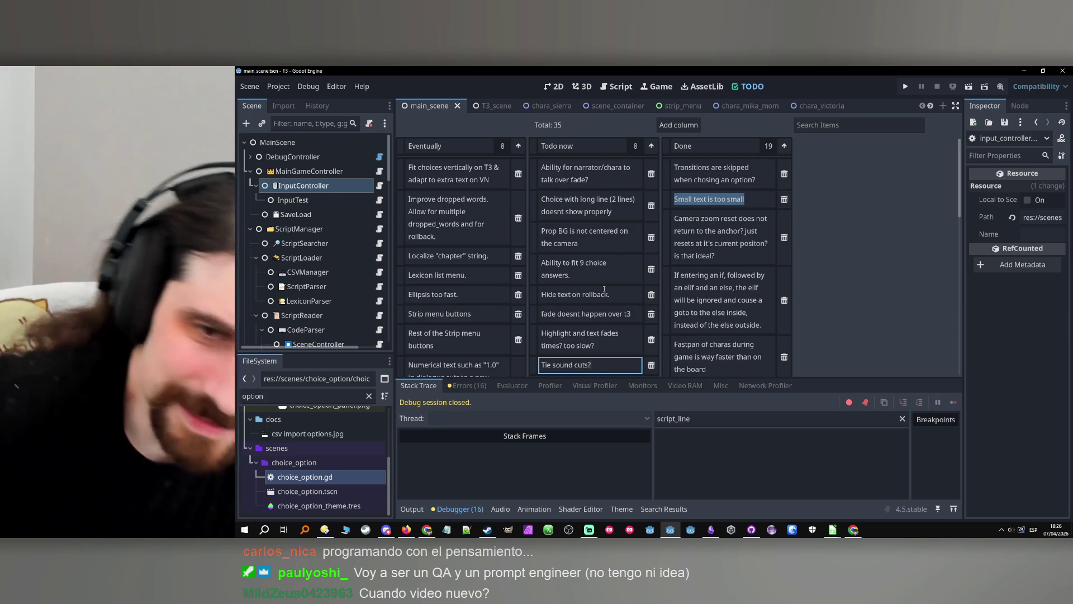
drag(540, 310, 542, 187)
click(566, 197)
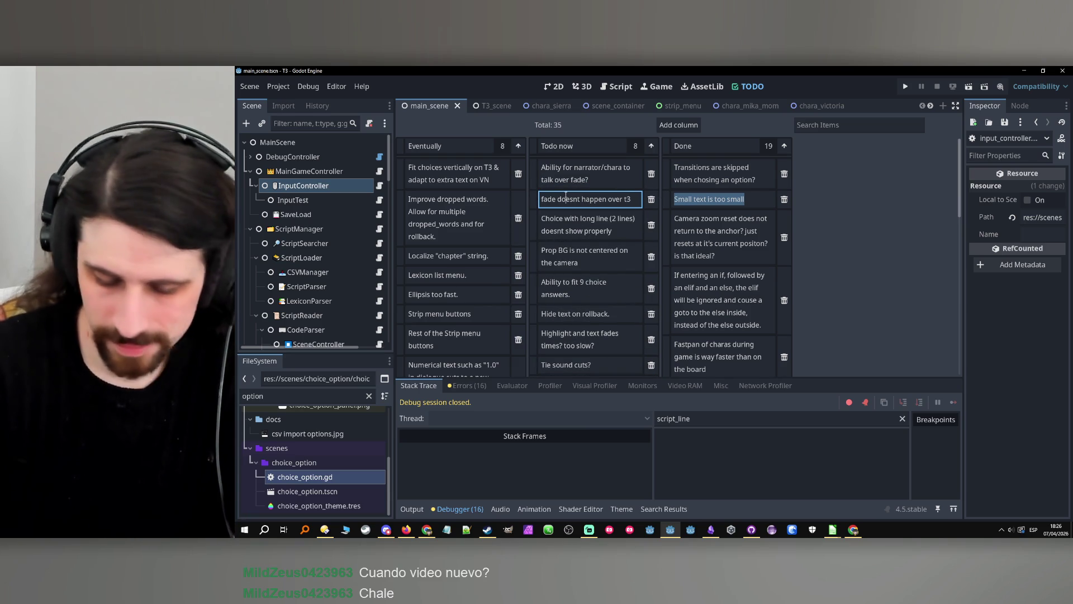
In test1.csv, clear the old test script block B9:G40 and the camera lines in B7:B9.
mouse_move(832, 529)
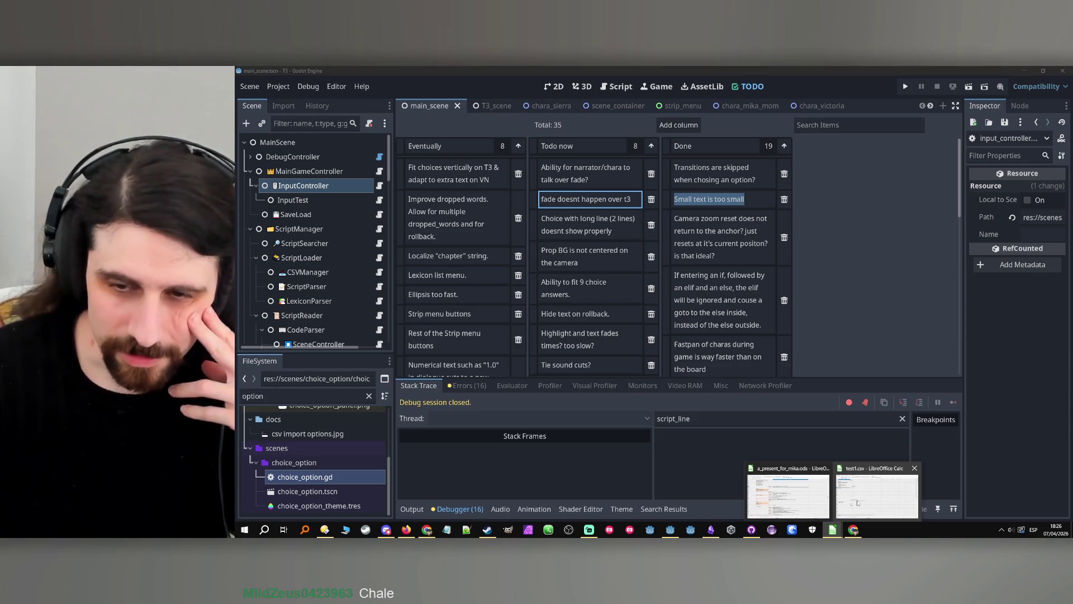
click(857, 502)
click(370, 193)
mouse_move(274, 186)
mouse_down()
mouse_move(486, 291)
mouse_move(463, 404)
mouse_up()
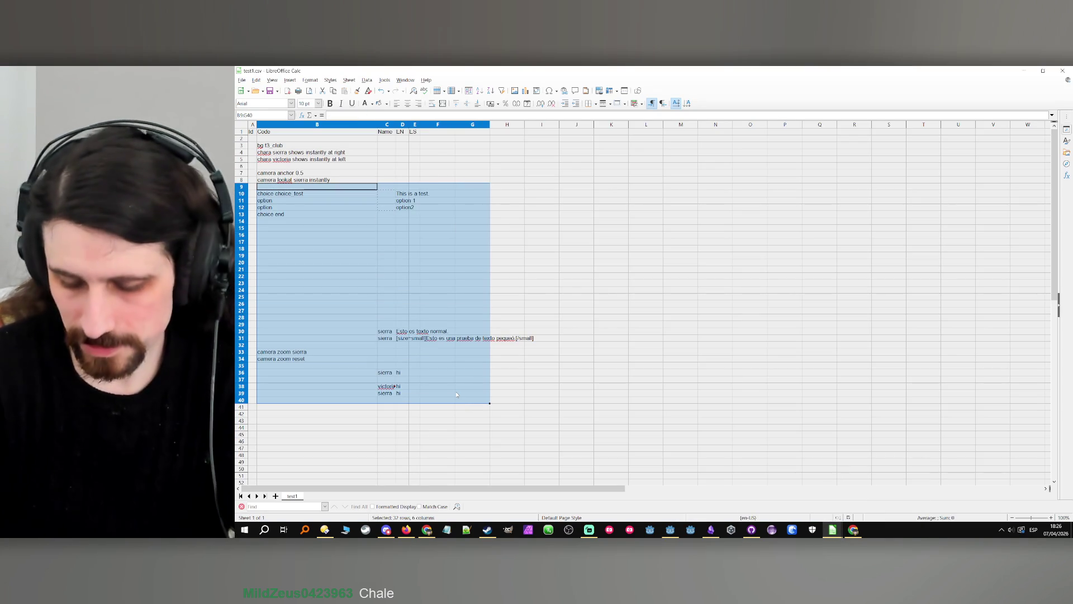
key(Delete)
drag(302, 173, 346, 190)
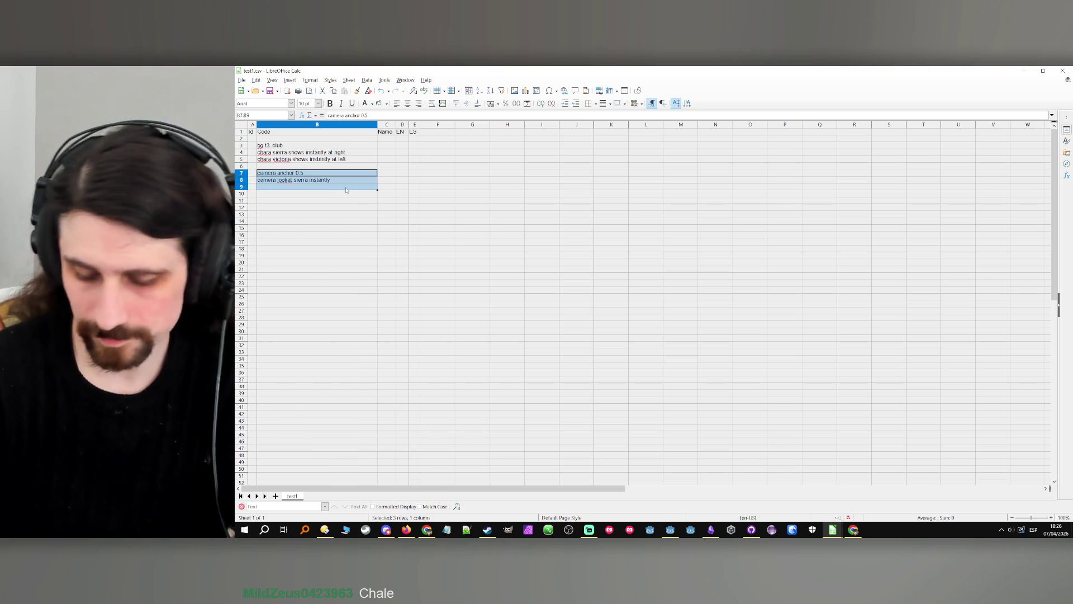
key(Delete)
Widen columns C and D, enter the fade line in B7 and 'game stage' in B9.
click(370, 173)
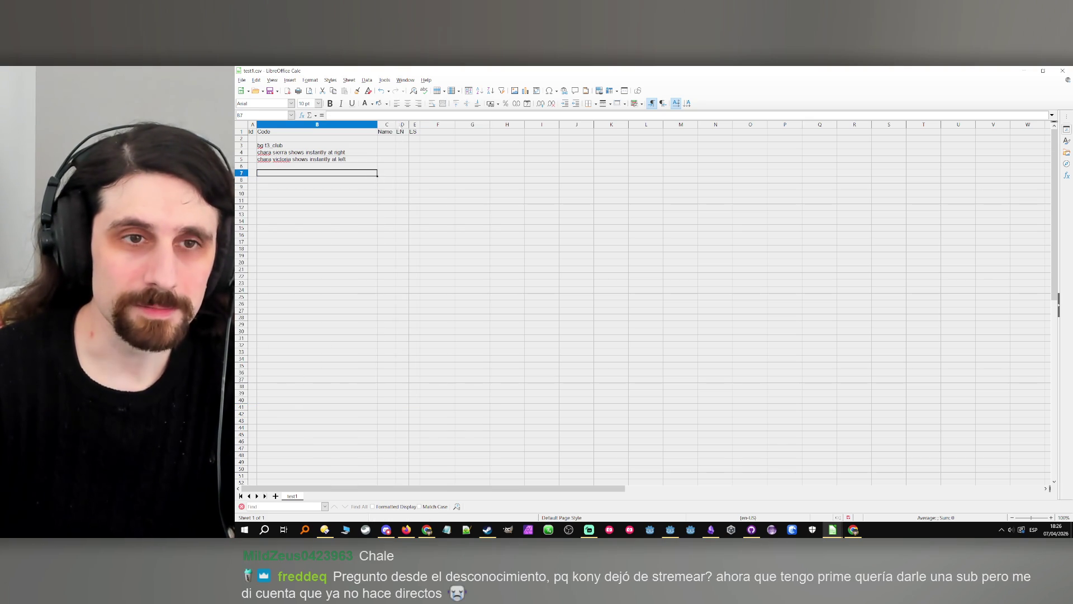
drag(408, 124, 464, 124)
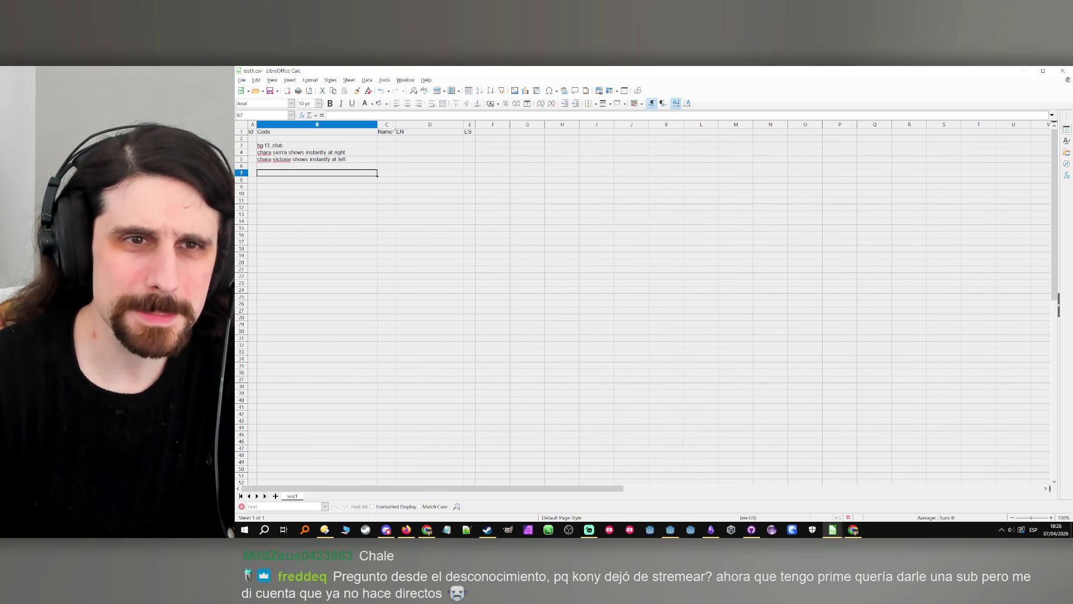
drag(396, 124, 436, 124)
double_click(339, 173)
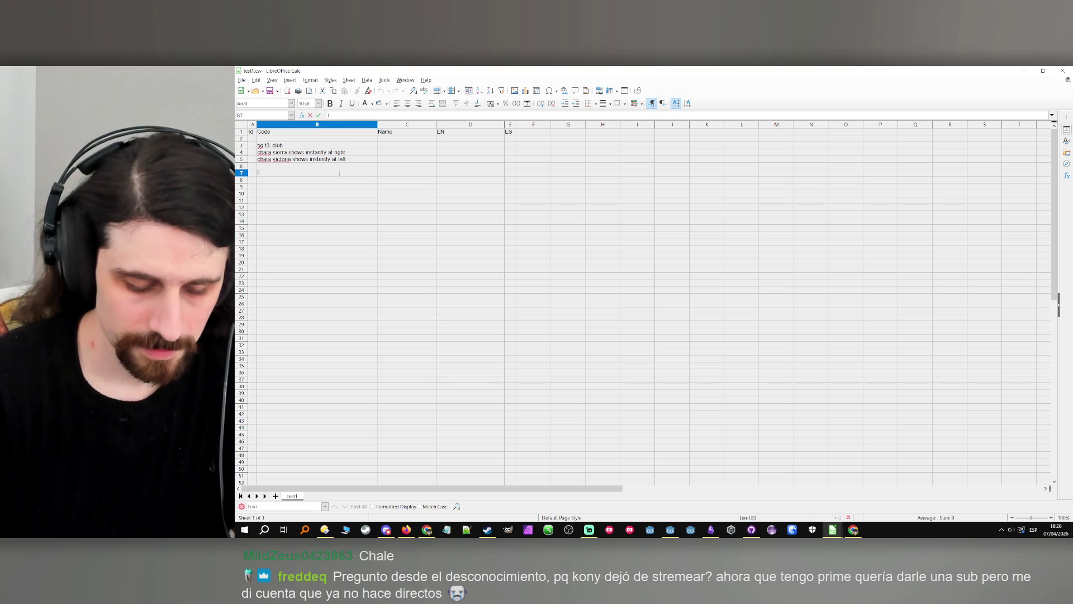
text(ade in)
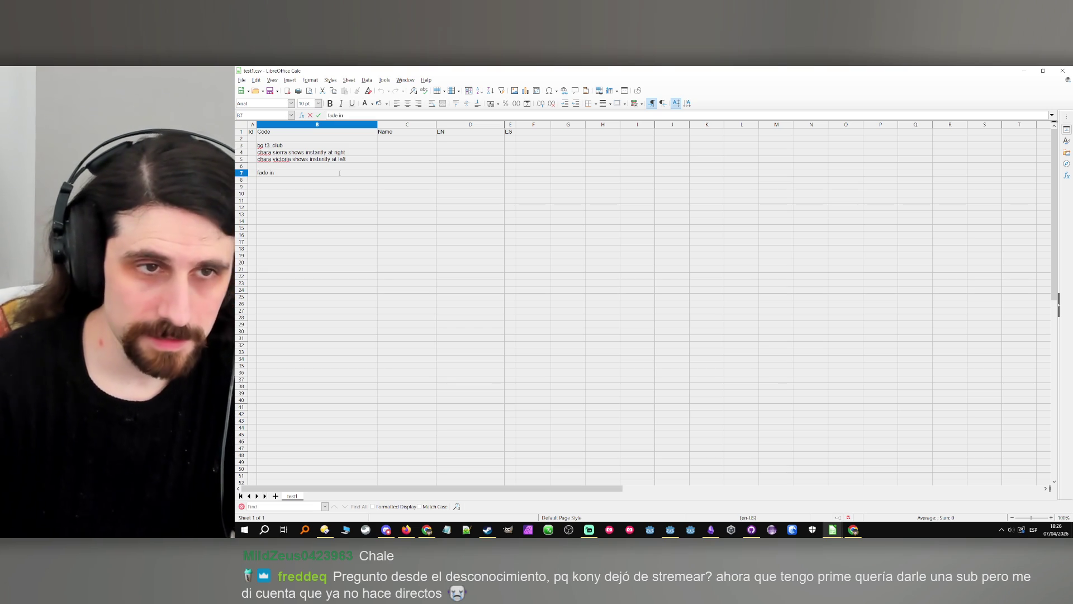
text( type location_)
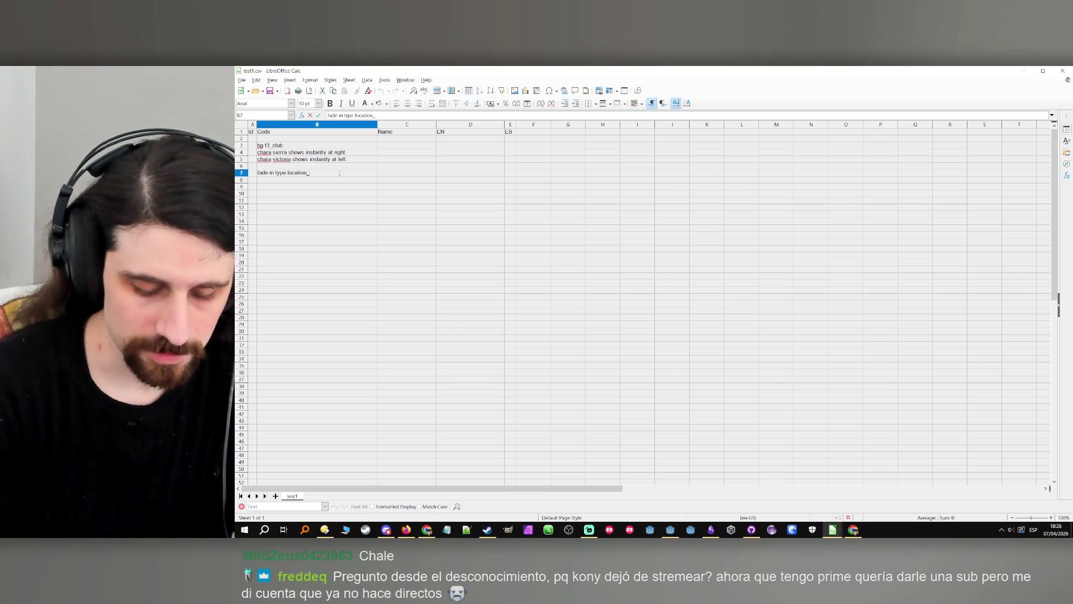
text(change)
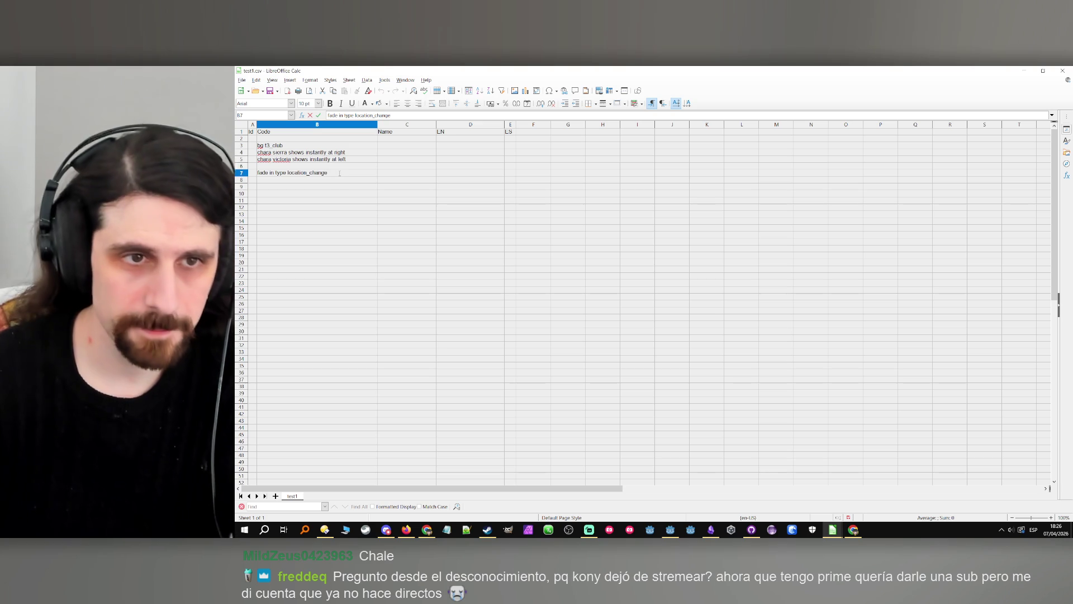
click(334, 190)
text(game)
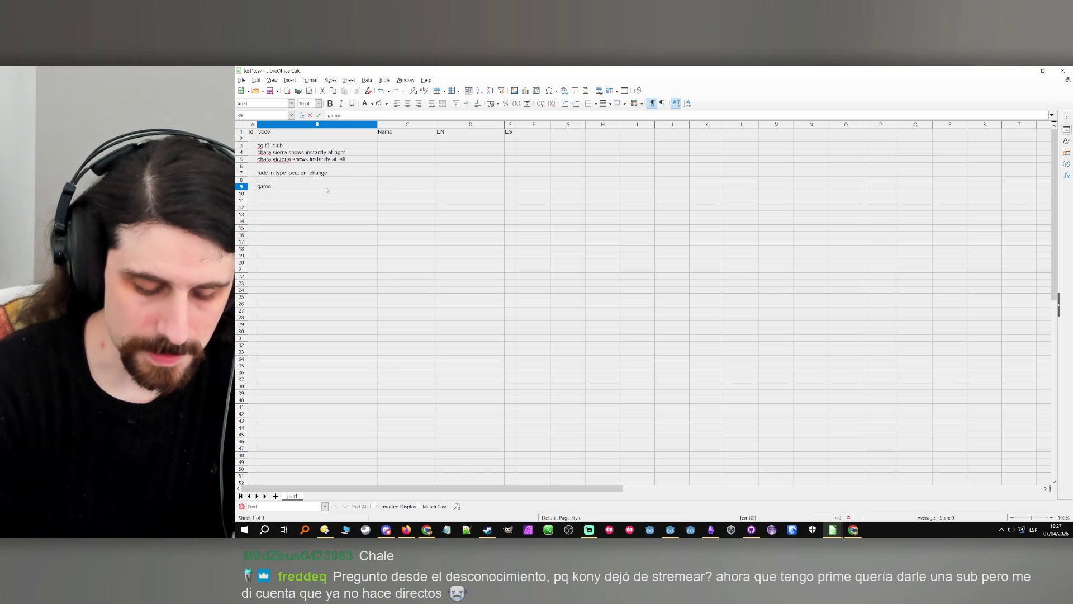
text( stage)
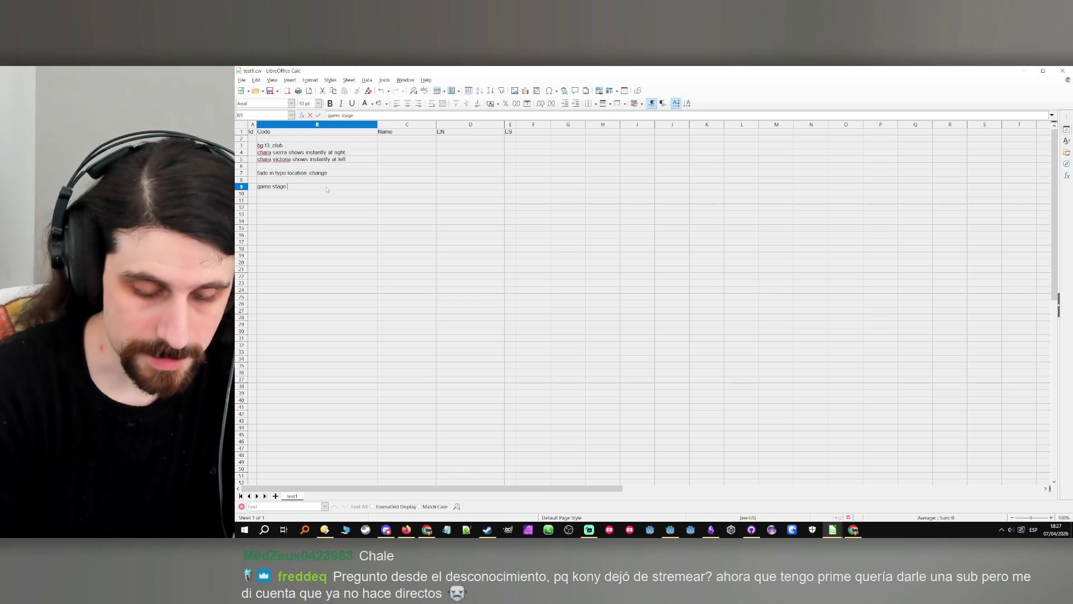
click(706, 531)
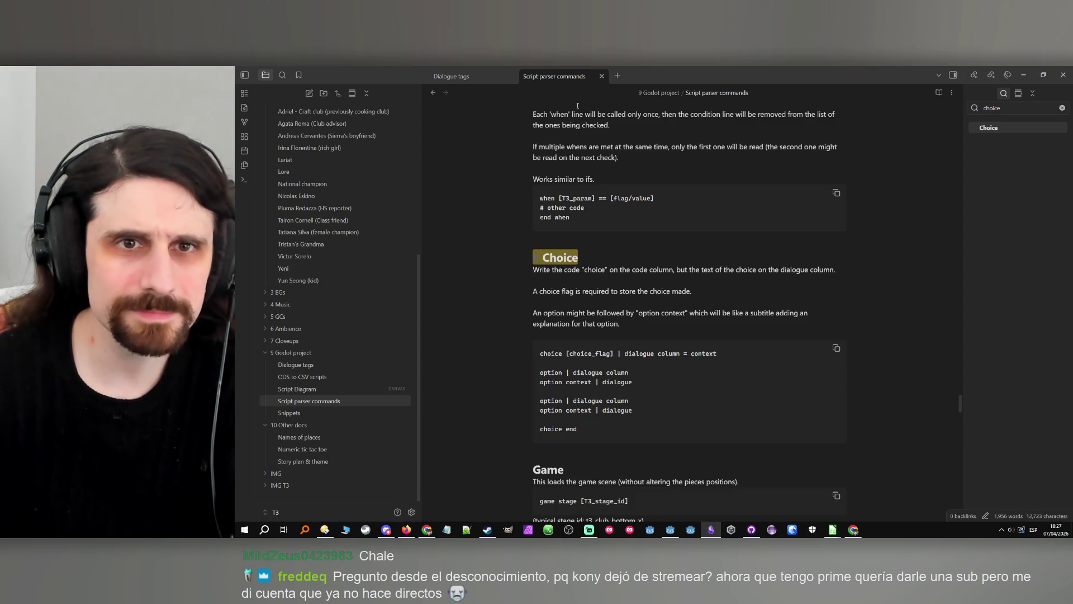
Search the Script parser commands note for 'game' to reach the Game section.
key(ctrl+shift+f)
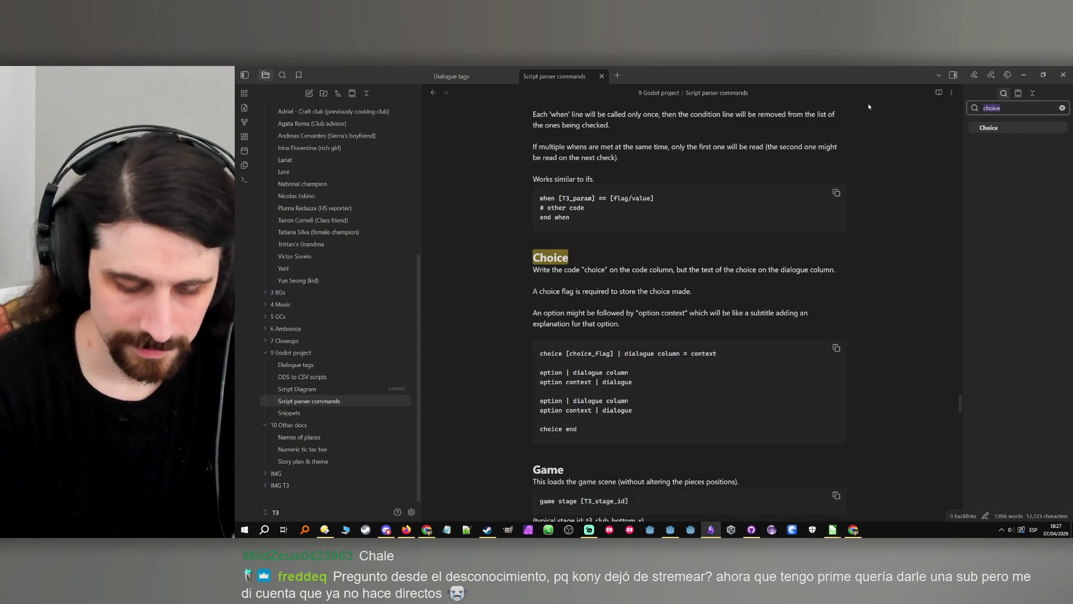
text(game)
key(Return)
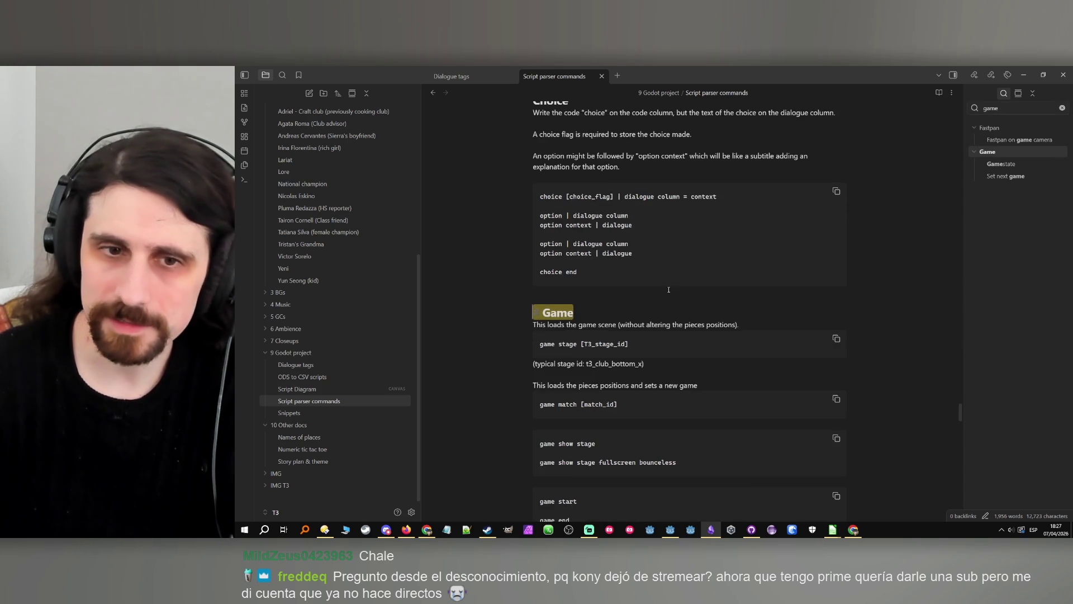
scroll(669, 292, down, 2)
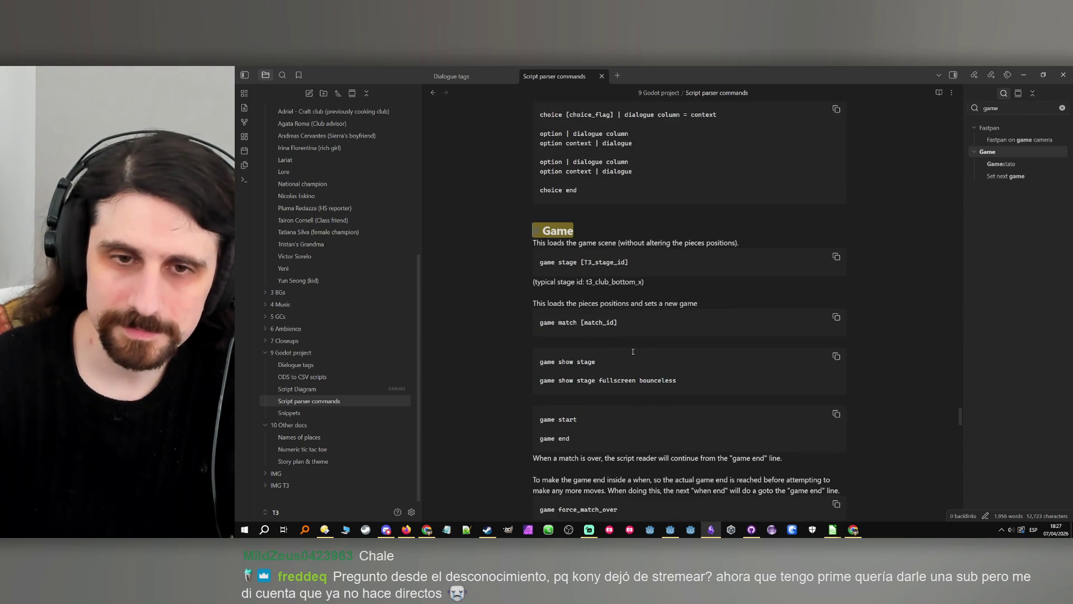
scroll(633, 351, down, 3)
scroll(587, 364, down, 4)
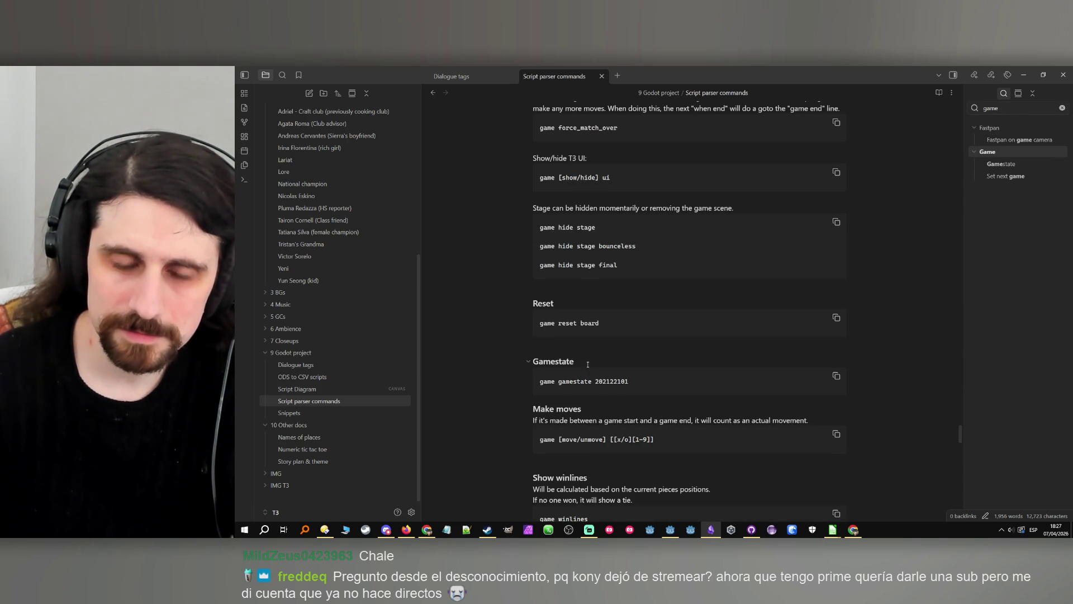
scroll(588, 364, up, 5)
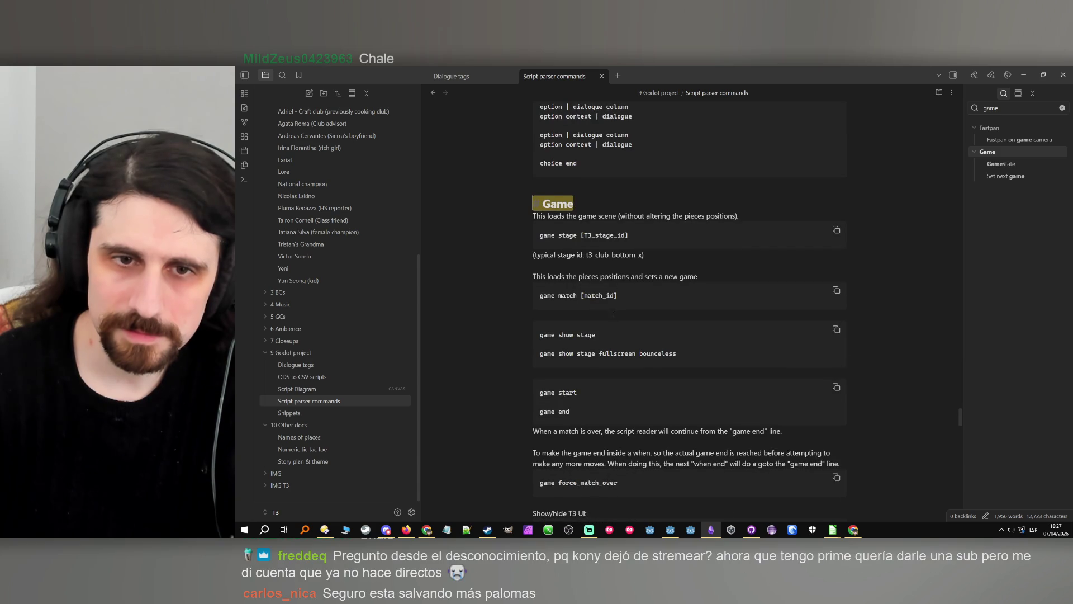
Add a 'Snippet:' line directly under the Game heading.
click(599, 316)
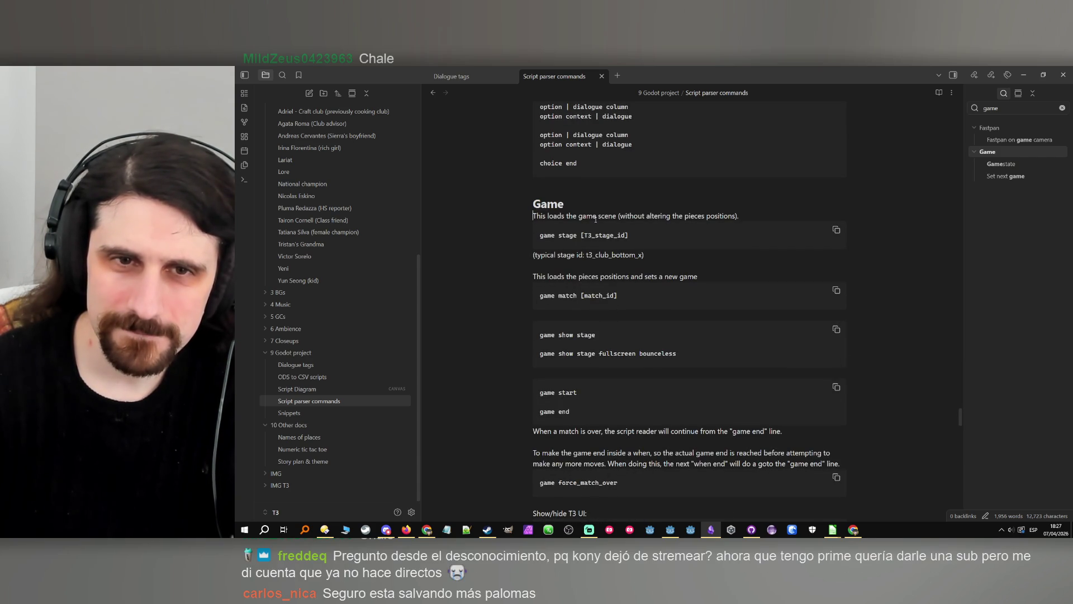
key(Return)
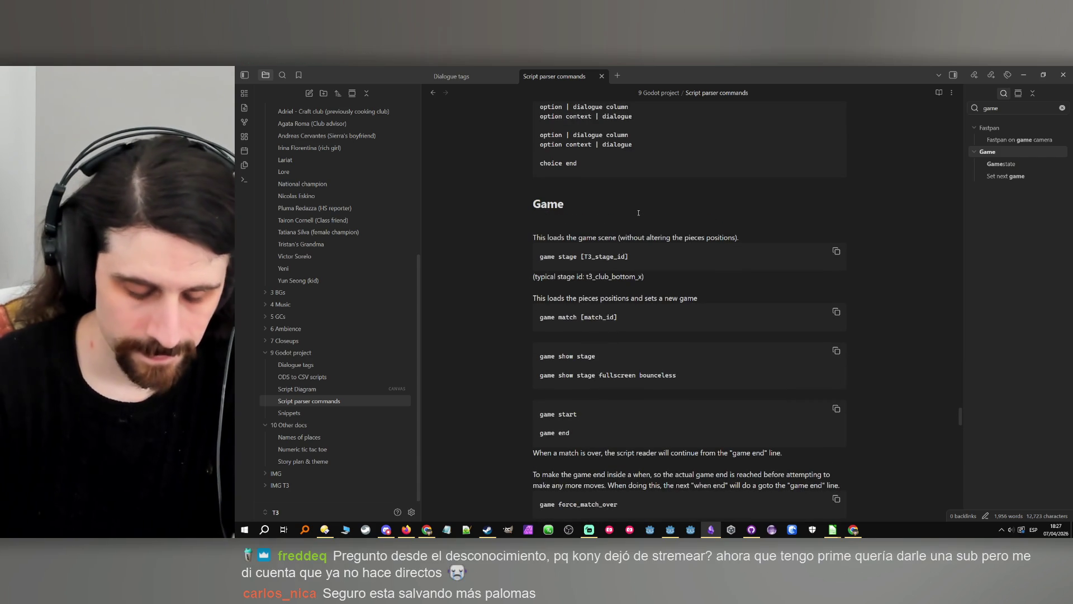
key(Caps_Lock)
text(S)
key(Caps_Lock)
text(nippet:)
key(Return)
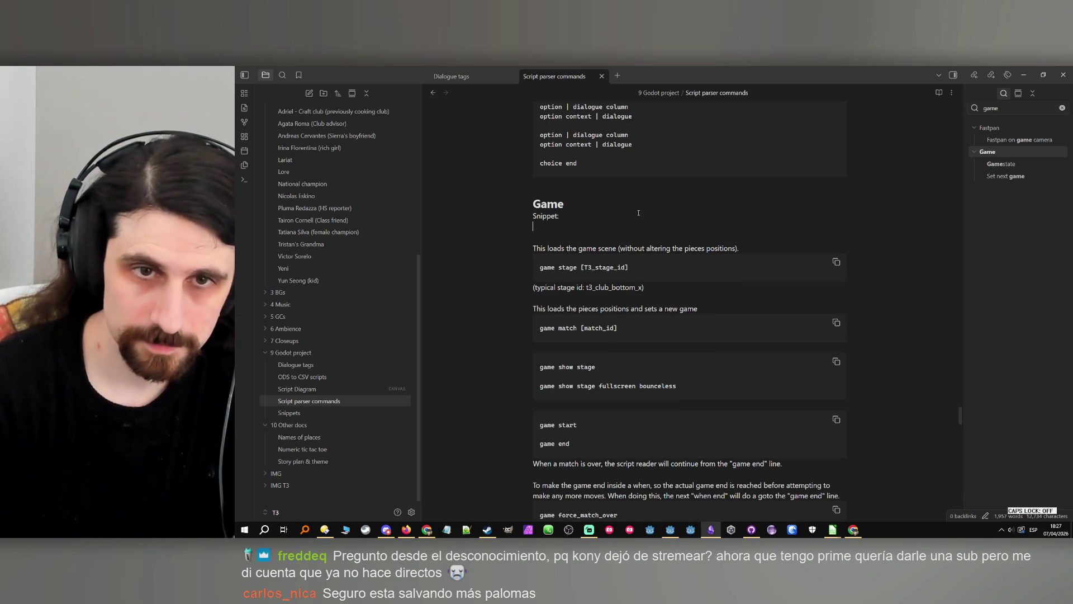
Copy the game stage [T3_stage_id] code block and paste it beneath 'Snippet:'.
drag(553, 276, 528, 260)
key(ctrl+c)
click(541, 227)
key(ctrl+v)
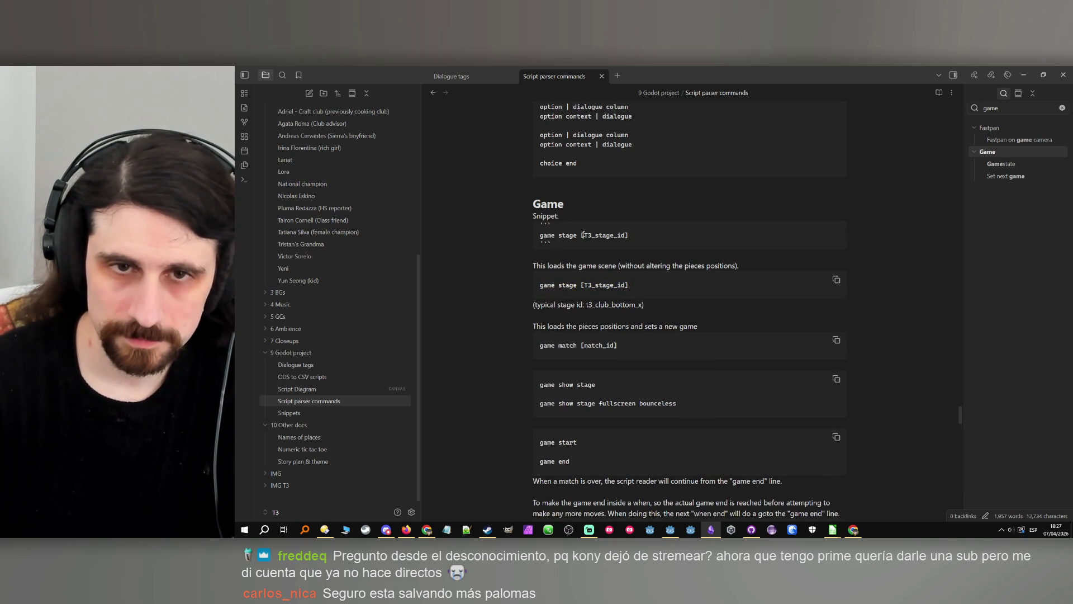
drag(582, 235, 628, 235)
scroll(656, 249, down, 3)
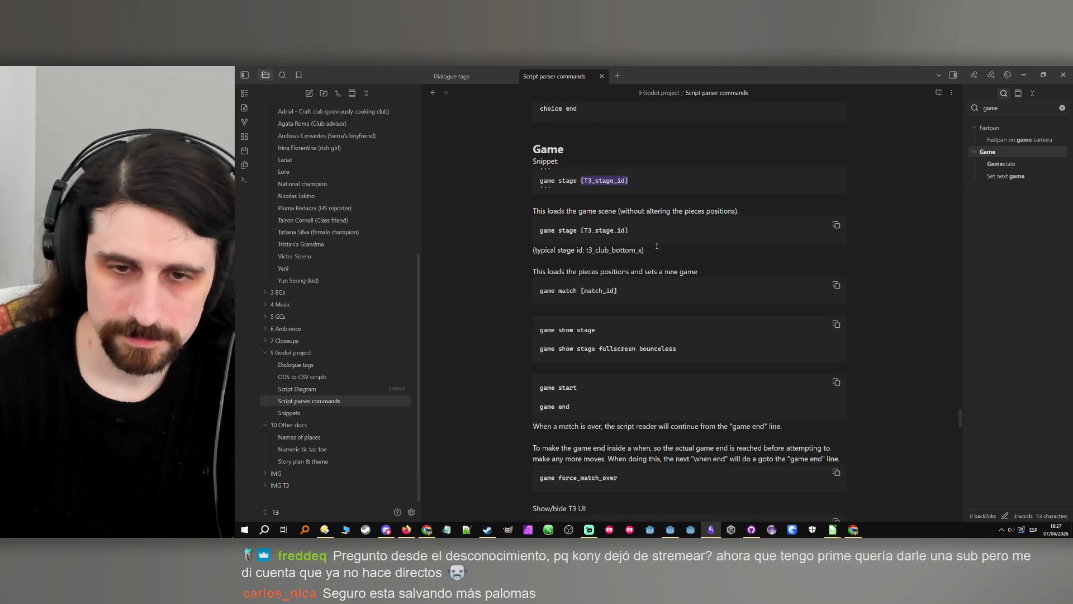
scroll(656, 248, down, 2)
scroll(656, 248, up, 5)
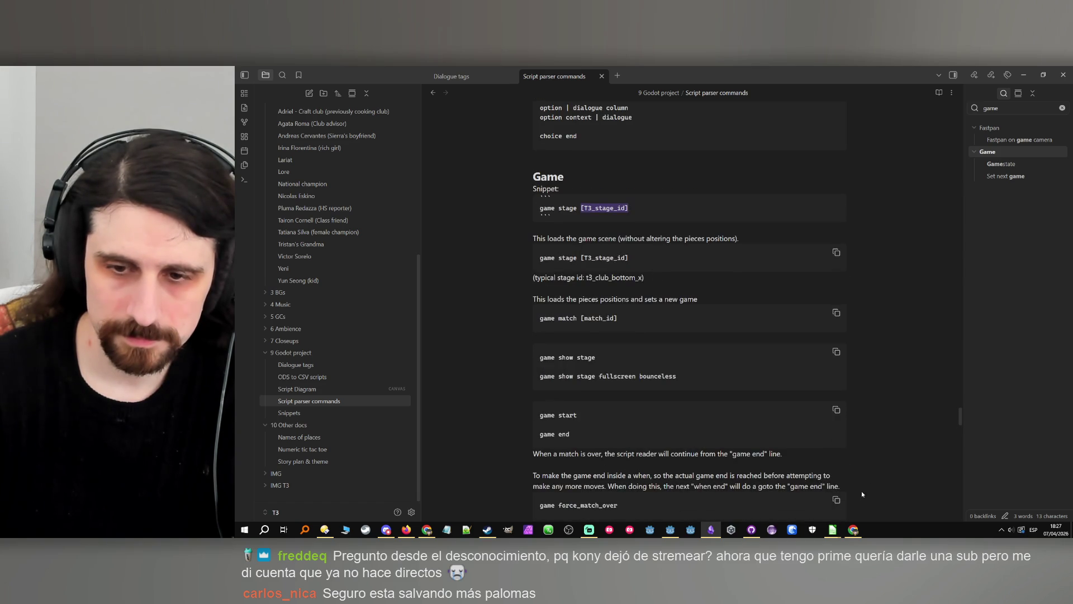
In the Calc script sheet, find the 'game stage' line in B207 and select its stage id.
click(832, 529)
click(696, 359)
key(ctrl+f)
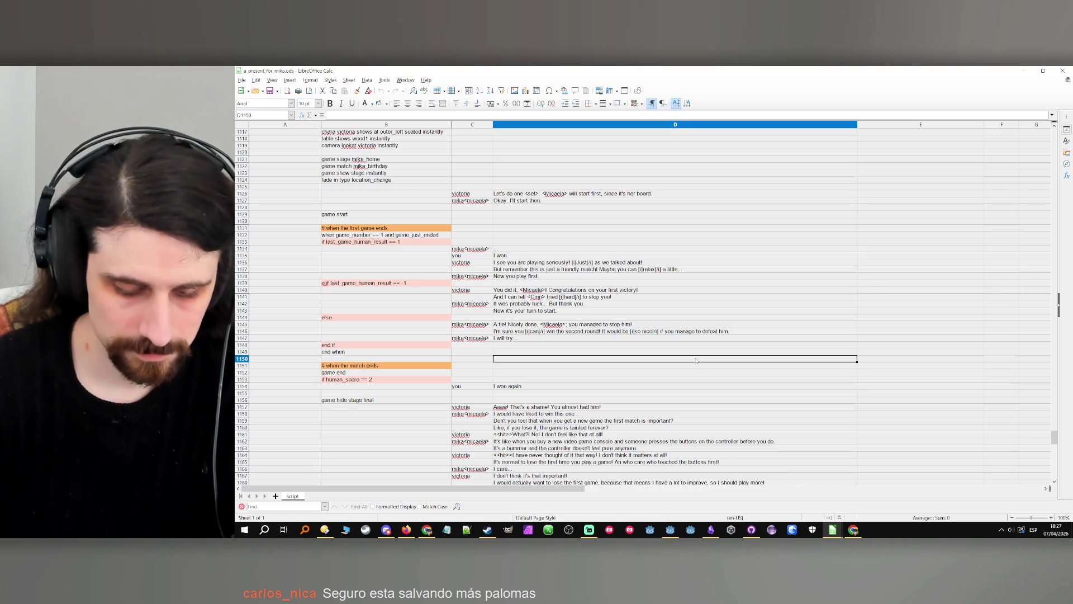
text(game stage)
key(Return)
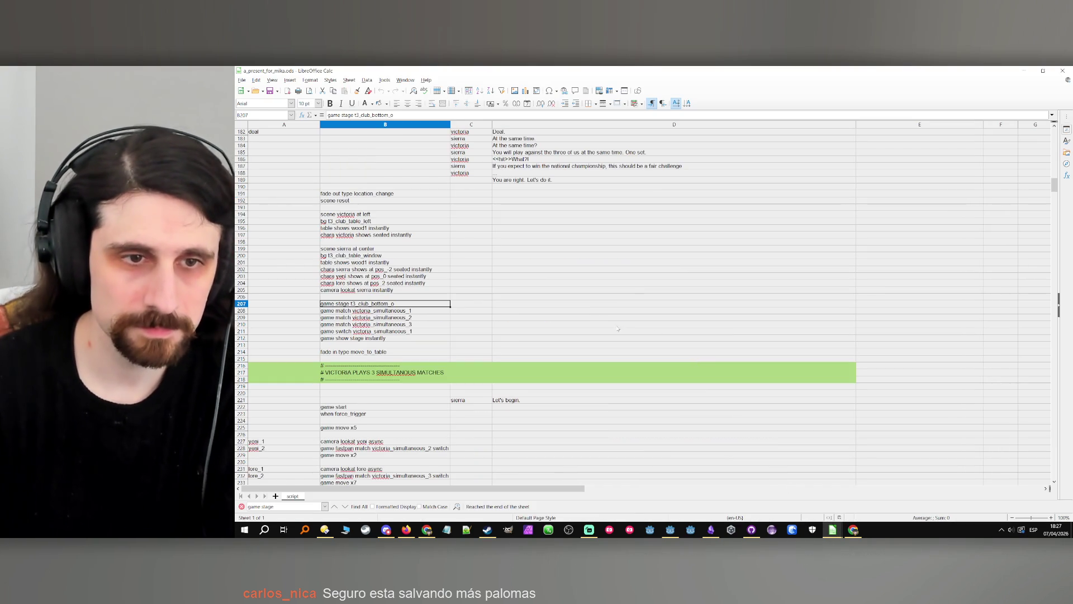
double_click(374, 304)
drag(394, 304, 355, 304)
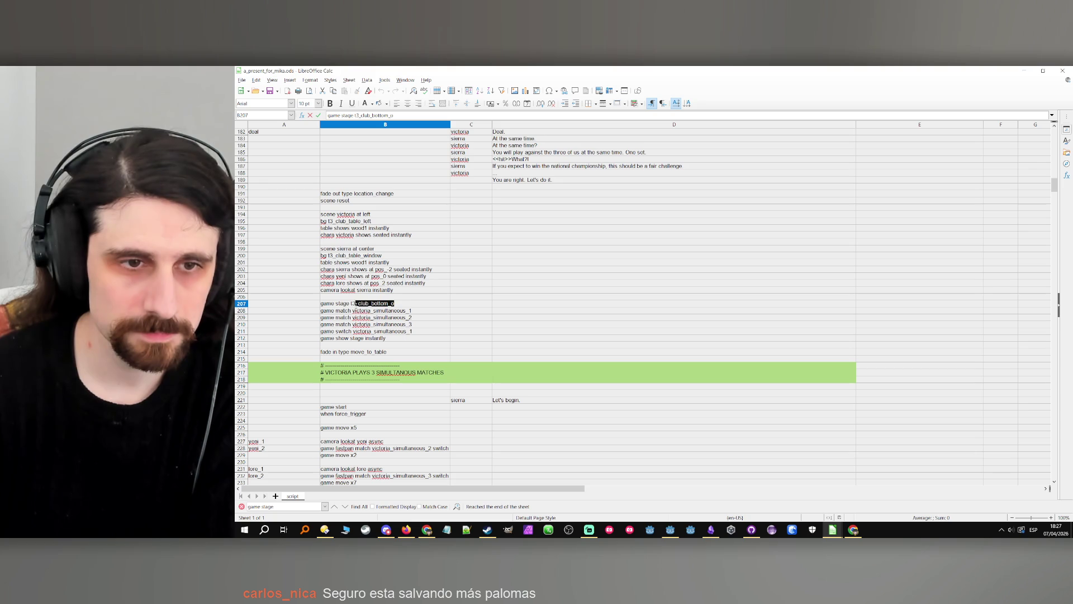
key(alt+Tab)
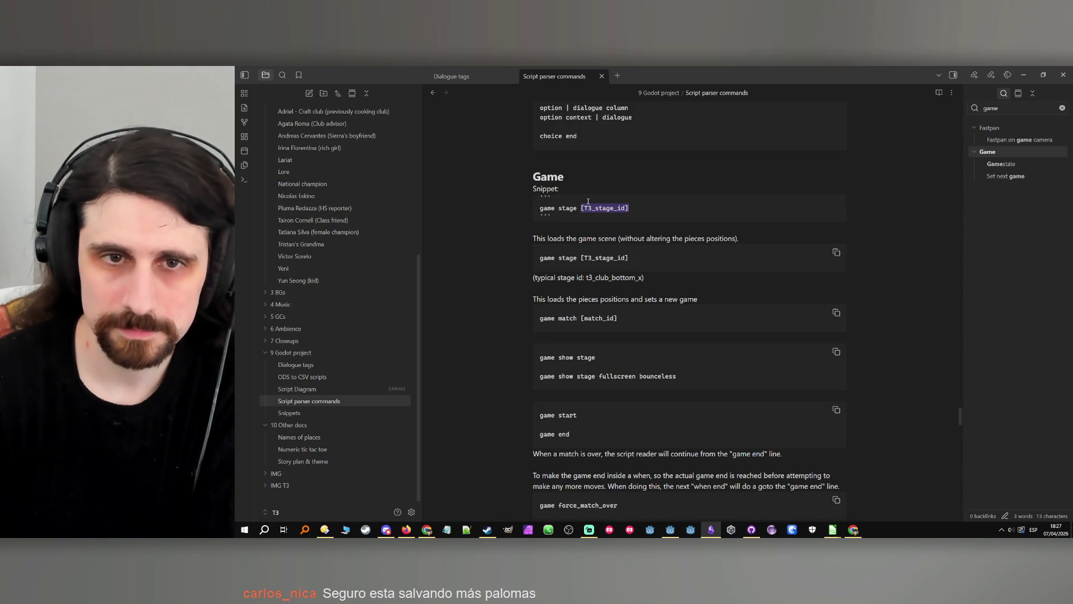
Replace [T3_stage_id] with t3_club_bottom_x and add a 'game match test1' line to the snippet.
key(ctrl+v)
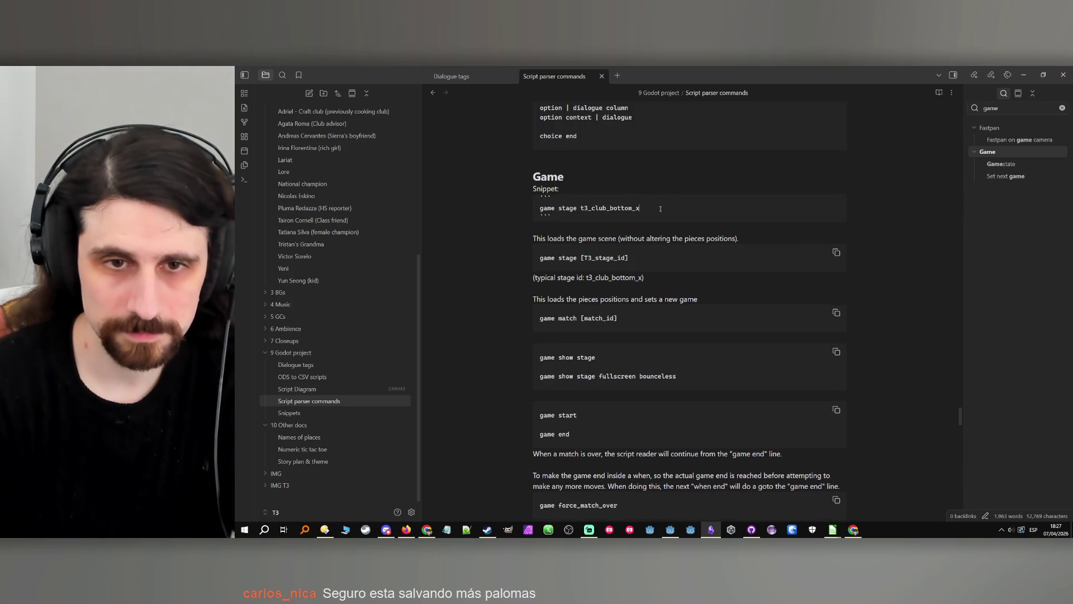
key(Return)
text(game )
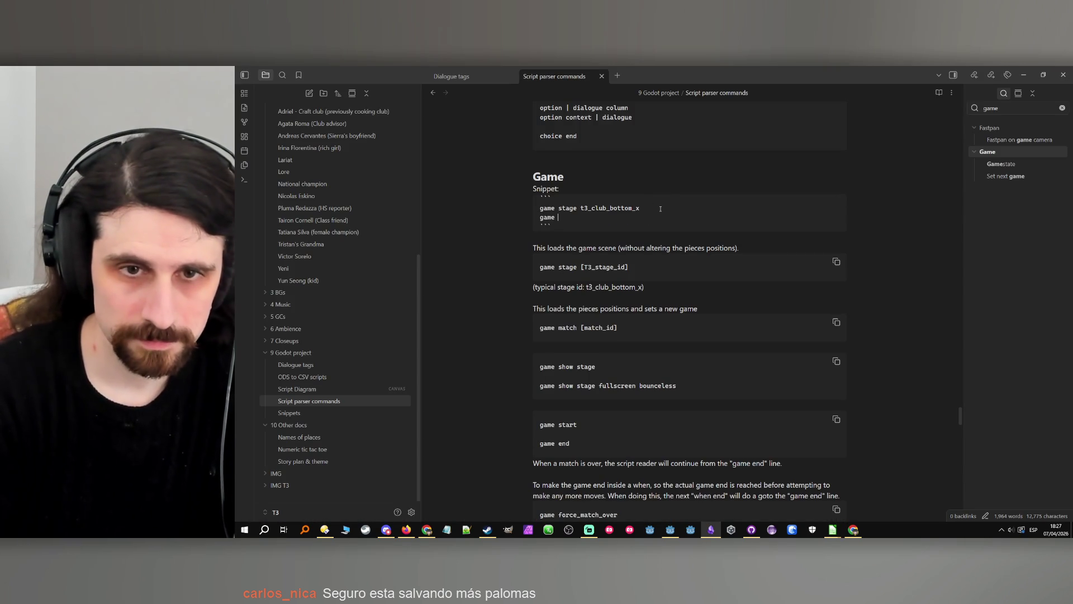
text(match )
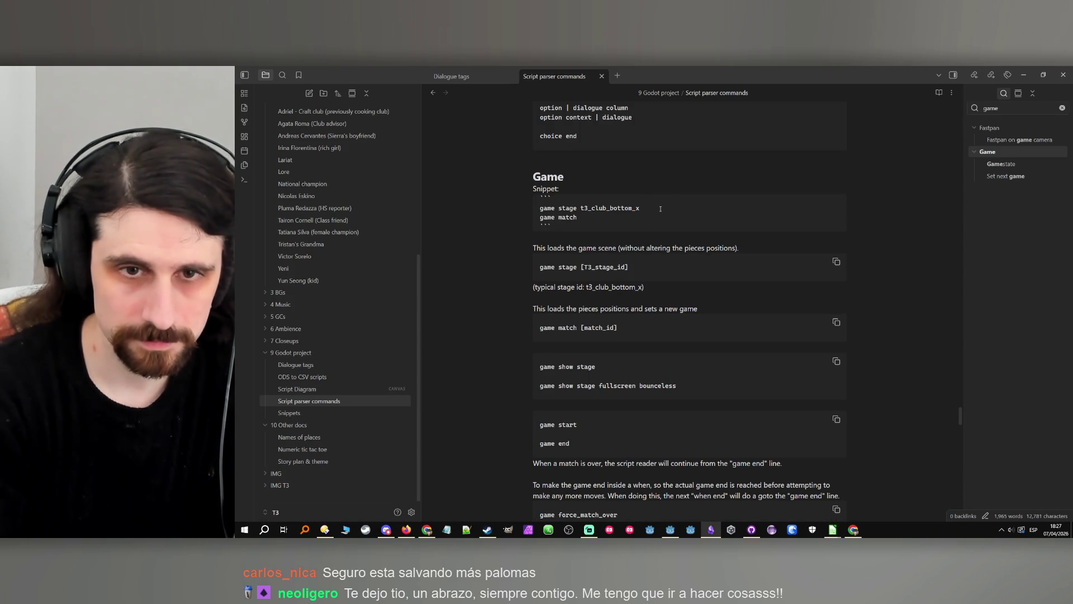
text(test1)
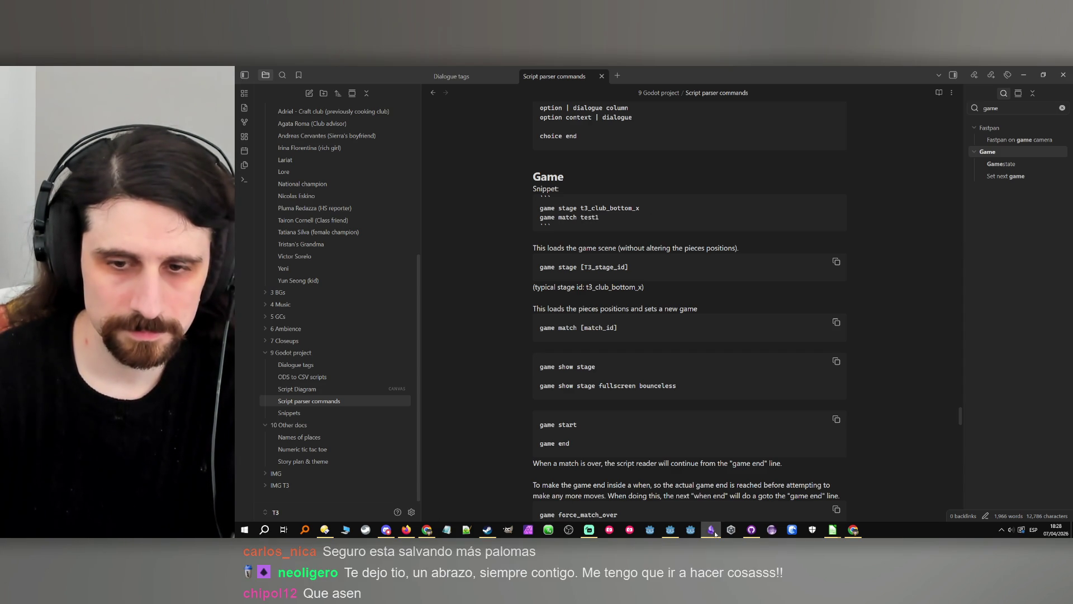
click(832, 529)
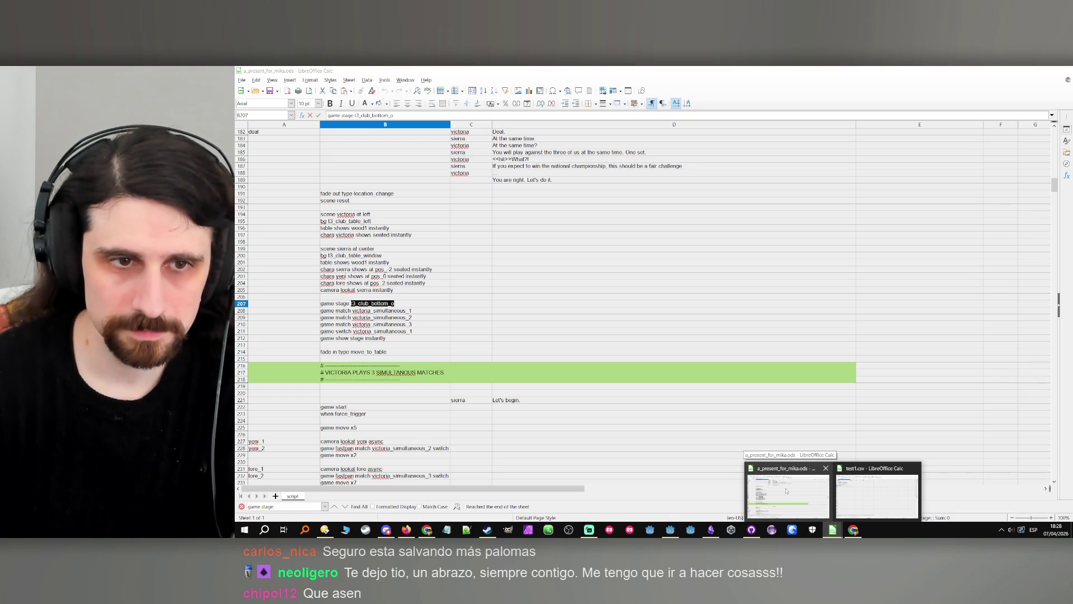
Search a_present_for_mika.ods for 'game match' and step through the matching script lines.
click(786, 490)
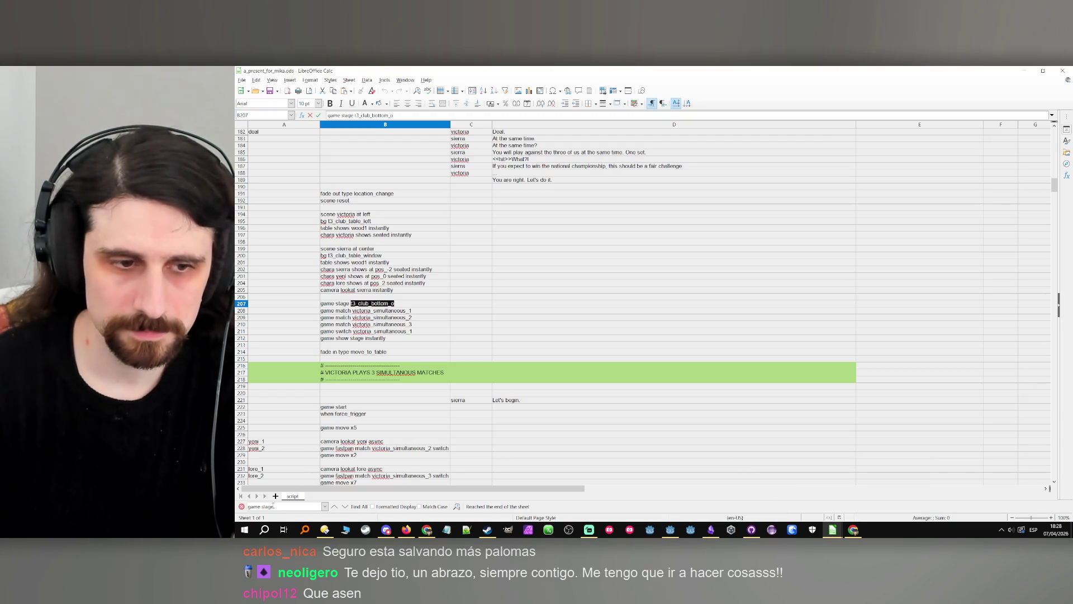
key(BackSpace)
key(BackSpace)
key(BackSpace)
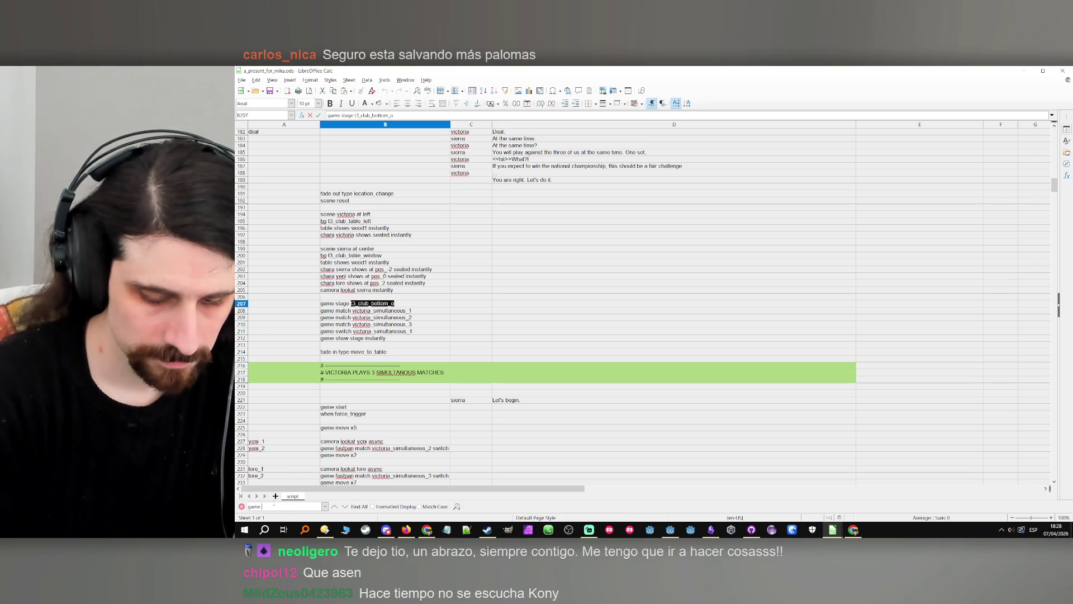
text(math)
key(Return)
key(Return)
key(Return)
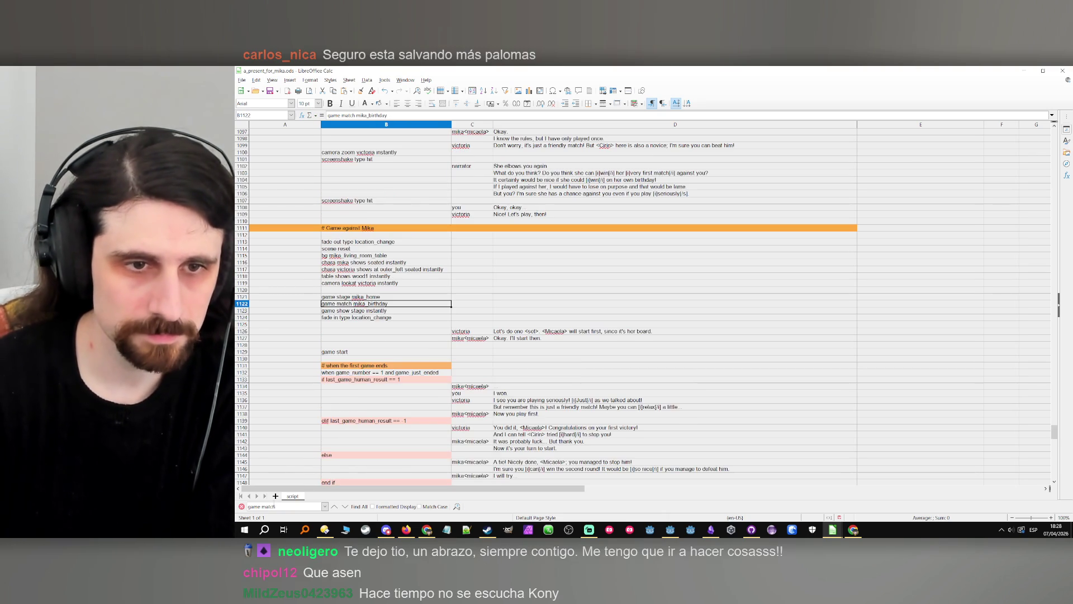
key(Return)
key(Return)
key(Return)
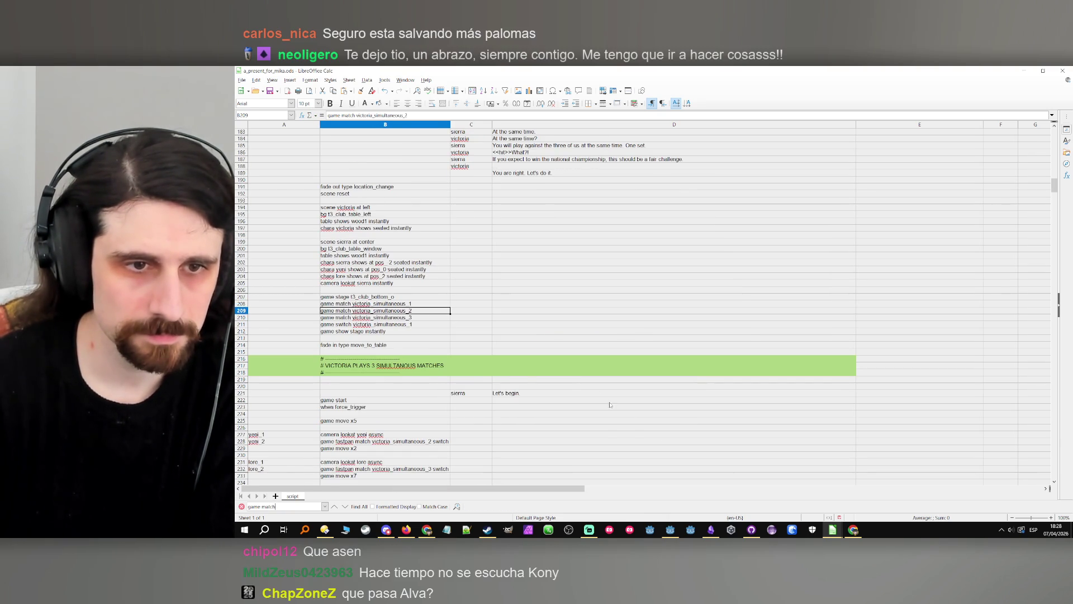
click(710, 530)
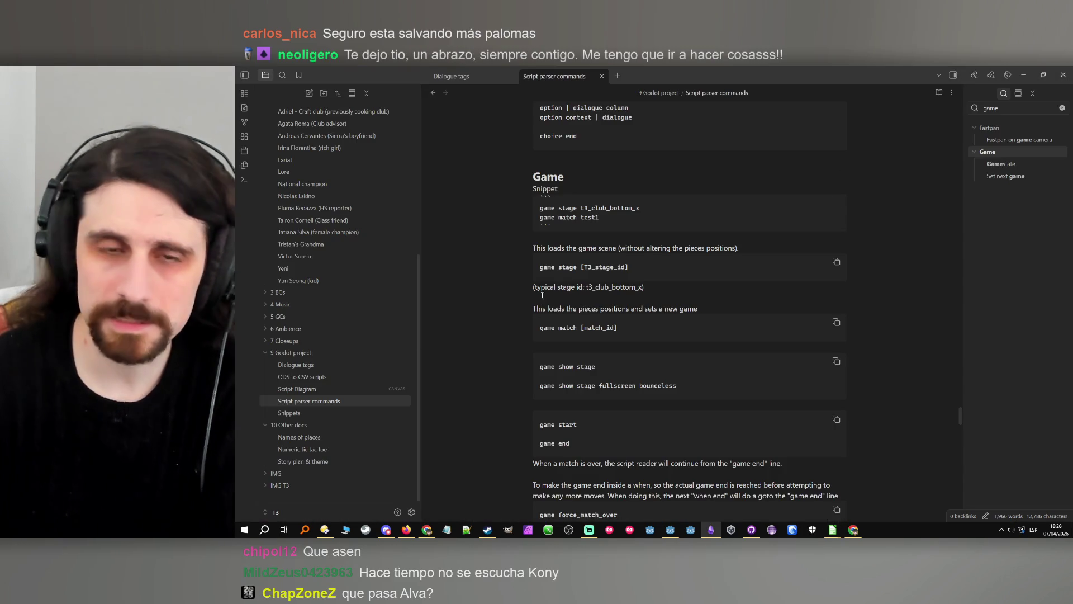
Filter FileSystem for 'match' and inspect match_list.tres, expanding its first match with ID 'test'.
click(670, 529)
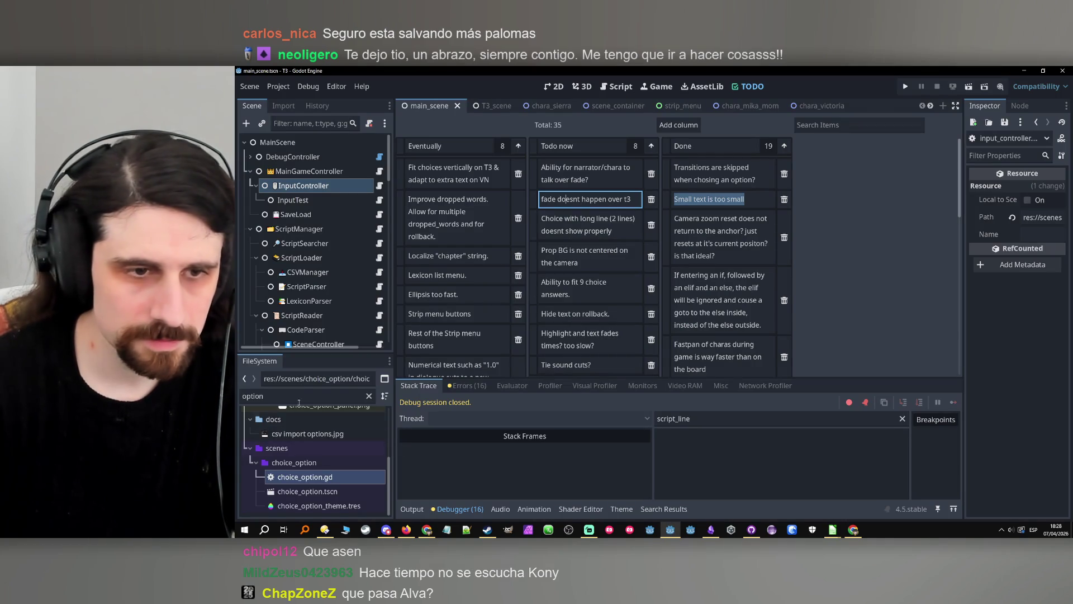
click(369, 396)
text(match)
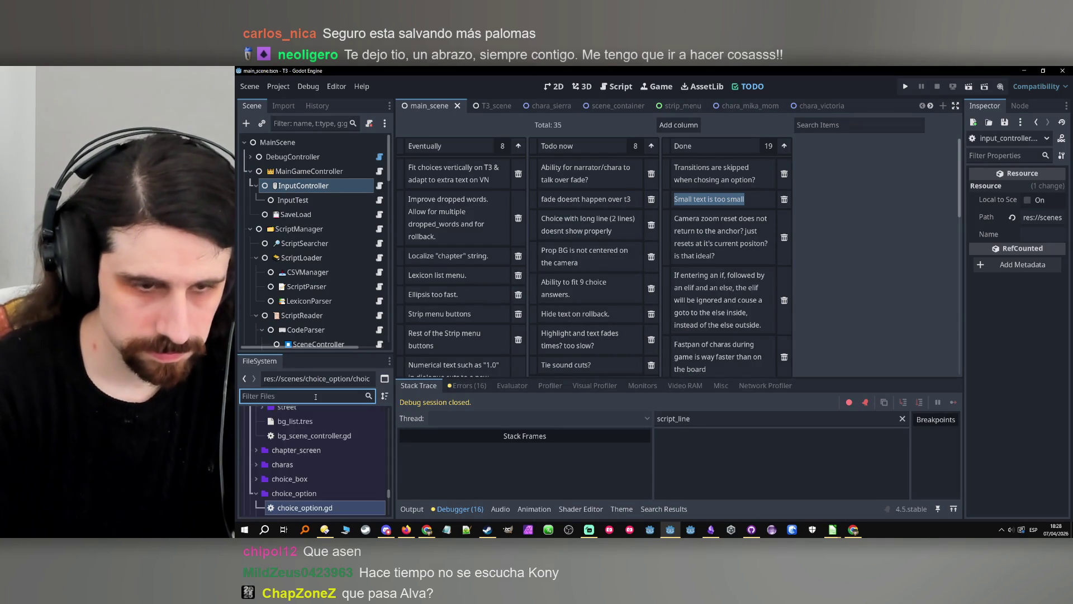
scroll(337, 460, up, 5)
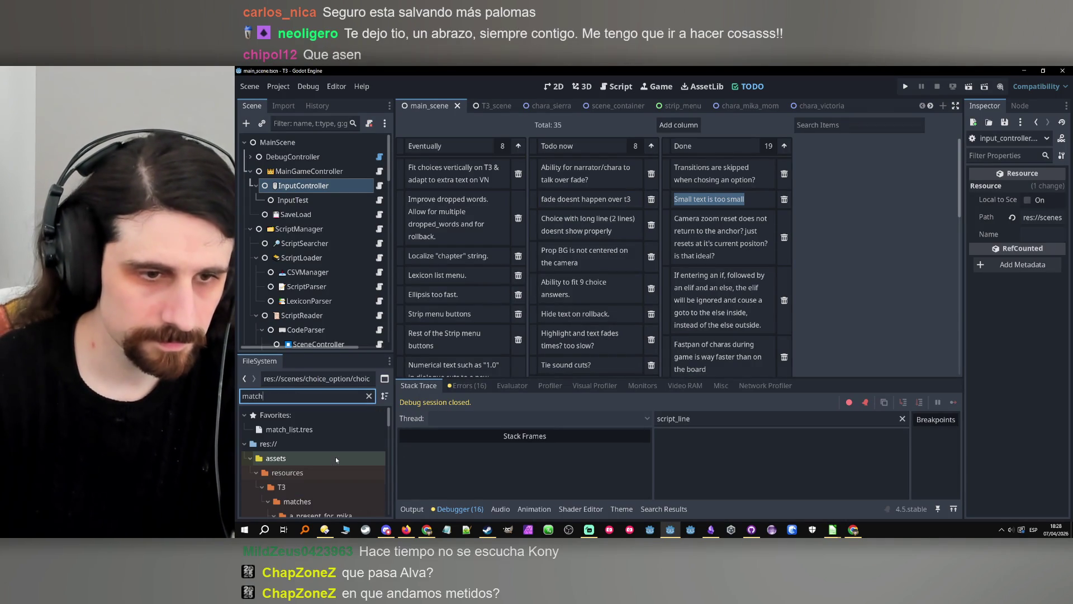
click(299, 429)
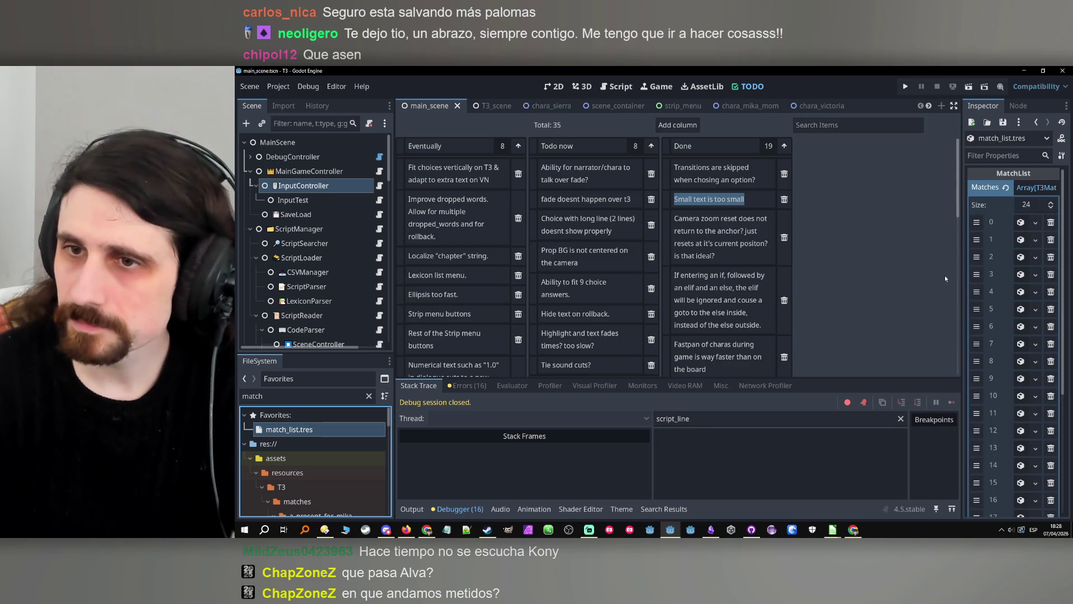
drag(963, 295, 828, 298)
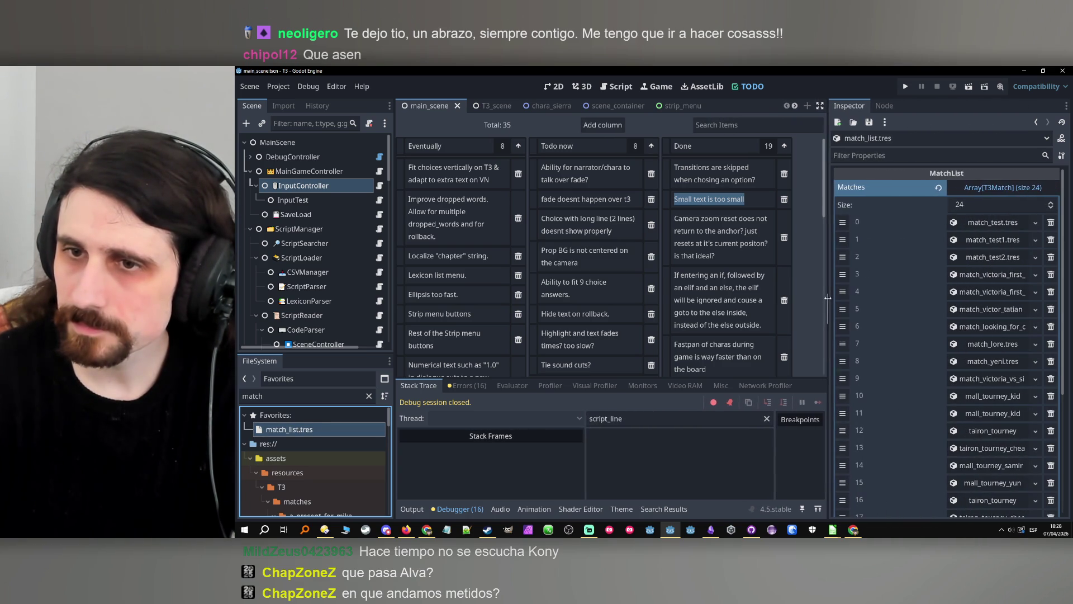
click(992, 222)
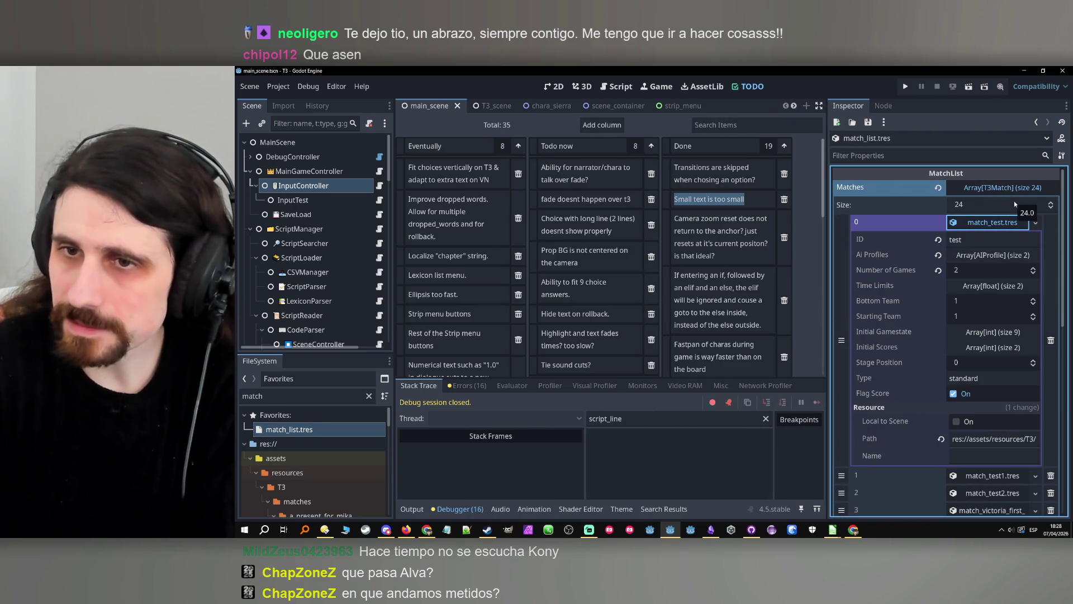
click(1024, 71)
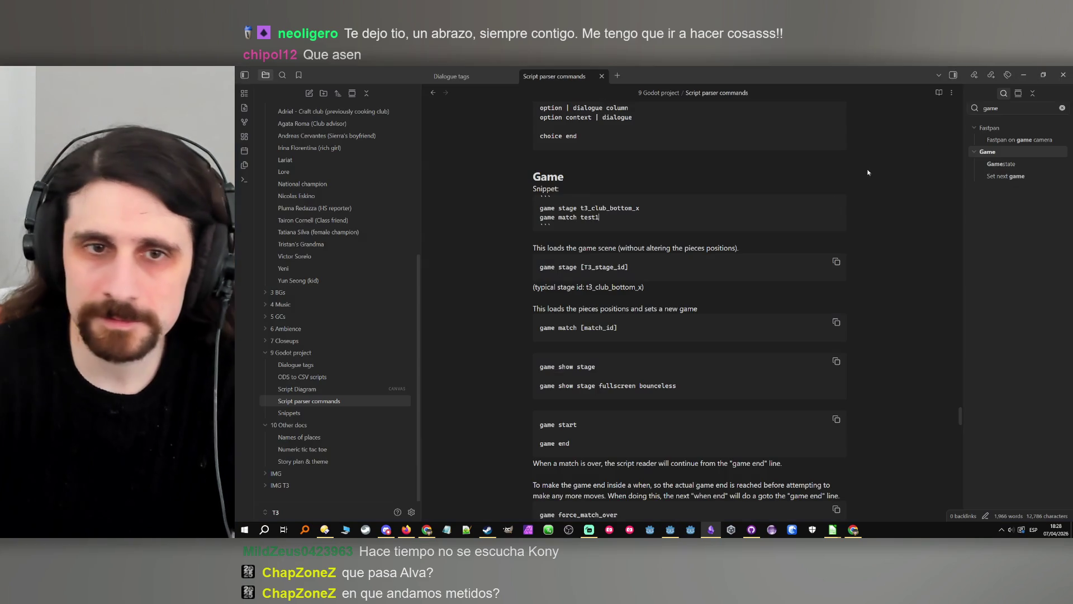
Add 'game show stage', 'game start' and 'game end' lines, then select all five snippet lines.
key(Return)
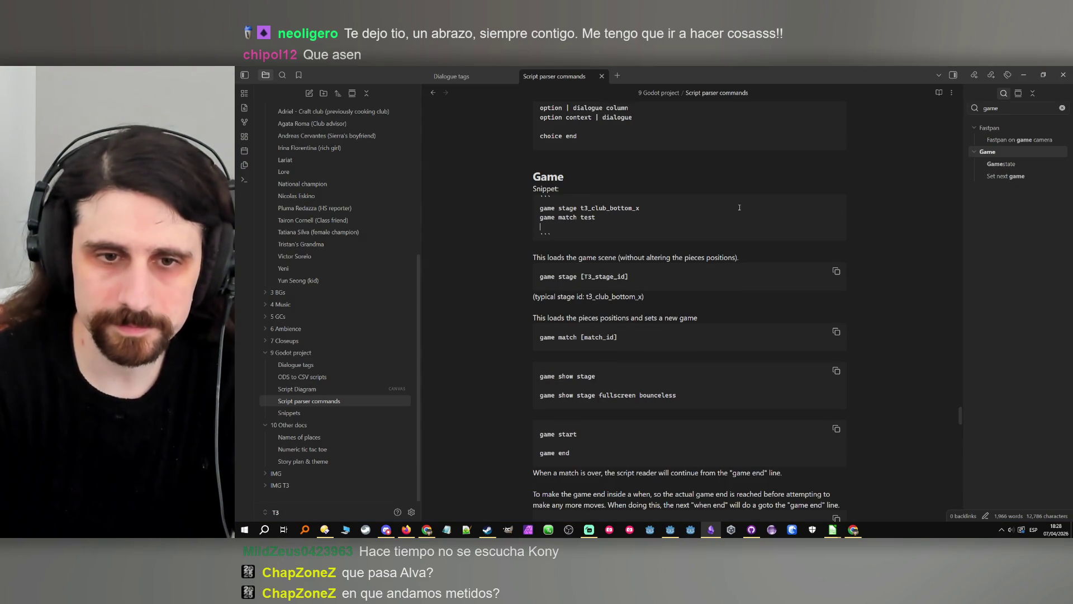
text(gameshow stage)
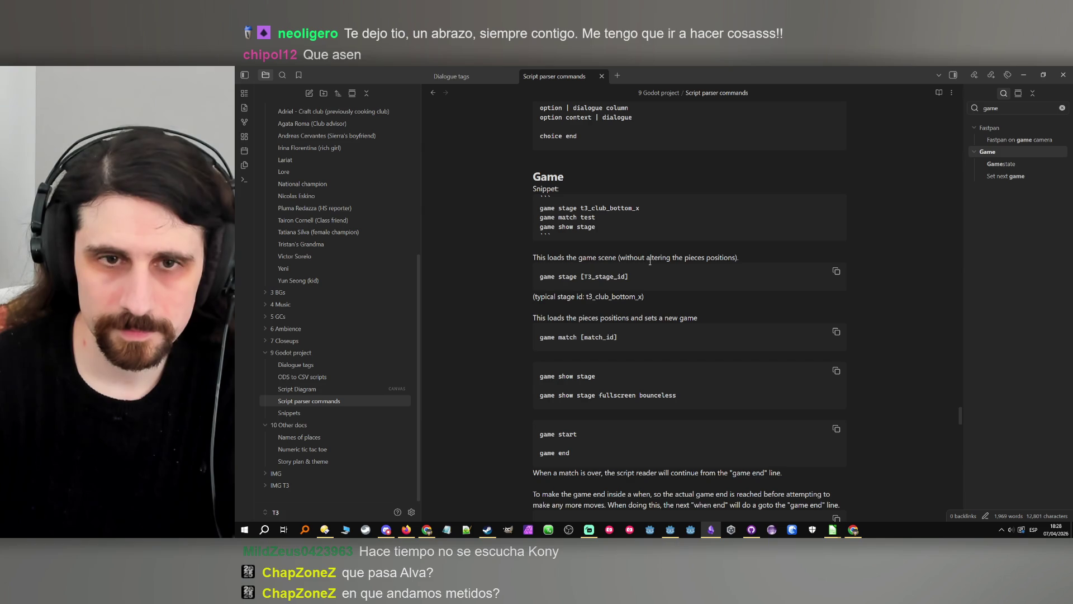
key(Return)
text(game start)
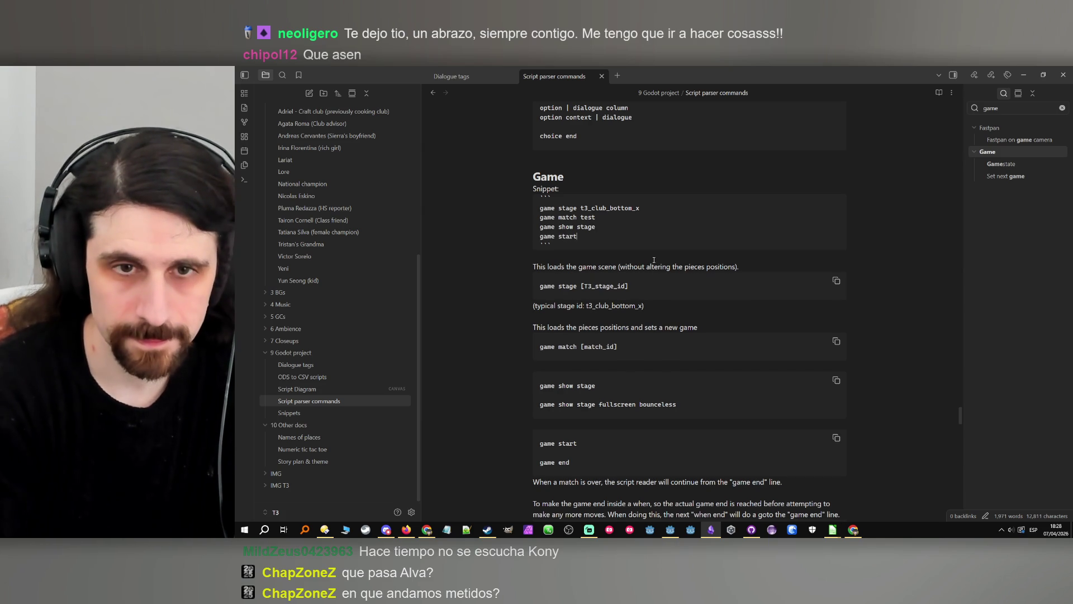
key(Return)
text(game end)
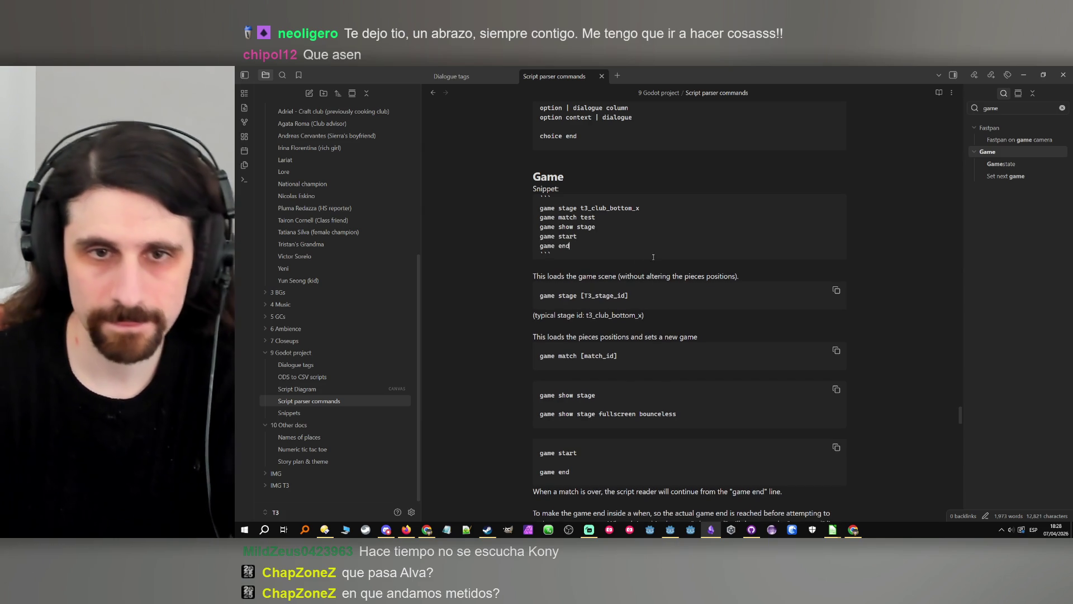
drag(569, 246, 525, 213)
key(ctrl+c)
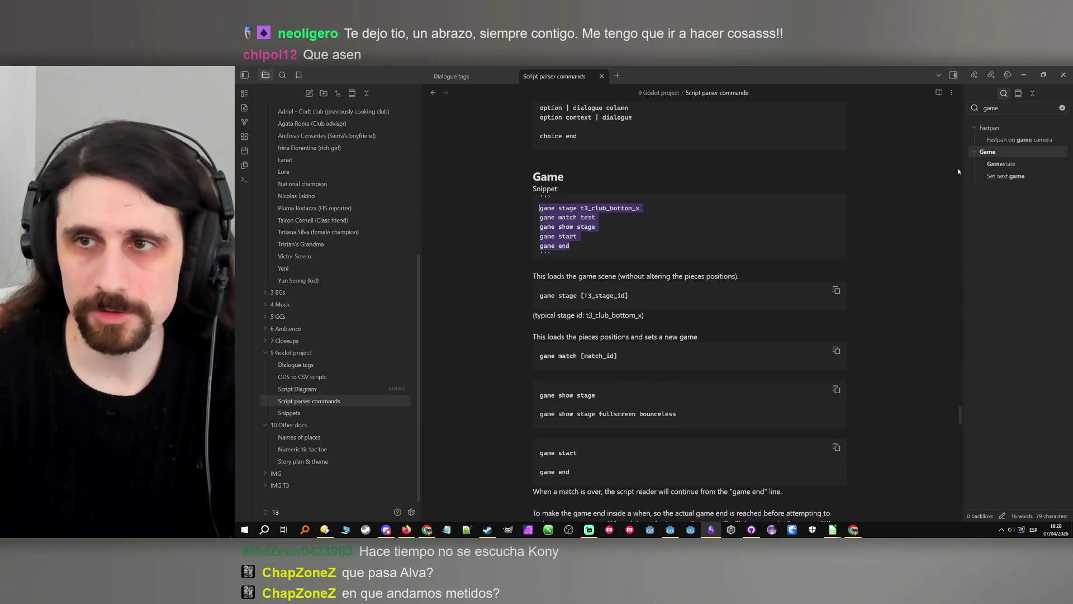
click(1022, 78)
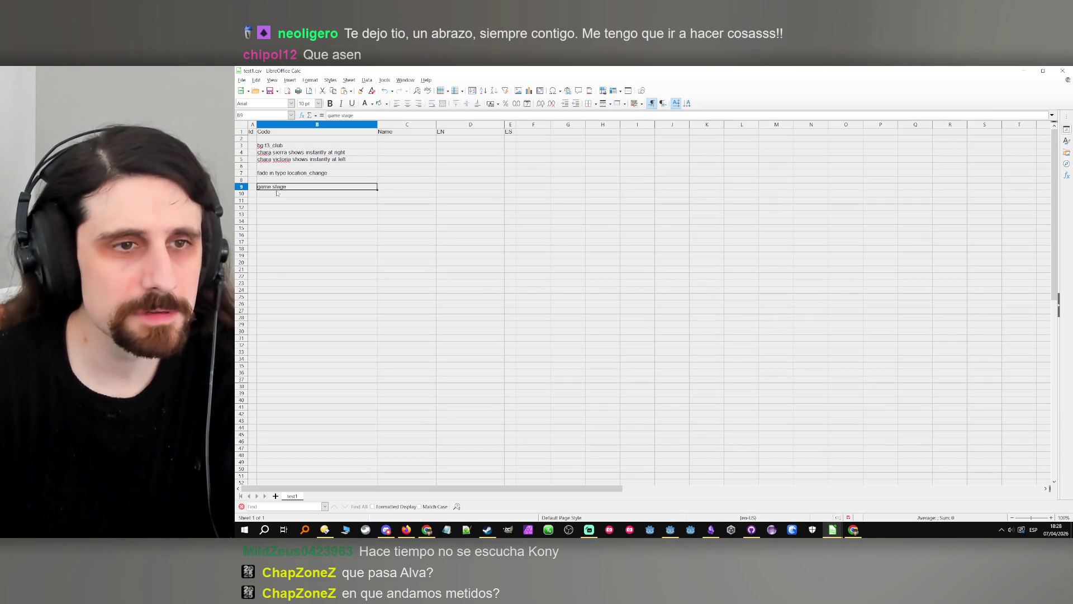
Paste the game lines from B9 and insert a blank cell at B13, pushing game end down.
key(ctrl+v)
click(297, 229)
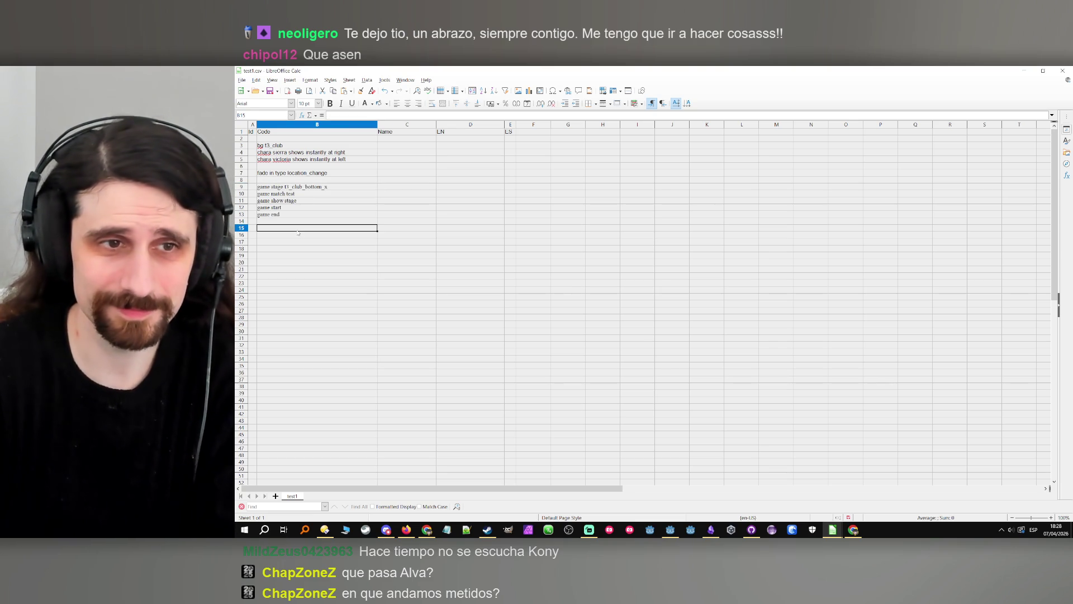
click(295, 217)
key(ctrl+plus)
key(Return)
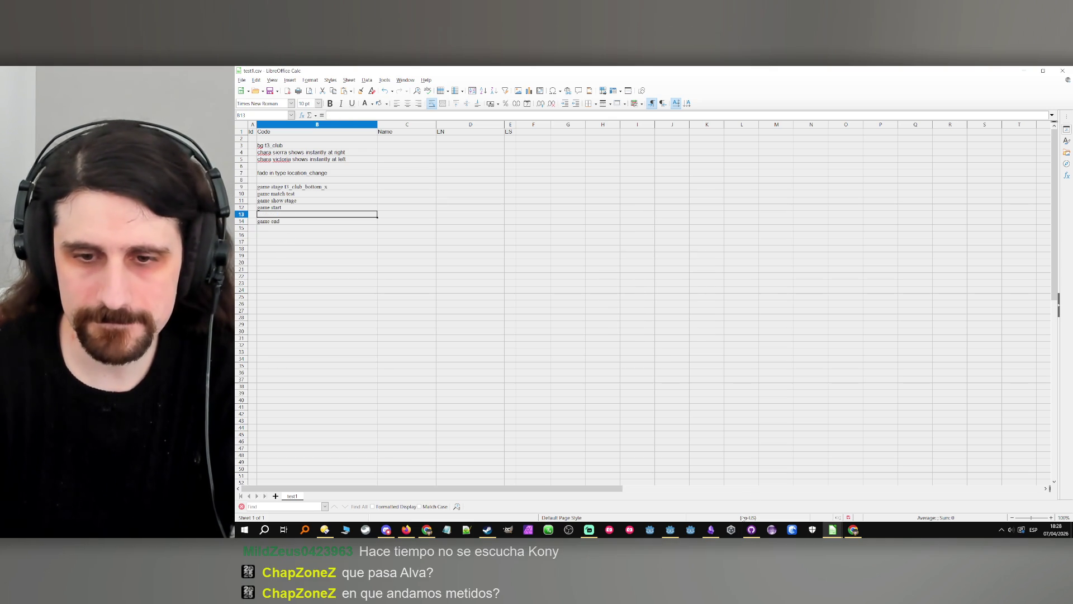
click(710, 530)
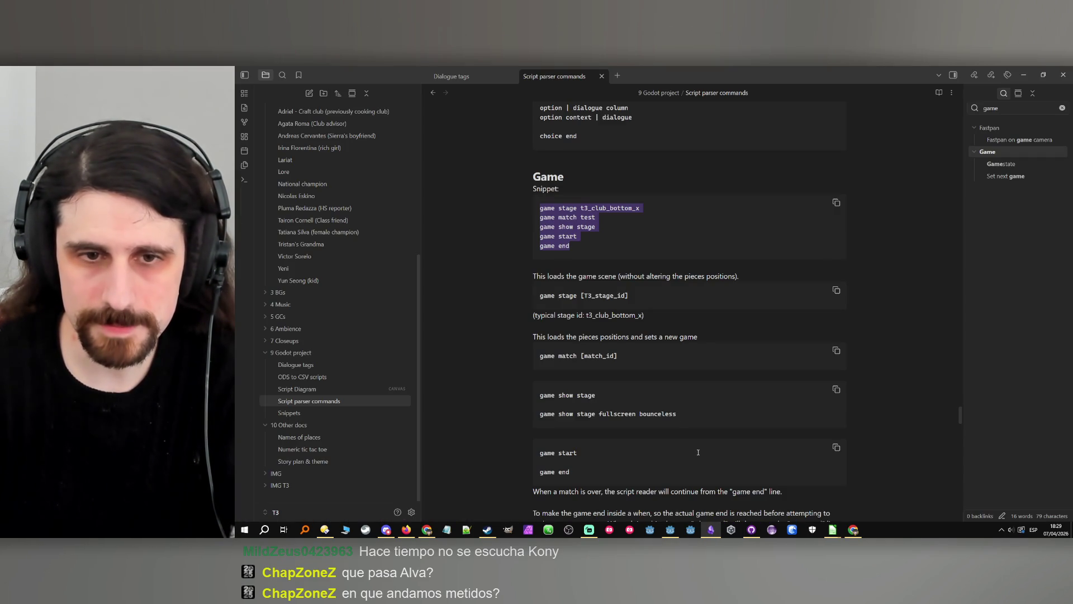
Search the outline for 'when' and jump to the When heading.
scroll(713, 494, down, 5)
scroll(821, 298, up, 5)
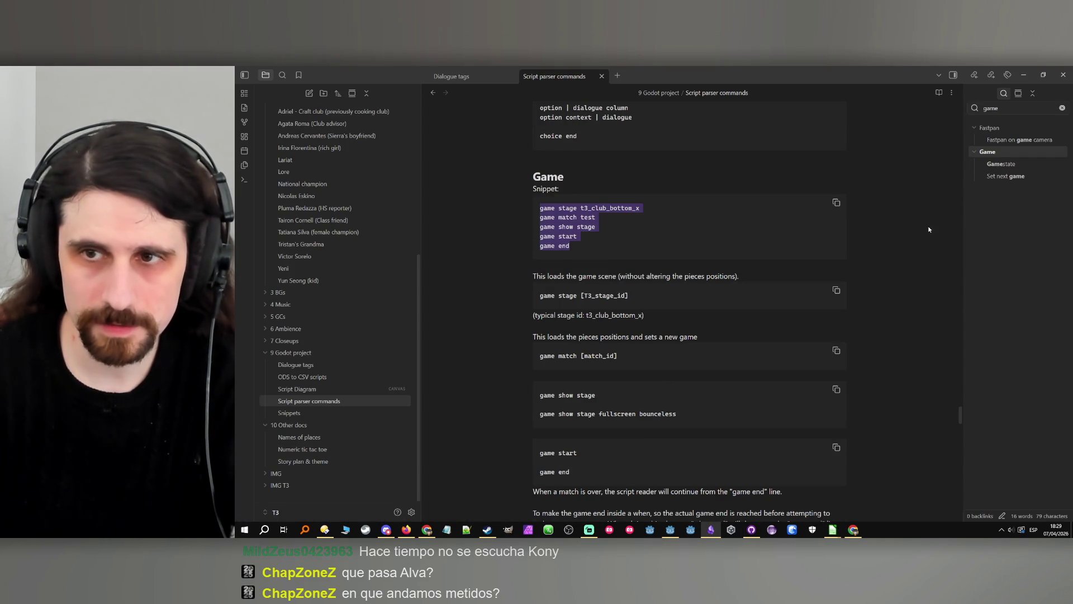
key(ctrl+shift+f)
text(when)
click(987, 127)
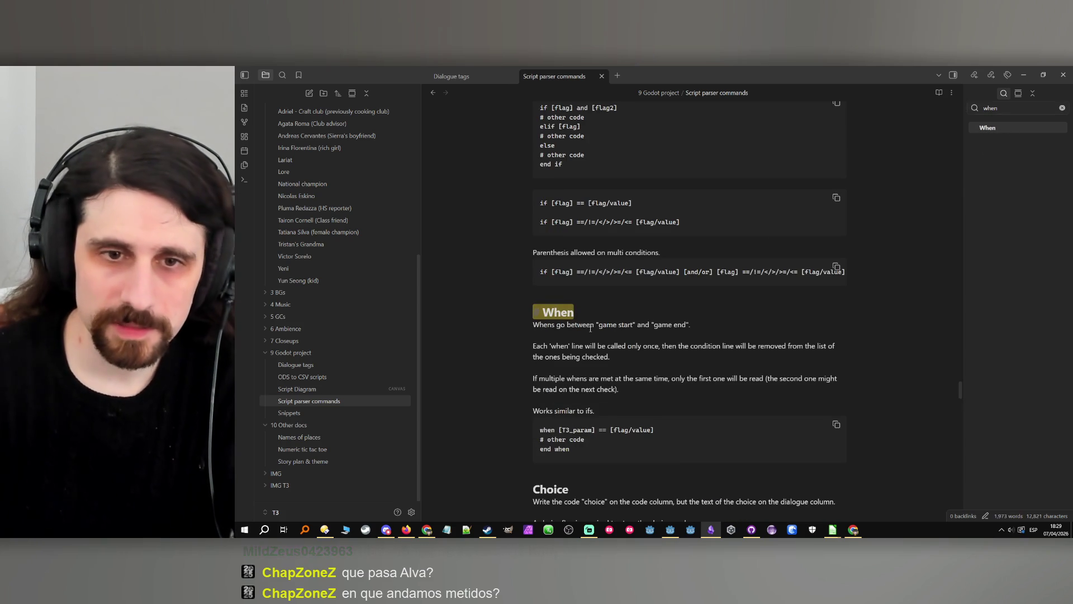
scroll(590, 430, down, 2)
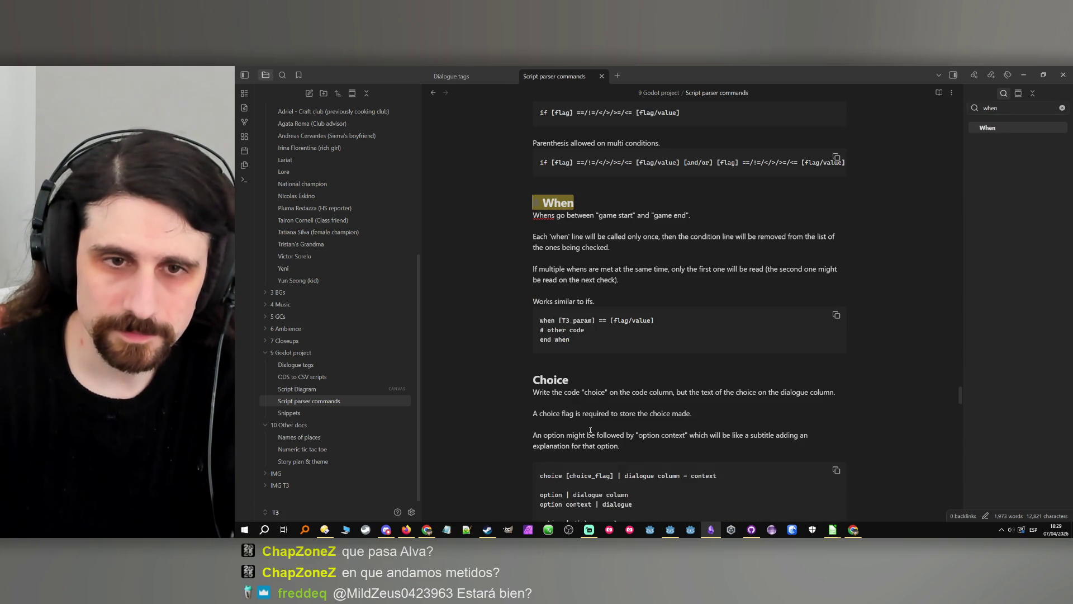
scroll(607, 399, up, 1)
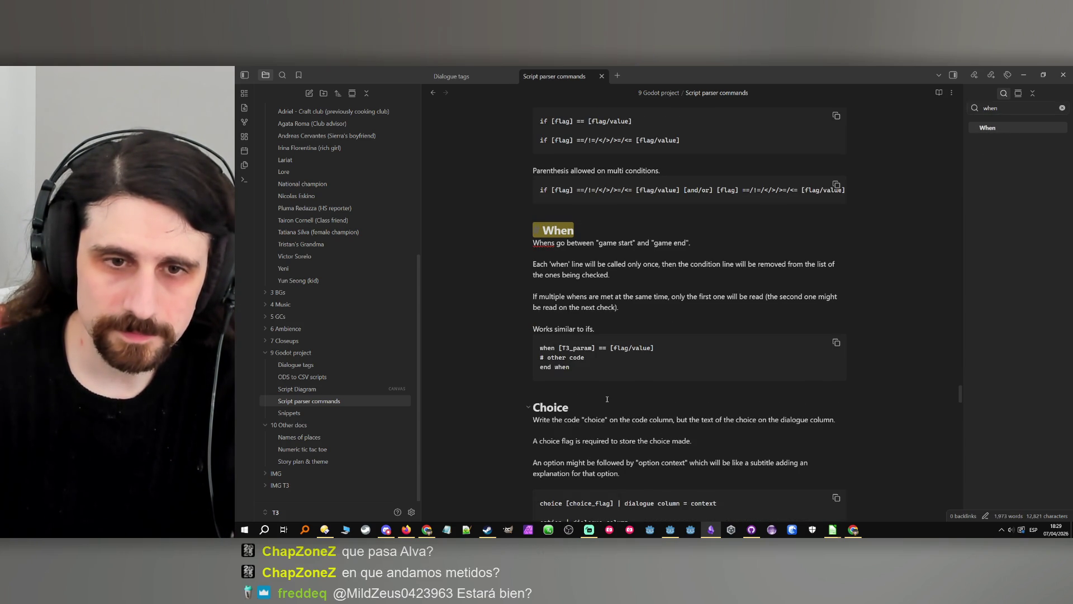
Duplicate the When example code block below itself and trim the copy to just 'when'.
click(590, 367)
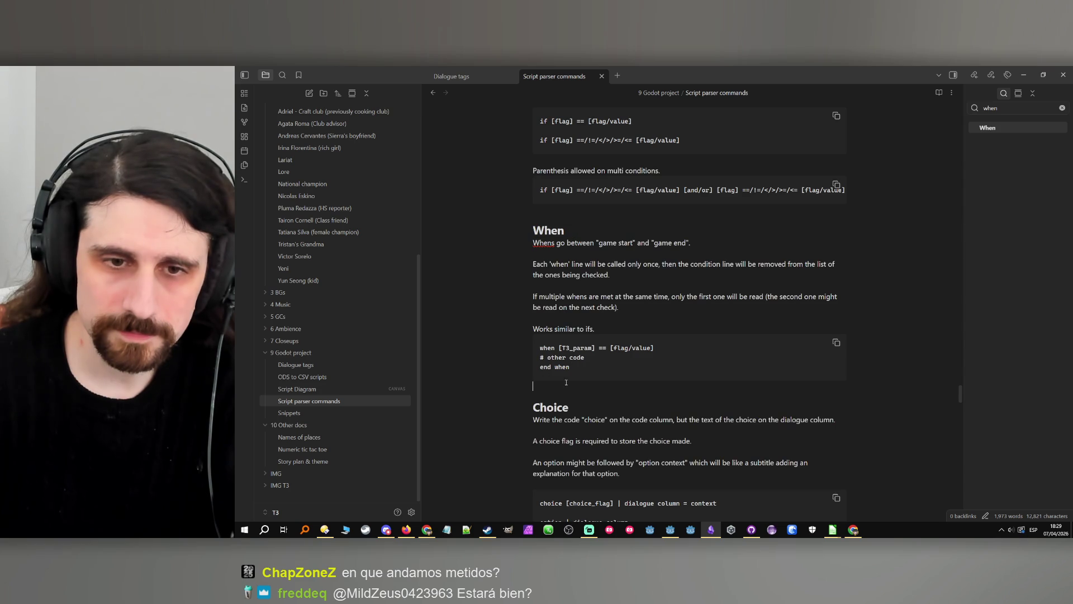
drag(561, 374, 495, 342)
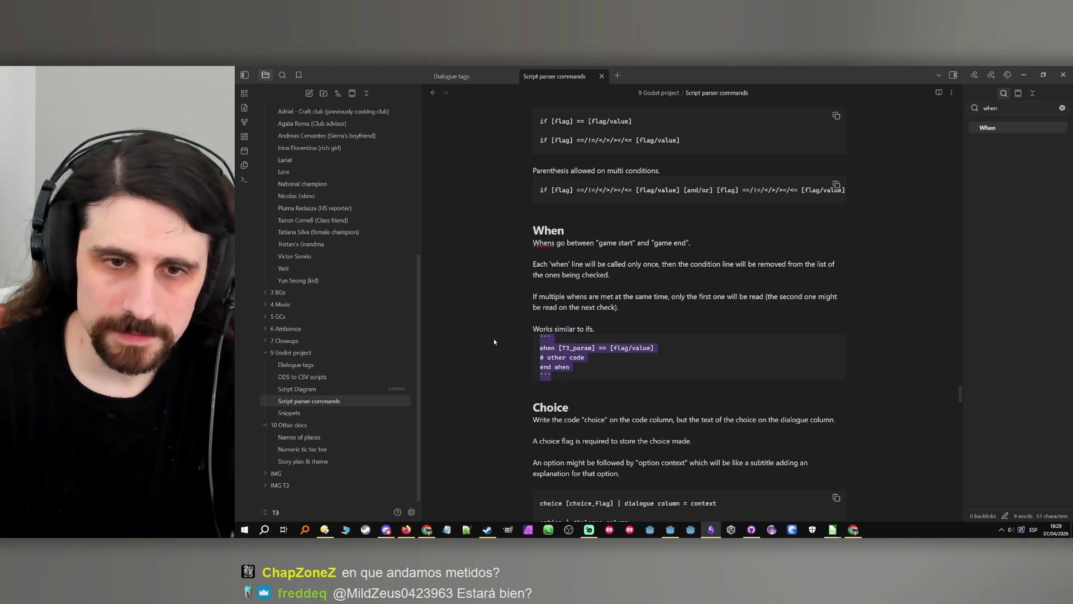
key(ctrl+c)
click(550, 380)
key(Return)
key(Return)
key(ctrl+v)
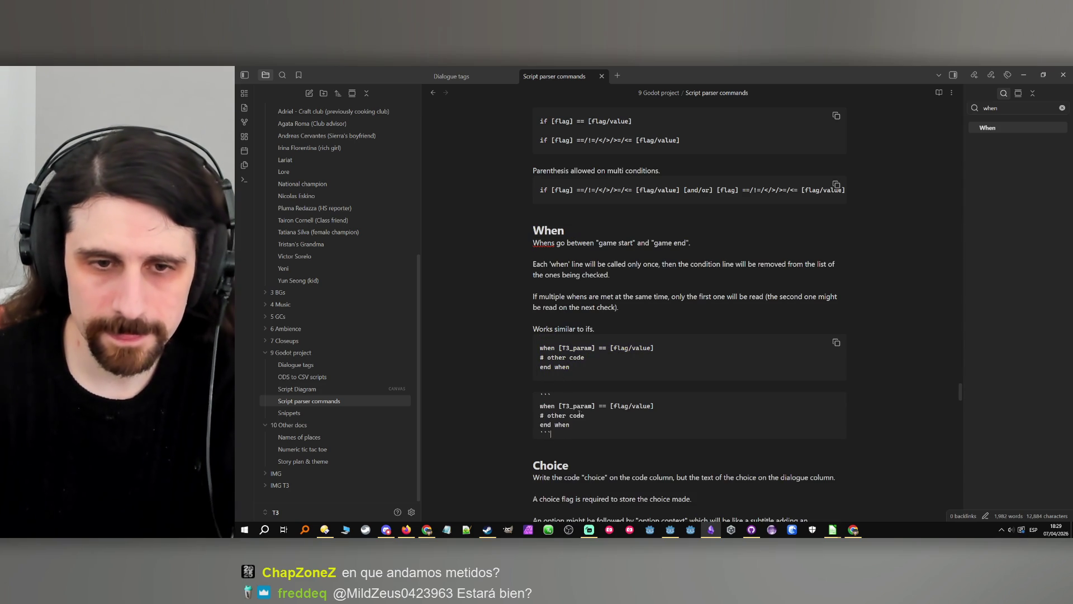
drag(587, 424, 566, 405)
key(BackSpace)
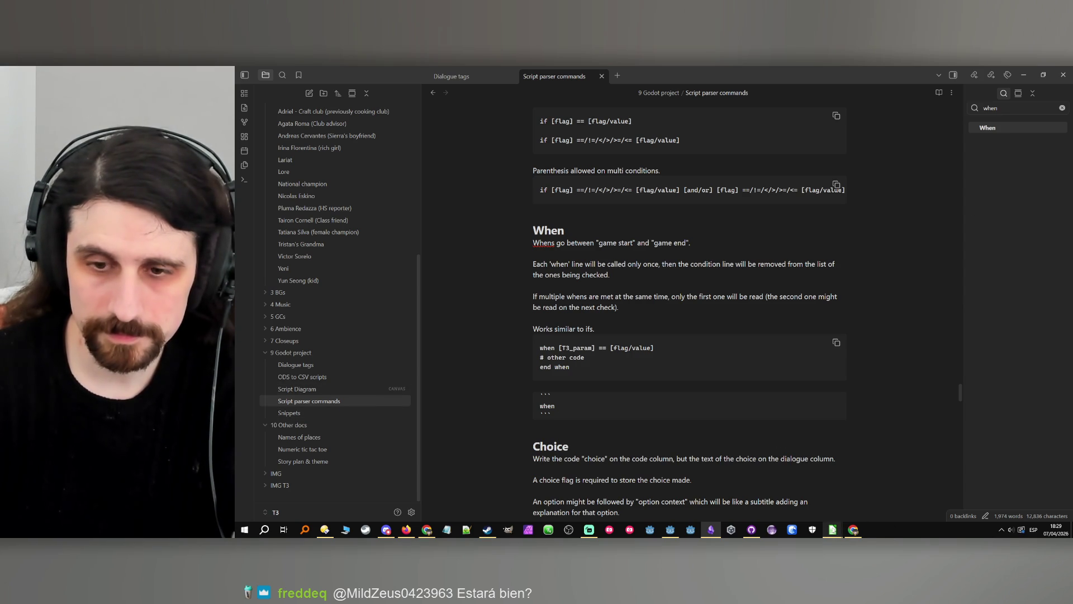
Check the spreadsheet window, minimize it, and open the Snippets note.
mouse_move(833, 529)
click(787, 486)
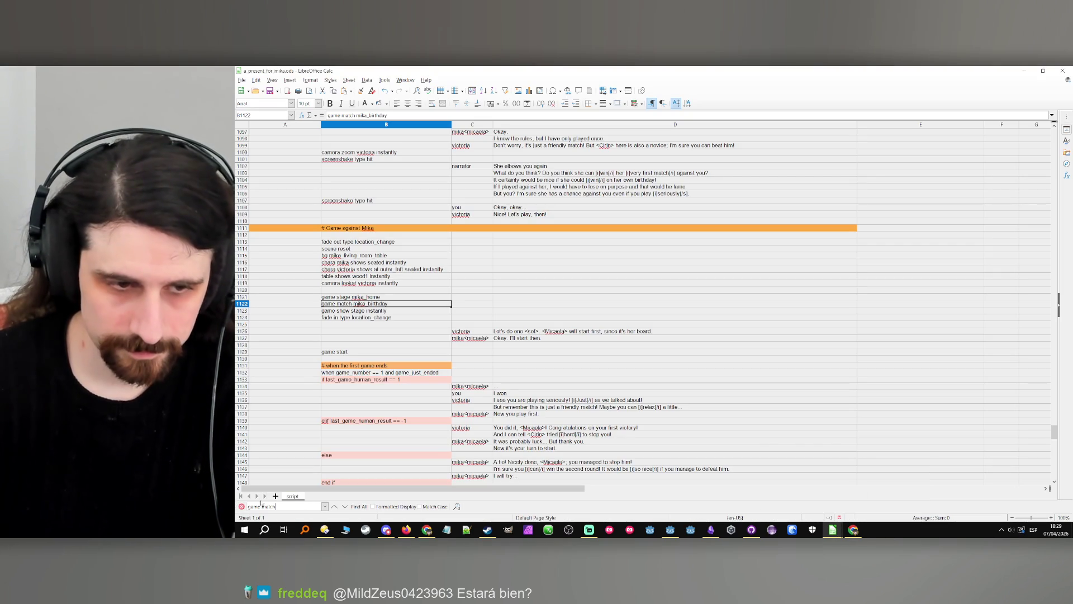
click(1023, 70)
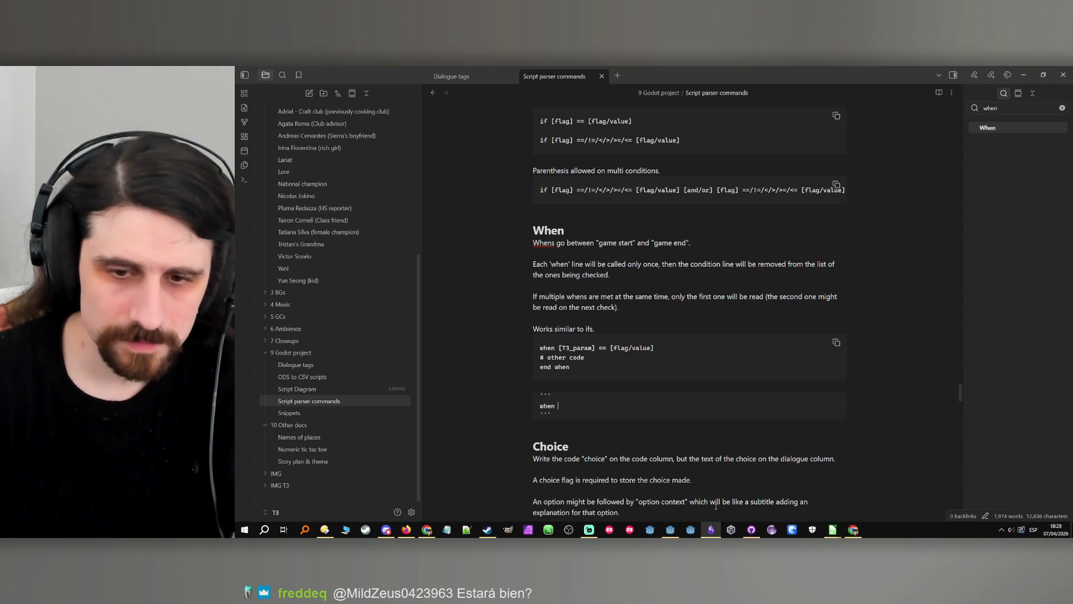
scroll(633, 372, down, 4)
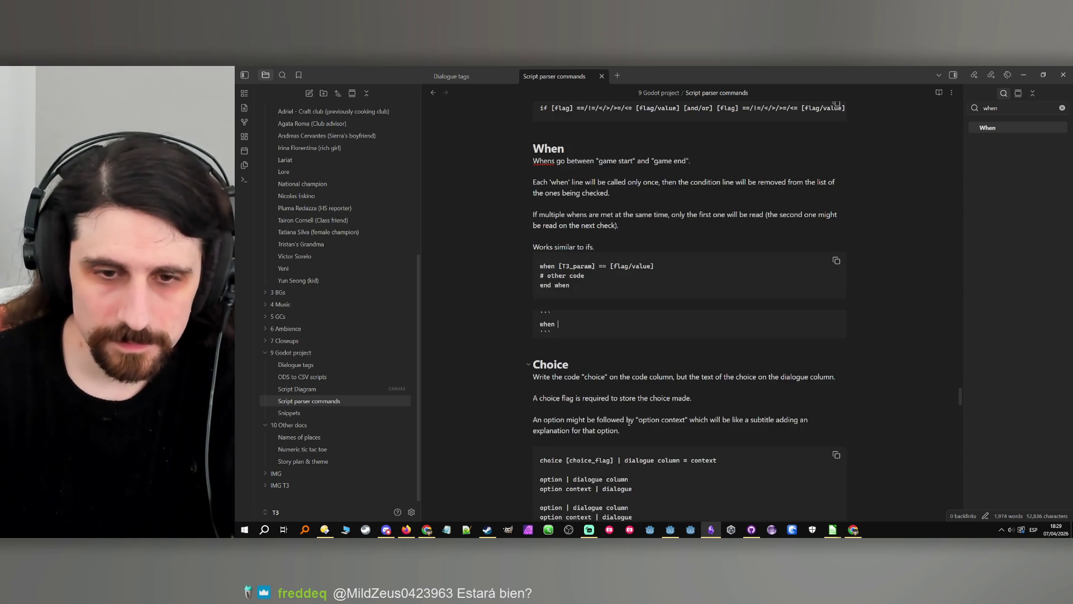
scroll(630, 423, up, 2)
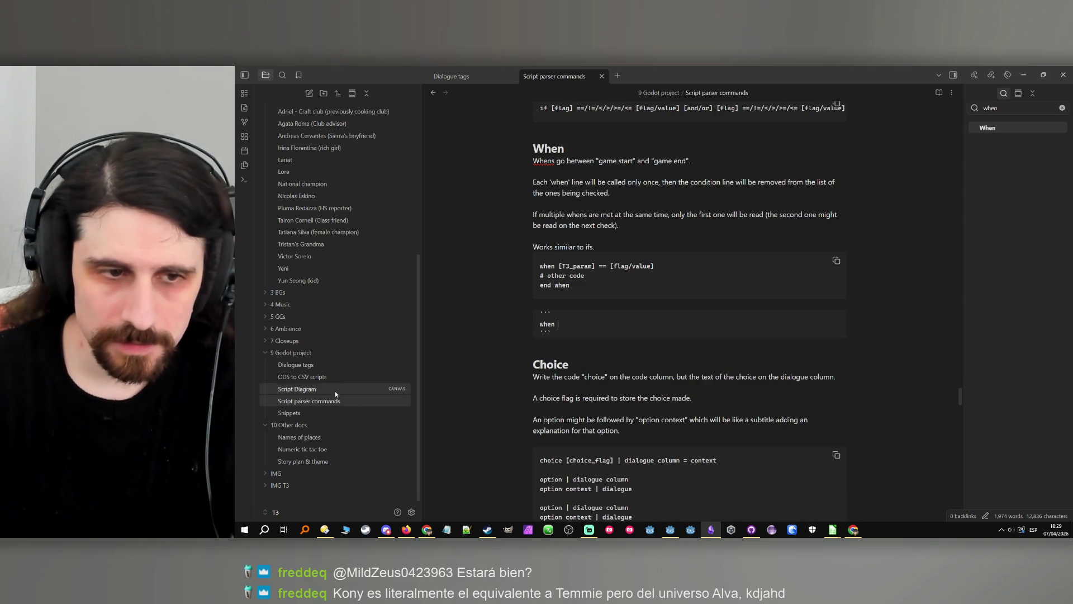
click(315, 413)
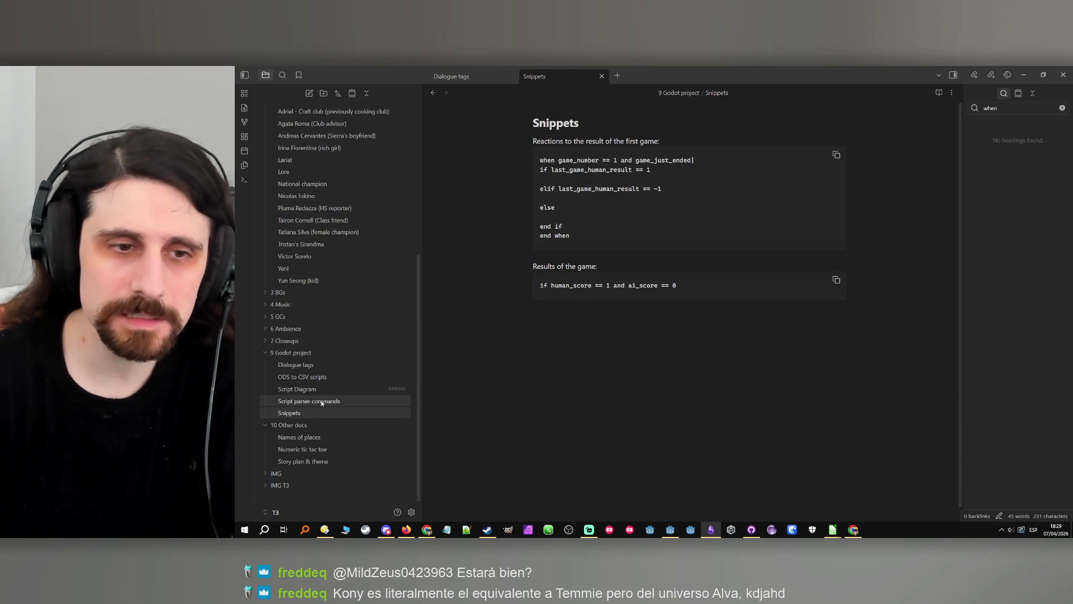
In Script parser commands, jump to the Game heading and select its code block.
click(313, 400)
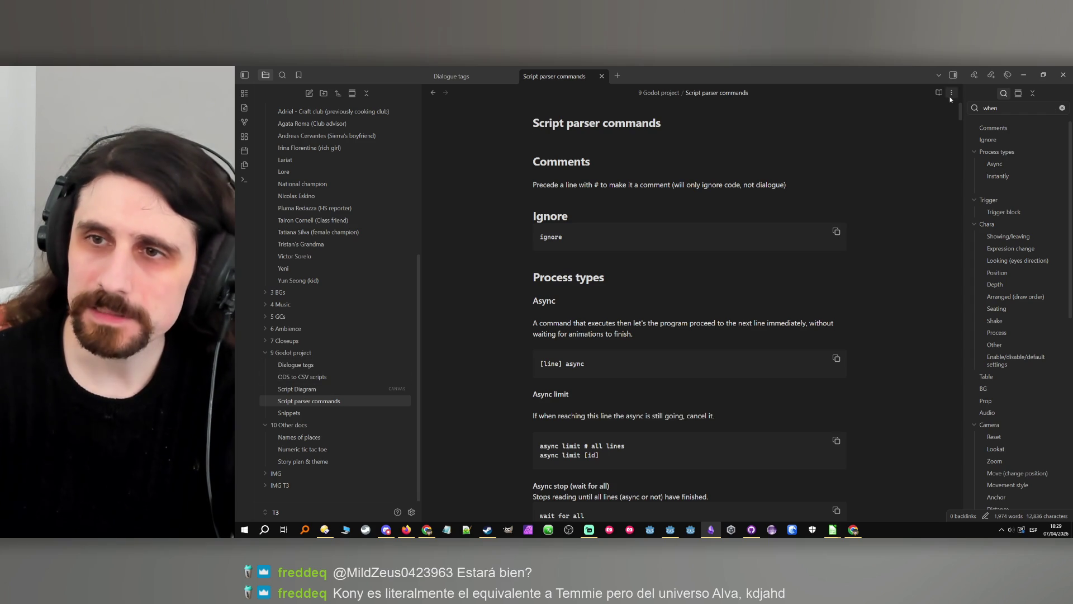
key(ctrl+shift+f)
text(game)
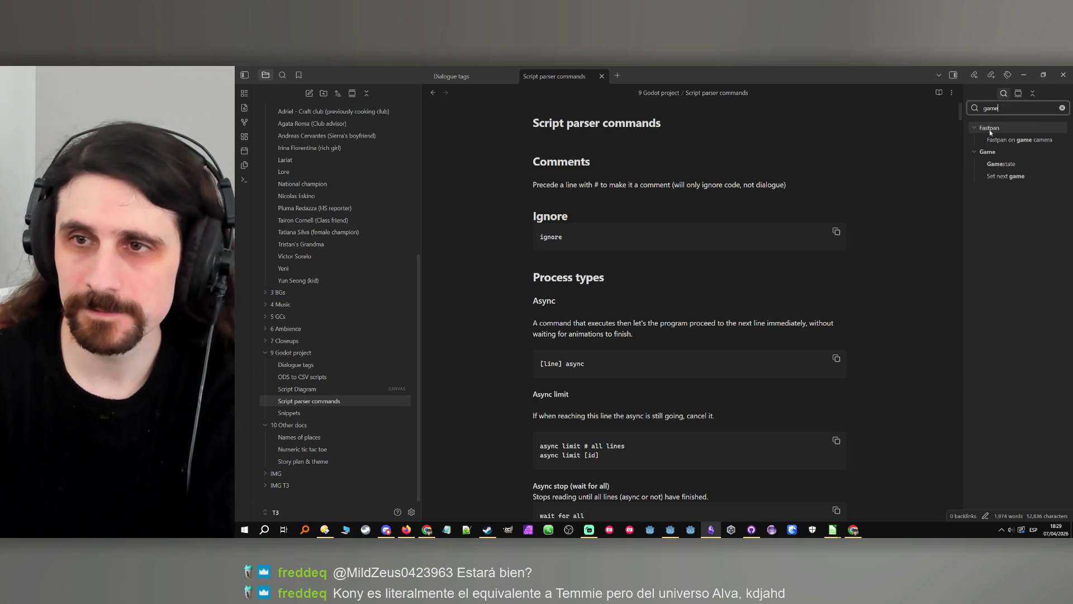
click(988, 151)
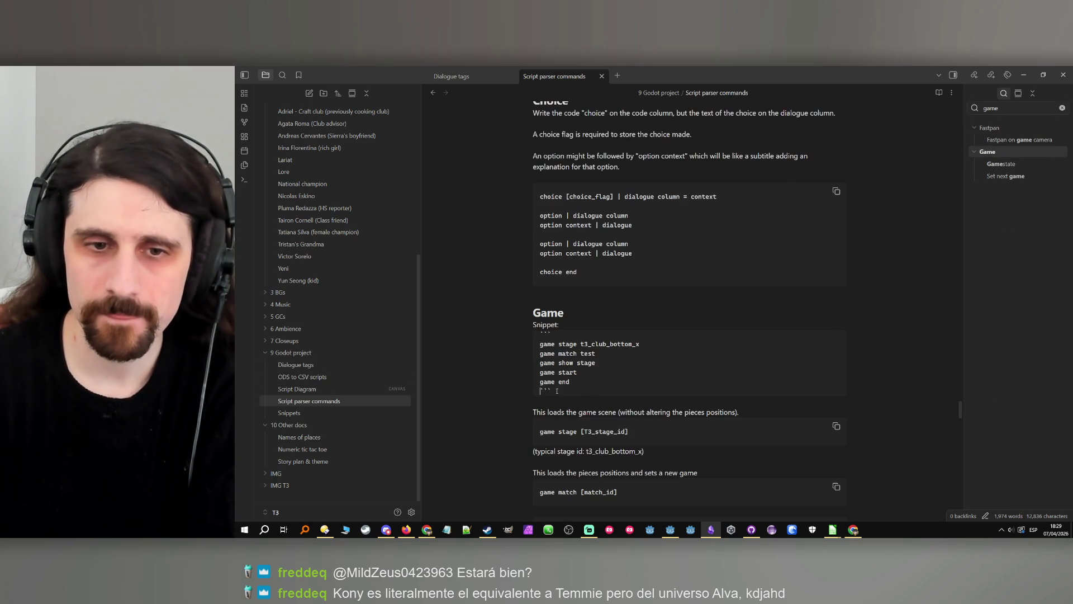
drag(593, 394, 478, 341)
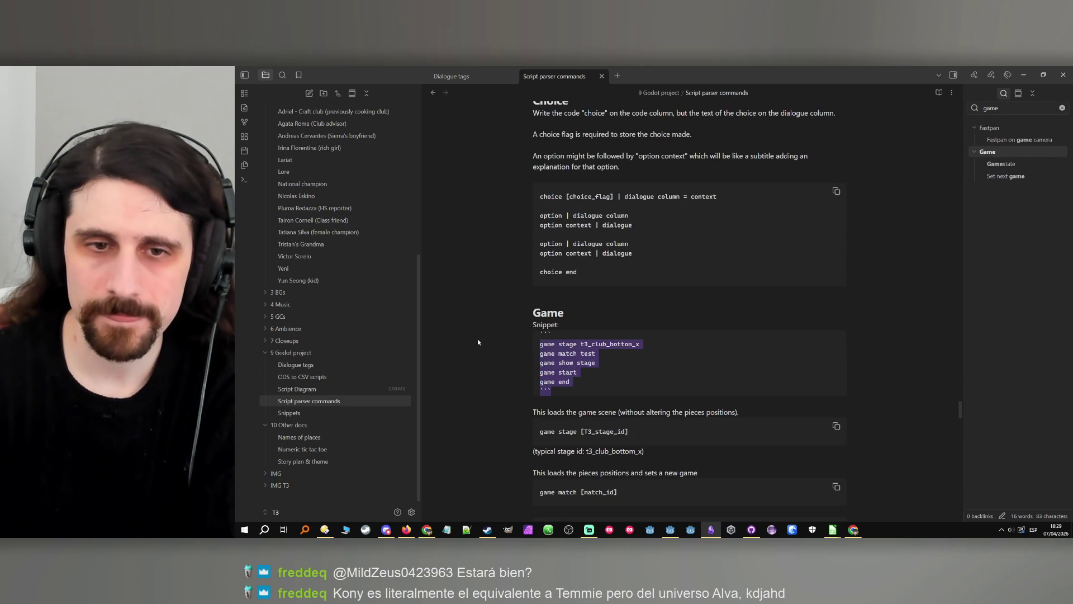
Paste the game block into Snippets, then delete the misplaced copy.
click(301, 412)
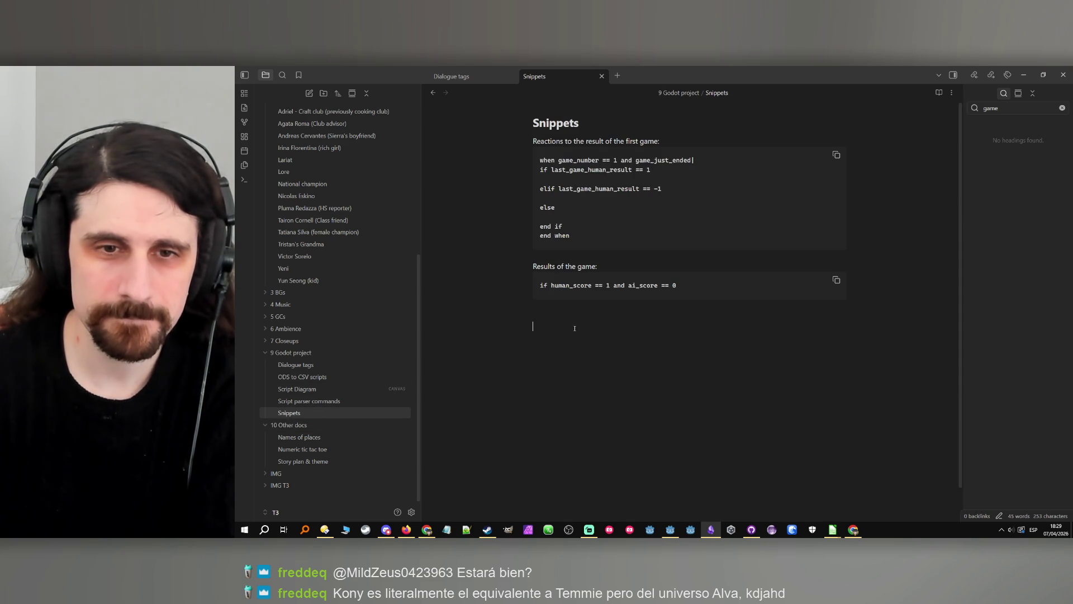
key(ctrl+v)
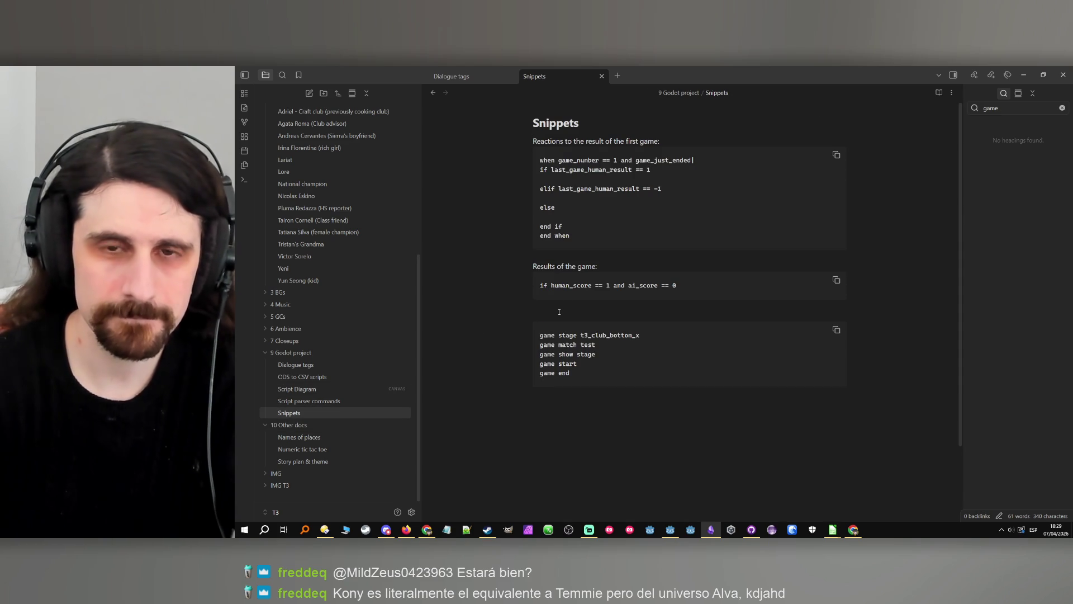
key(Caps_Lock)
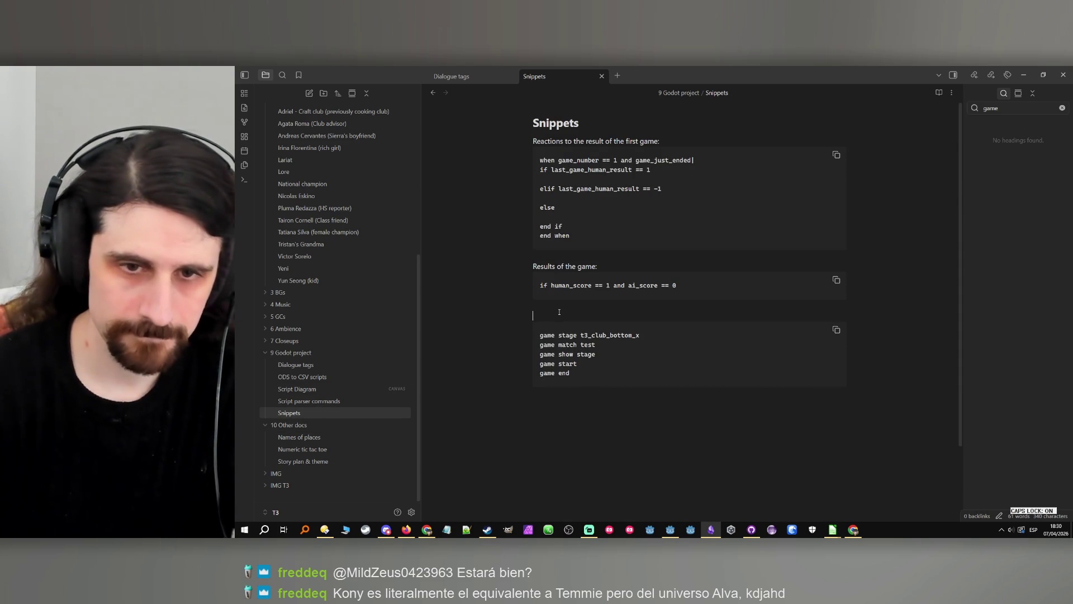
drag(567, 404, 537, 323)
key(ctrl+c)
key(BackSpace)
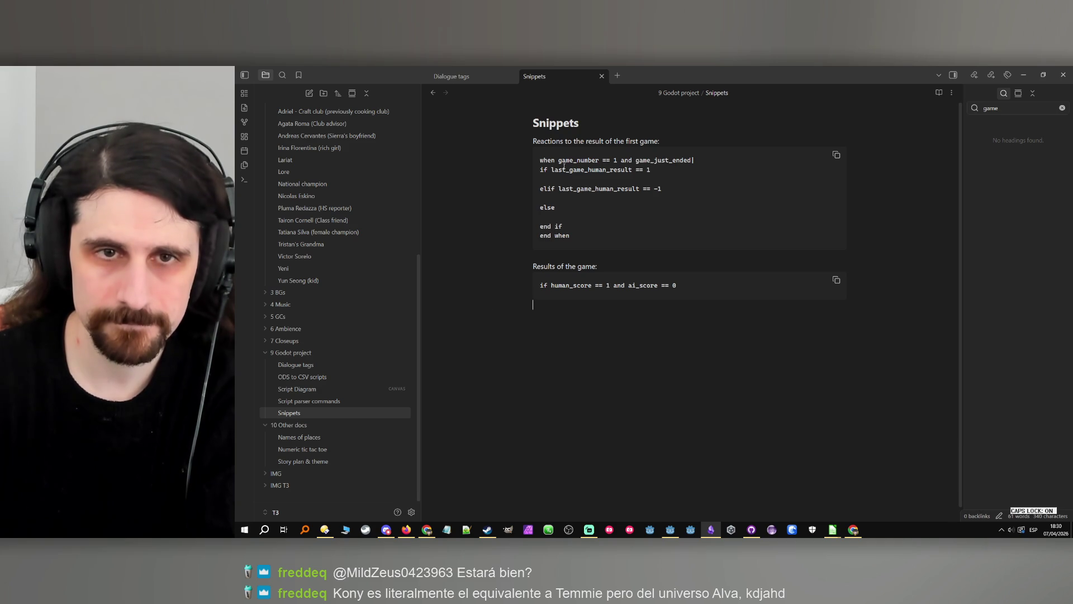
key(Caps_Lock)
Add a 'Set game:' label under the Snippets title and paste the game code block below it.
click(532, 142)
key(Return)
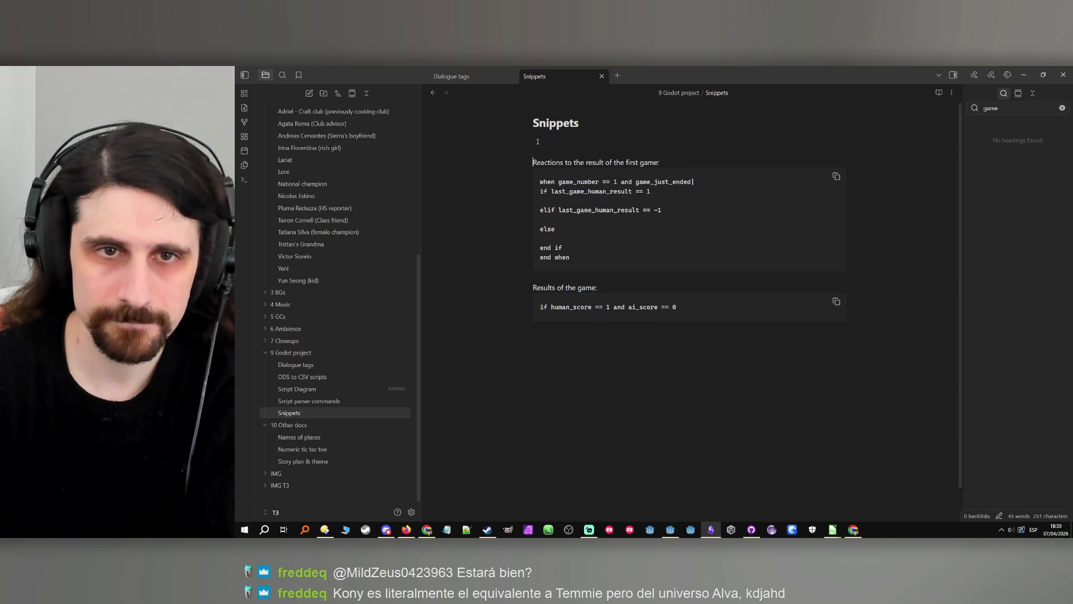
key(Caps_Lock)
text(sTART GA)
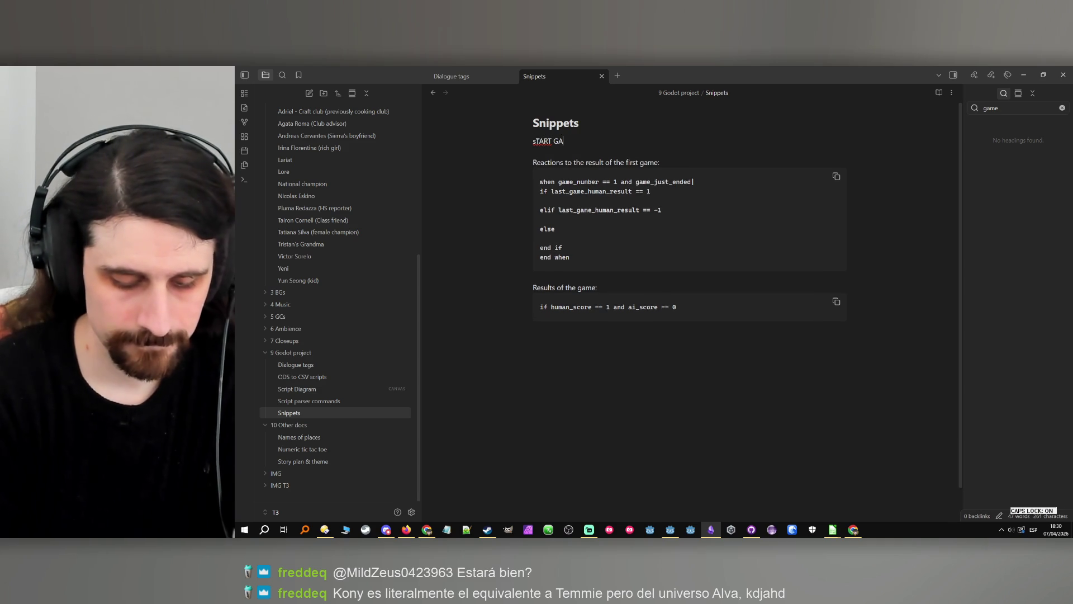
key(BackSpace)
key(BackSpace)
key(BackSpace)
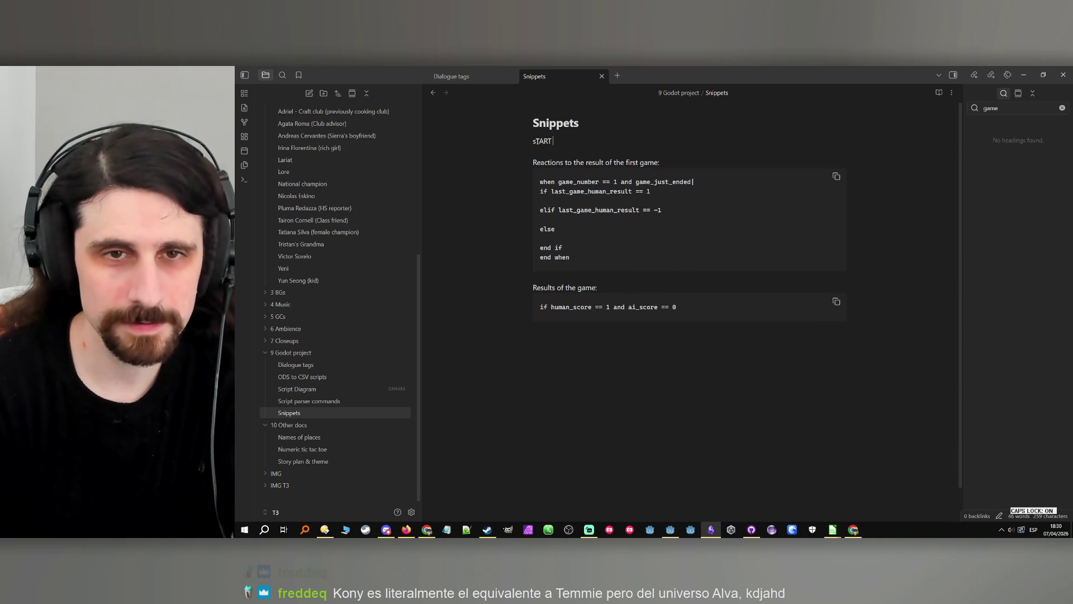
key(Caps_Lock)
text(S)
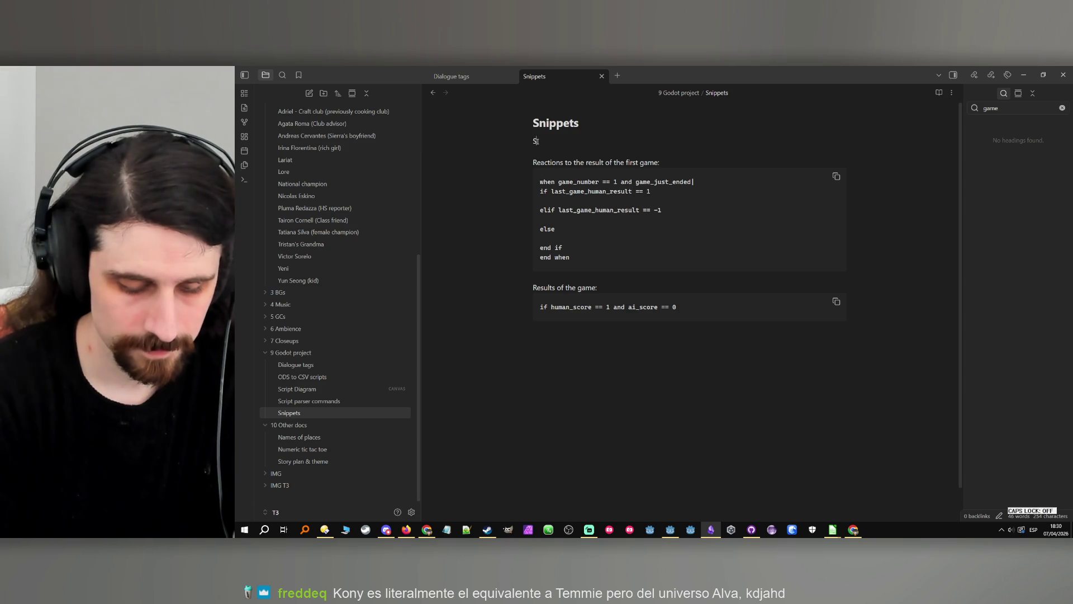
text(et game:)
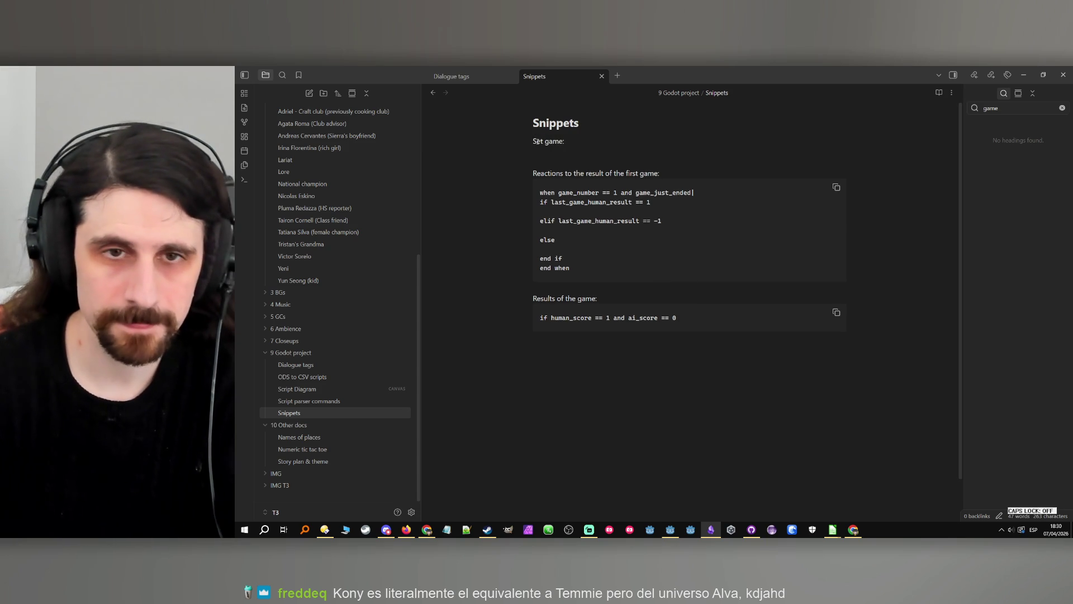
key(ctrl+v)
click(594, 143)
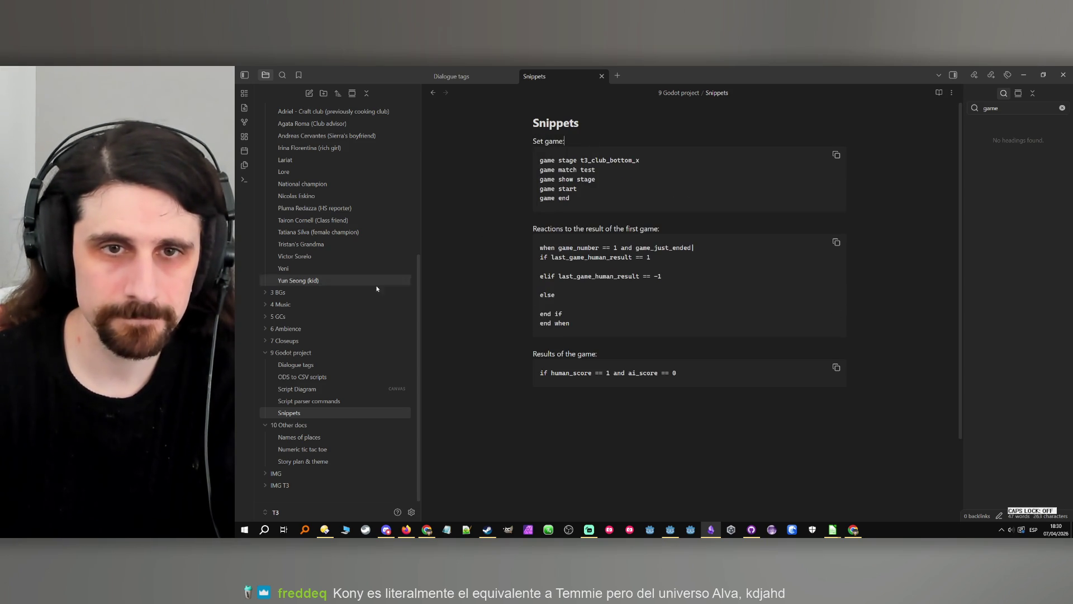
click(321, 401)
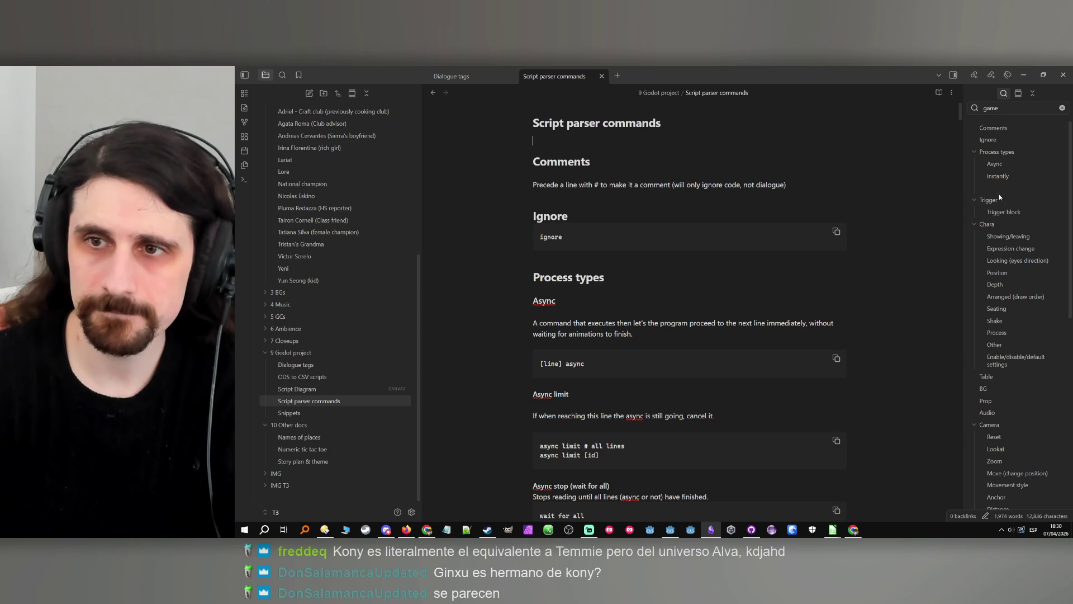
In Script parser commands, filter the outline for 'game' and jump to the Game heading.
click(1006, 107)
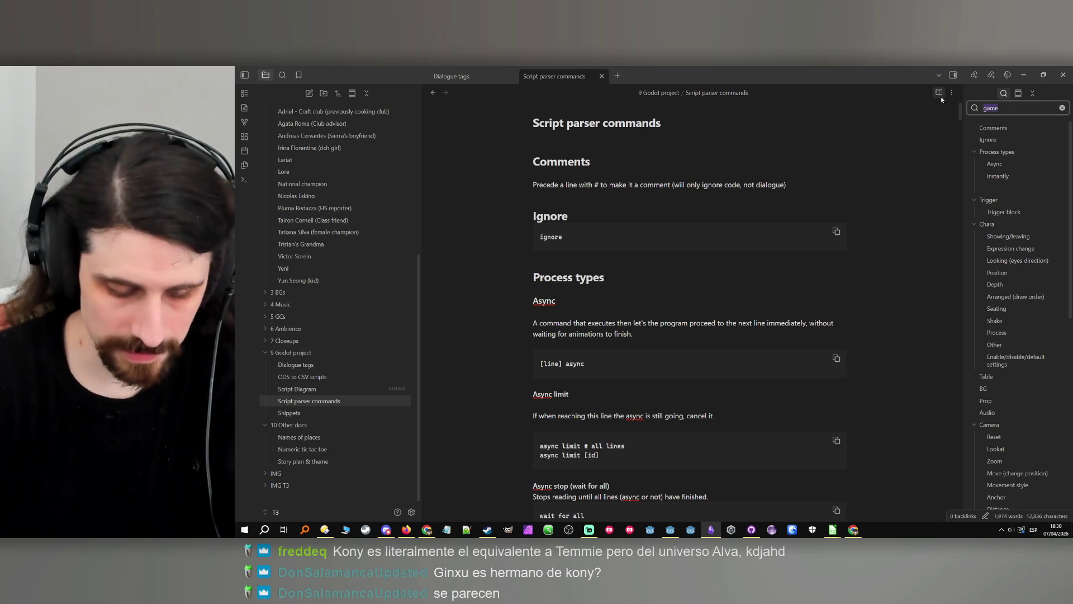
click(988, 140)
click(347, 393)
click(343, 400)
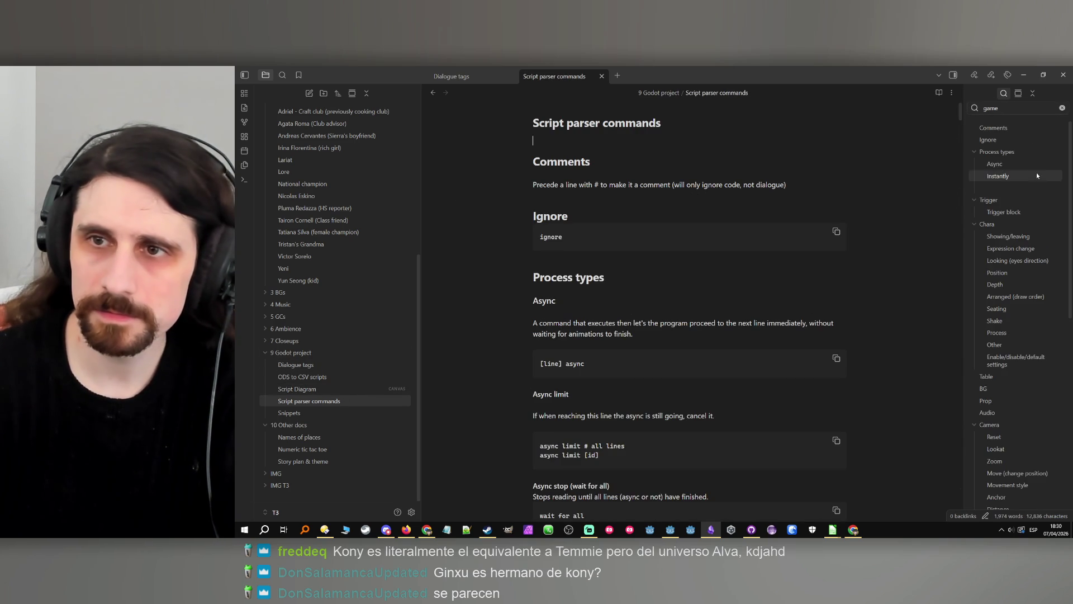
click(1028, 108)
click(1061, 107)
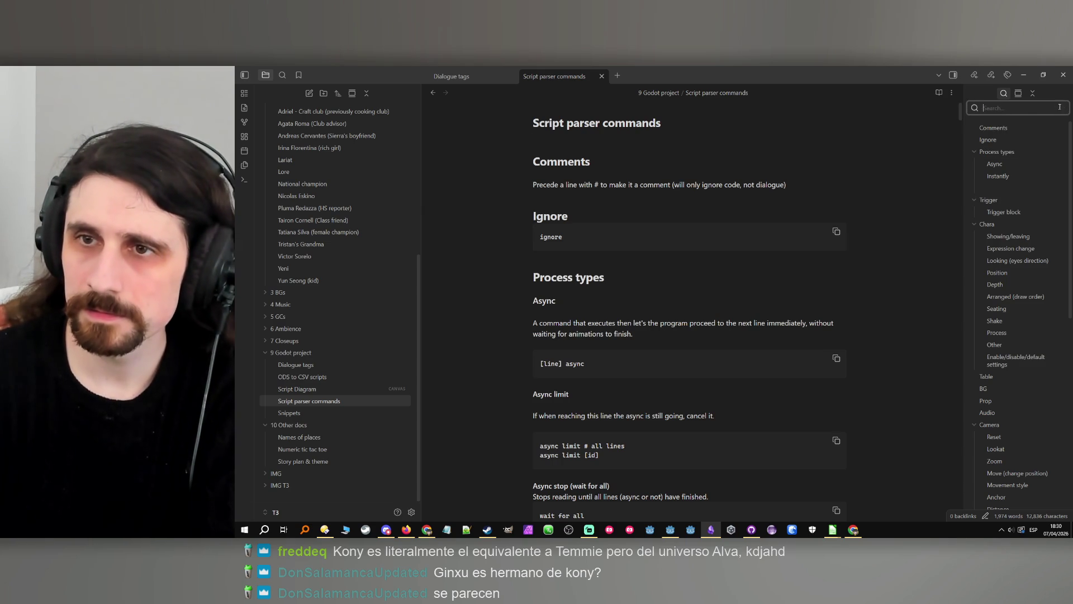
text(game)
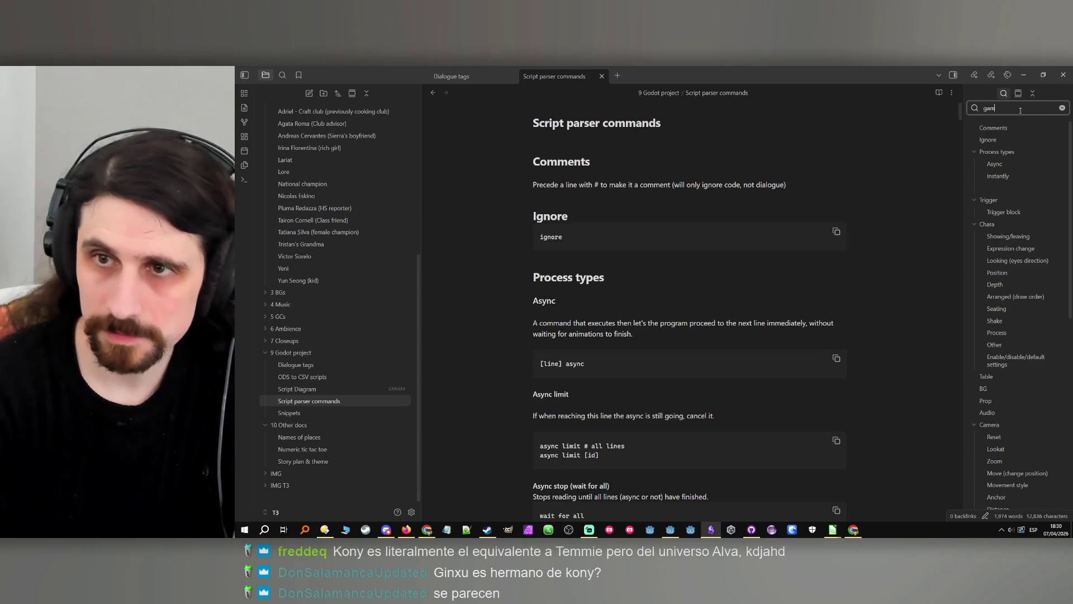
click(987, 152)
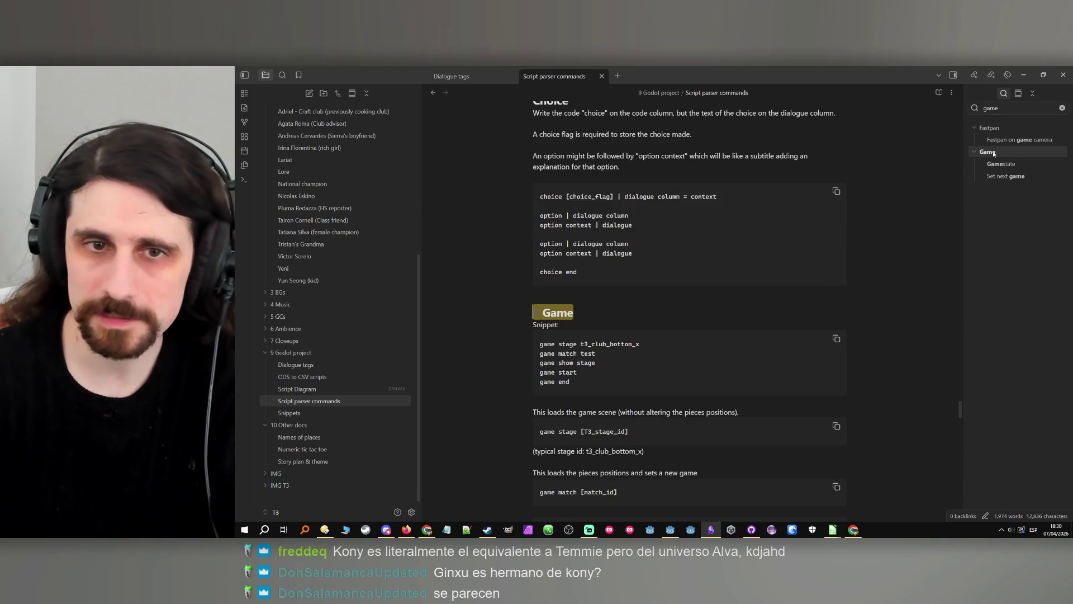
Delete the Snippet line and its code block under Game, then return to the Snippets note.
mouse_move(576, 391)
mouse_down()
mouse_move(484, 347)
mouse_move(479, 327)
mouse_up()
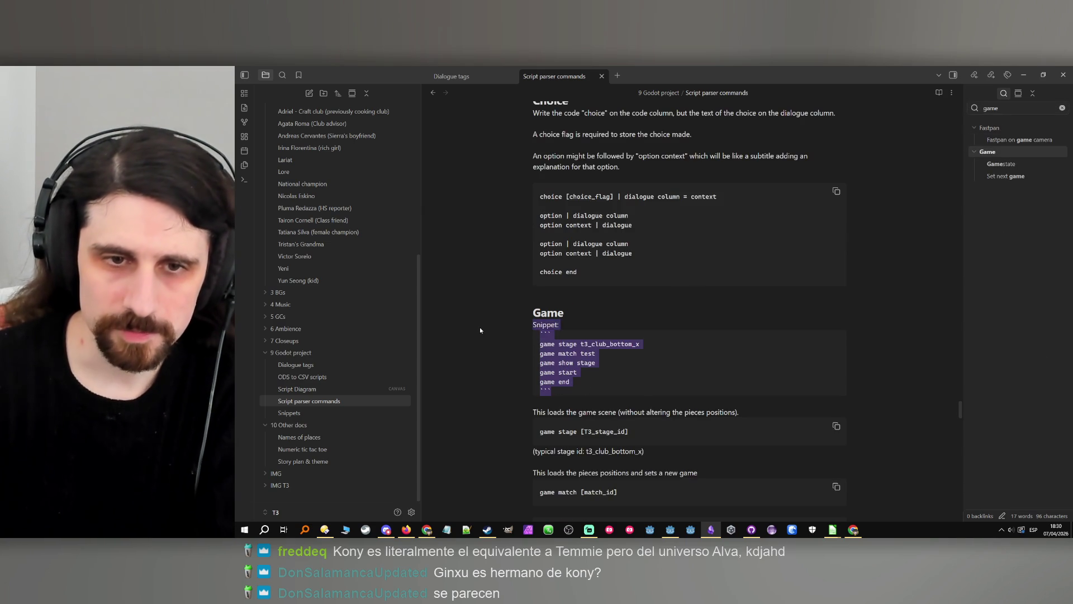
key(BackSpace)
key(Delete)
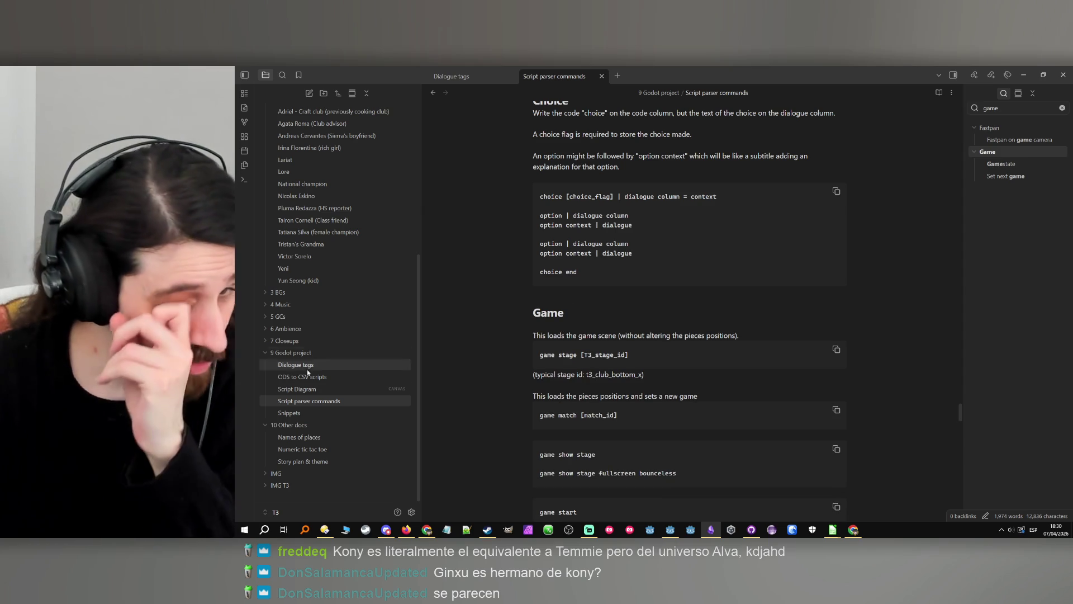
click(313, 412)
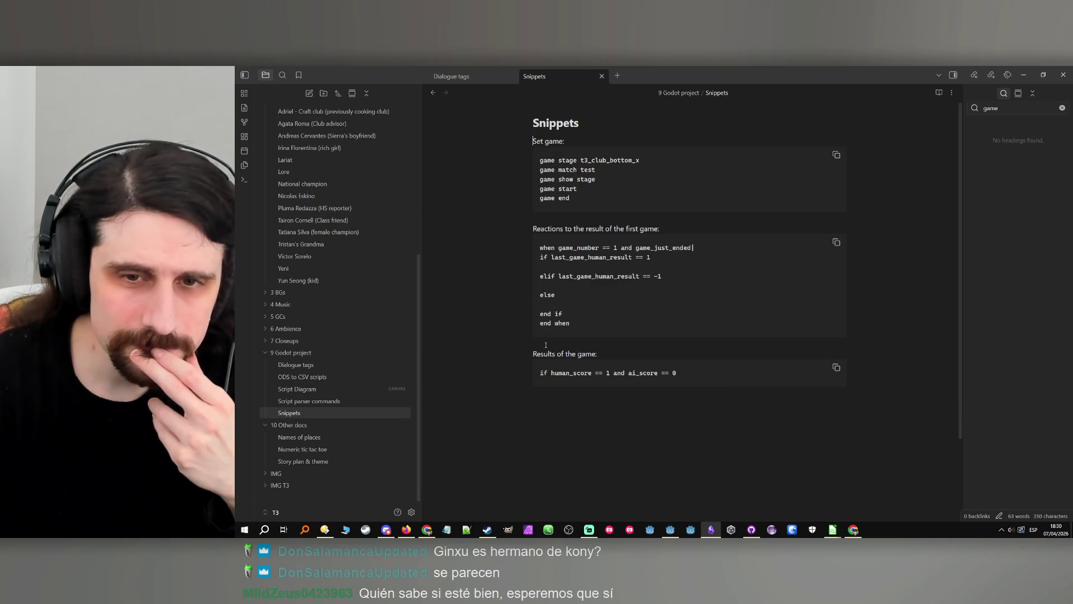
Add a blank line before game end and retitle the snippet 'Set game with instant when:'.
click(590, 137)
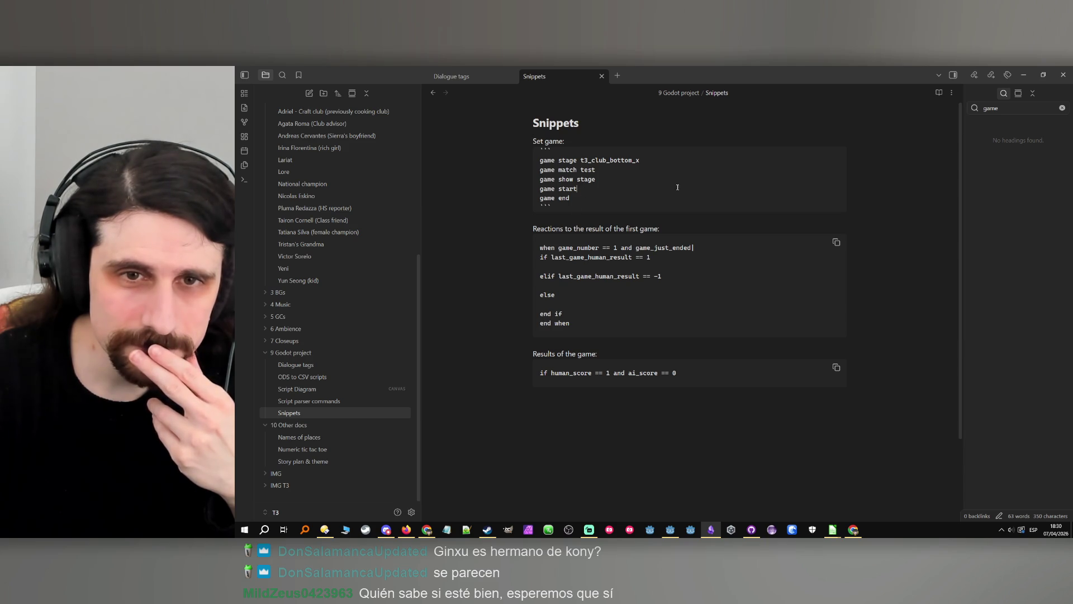
key(Return)
key(Return)
key(Return)
key(Up)
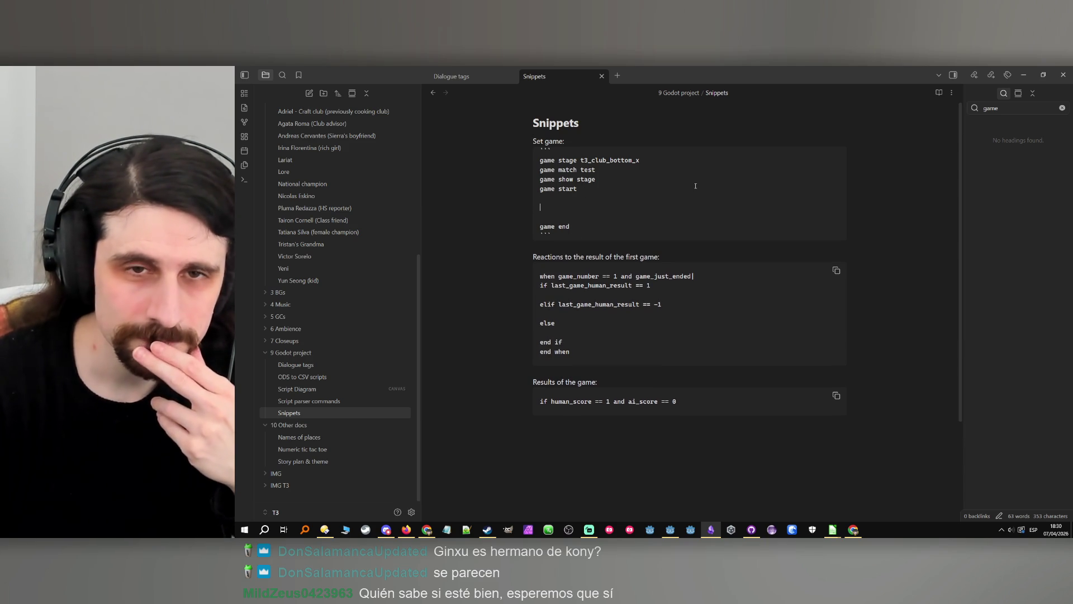
click(574, 141)
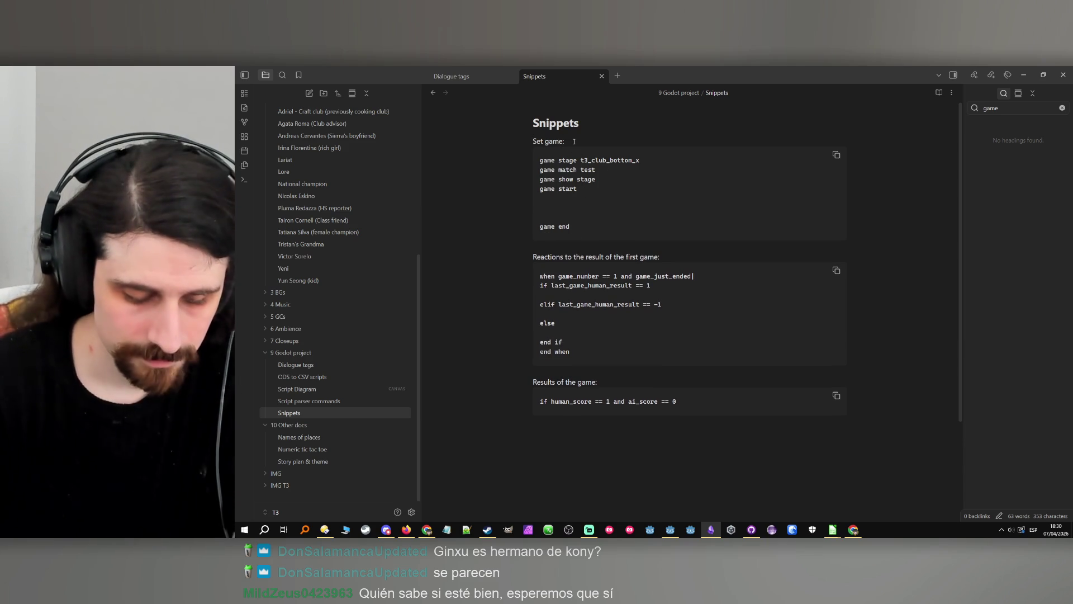
text(w)
key(Left)
text(with instant)
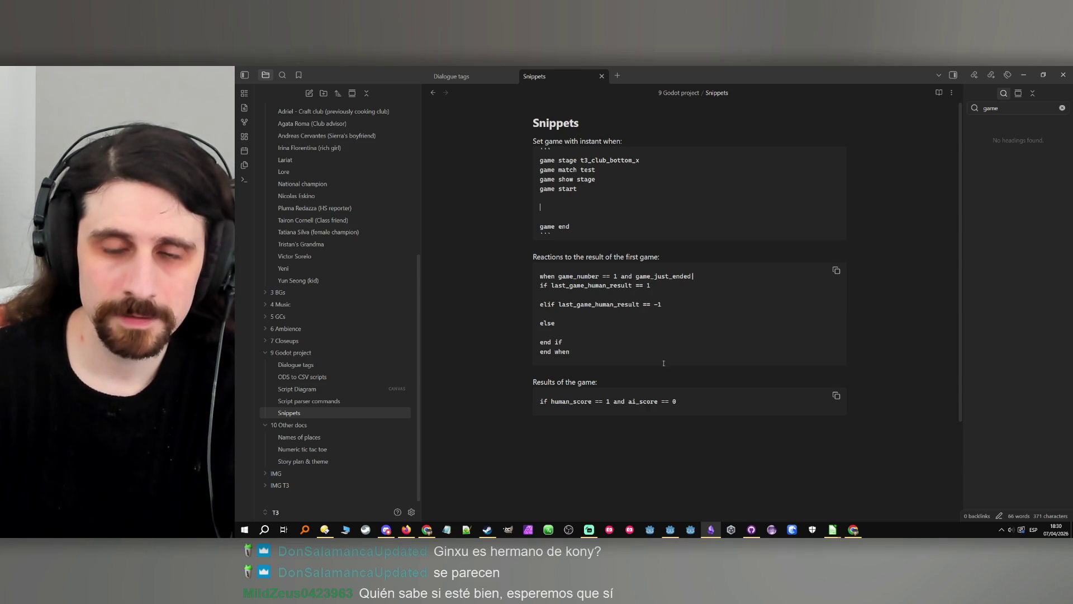
Minimise Obsidian and bring a_present_for_mika.ods in LibreOffice Calc to the front.
click(710, 530)
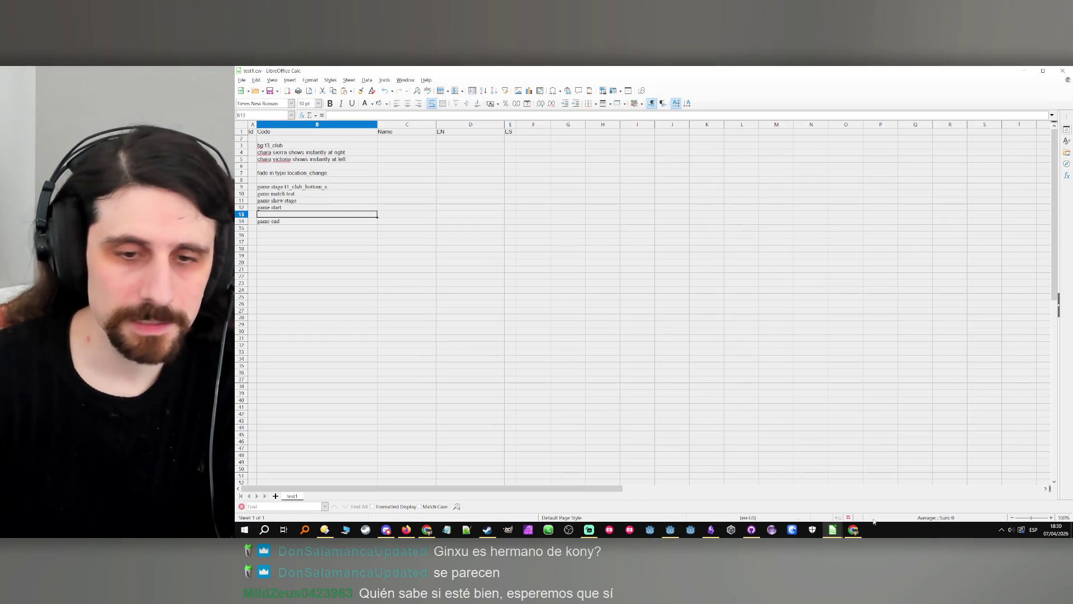
mouse_move(832, 529)
click(749, 496)
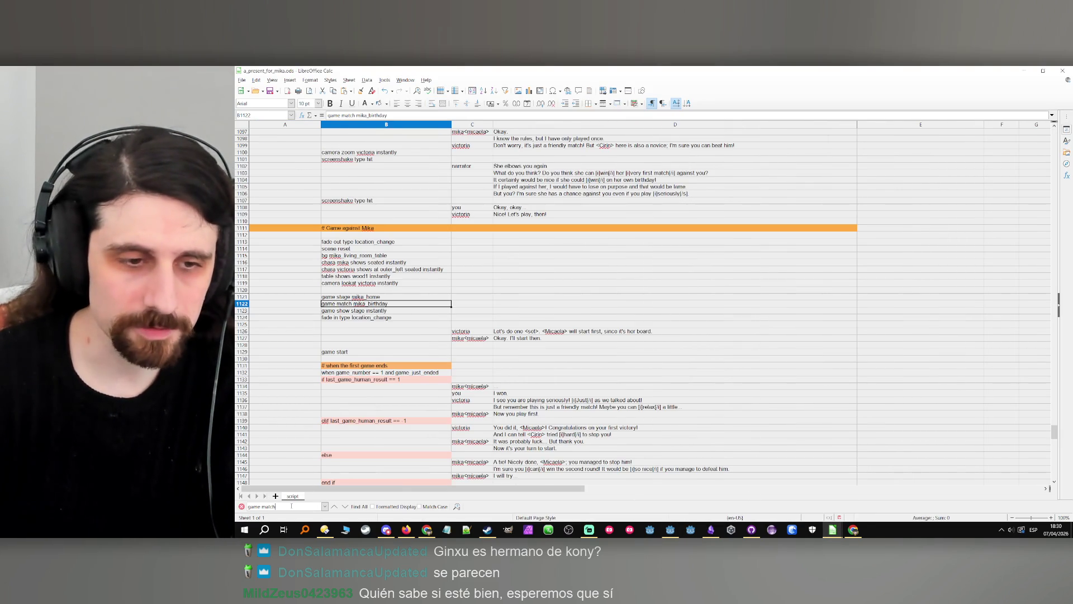
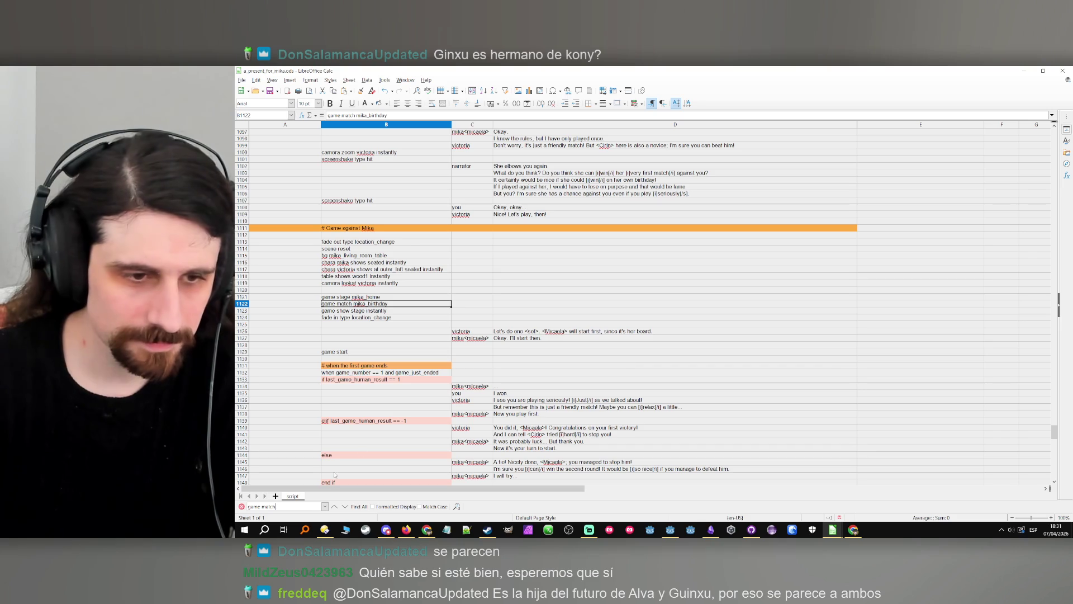
Check cell B41 in test1.csv, close a_present_for_mika.ods without saving, and bring Directory Opus forward.
click(832, 530)
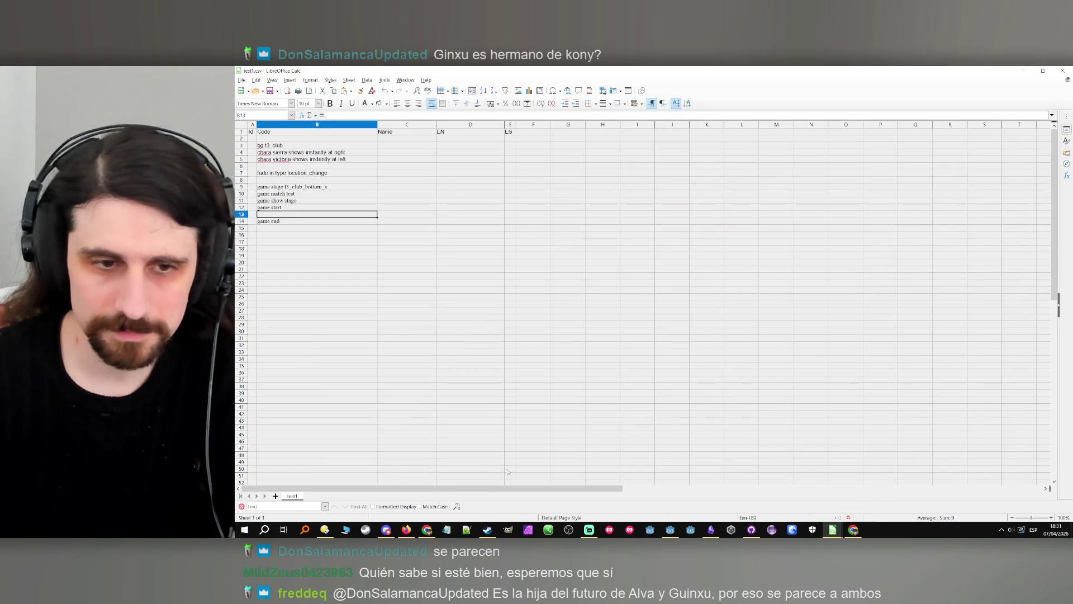
click(317, 407)
mouse_move(832, 529)
click(785, 486)
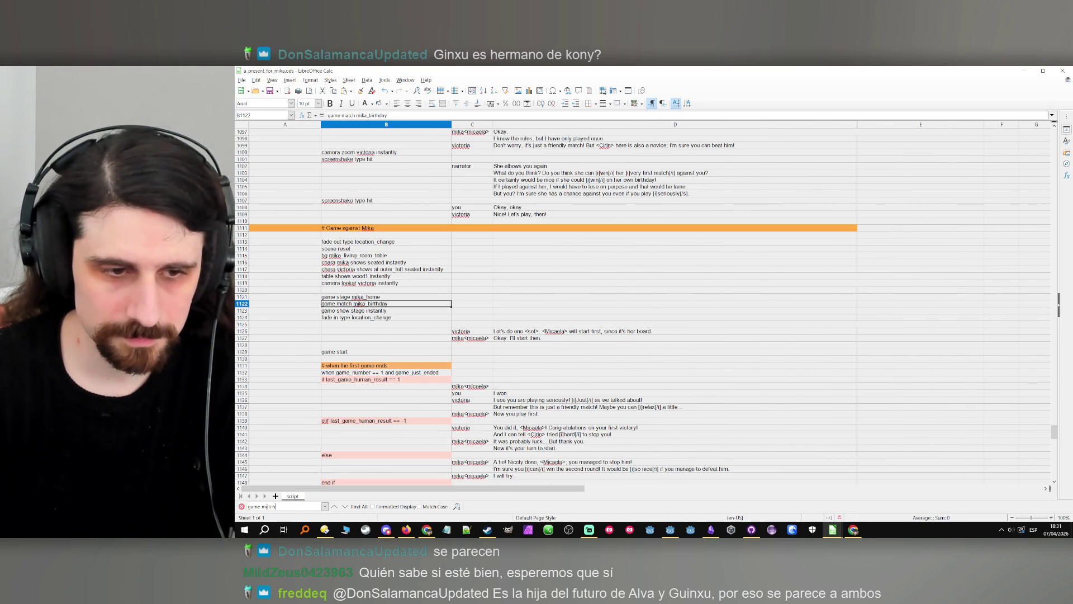
click(1063, 71)
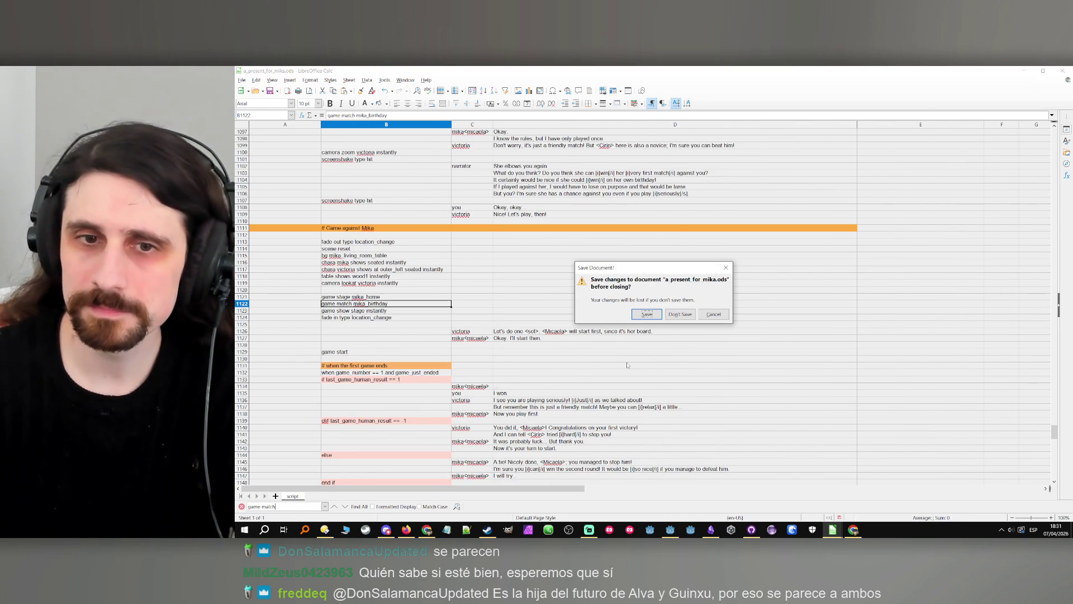
click(325, 530)
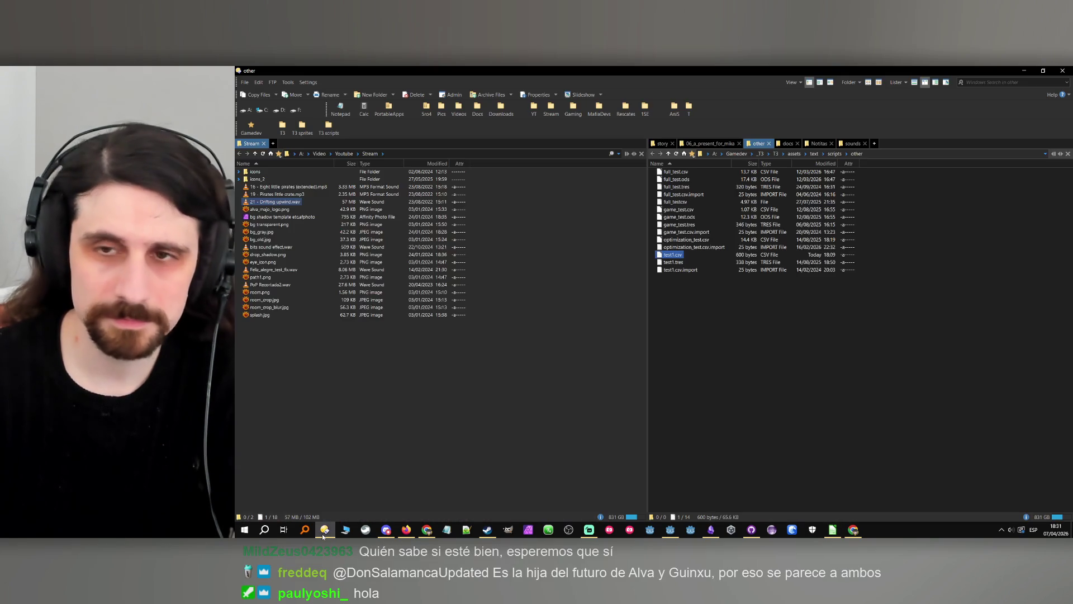
Browse into the 06_a_present_for_mika story folder and reopen a_present_for_mika.ods in Calc.
click(710, 143)
double_click(723, 214)
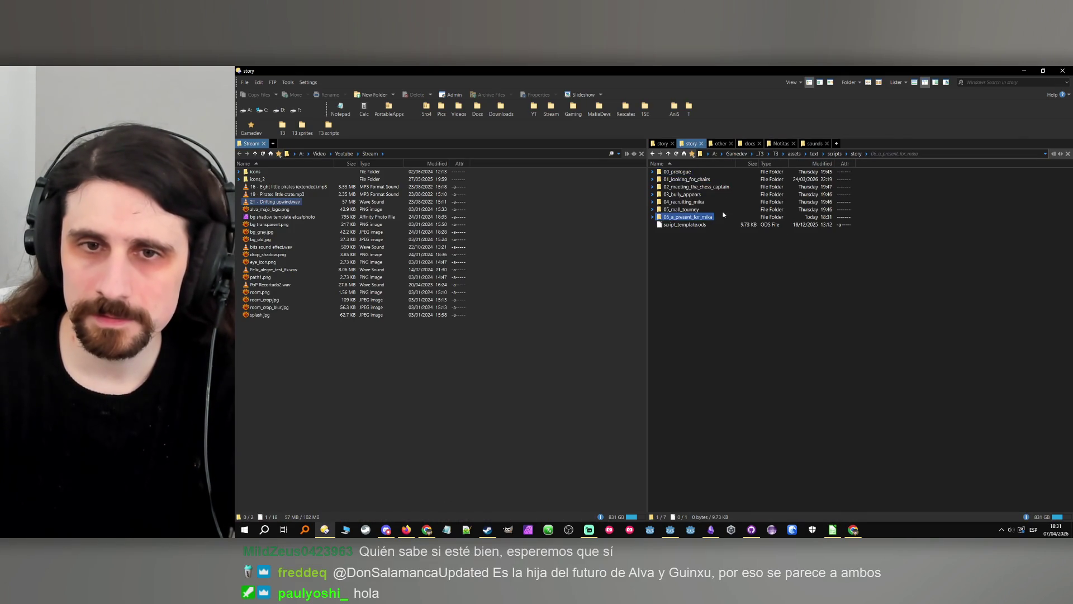
double_click(682, 218)
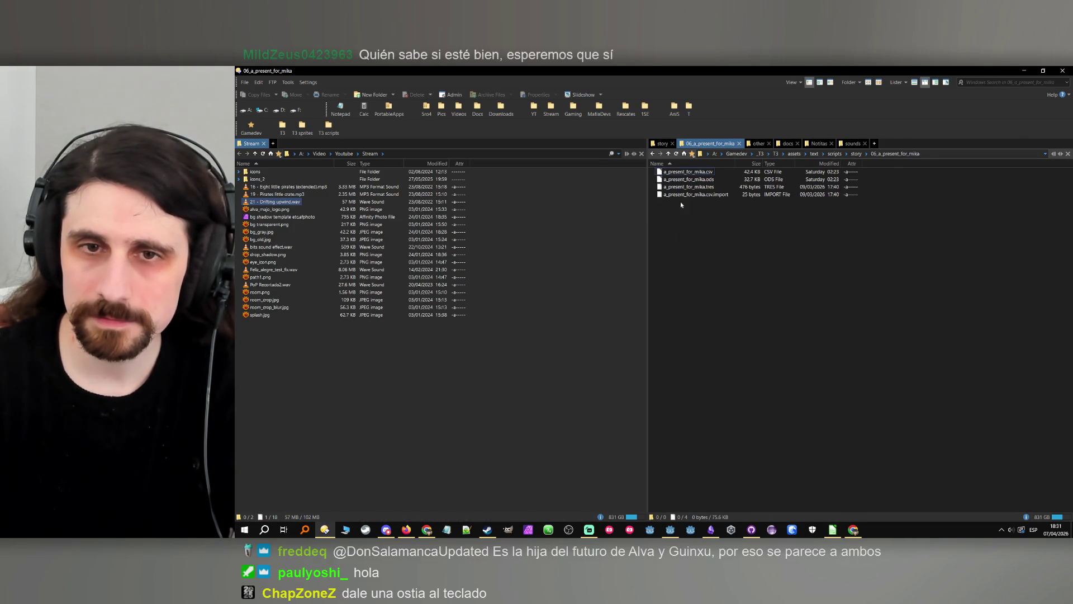
click(680, 180)
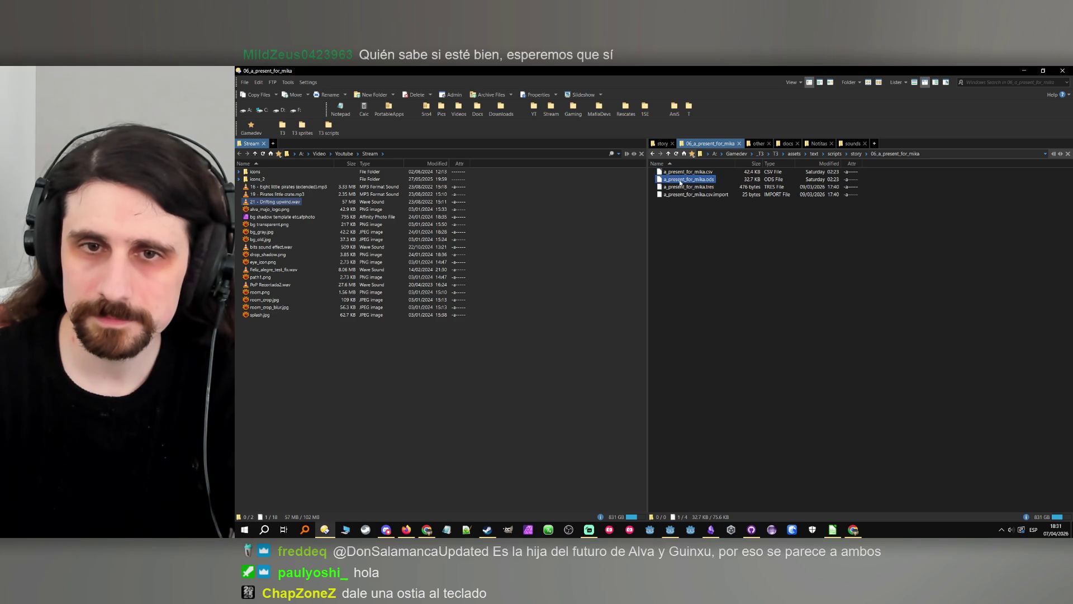
double_click(680, 180)
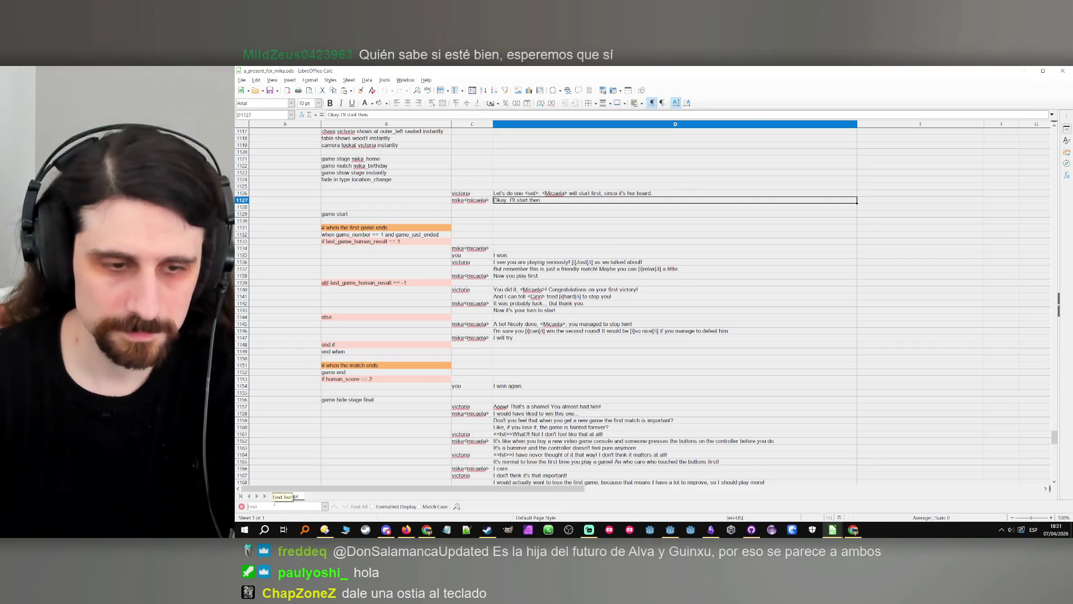
Search 'force' to find the when force_trigger line in B223, then minimize Calc.
text(force)
key(Return)
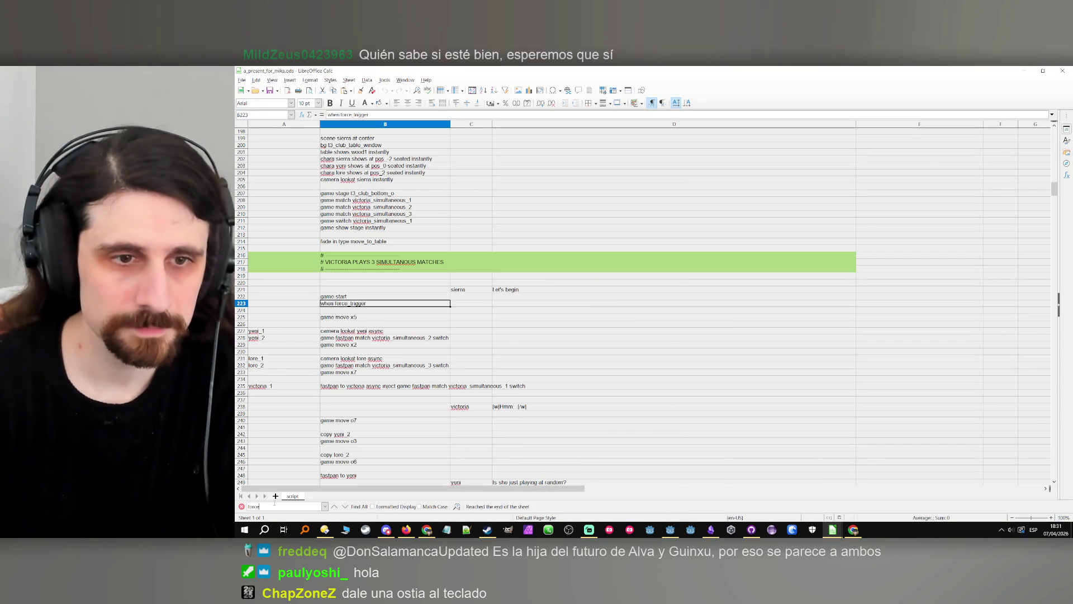
double_click(369, 303)
drag(367, 303, 341, 303)
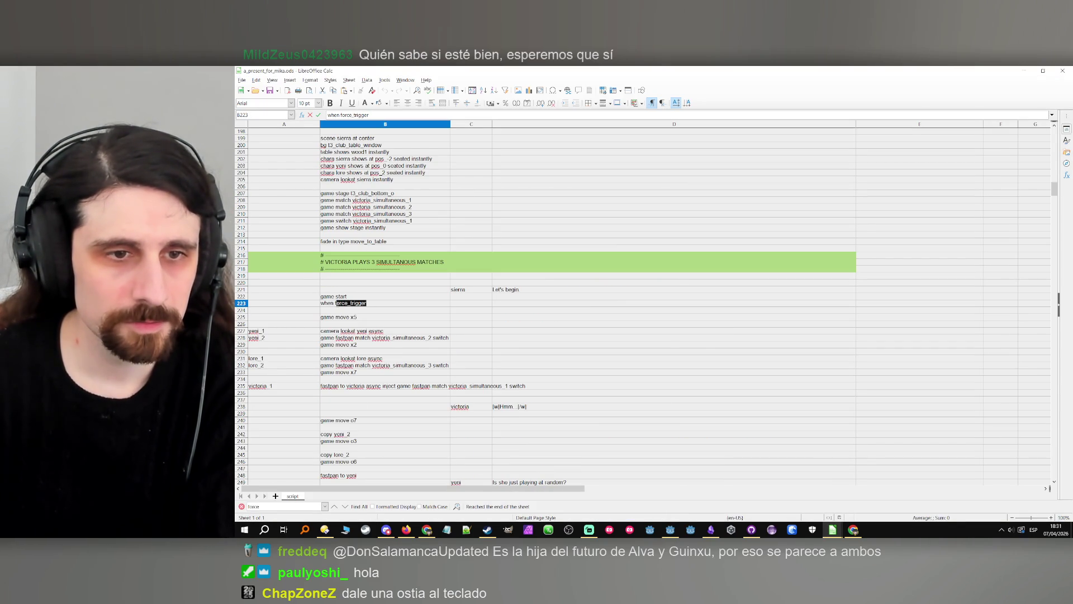
click(393, 324)
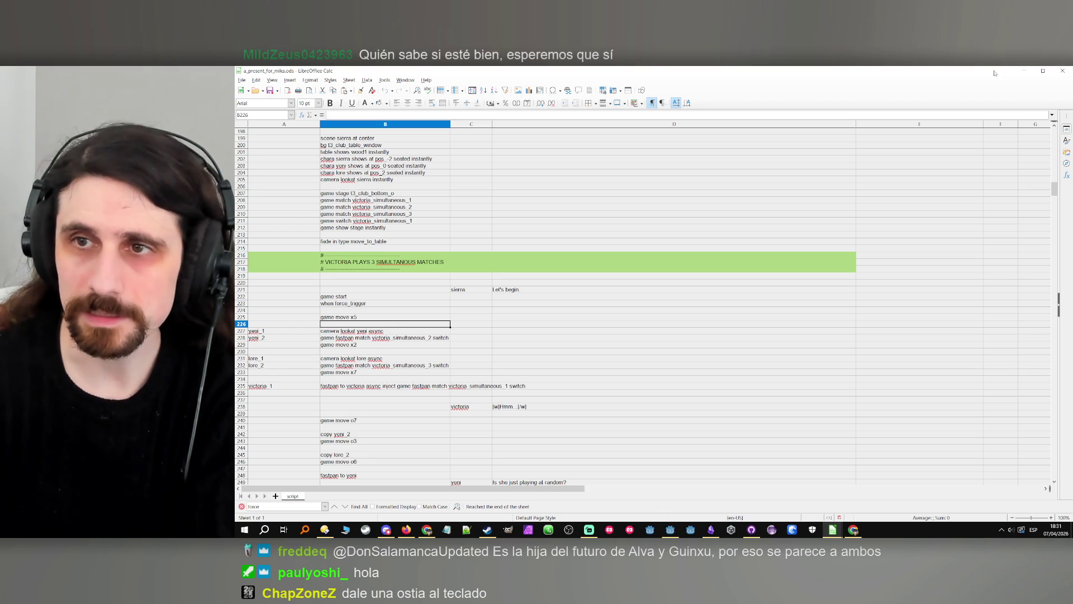
click(1024, 71)
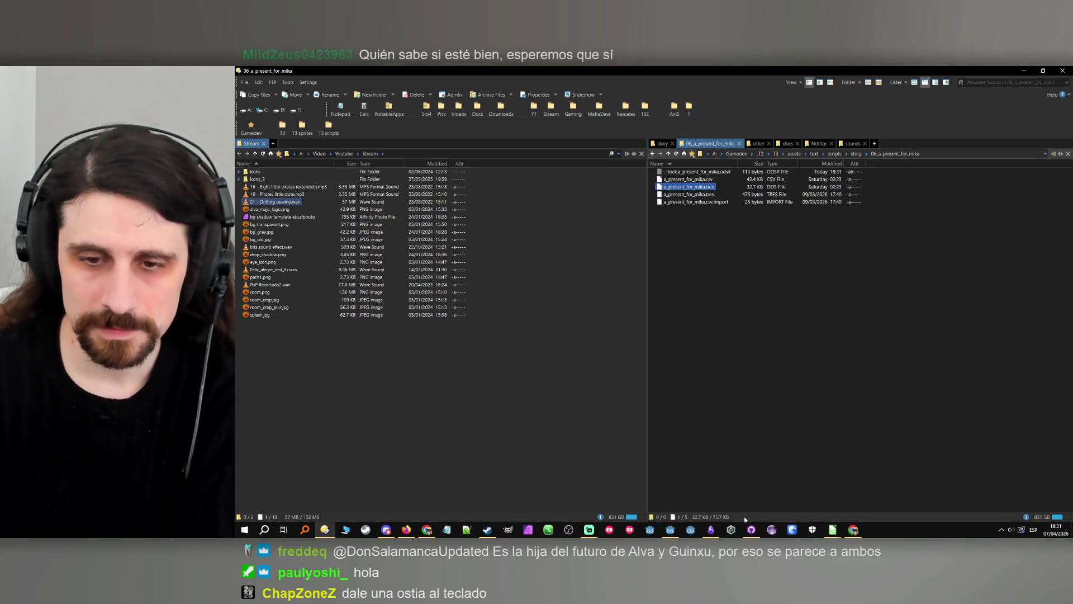
click(711, 530)
Add a 'when force_trigger' line above 'game end' in the Snippets code block.
click(609, 207)
text(force_trigger)
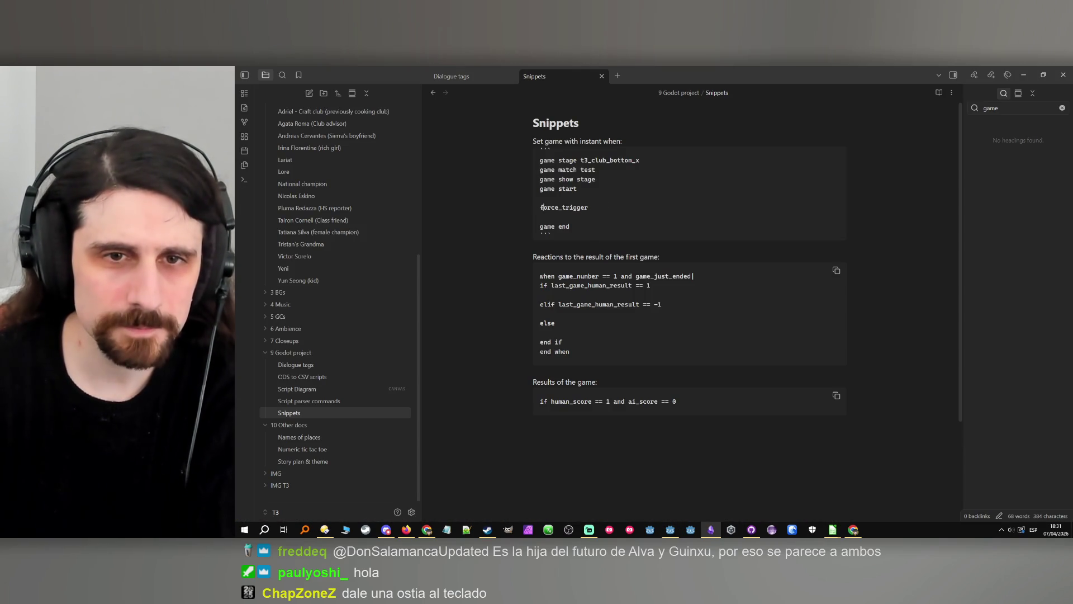
click(540, 207)
text(when)
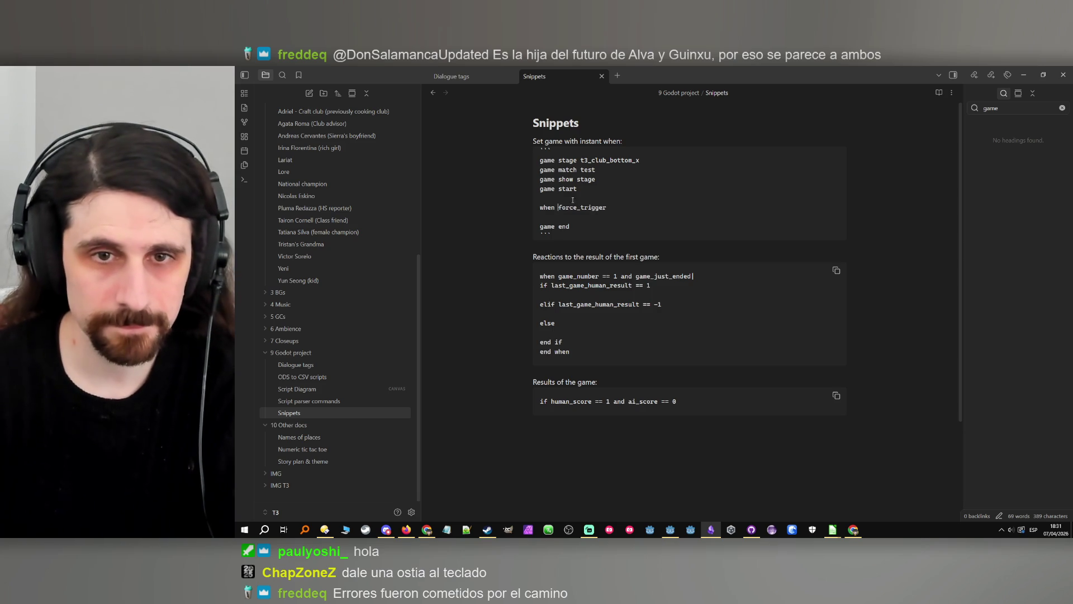
drag(613, 209, 478, 210)
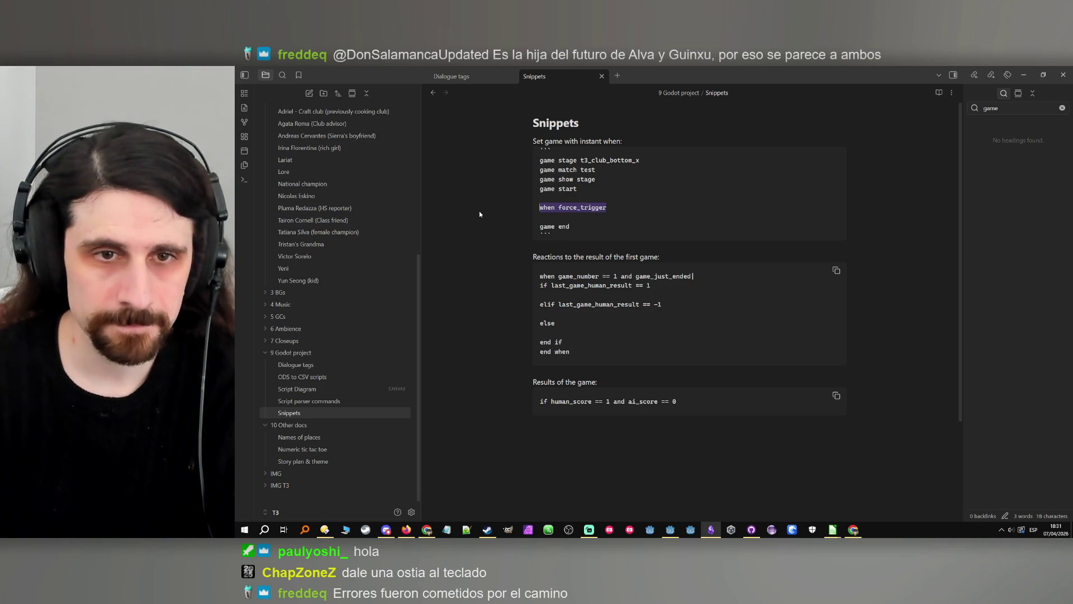
Open the Script parser commands note and jump to its Game section via the outline filter 'game'.
click(318, 365)
click(1001, 110)
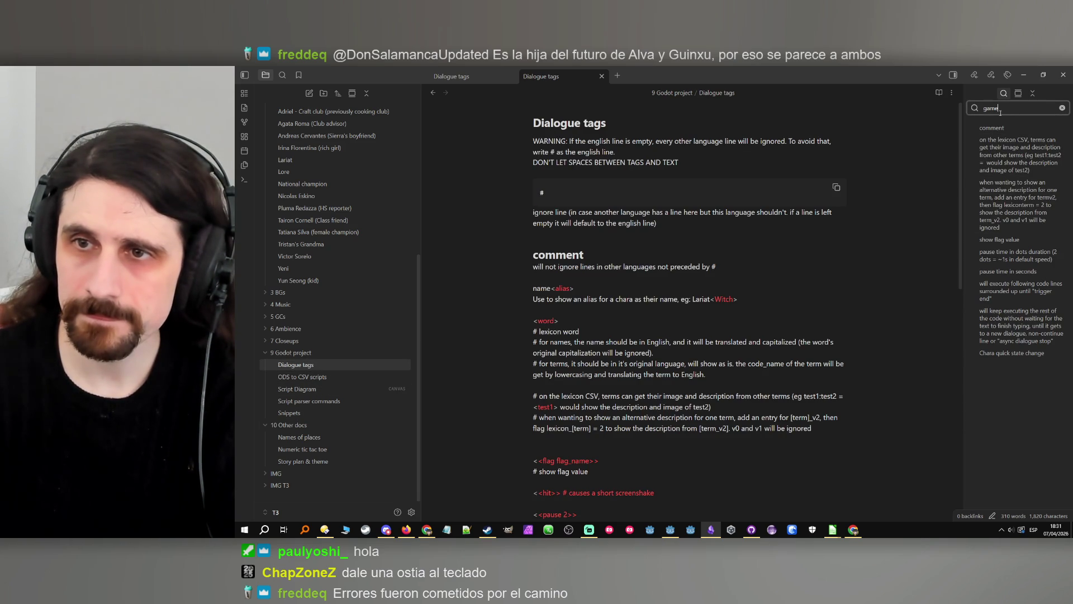
click(309, 400)
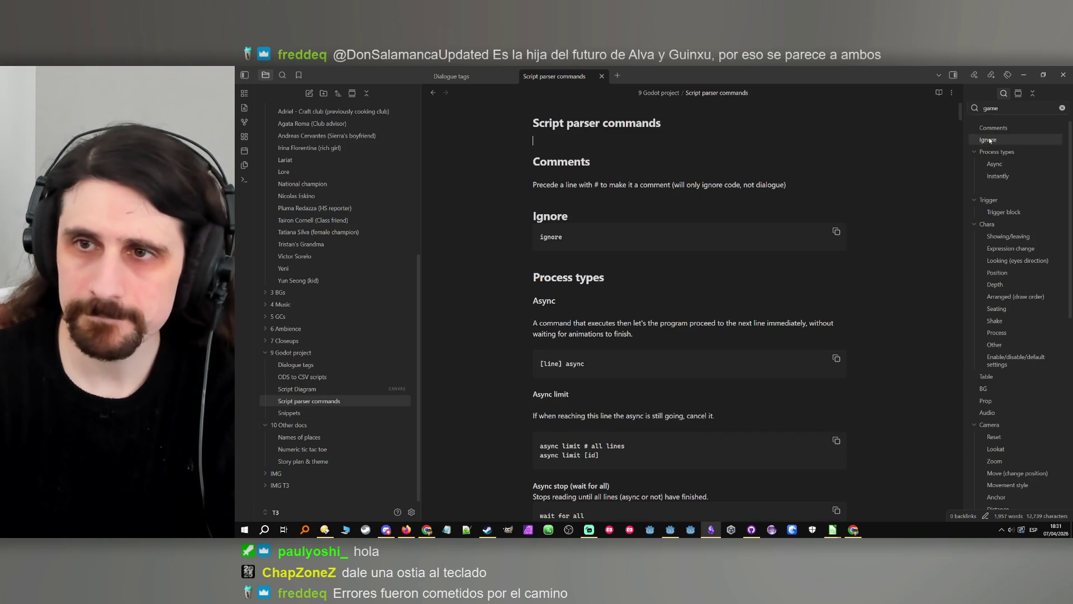
click(1061, 108)
text(game)
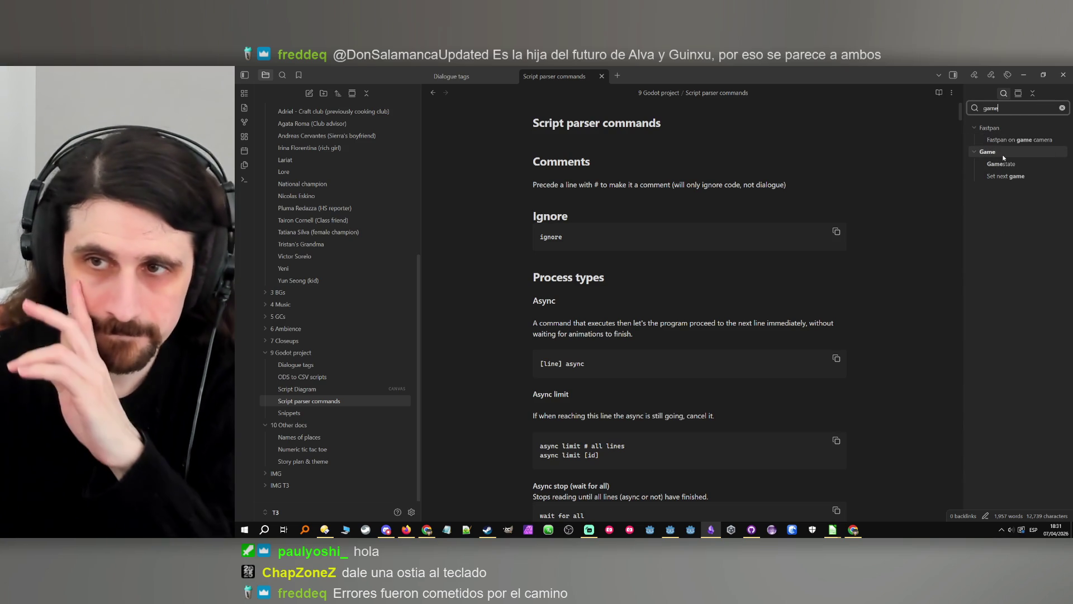
click(1001, 154)
key(ctrl+shift+f)
Jump to the When section and add force_trigger to its 'when' code example.
text(when)
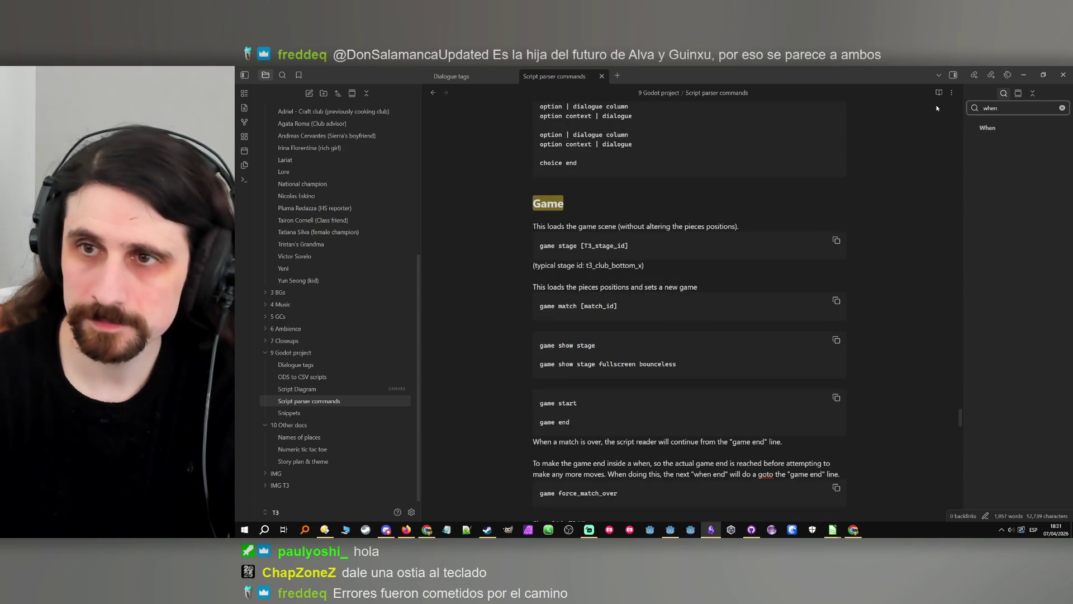
scroll(680, 282, down, 1)
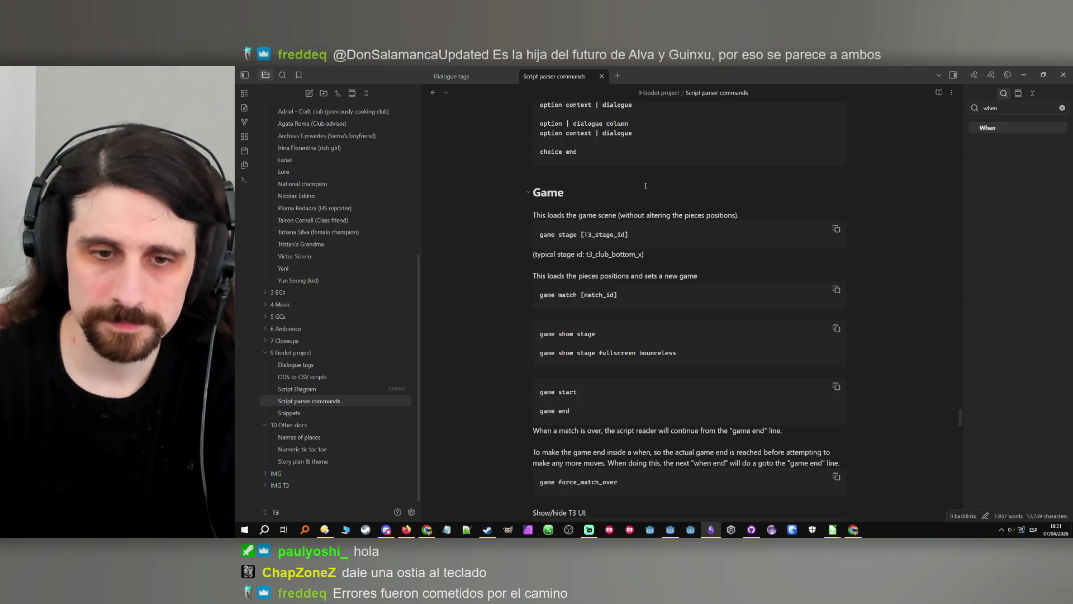
click(991, 129)
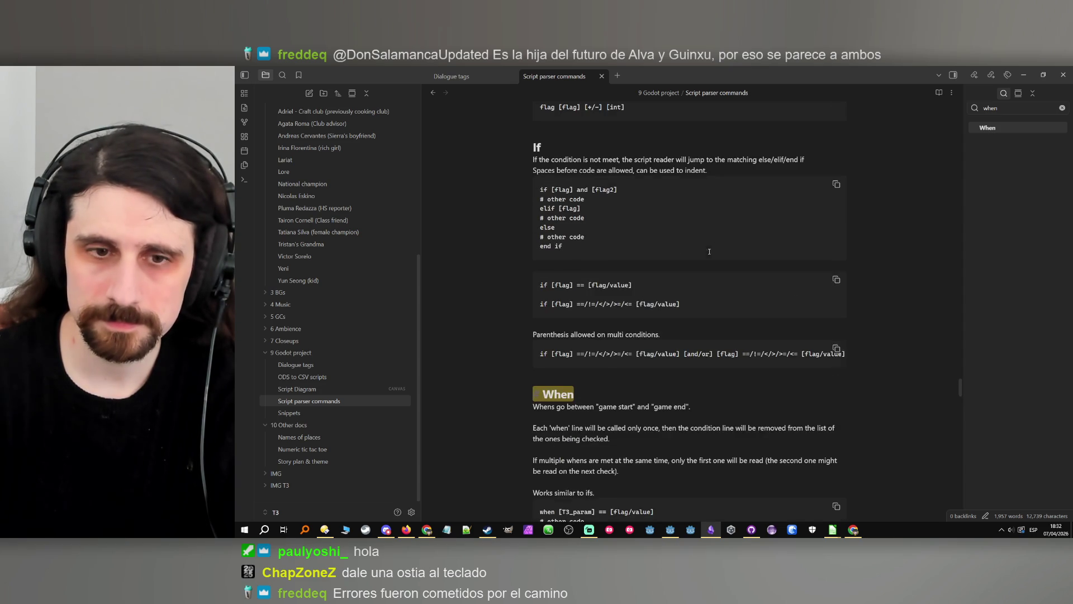
scroll(592, 345, down, 3)
click(566, 438)
text(force_trigger)
Explain that when force_trigger instantly stops the game as it starts, then minimize Obsidian.
click(560, 410)
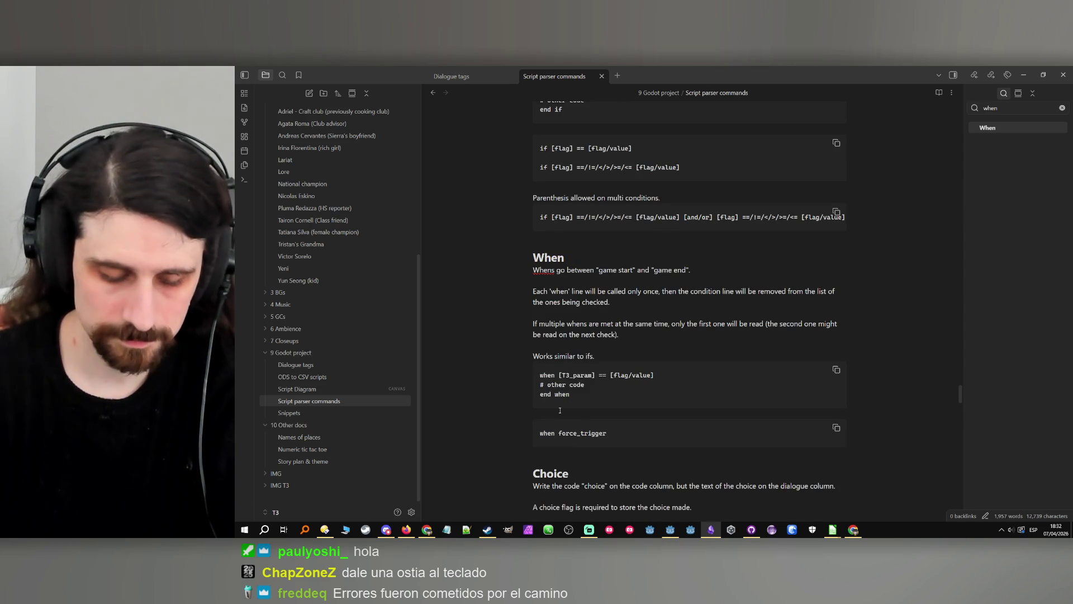
text(When that ins)
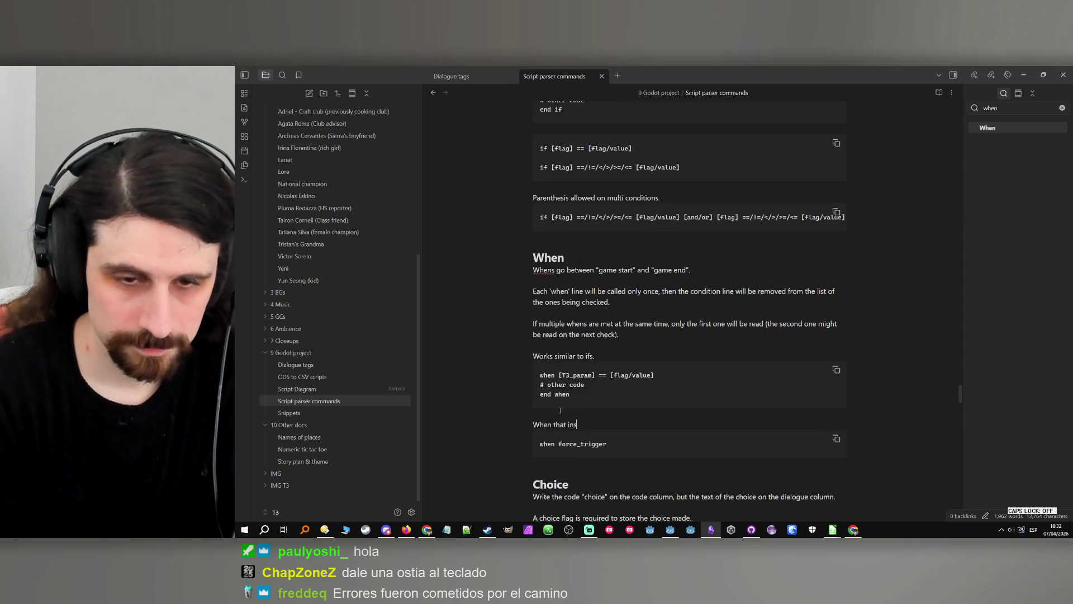
text(tantly s)
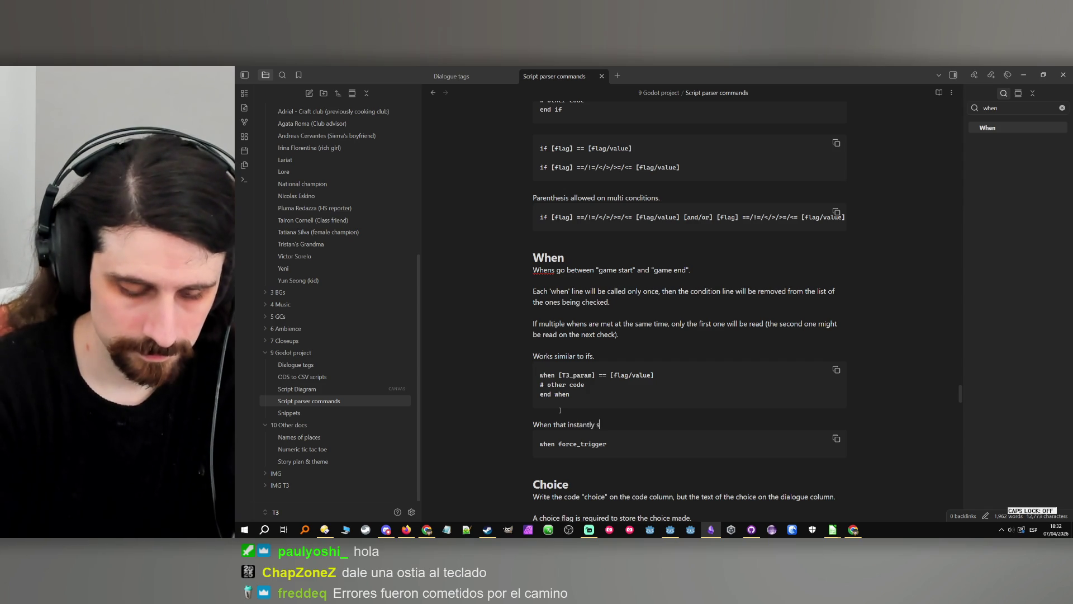
text(tops the game right)
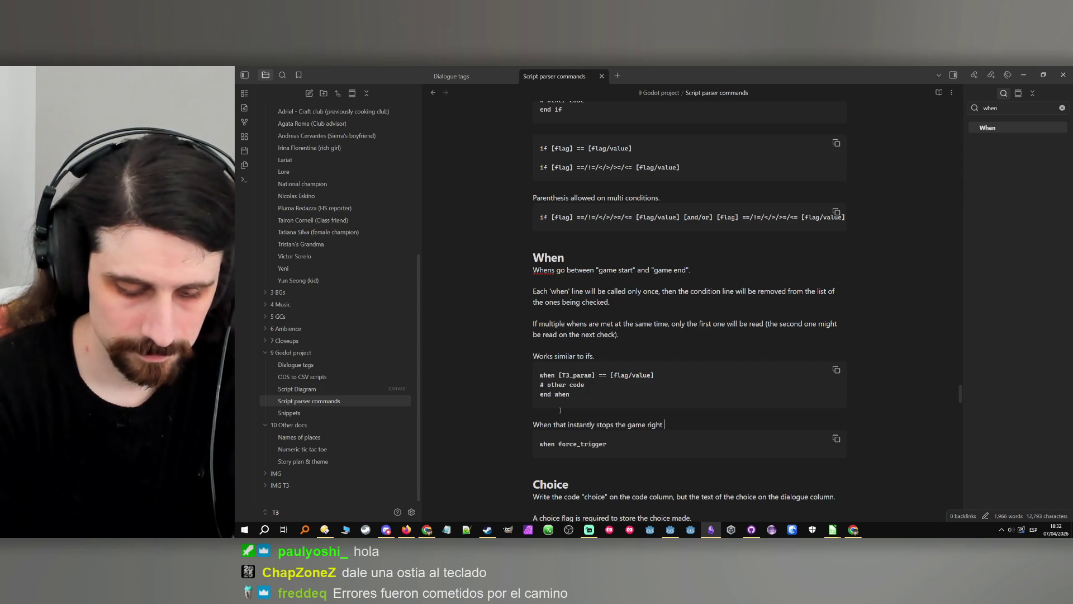
key(BackSpace)
key(BackSpace)
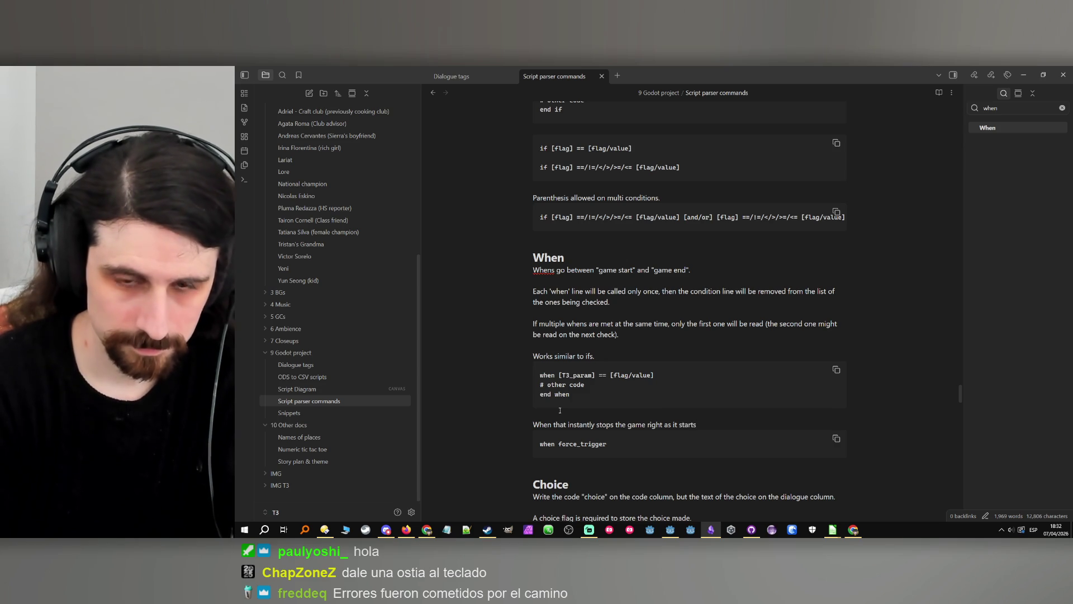
click(598, 462)
key(BackSpace)
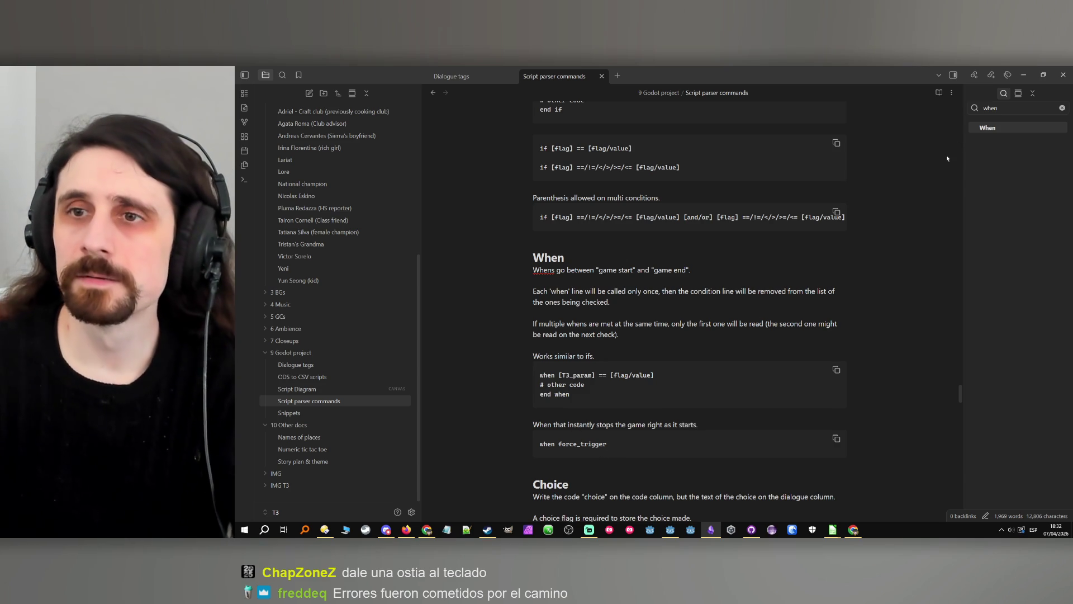
click(1023, 75)
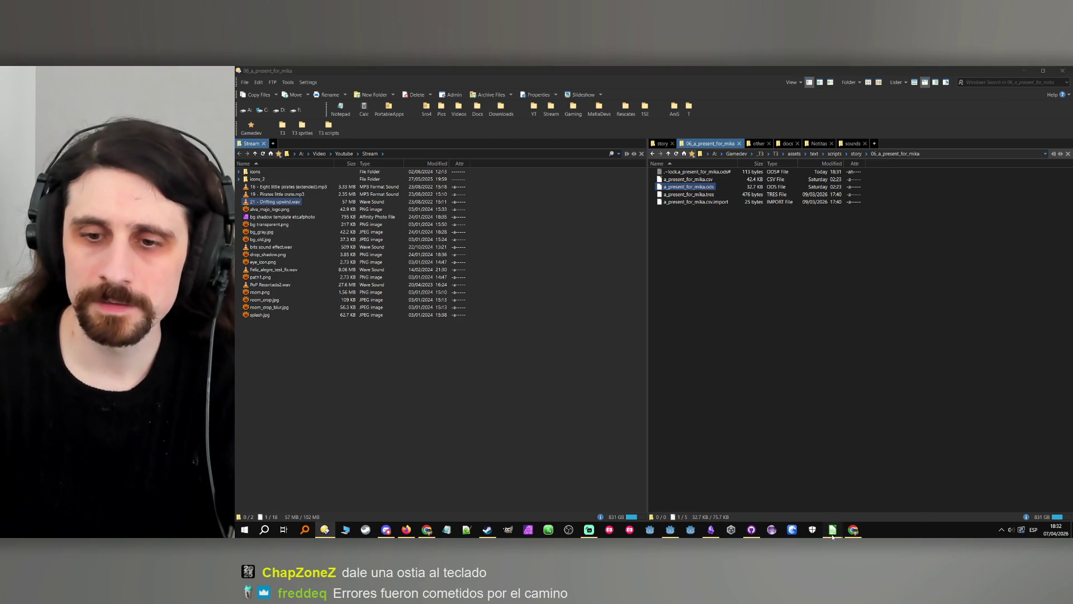
In test1.csv, insert a blank row below 'game start' and enter 'when force_trigger' in B14.
click(833, 531)
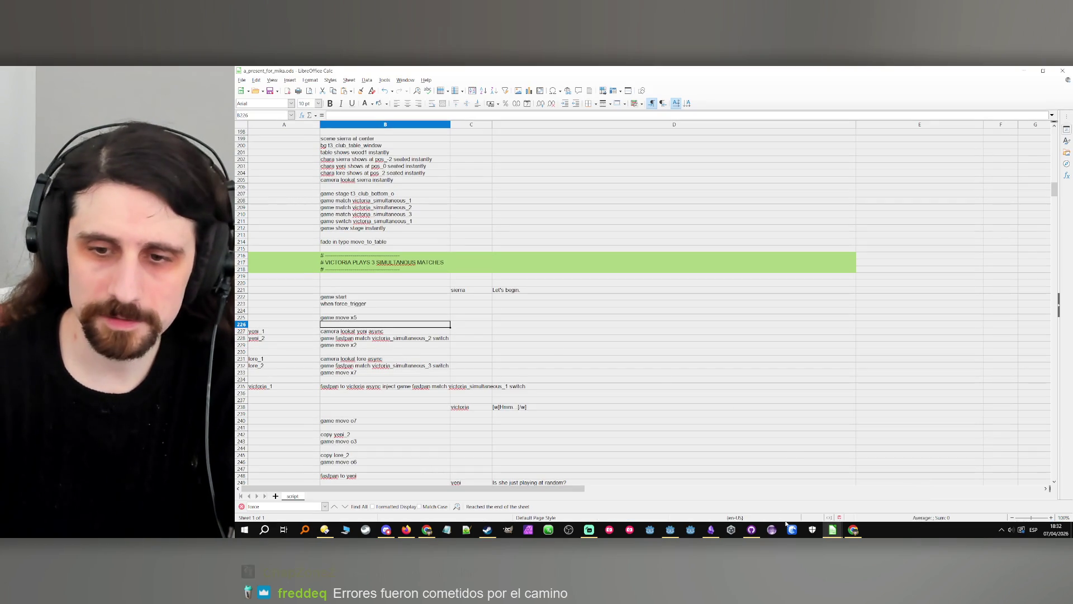
click(1023, 70)
mouse_move(829, 521)
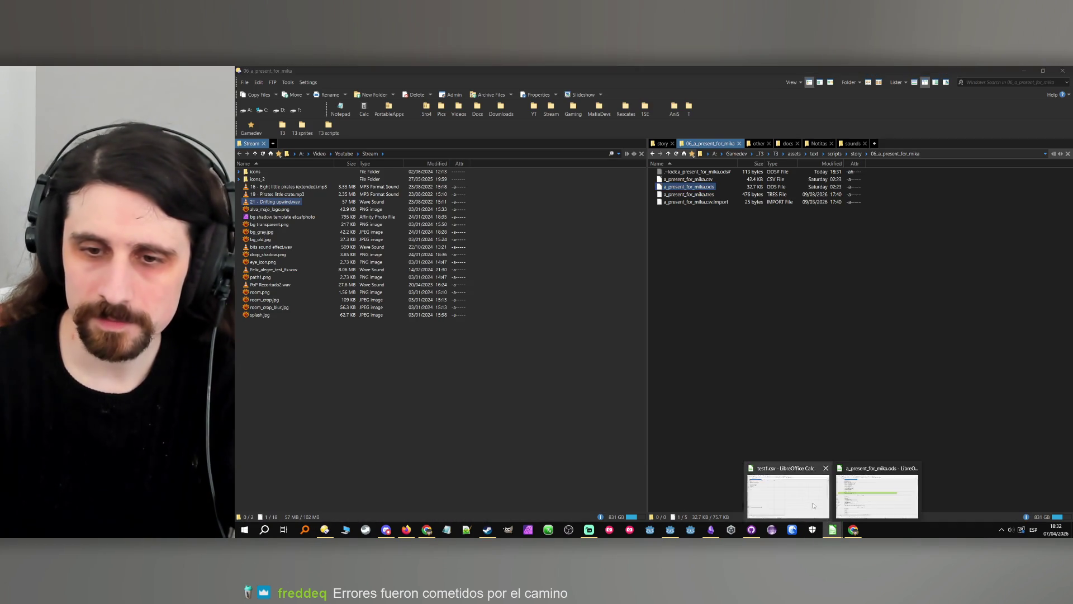
click(791, 492)
click(306, 214)
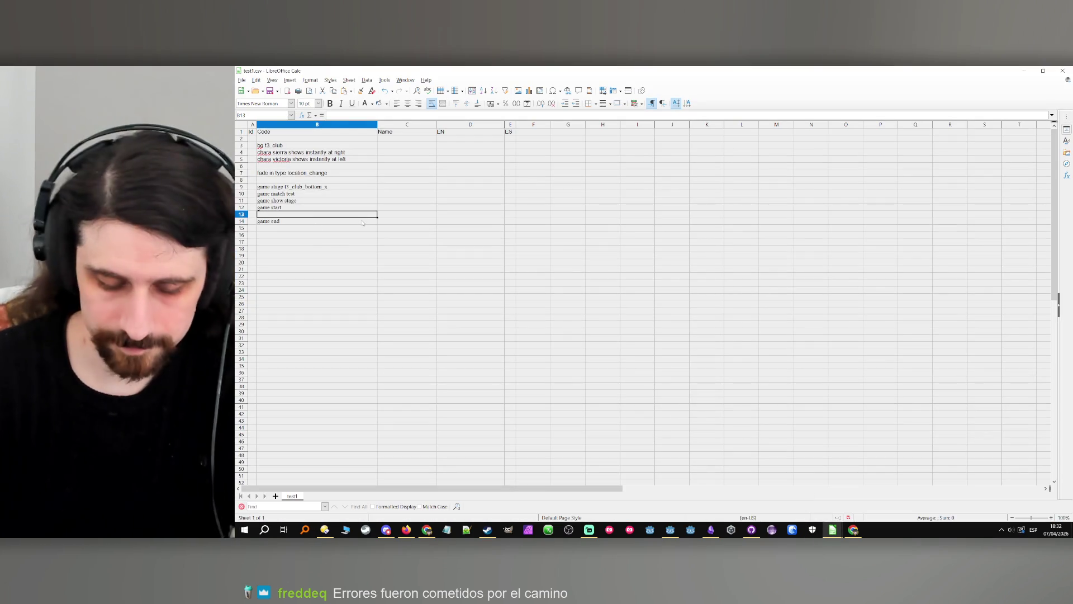
key(ctrl+plus)
key(Return)
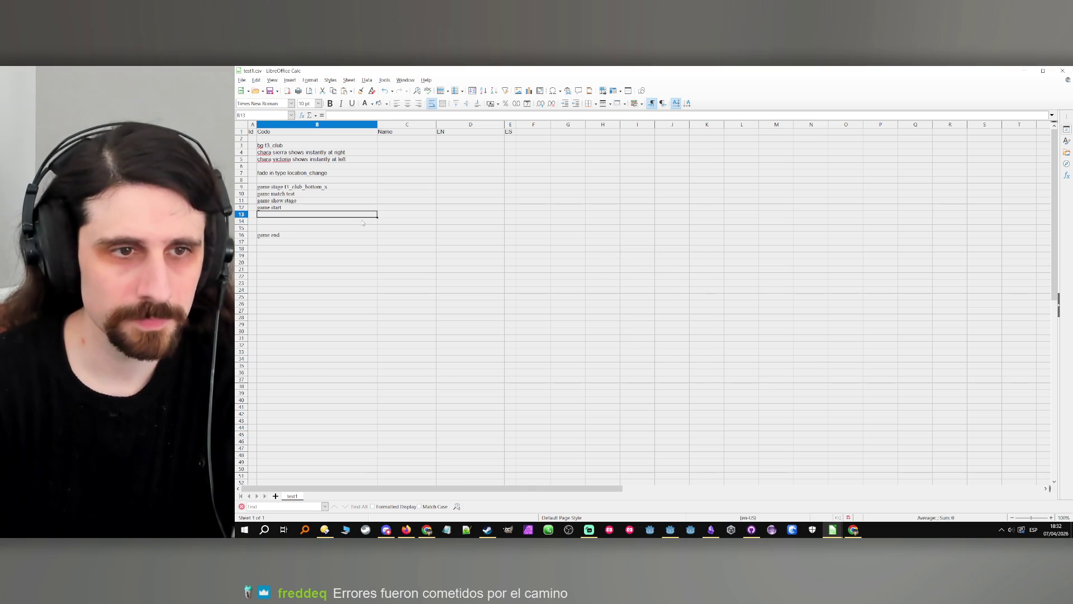
key(Down)
text(whe)
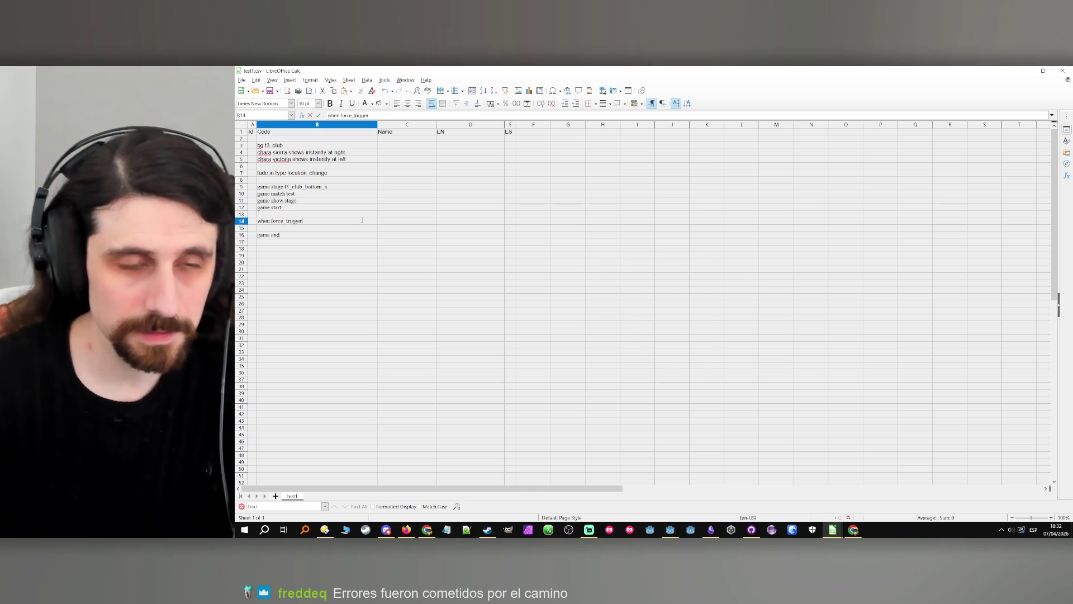
click(330, 236)
Insert two more rows above 'game end' and type 'end when' in B16.
click(325, 222)
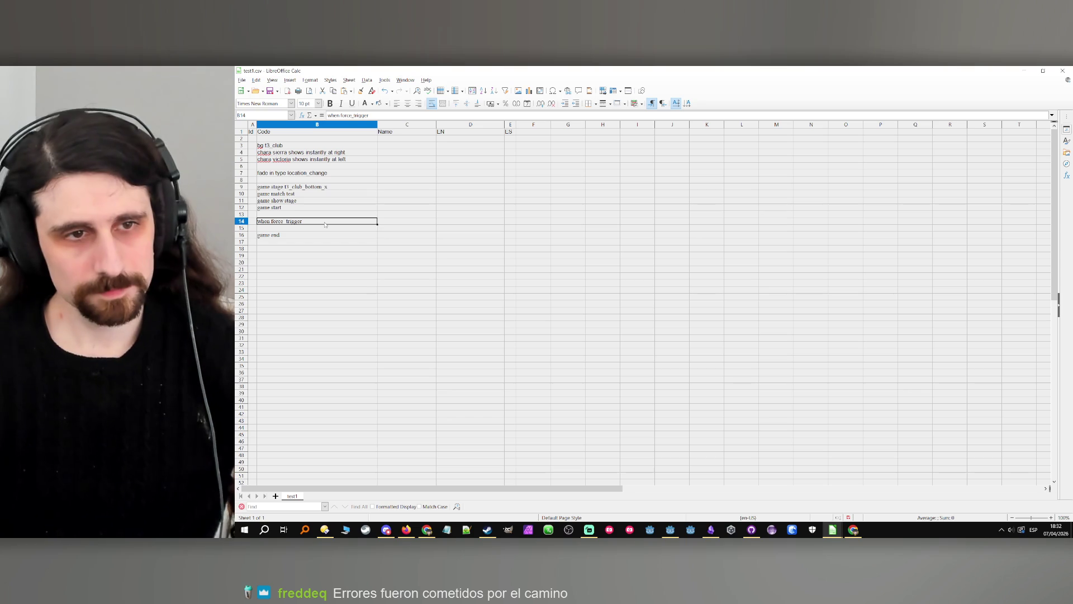
click(321, 229)
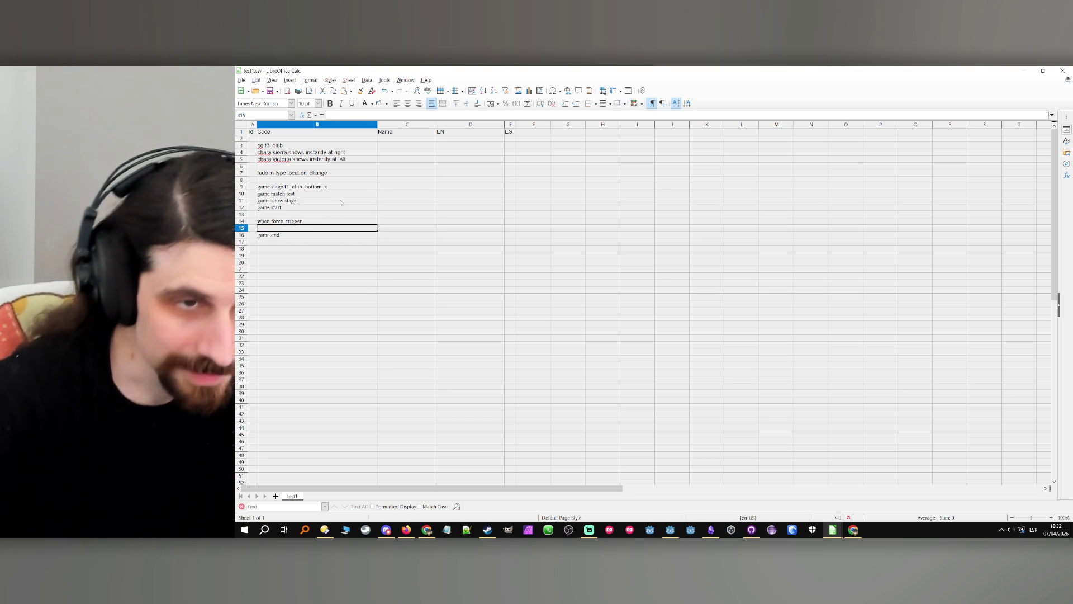
click(325, 222)
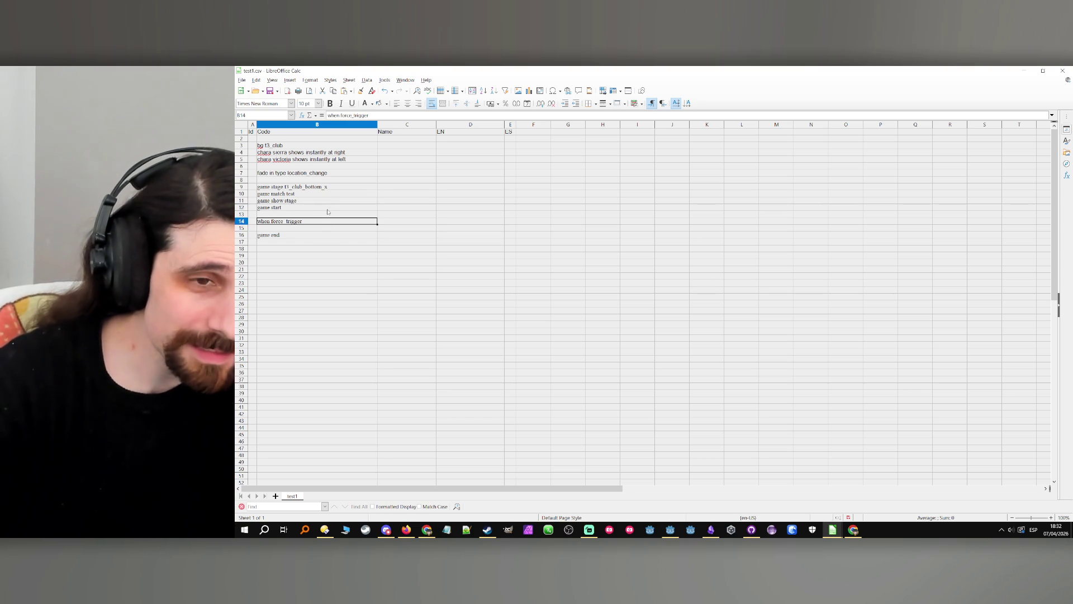
click(320, 229)
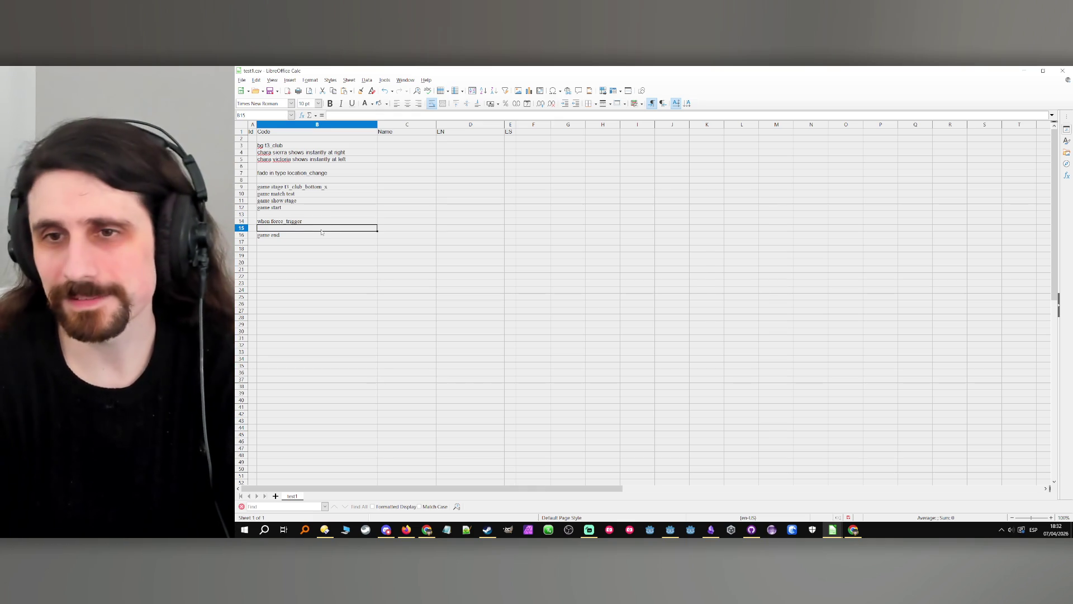
key(ctrl+plus)
key(Return)
key(ctrl+plus)
key(Return)
key(Down)
text(end when)
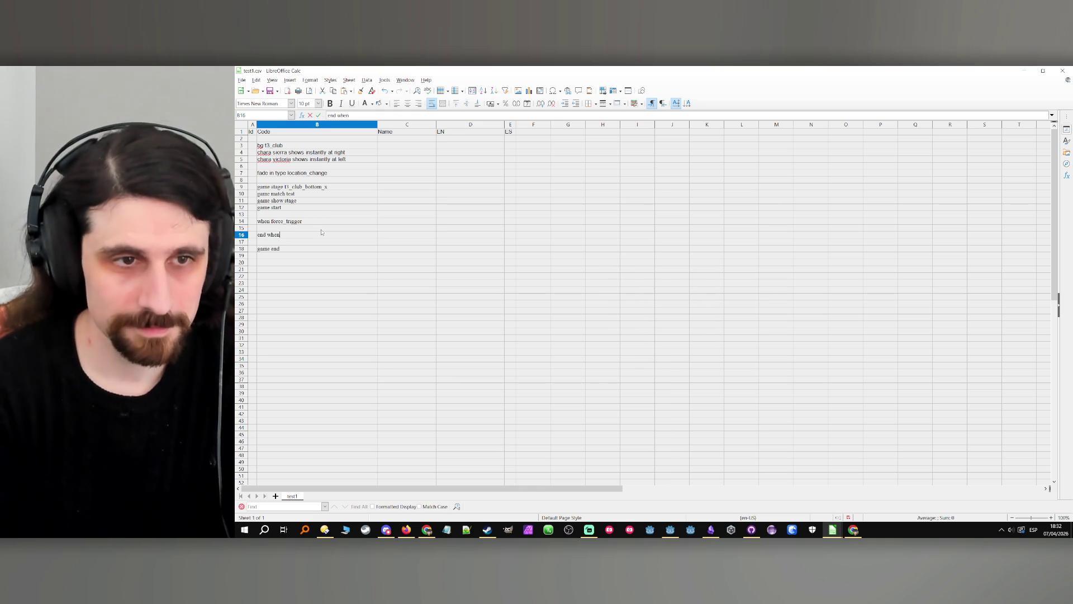
key(ctrl+a)
key(ctrl+c)
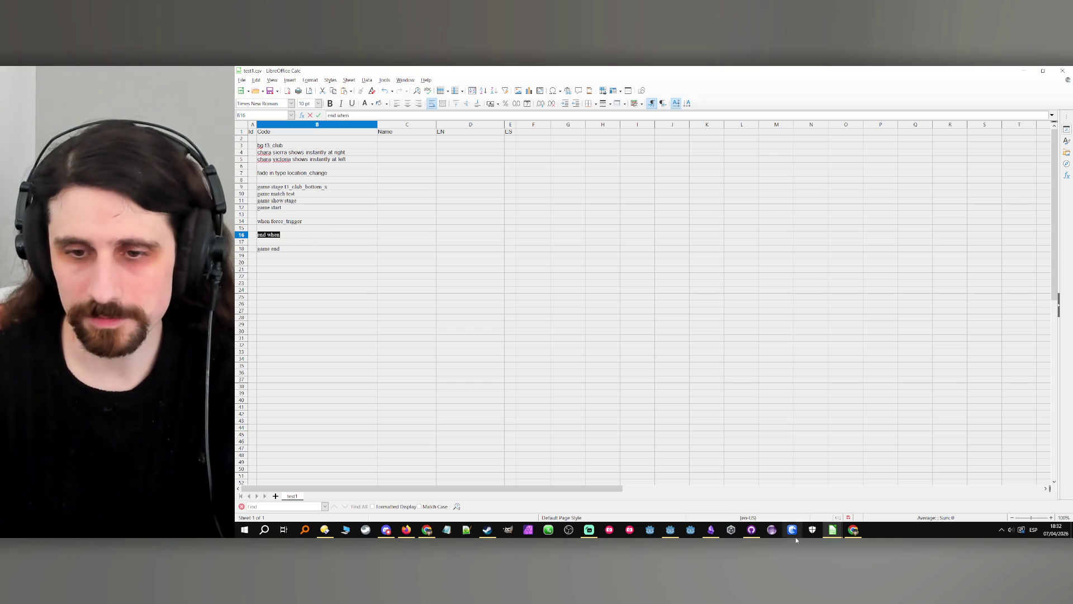
Paste 'end when' below the when force_trigger line in Obsidian's Snippets note, then return to Calc.
click(832, 530)
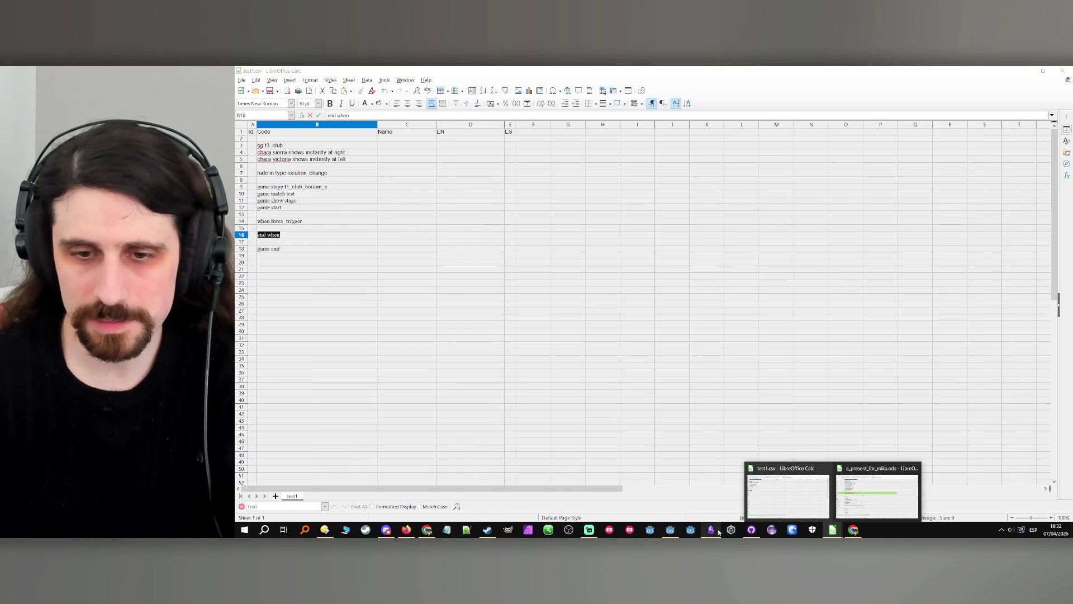
click(711, 529)
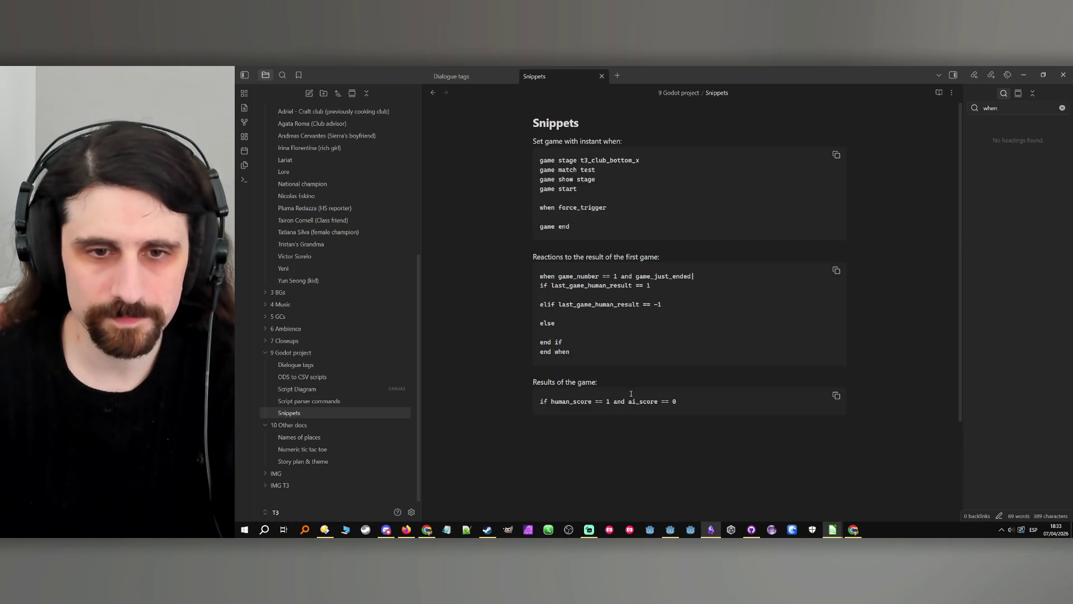
click(617, 206)
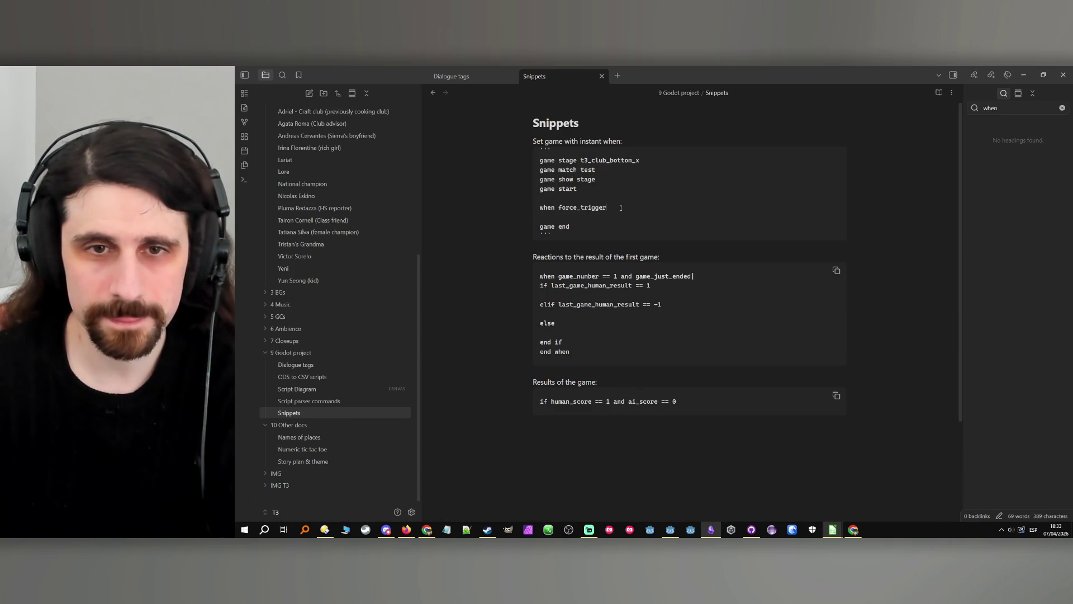
key(Return)
key(Return)
key(ctrl+v)
click(609, 269)
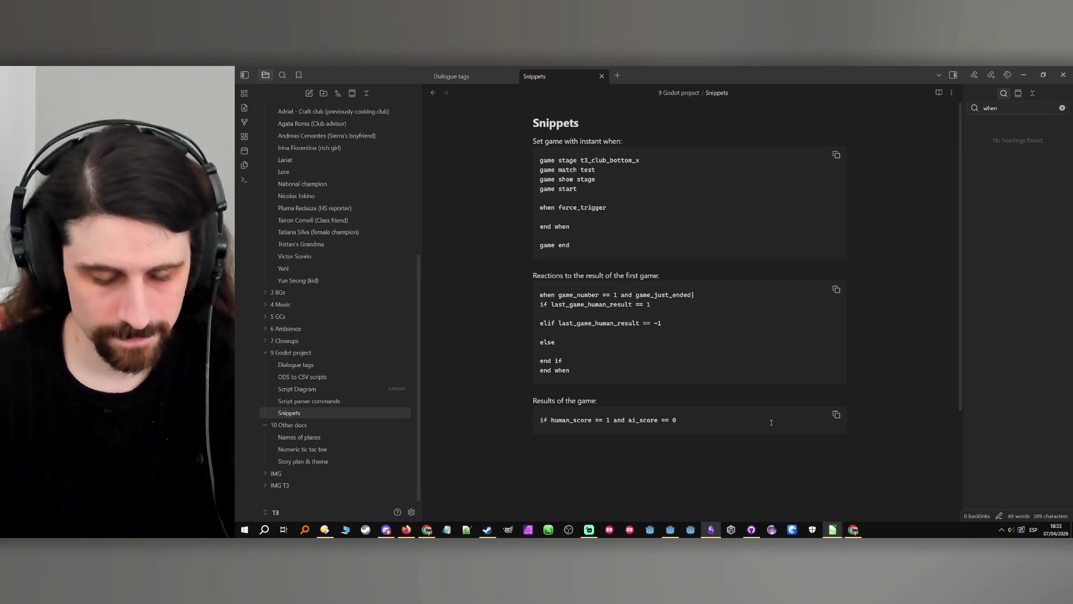
click(1024, 74)
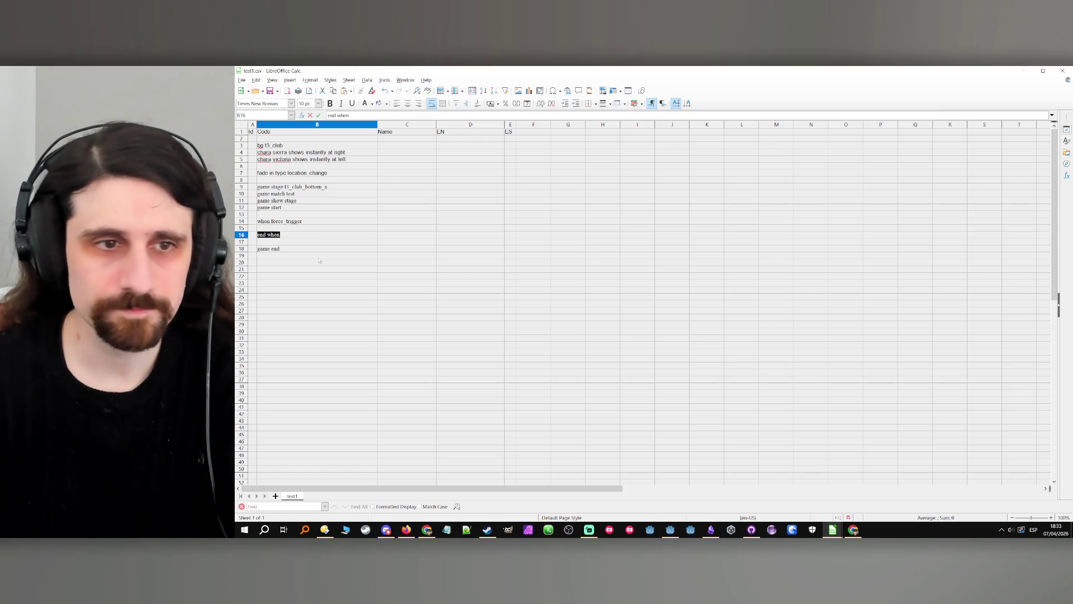
Try a 'fade in type location_change' entry in B15, then clear B15 again.
double_click(322, 228)
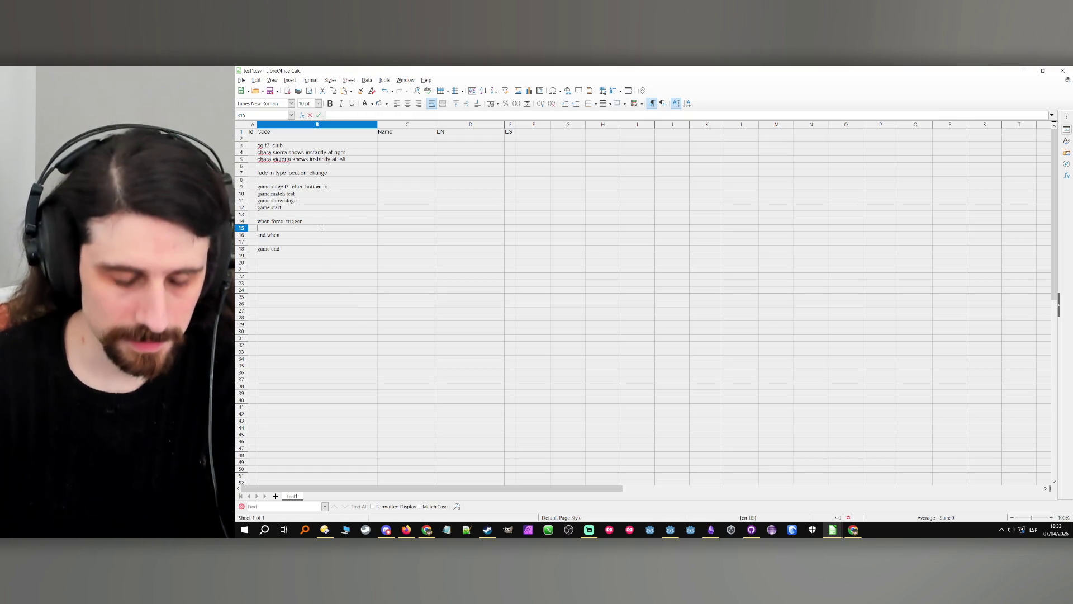
text(dfade in type location_change)
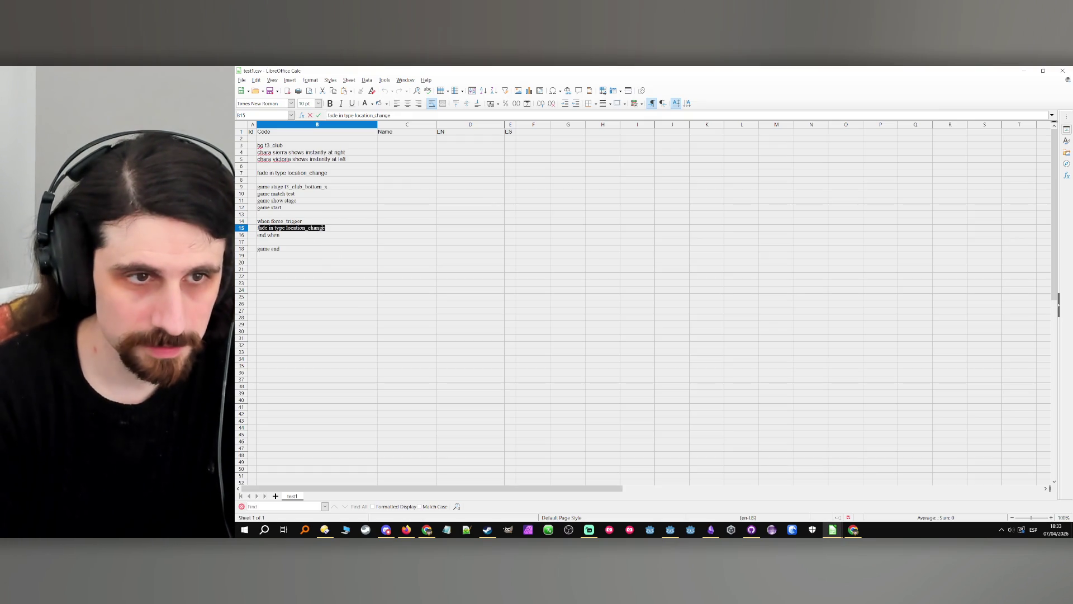
key(Return)
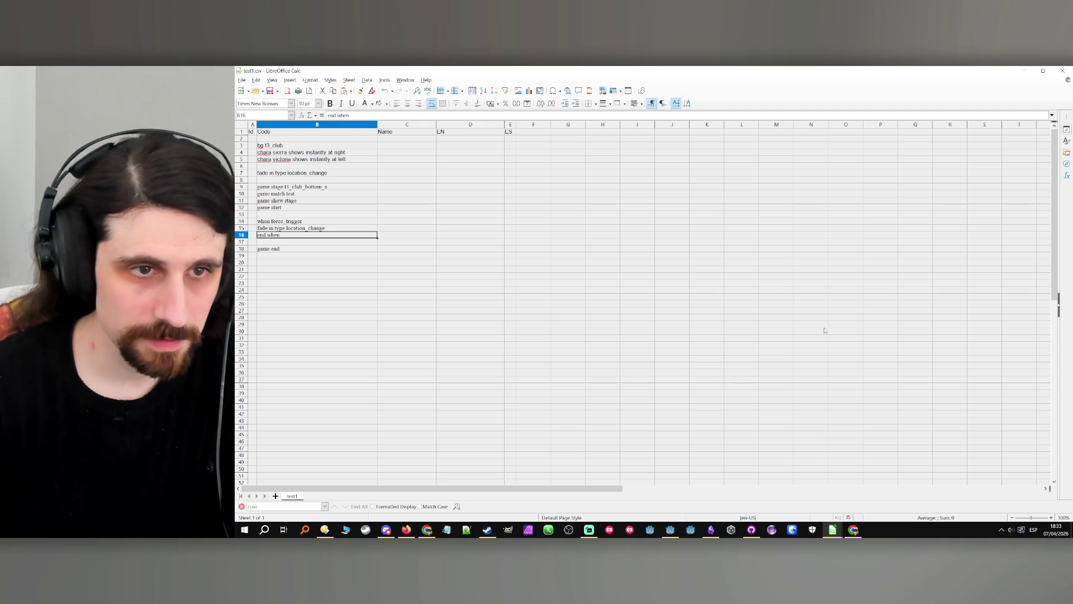
click(332, 174)
click(315, 228)
key(Delete)
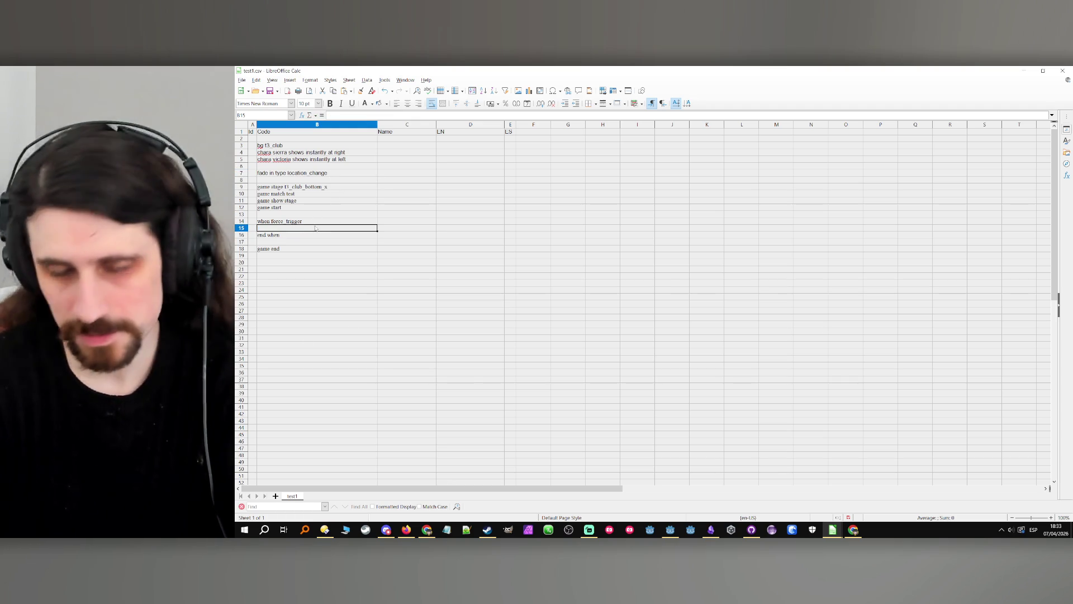
Enter 'narrator' in C15 and 'Hola' in D15, rewrite B7 as 'fade out type location_change', and minimize Calc.
key(Tab)
text(narra)
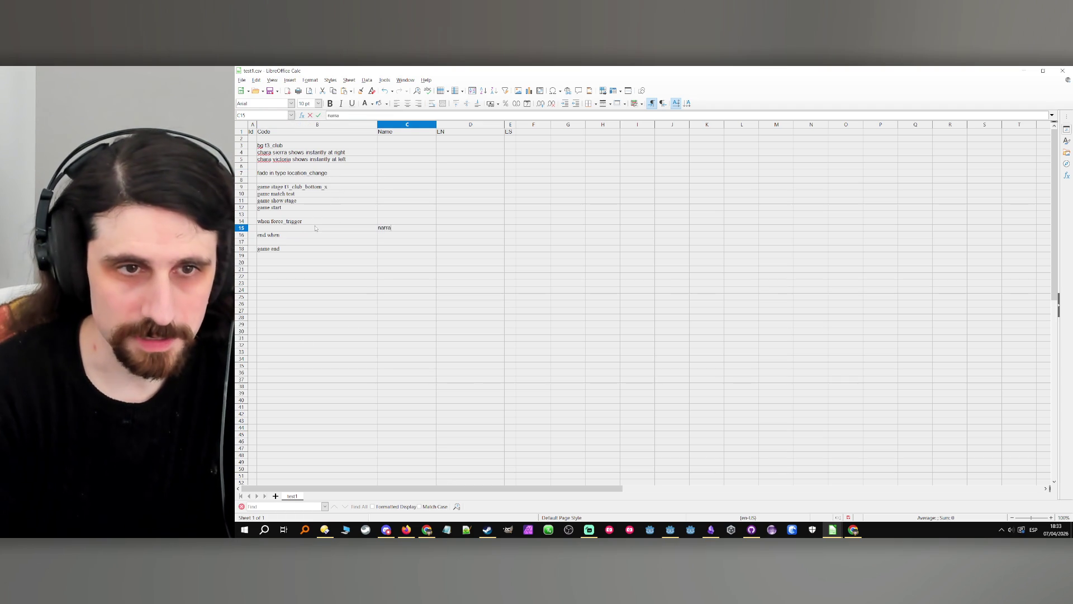
key(Tab)
text(Hola)
click(315, 173)
text(fade out type location_change)
key(Return)
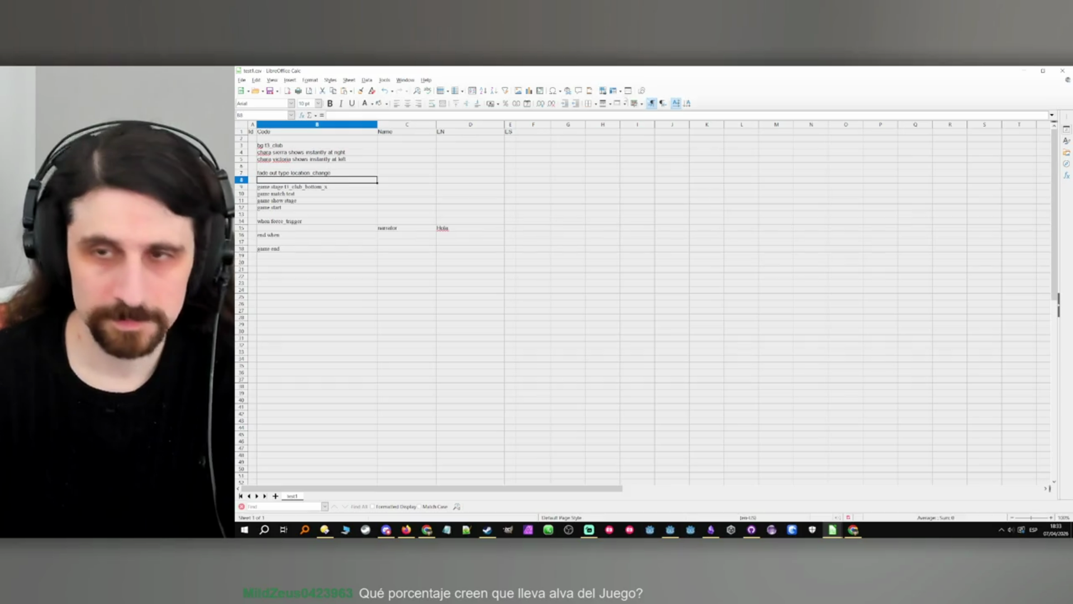
click(1024, 71)
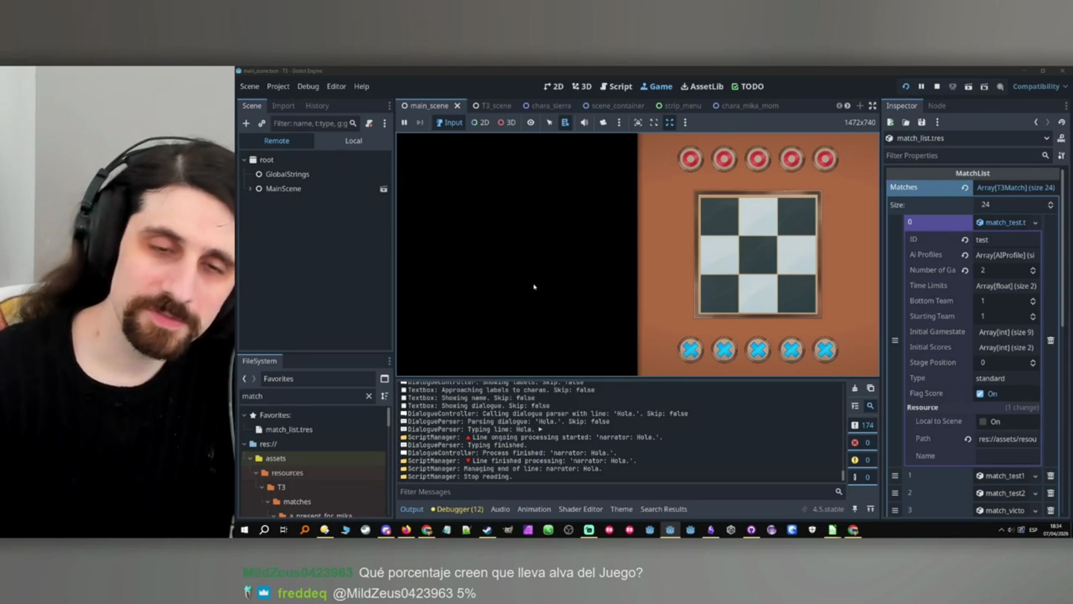
Expand MainScene in the Remote tree, then stop the running game with F8.
click(248, 189)
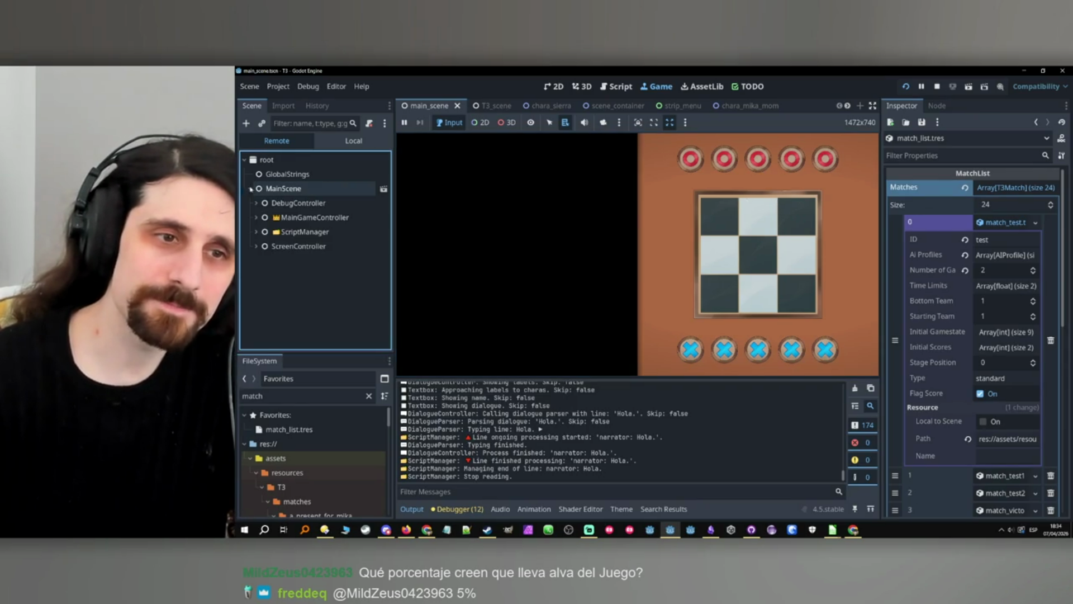
key(F8)
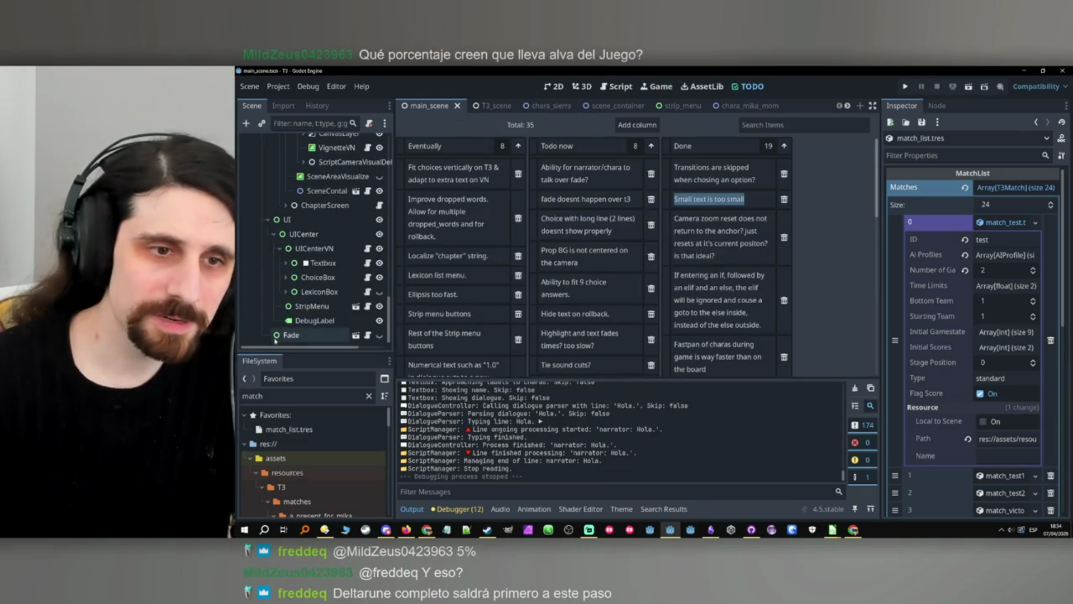
Drag the Fade node above UI in the Scene dock, then save and run the project.
click(317, 335)
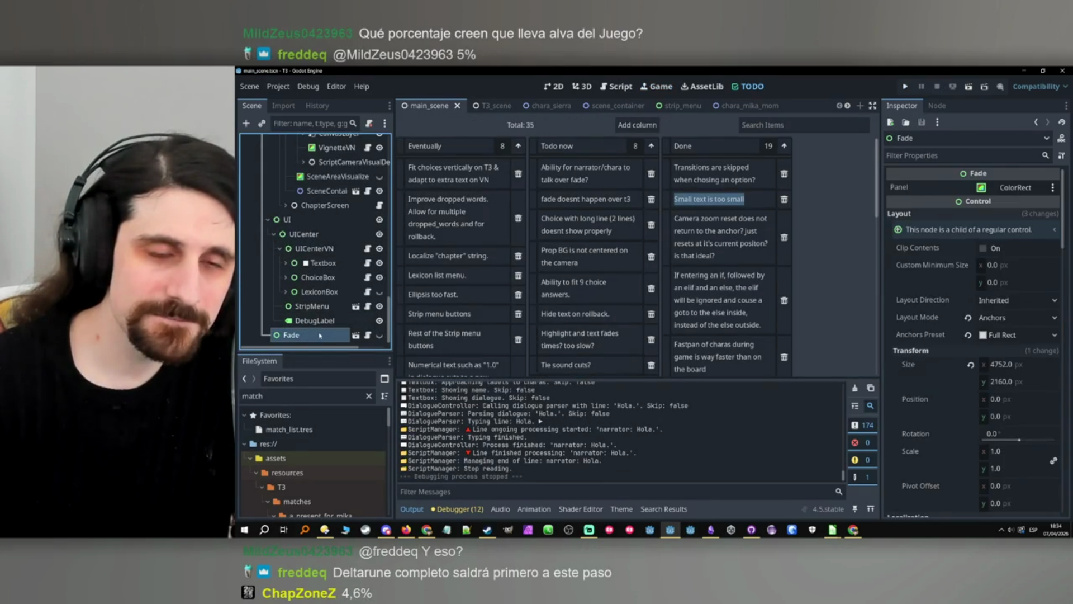
scroll(336, 335, up, 3)
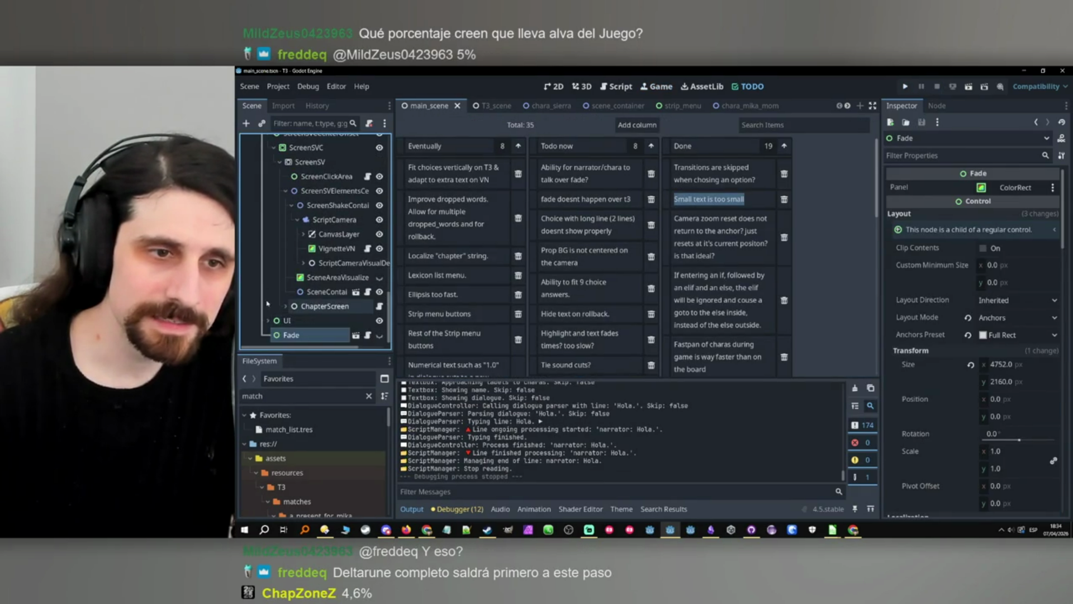
click(268, 321)
click(269, 320)
scroll(269, 319, down, 3)
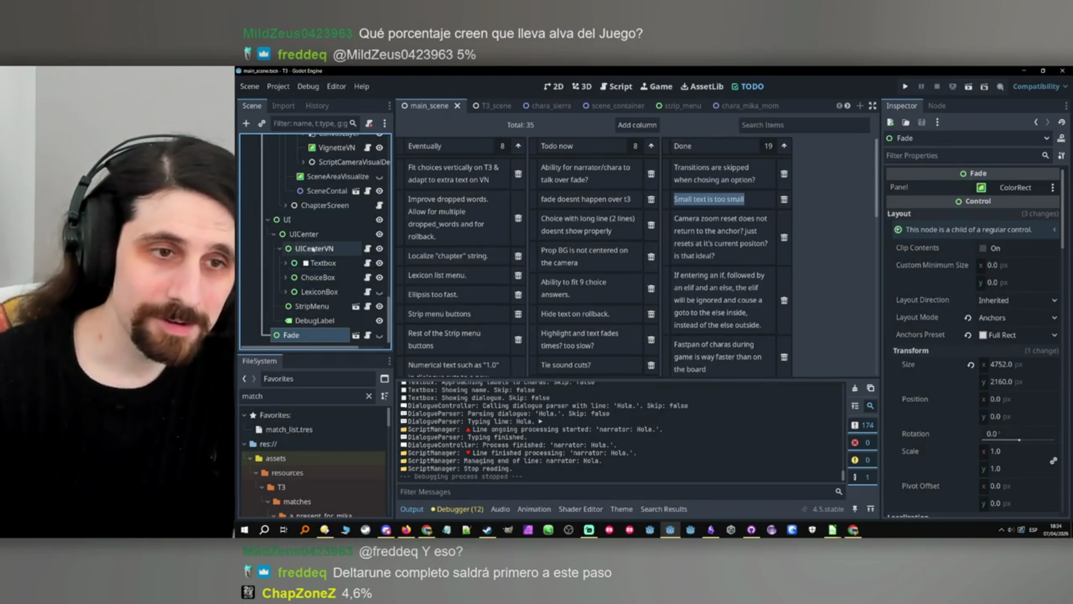
click(268, 220)
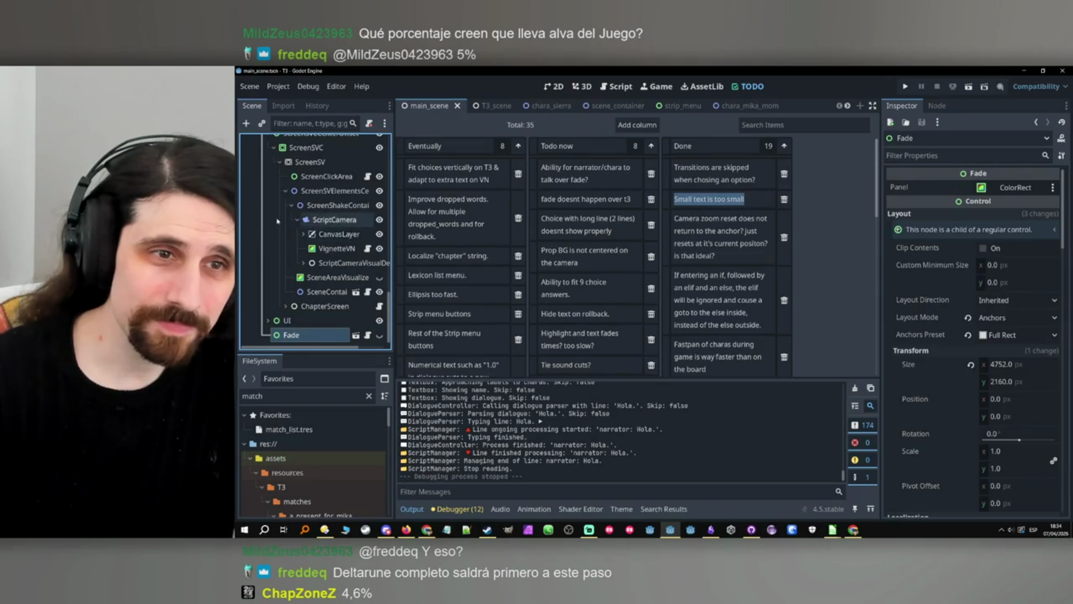
scroll(269, 227, up, 3)
click(272, 227)
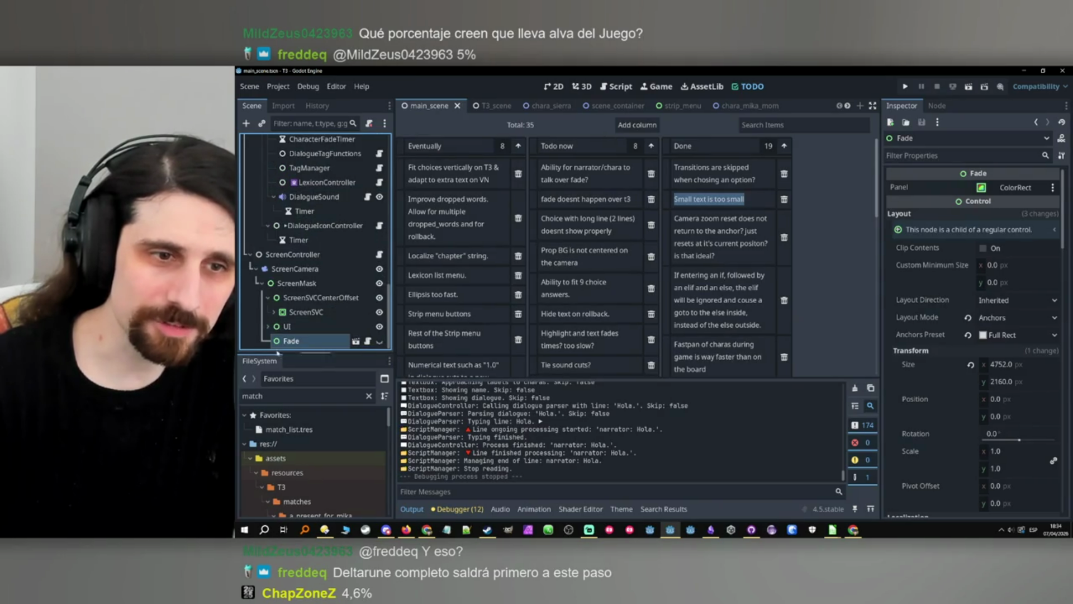
drag(277, 345, 278, 326)
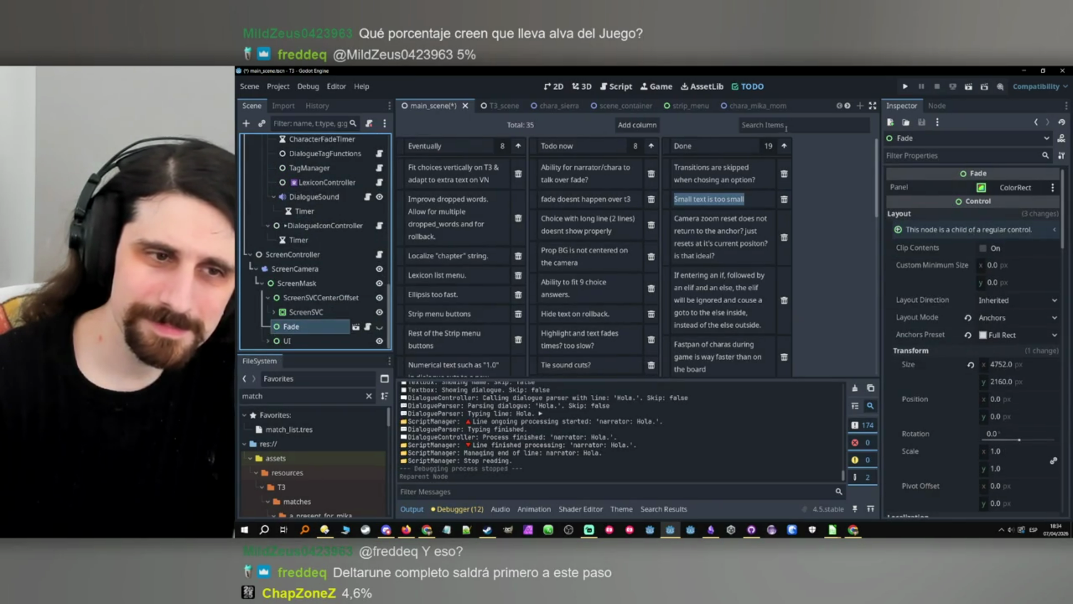
click(906, 86)
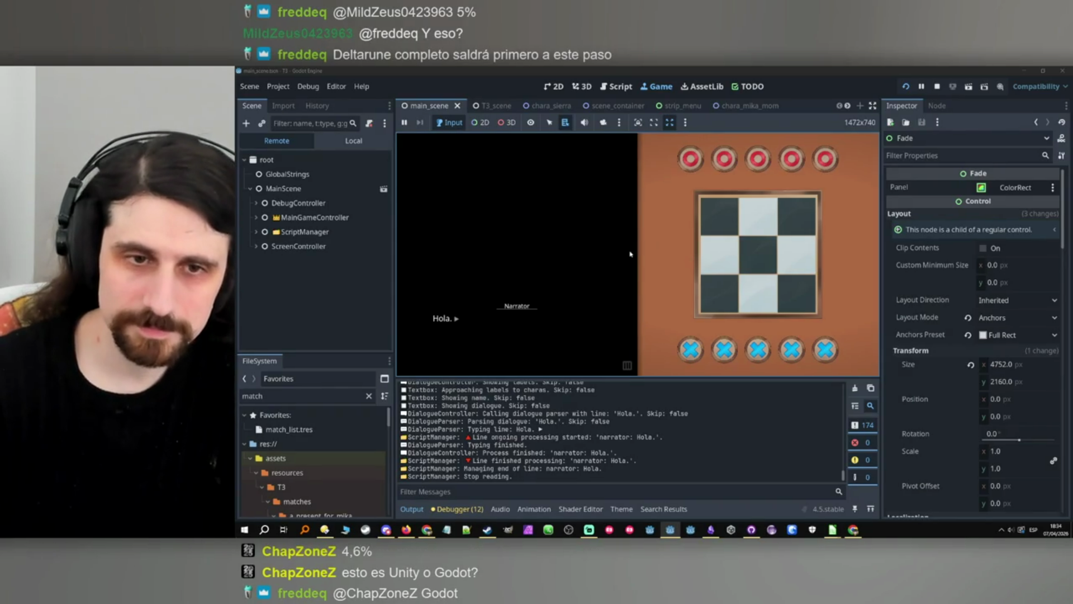
Advance past the narrator's Hola line, stop the game, and bring up GitHub Desktop.
click(571, 268)
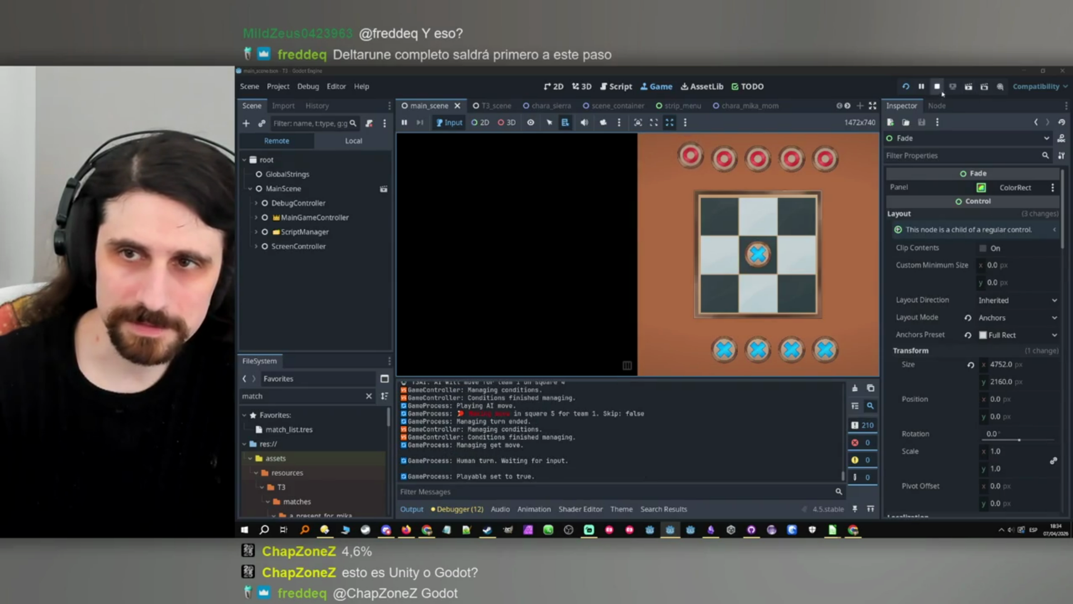
click(939, 88)
click(314, 327)
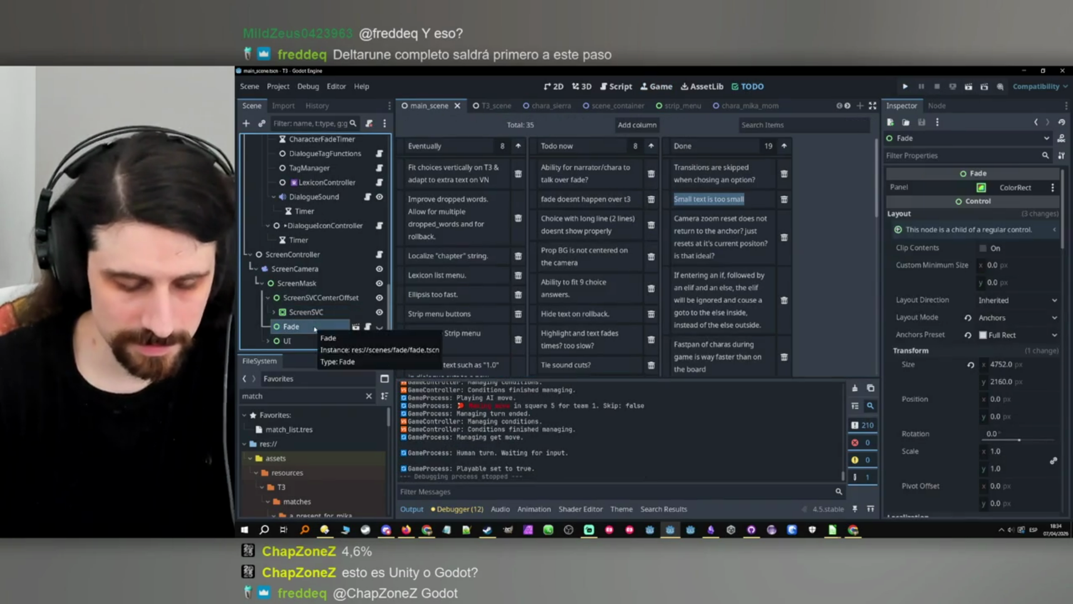
click(748, 525)
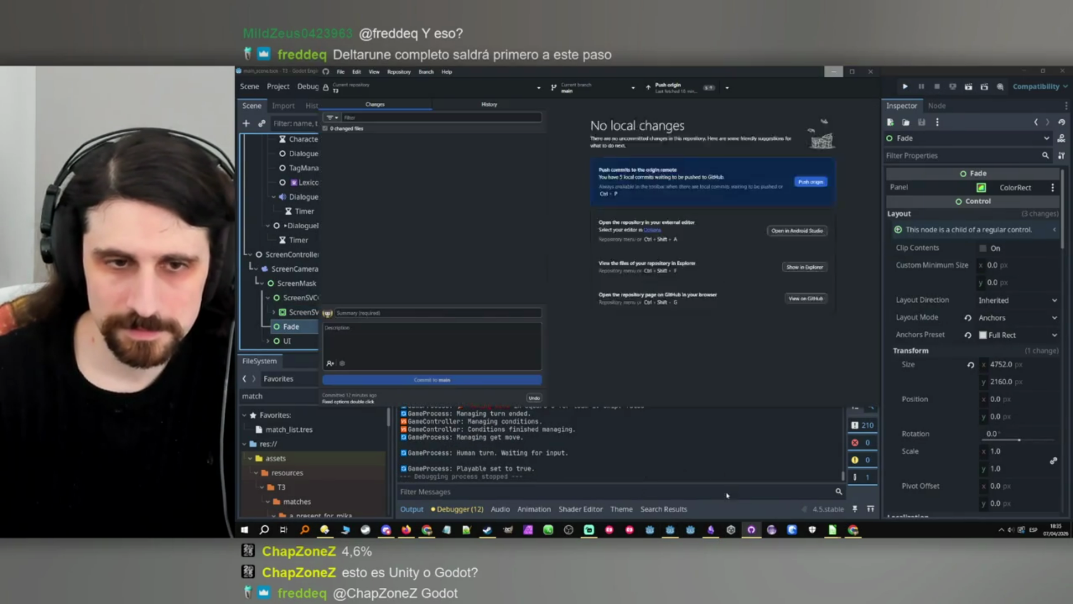
Commit the 7 changed files to main as 'Dialogue shows over fade' and return to Godot.
click(435, 313)
text(Dialogue shows)
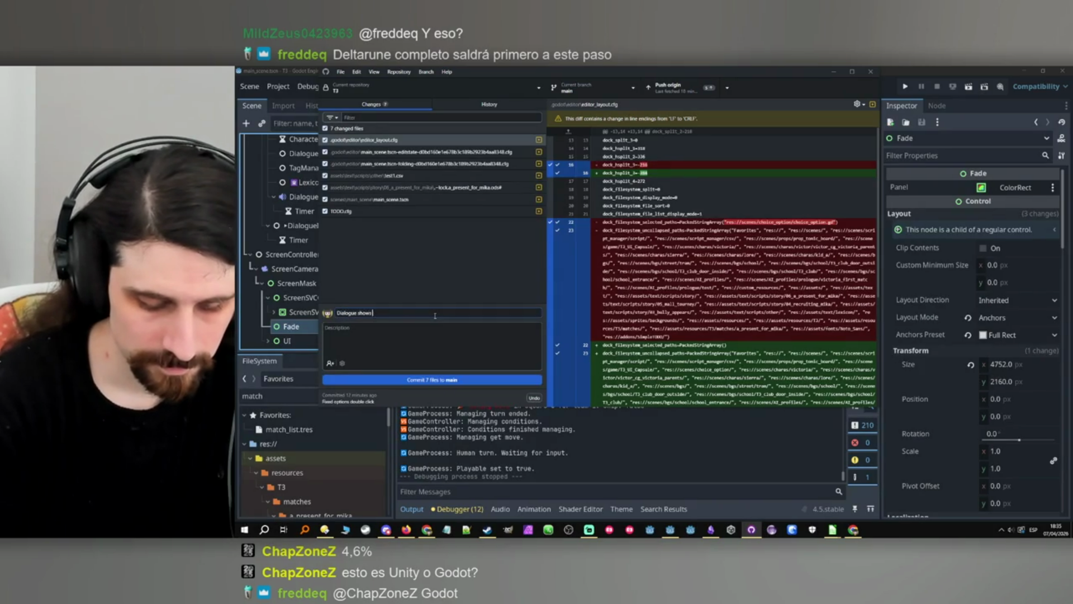
text(ade)
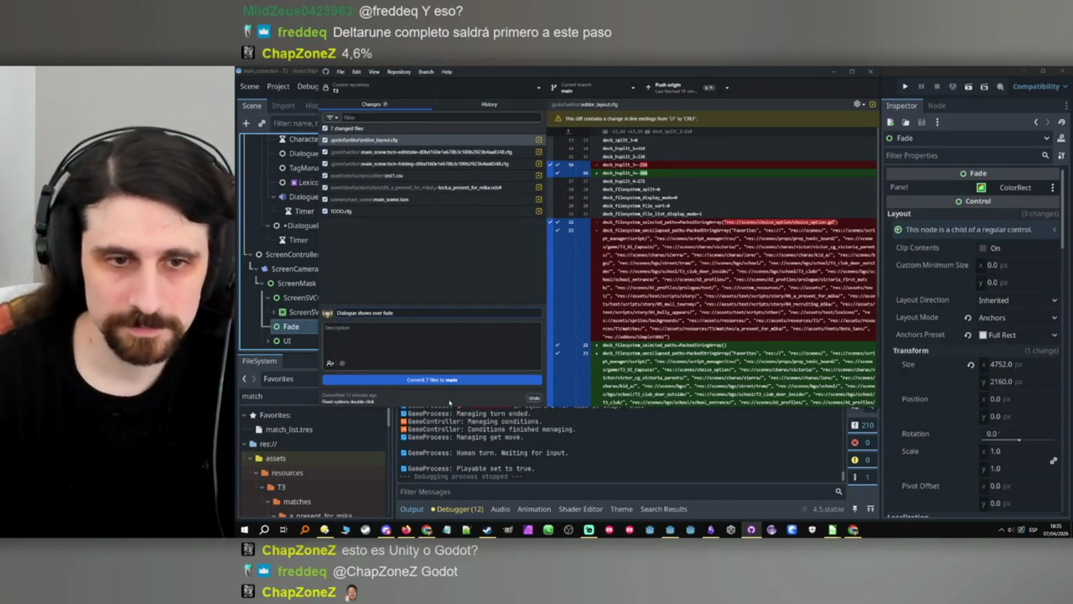
click(473, 380)
mouse_move(752, 529)
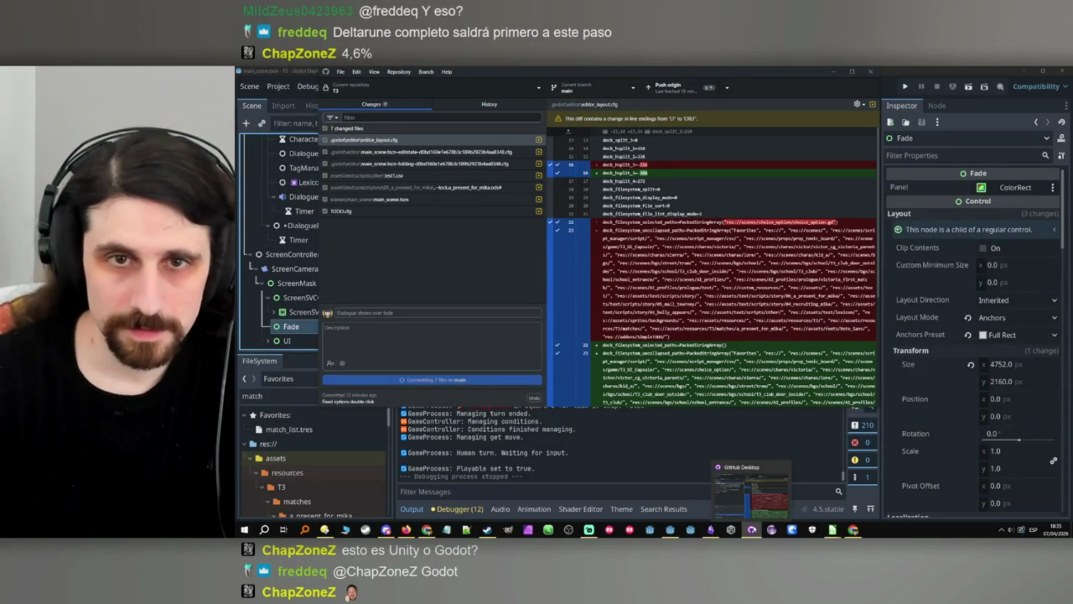
click(670, 529)
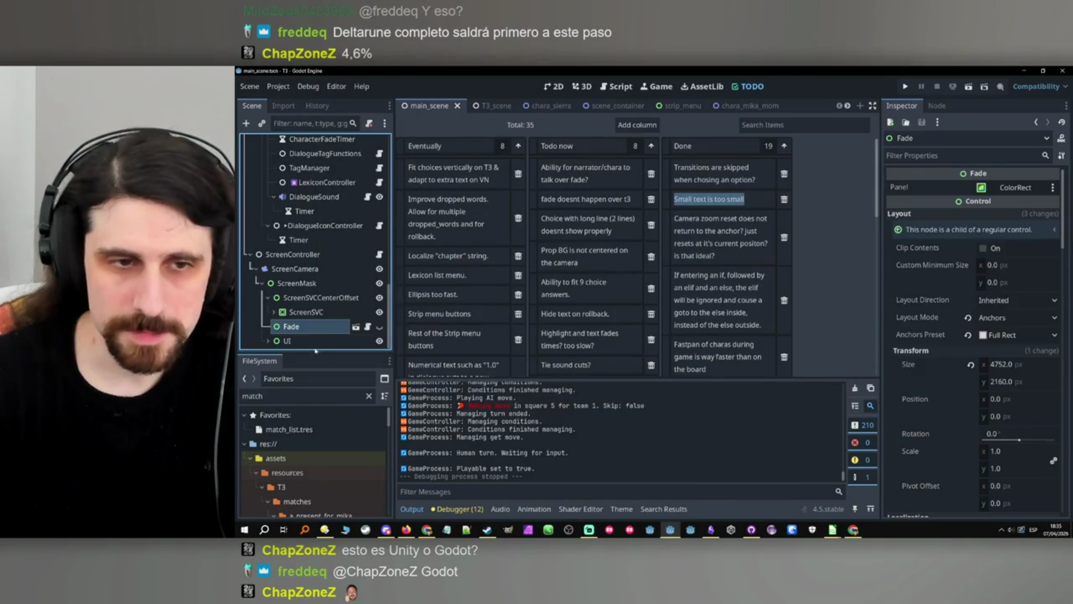
Collapse T3Scene's root, expand ScreenSVC in main_scene, and run the project.
click(484, 106)
scroll(290, 223, up, 10)
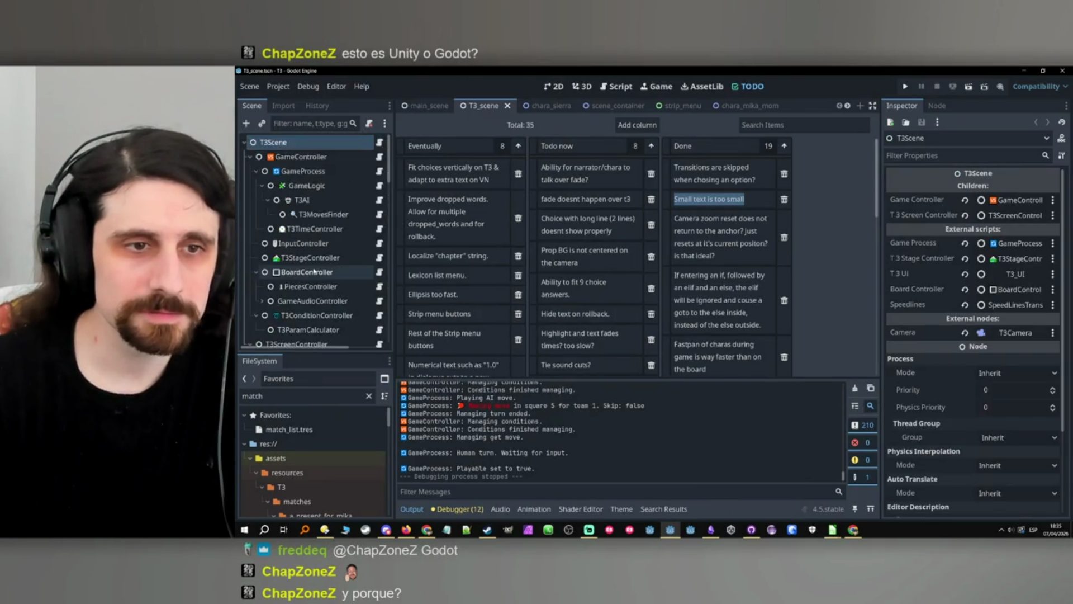
click(247, 146)
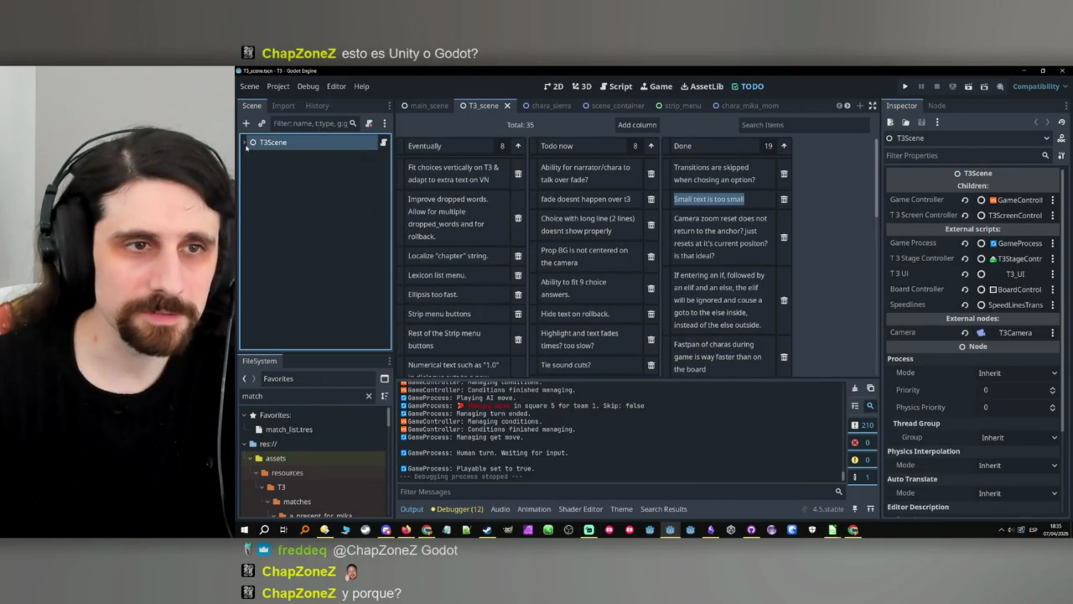
click(423, 108)
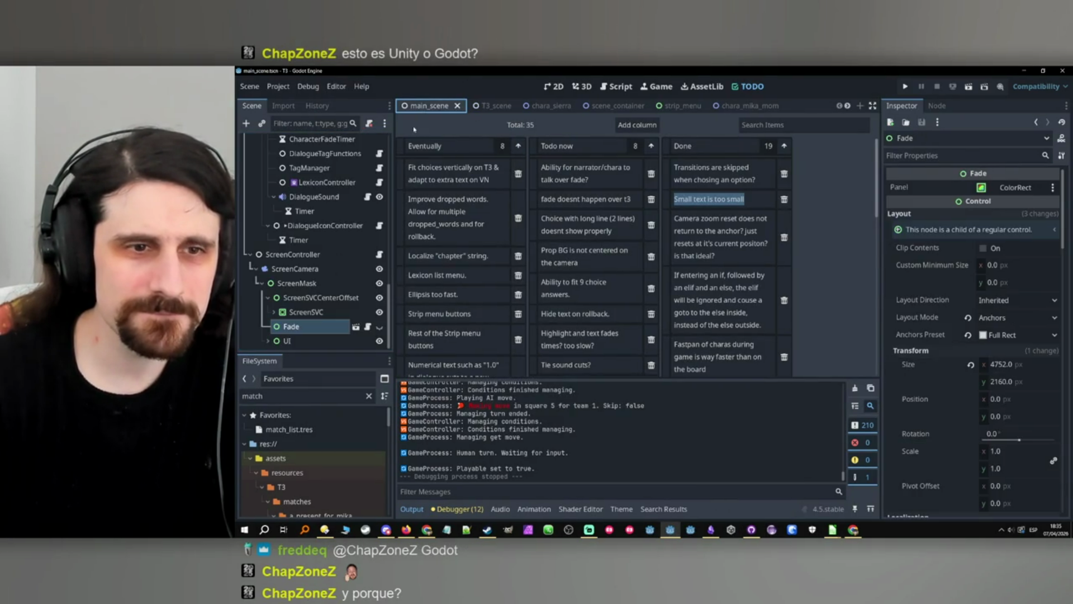
click(274, 312)
scroll(280, 296, down, 2)
scroll(280, 277, up, 2)
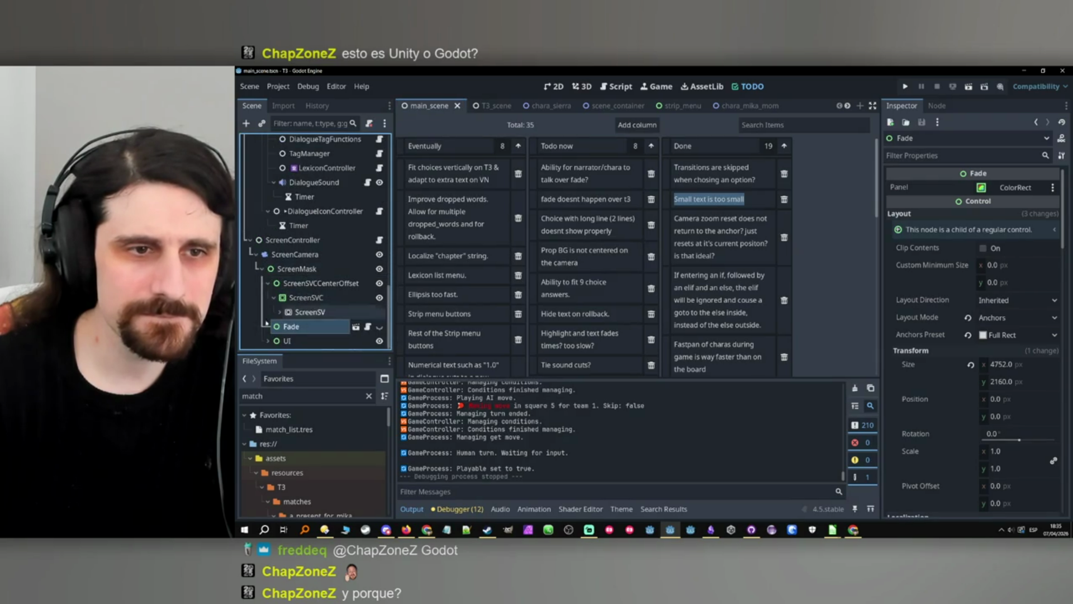
scroll(278, 315, down, 3)
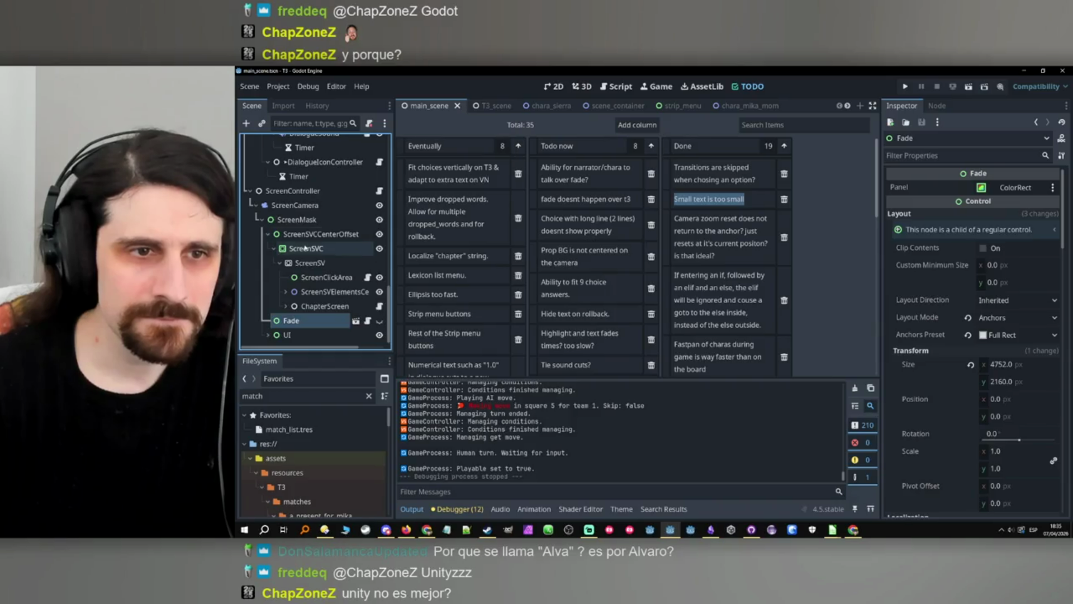
click(905, 88)
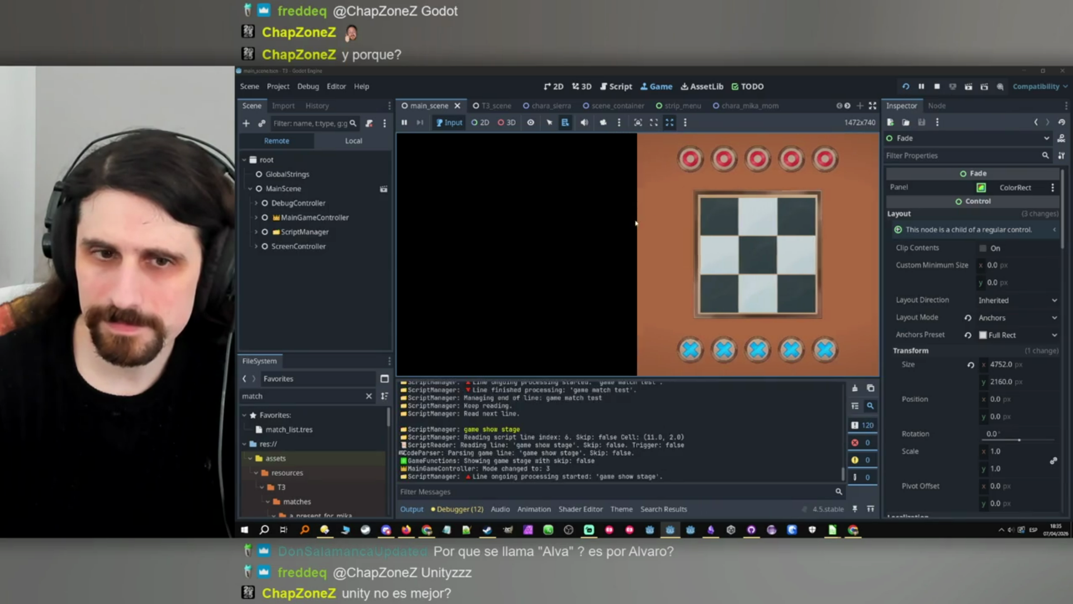
Expand ScreenController, ScreenMask, T3Scene, UI and UICenter in the live Remote tree.
click(256, 246)
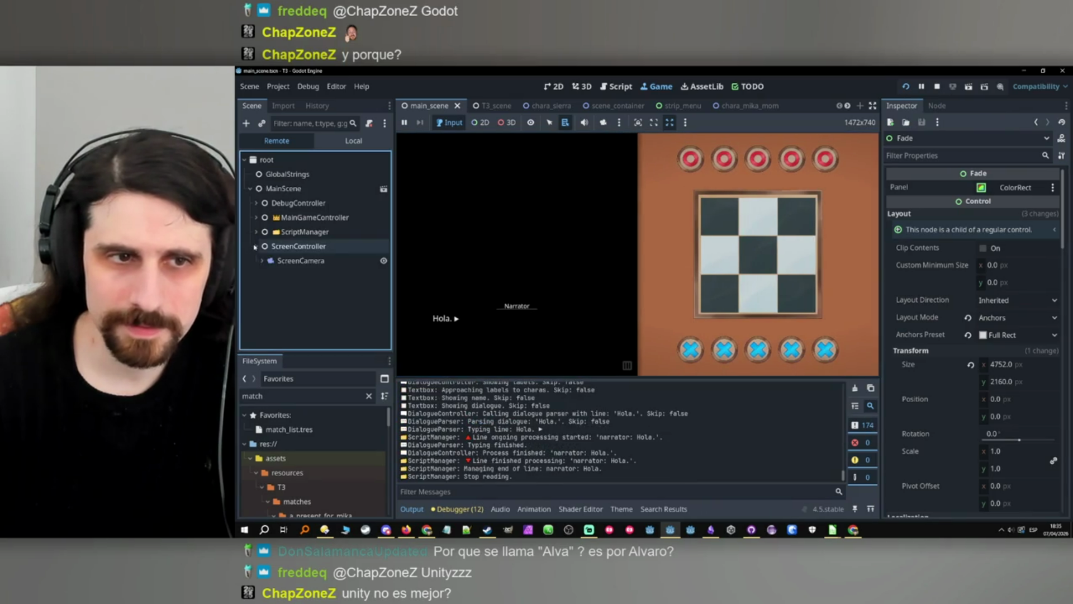
click(268, 275)
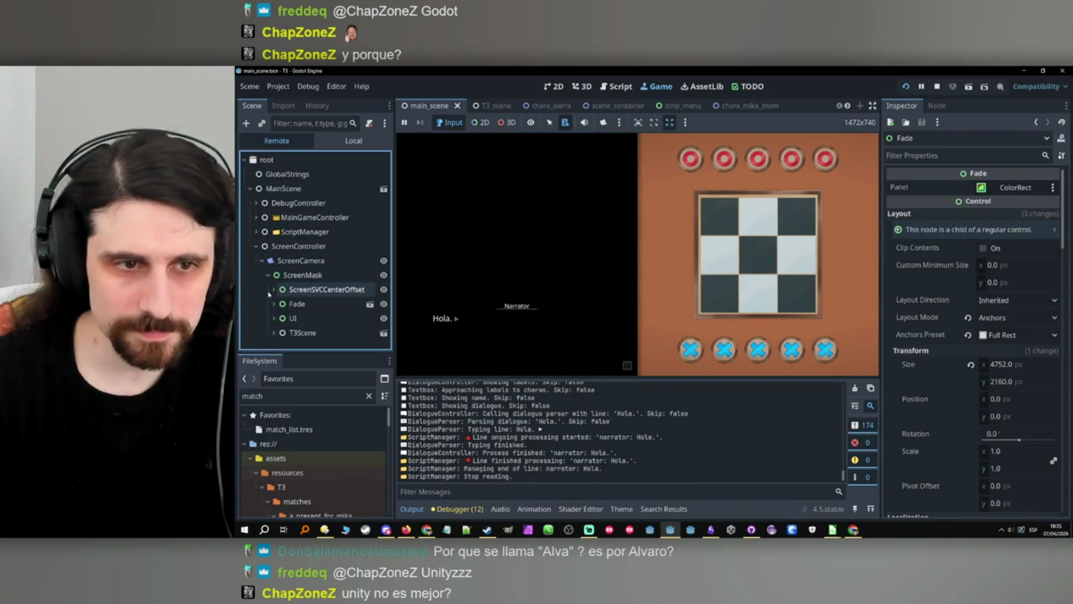
click(279, 332)
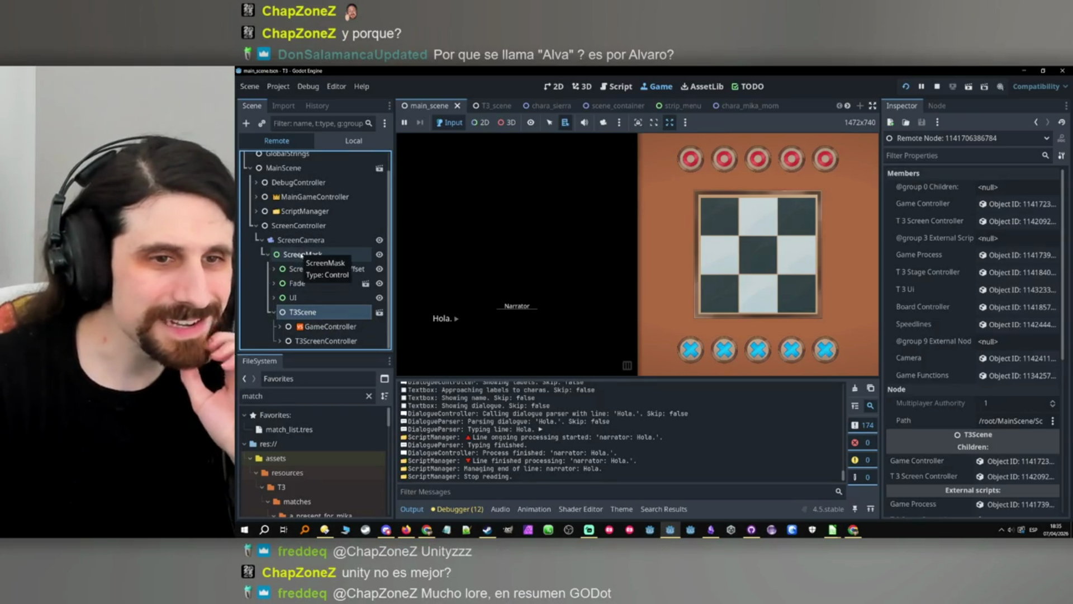
click(274, 298)
click(281, 312)
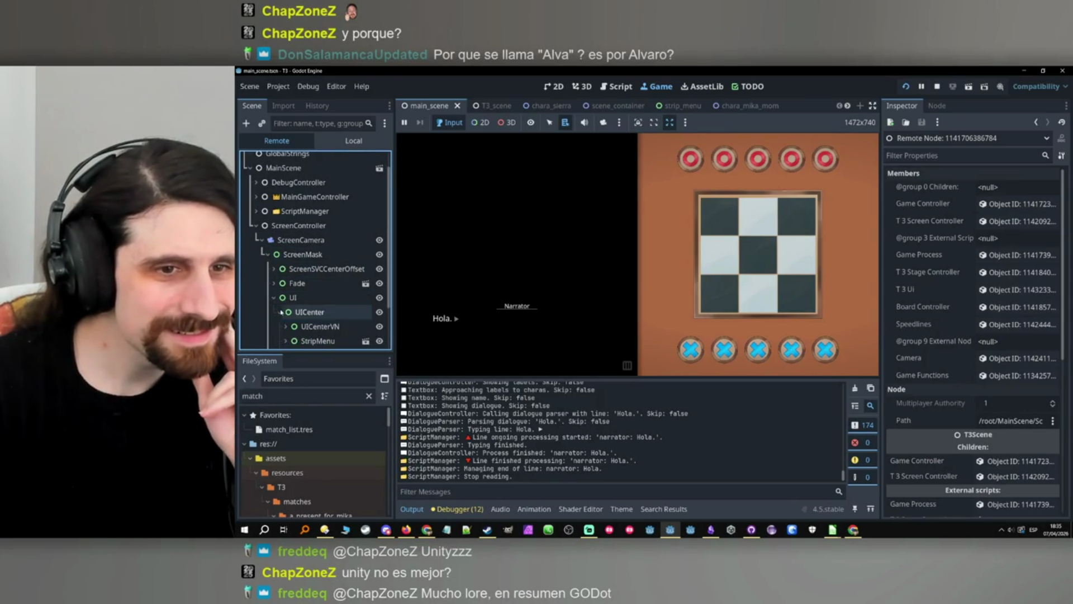
scroll(281, 312, down, 2)
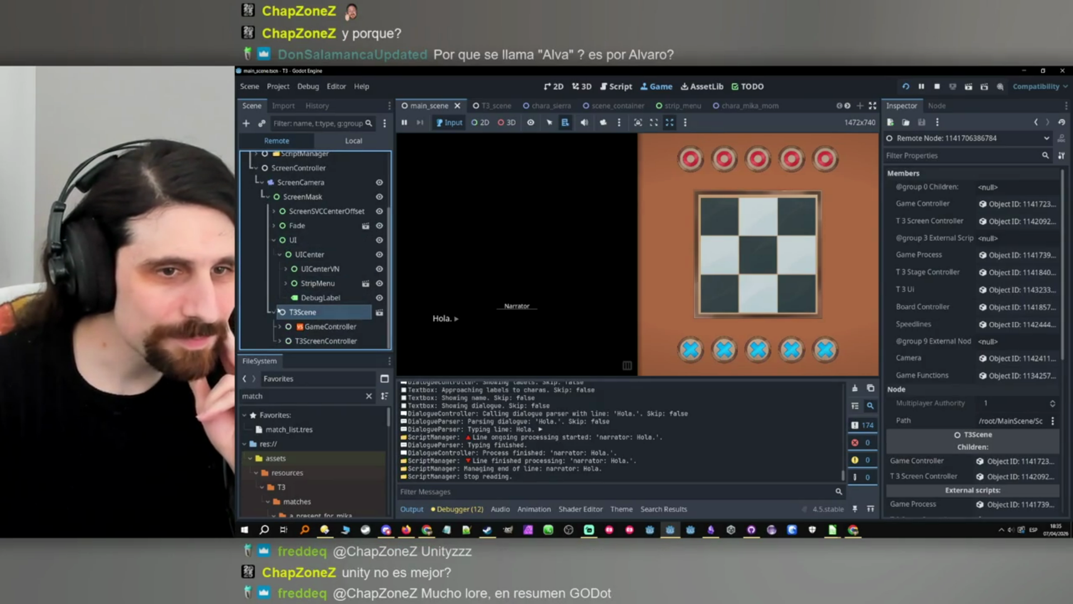
click(287, 283)
click(287, 284)
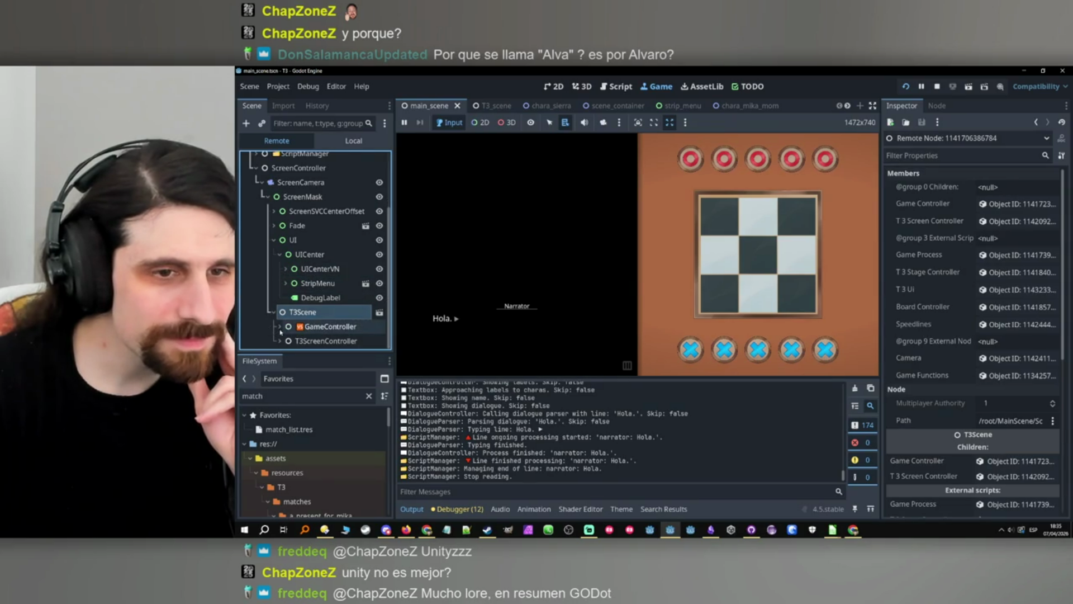
Expand T3ScreenController, ScreenMaskForT3 and the T3 screen containers, then stop the game.
click(280, 338)
click(286, 340)
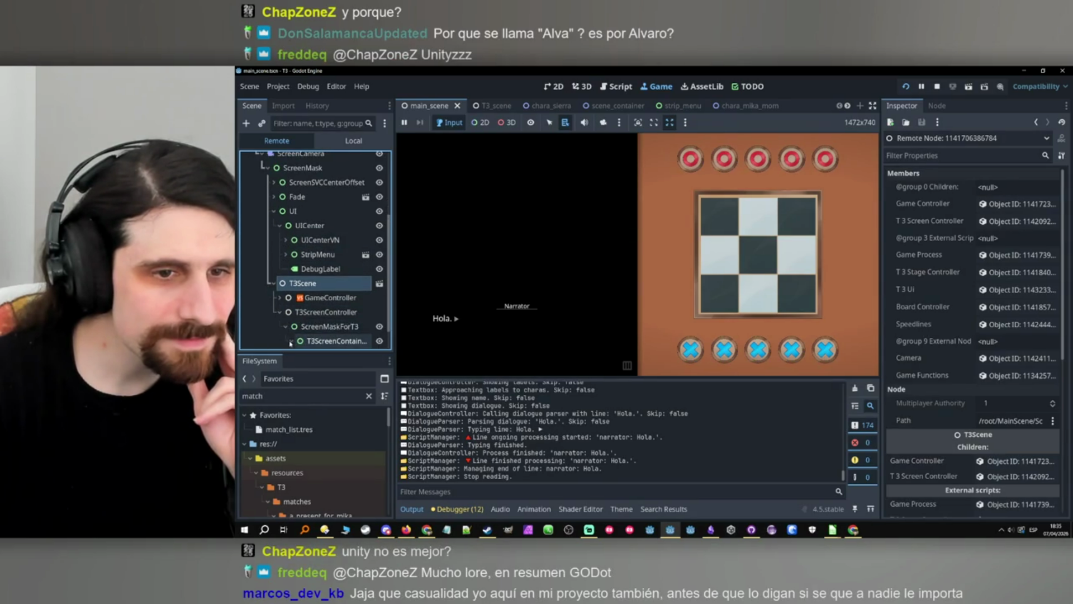
click(290, 342)
click(297, 341)
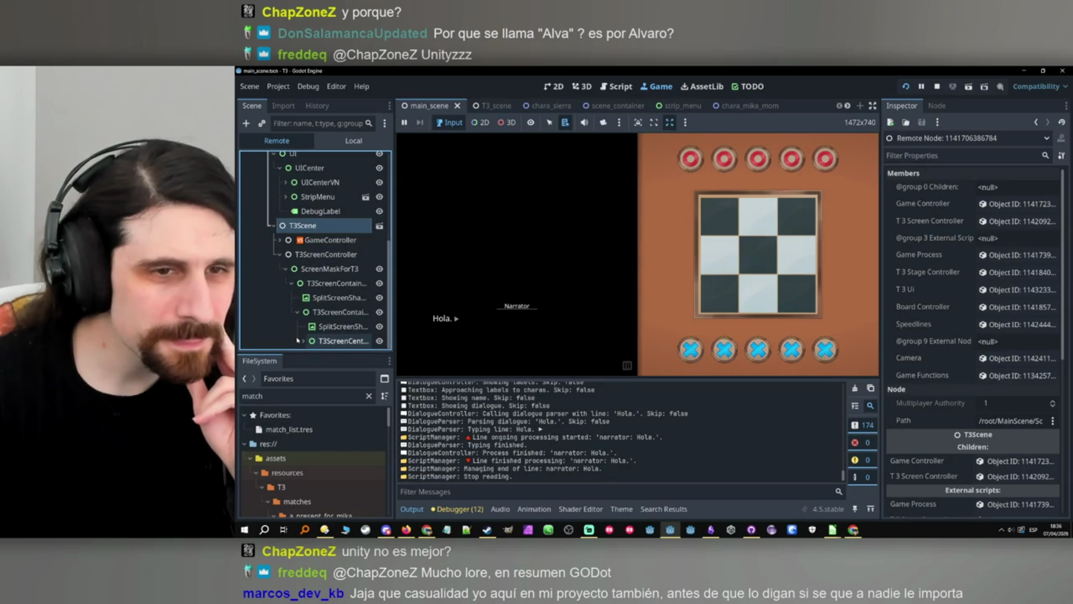
scroll(303, 341, up, 5)
scroll(302, 336, down, 5)
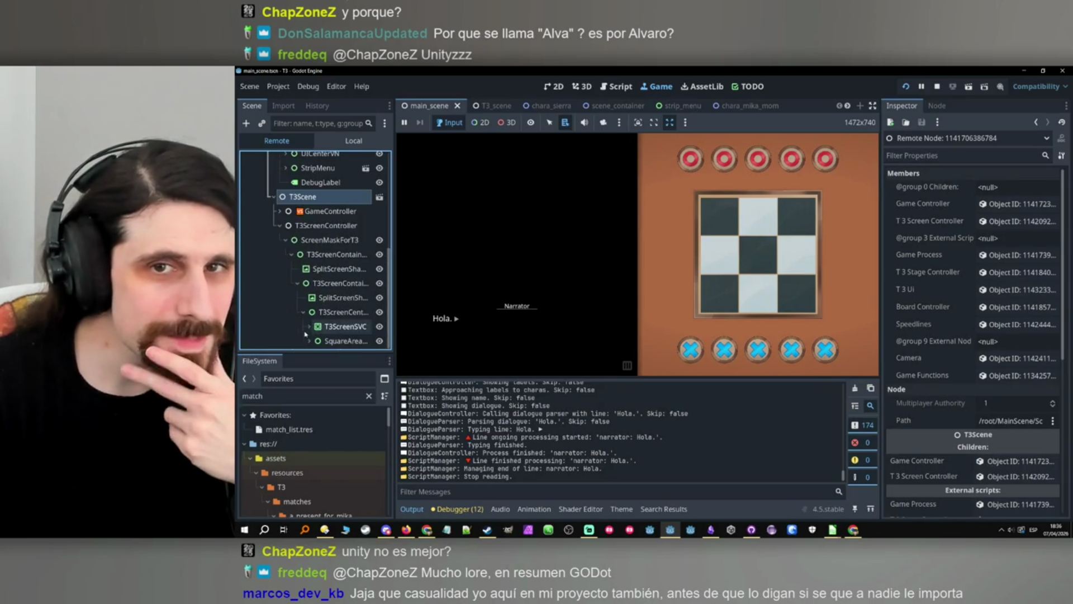
click(937, 87)
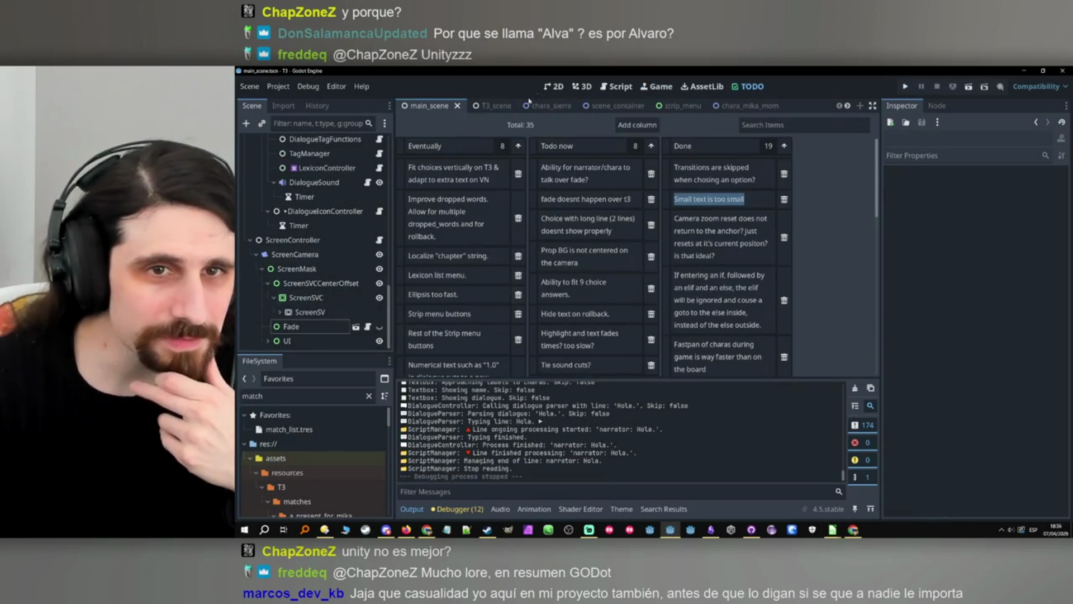
Compare T3ScreenCenterOffset's layout and transform with main_scene's ScreenSVCCenterOffset.
click(484, 106)
click(244, 143)
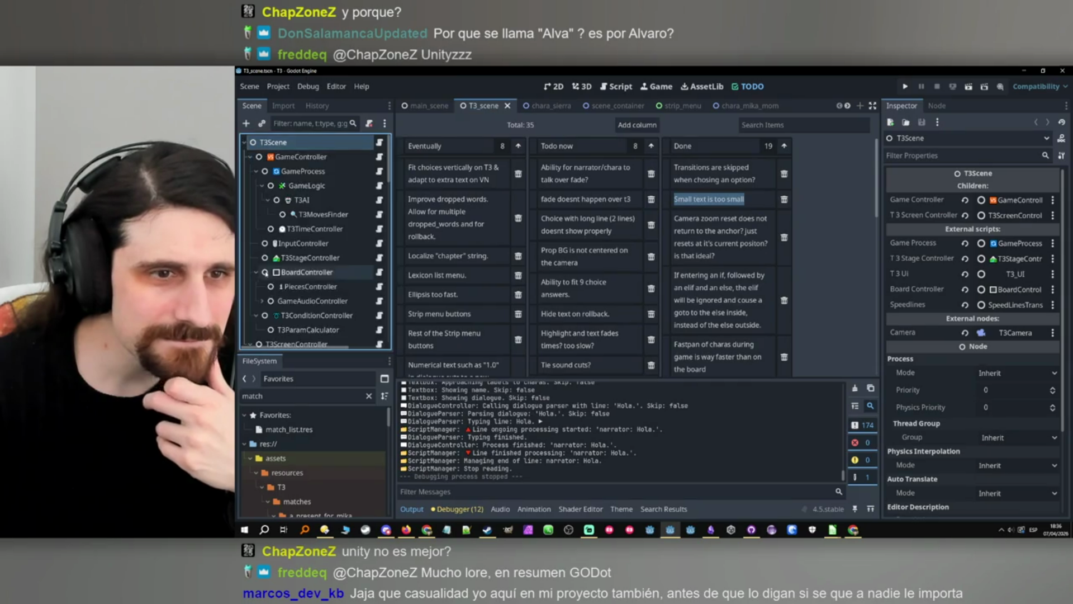
scroll(274, 270, down, 6)
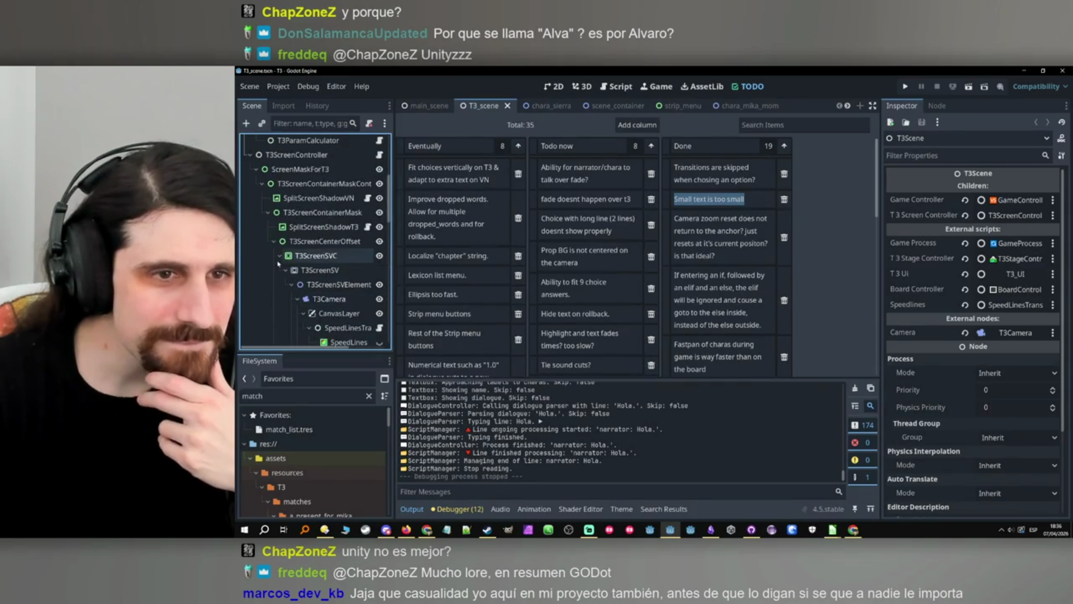
click(279, 255)
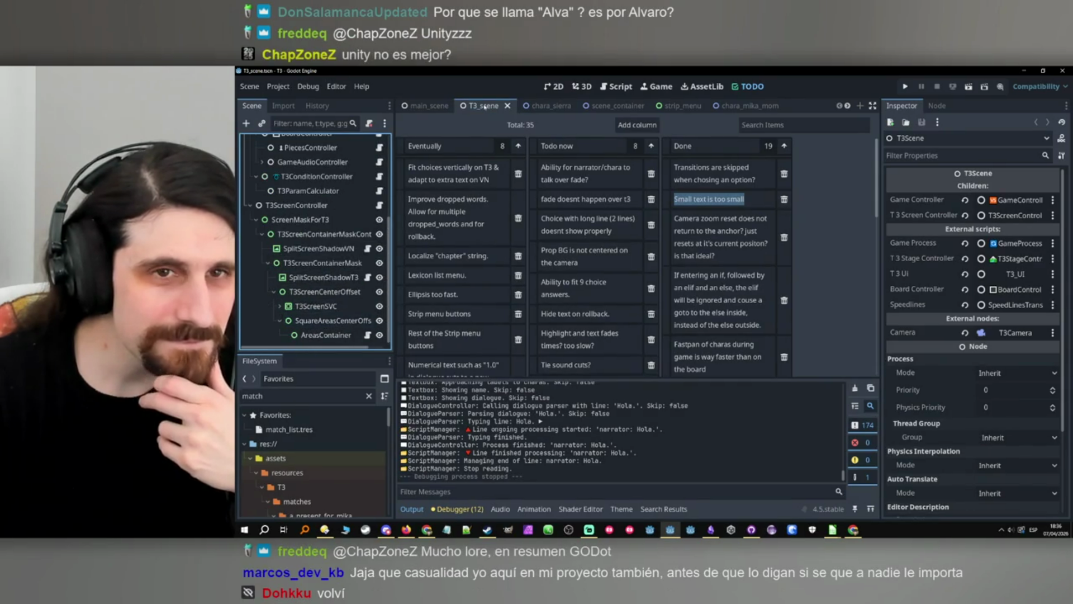
key(ctrl+shift+Tab)
click(279, 341)
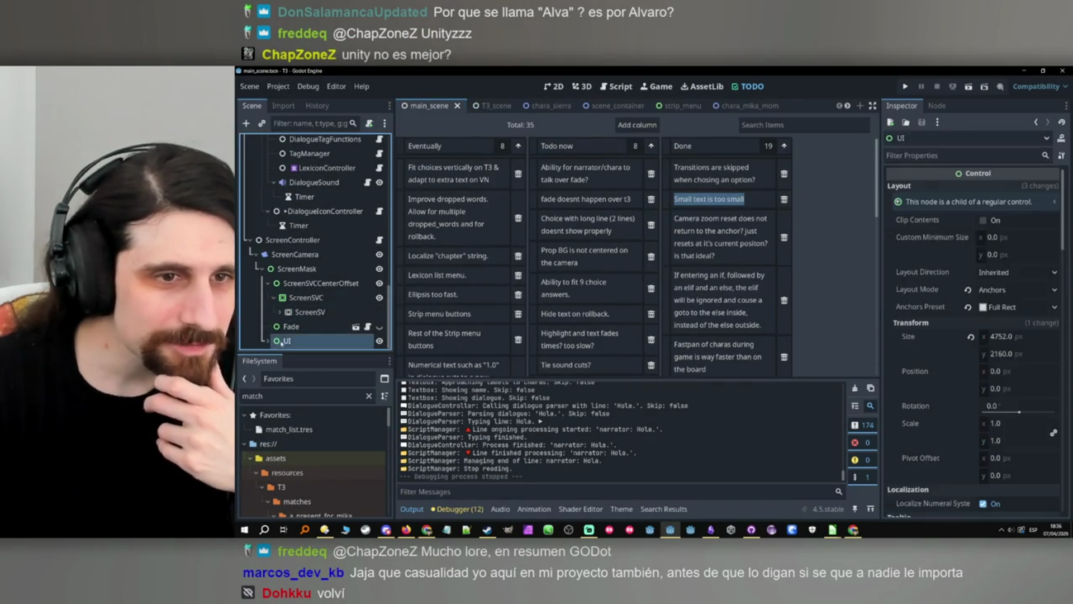
click(321, 282)
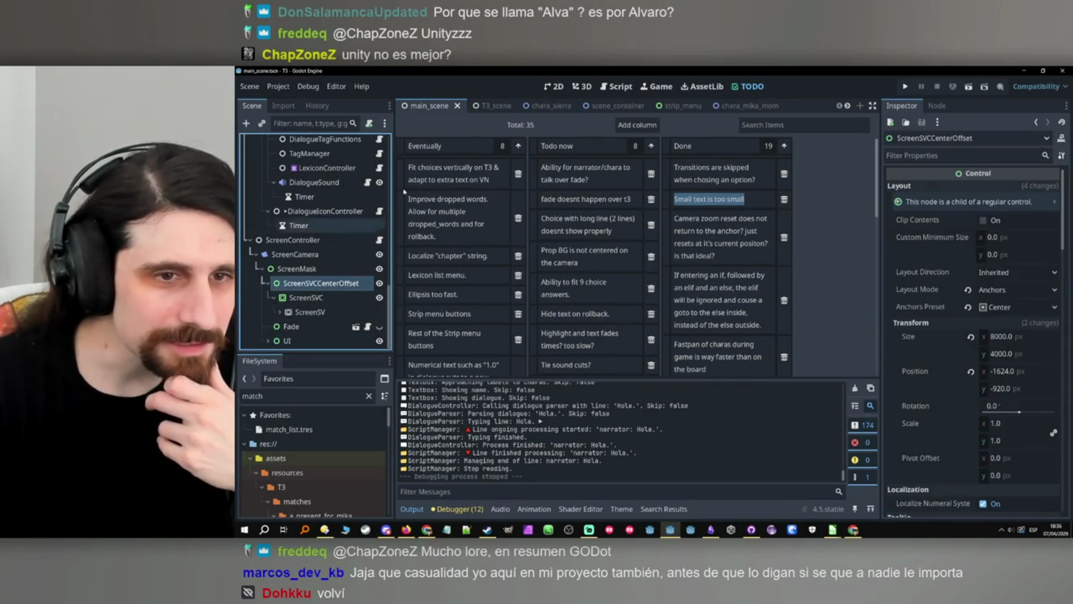
click(491, 105)
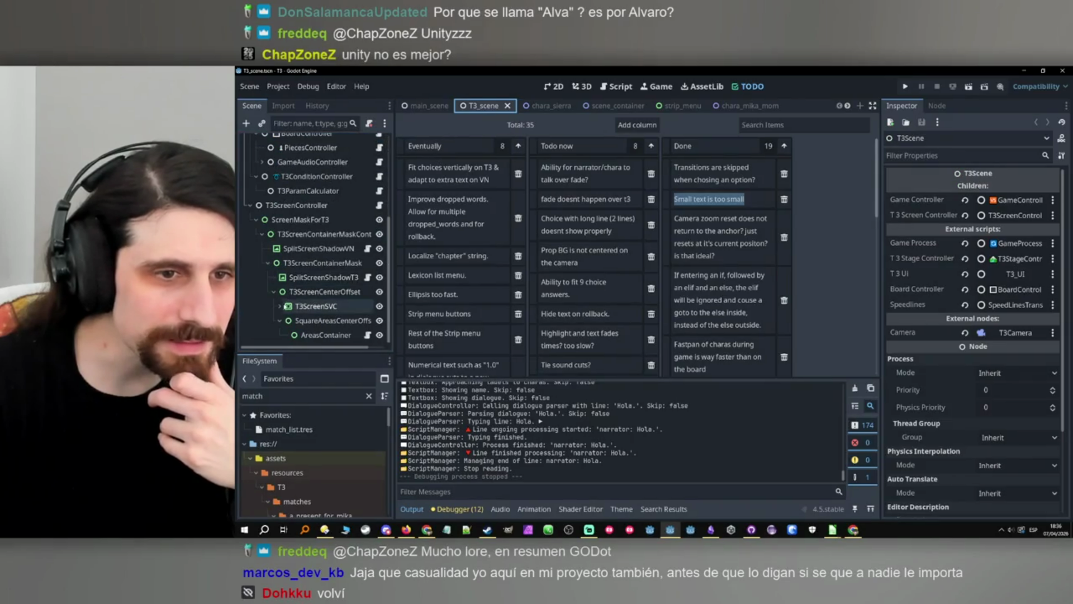
click(322, 291)
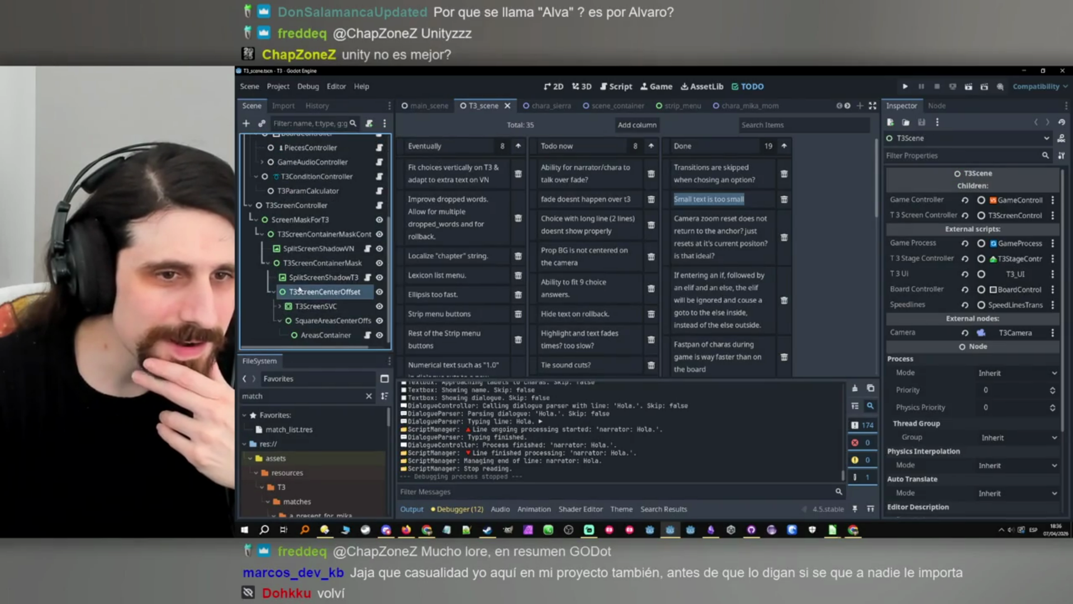
click(429, 106)
click(485, 105)
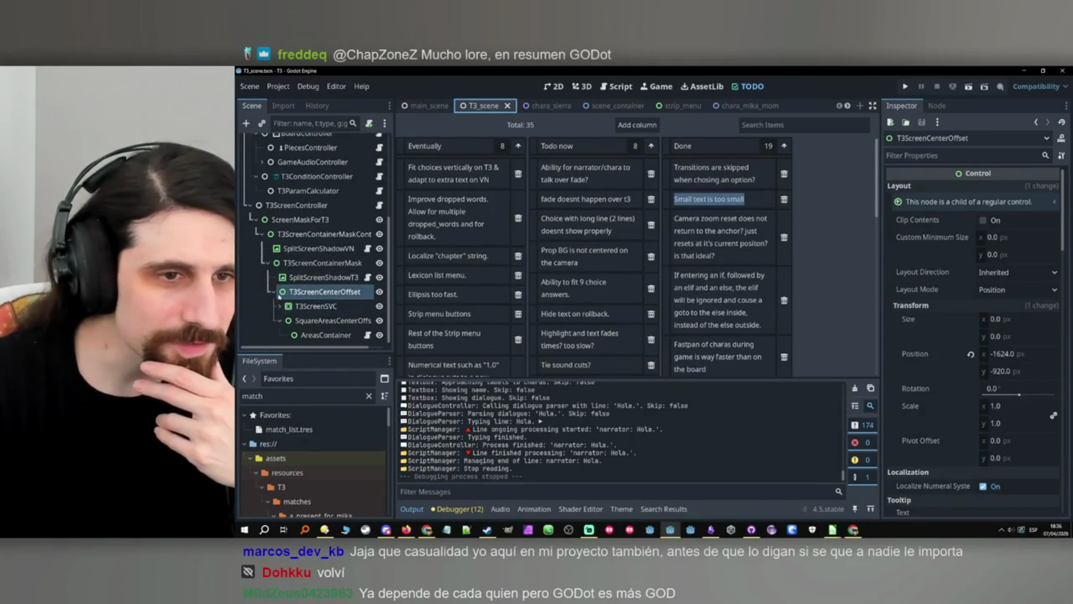
Filter the FileSystem for 'fade' and instance fade.tscn under T3ScreenCenterOffset.
double_click(283, 395)
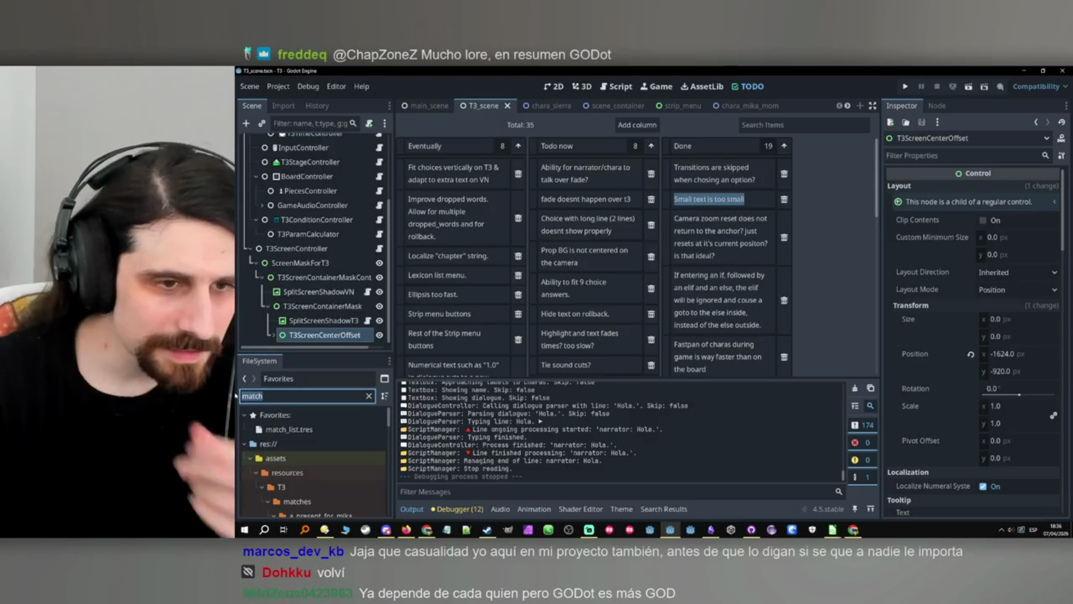
text(fade)
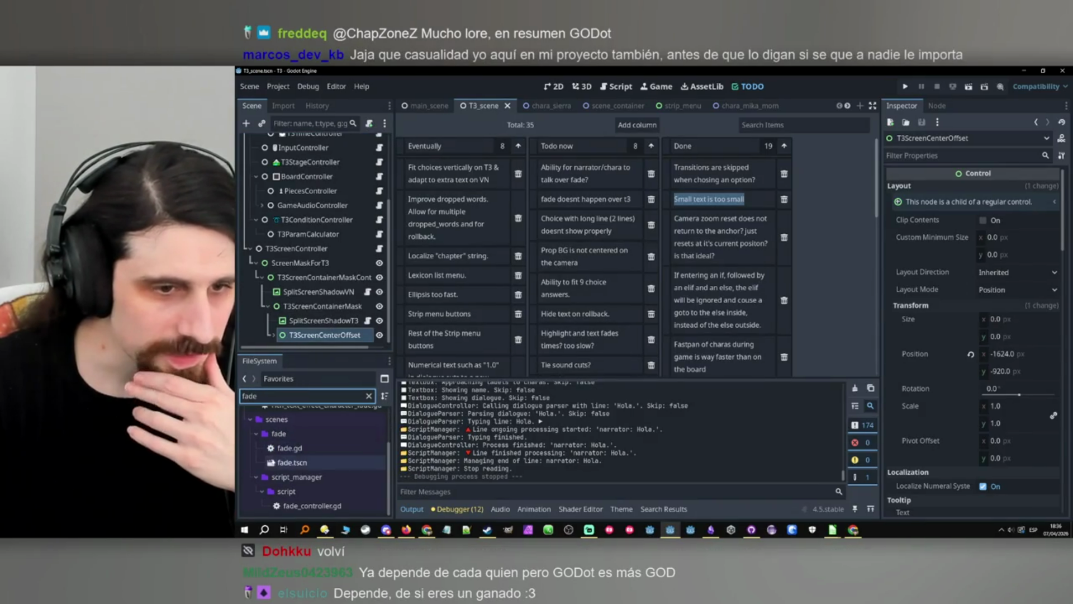
drag(282, 462, 308, 334)
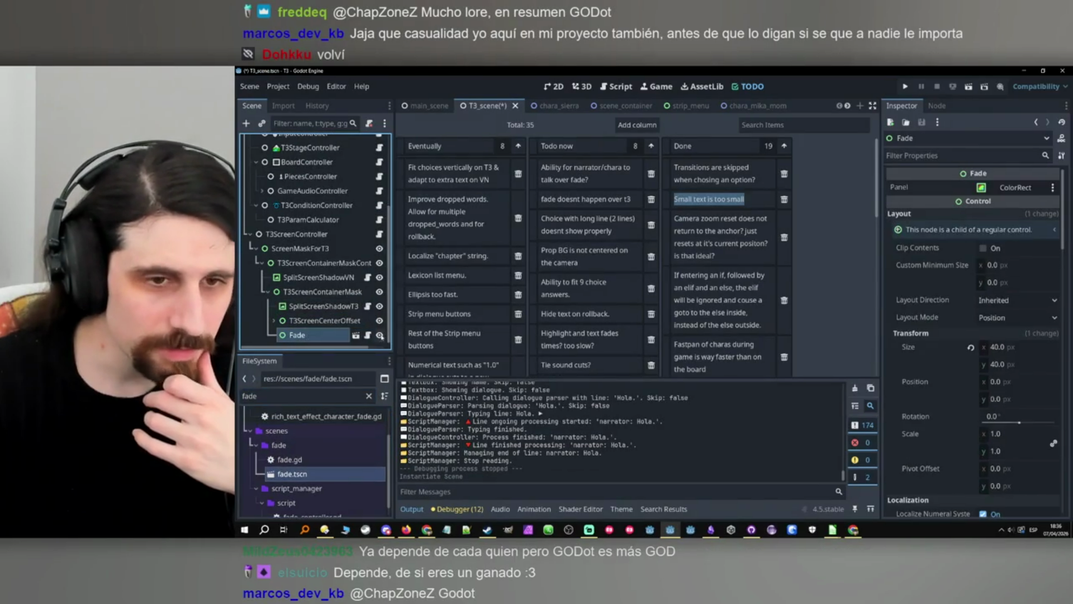
Review the Fade node's fade.gd script, then go back to main_scene's tree.
click(367, 335)
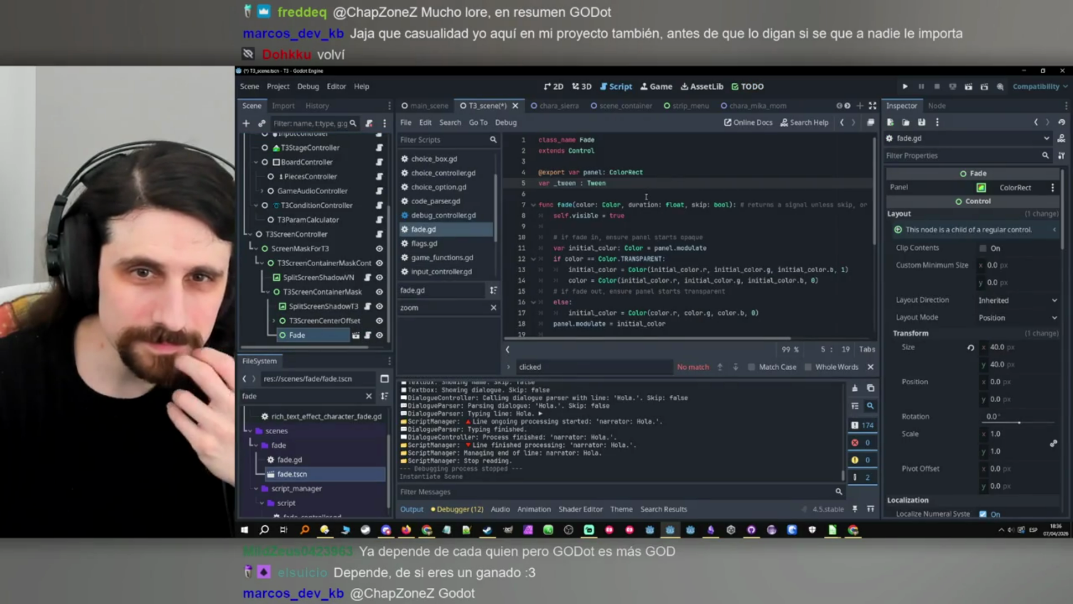
scroll(646, 197, down, 1)
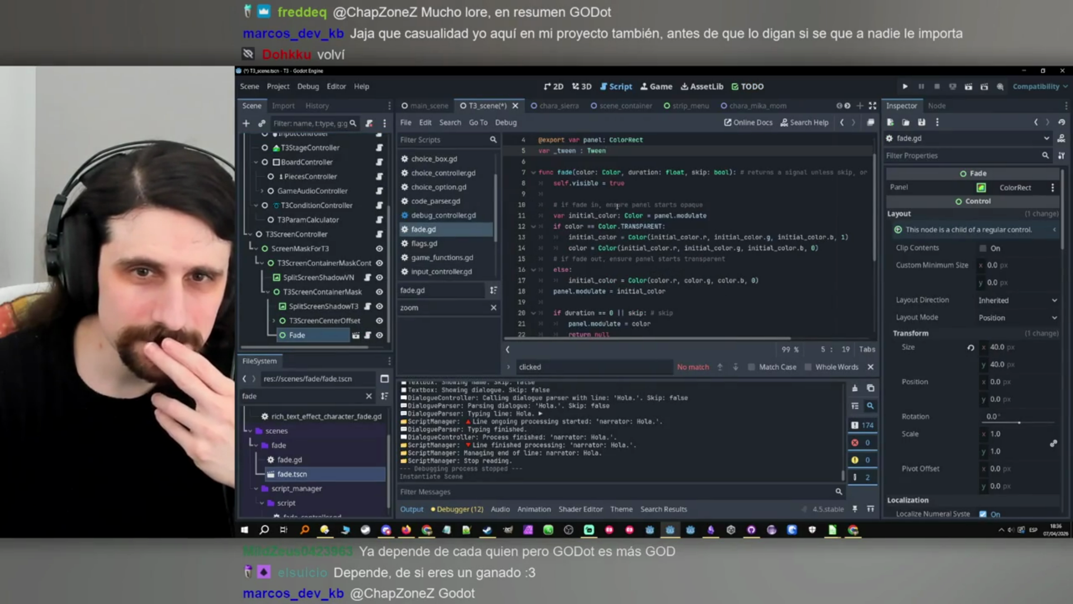
scroll(617, 206, down, 1)
scroll(617, 205, up, 2)
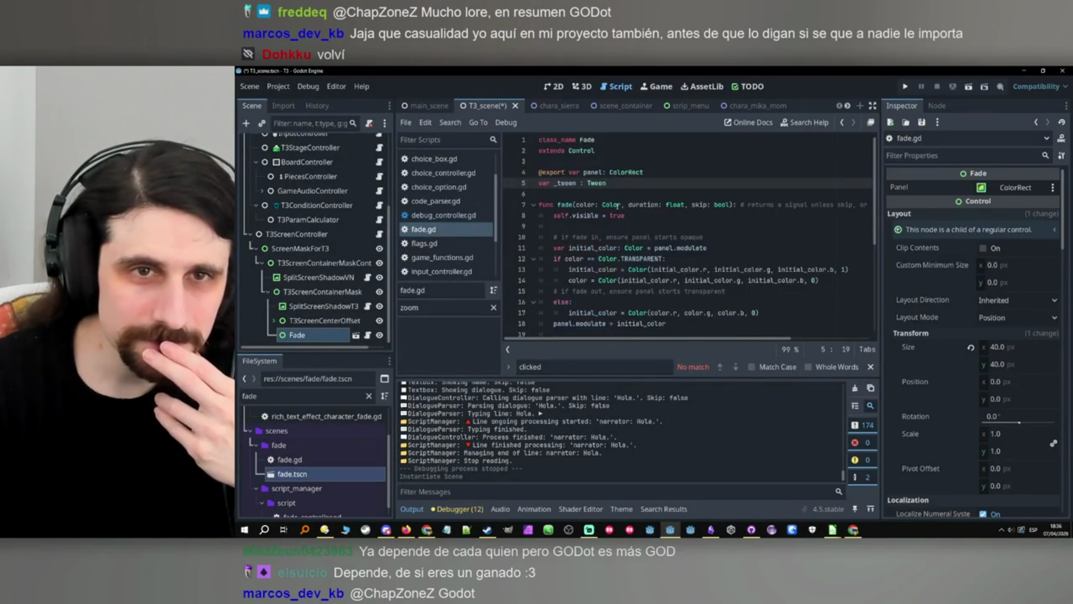
click(427, 107)
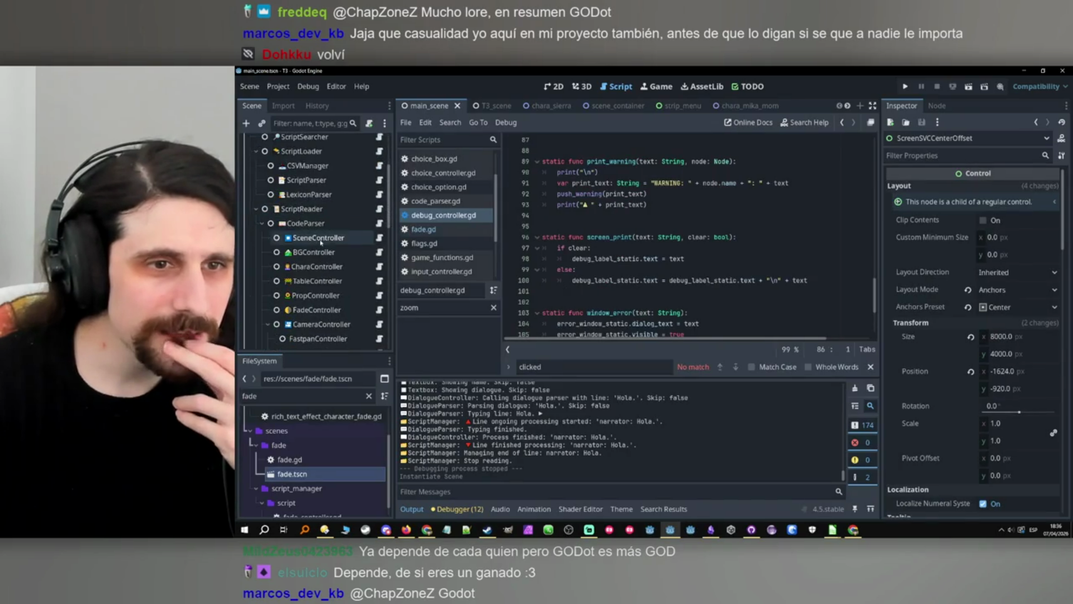
scroll(335, 279, down, 2)
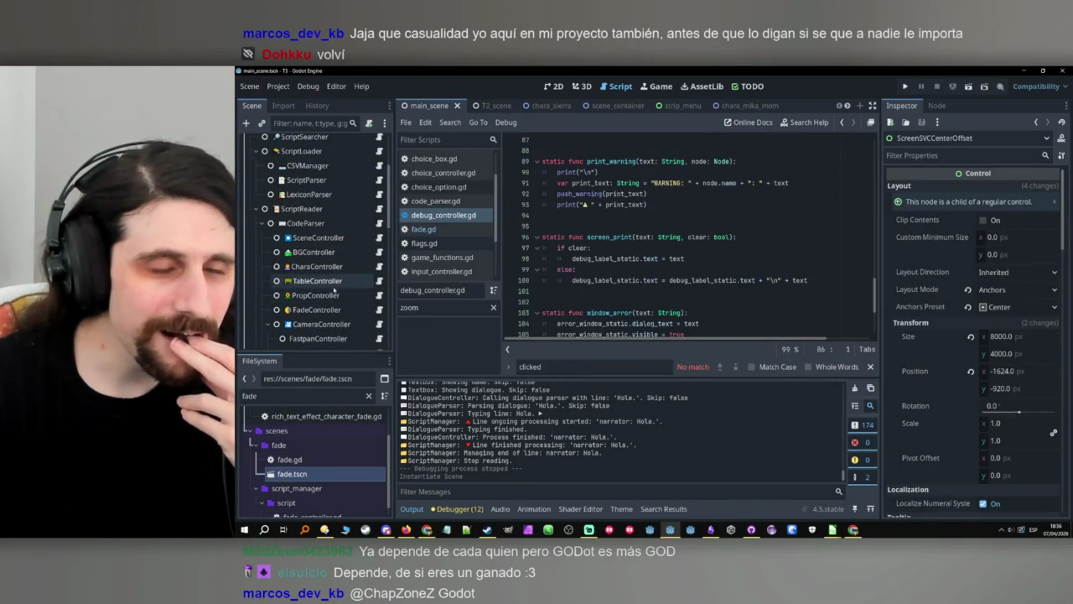
scroll(324, 254, down, 2)
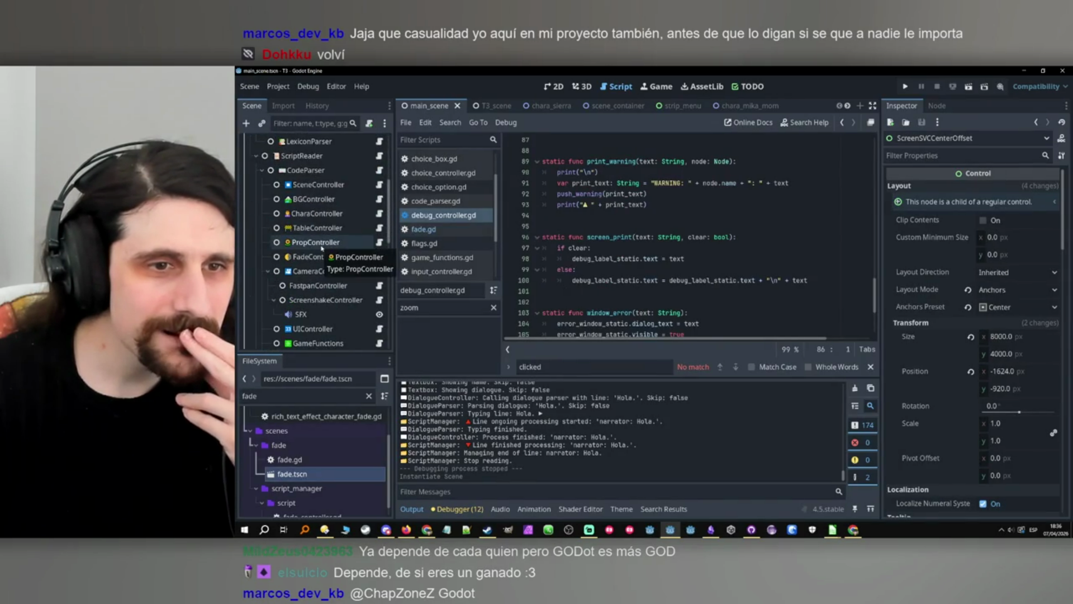
scroll(322, 248, down, 6)
scroll(325, 246, up, 5)
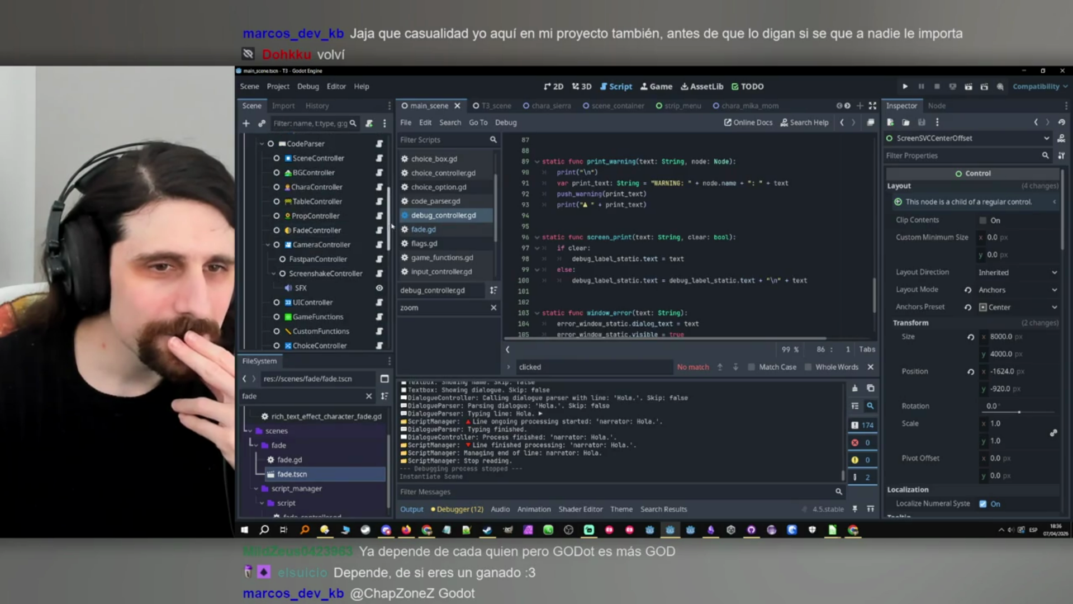
Open fade_controller.gd and step through its 'fade.' search matches.
click(380, 232)
scroll(630, 271, down, 5)
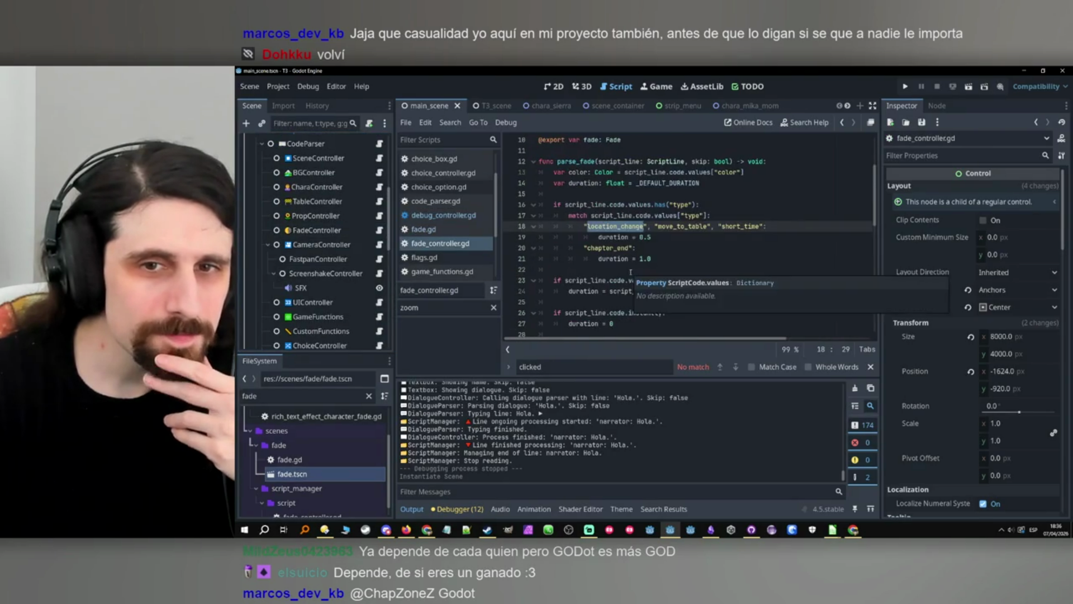
mouse_move(631, 259)
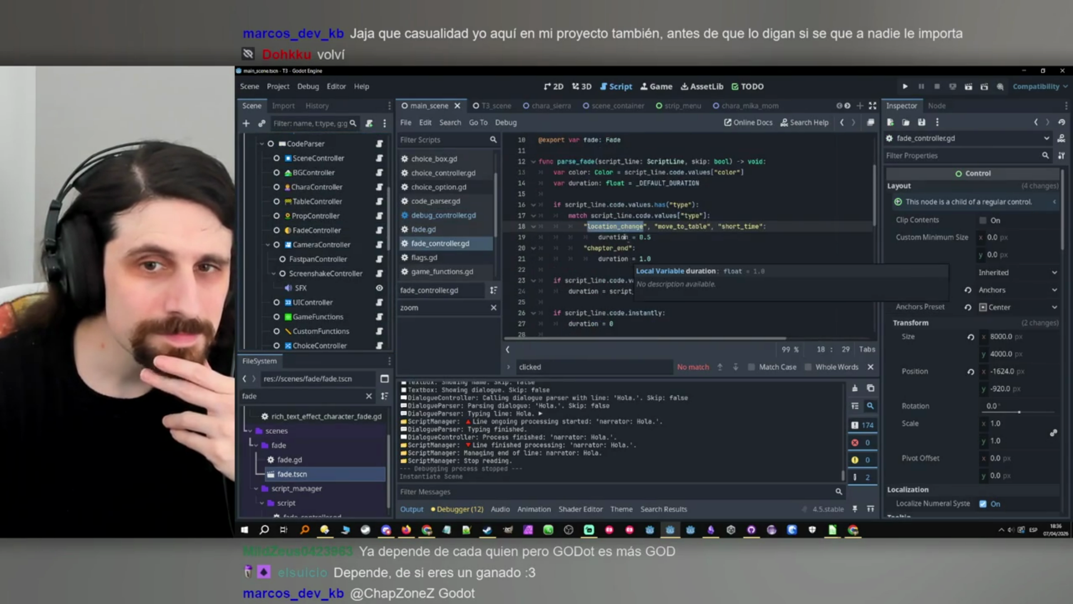
key(ctrl+f)
scroll(710, 223, up, 3)
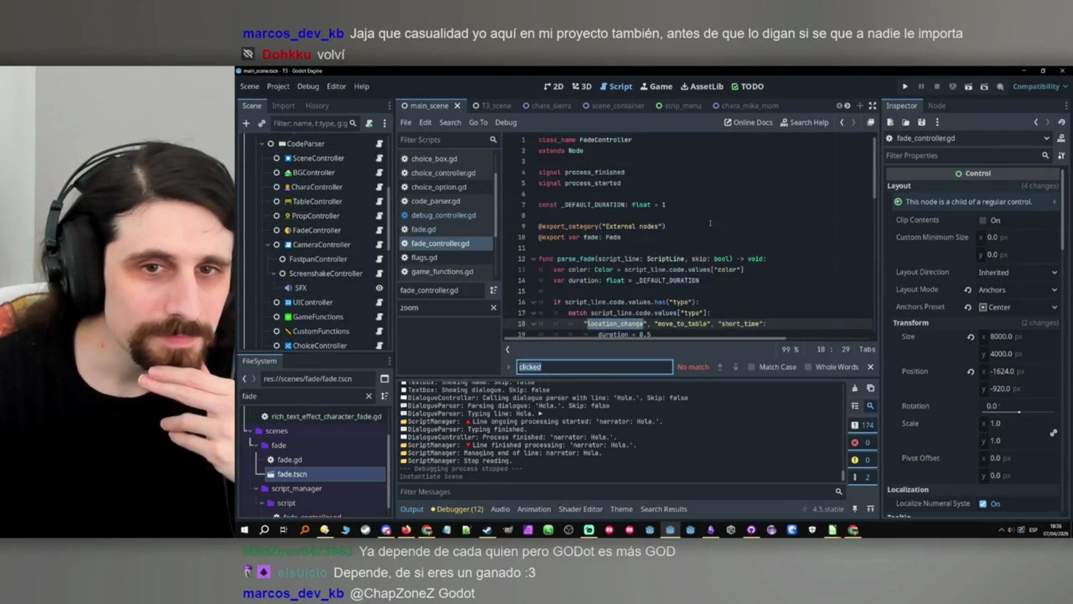
text(fade)
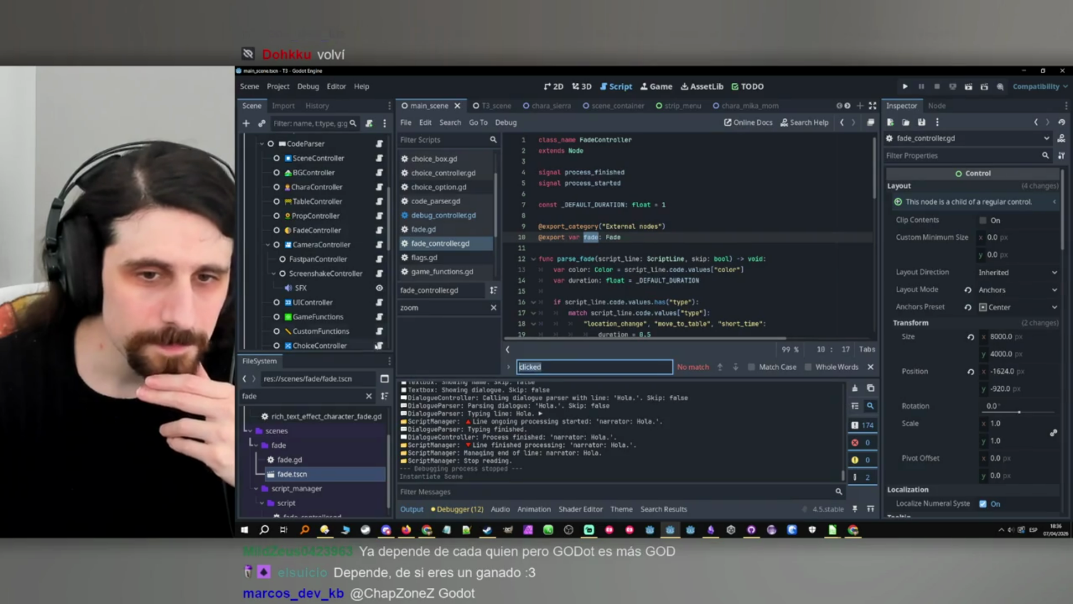
text(.)
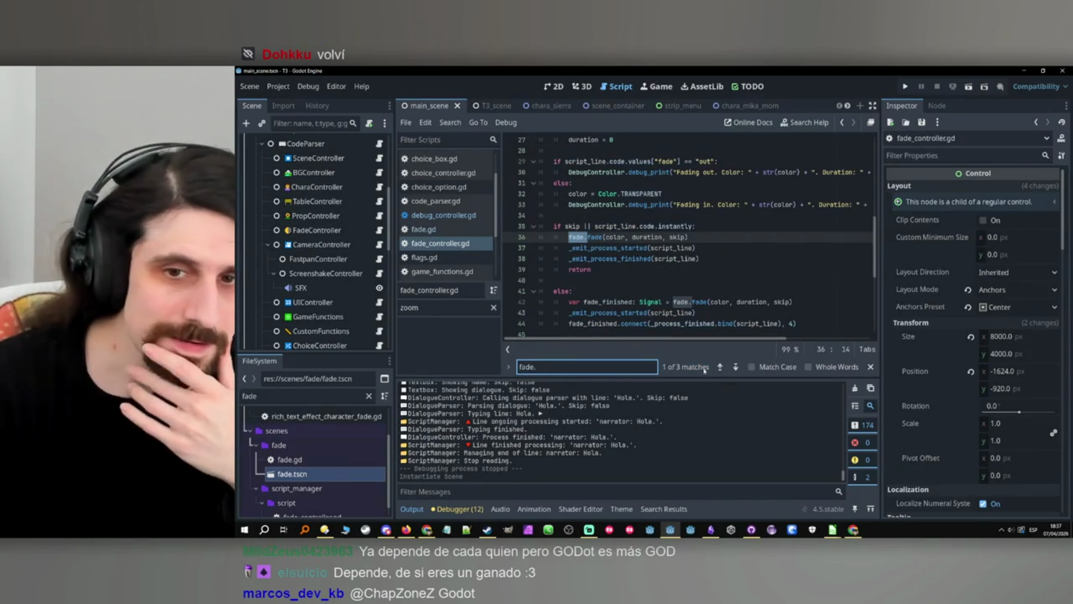
click(737, 367)
click(736, 367)
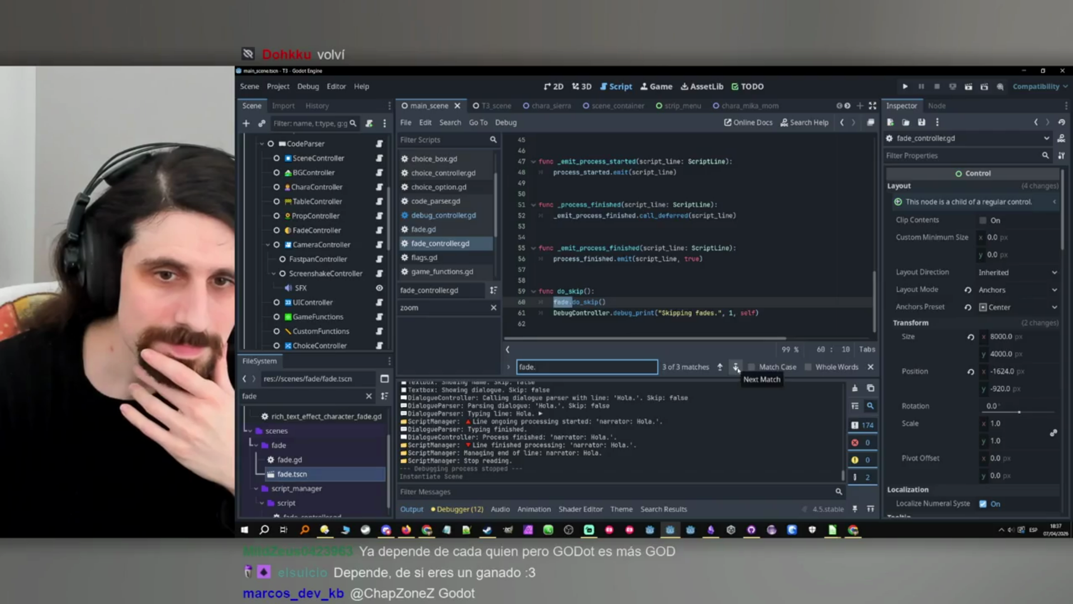
click(720, 367)
click(720, 366)
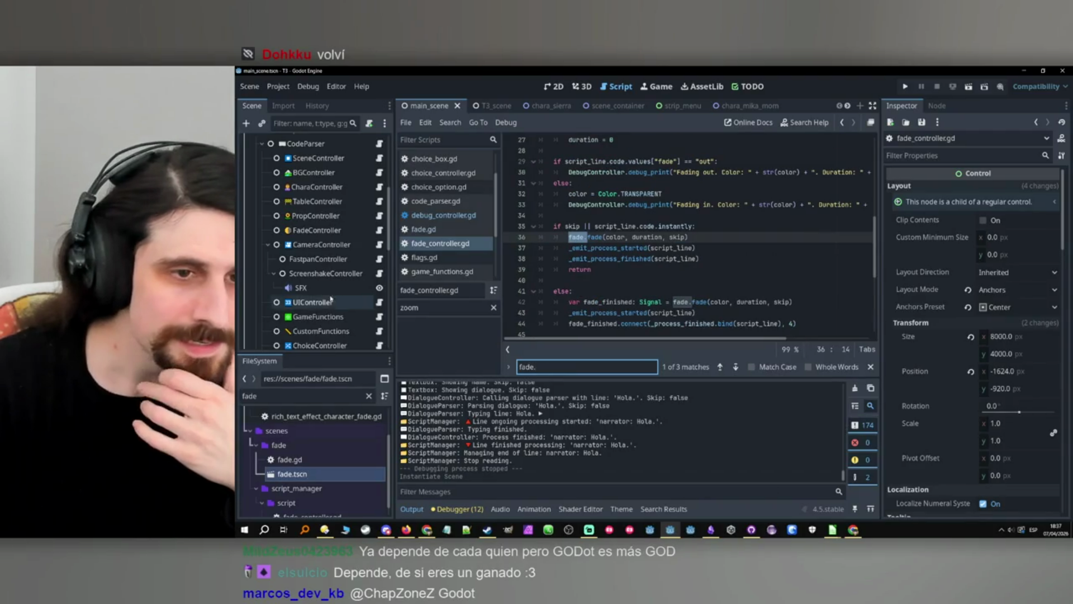
scroll(331, 289, down, 2)
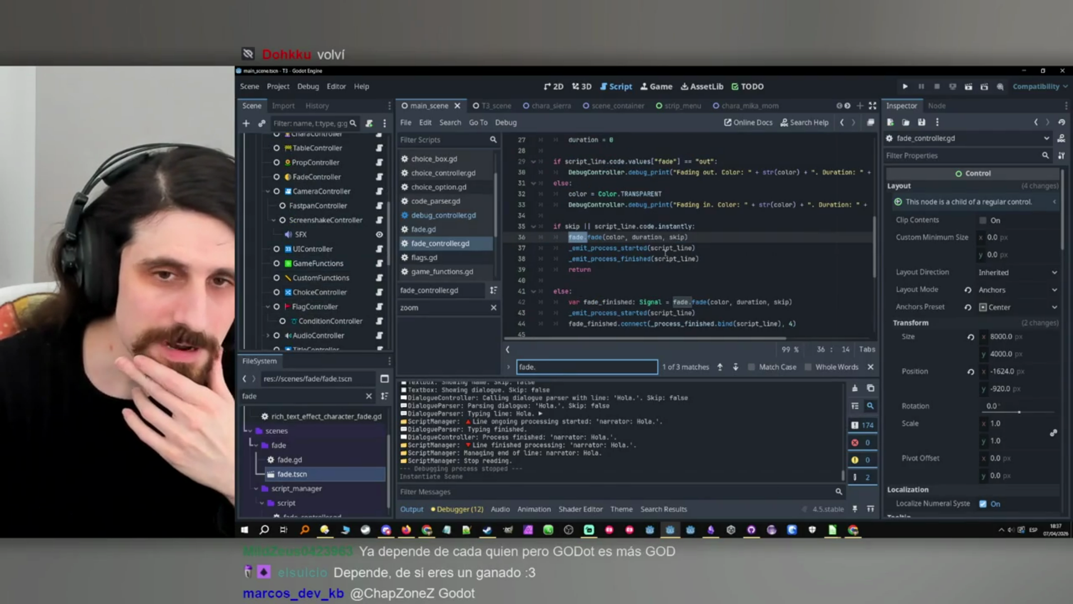
scroll(670, 255, up, 9)
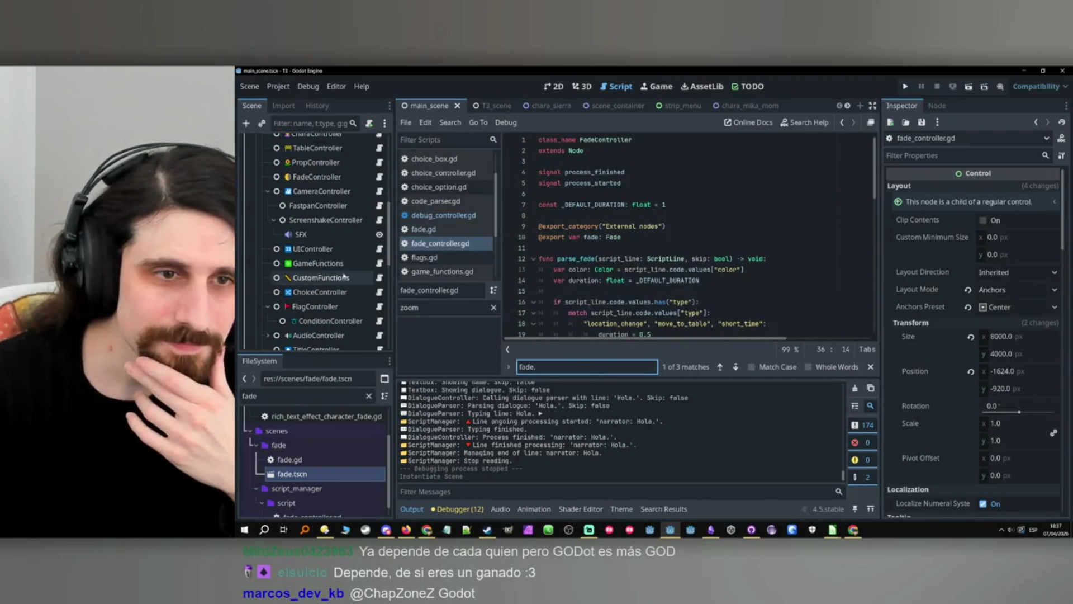
Open GameFunctions' game_functions.gd with the caret at the end of the file.
click(369, 264)
click(469, 271)
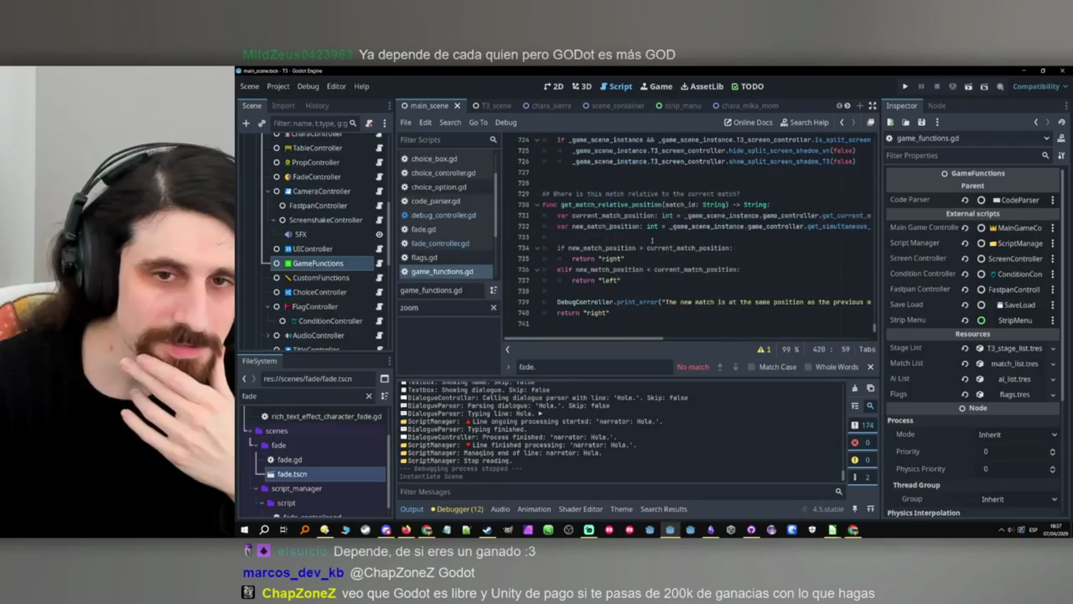
click(641, 324)
Add a get_T3_fade() -> Fade function with a doc comment above it.
key(Return)
key(Return)
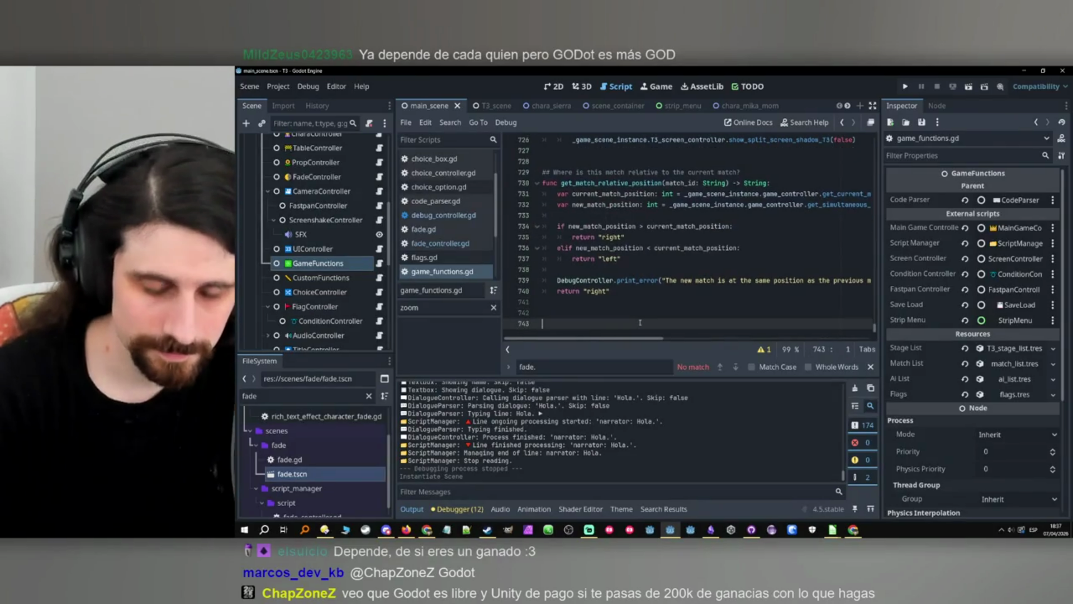
text(func )
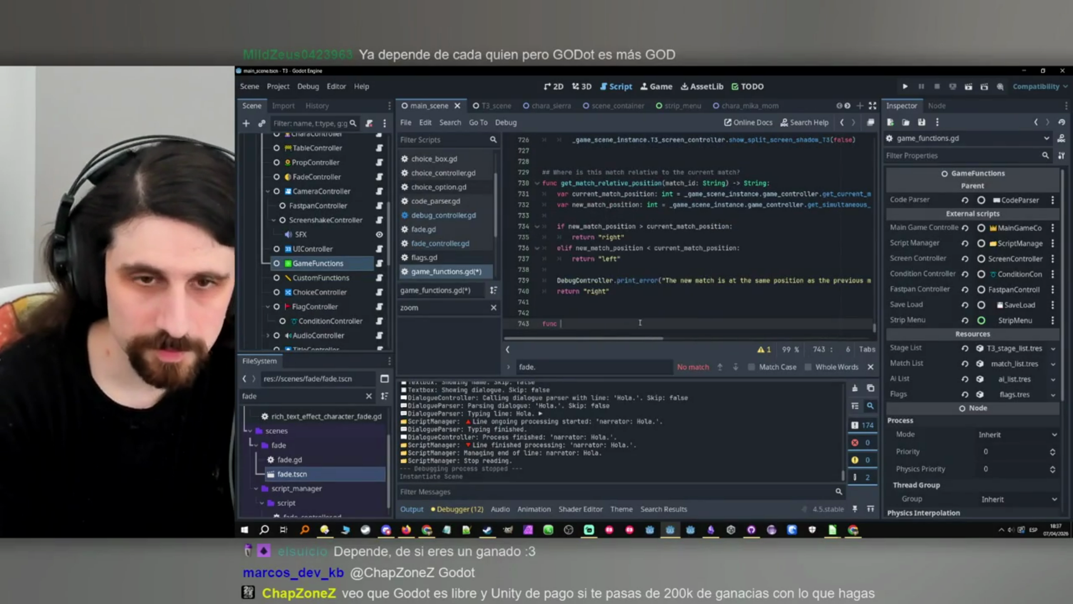
text(get_)
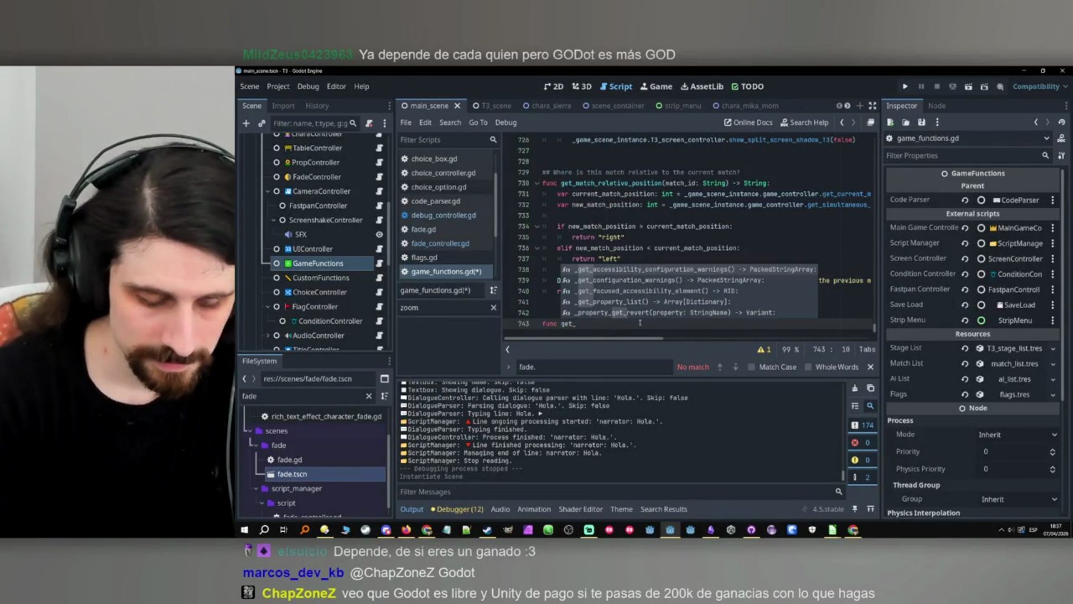
text(T3_fade)
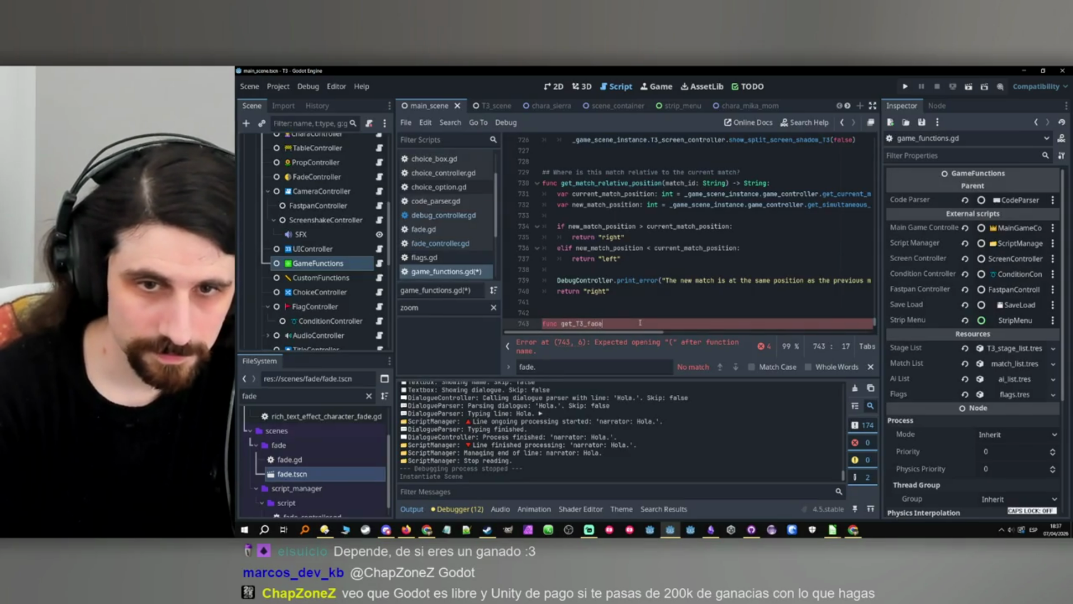
text(():)
scroll(635, 313, down, 1)
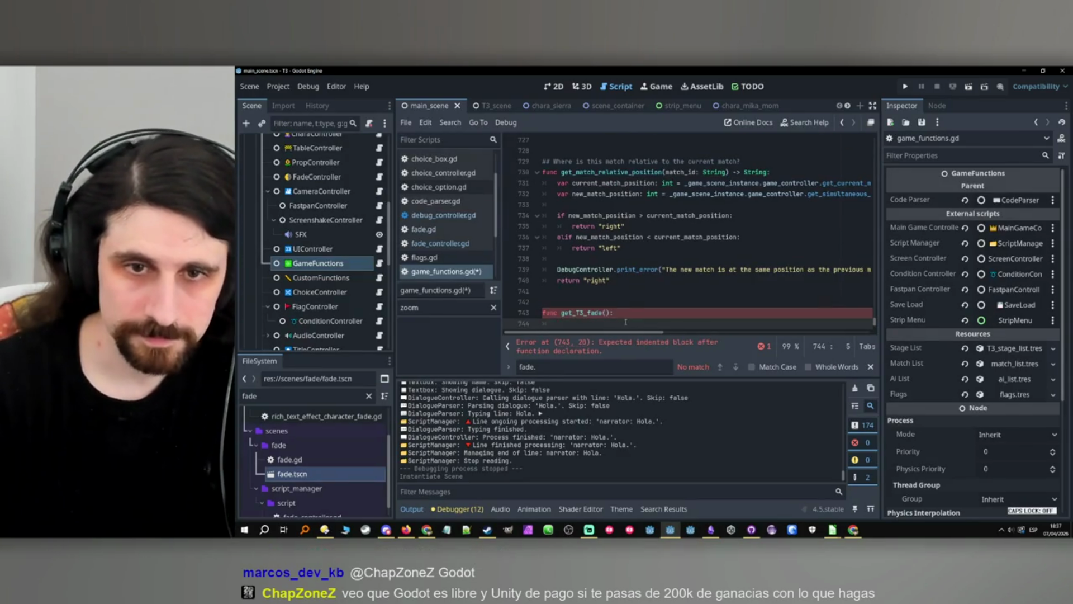
click(626, 304)
text(eturn the fade)
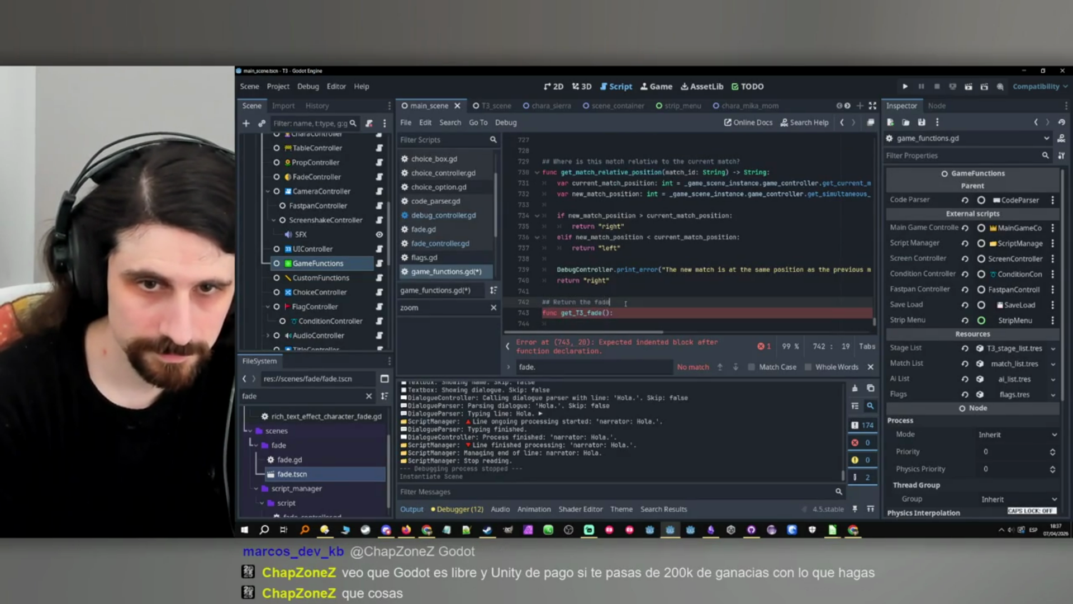
text( of f)
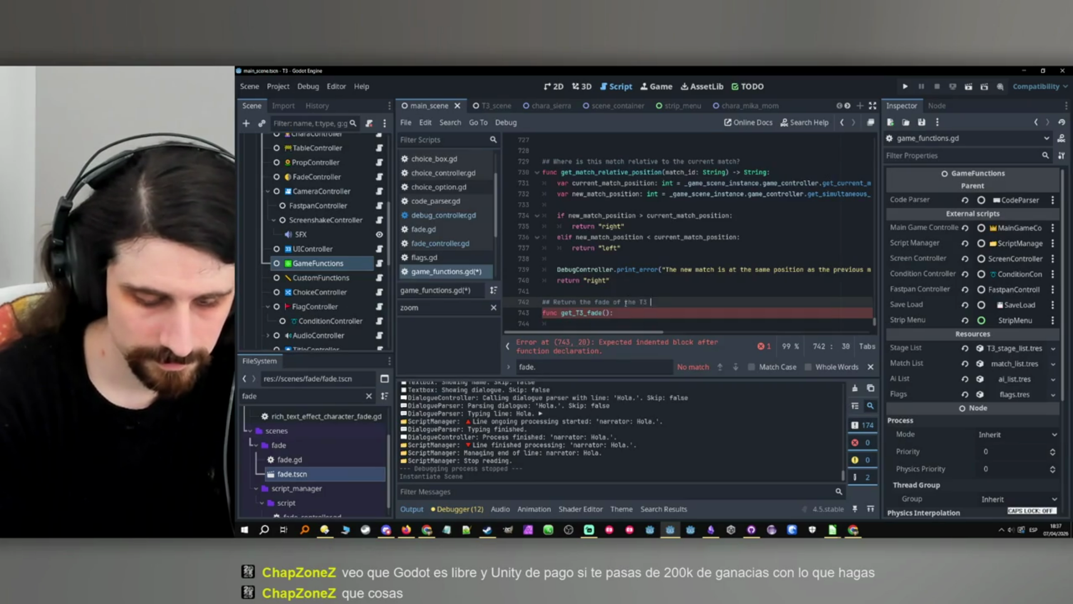
text( scene, if the scene is present.)
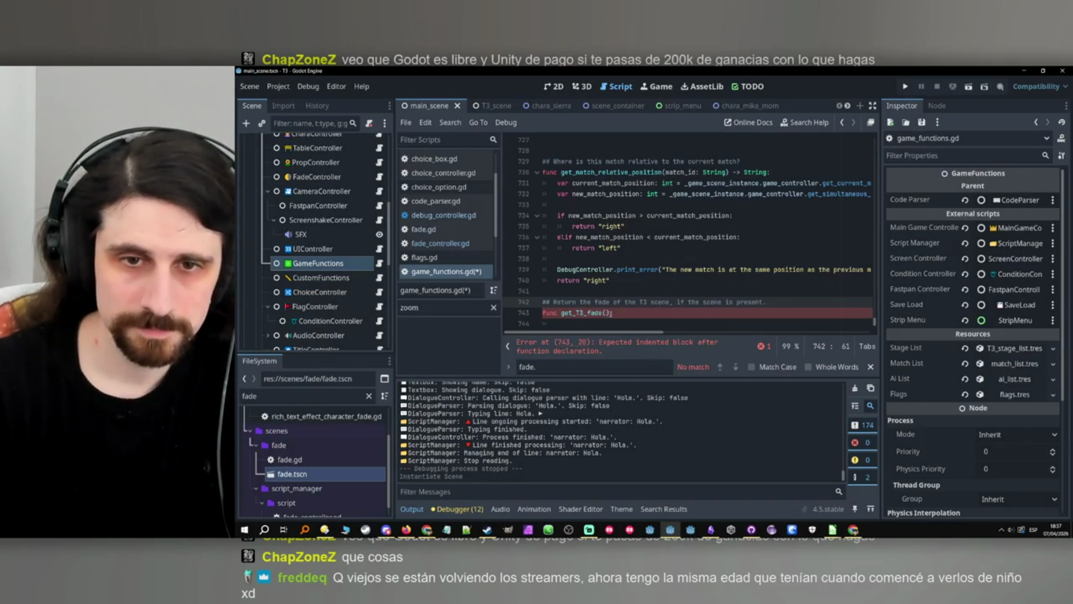
click(613, 313)
text(> Fade)
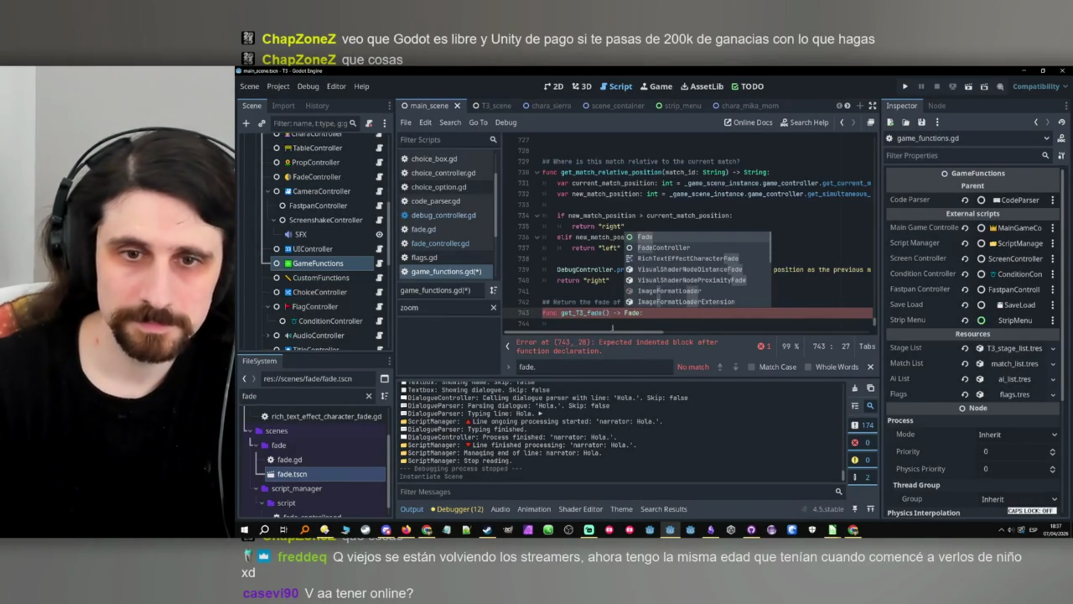
text(:)
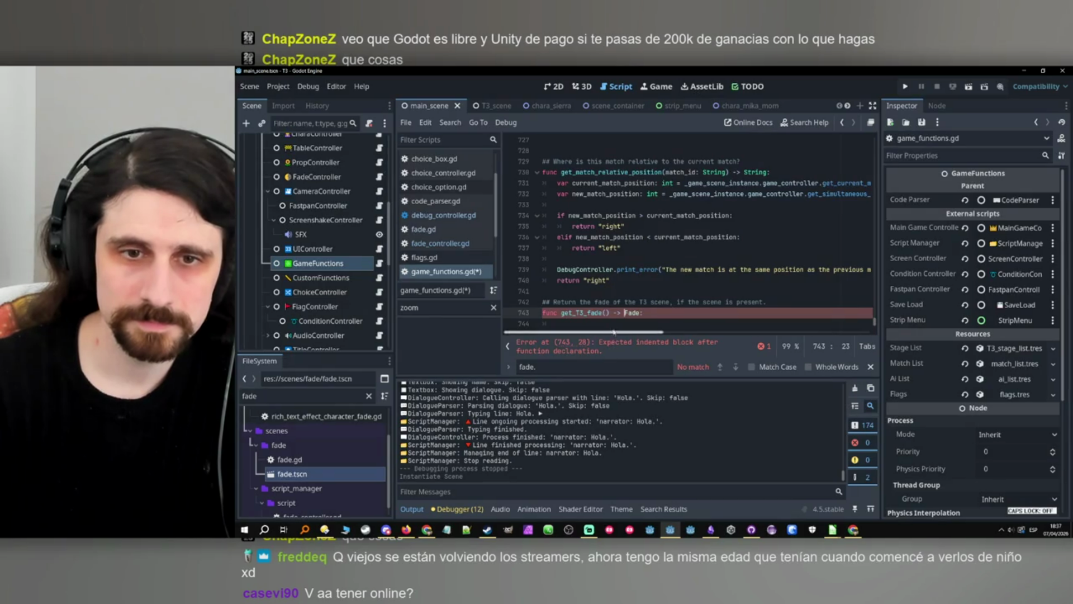
key(Return)
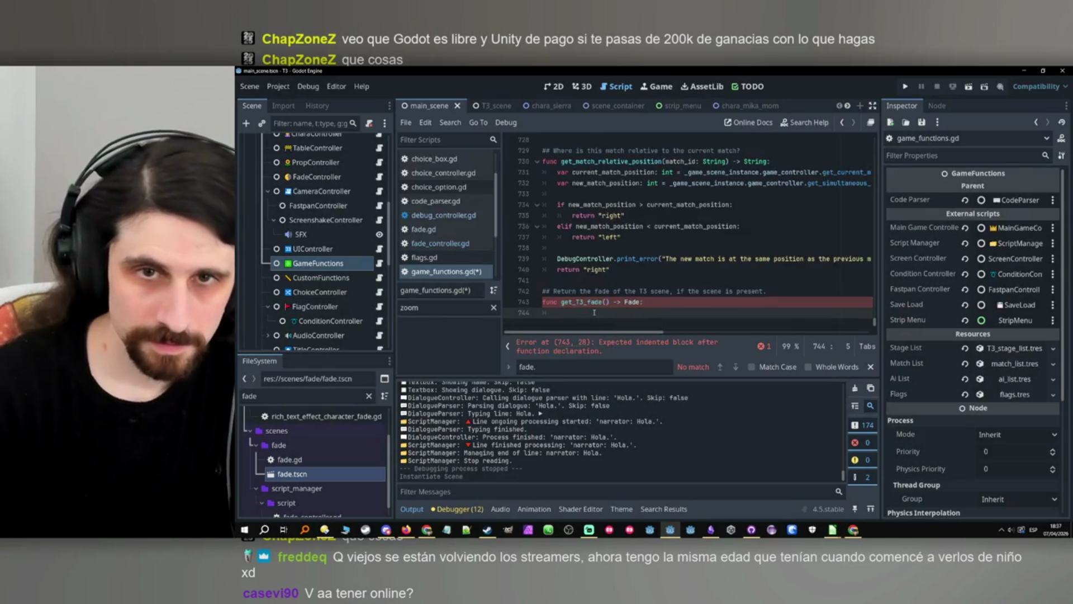
Start get_T3_fade's body with 'if _game_scene_instance:' and a _game_scene_instance line.
text(if s)
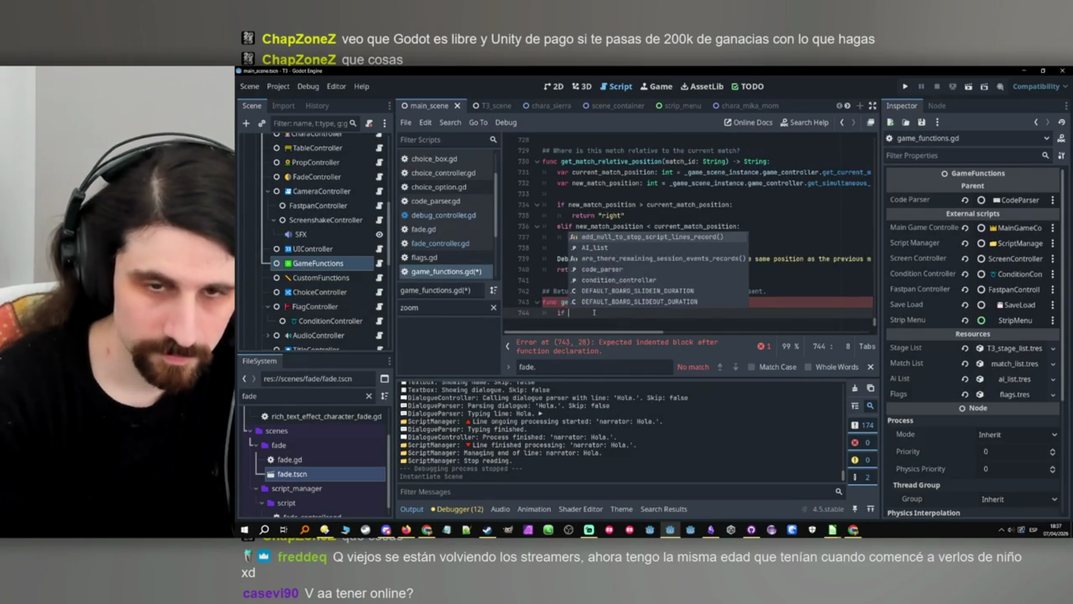
key(BackSpace)
text(instance)
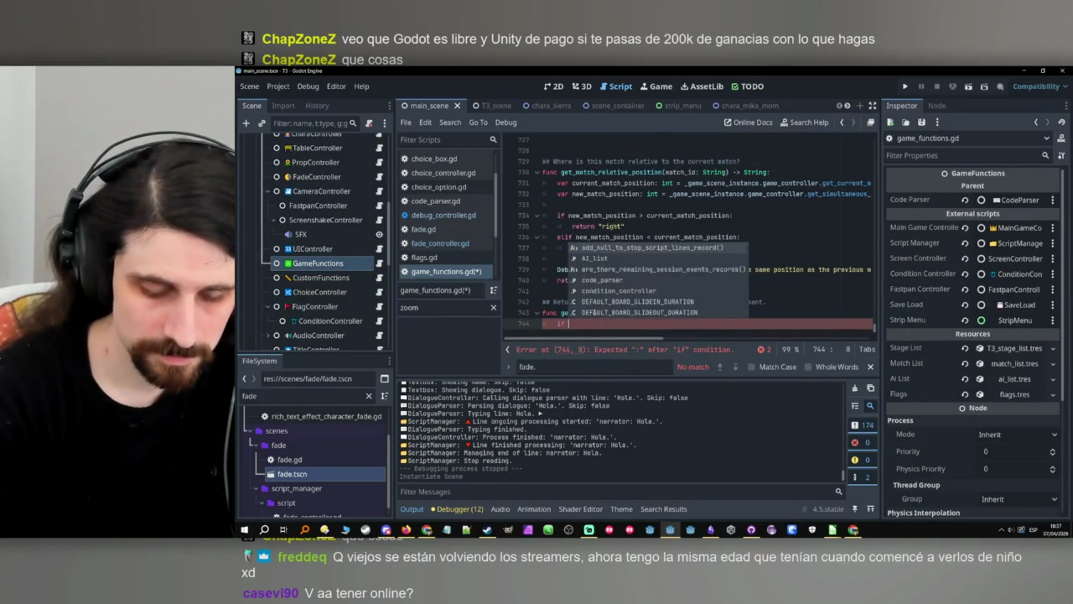
key(Down)
key(Down)
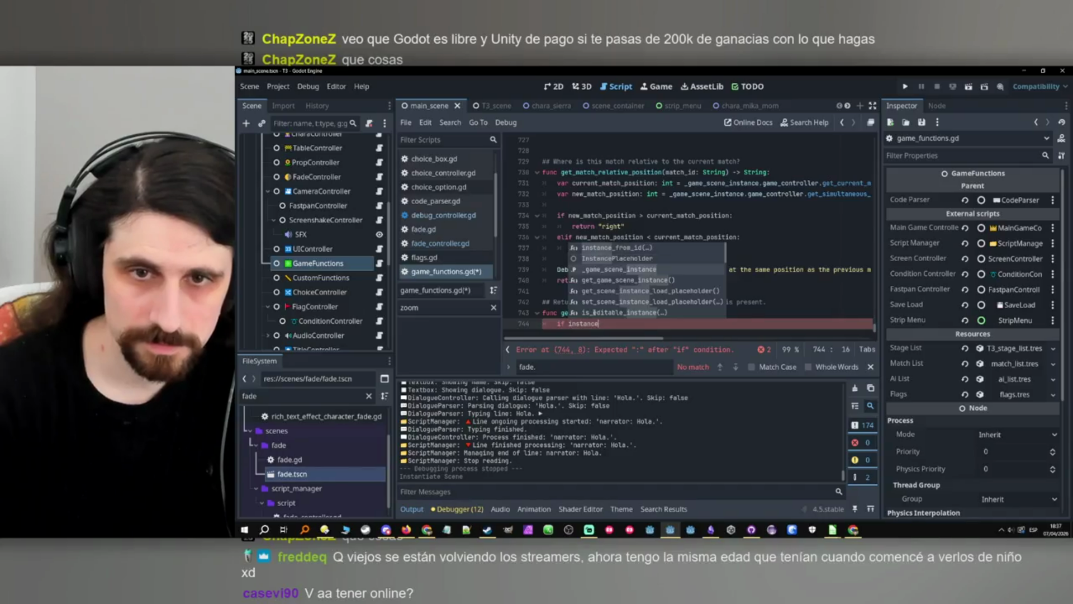
key(Return)
text(:)
key(Return)
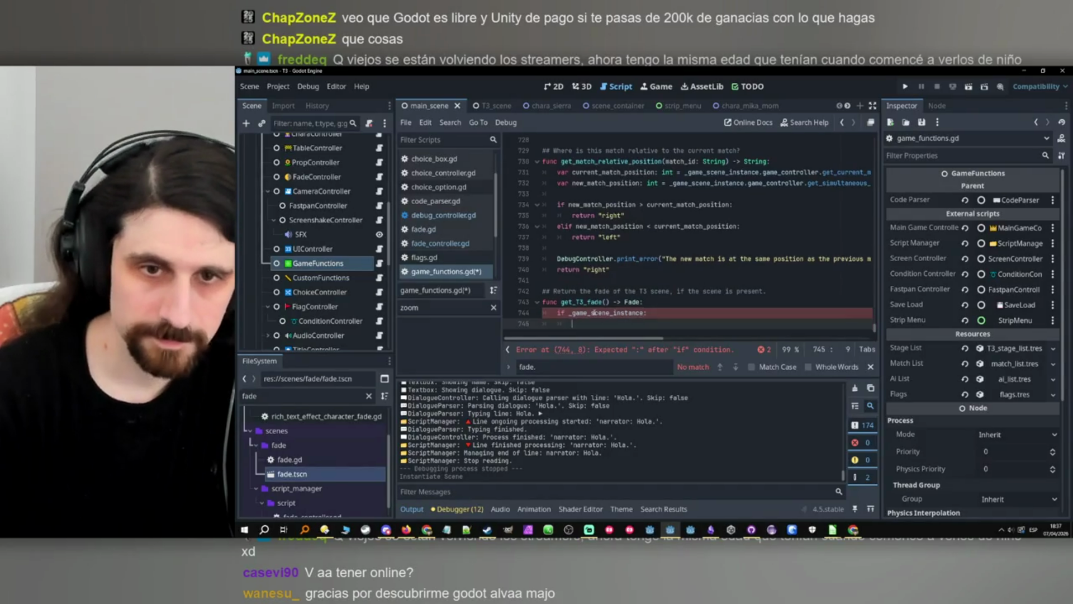
text(_game_scene_instance)
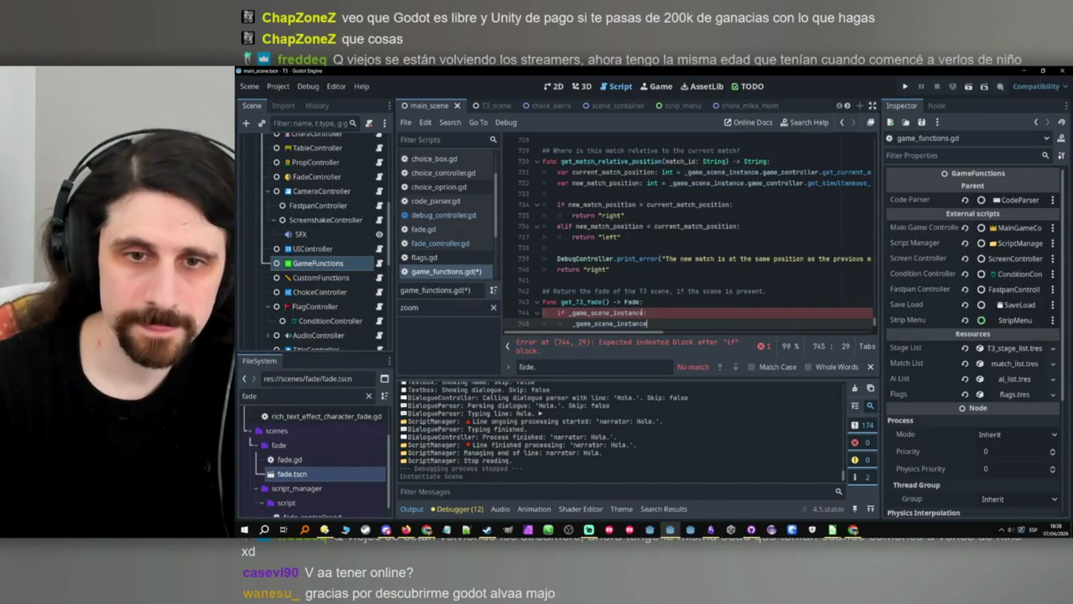
key(Return)
click(493, 105)
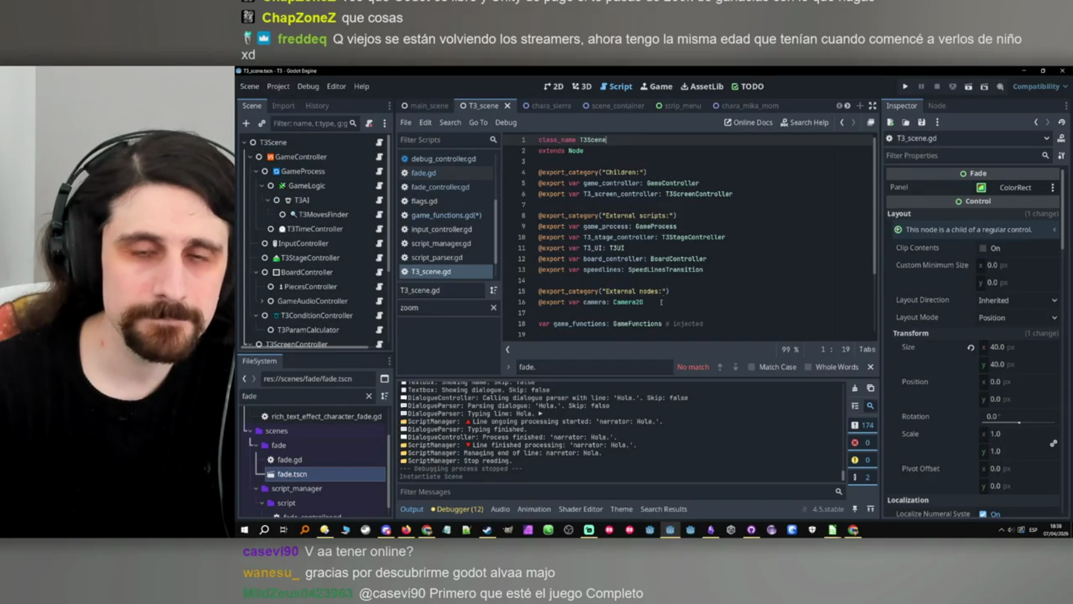
Duplicate the speedlines export in T3_scene.gd and turn it into 'fade: Fade'.
drag(664, 301, 495, 302)
click(642, 269)
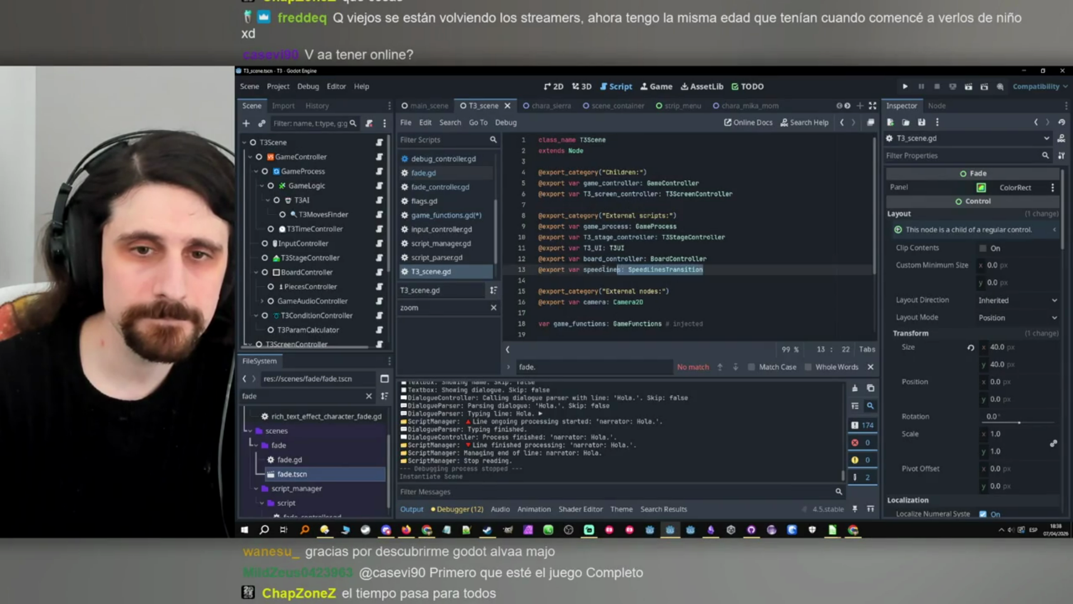
key(End)
key(Return)
text(@export var speedlines: SpeedLinesTransition)
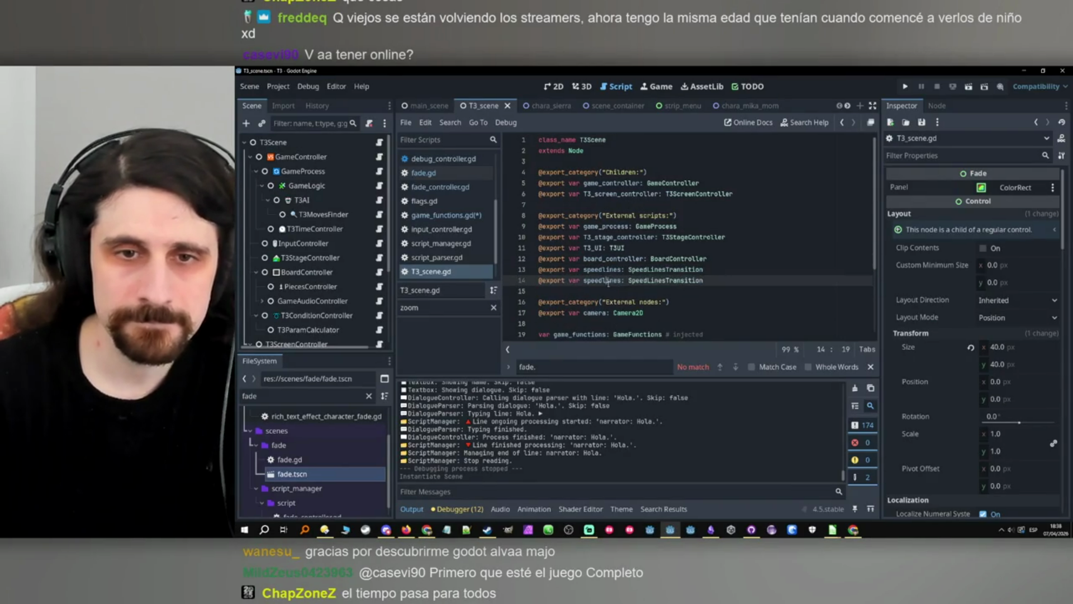
double_click(612, 280)
text(fade)
double_click(623, 280)
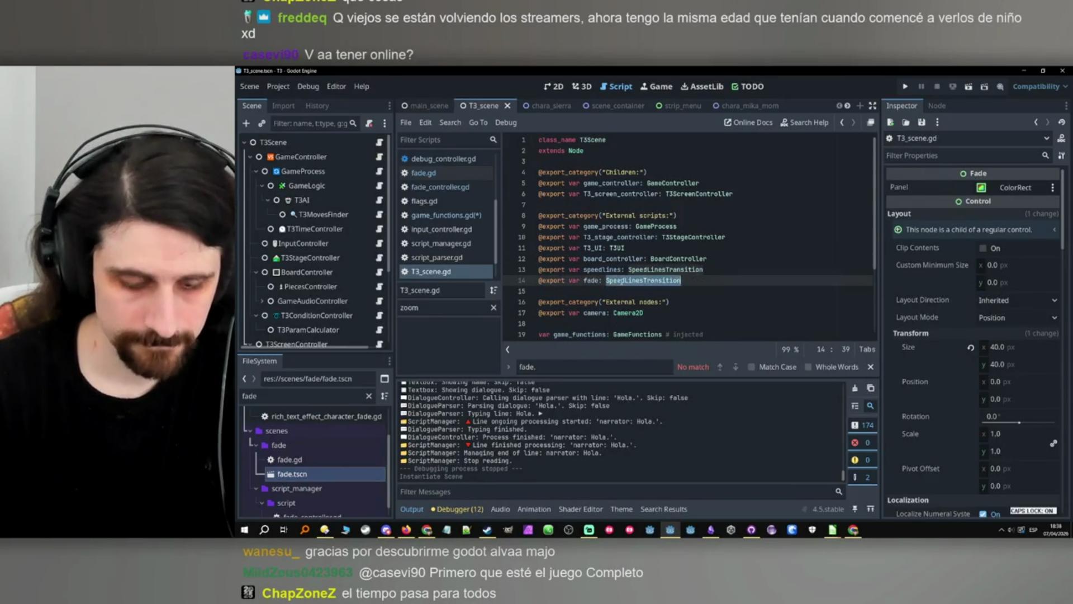
text(Fade)
click(553, 258)
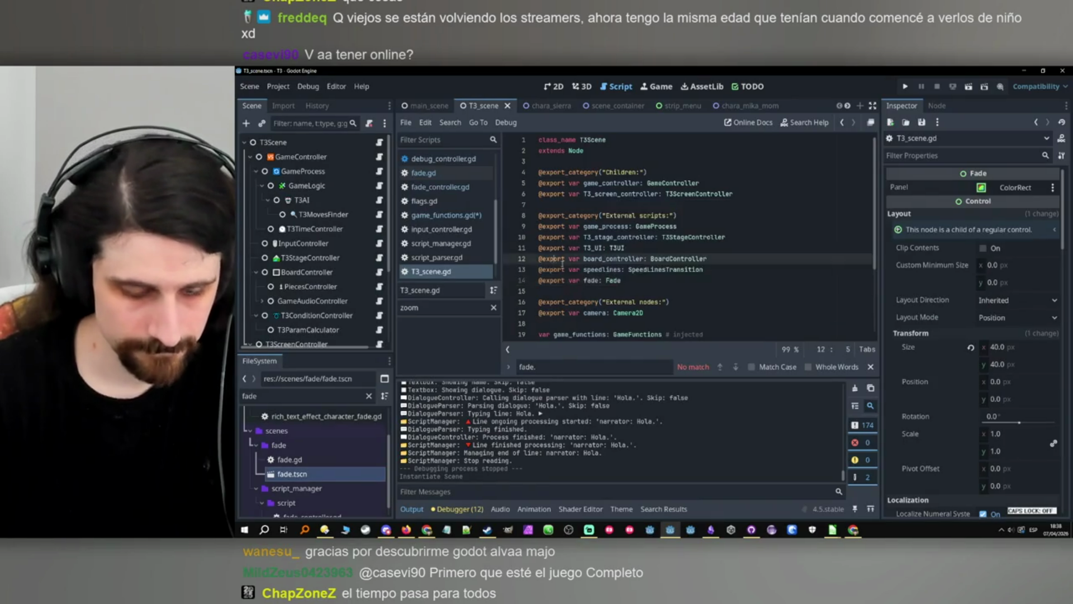
Assign the scene's Fade node to T3Scene's Fade export in the Inspector.
click(274, 142)
scroll(307, 240, down, 5)
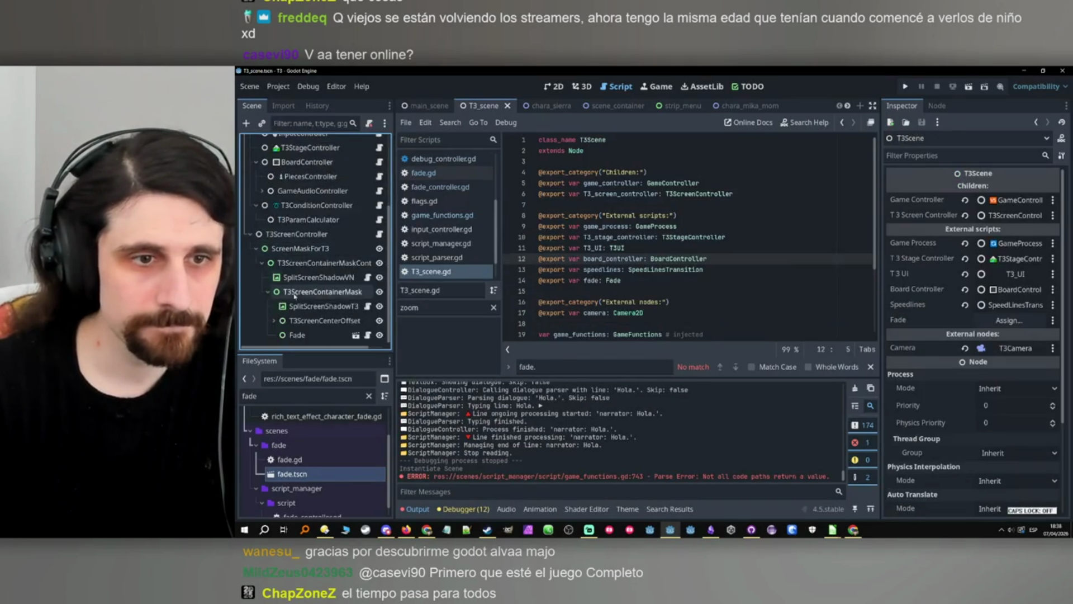
mouse_move(292, 335)
mouse_down()
mouse_move(615, 302)
mouse_move(977, 160)
mouse_move(1051, 153)
mouse_up()
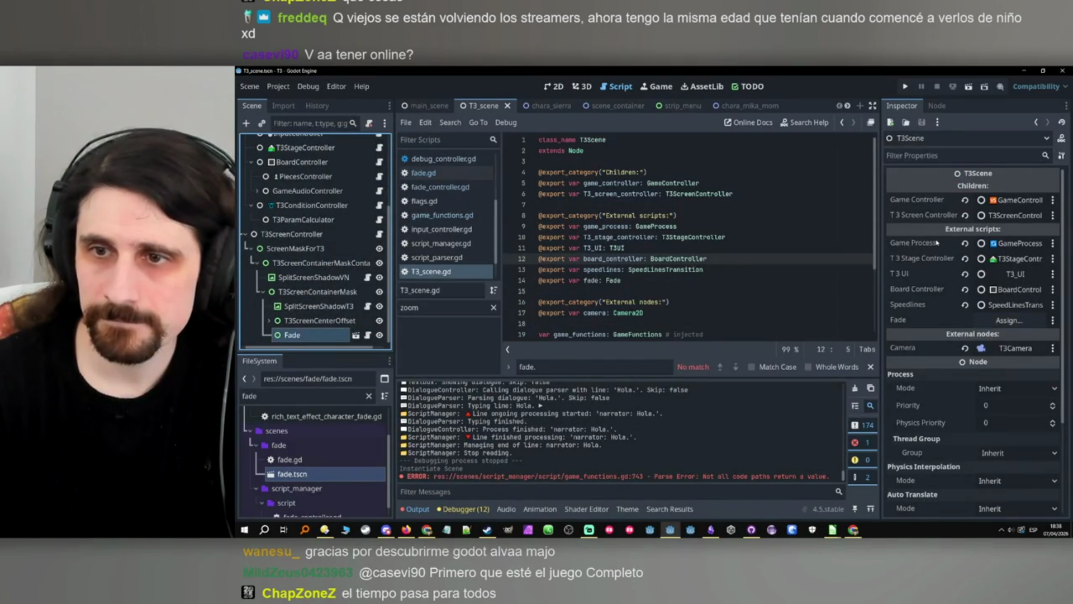
drag(291, 334, 999, 324)
click(430, 108)
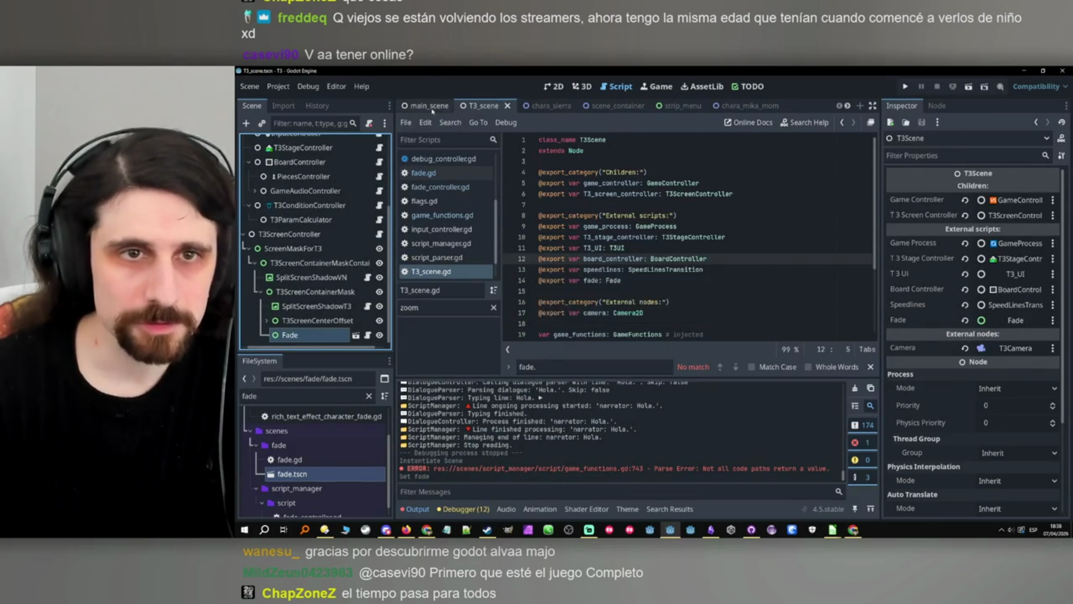
Make get_T3_fade return _game_scene_instance.fade, falling back to 'return null'.
click(381, 340)
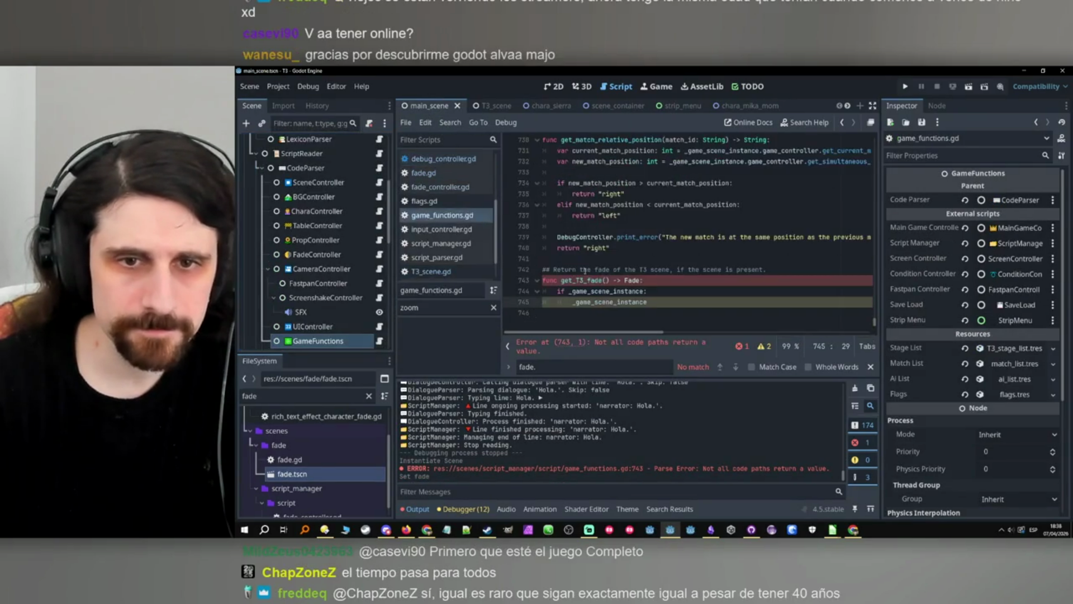
text(.)
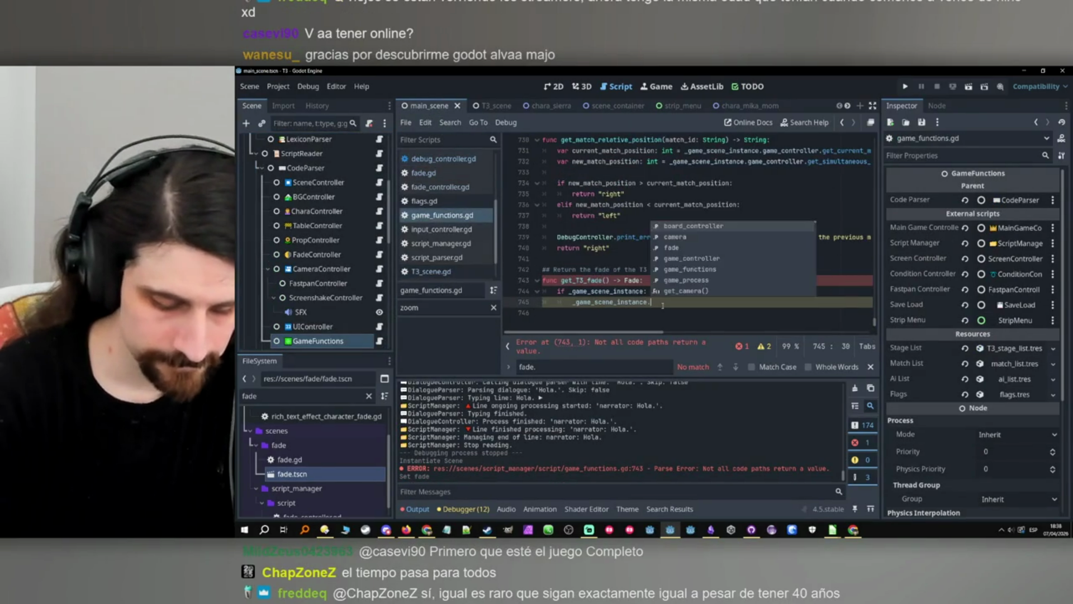
text(fade)
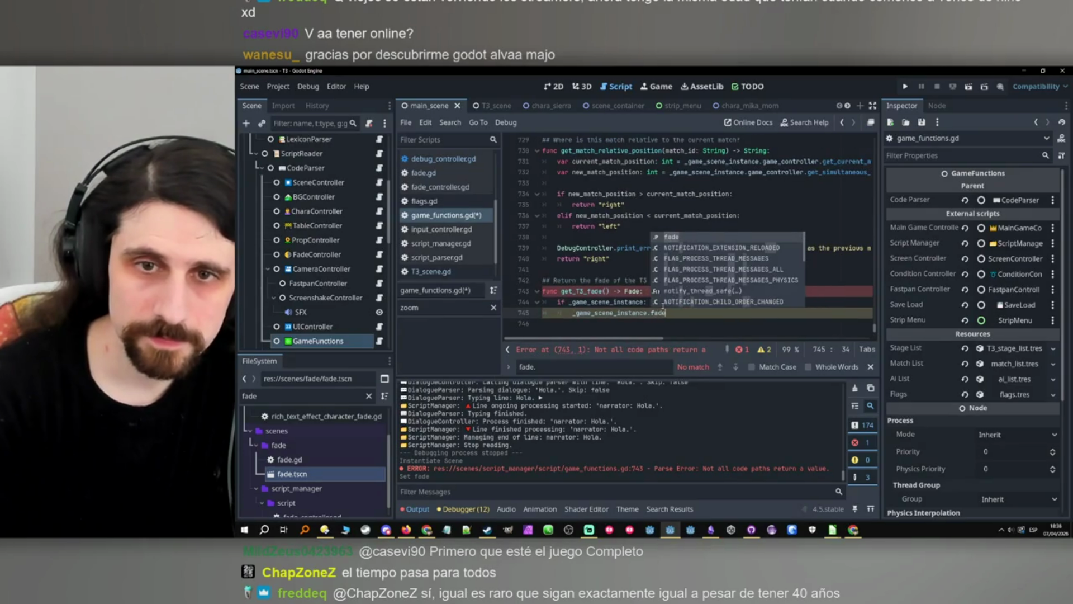
click(571, 313)
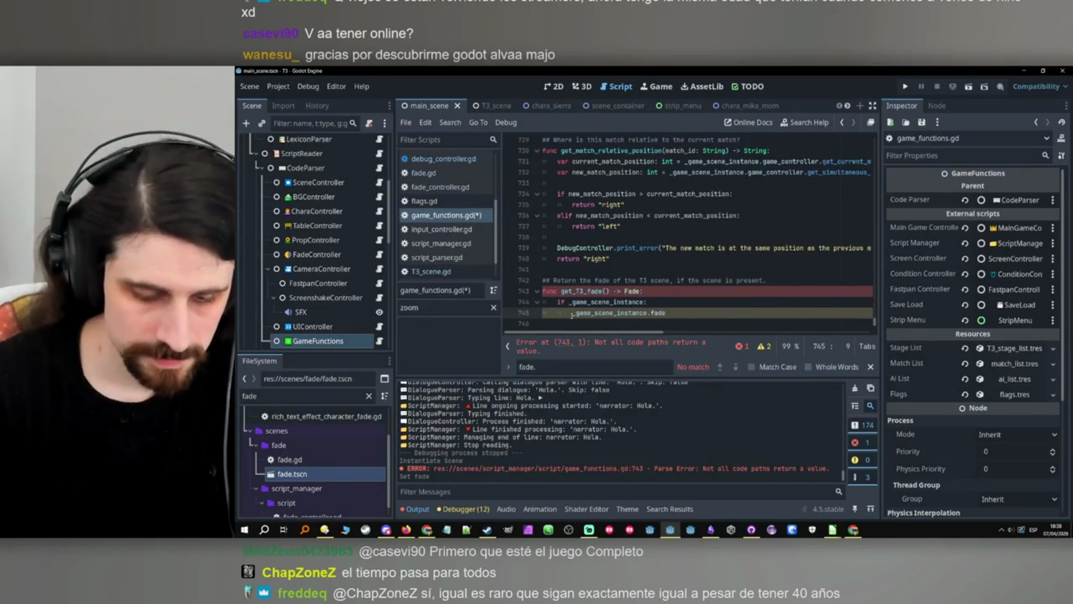
text(retrun)
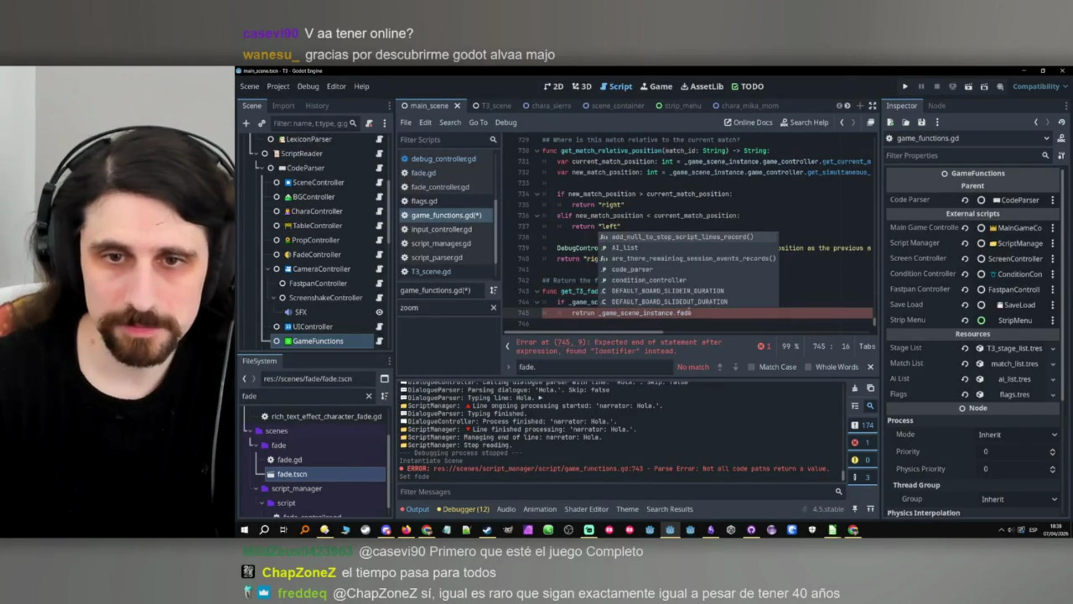
key(Escape)
key(Down)
text(return null)
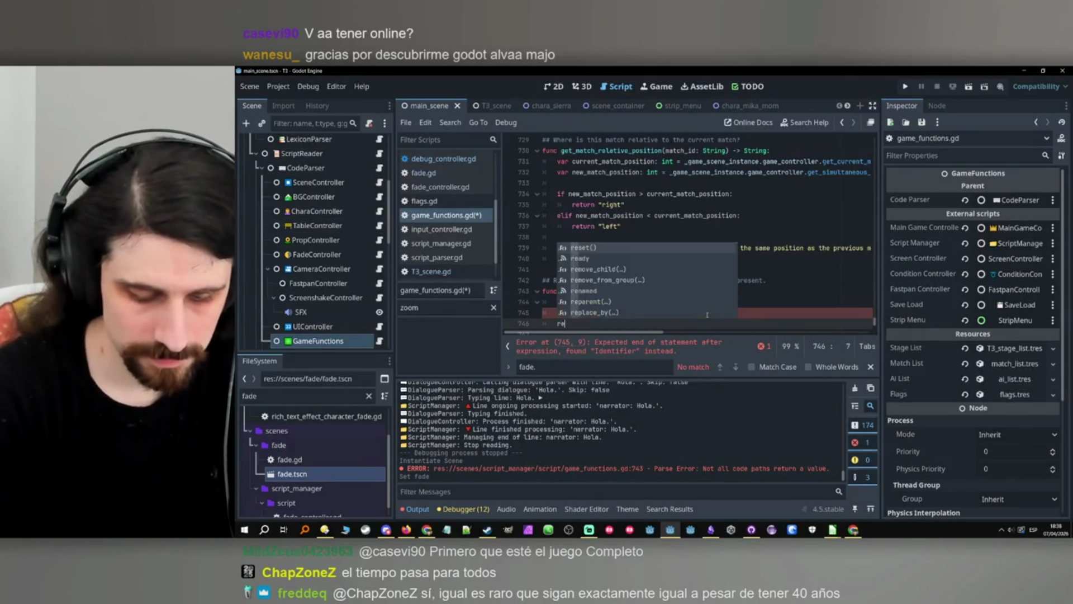
Correct the 'retrun' typo to 'return' and save game_functions.gd.
click(707, 315)
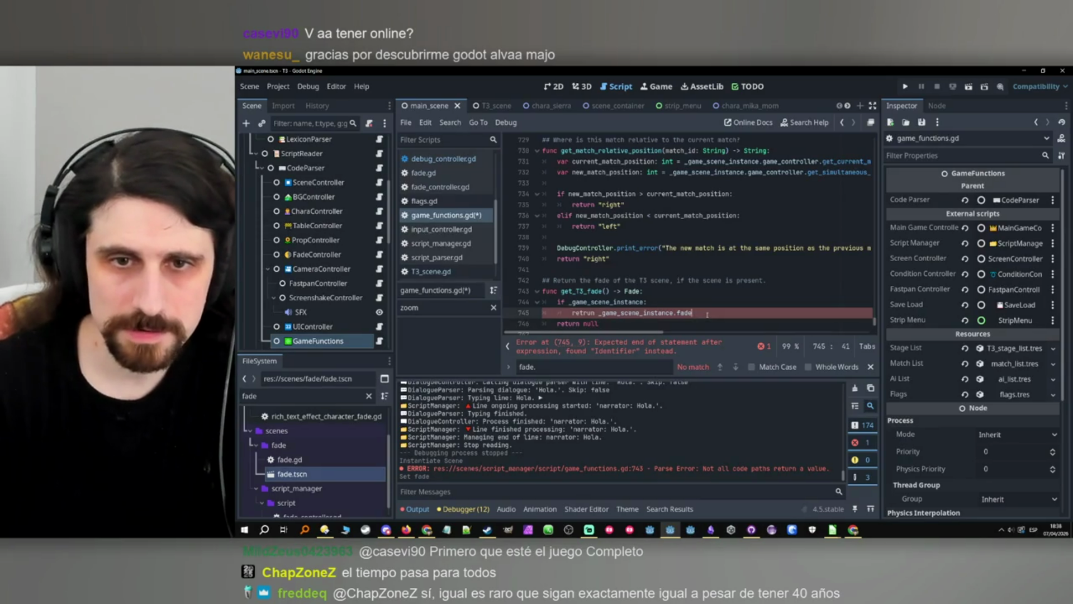
scroll(687, 308, down, 1)
click(673, 302)
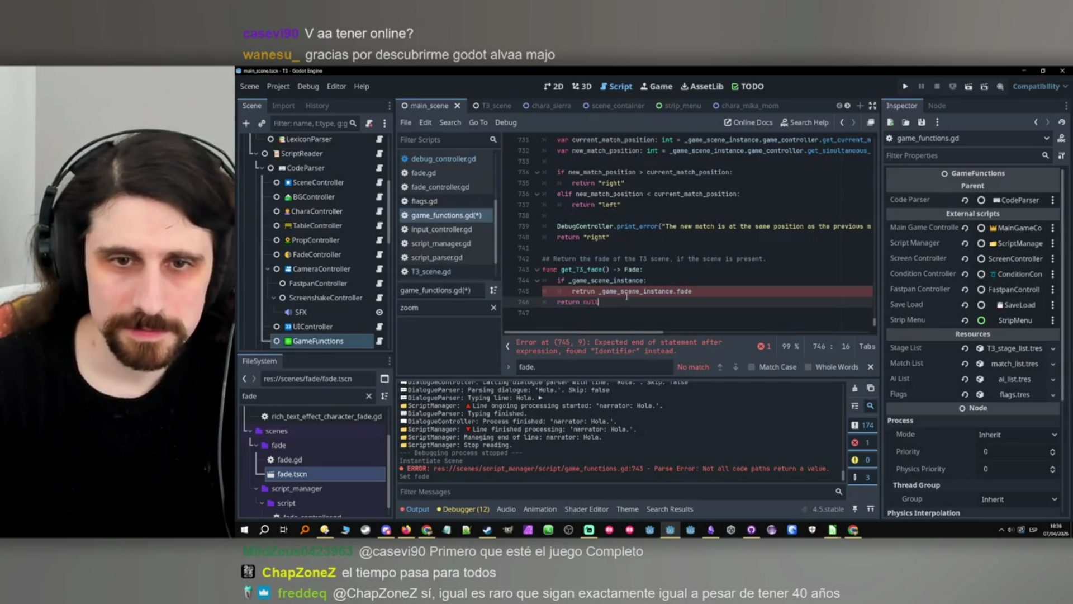
click(591, 292)
key(BackSpace)
key(BackSpace)
text(ur)
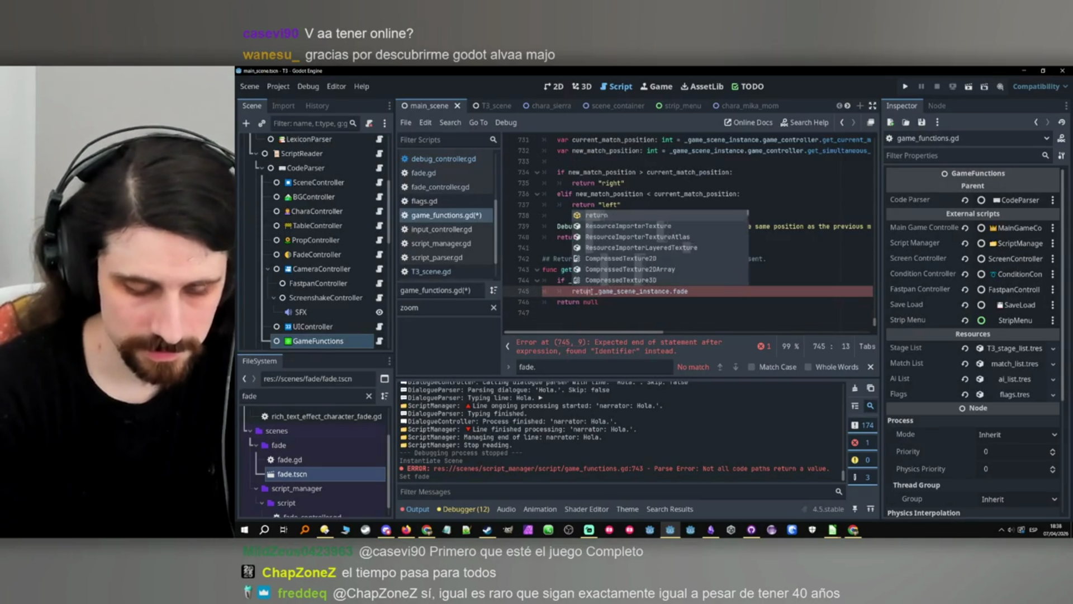
key(Escape)
key(Down)
key(End)
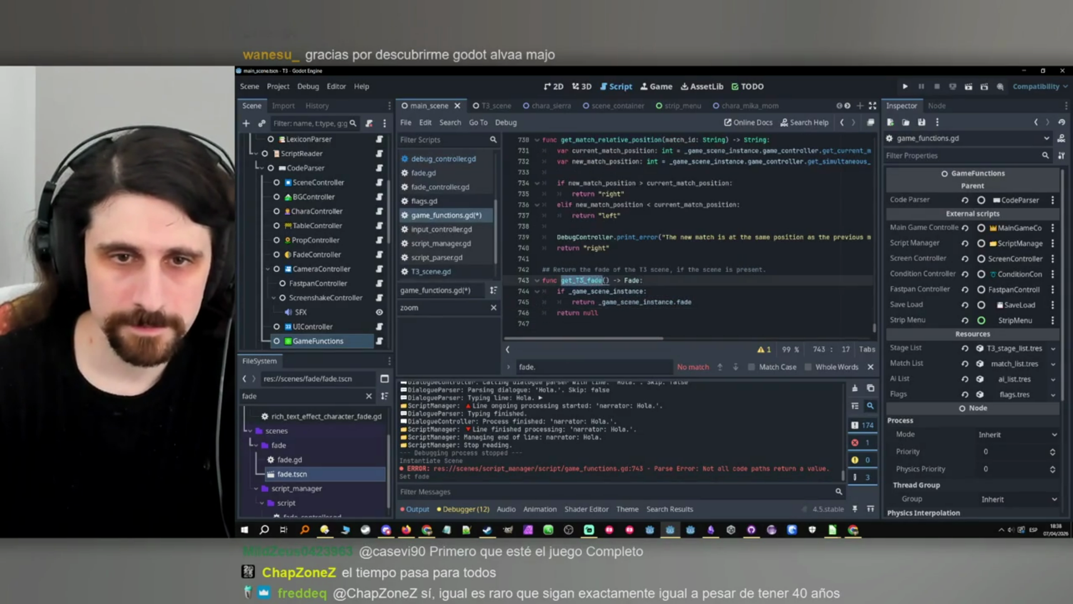
key(ctrl+s)
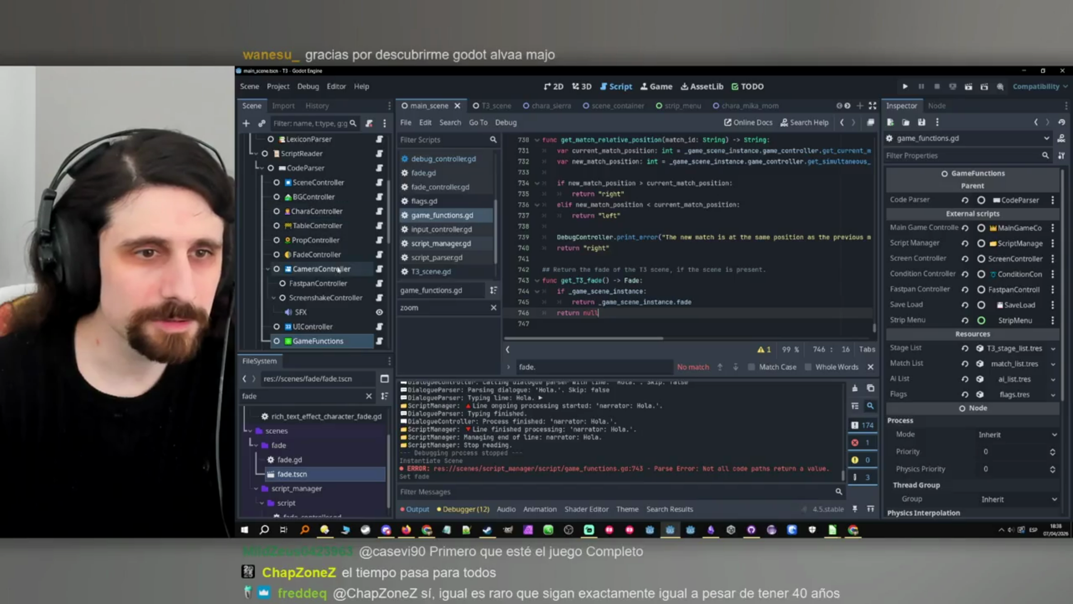
click(379, 255)
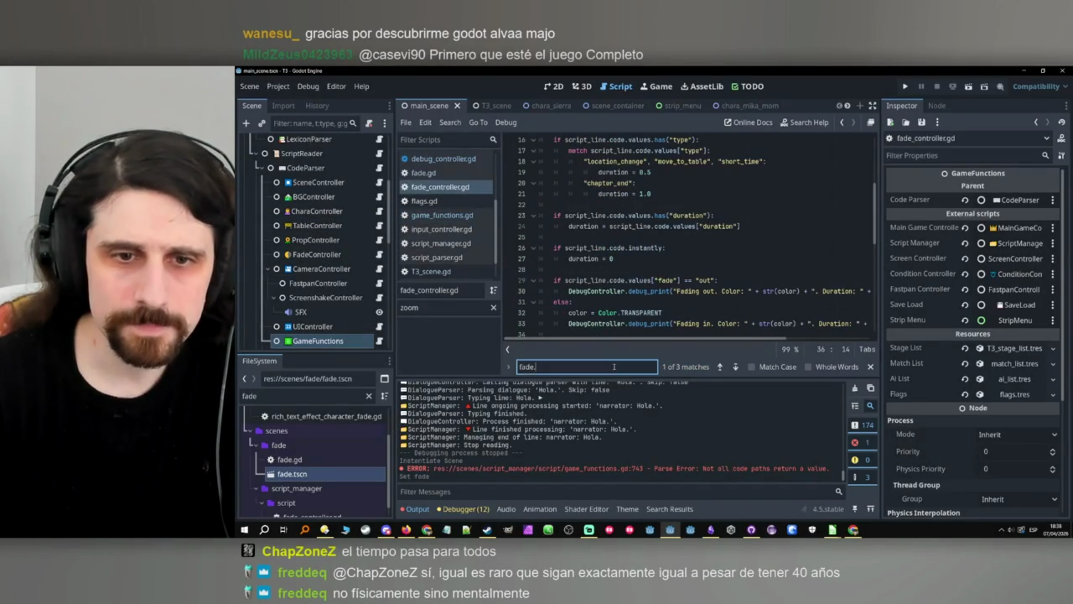
Add a T3_fade variable line after fade.do_skip() in do_skip.
click(720, 367)
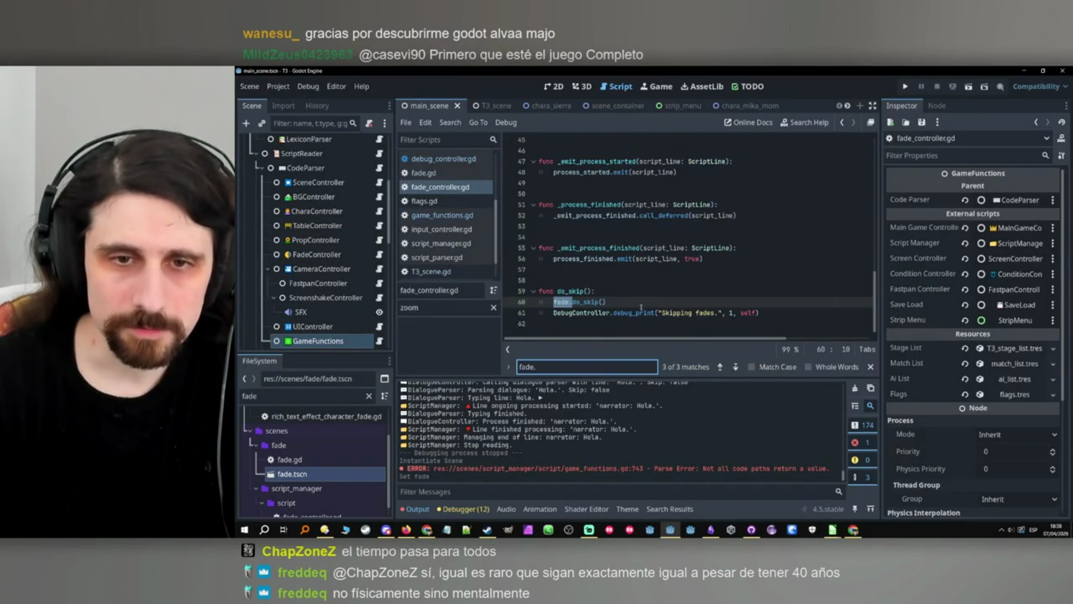
click(641, 306)
key(Return)
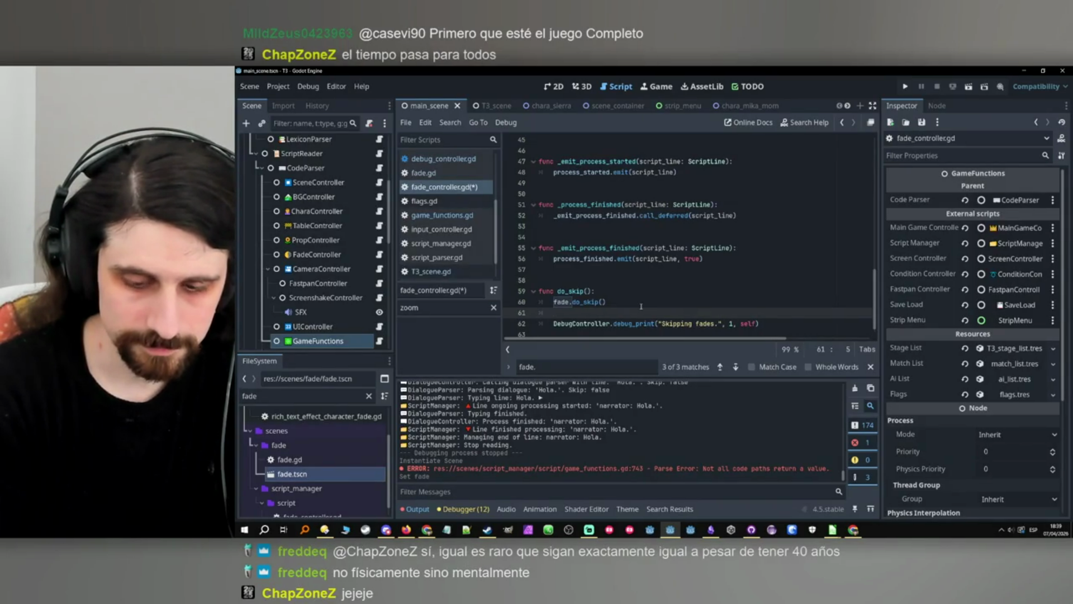
text(var f)
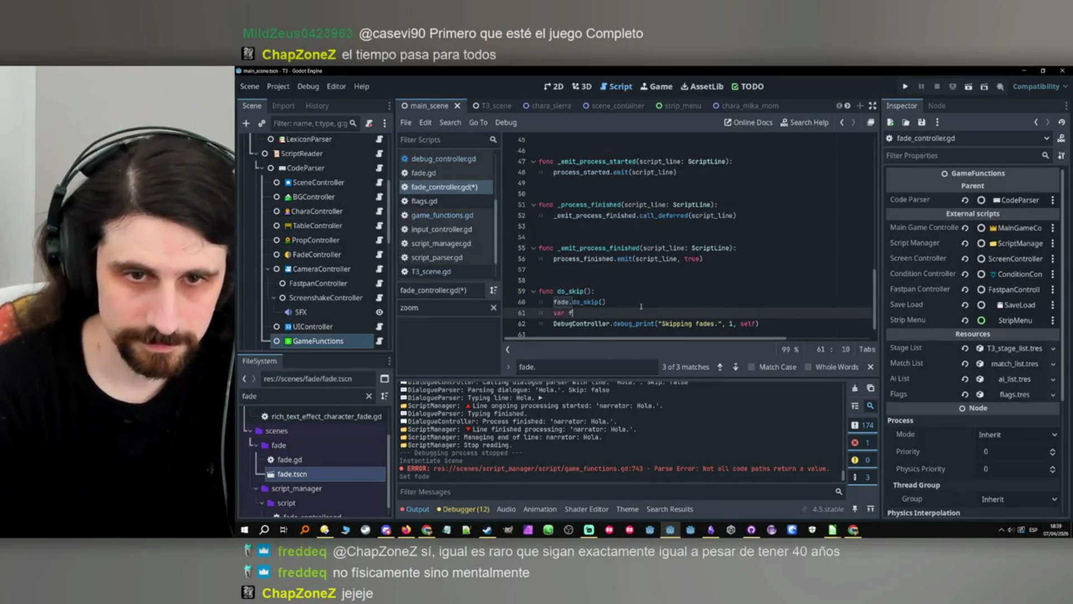
key(BackSpace)
text(T)
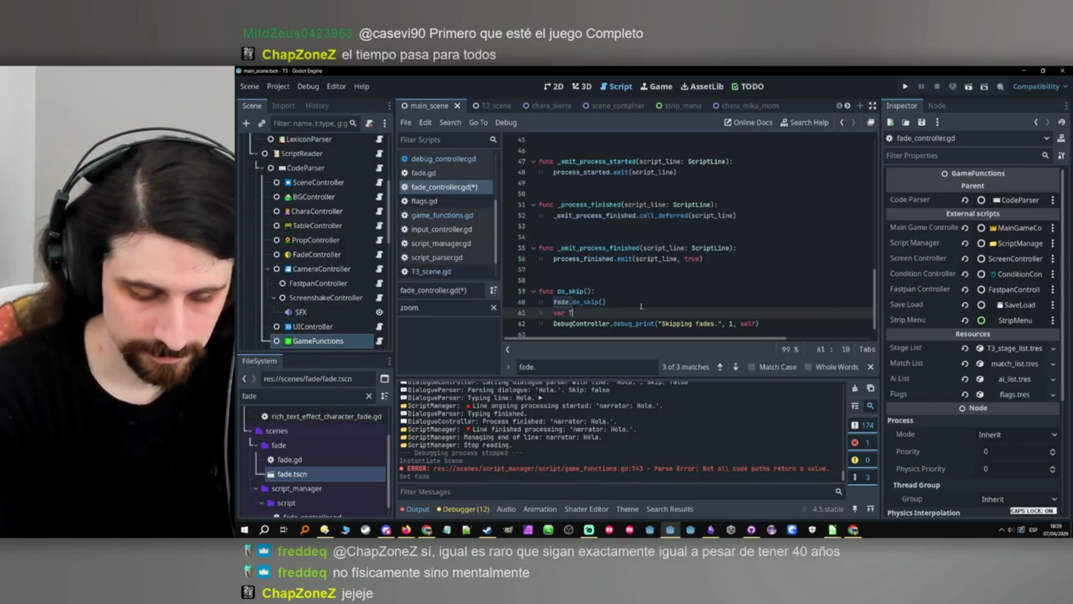
text(3_fade)
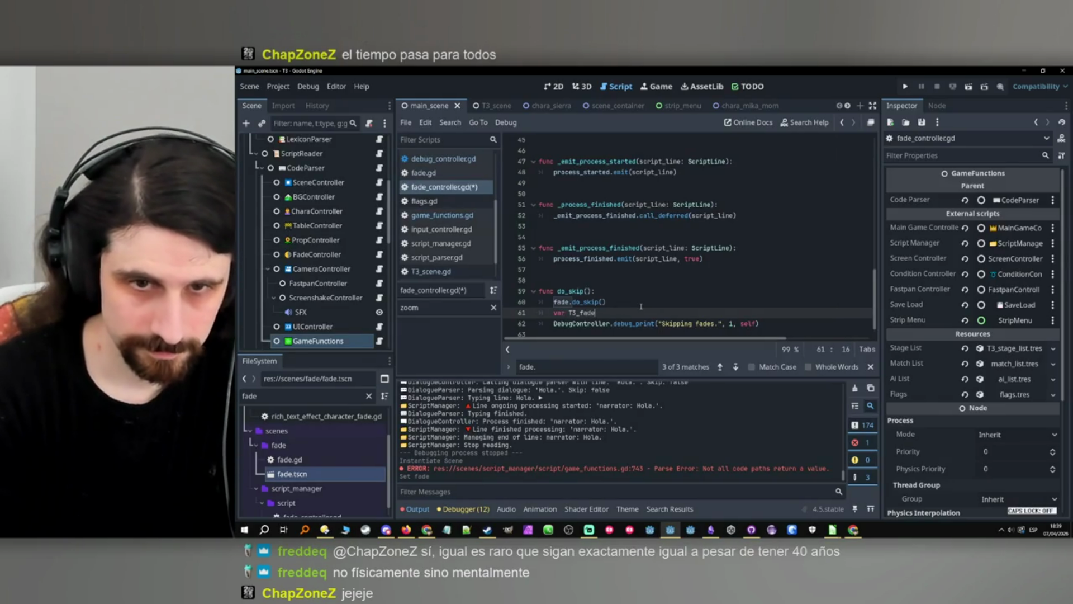
text(: Fade = )
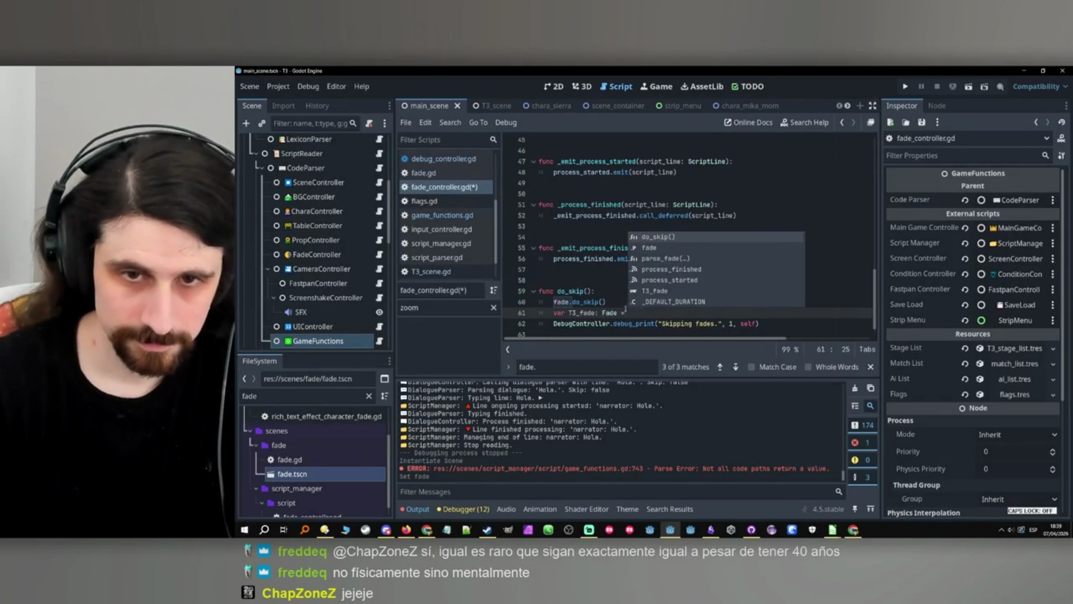
text(get_T3_fade.create)
scroll(643, 305, up, 15)
scroll(647, 299, down, 15)
Set T3_fade from game_functions.get_T3_fade() and open an 'if T3_fade:' block.
click(631, 302)
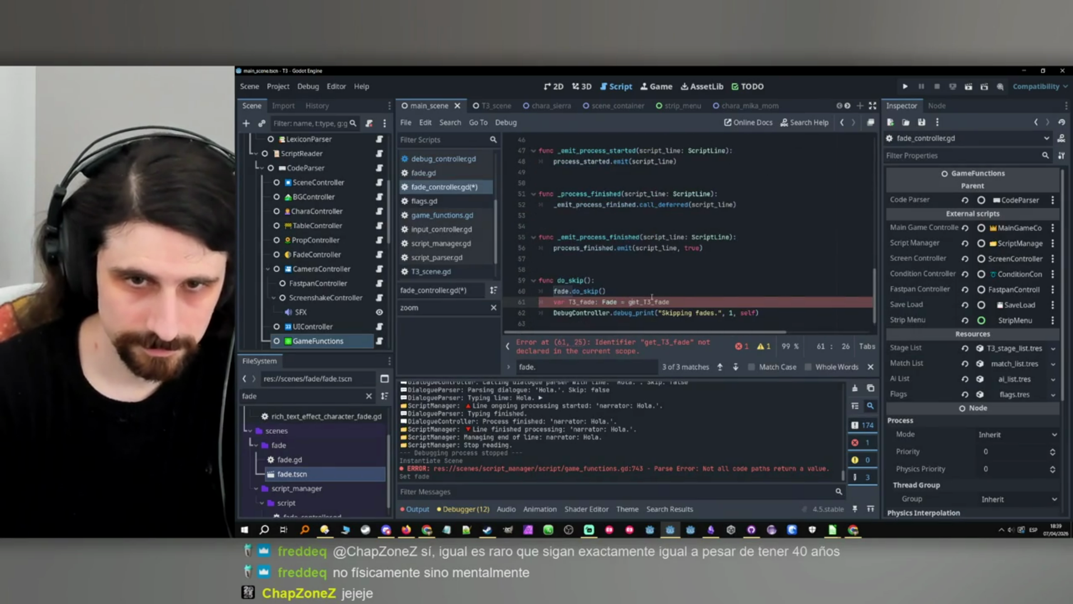
text(game_func)
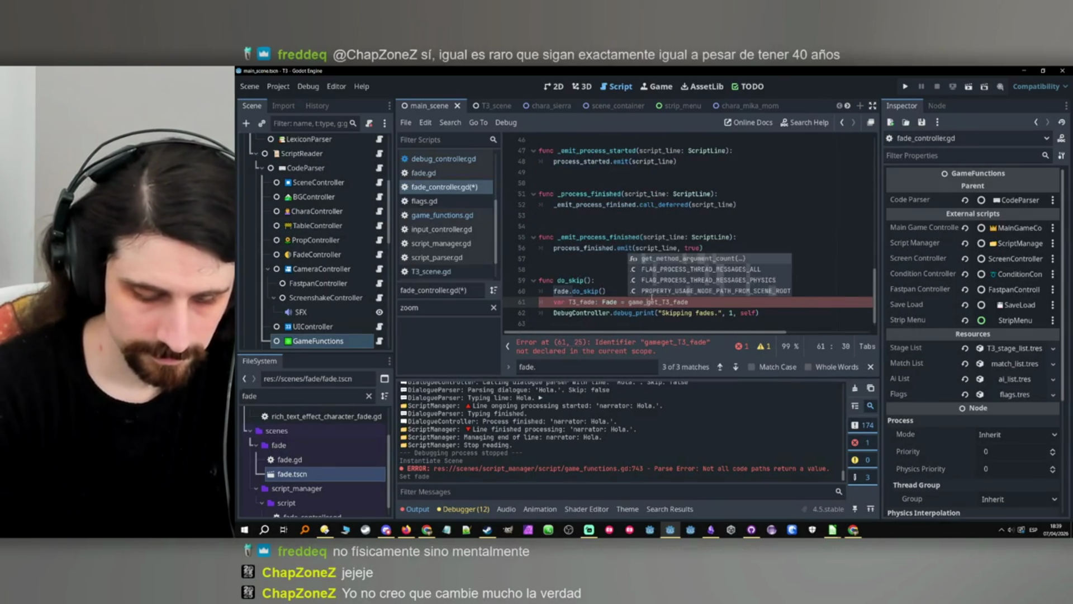
text(tions.)
click(788, 296)
click(785, 302)
text(())
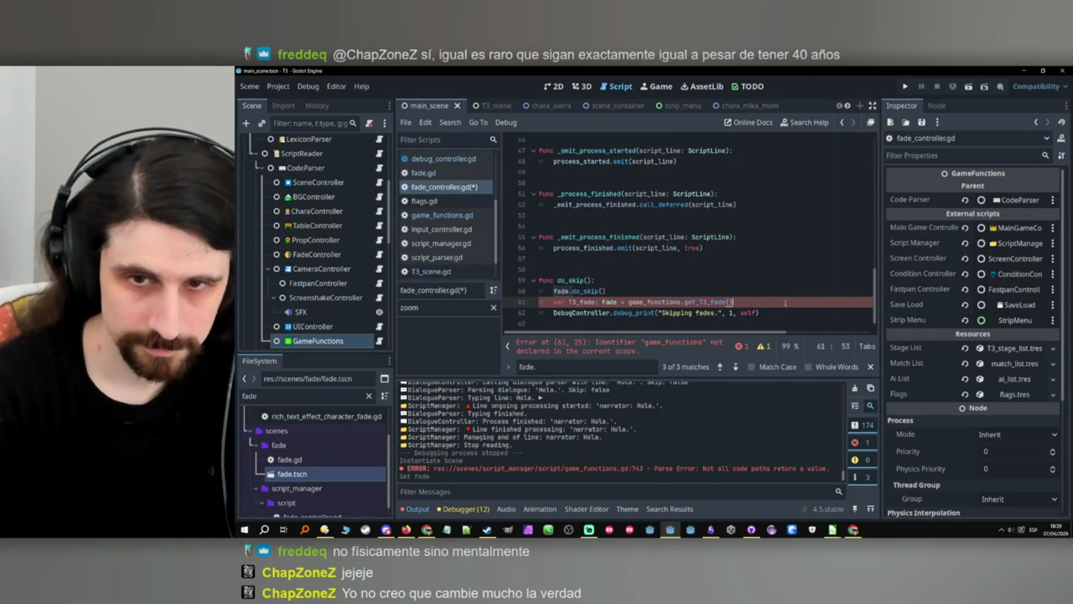
key(Return)
text(if )
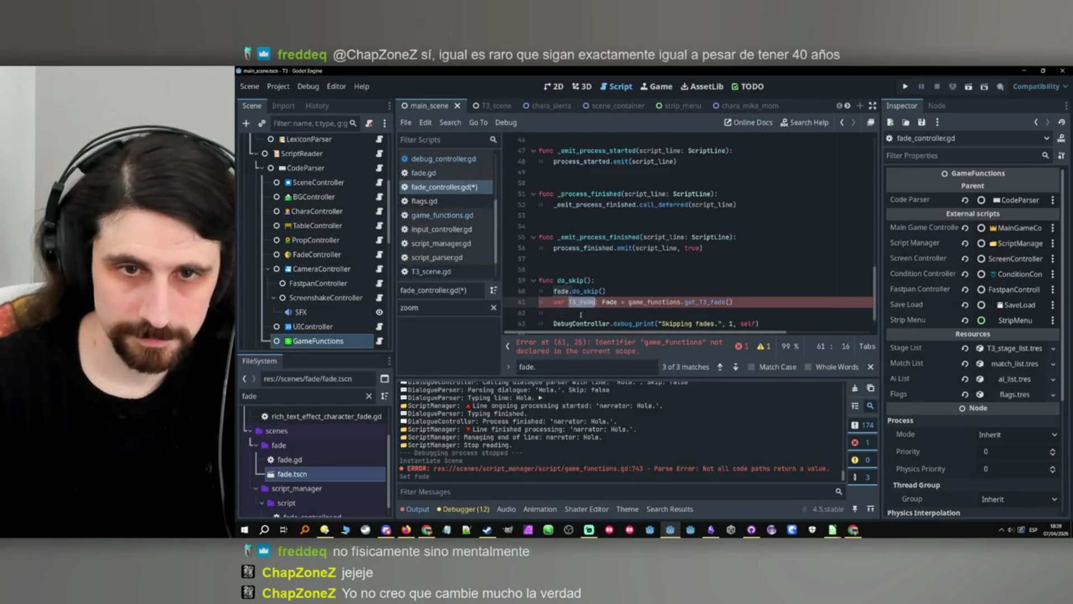
text(T3_fade:)
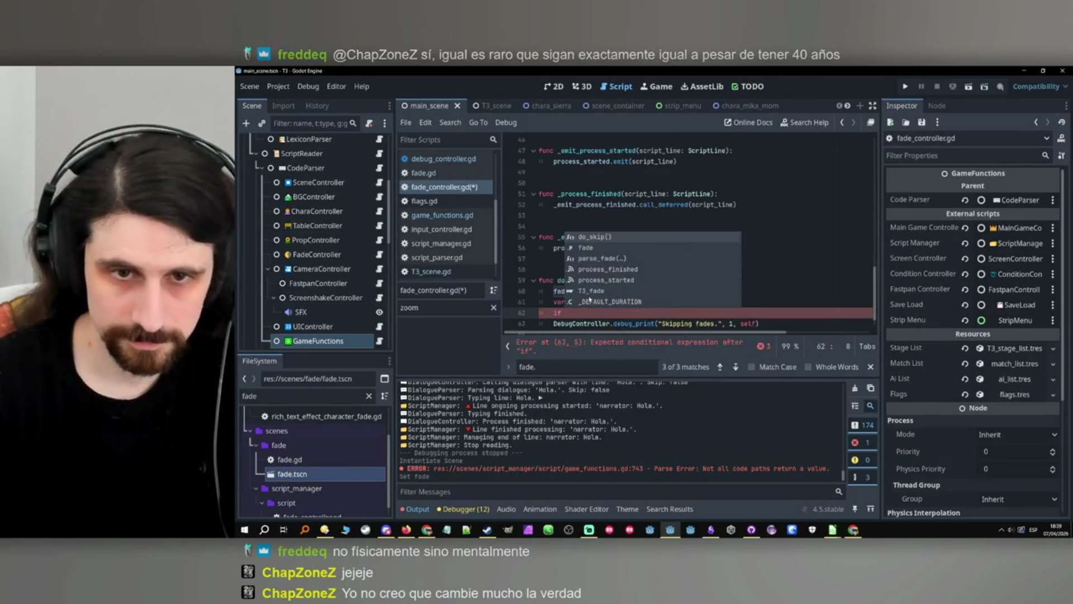
key(Return)
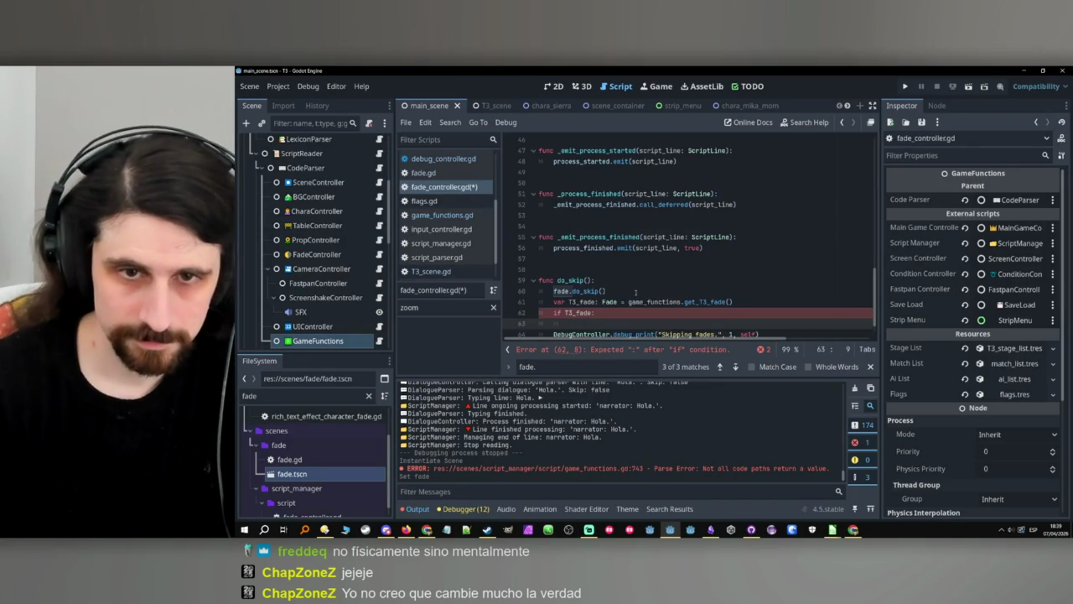
scroll(589, 289, down, 1)
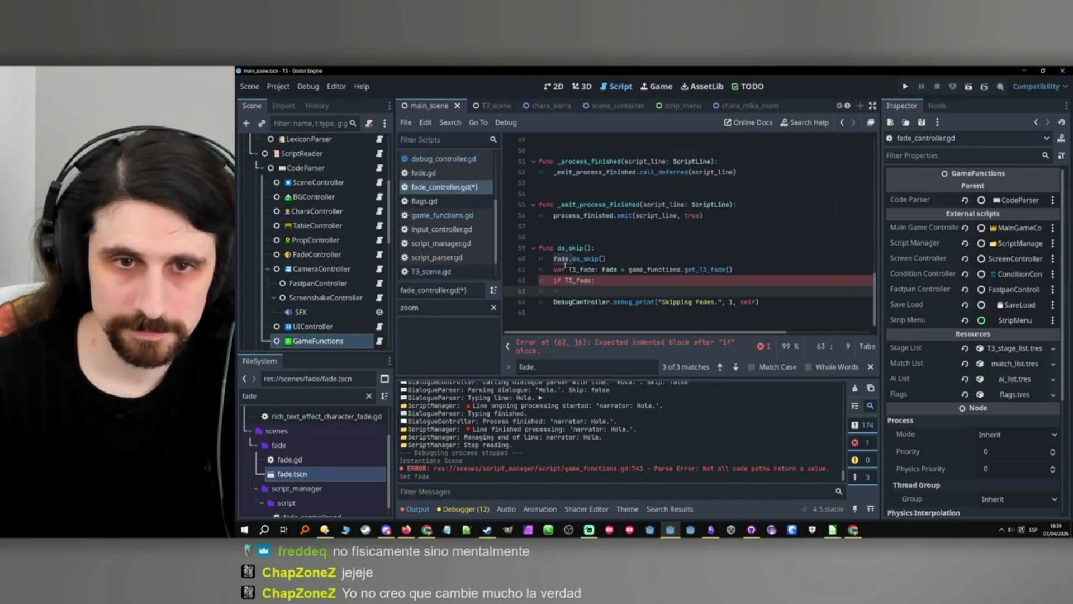
Make do_skip() also call T3_fade.do_skip().
text(fade)
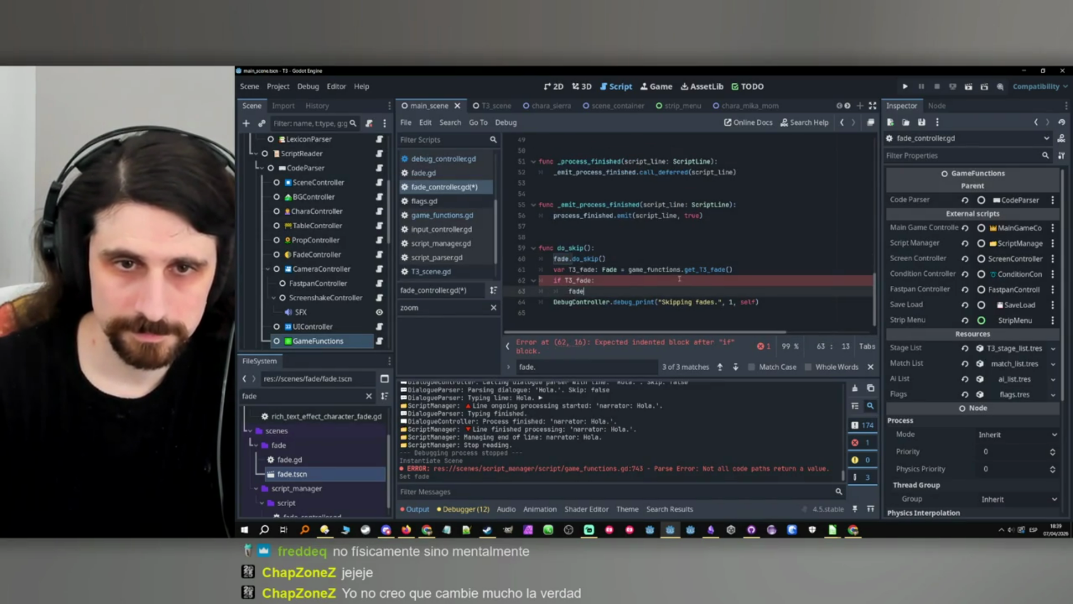
double_click(568, 269)
key(ctrl+c)
key(Down)
key(Down)
key(ctrl+BackSpace)
key(ctrl+v)
drag(611, 259, 571, 259)
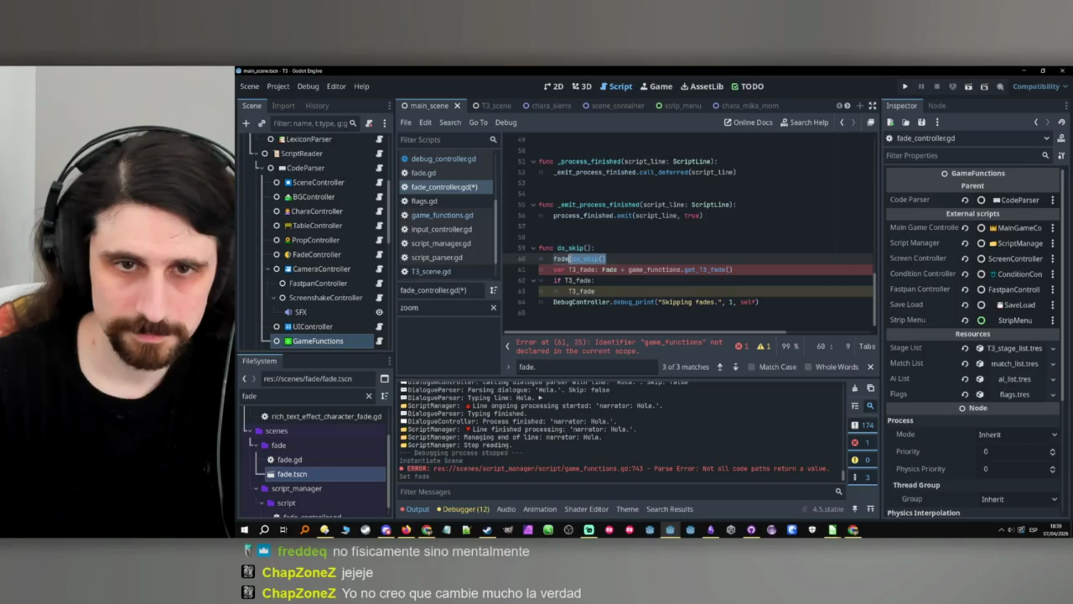
key(ctrl+c)
click(600, 292)
key(ctrl+v)
Copy the three T3_fade lines into the instant-fade branch after line 36.
shift+click(561, 280)
shift+click(552, 269)
click(675, 295)
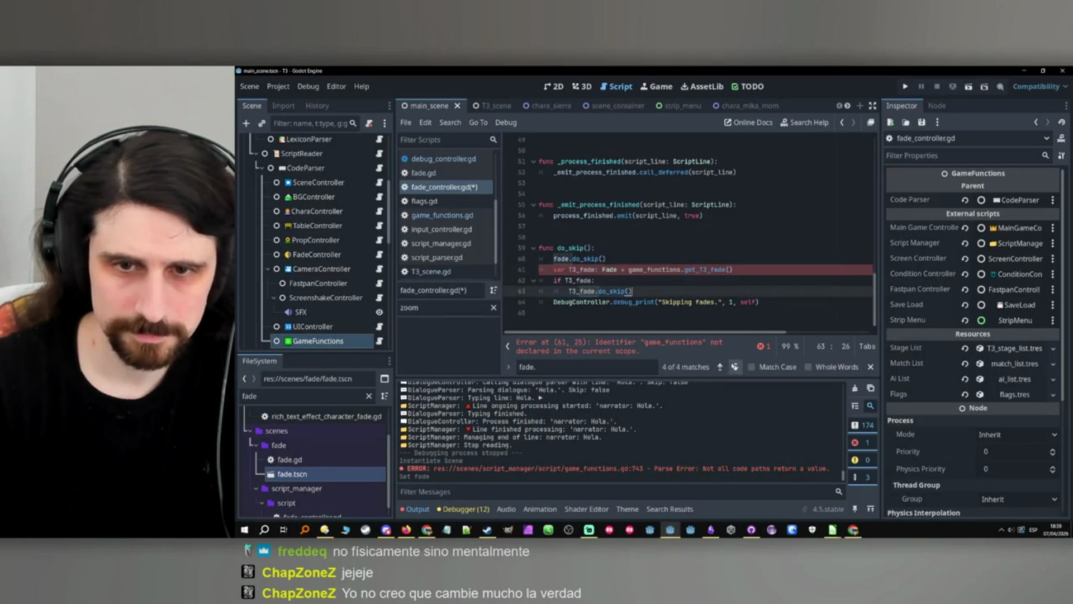
click(735, 366)
click(709, 231)
key(Return)
key(ctrl+v)
Fix the pasted lines' indentation and make them call T3_fade.fade(color, duration, skip).
drag(632, 259, 546, 245)
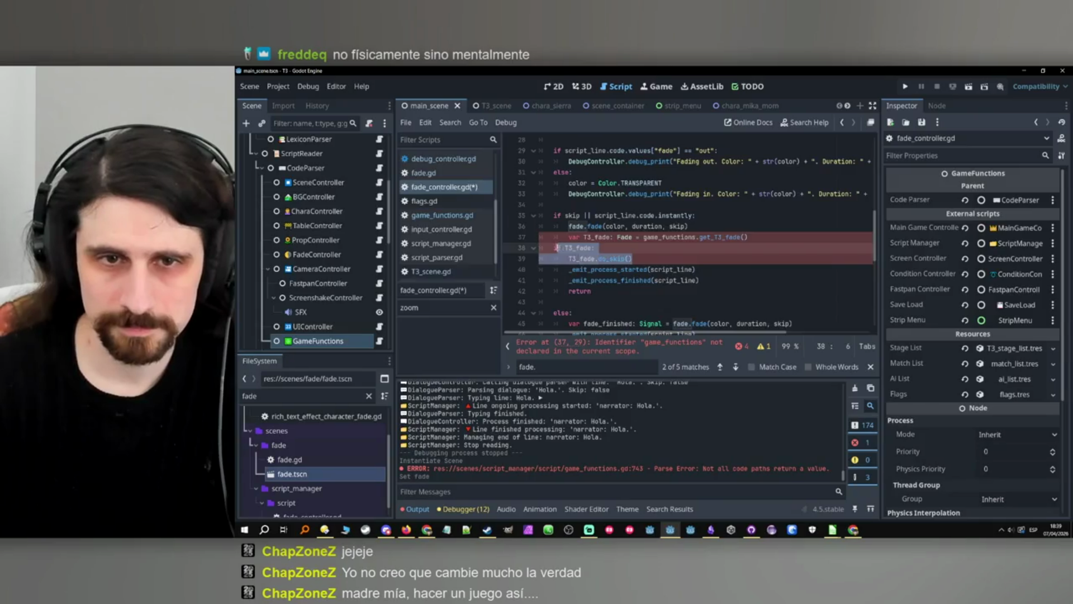
key(Tab)
key(Tab)
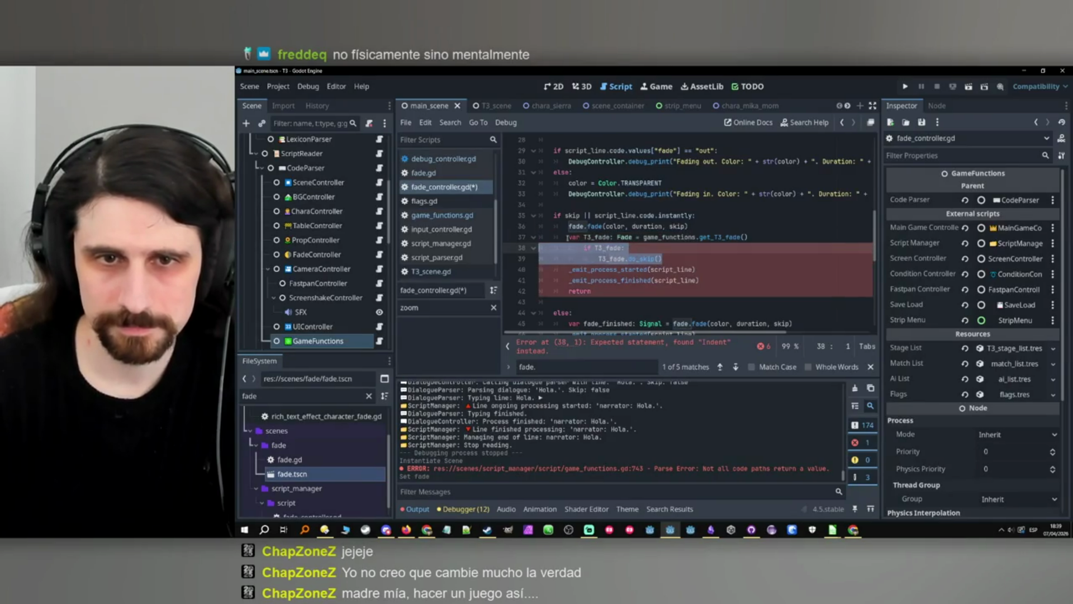
key(shift+Tab)
click(617, 234)
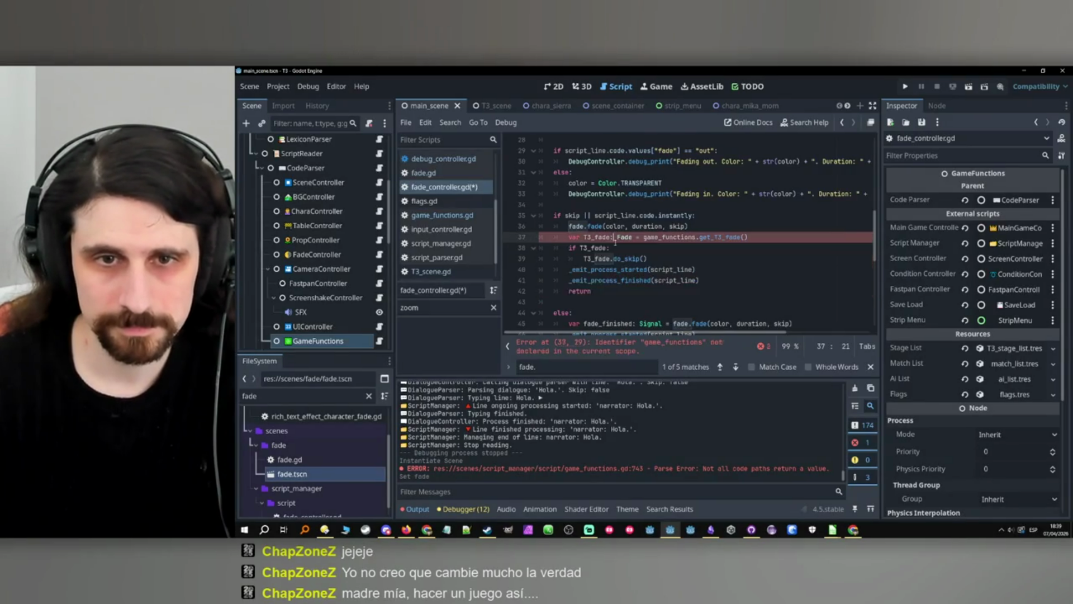
mouse_move(689, 226)
mouse_down()
mouse_move(587, 226)
mouse_move(624, 259)
mouse_move(647, 259)
mouse_up()
key(ctrl+c)
key(ctrl+v)
Review each fade match in the script, then select the export var fade line.
click(653, 247)
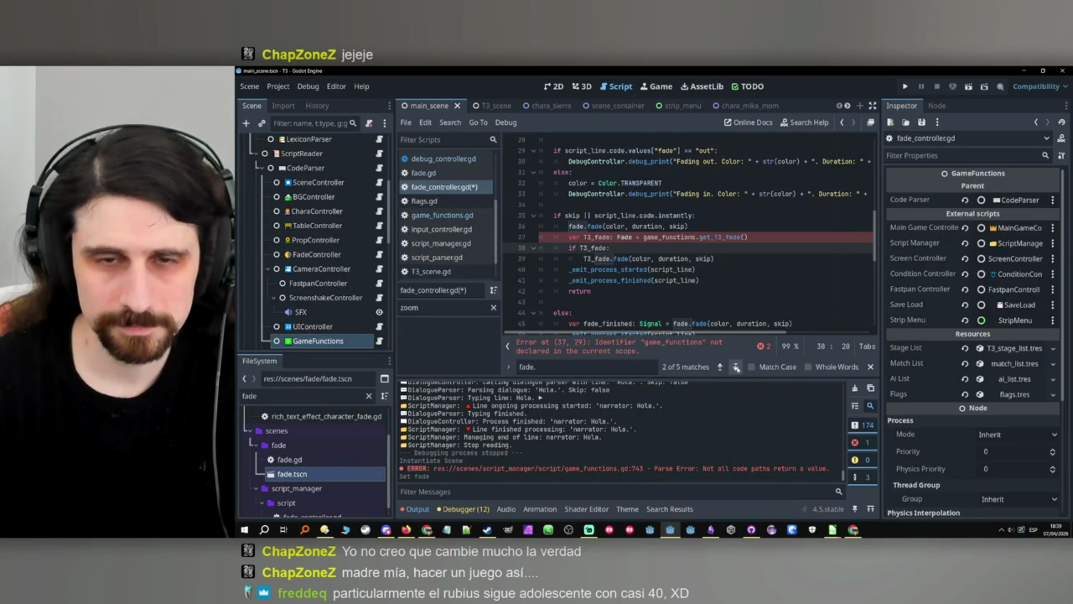
click(737, 368)
drag(715, 225, 566, 204)
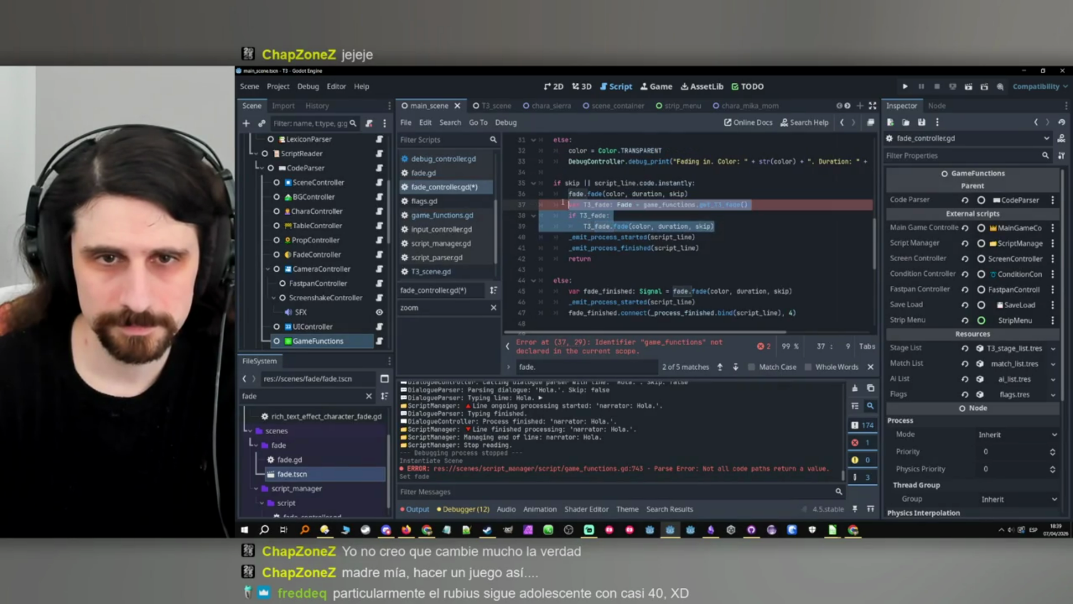
click(735, 366)
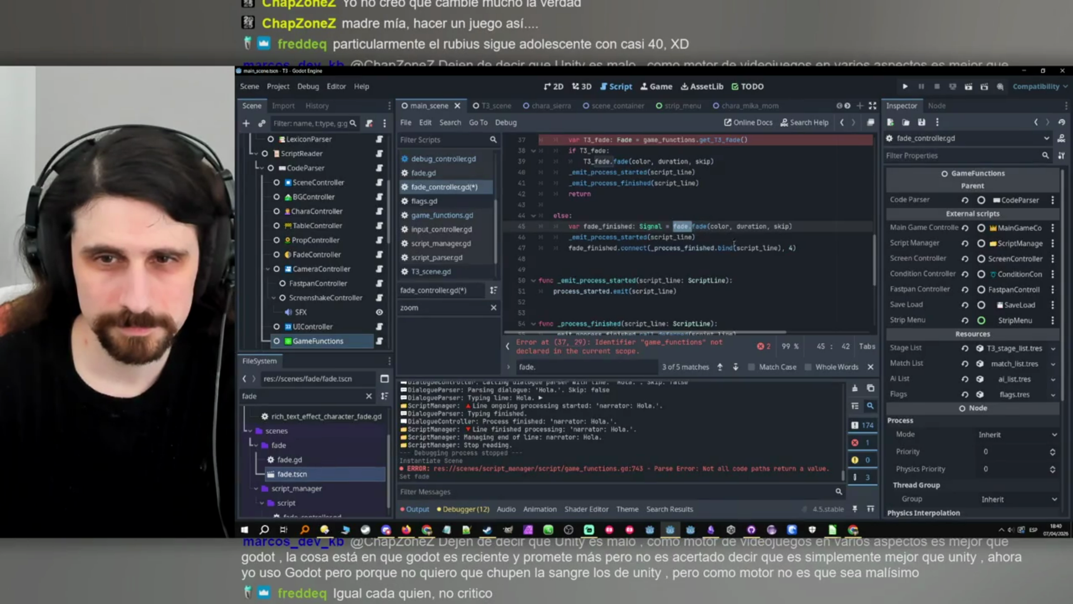
click(735, 367)
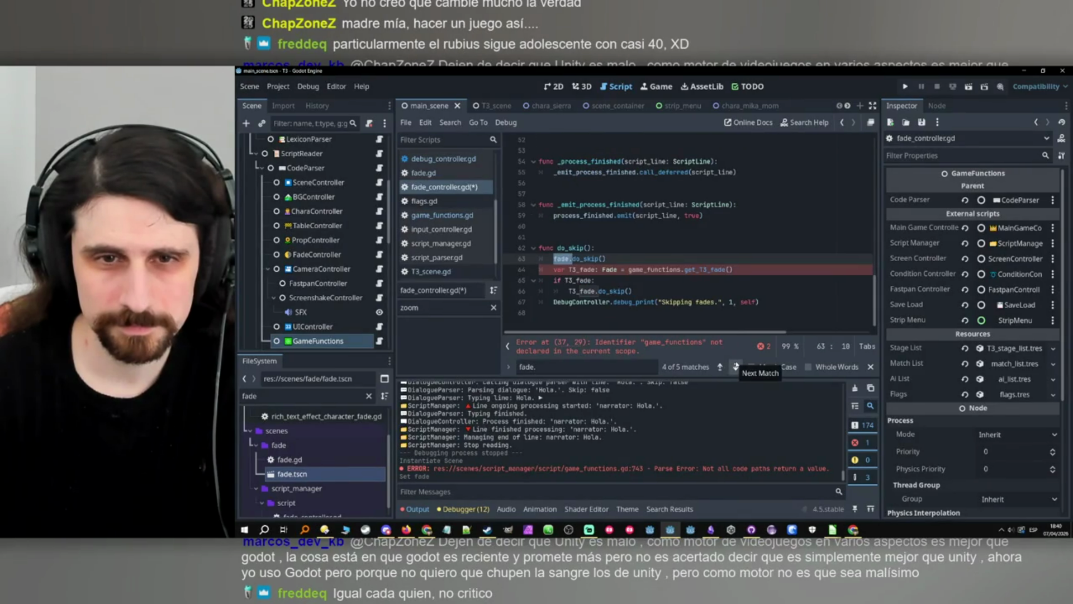
click(736, 366)
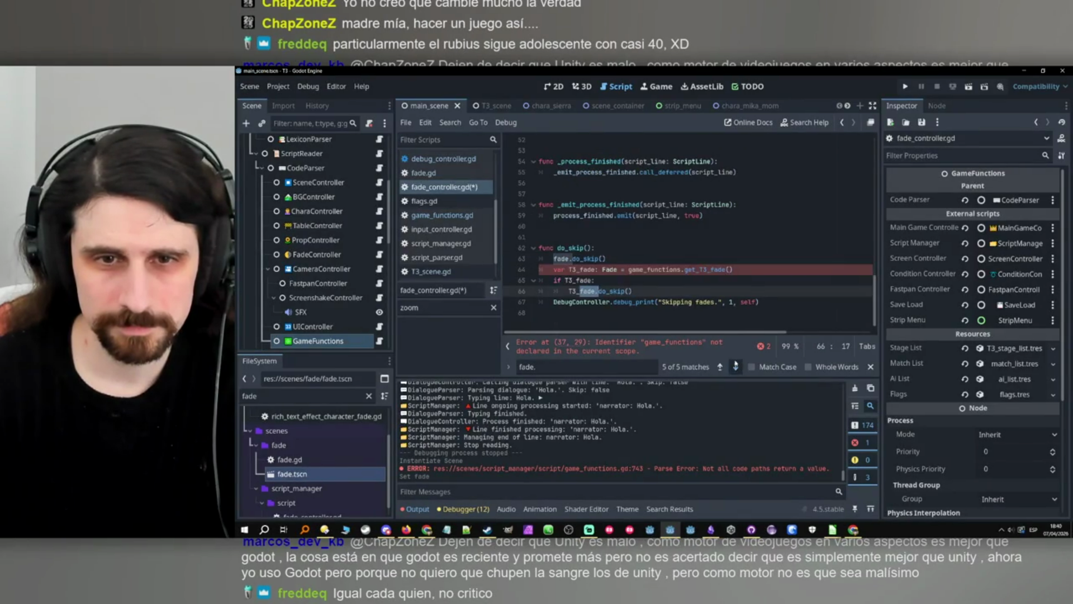
click(735, 367)
click(735, 367)
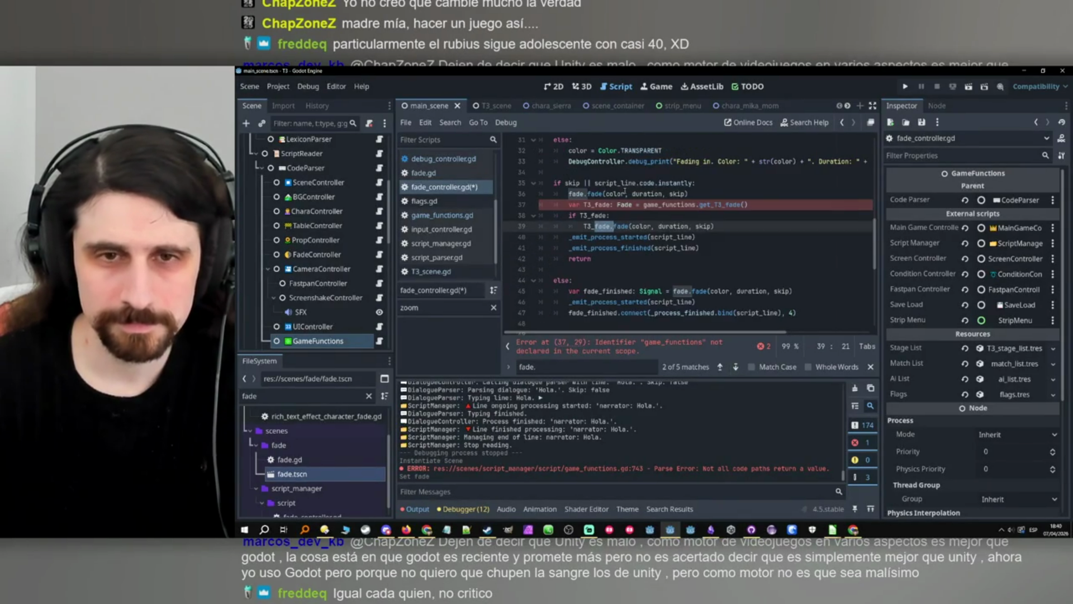
click(596, 205)
double_click(668, 205)
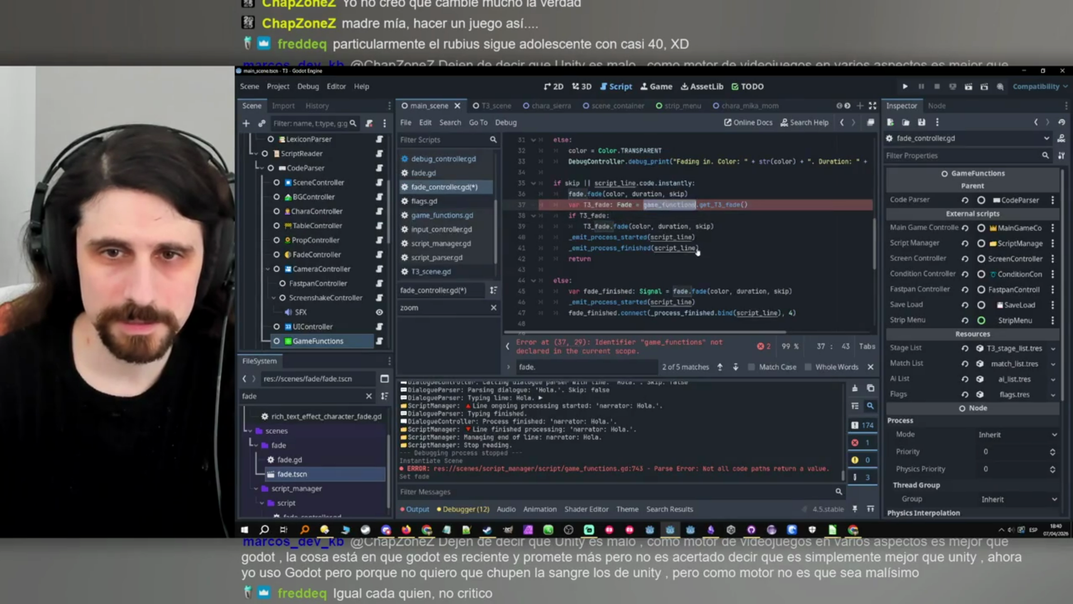
scroll(693, 245, up, 10)
triple_click(670, 236)
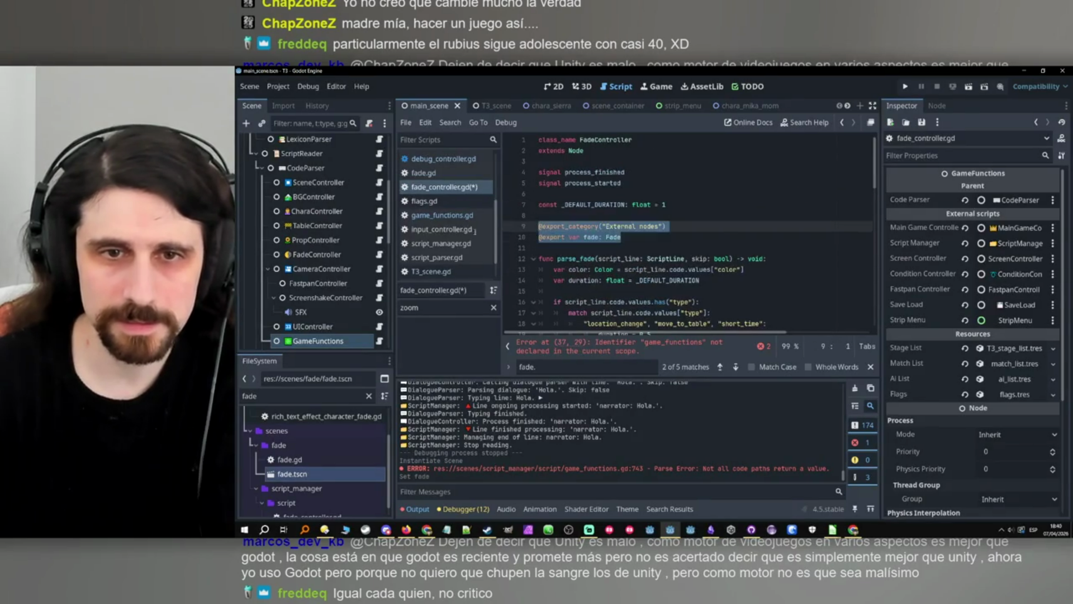
Rename the export category to External scripts.
click(678, 233)
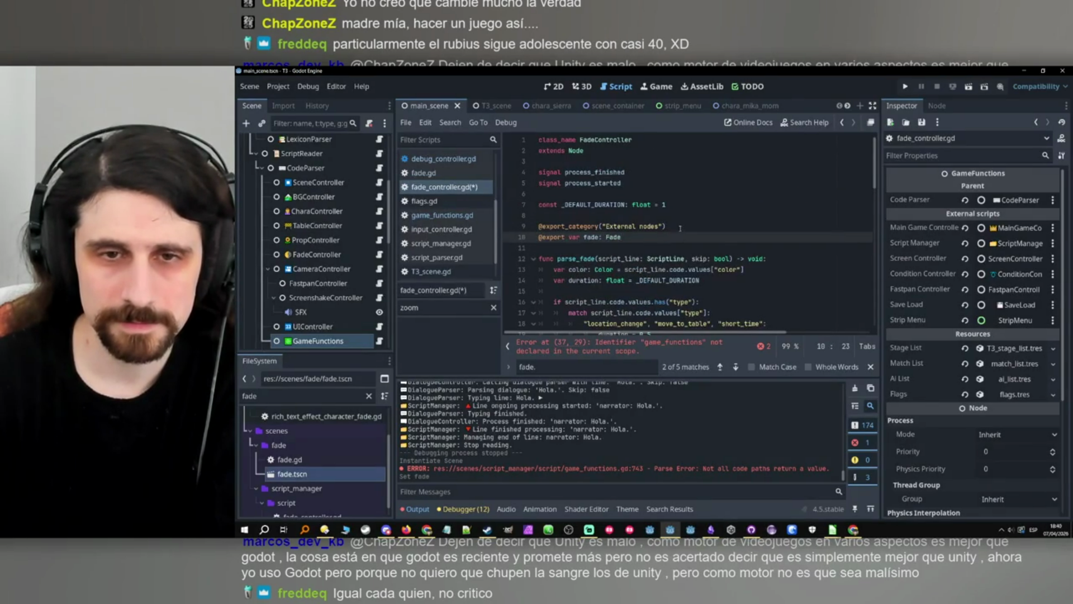
double_click(651, 227)
text(scripts)
click(653, 227)
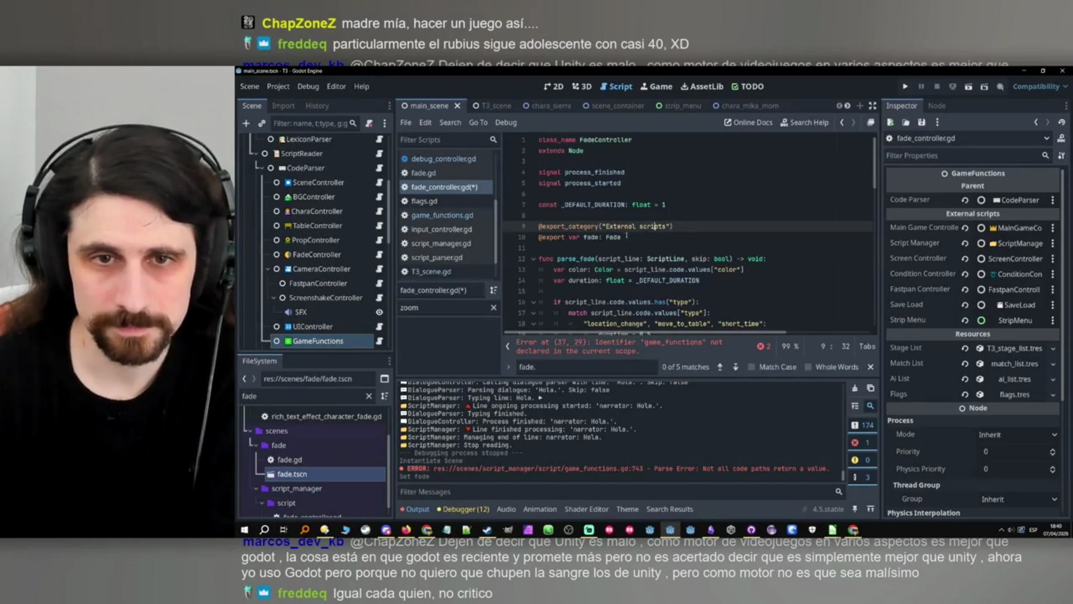
Duplicate the fade export as game_functions: GameFunctions and save fade_controller.gd.
drag(624, 235, 481, 240)
click(655, 242)
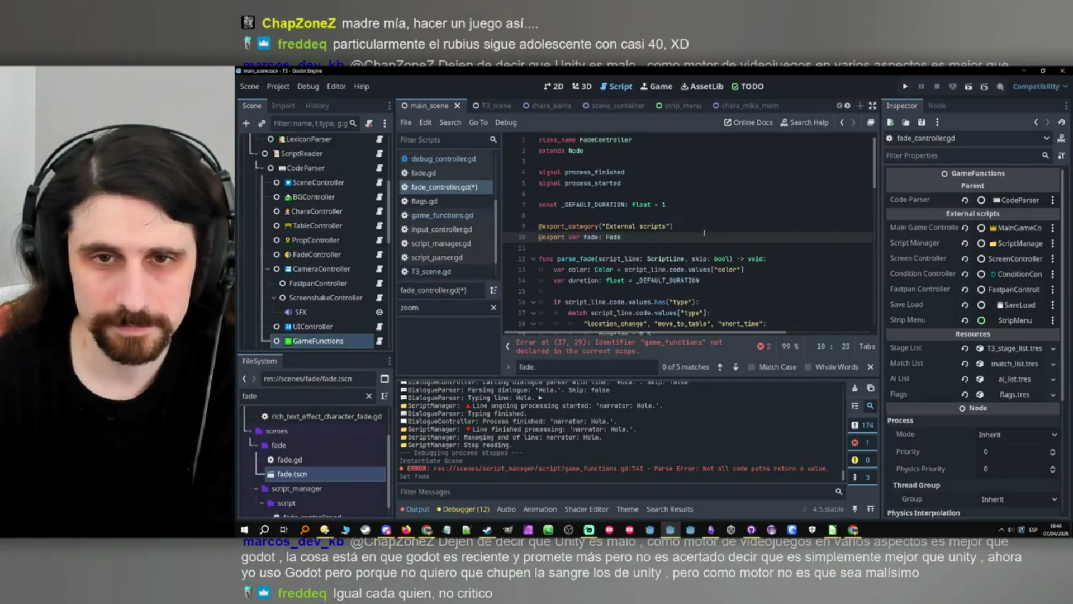
key(Return)
key(ctrl+v)
double_click(590, 248)
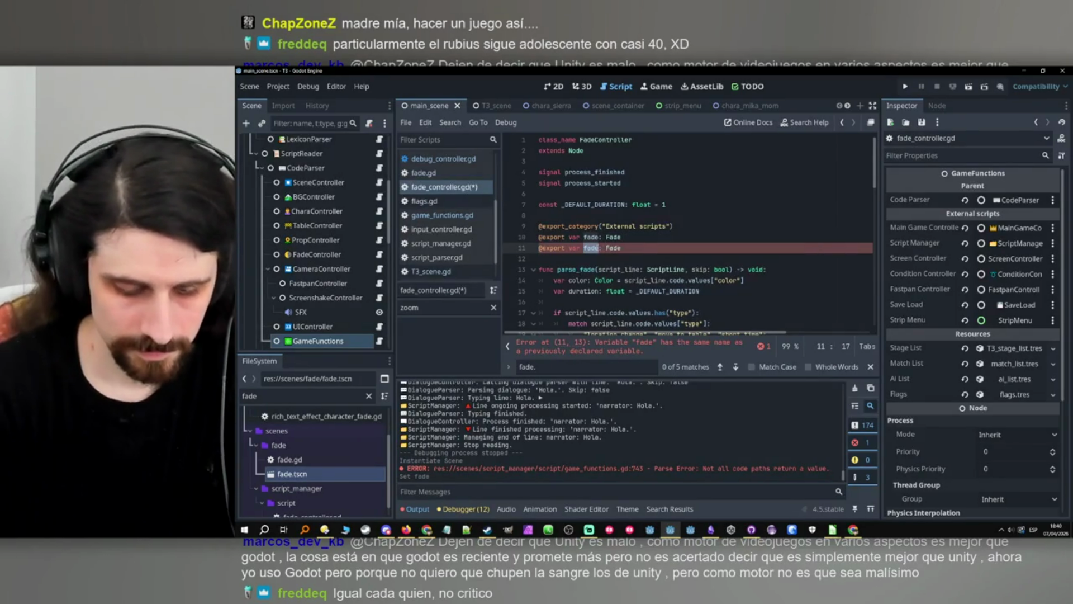
text(game_functions)
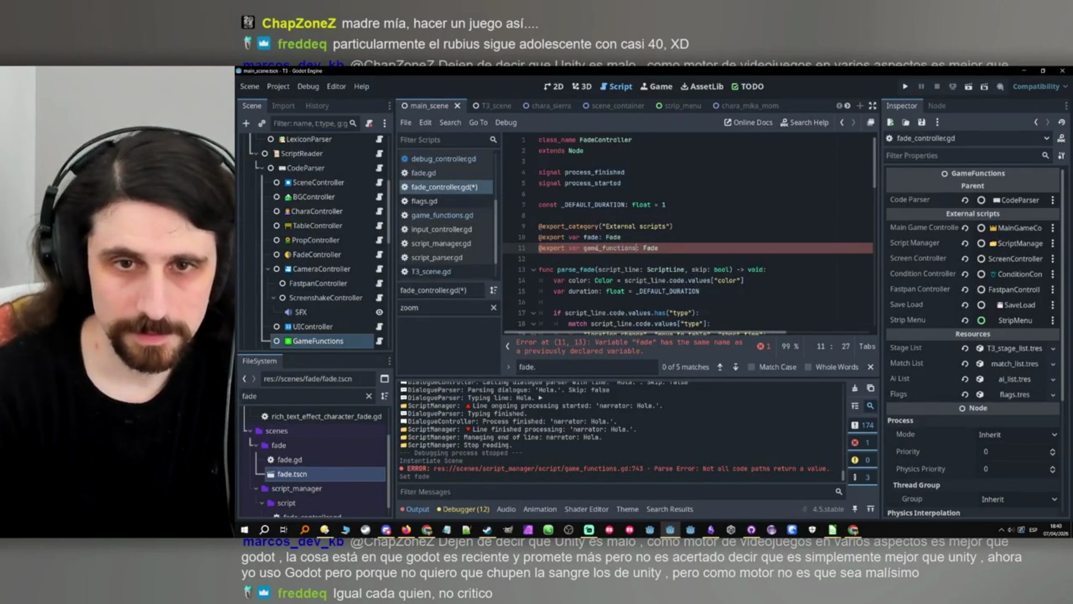
double_click(651, 247)
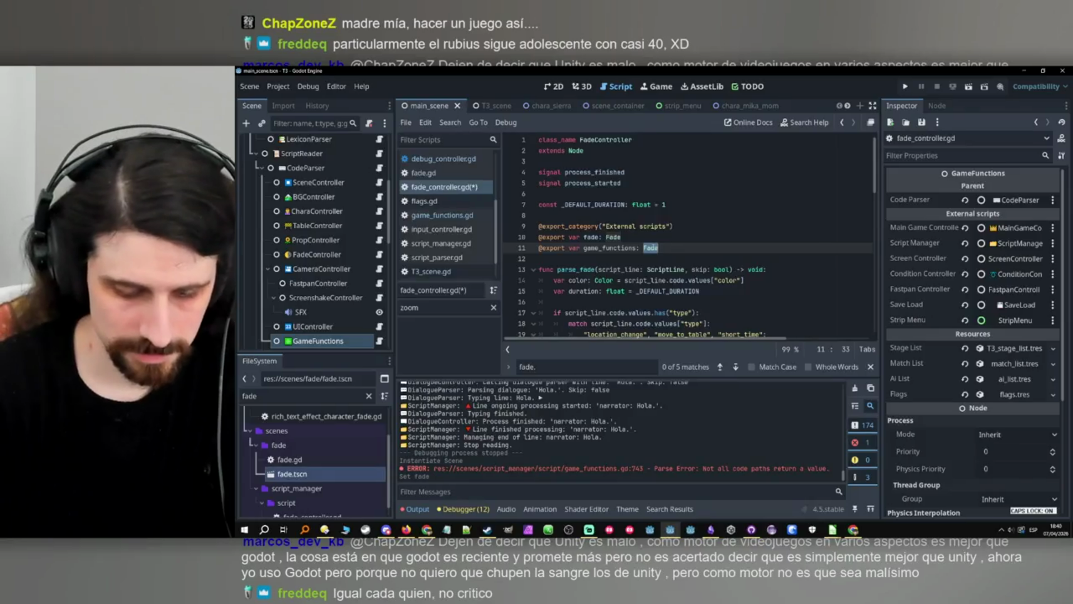
text(Ga)
key(Down)
key(Down)
key(Return)
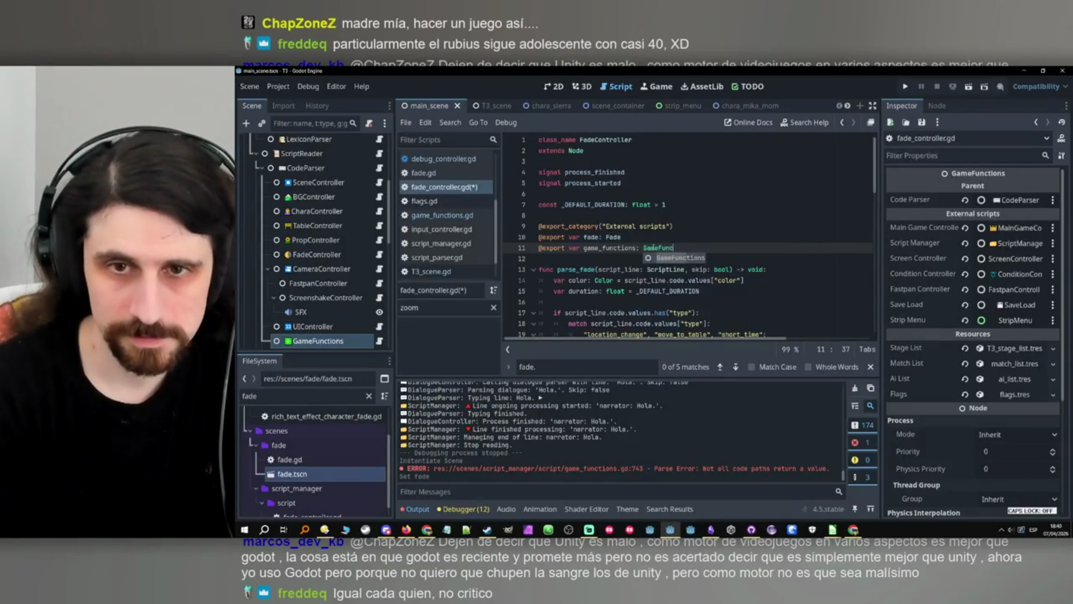
key(ctrl+s)
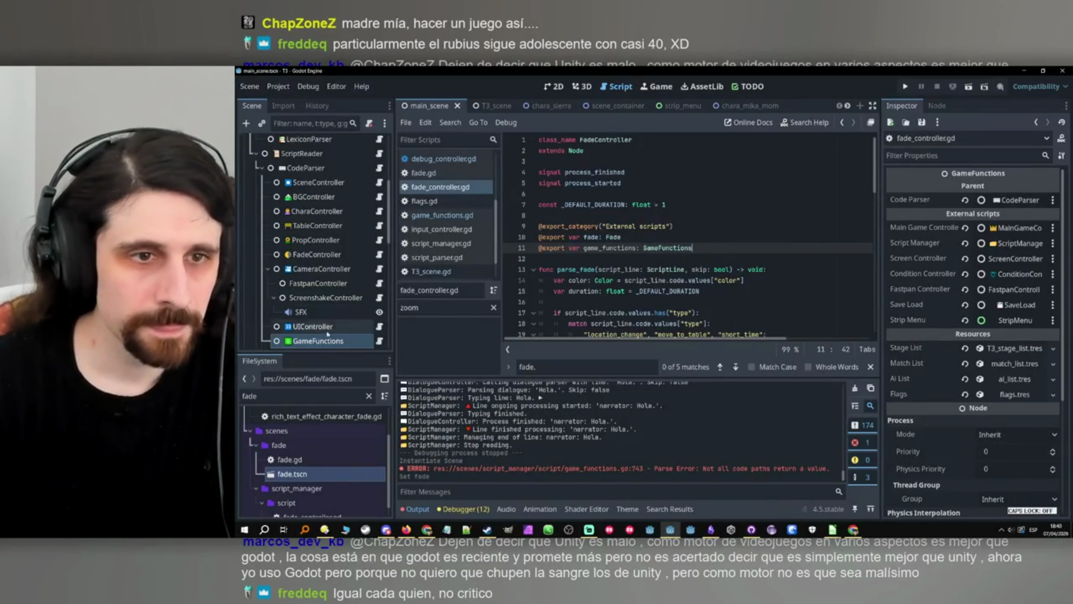
Assign the GameFunctions node to FadeController's Game Functions property and save the scene.
click(314, 254)
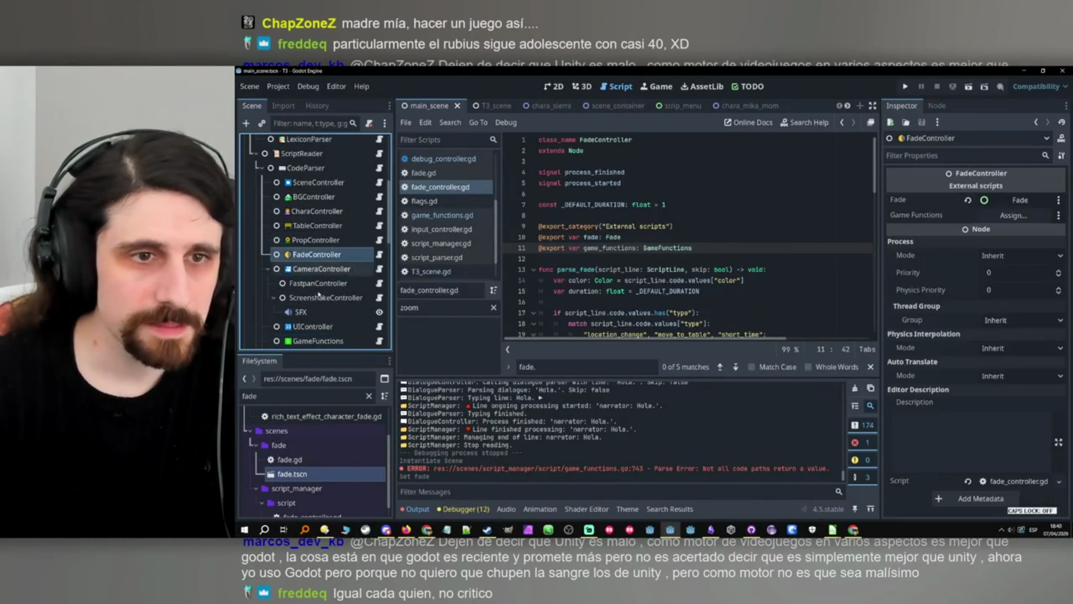
mouse_move(321, 345)
mouse_down()
mouse_move(727, 258)
mouse_move(1013, 215)
mouse_up()
click(682, 258)
key(ctrl+s)
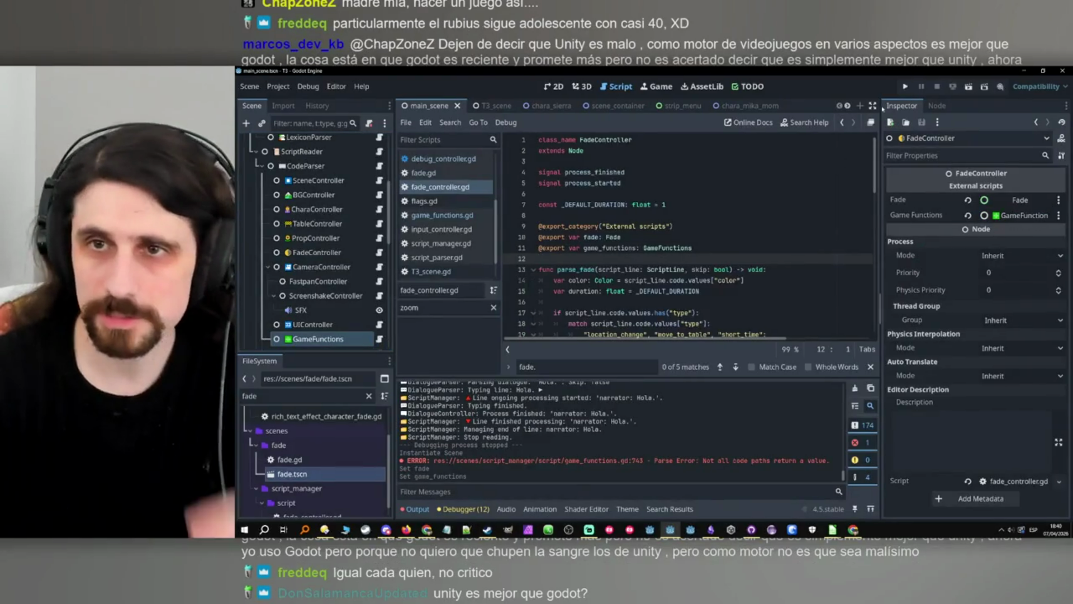
Run the project and expand the Remote tree from MainScene down to T3Scene's Fade node.
click(906, 86)
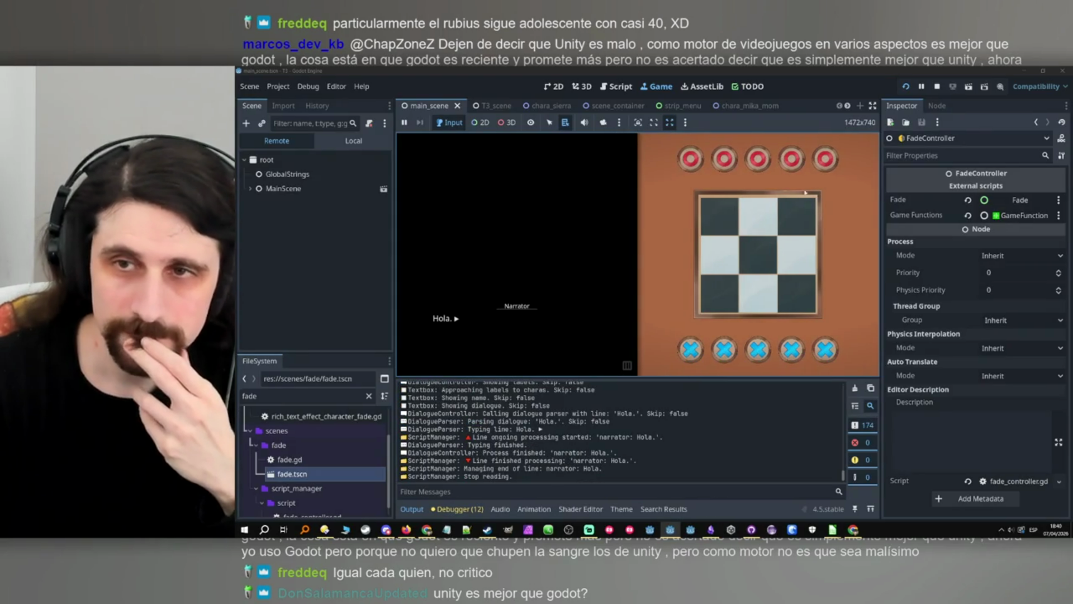
click(251, 189)
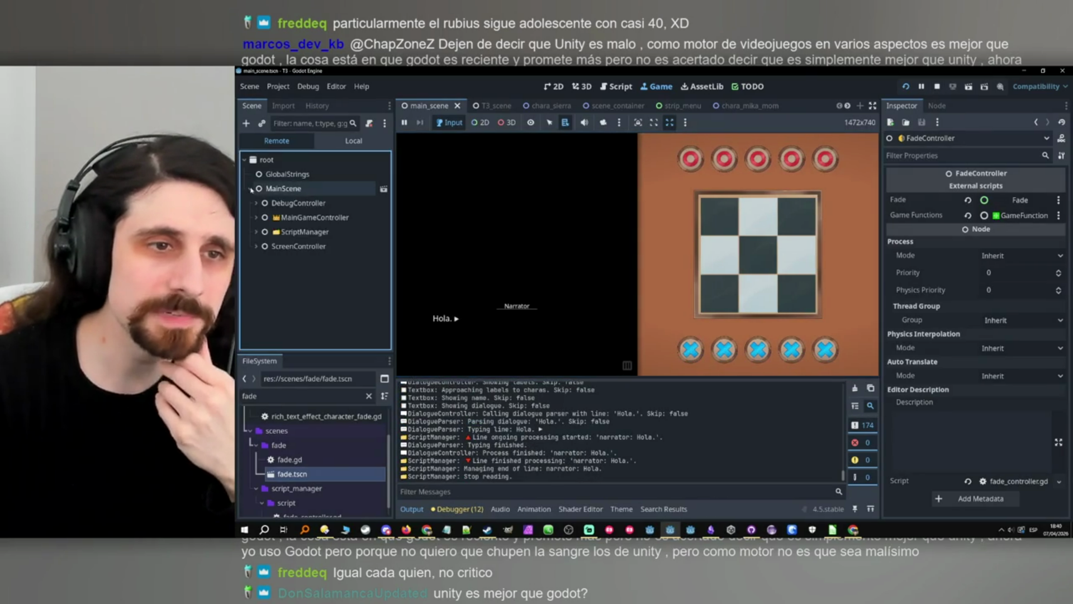
click(256, 245)
click(262, 261)
click(268, 275)
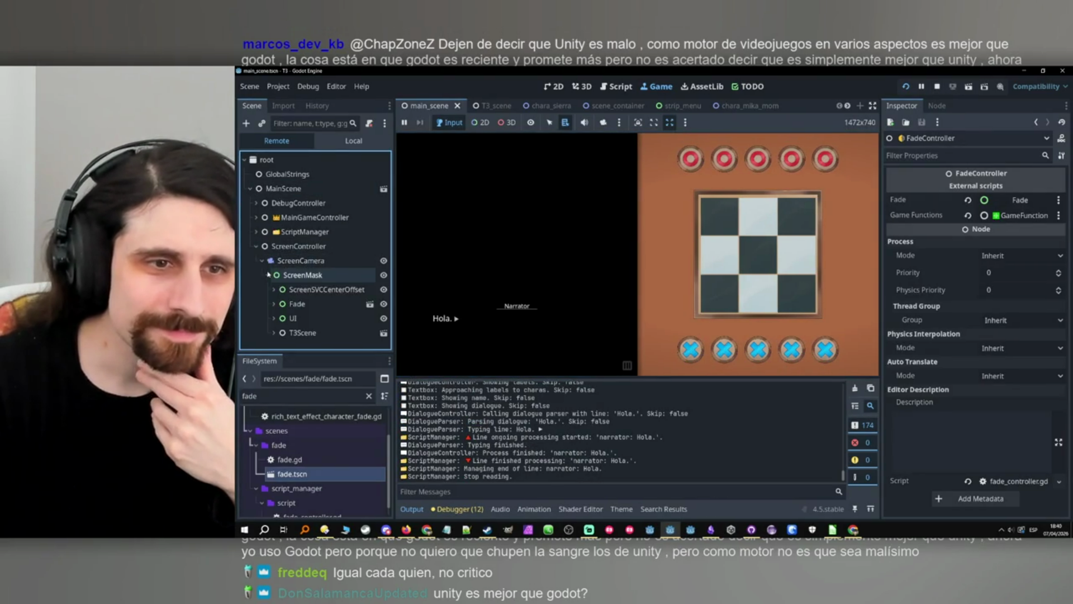
click(274, 332)
click(278, 341)
click(282, 341)
click(286, 339)
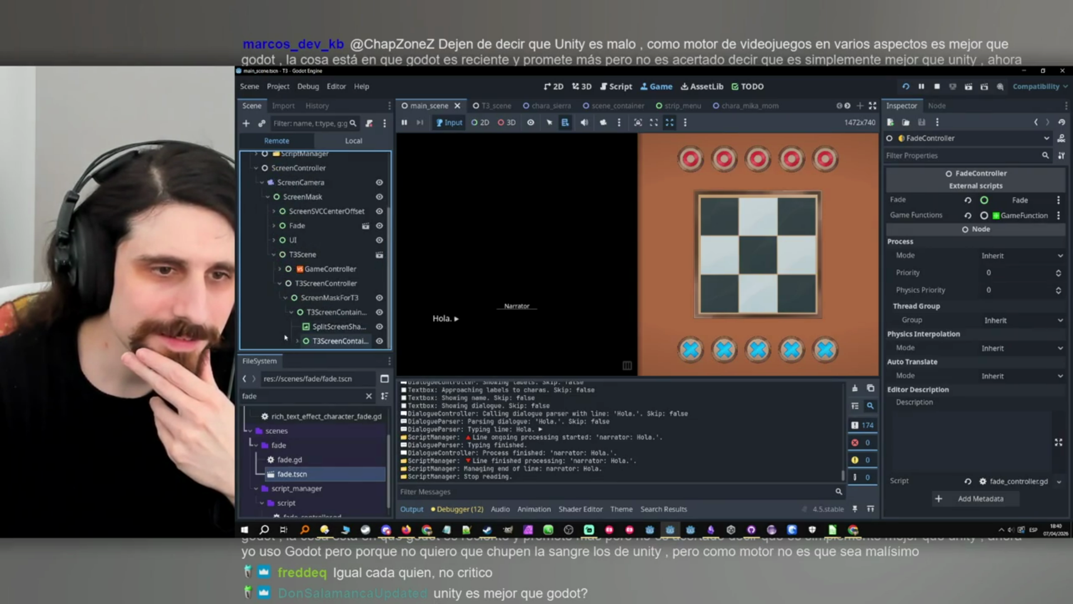
click(297, 341)
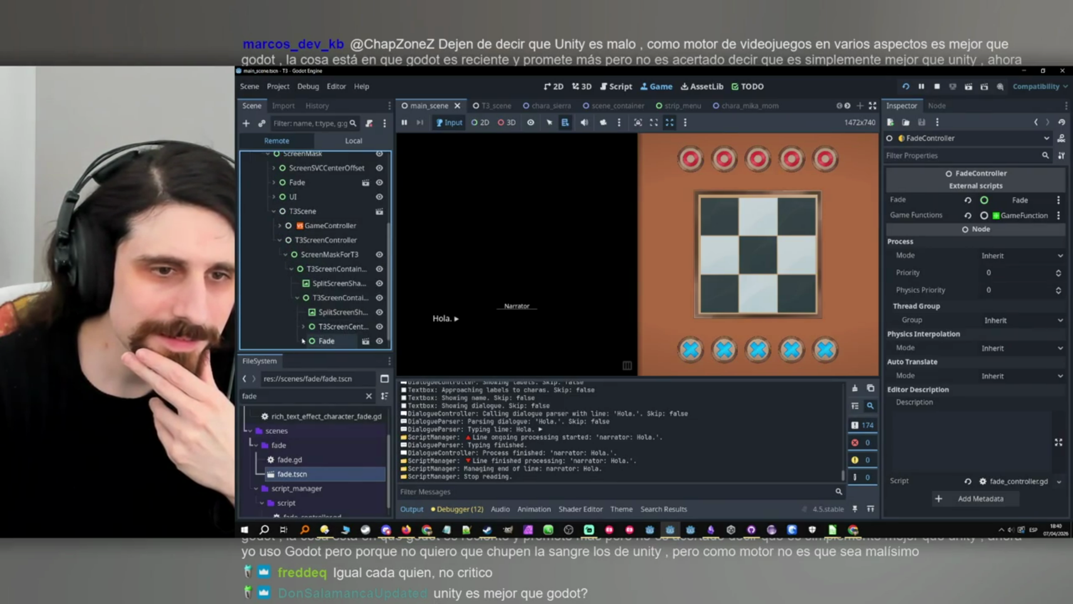
click(303, 341)
Confirm the T3 Fade ColorRect's colour is white (ffffff), then stop the project.
click(308, 341)
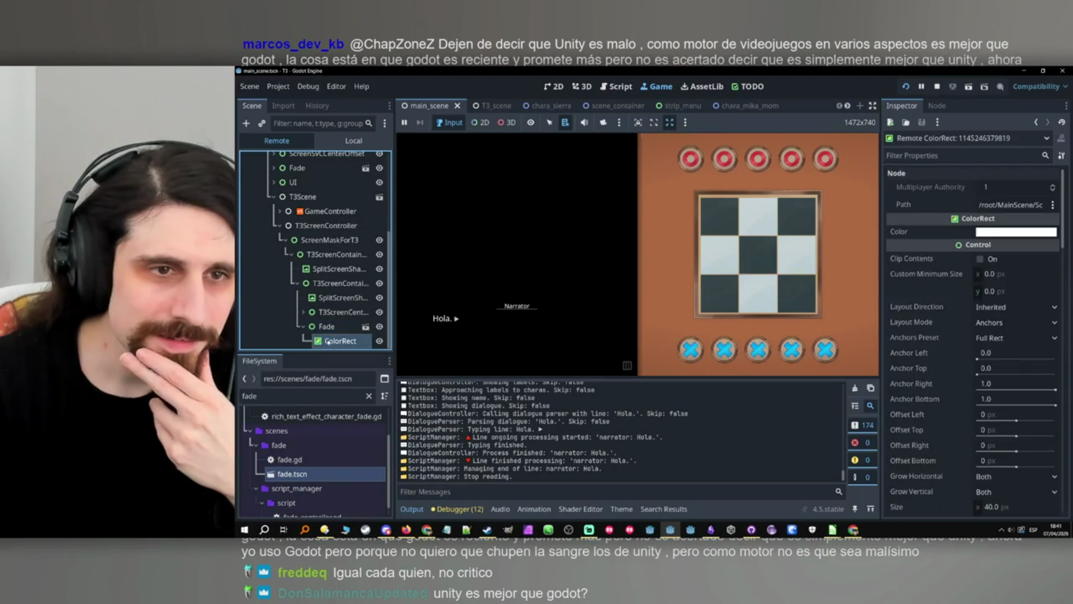
scroll(326, 326, up, 3)
scroll(327, 326, down, 3)
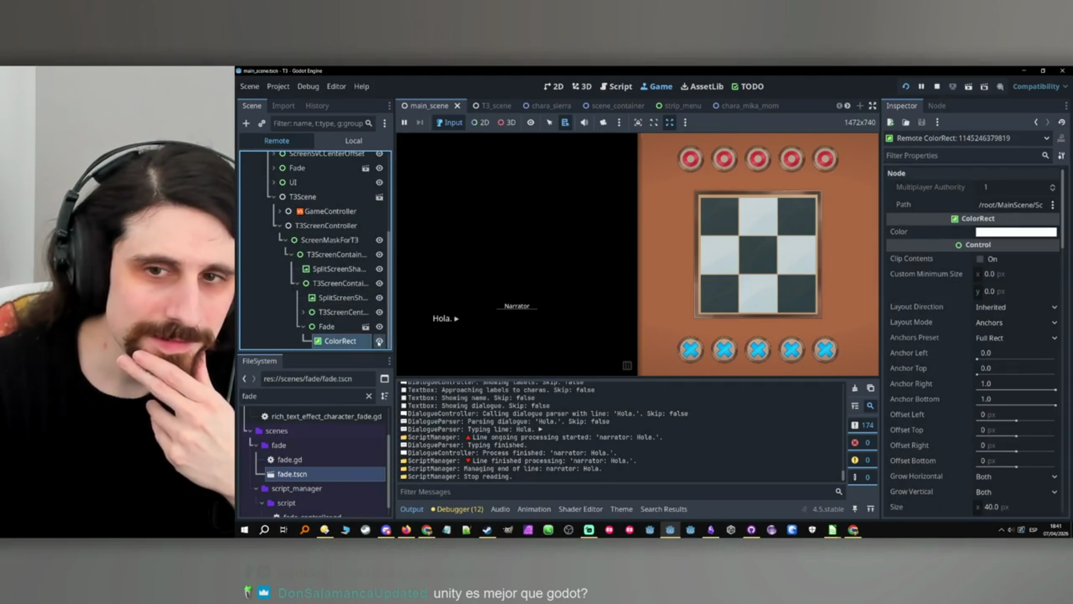
click(327, 327)
click(340, 340)
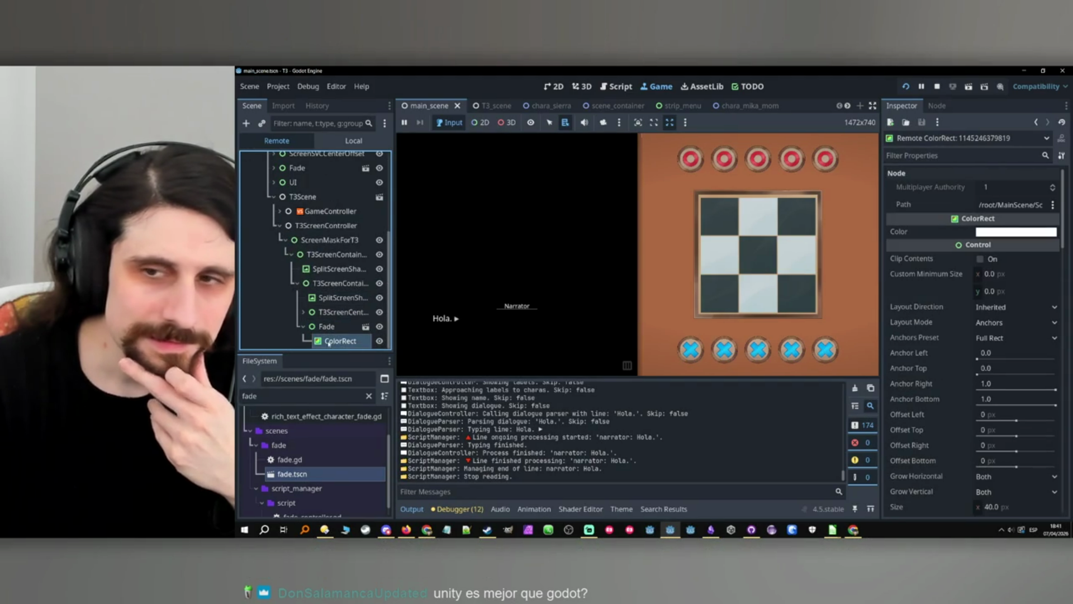
click(553, 302)
click(1016, 231)
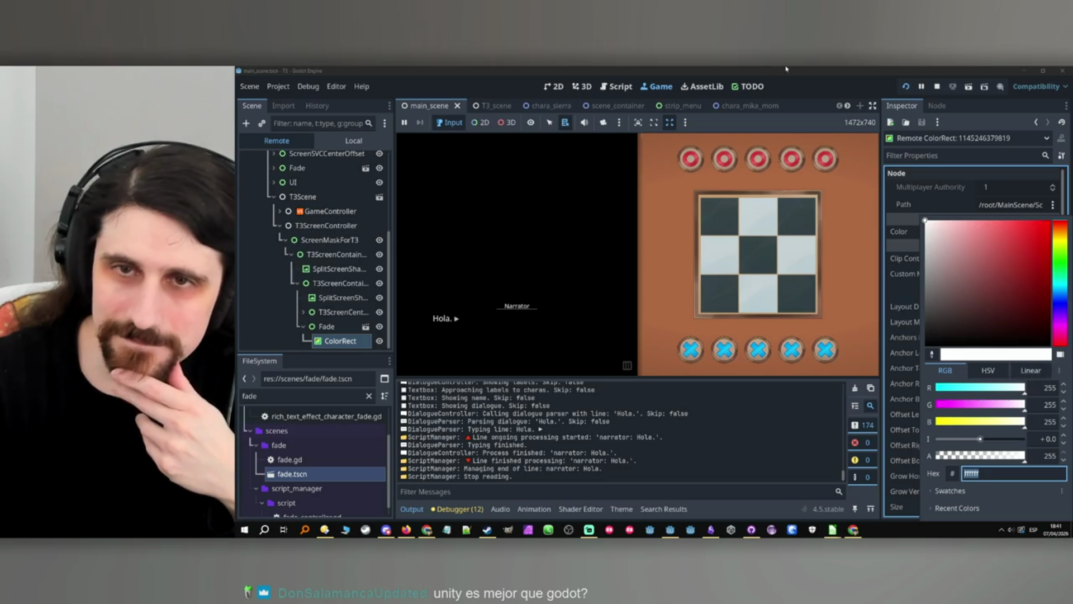
click(780, 134)
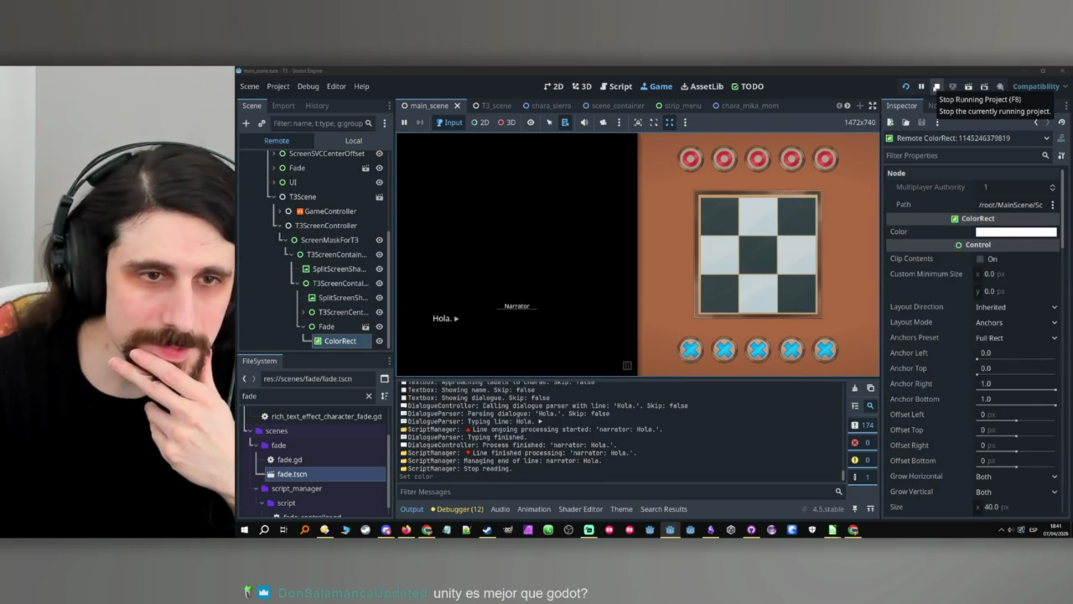
click(936, 87)
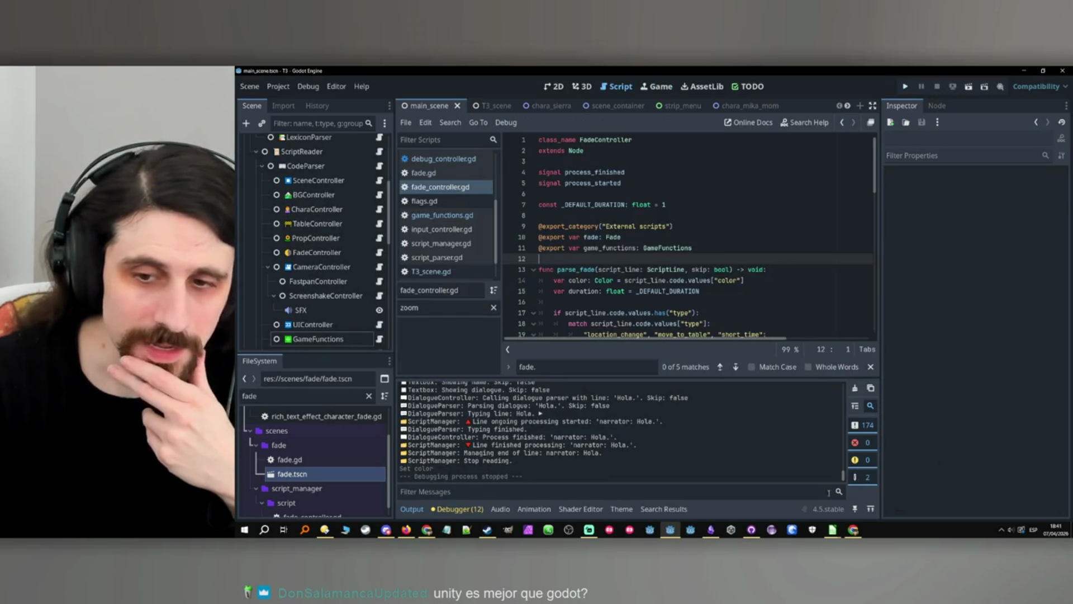
With FadeController selected, add blank lines after do_skip in fade_controller.gd.
mouse_move(832, 530)
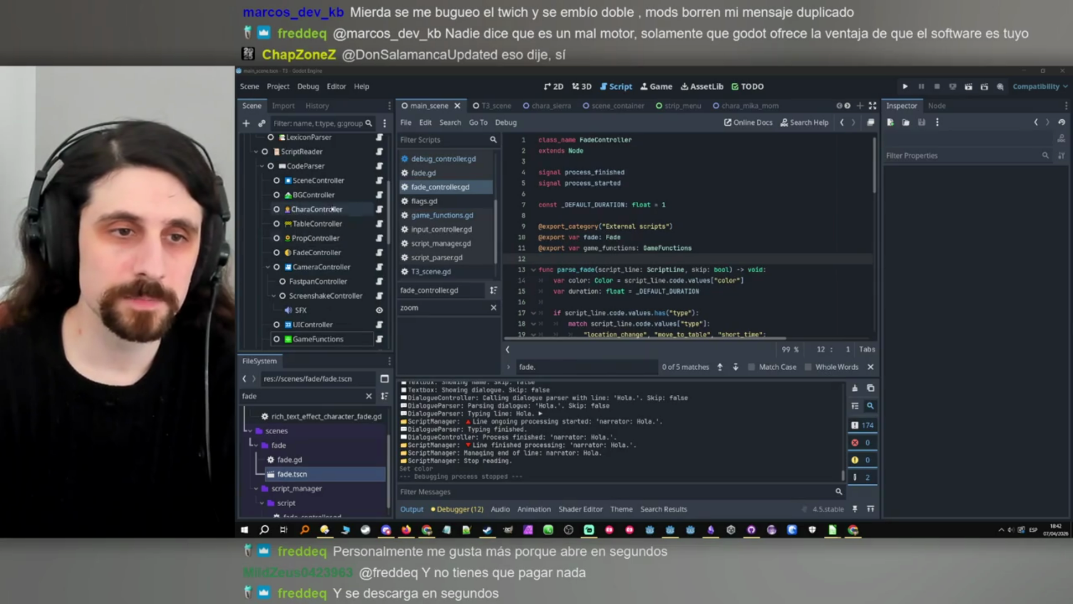
click(316, 252)
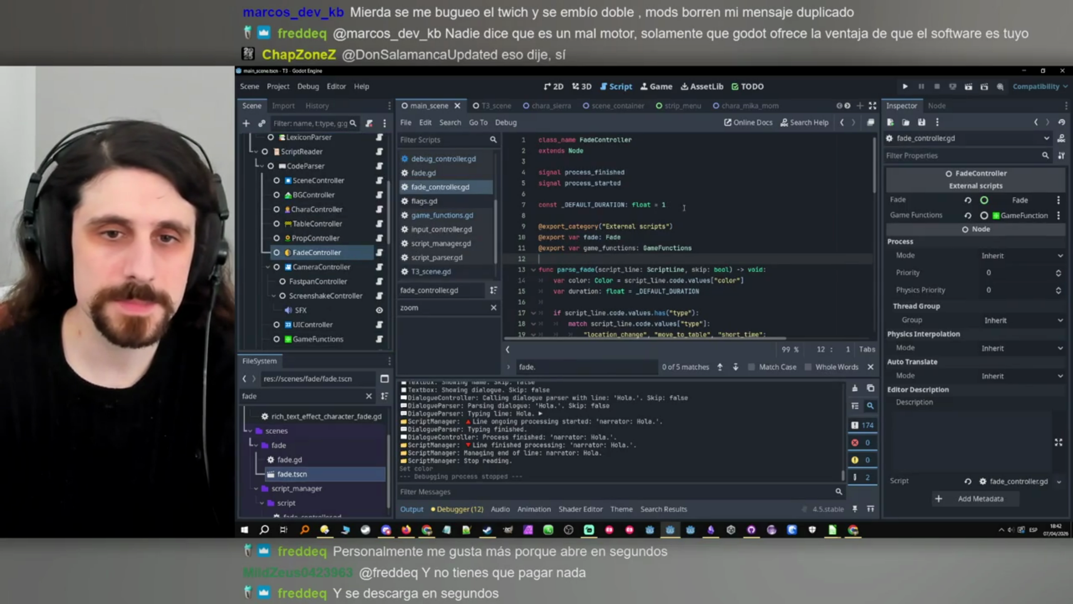
scroll(691, 222, down, 2)
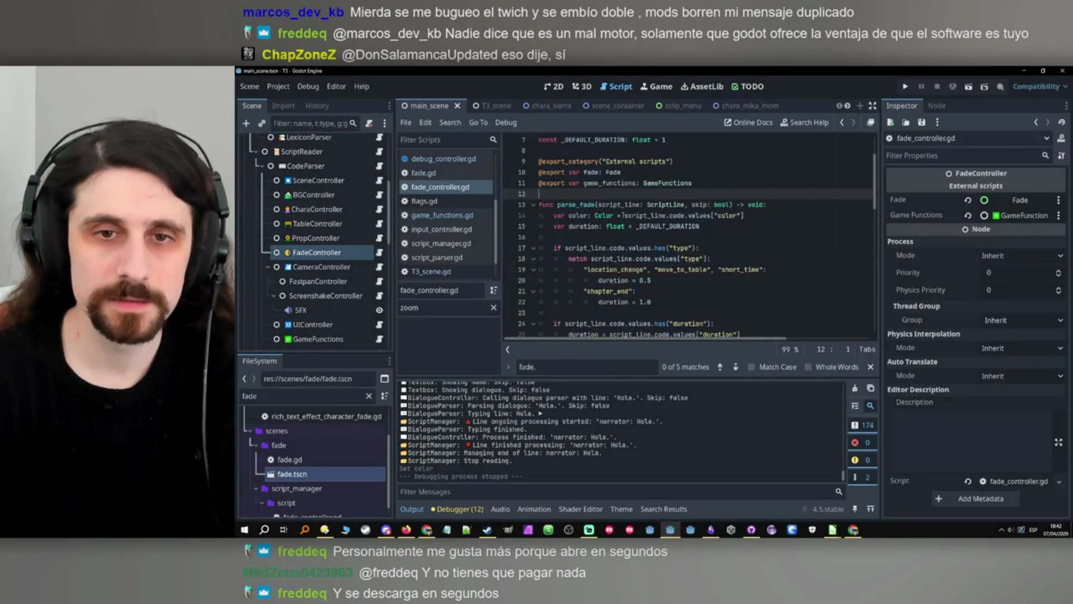
double_click(619, 204)
scroll(612, 241, down, 15)
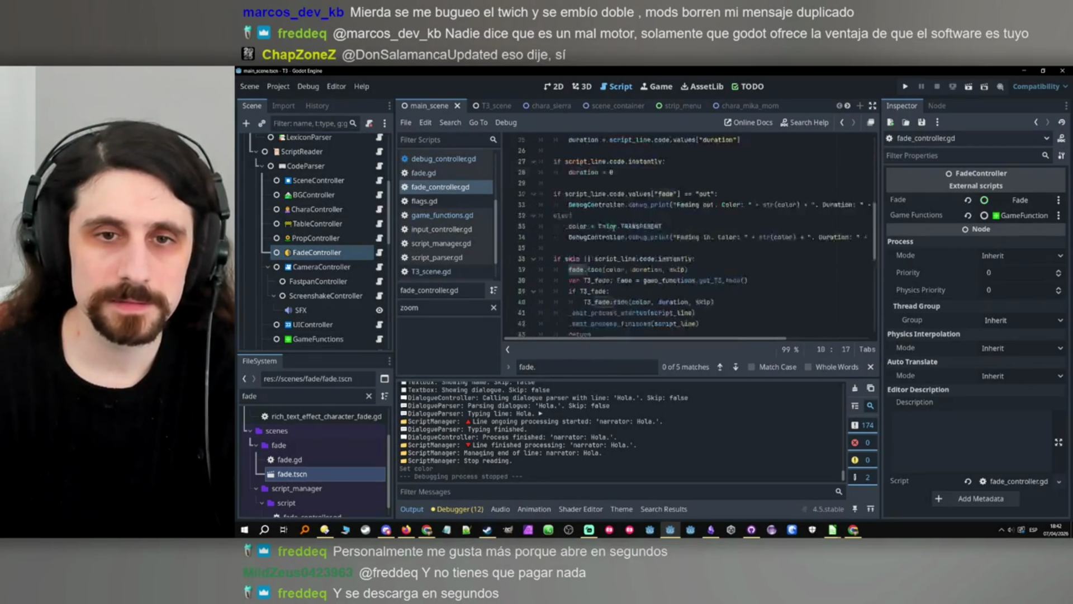
click(586, 329)
scroll(590, 313, up, 6)
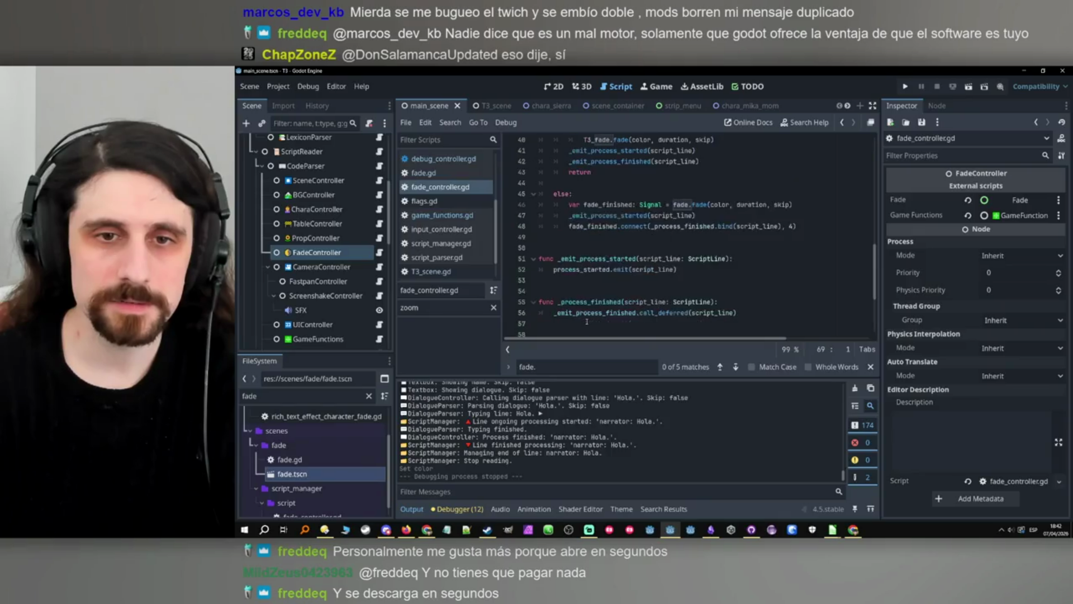
scroll(593, 296, down, 6)
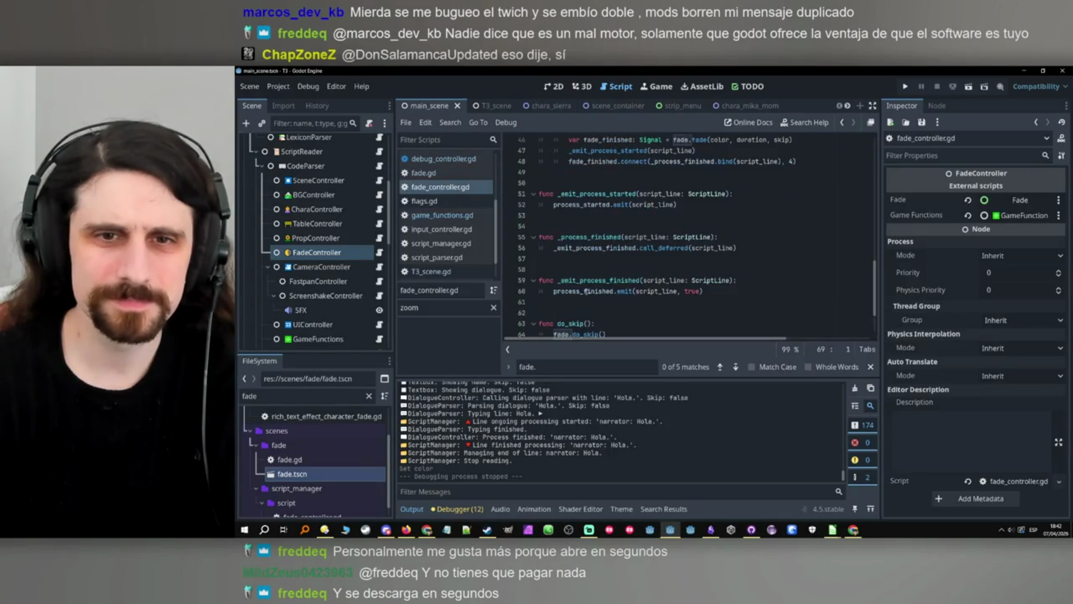
key(Return)
key(Return)
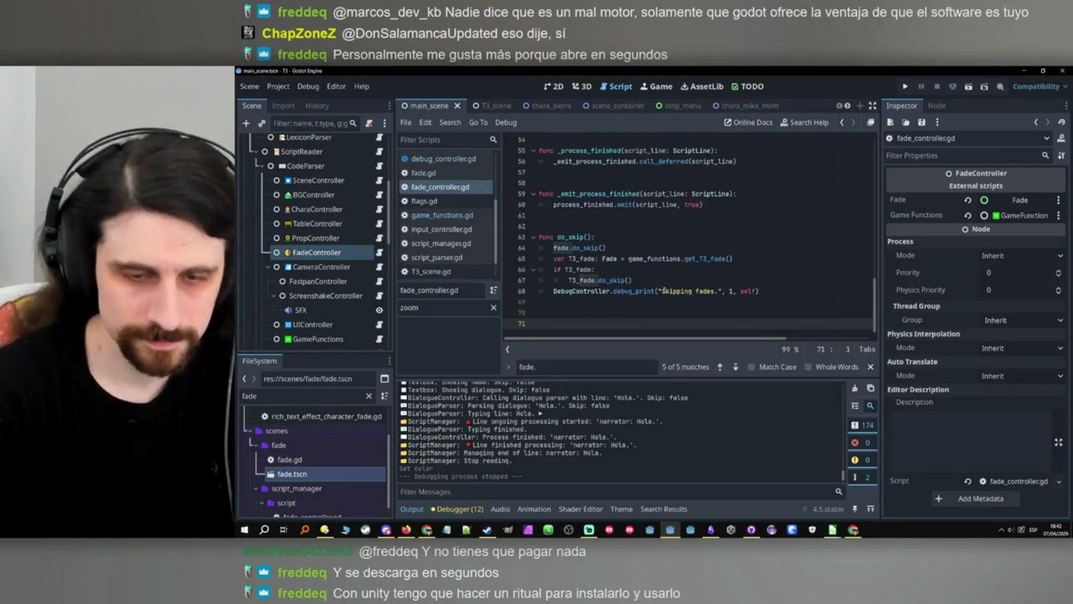
Start a new function named get_VN_fade_rect(), checking the Fade node's scene along the way.
text(func get_)
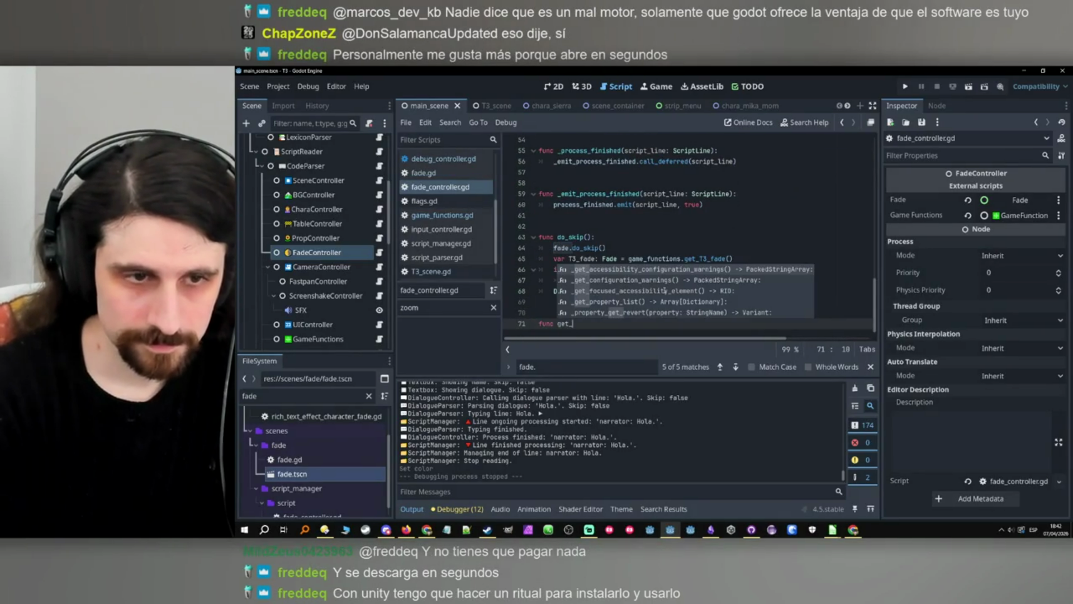
text(fade)
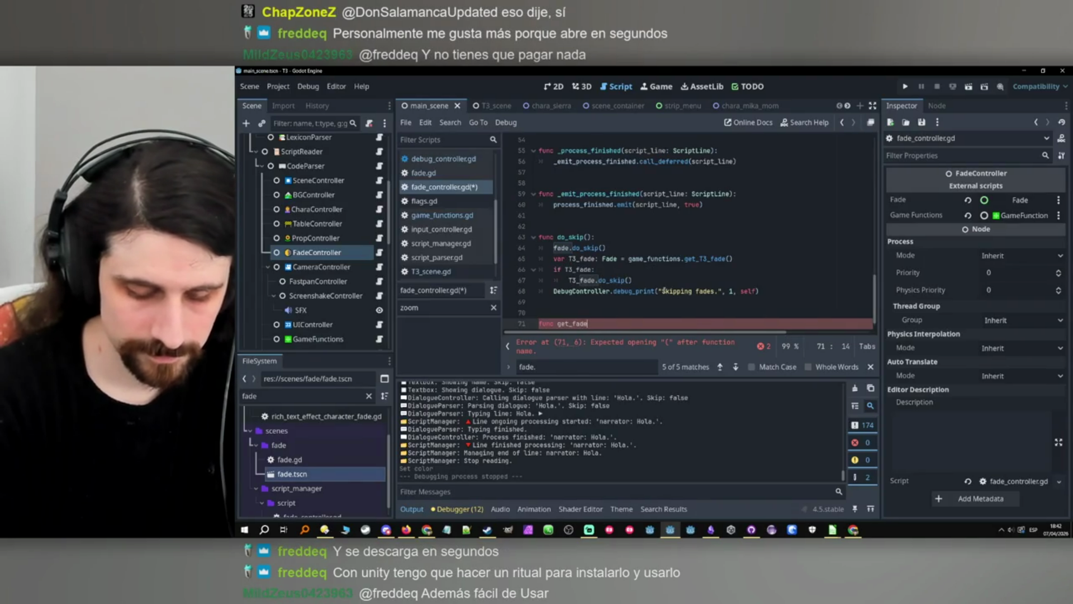
text(_par)
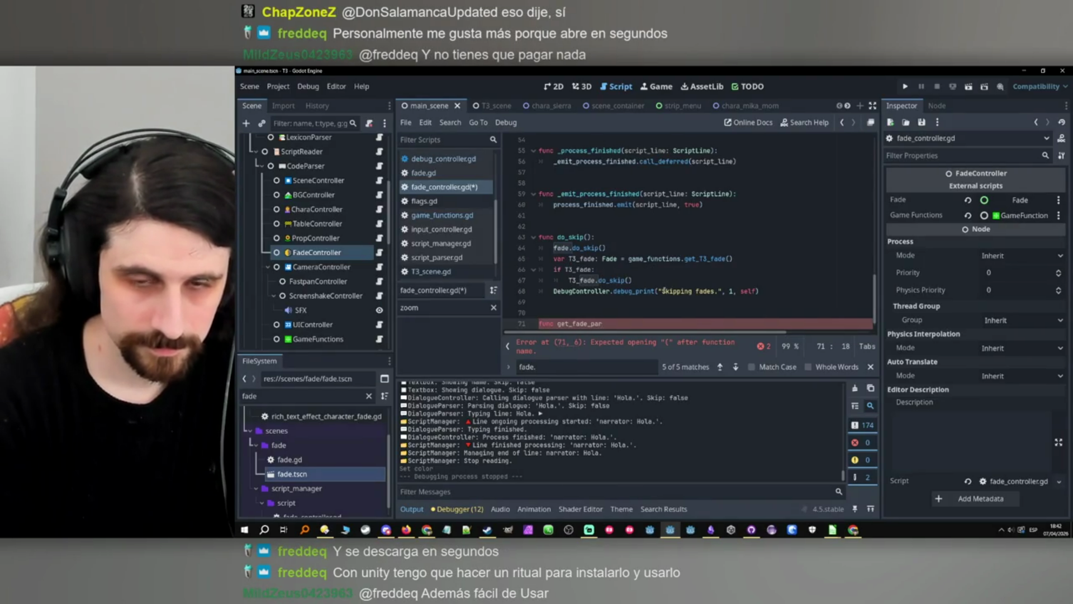
key(BackSpace)
key(BackSpace)
key(BackSpace)
key(Caps_Lock)
text(VN_)
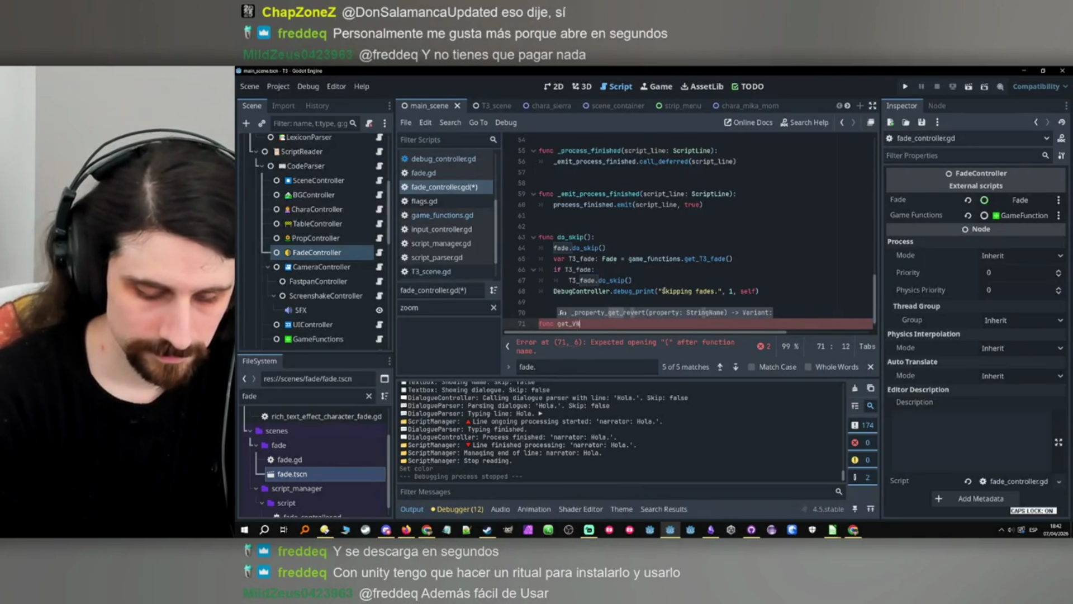
key(Caps_Lock)
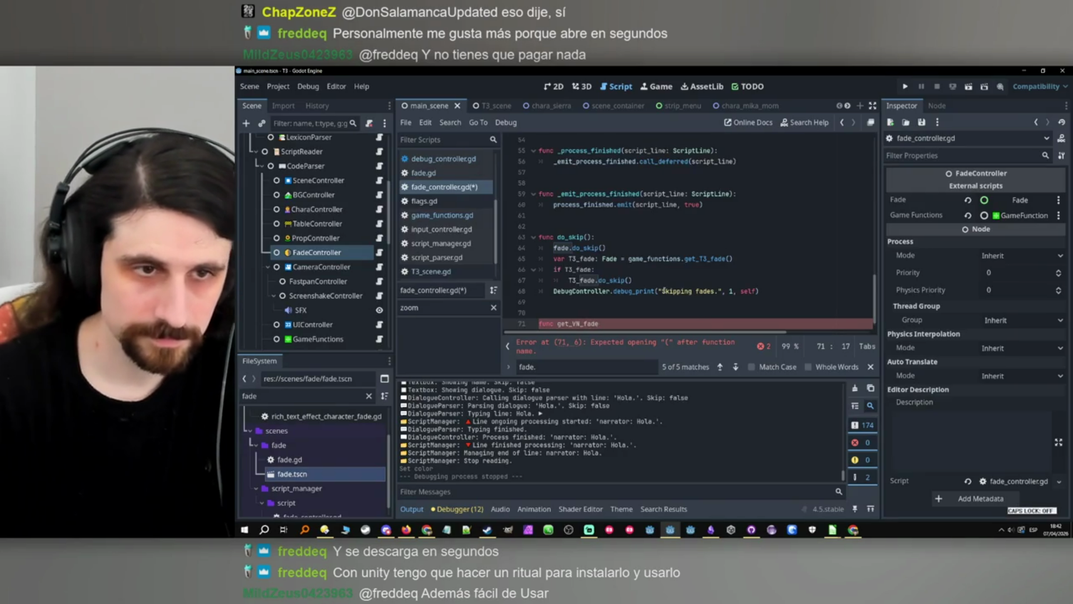
scroll(332, 336, down, 5)
click(335, 328)
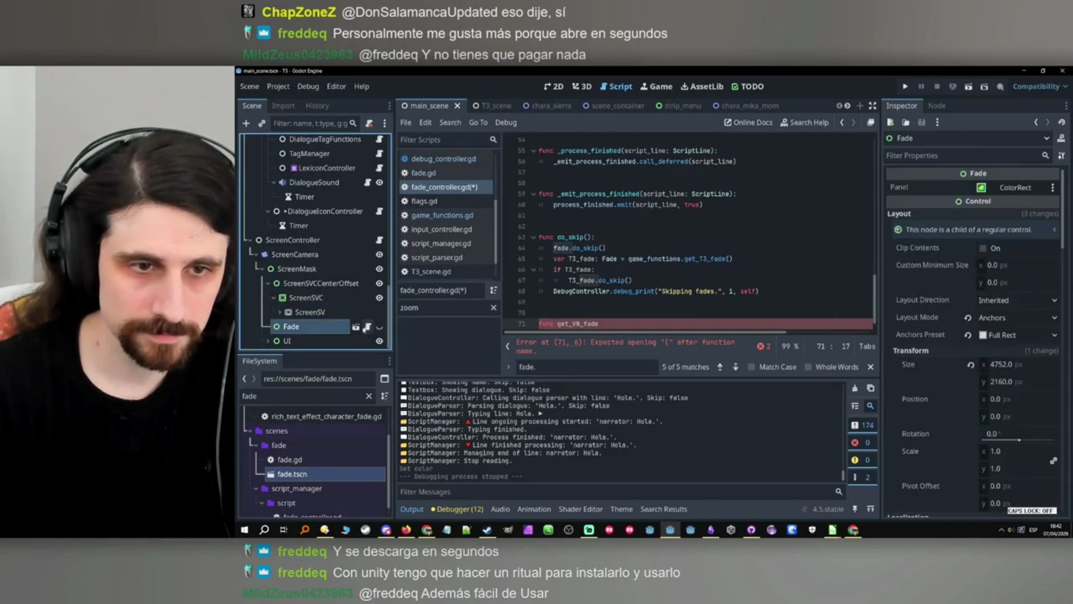
click(356, 327)
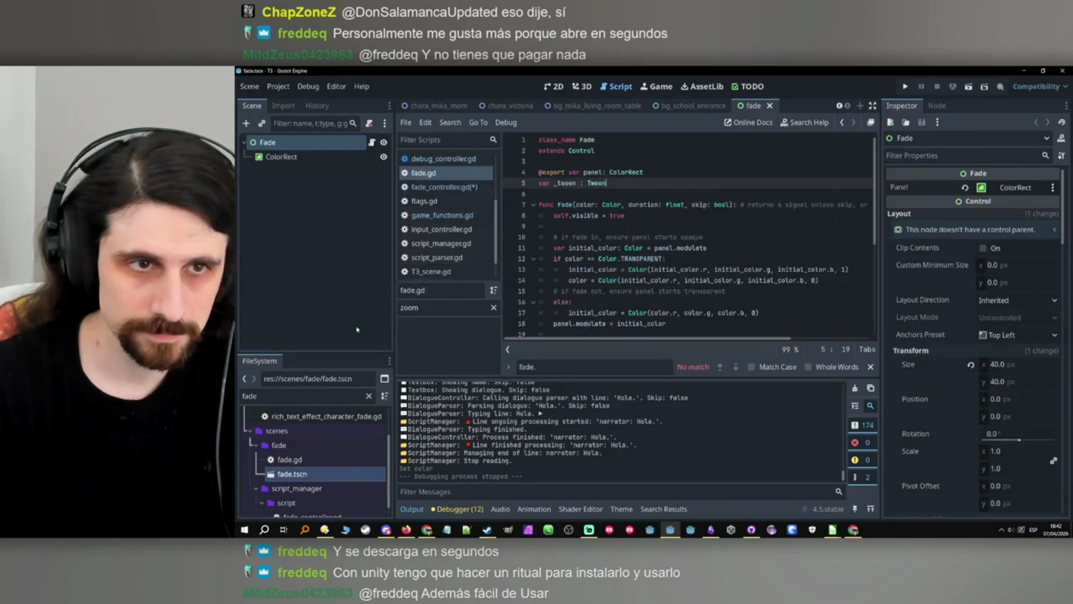
click(842, 122)
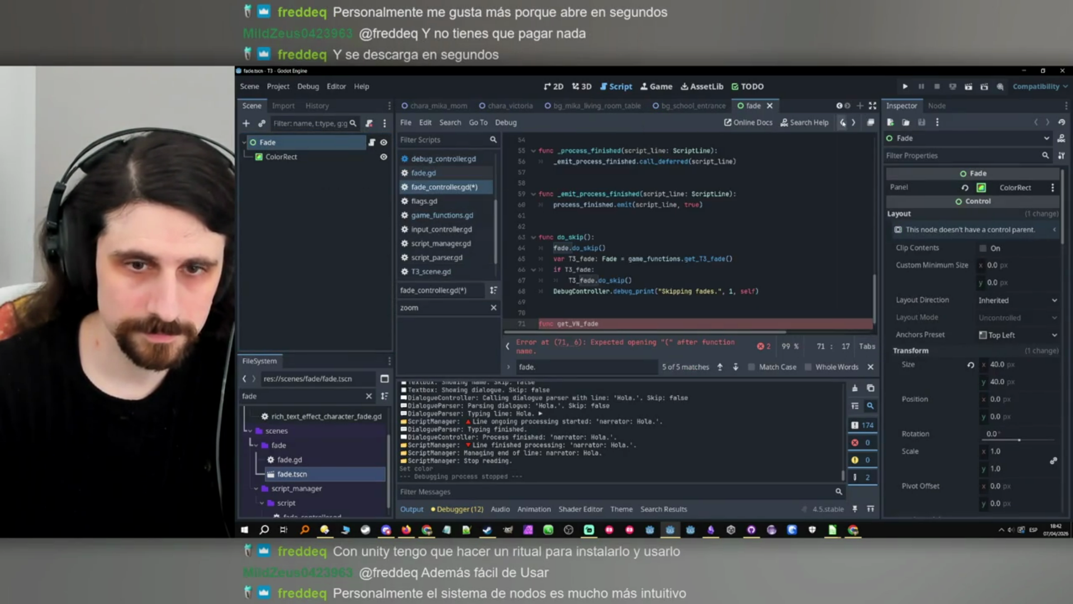
text(_recty)
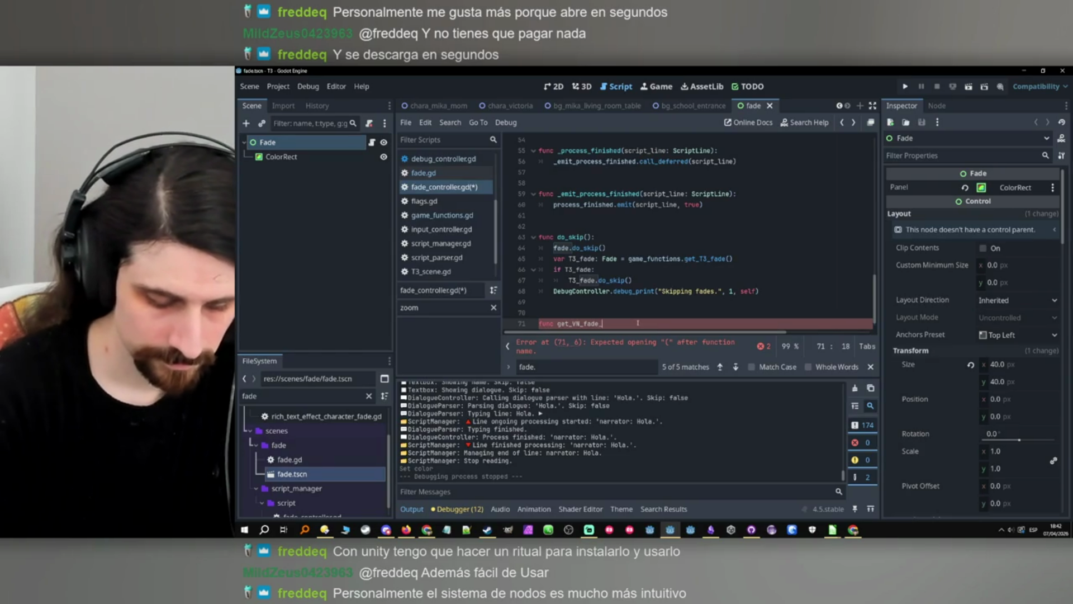
key(BackSpace)
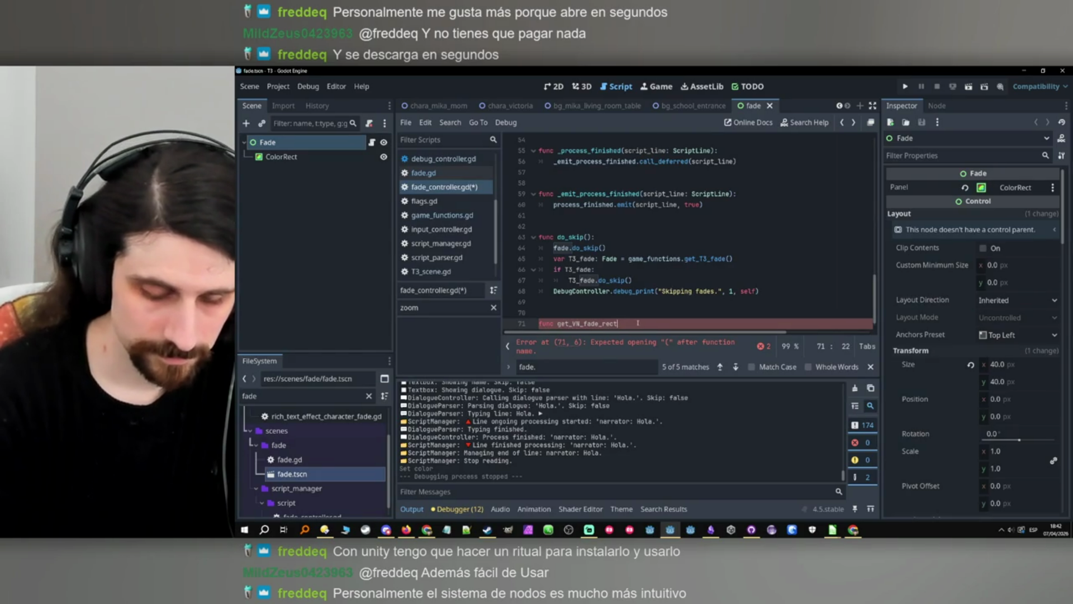
text())
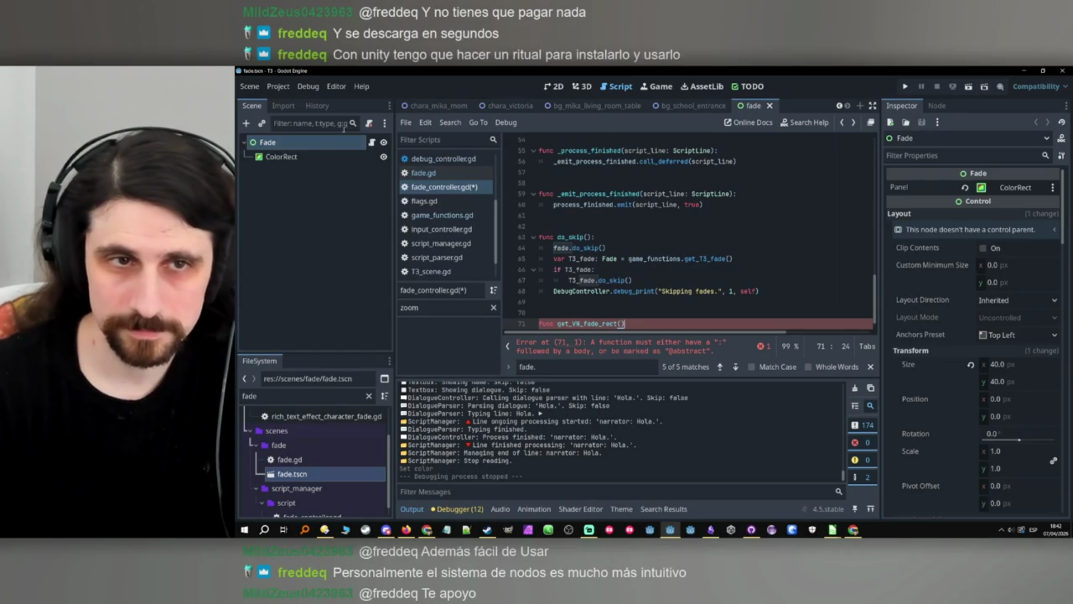
Rename it get_VN_fade_panel() -> ColorRect with body 'return fade.panel', adding a blank line above.
click(423, 173)
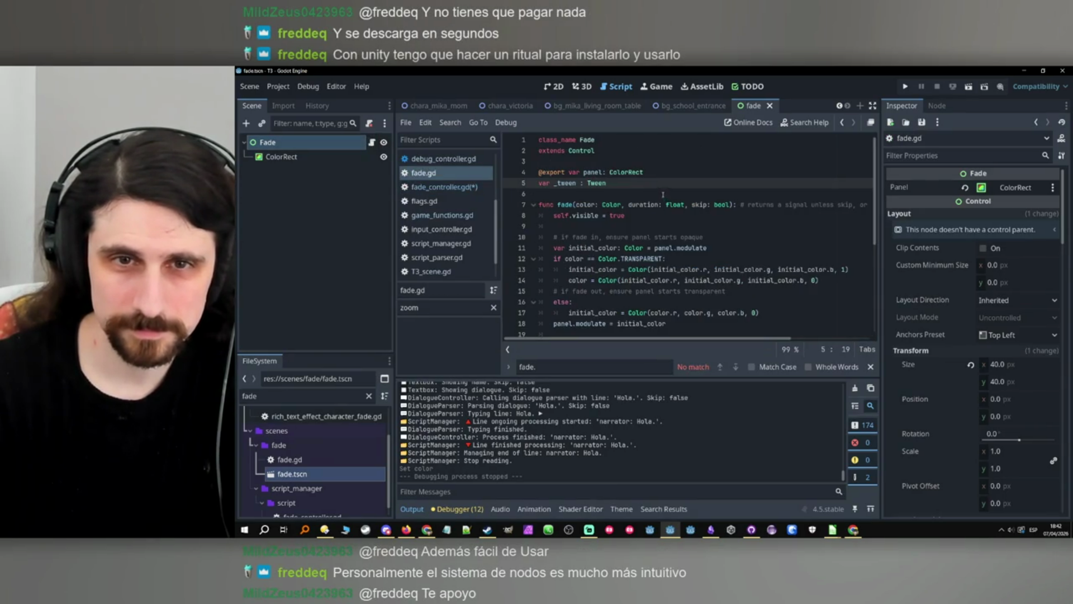
scroll(662, 193, down, 5)
scroll(659, 191, up, 5)
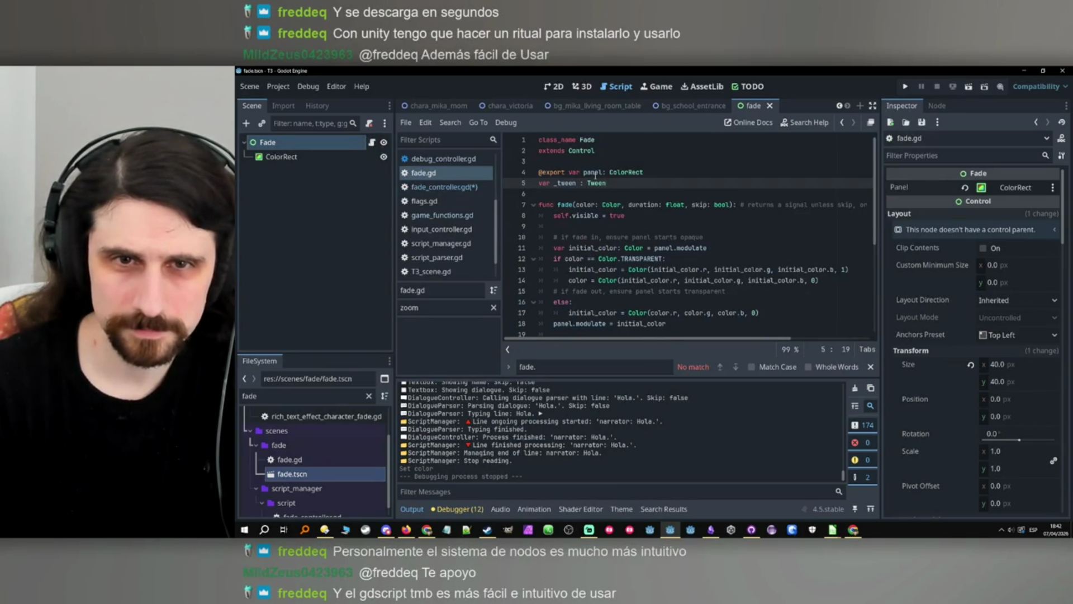
scroll(595, 175, down, 5)
click(843, 123)
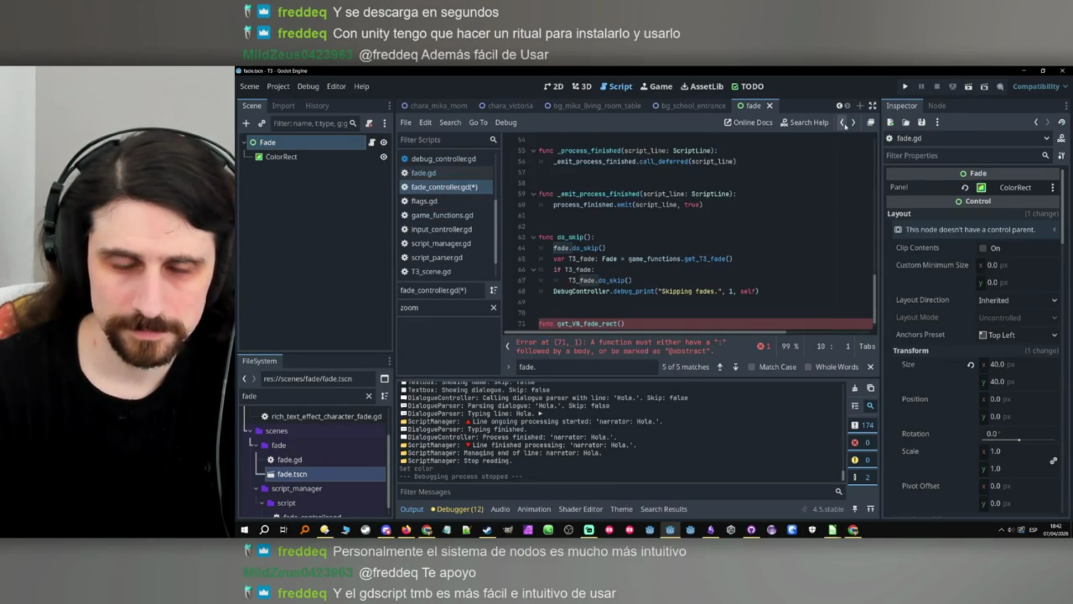
double_click(605, 323)
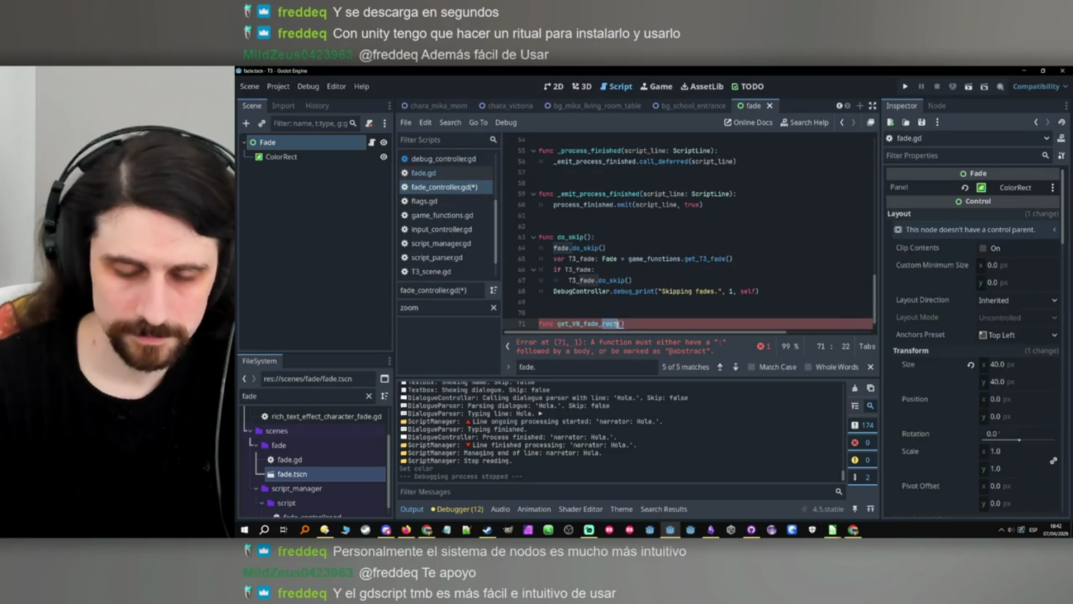
text(panel() )
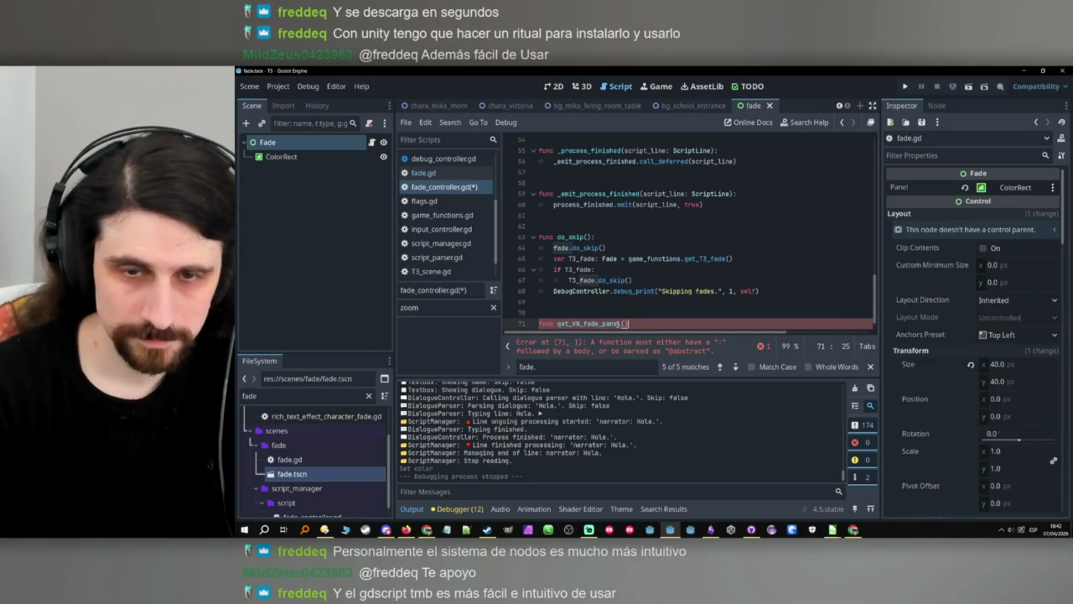
text(-> ColorRect:)
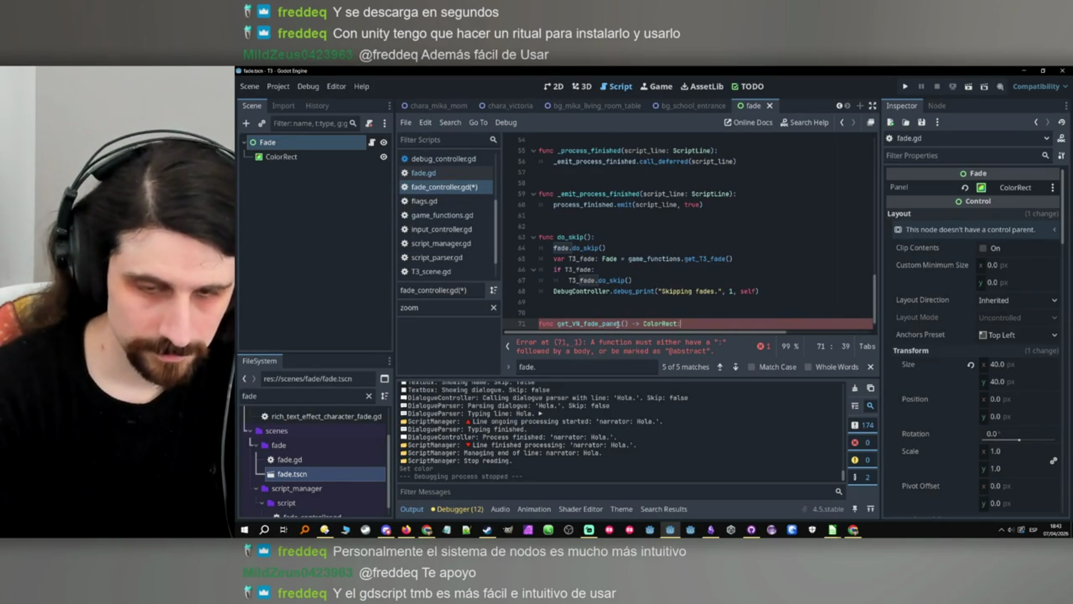
key(Return)
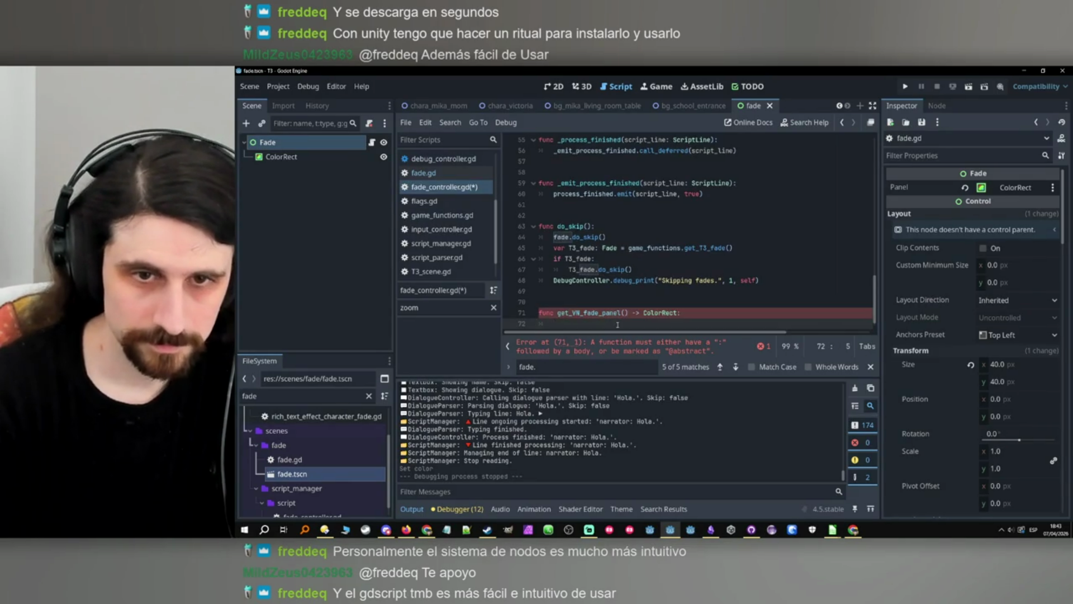
text(fa)
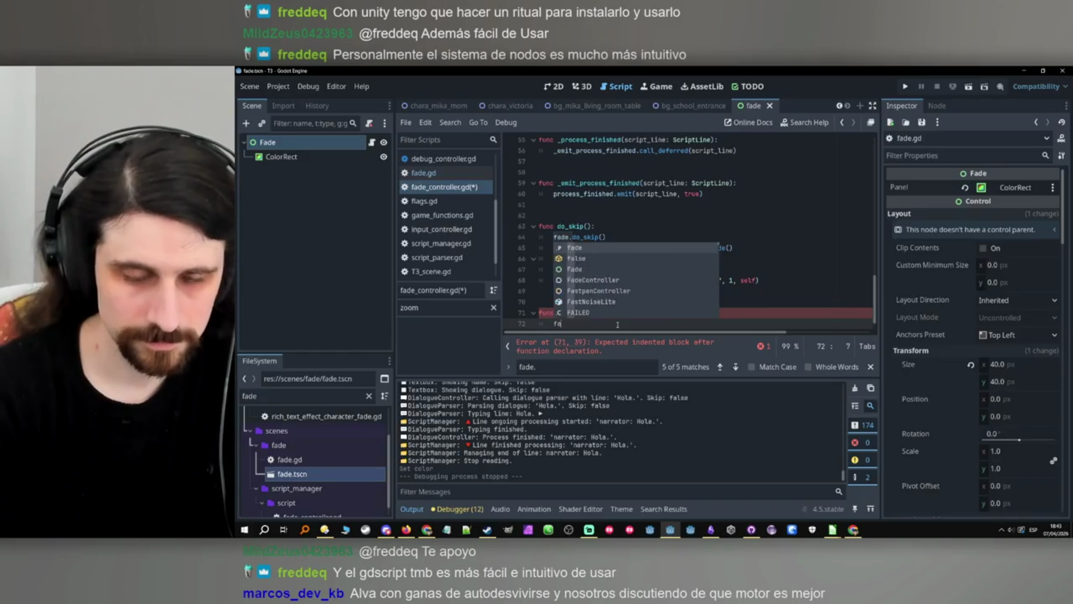
text(de.panel)
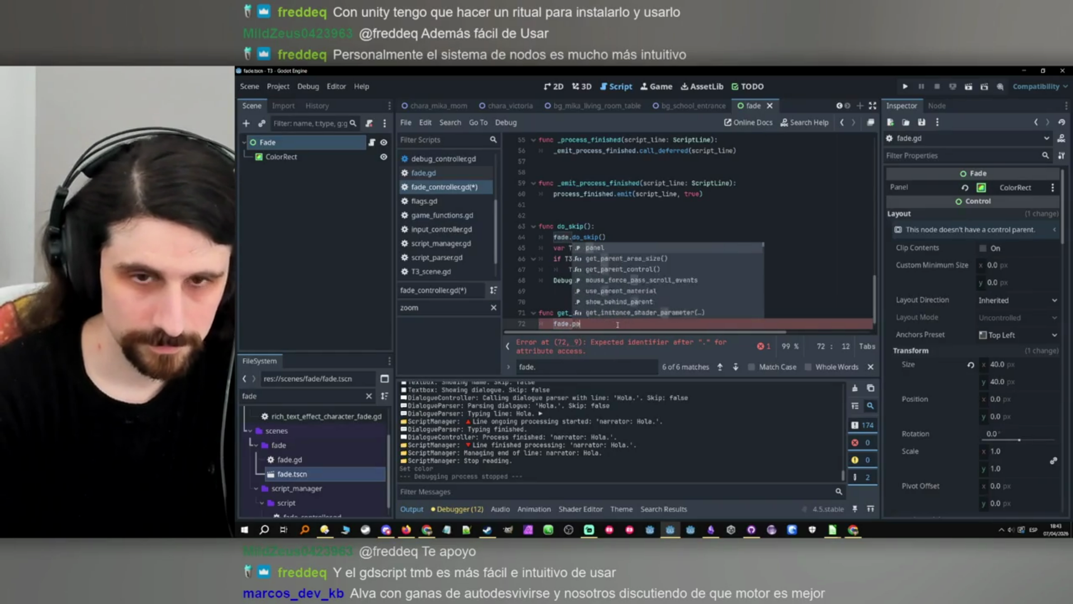
key(Left)
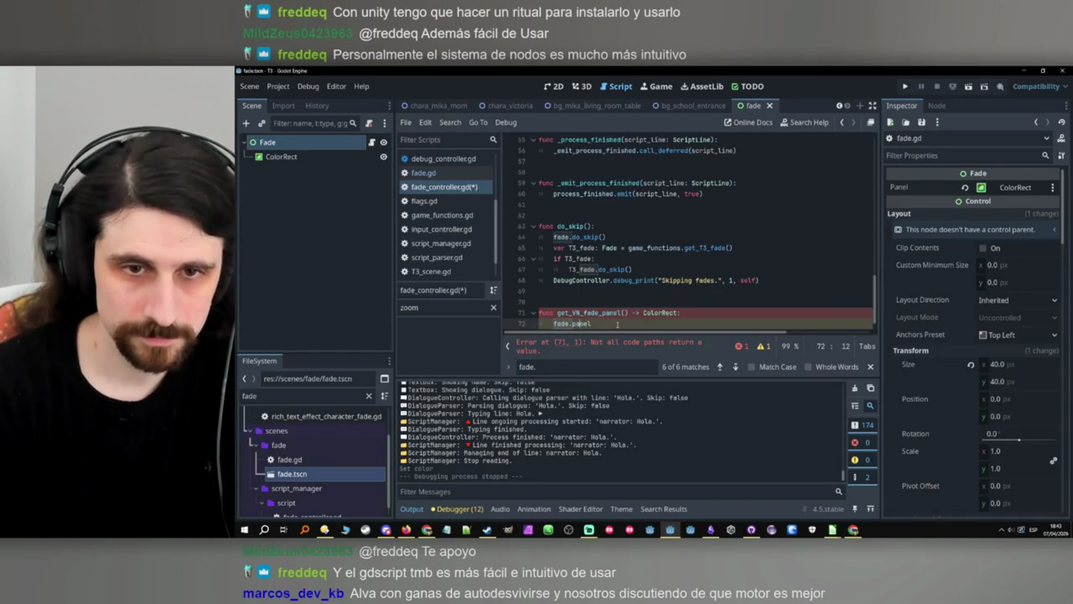
text(return)
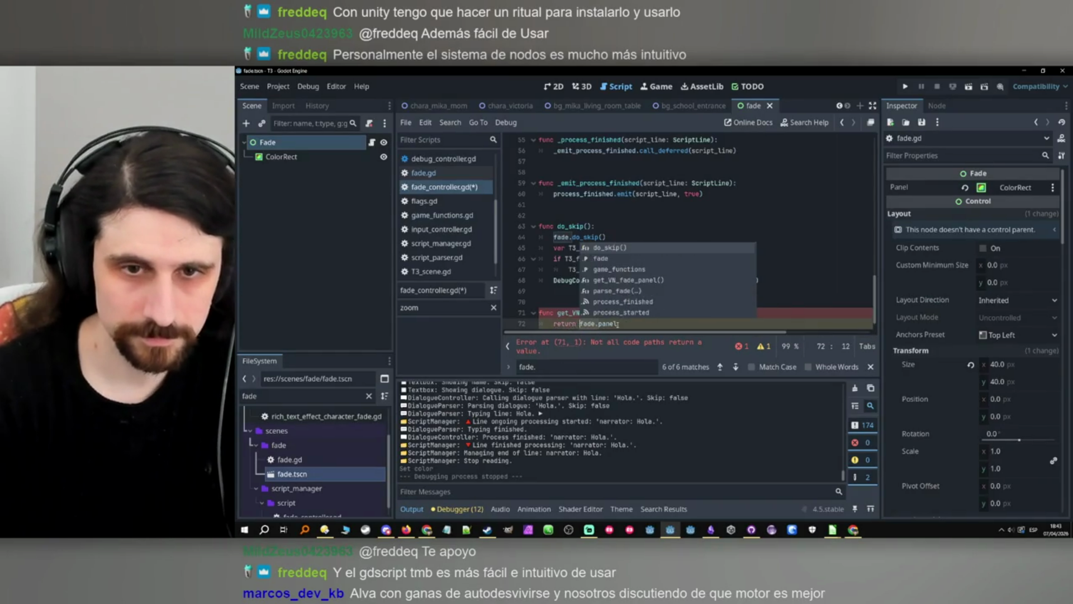
key(End)
click(557, 300)
key(Return)
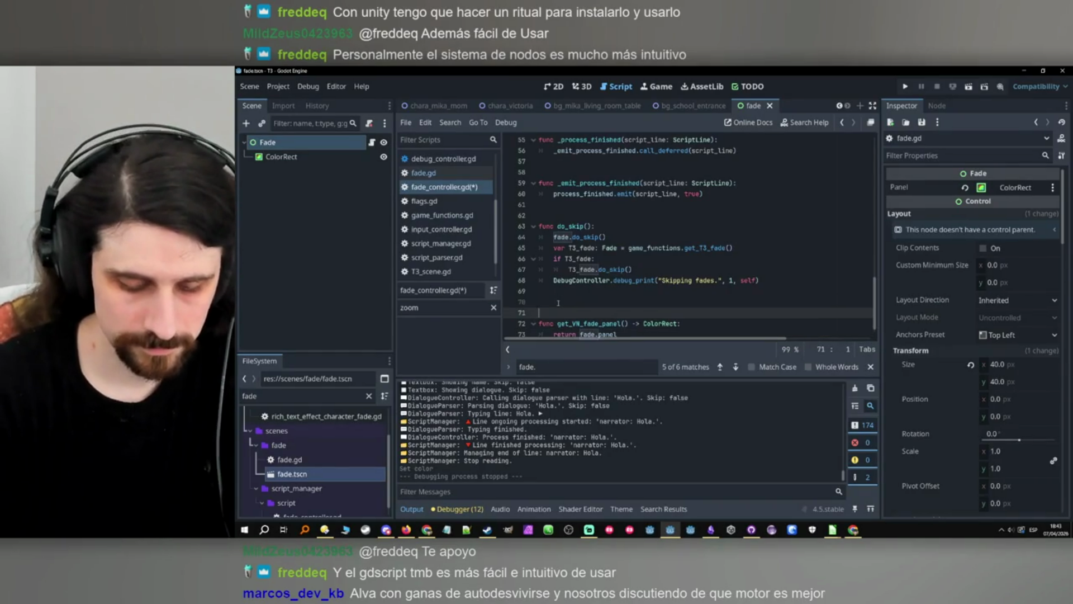
Write a doc comment saying it returns the VN fade's ColorRect panel so the T3 fade can match, then save.
key(Caps_Lock)
text(Get )
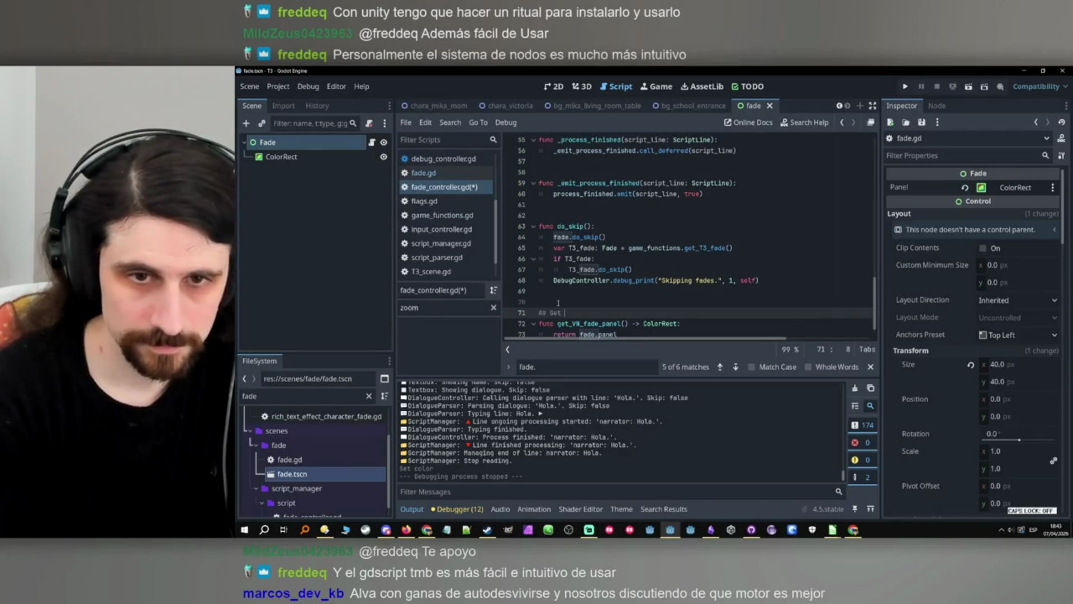
key(BackSpace)
key(BackSpace)
key(BackSpace)
key(BackSpace)
text(Return)
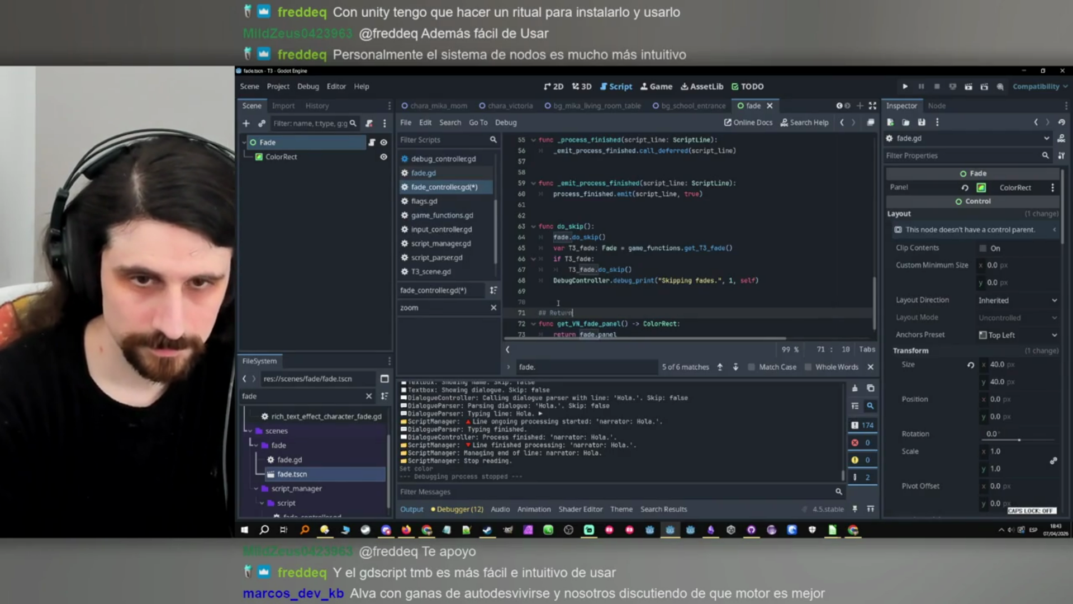
text(s the panel ()
key(Caps_Lock)
text(XC)
key(BackSpace)
key(BackSpace)
text(olor)
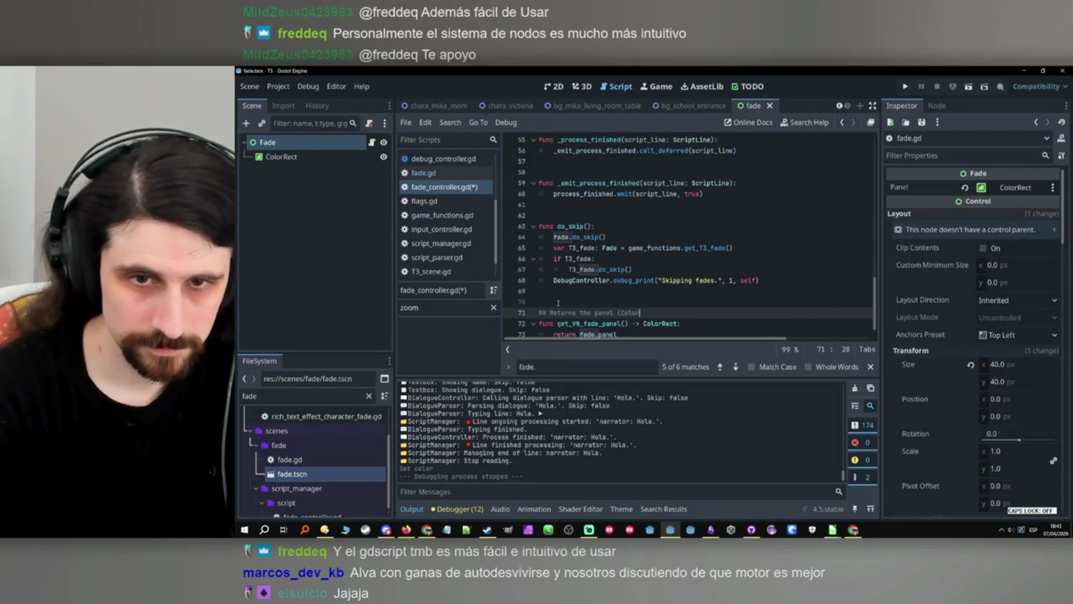
text(Rect)
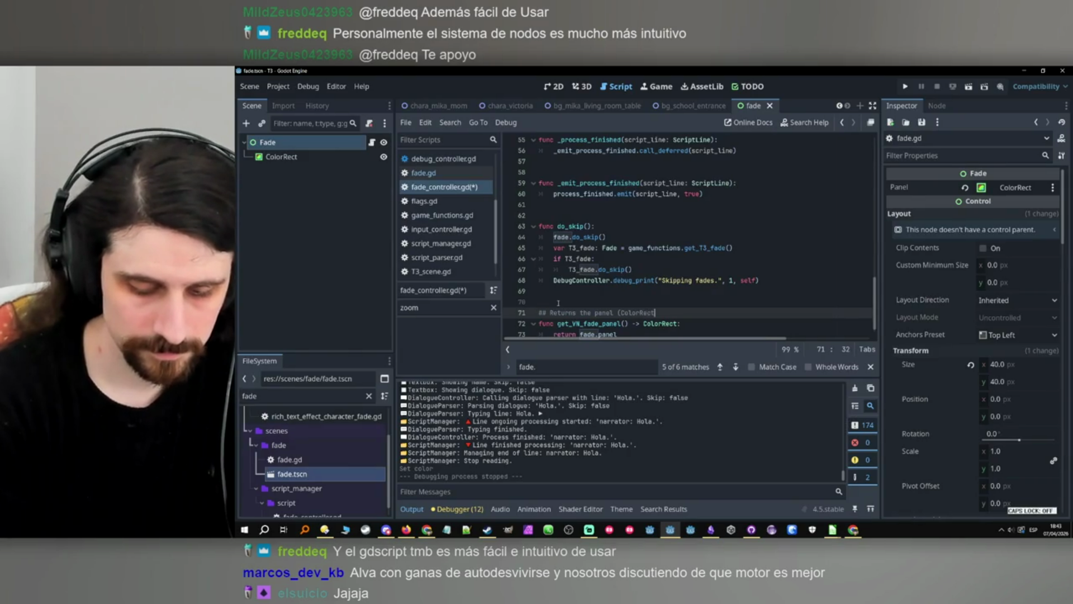
text() of the)
key(Caps_Lock)
key(Caps_Lock)
text( VN fade so the)
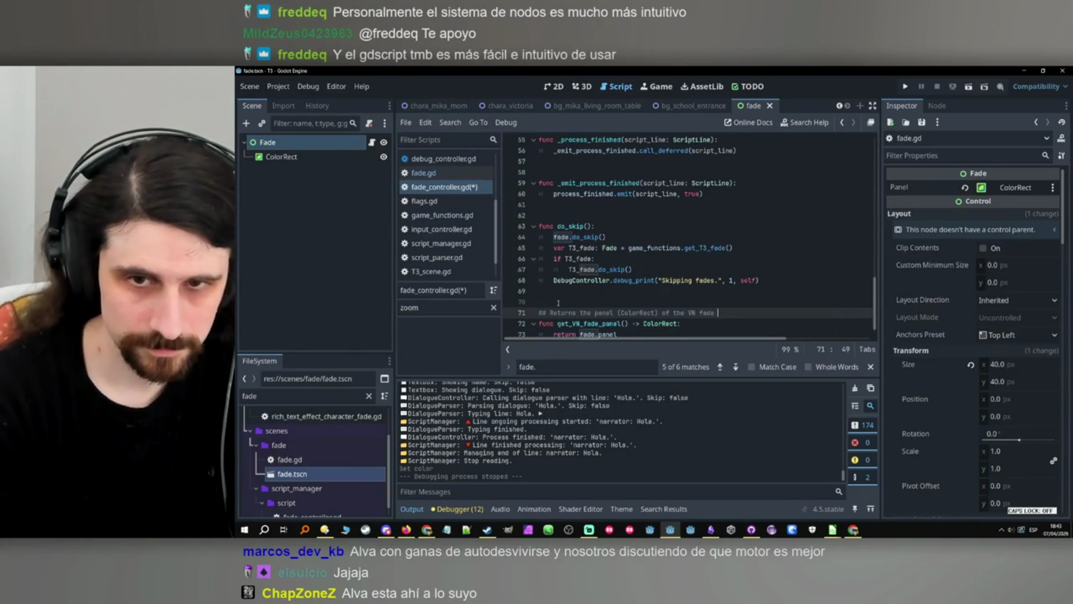
key(Caps_Lock)
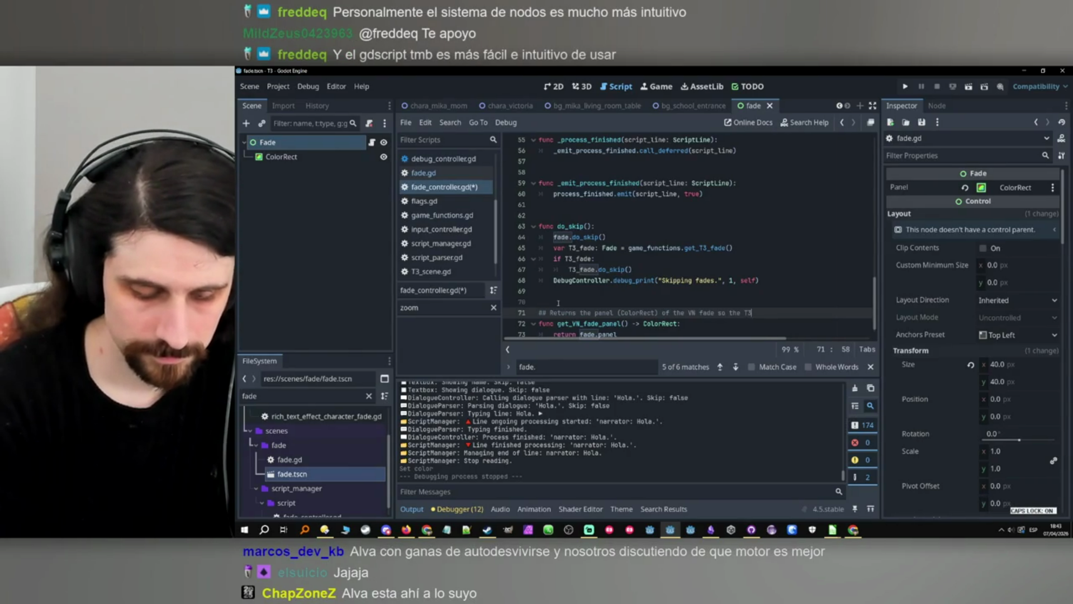
key(Caps_Lock)
text(fade can ma)
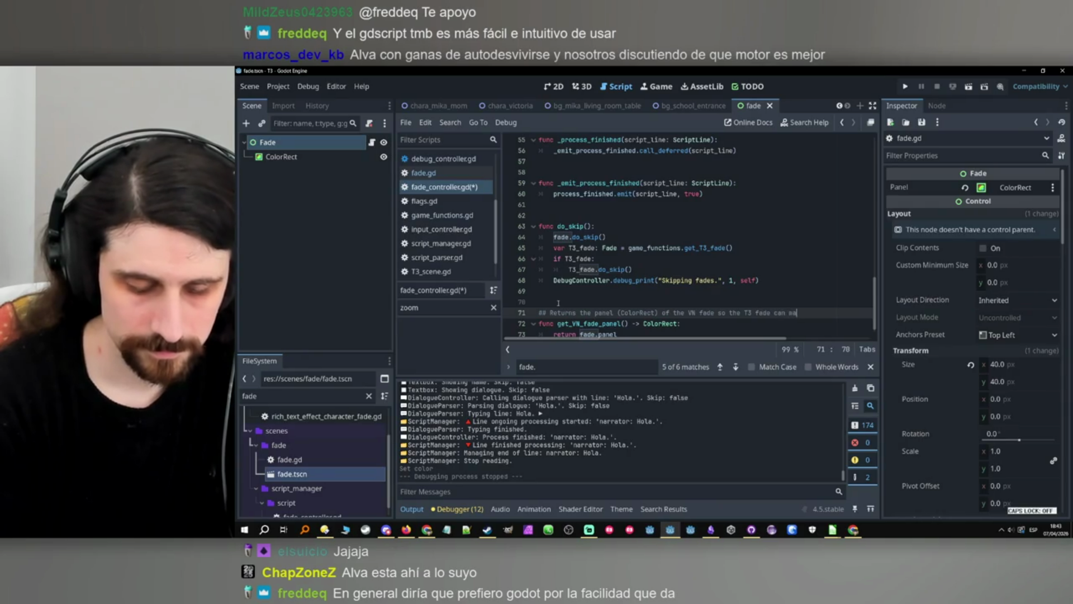
key(Down)
key(Down)
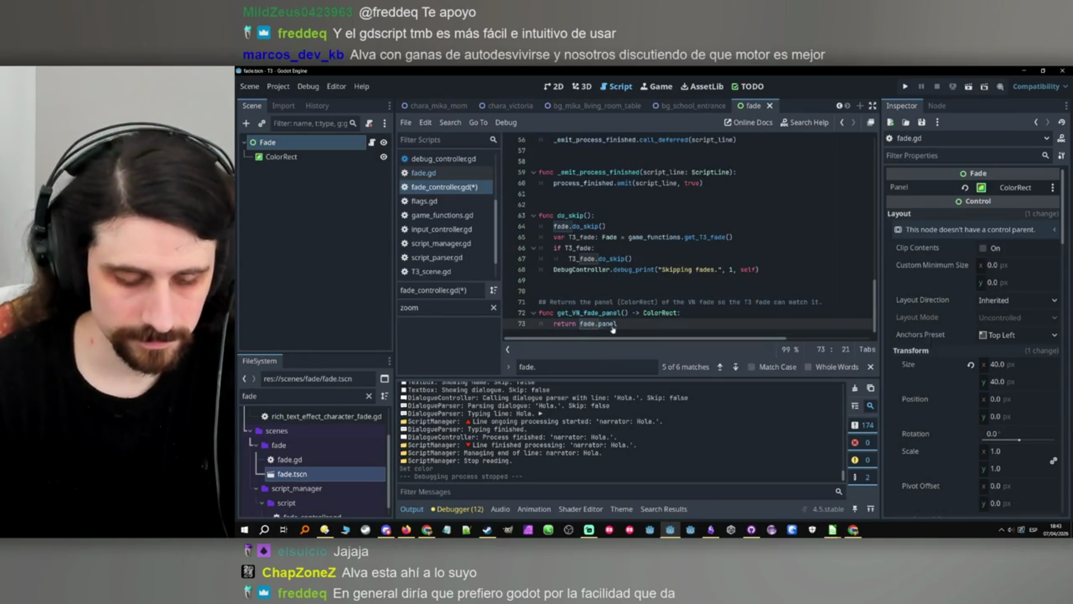
key(ctrl+s)
Check fade.gd's panel variable, return to fade_controller.gd, then switch to main_scene.
click(371, 142)
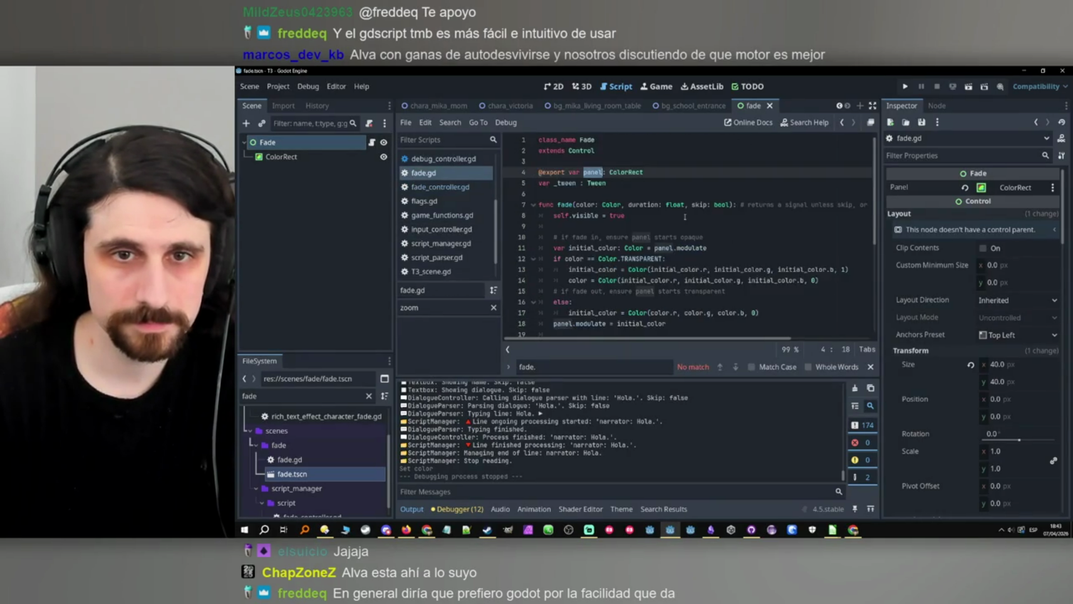
scroll(684, 217, down, 2)
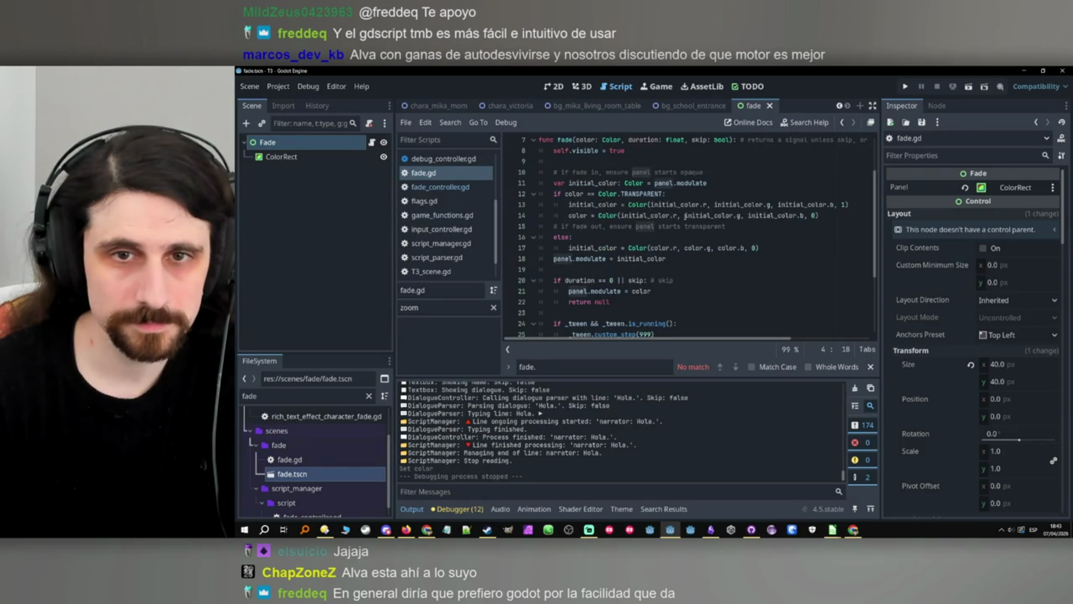
scroll(685, 217, down, 3)
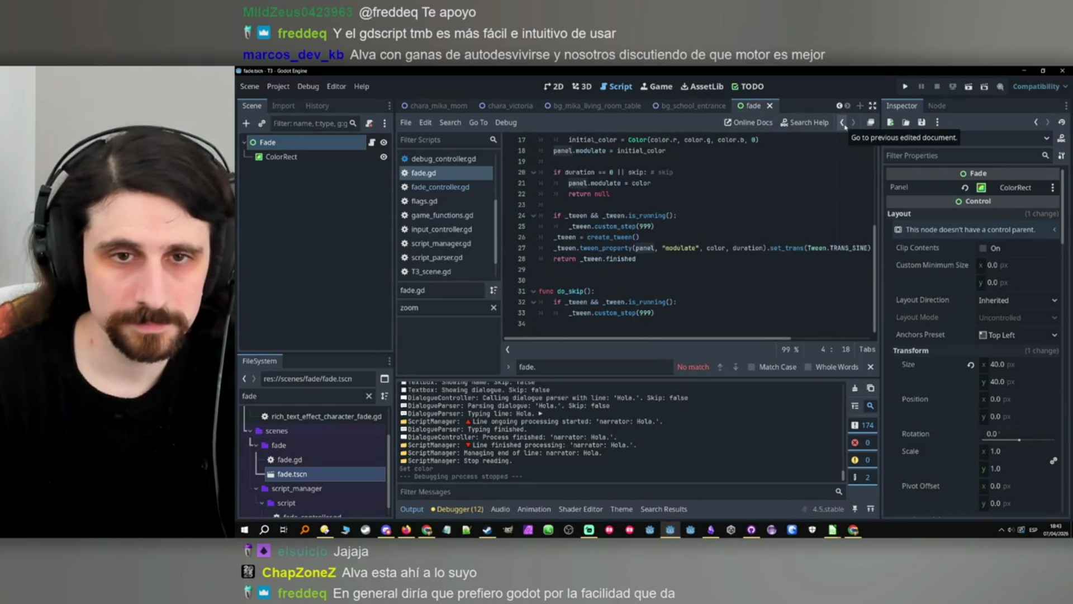
scroll(811, 204, up, 5)
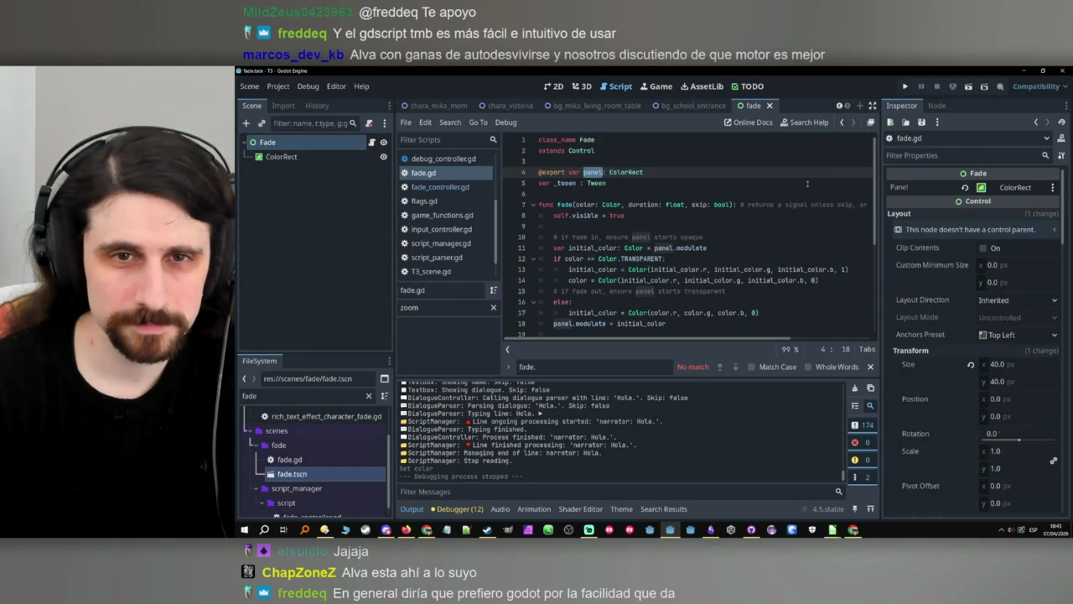
click(842, 122)
double_click(617, 324)
double_click(572, 314)
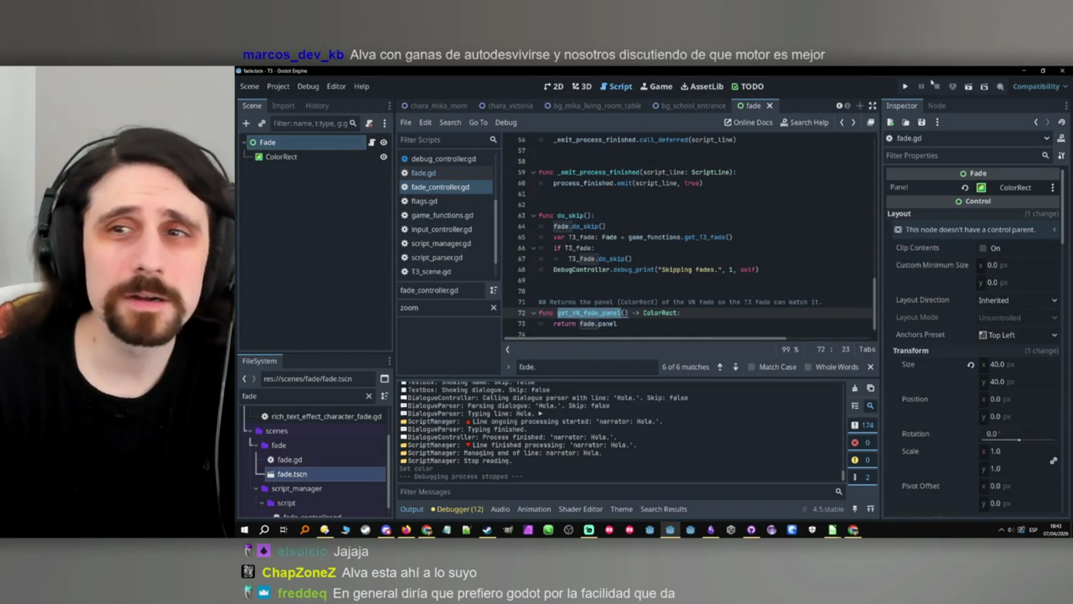
scroll(433, 107, up, 5)
click(433, 106)
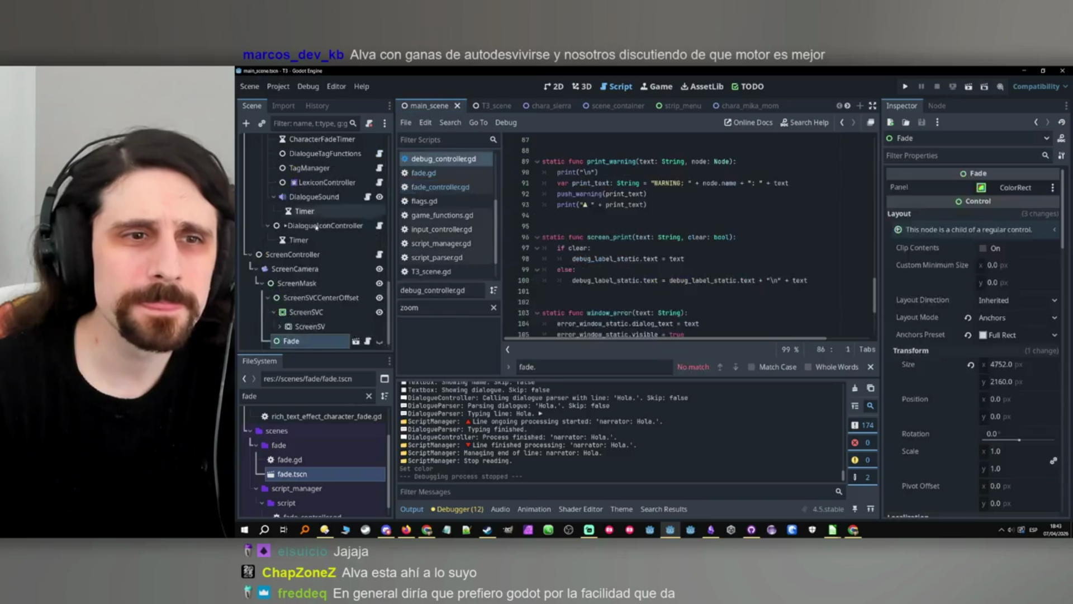
Open the GameFunctions script and jump to _show_game_stage via the method filter 'show'.
scroll(327, 269, down, 5)
scroll(327, 269, down, 5)
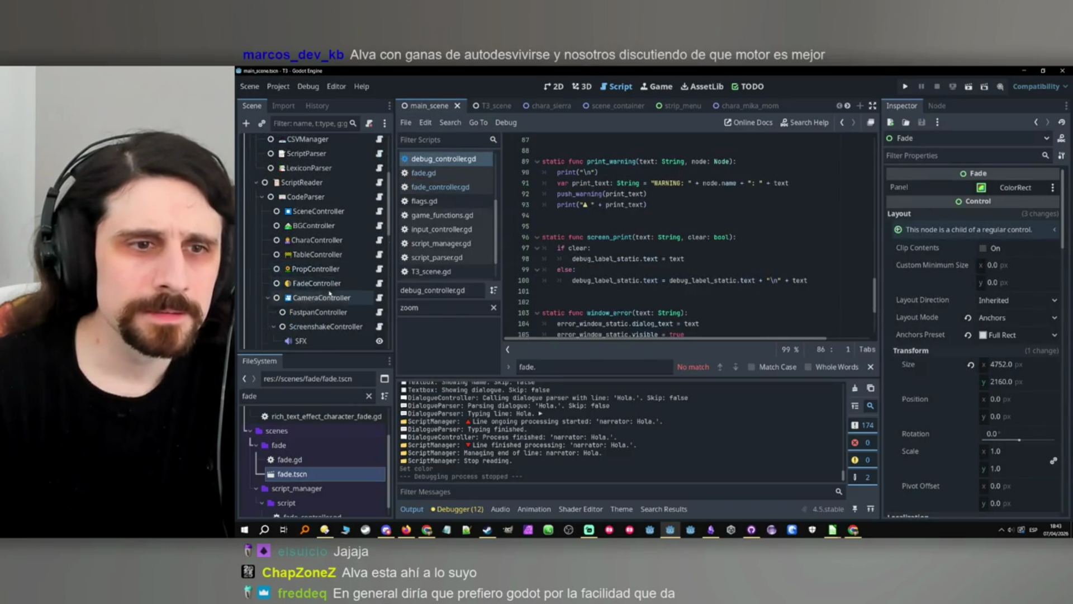
click(318, 263)
click(424, 308)
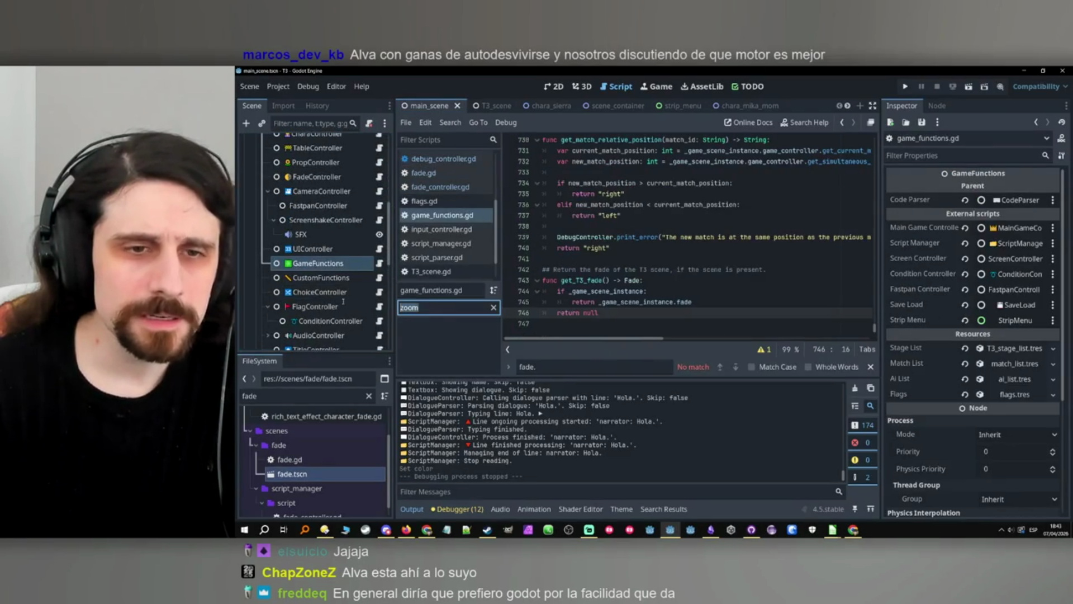
text(show)
click(453, 326)
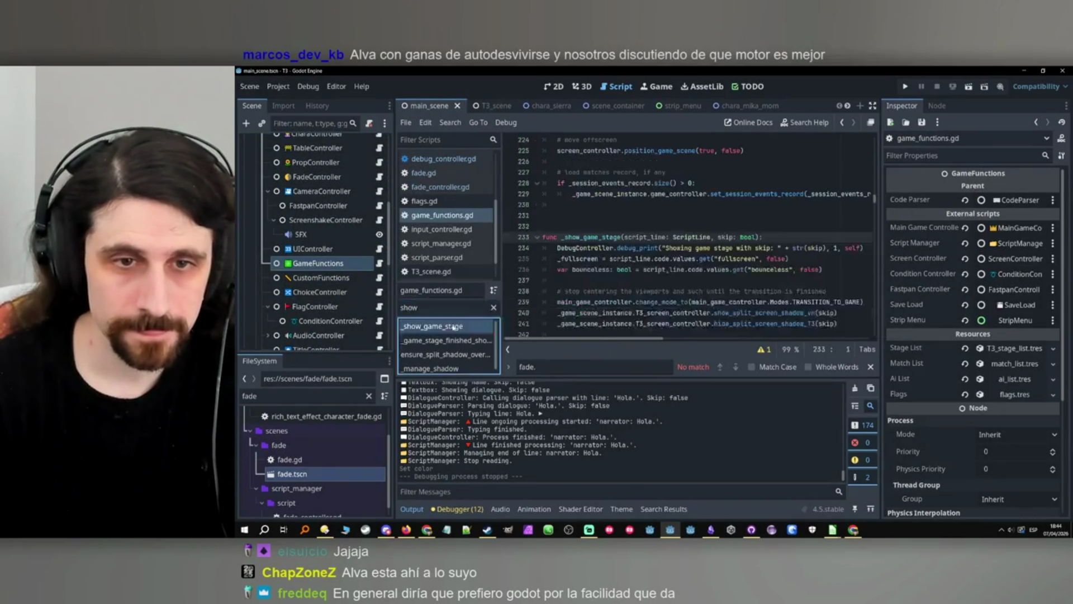
scroll(646, 268, down, 2)
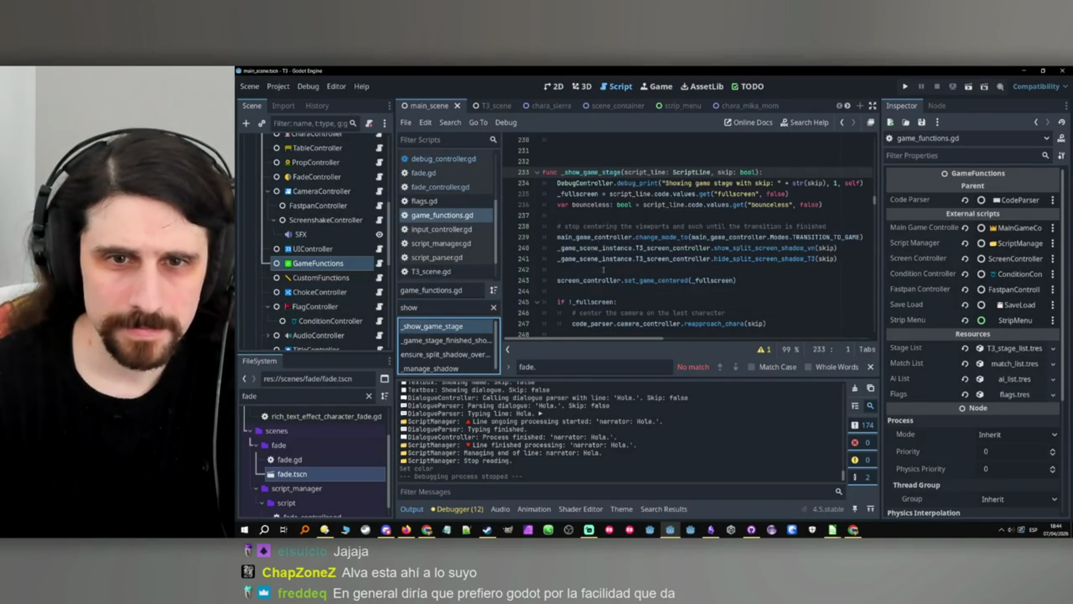
scroll(600, 259, down, 3)
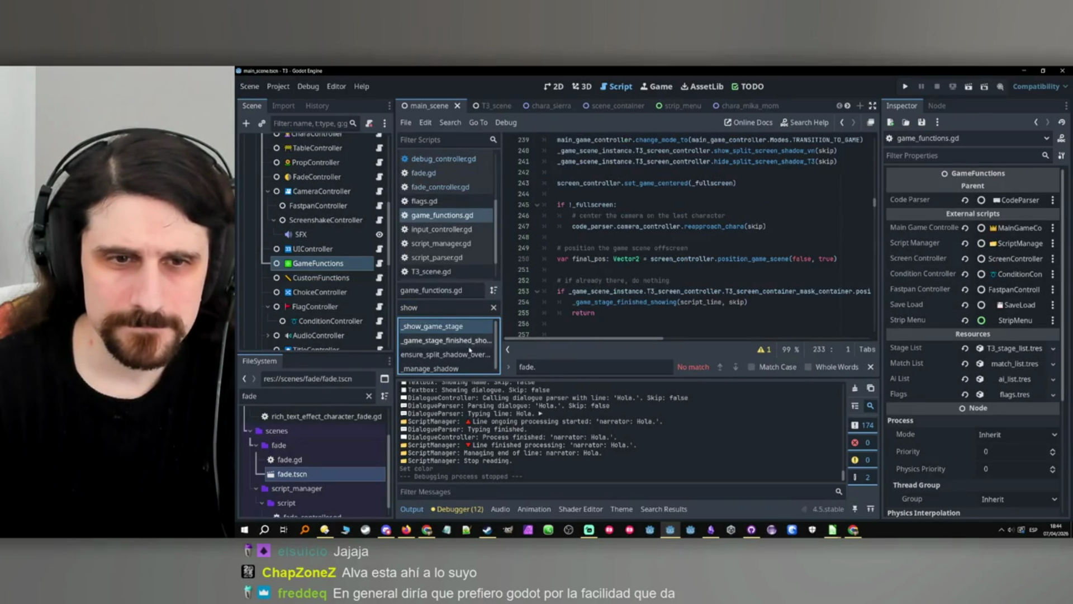
Search for 'instance =' and place the caret on the empty line after position_game_scene().
key(ctrl+f)
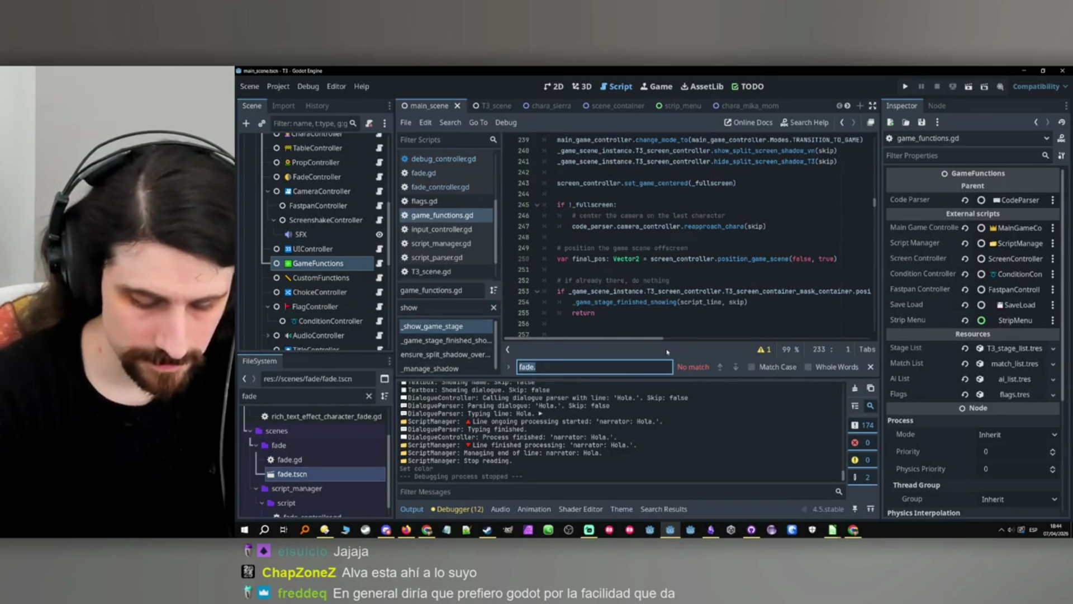
text(instance)
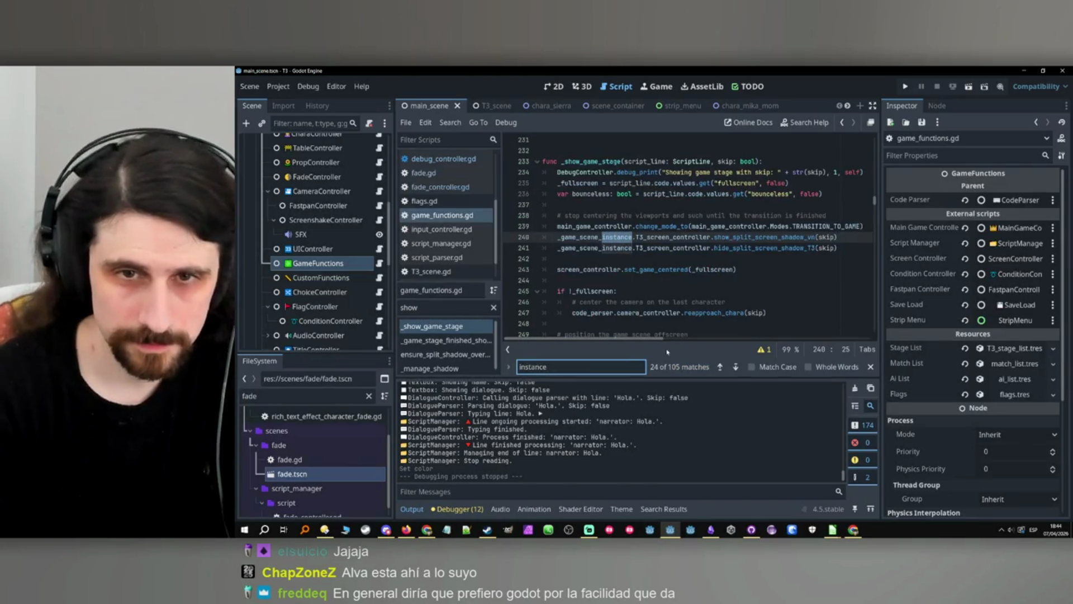
text( =)
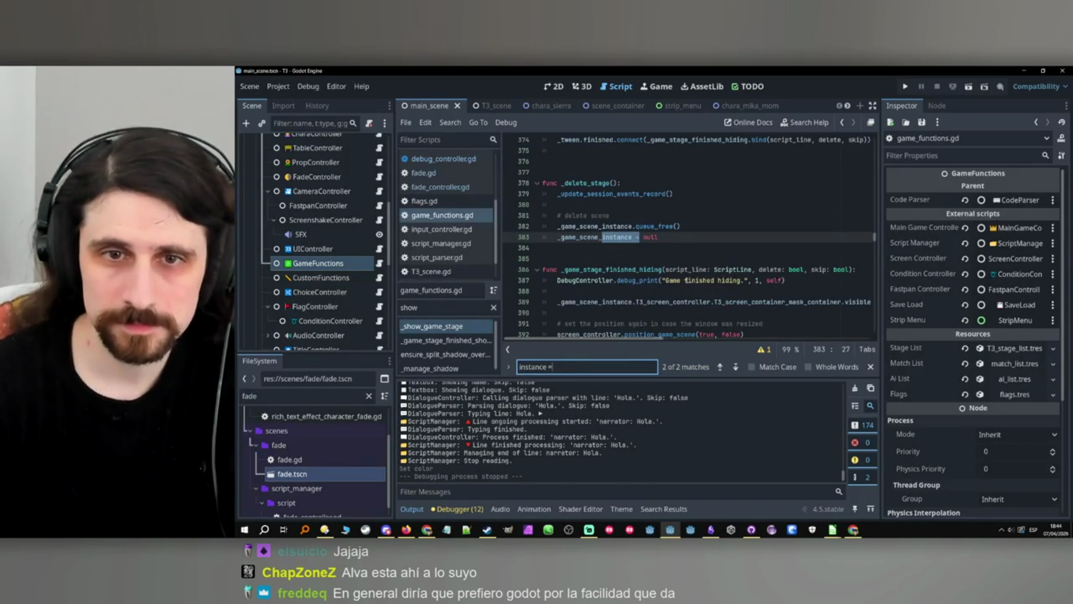
key(Return)
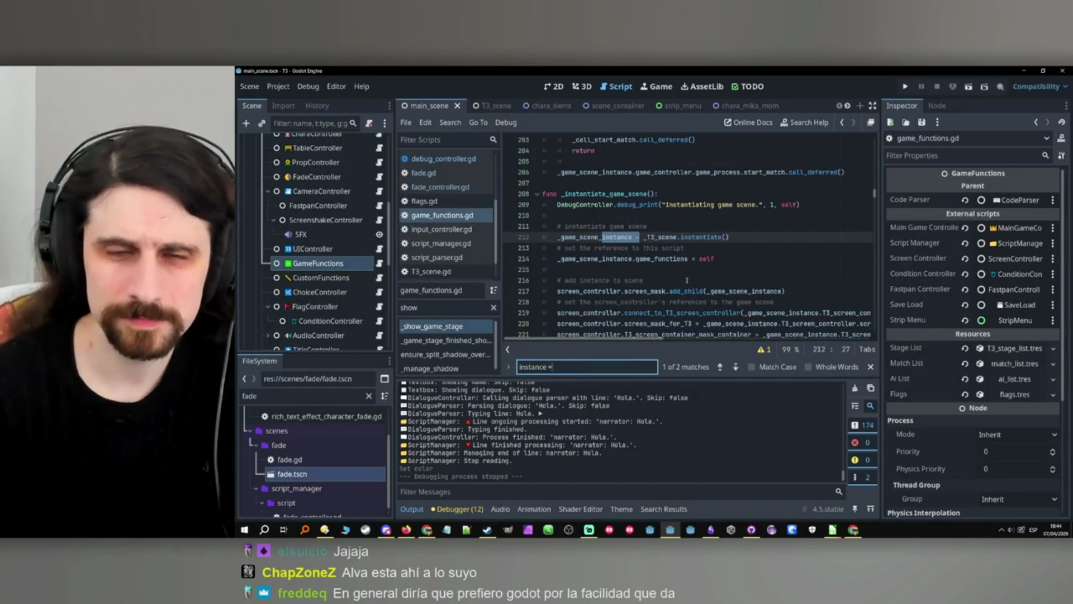
click(662, 258)
scroll(654, 259, down, 4)
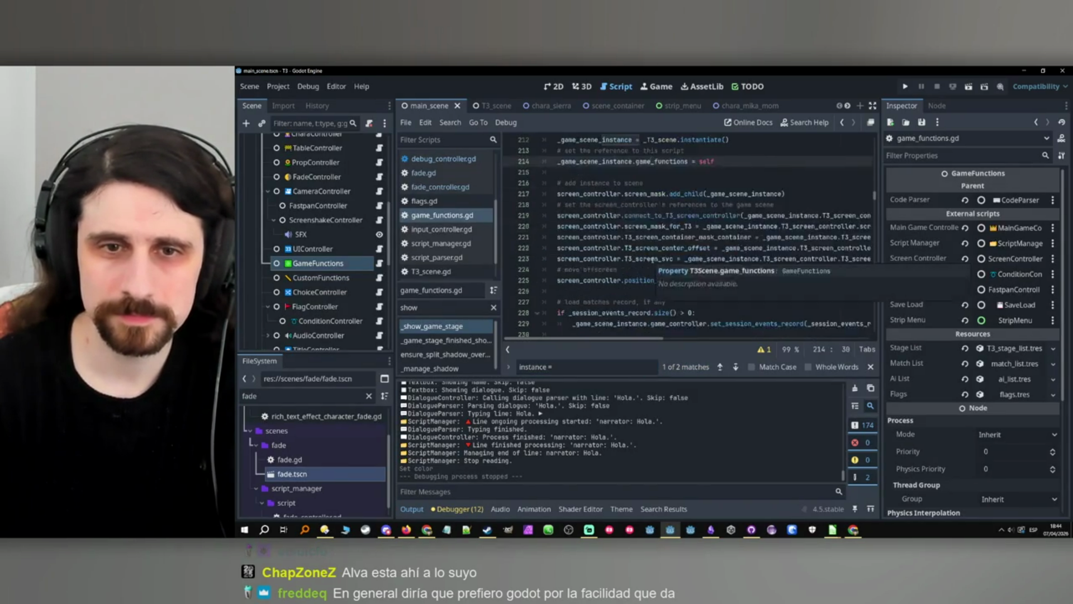
scroll(617, 247, up, 1)
click(722, 288)
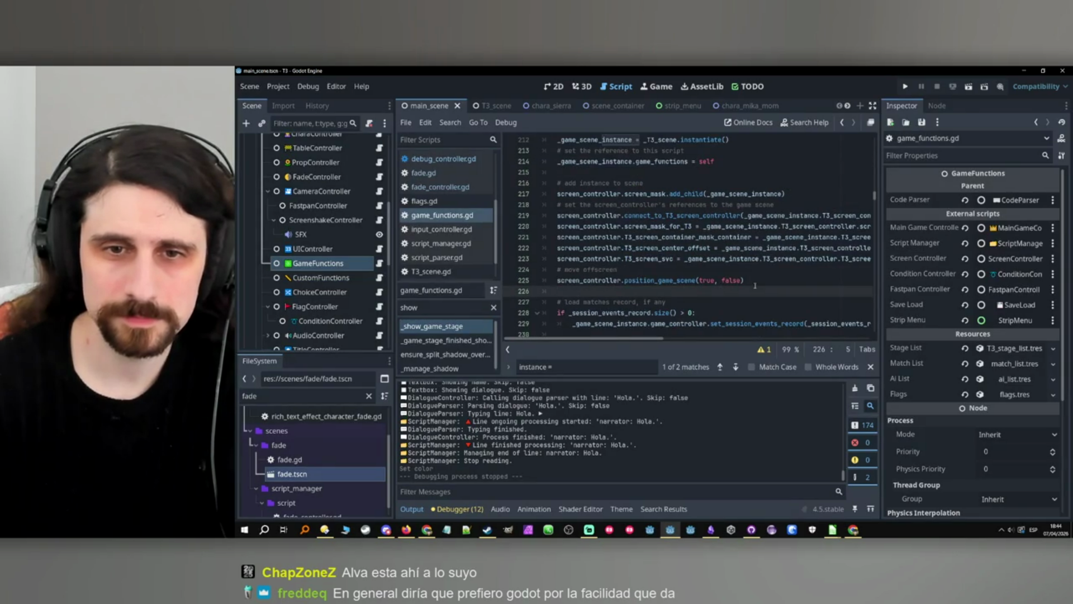
Add a '# match current fade' comment and a fade_controller.get_VN_fade_panel() call beneath it.
key(Return)
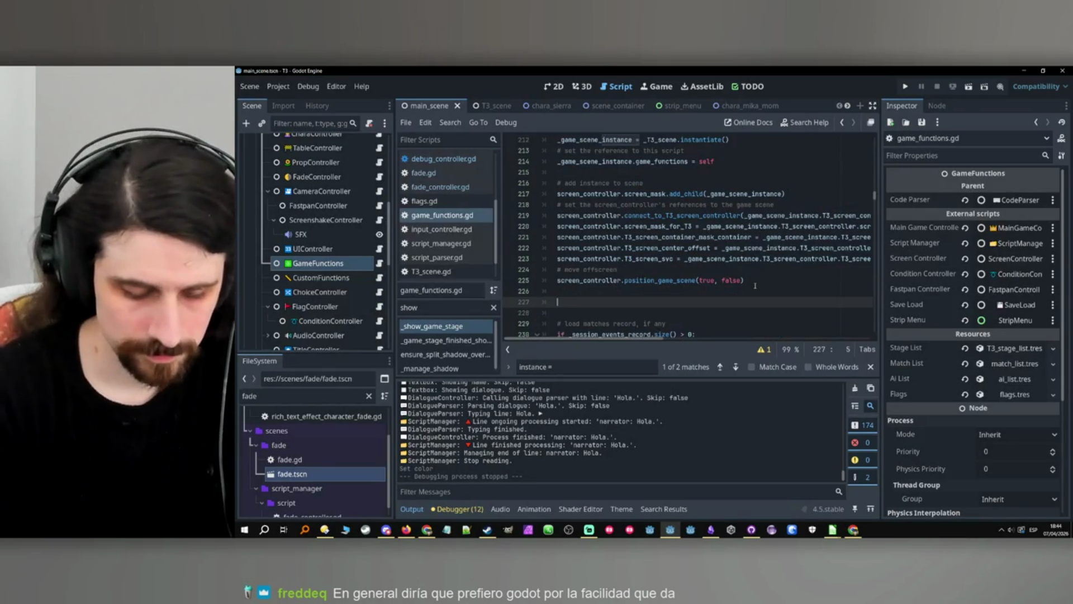
text(# match current)
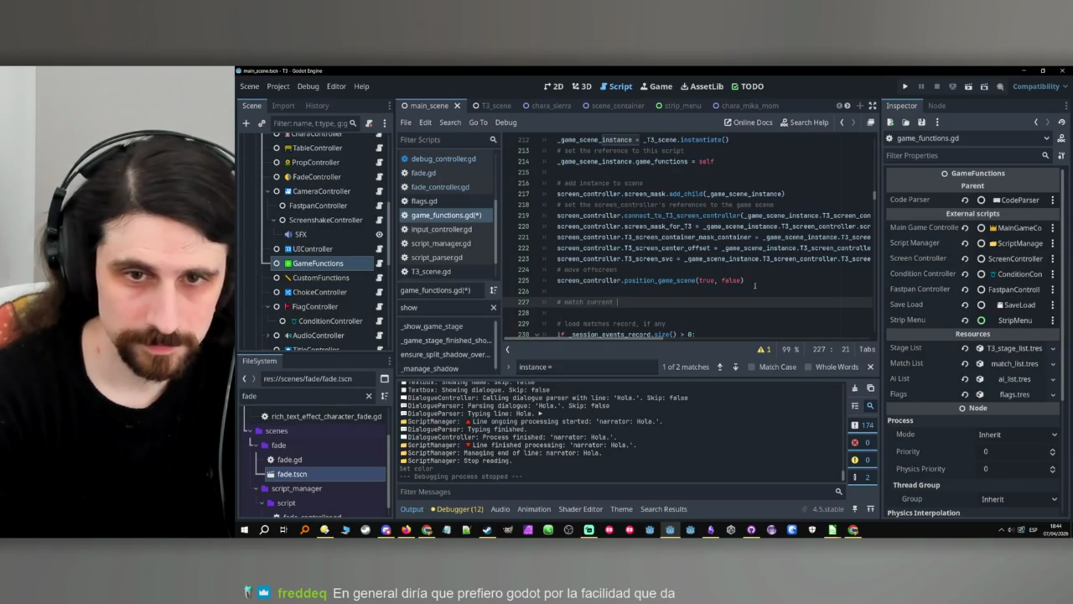
text(ade)
key(Return)
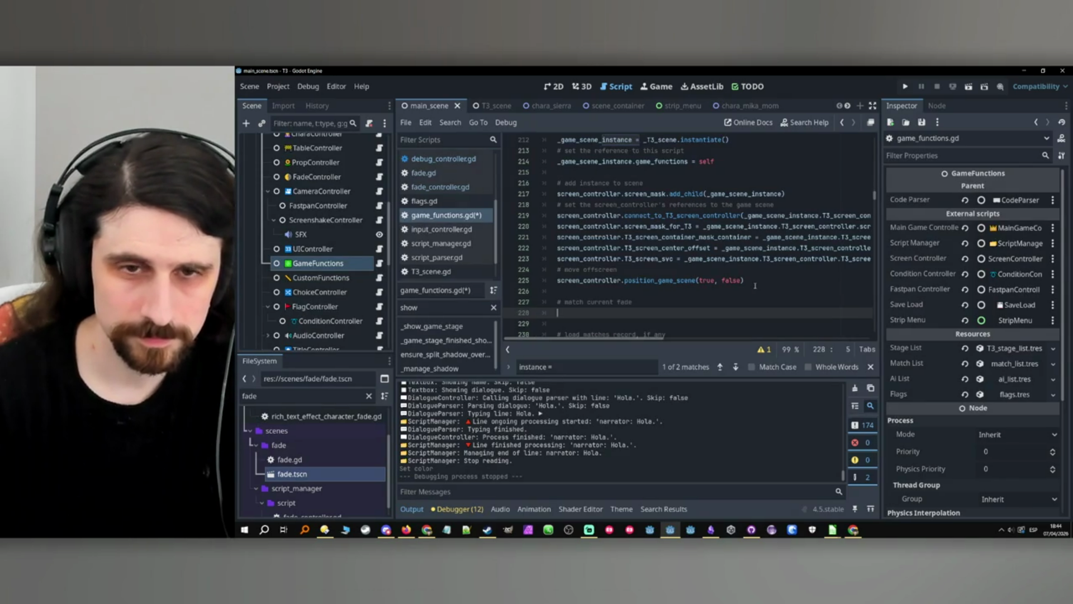
text(get_VN_fade_panel)
double_click(607, 314)
key(ctrl+c)
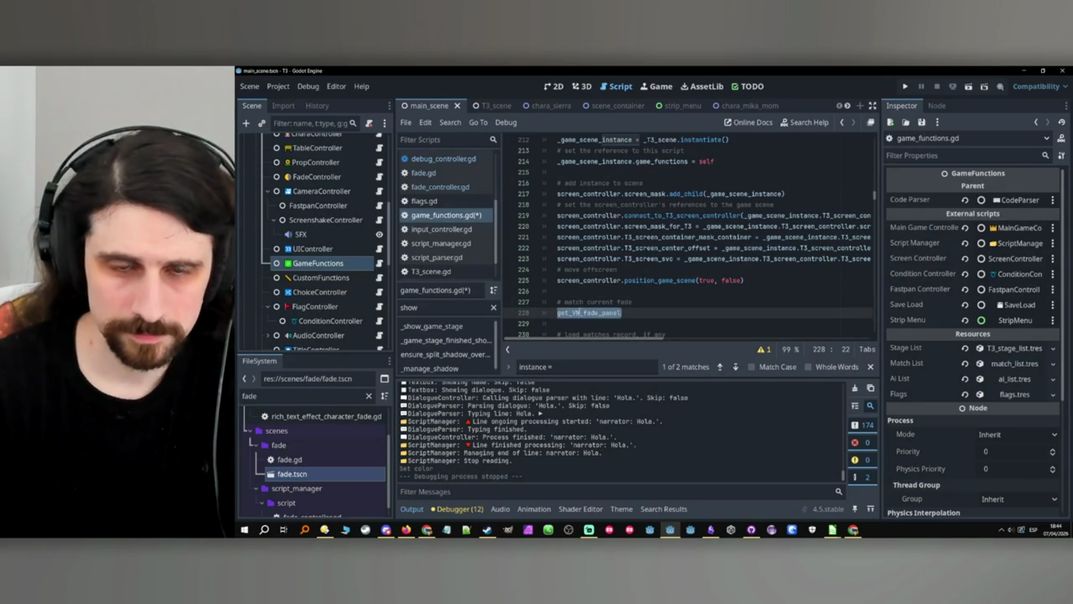
text(fade_controller.)
key(ctrl+v)
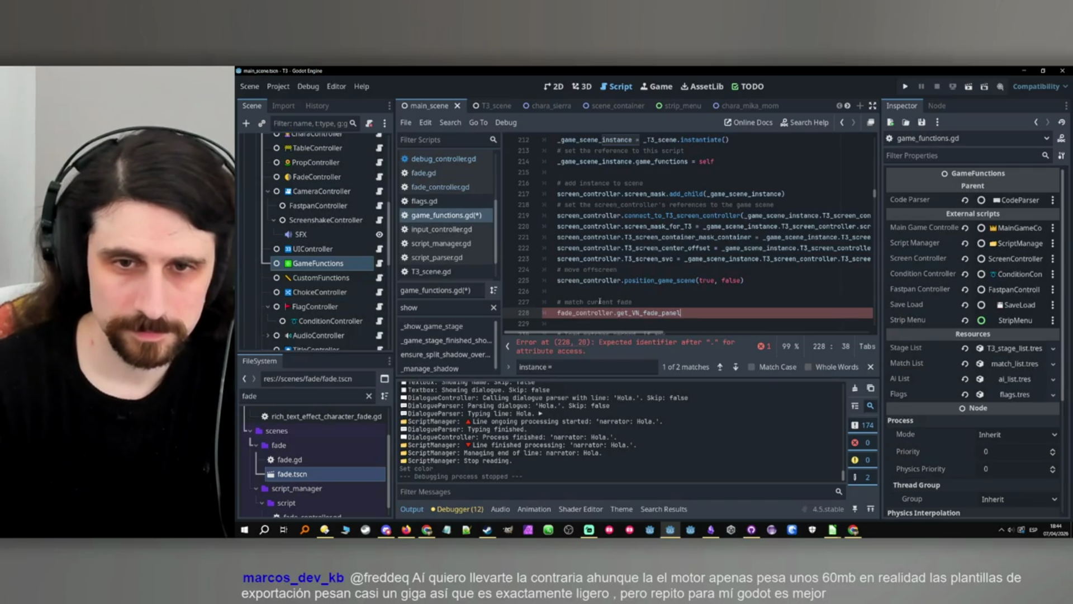
text(())
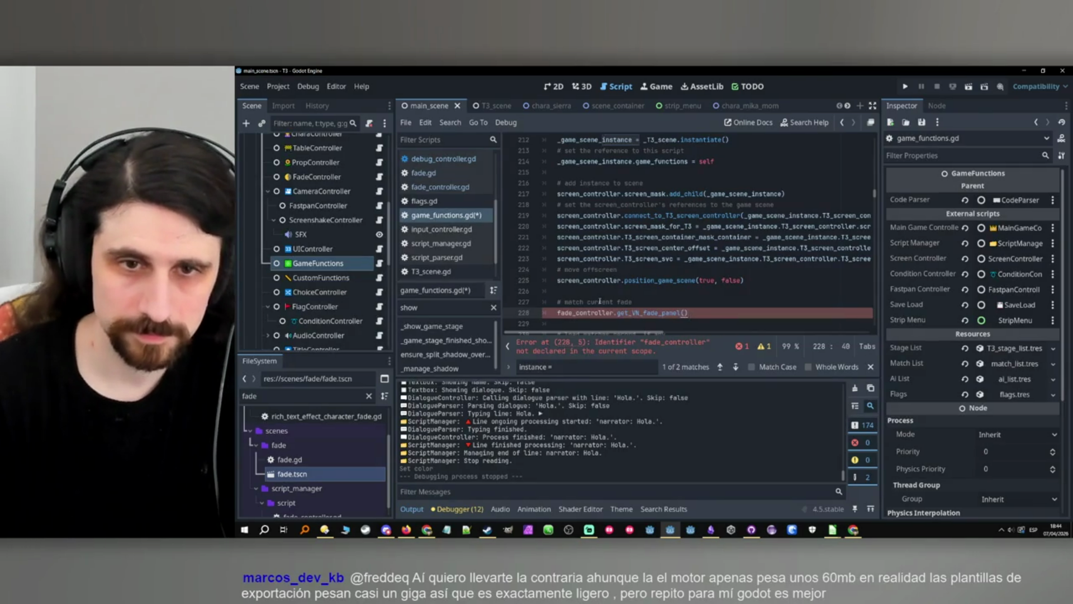
Complete the line as _game_scene_instance.fade.panel.color = fade_controller.get_VN_fade_panel().color.
double_click(591, 229)
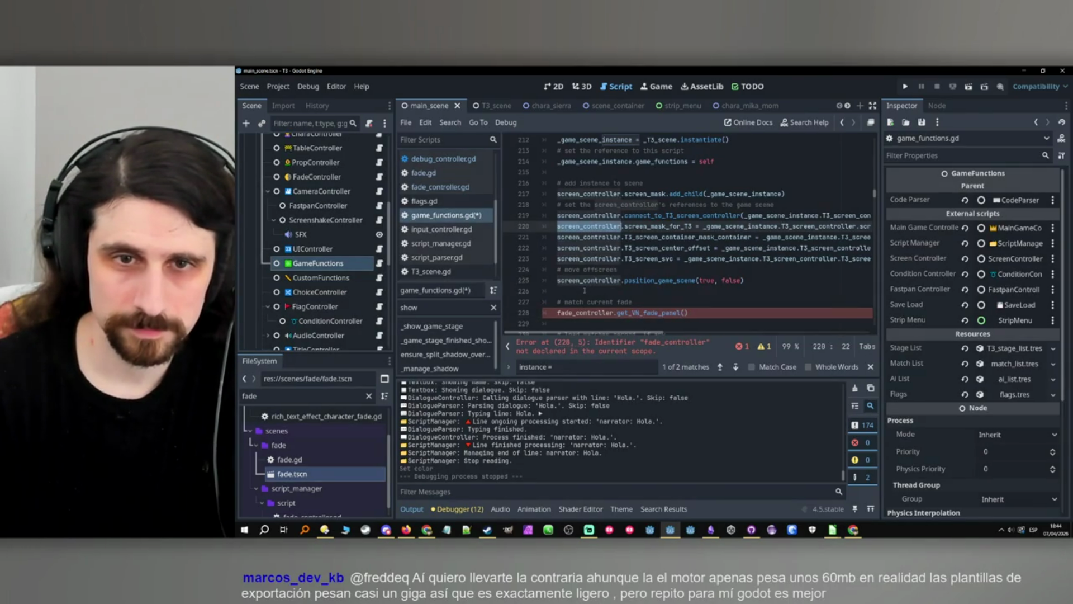
click(556, 313)
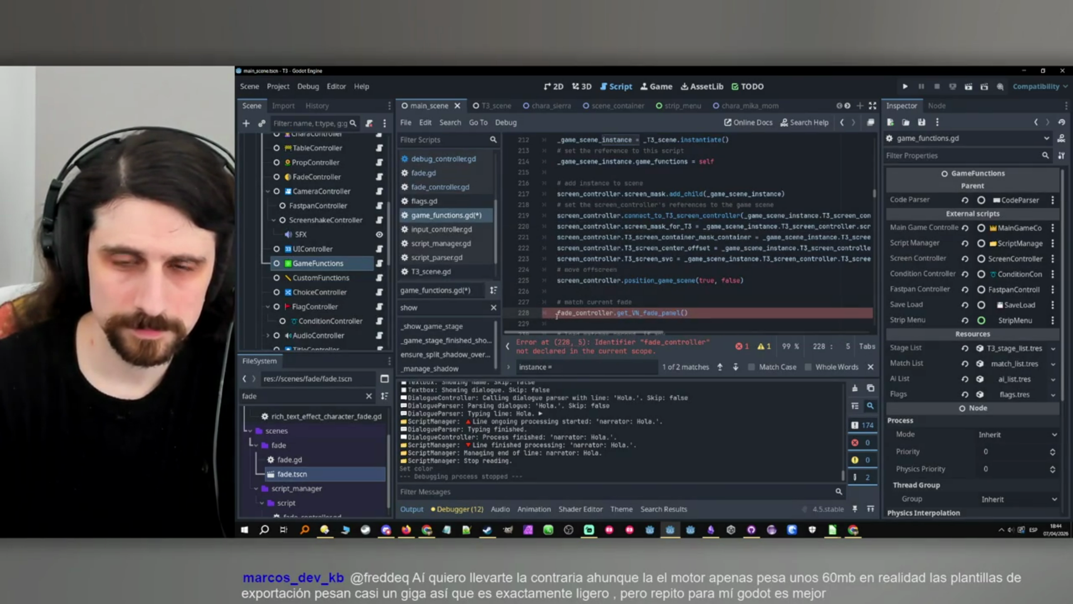
key(Tab)
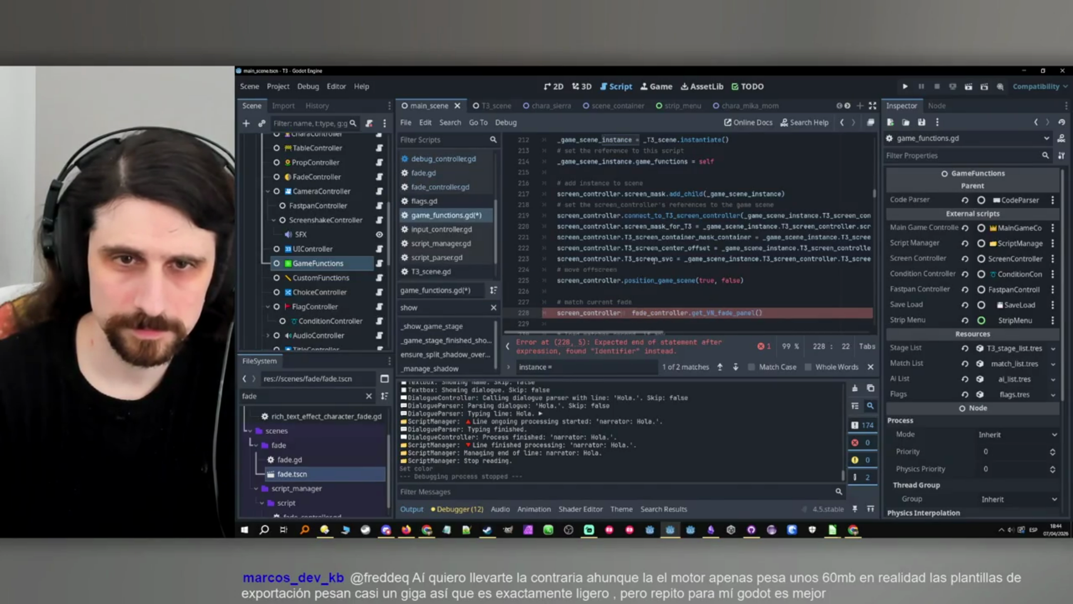
scroll(643, 235, up, 1)
double_click(606, 194)
key(ctrl+c)
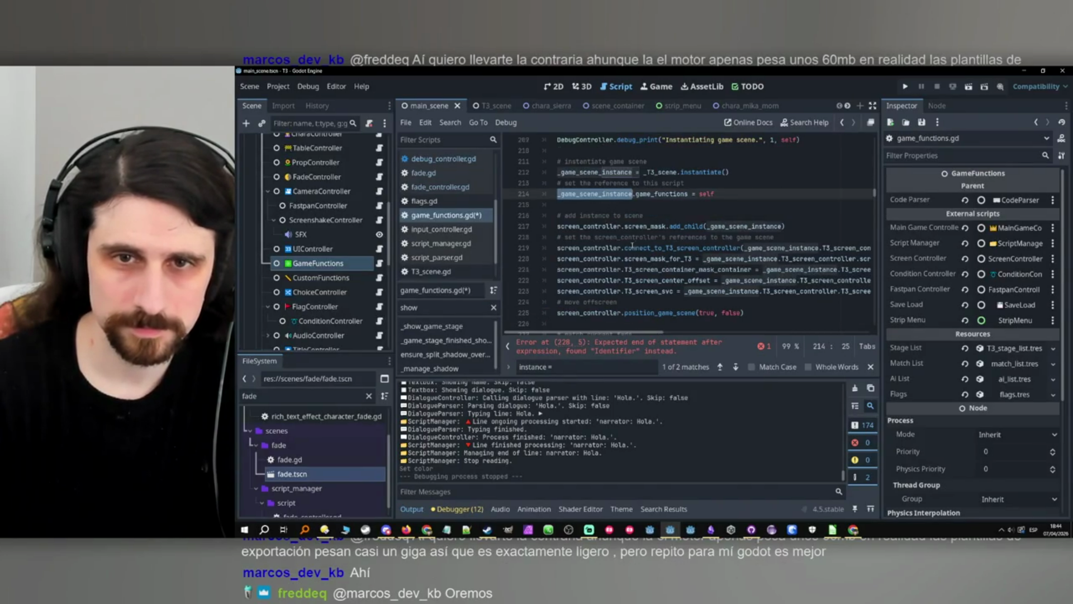
scroll(634, 245, down, 3)
double_click(581, 248)
key(ctrl+v)
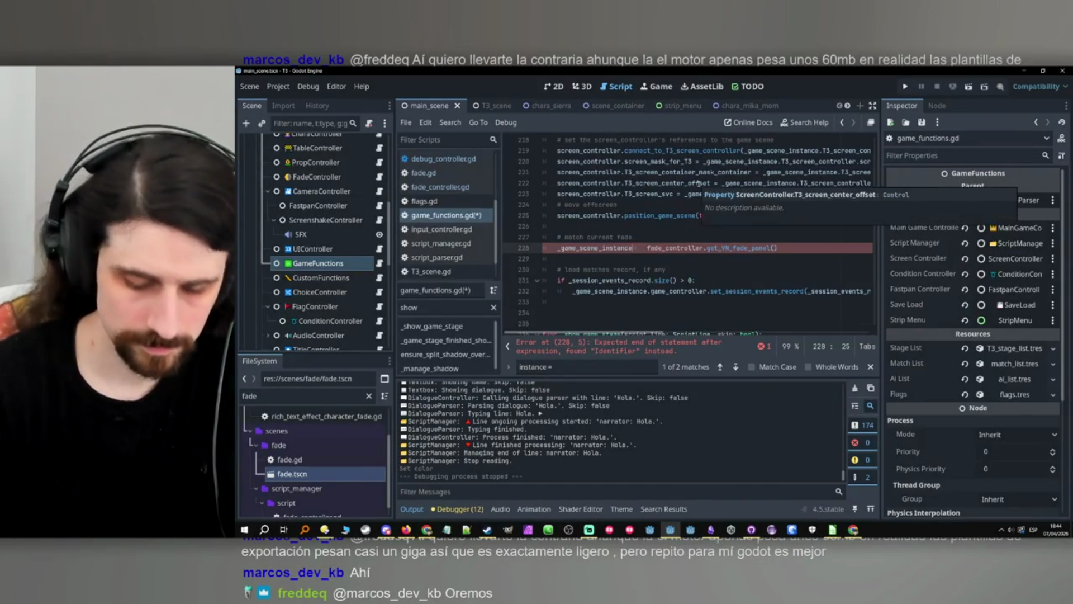
text(.fade.panel)
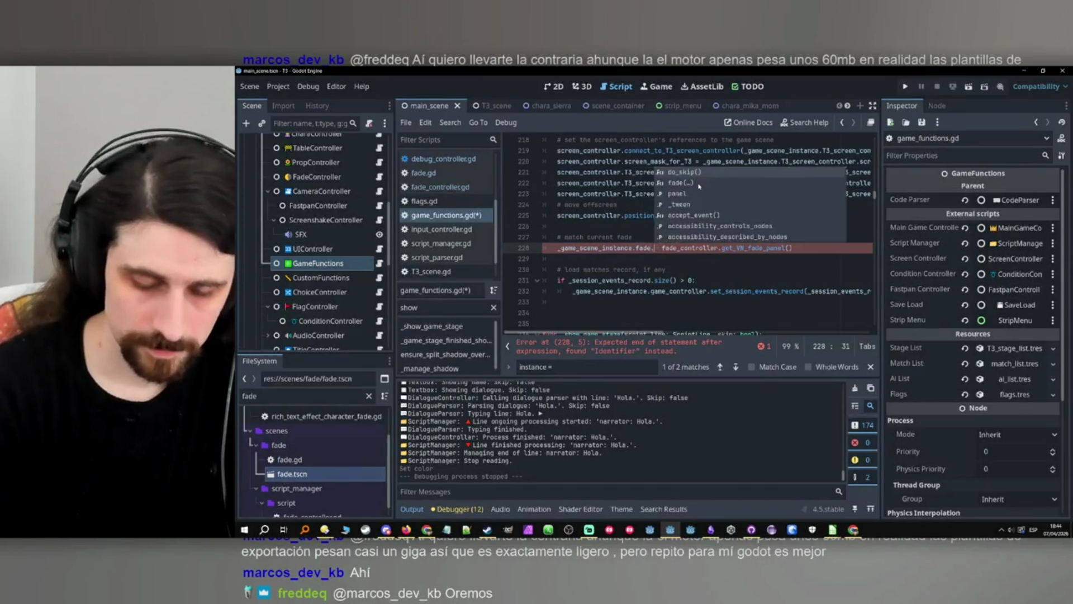
text(.colo)
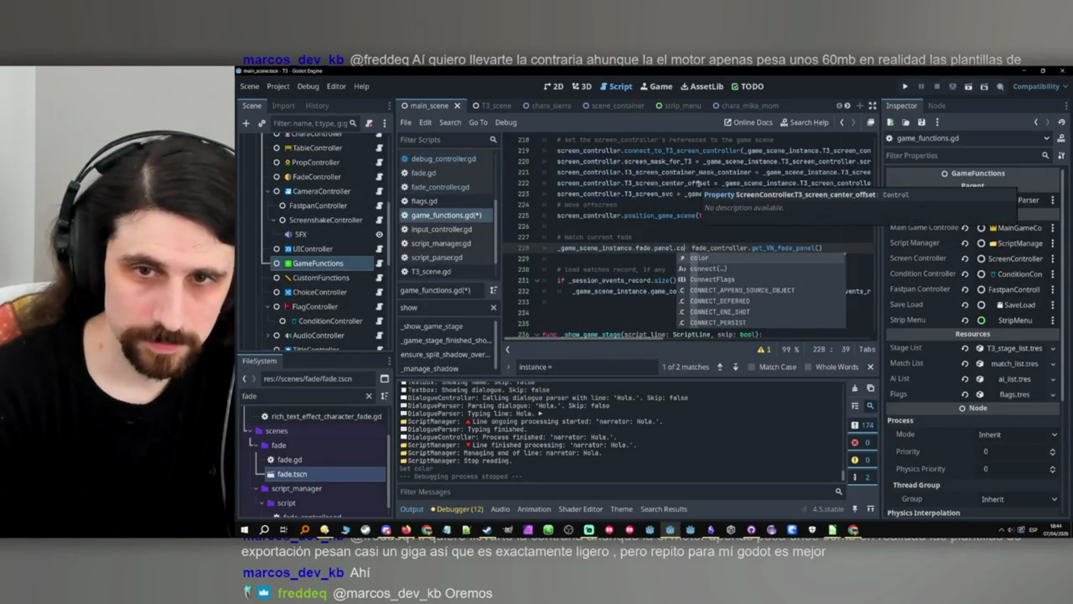
text(r =)
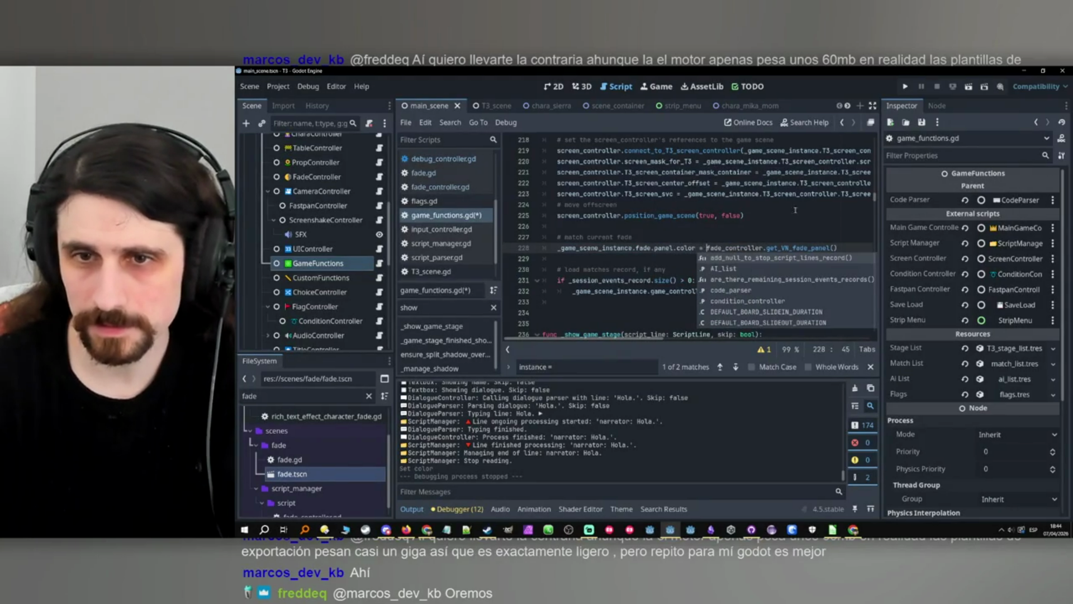
click(840, 241)
text(.color)
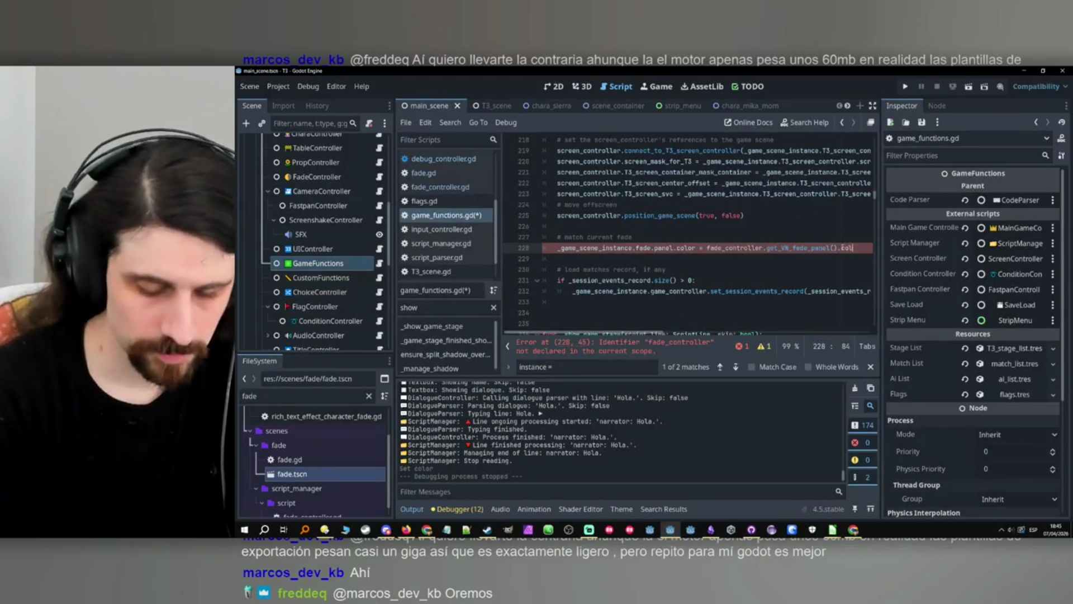
click(671, 258)
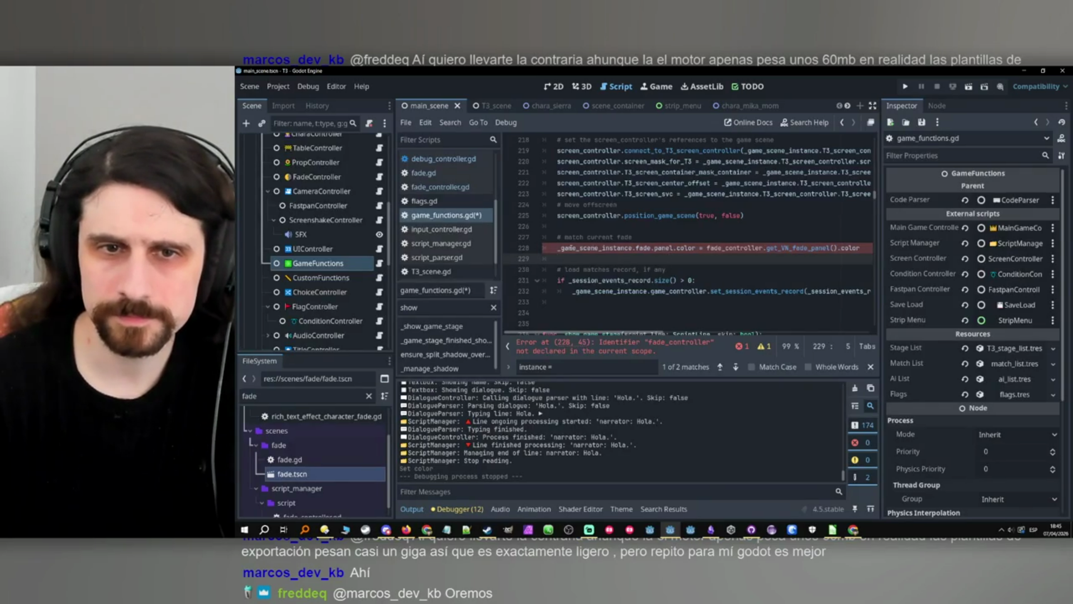
Check the _game_scene_instance, fade and undeclared fade_controller references in the new line.
double_click(577, 248)
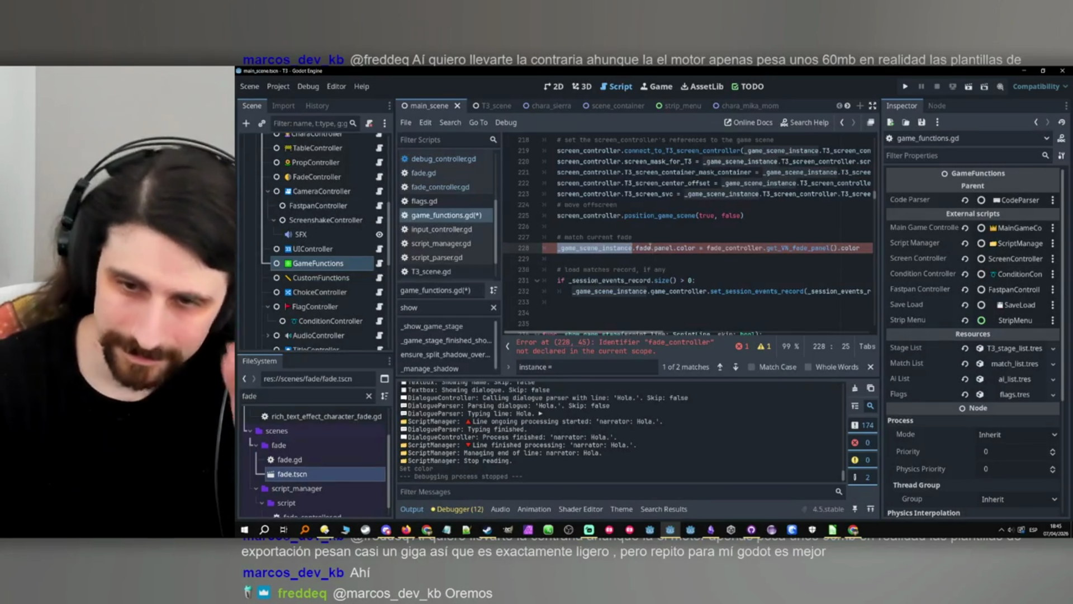
mouse_move(651, 248)
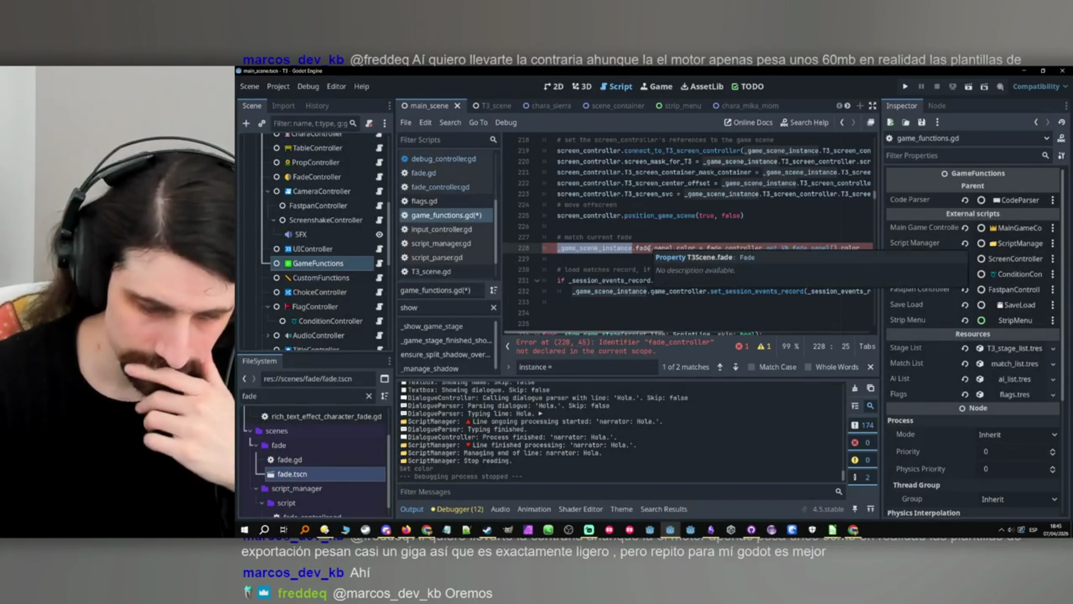
scroll(596, 290, up, 1)
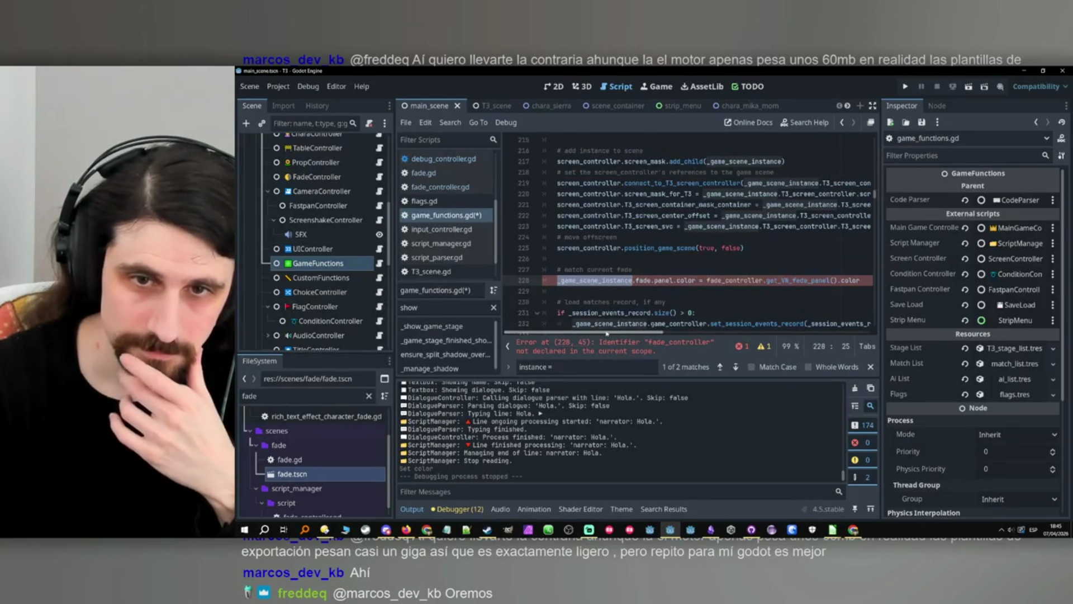
double_click(643, 280)
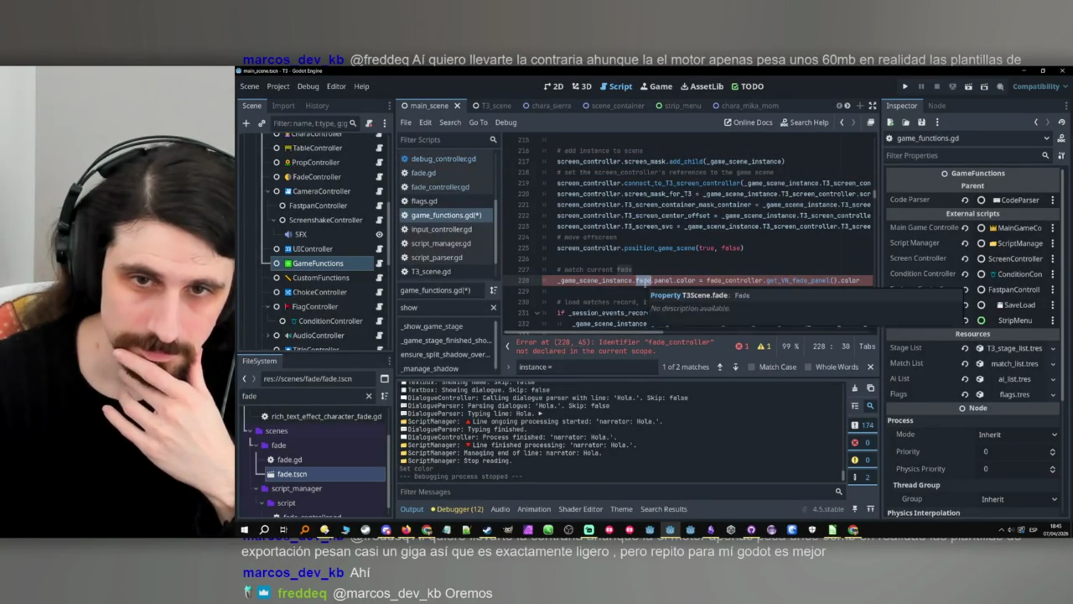
click(660, 292)
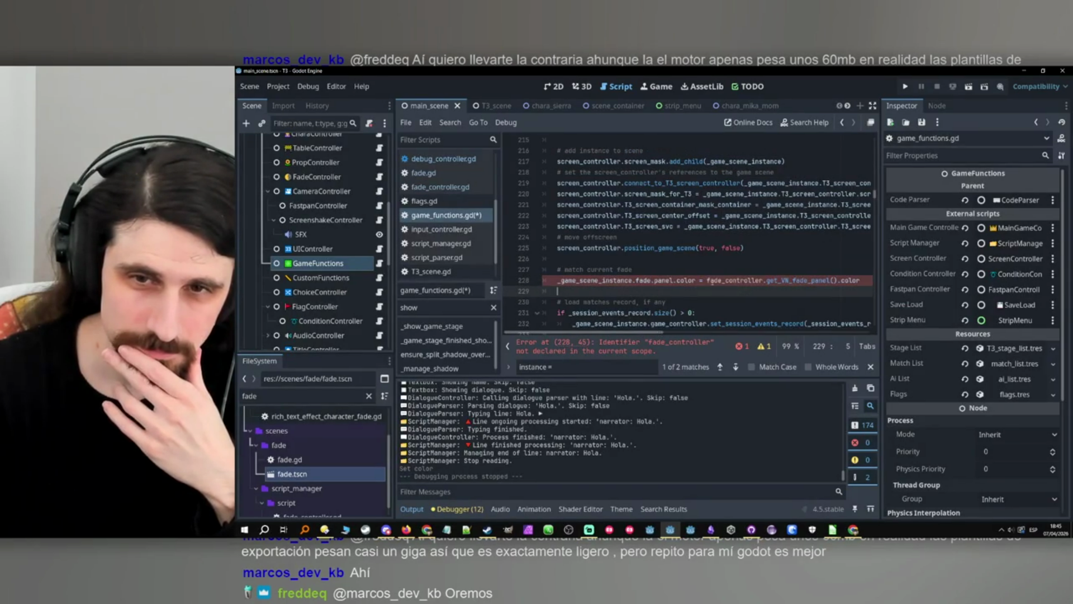
double_click(732, 280)
scroll(719, 275, up, 15)
scroll(719, 275, up, 20)
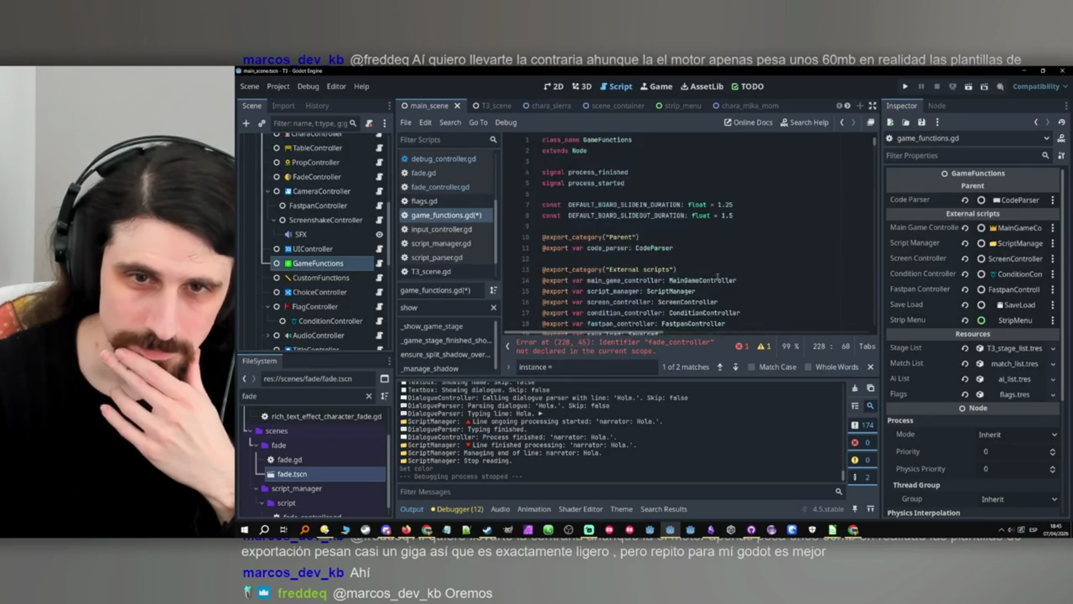
Duplicate the strip_menu export line and rename the copy to fade_controller.
click(683, 280)
key(Return)
drag(682, 280, 506, 281)
key(ctrl+c)
key(Down)
key(ctrl+v)
double_click(605, 291)
text(fade)
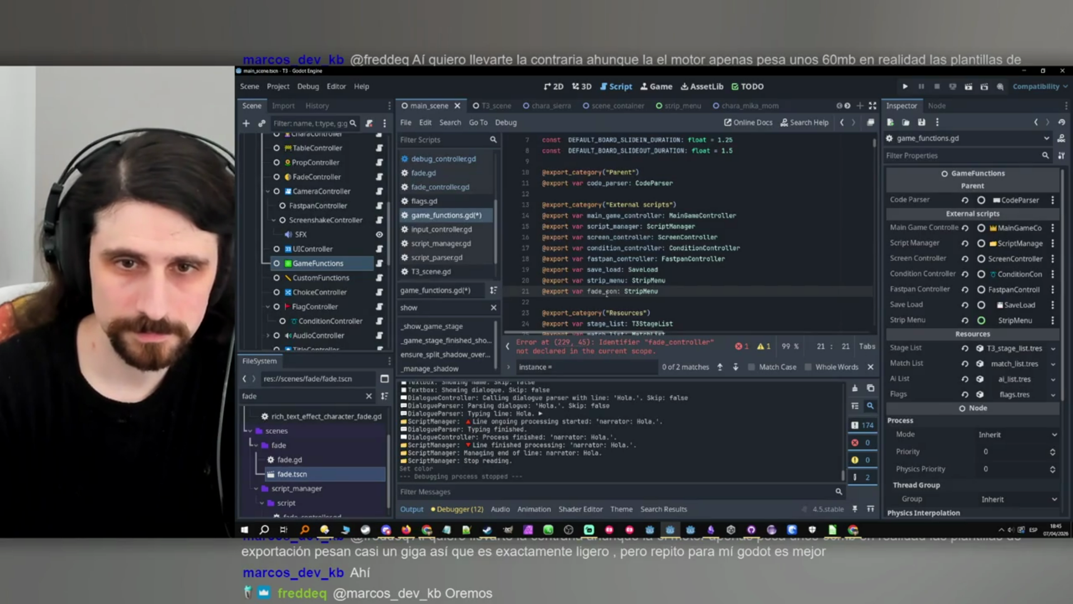
text(er)
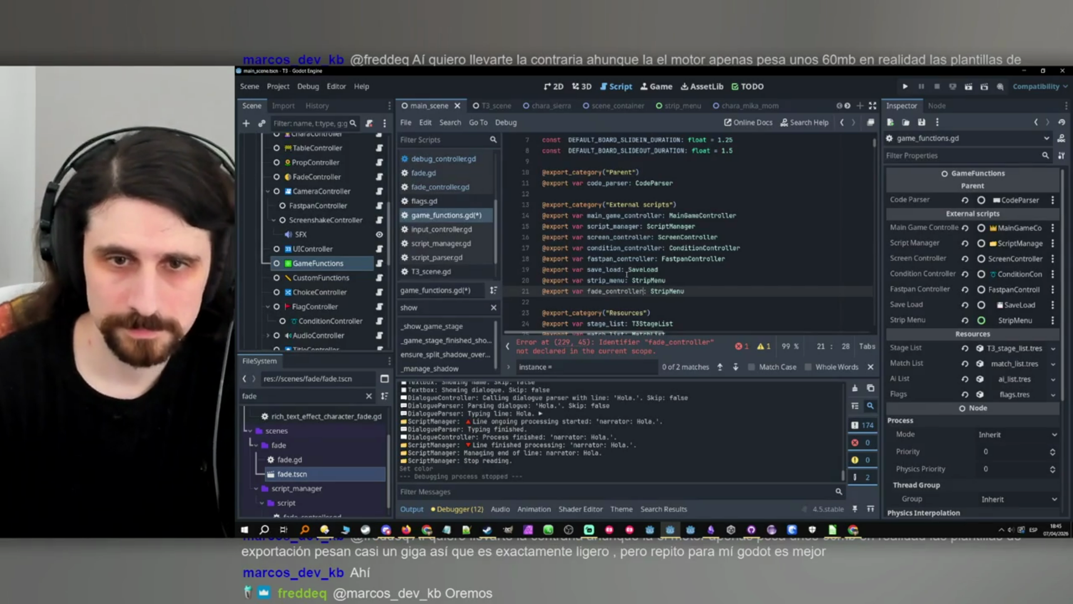
Type the new export as FadeController, move it below fastpan_controller, and save game_functions.gd.
double_click(668, 292)
key(Caps_Lock)
key(Caps_Lock)
text(Fadec)
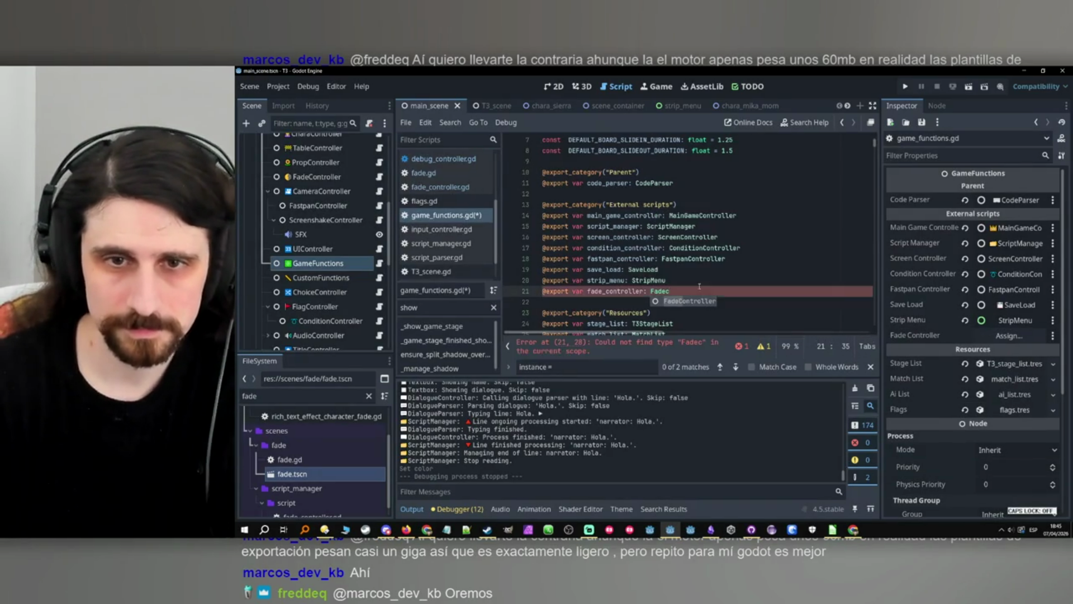
key(Return)
drag(699, 290, 474, 295)
key(End)
key(alt+Up)
key(alt+Up)
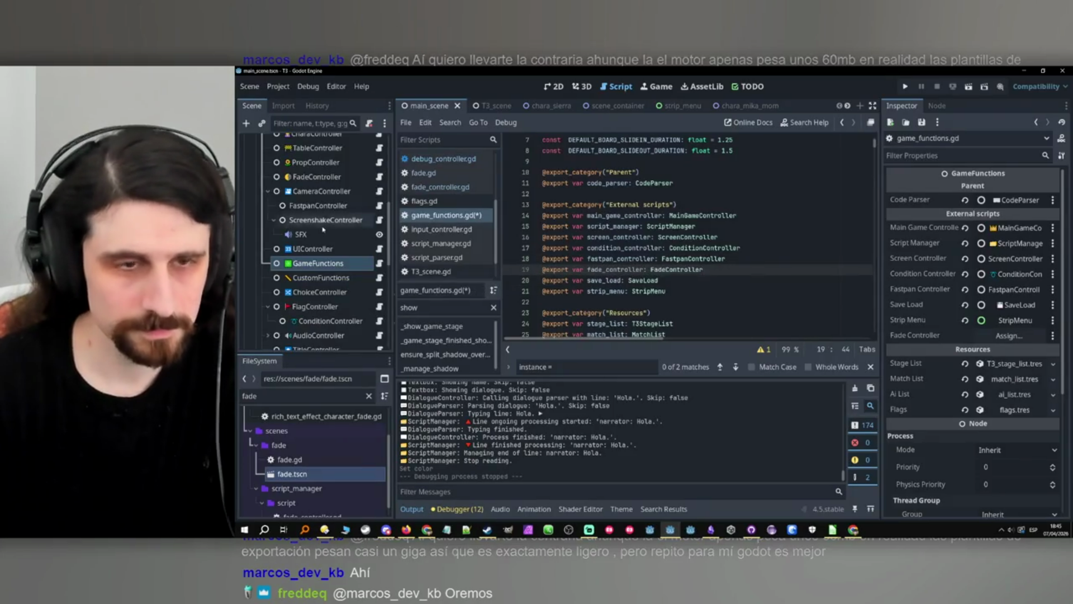
key(ctrl+s)
Assign the FadeController node to the Fade Controller Inspector slot and run the project.
click(318, 263)
scroll(302, 231, up, 2)
mouse_move(302, 231)
mouse_down()
mouse_move(643, 246)
mouse_move(1009, 304)
mouse_up()
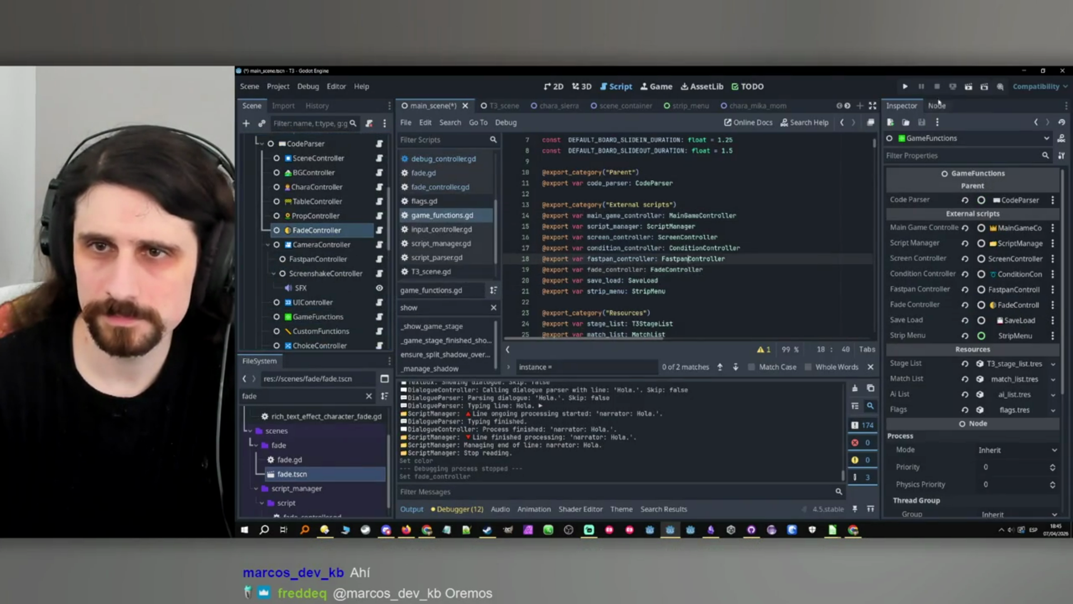
click(905, 87)
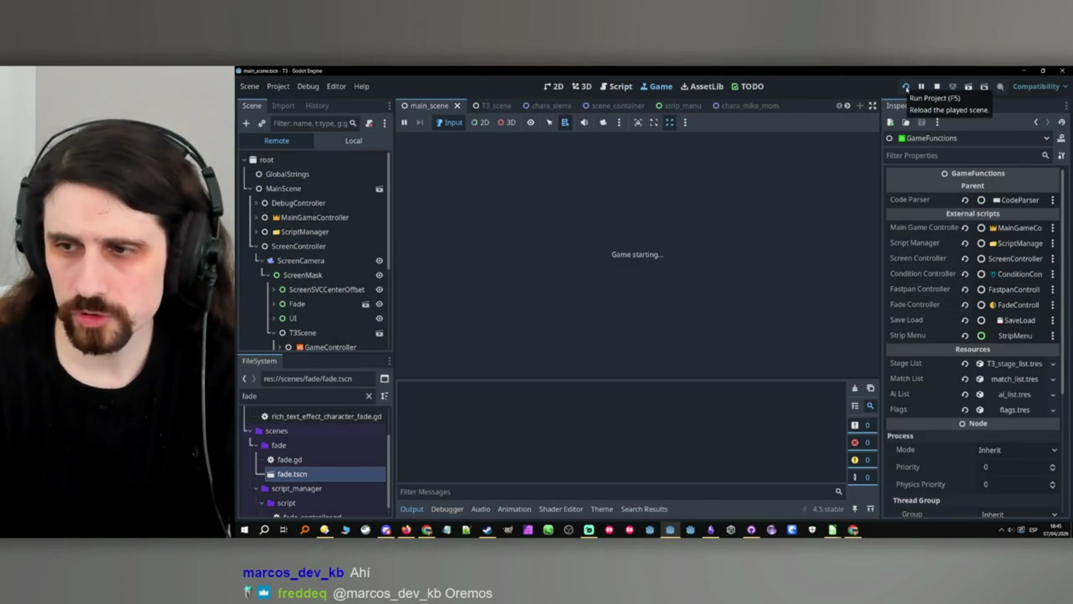
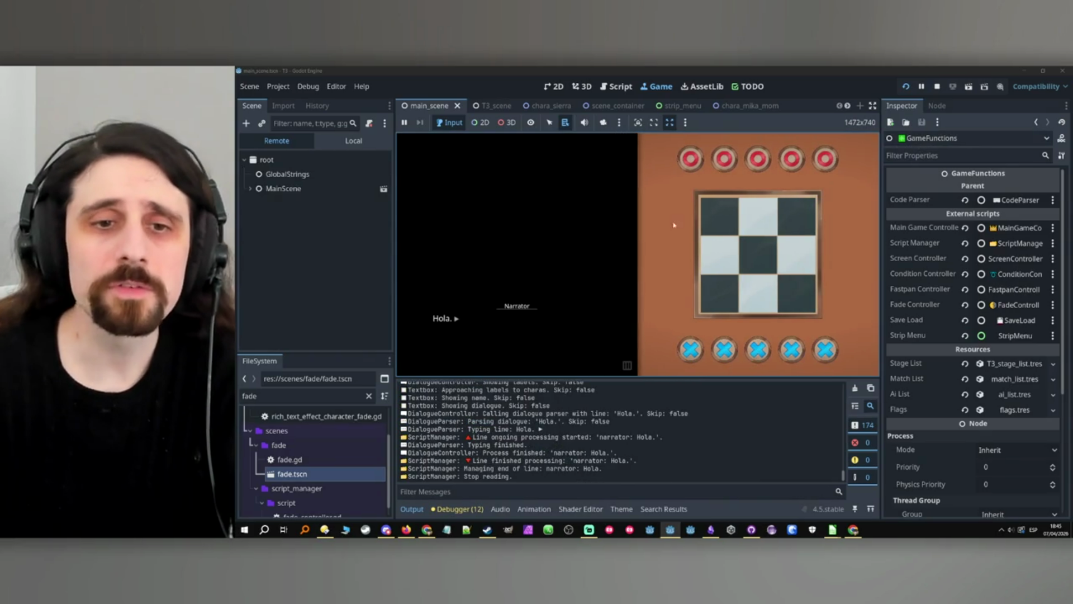
Expand MainScene, ScreenController, ScreenMask, T3Scene and T3ScreenController in the Remote tree.
click(250, 189)
click(256, 247)
click(268, 275)
click(274, 333)
click(280, 341)
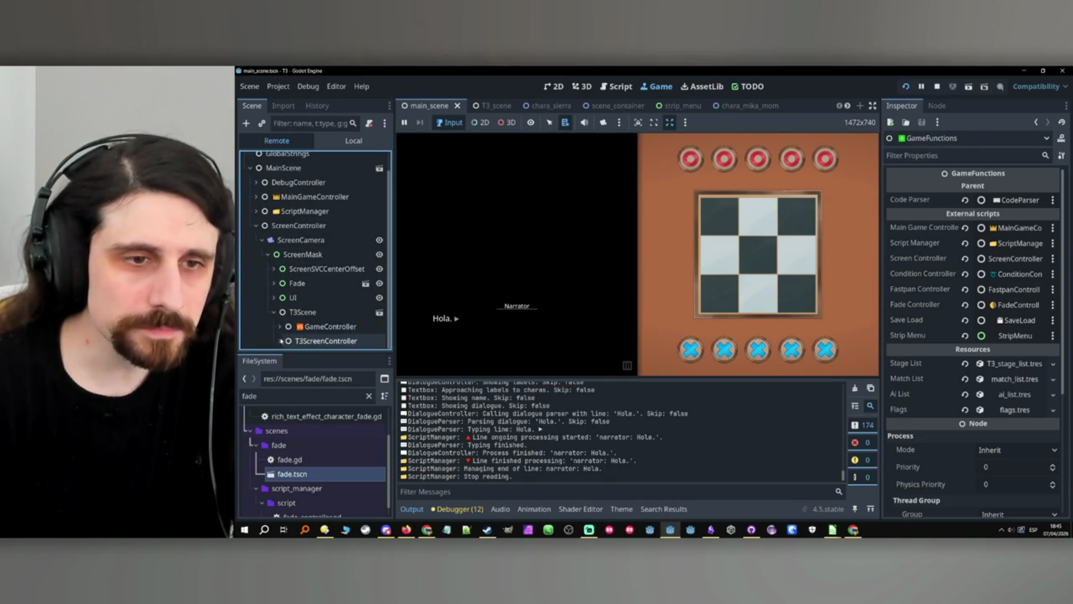
scroll(313, 313, down, 1)
Expand ScreenMaskForT3 and the nested T3 screen containers down to Fade's ColorRect.
click(286, 326)
click(291, 340)
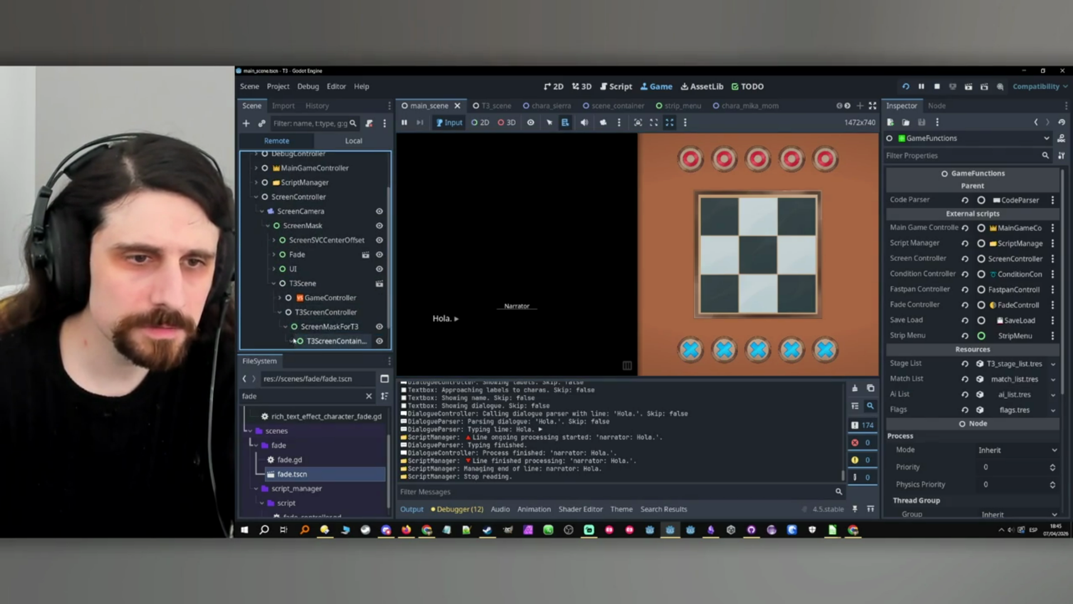
scroll(313, 325, down, 1)
click(297, 340)
scroll(313, 324, down, 2)
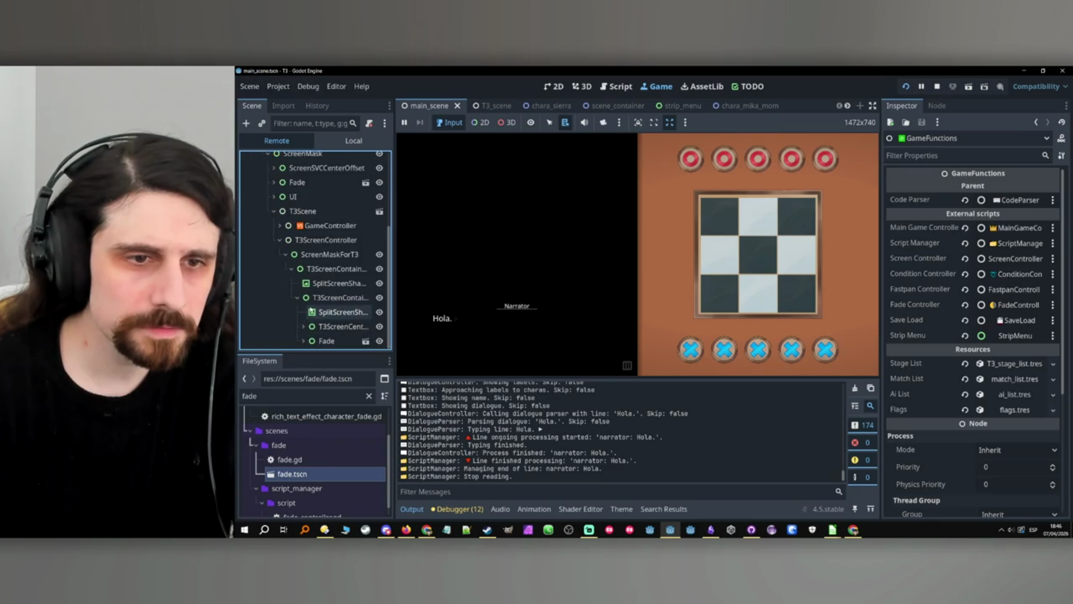
click(302, 340)
scroll(313, 335, down, 1)
Inspect the live ColorRect's colour in the picker without changing it, then stop the game.
click(326, 342)
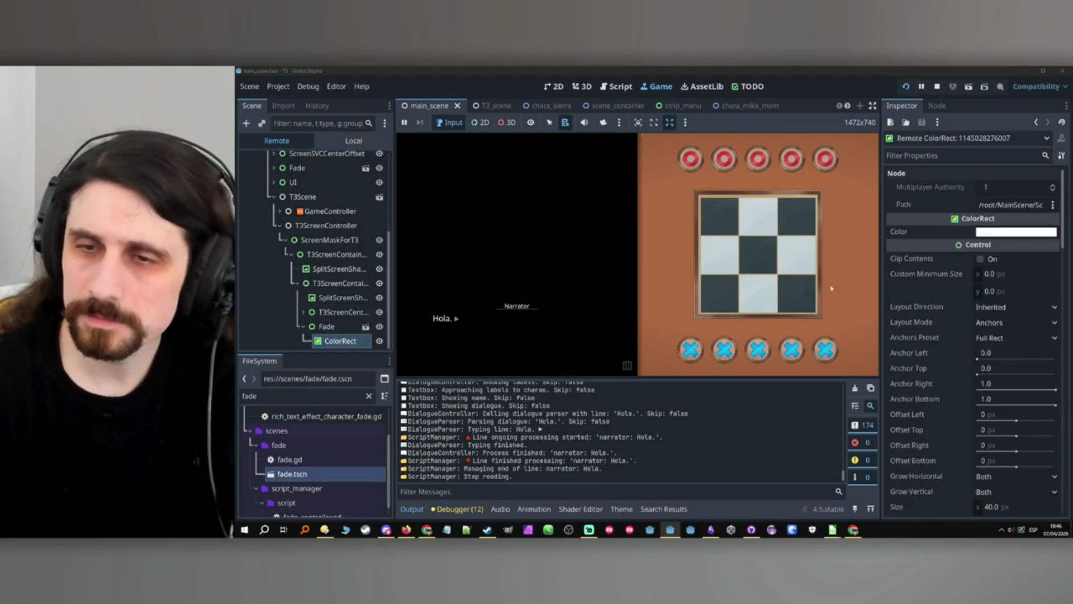
click(1012, 239)
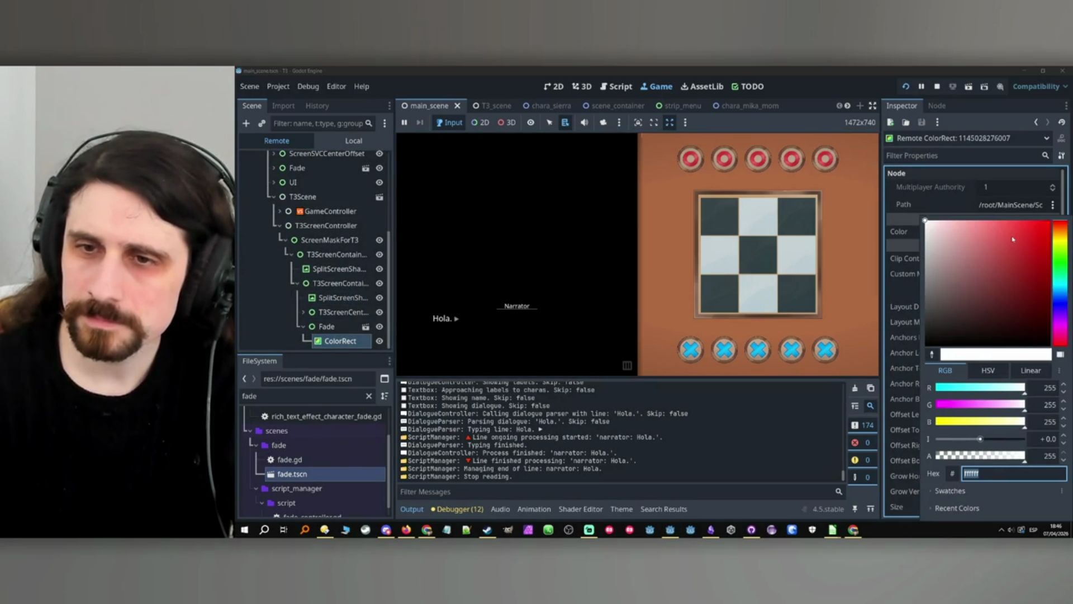
click(892, 72)
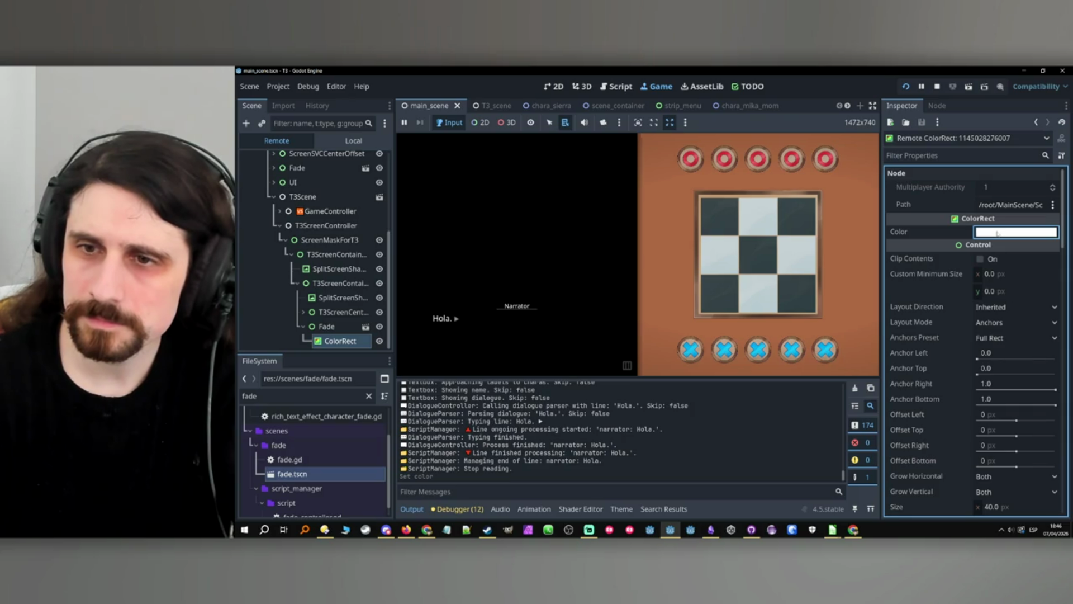
scroll(941, 237, down, 10)
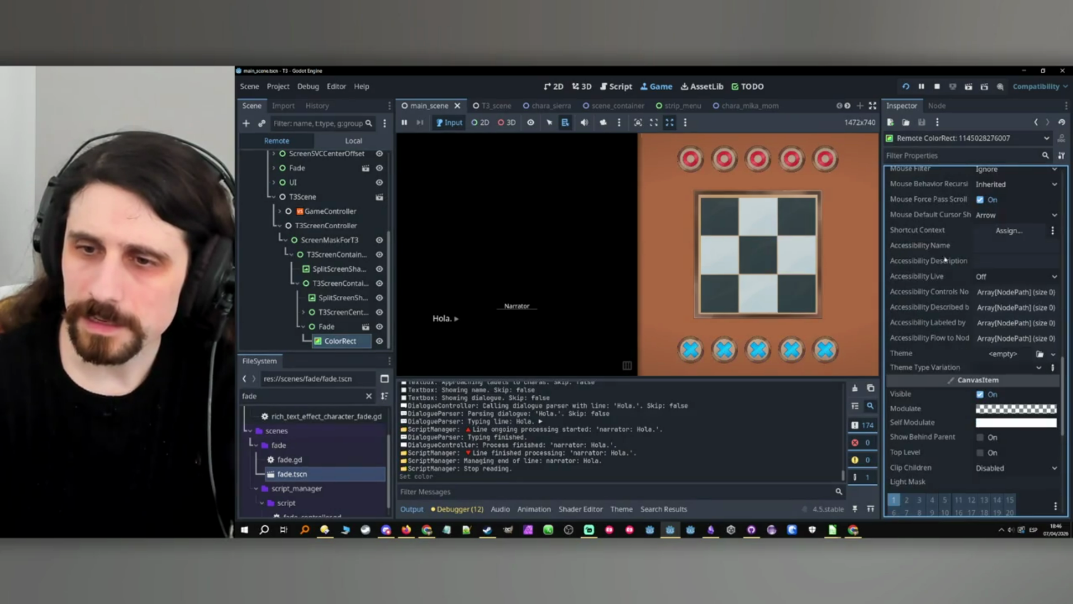
click(937, 87)
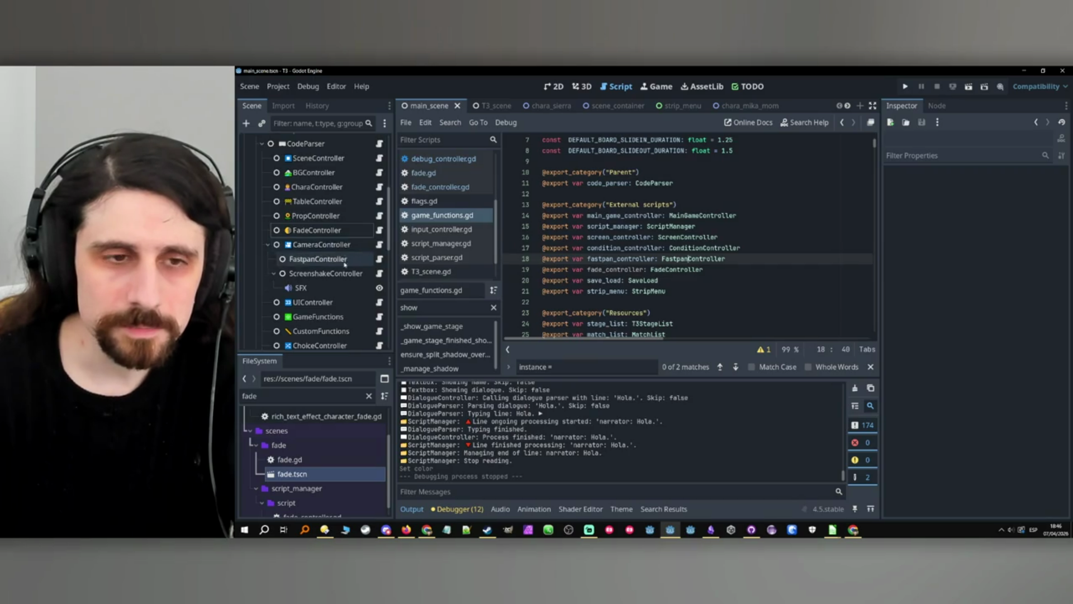
Open the Fade node's fade.gd script and search it for 'panel.'.
scroll(310, 279, down, 5)
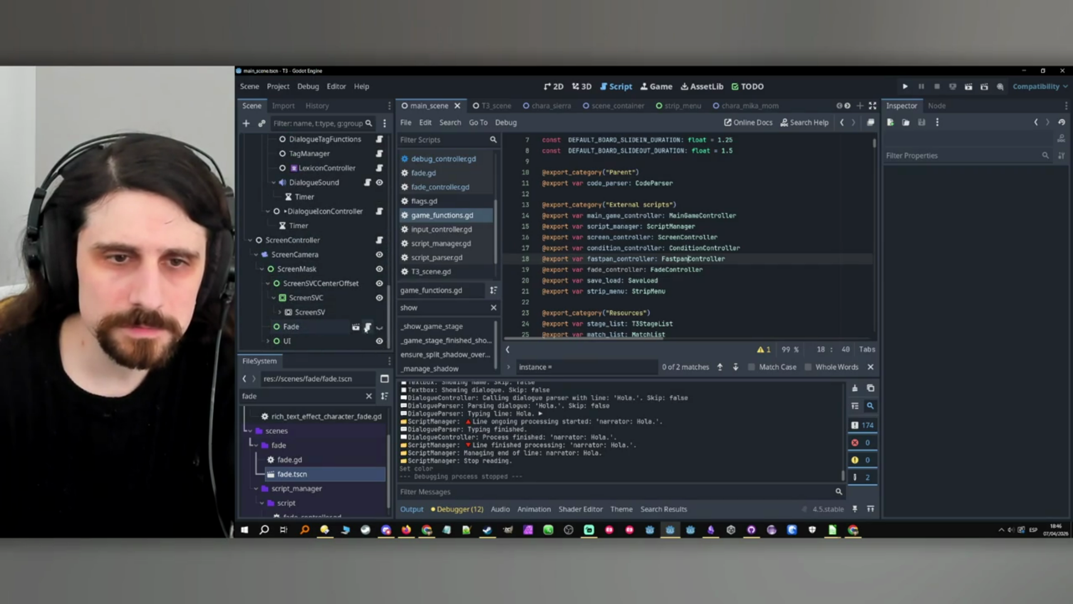
click(368, 327)
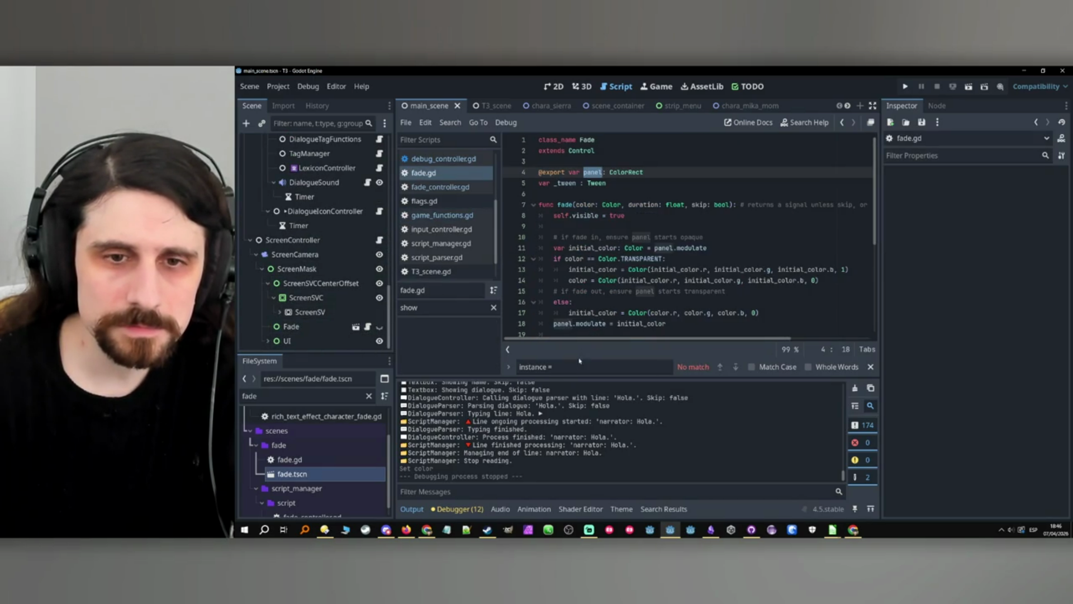
double_click(563, 323)
key(ctrl+f)
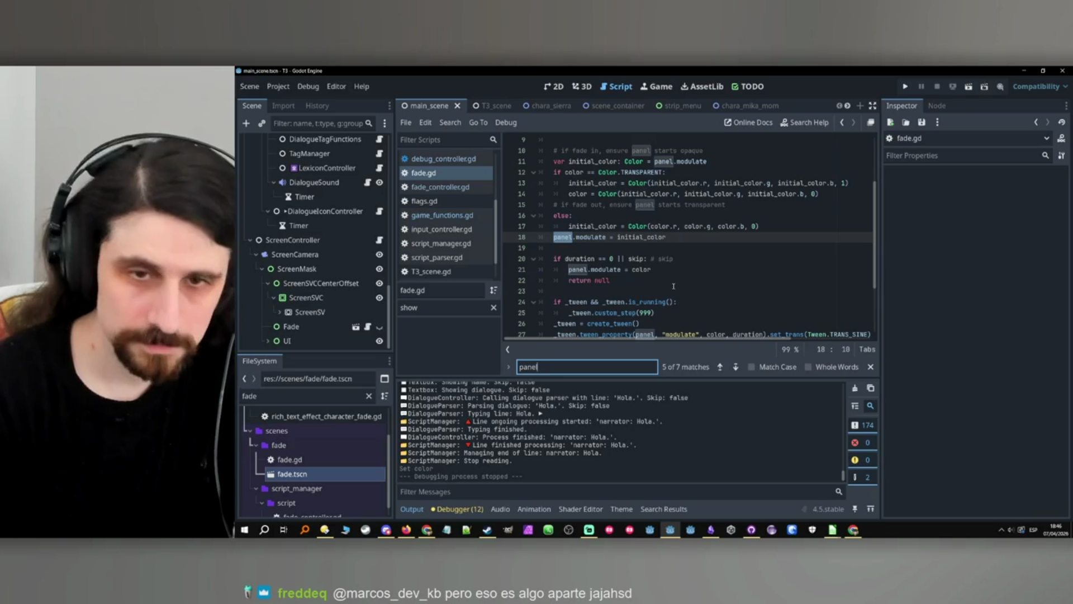
text(.)
Step back and forth through the 'panel.' matches to review the panel.modulate uses.
key(Return)
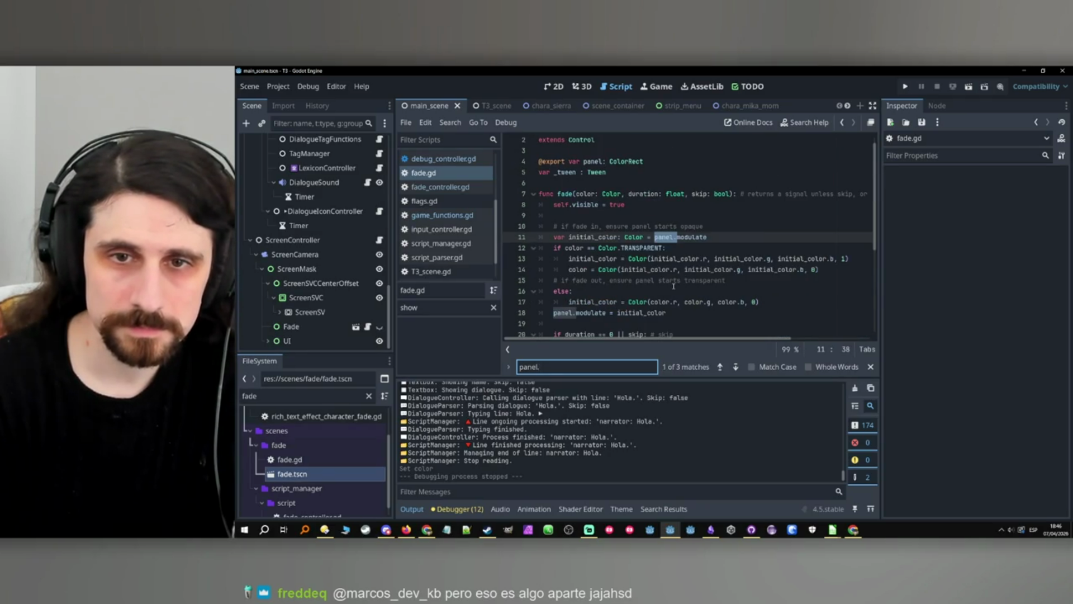
key(Return)
key(shift+Return)
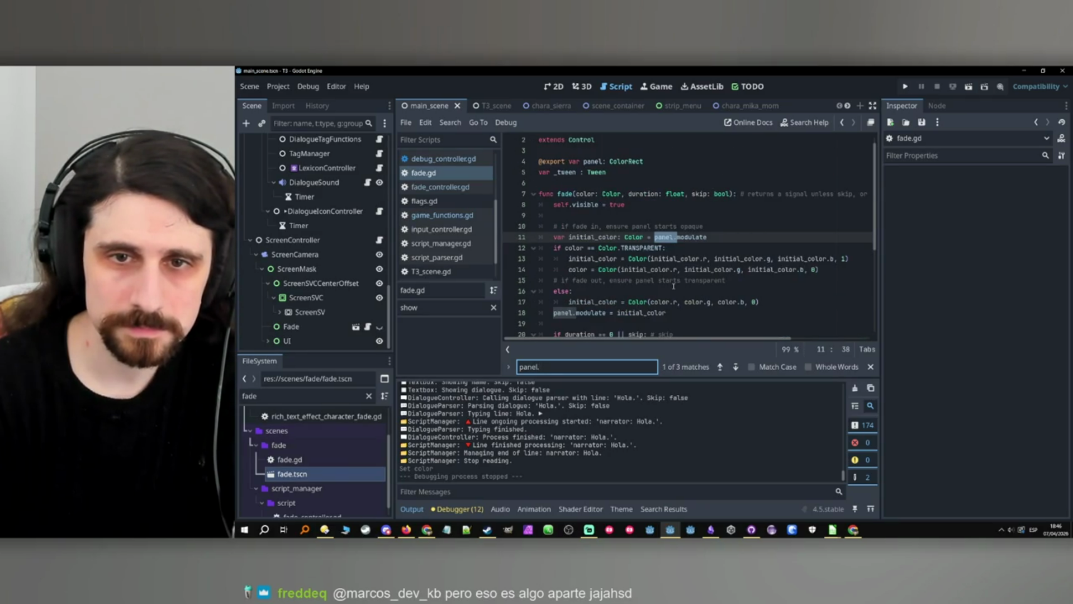
key(Return)
key(Return)
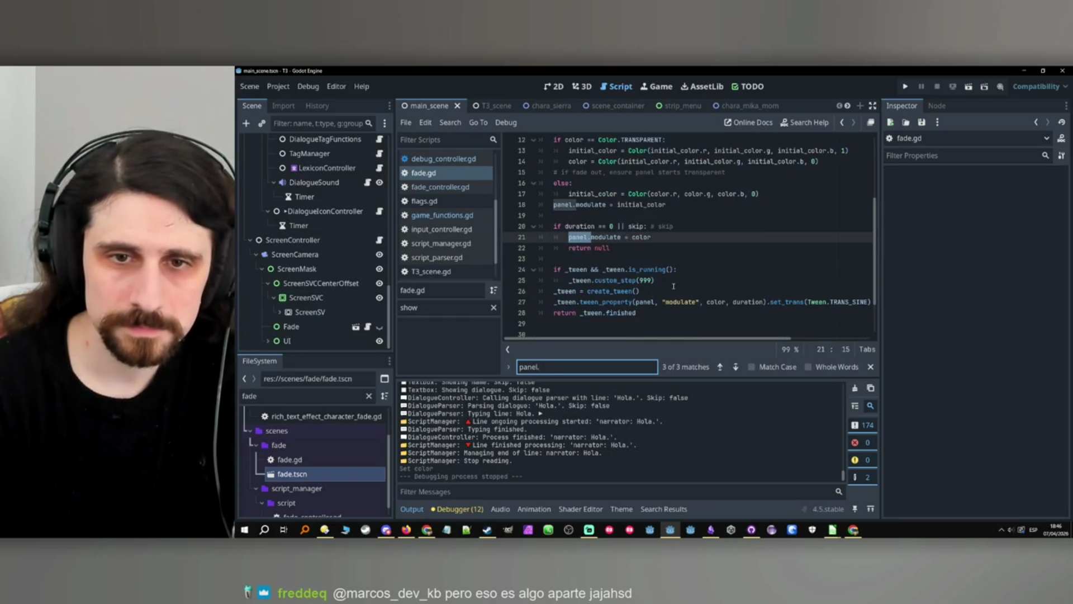
scroll(673, 286, down, 2)
scroll(671, 282, up, 5)
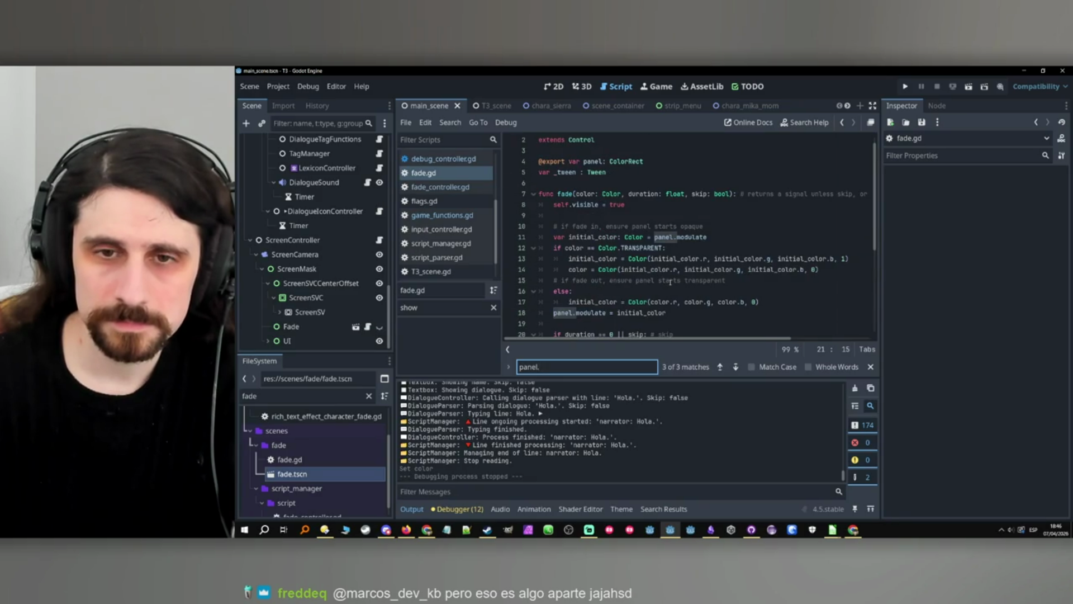
scroll(670, 282, up, 1)
scroll(670, 282, down, 3)
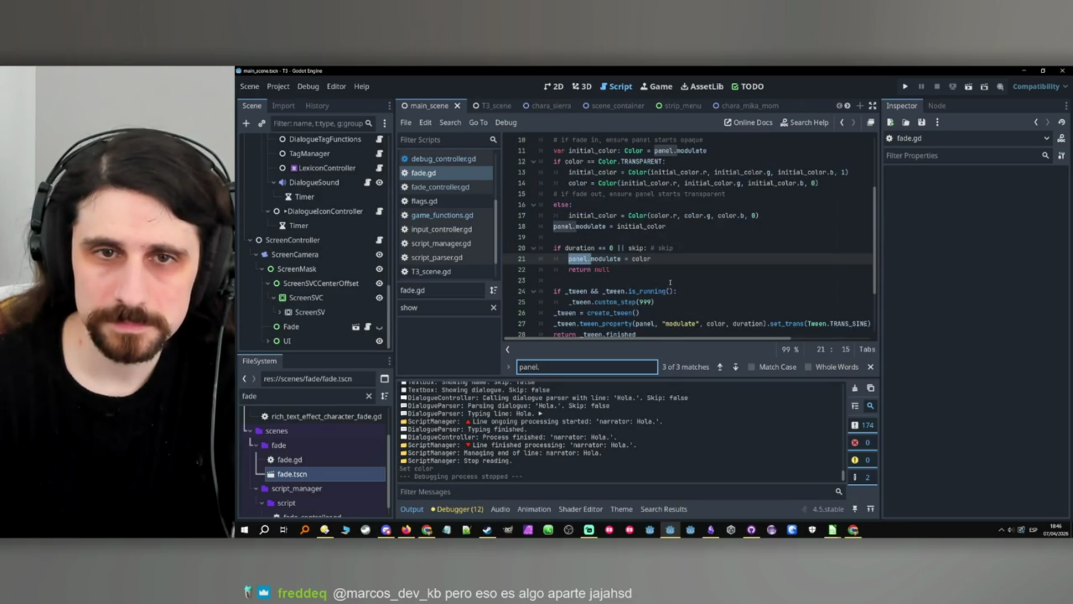
Select the color parameter on line 12 and scroll through the surrounding fade.gd code.
double_click(580, 162)
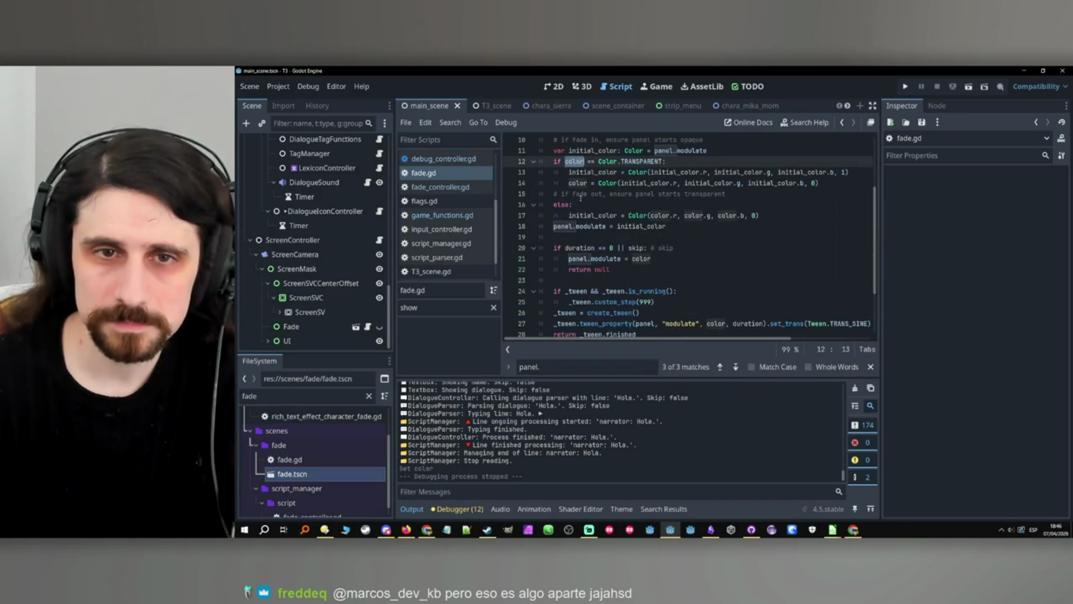
mouse_move(587, 299)
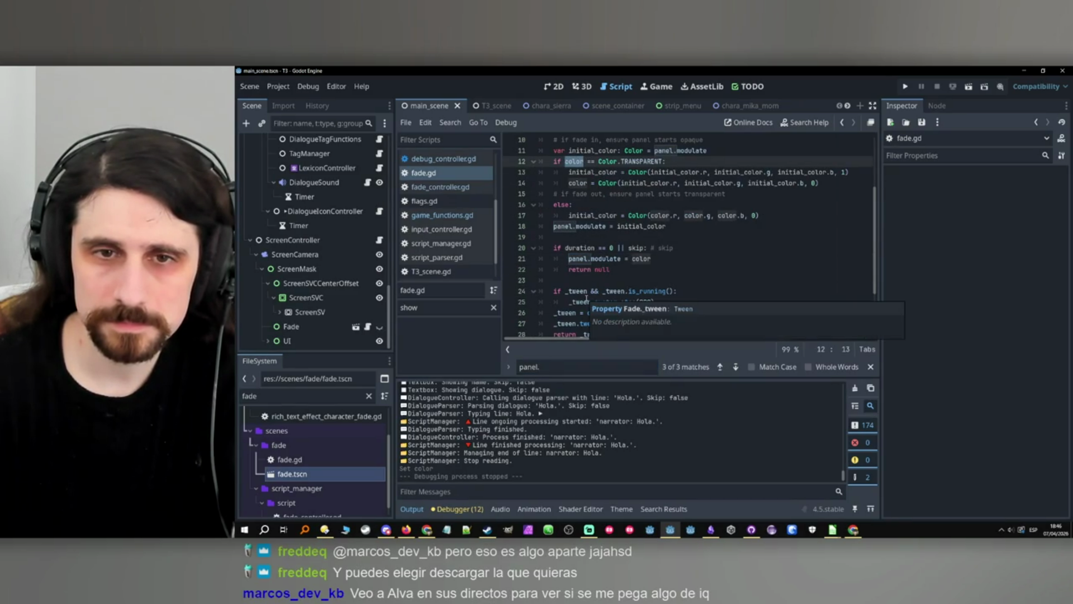
scroll(678, 247, down, 3)
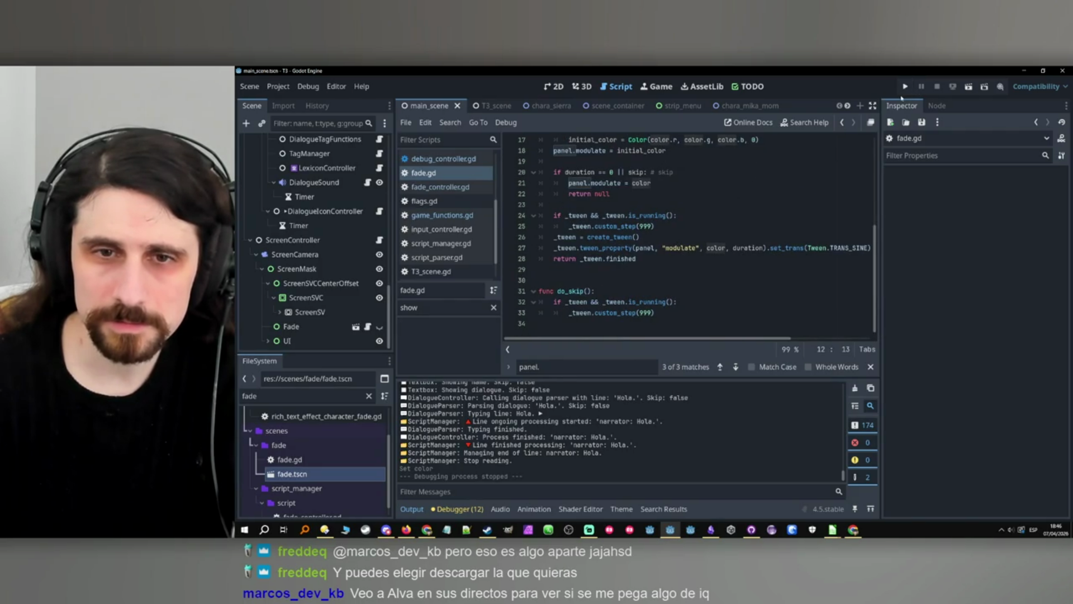
scroll(654, 249, up, 6)
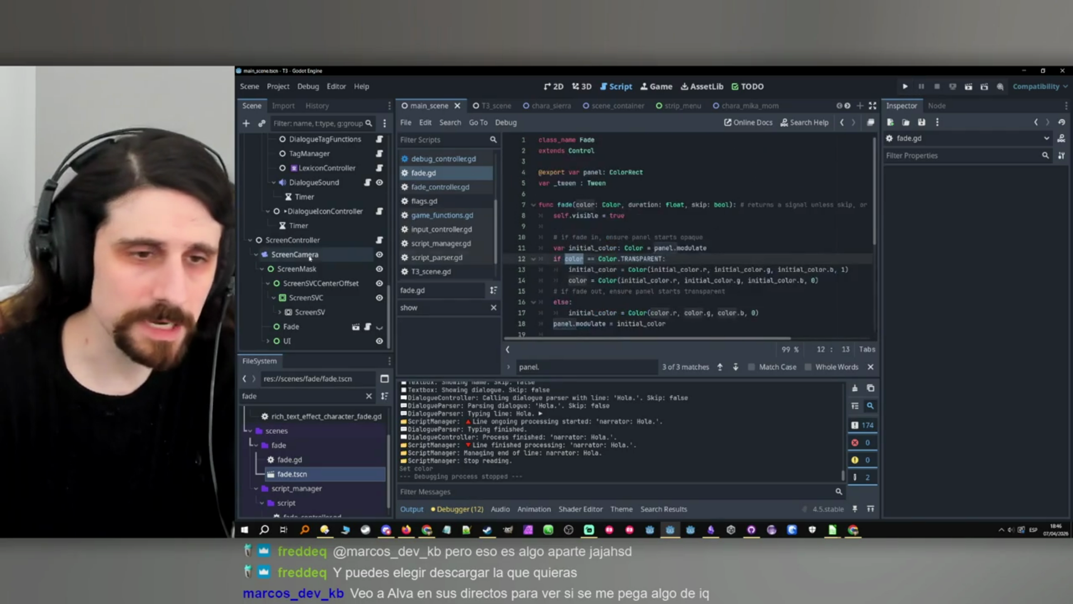
scroll(305, 253, up, 10)
scroll(313, 261, down, 2)
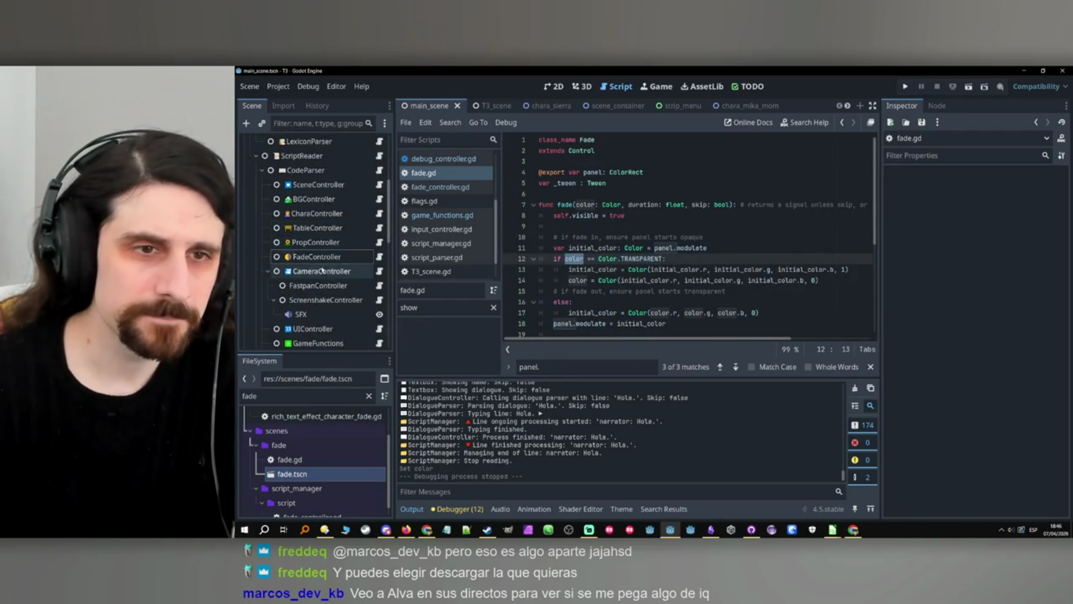
scroll(368, 263, down, 5)
Open game_functions.gd from the GameFunctions node and search it for 'color'.
click(370, 184)
click(379, 184)
scroll(712, 299, down, 20)
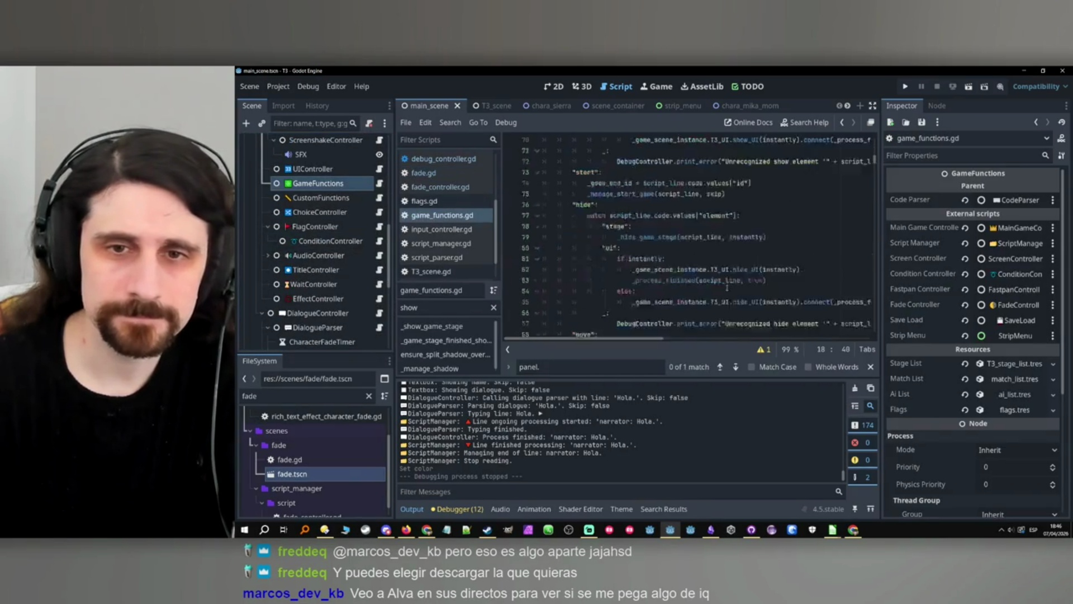
click(553, 366)
text(color)
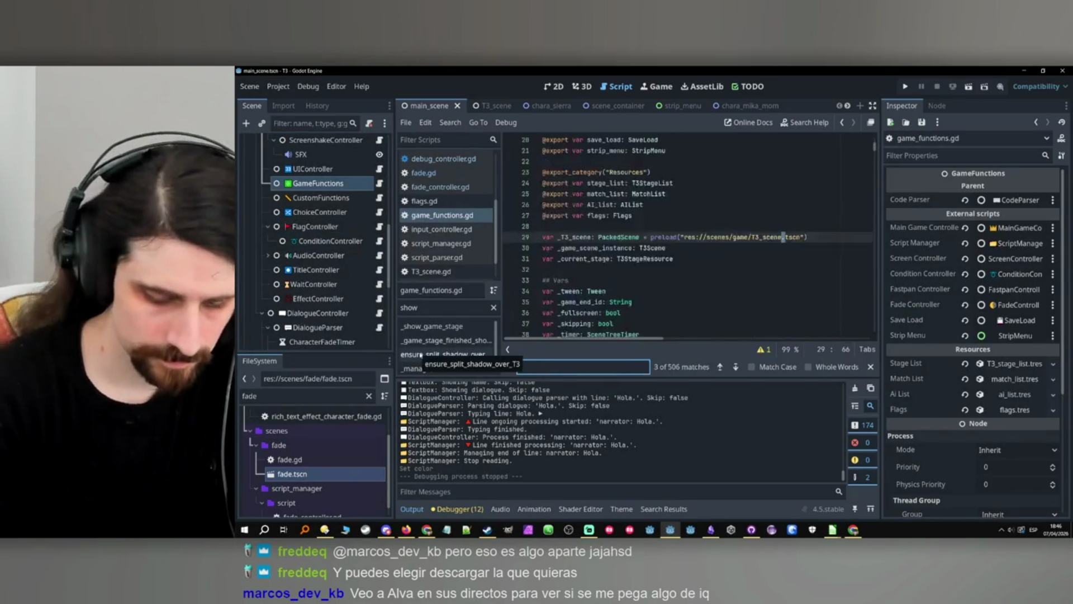
Change panel.color to panel.modulate on line 229, then run and stop the game to test.
double_click(691, 243)
text(modul)
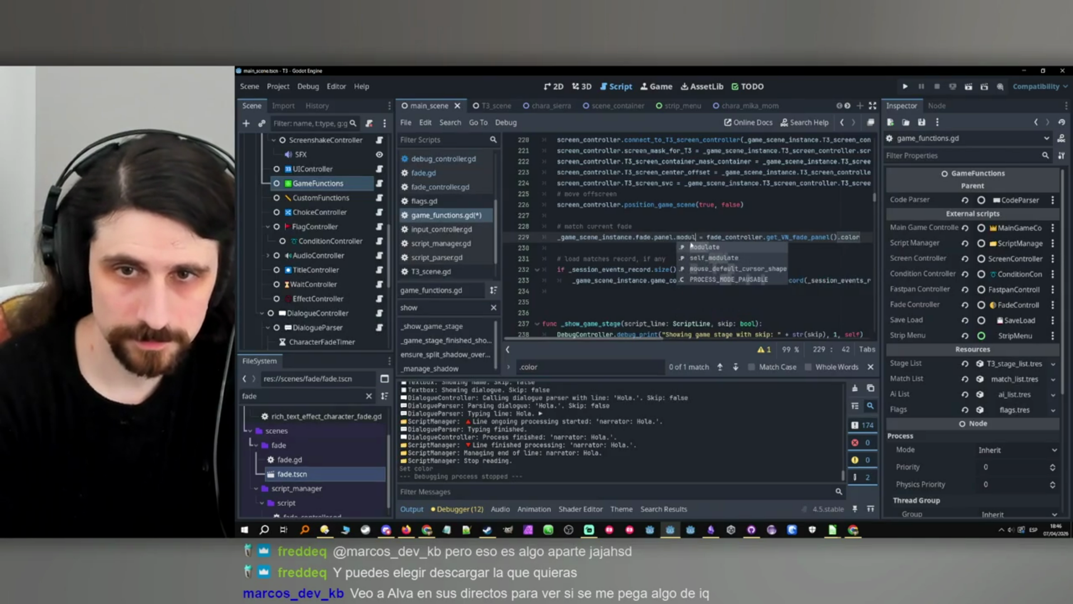
key(Return)
double_click(699, 237)
double_click(862, 237)
key(ctrl+v)
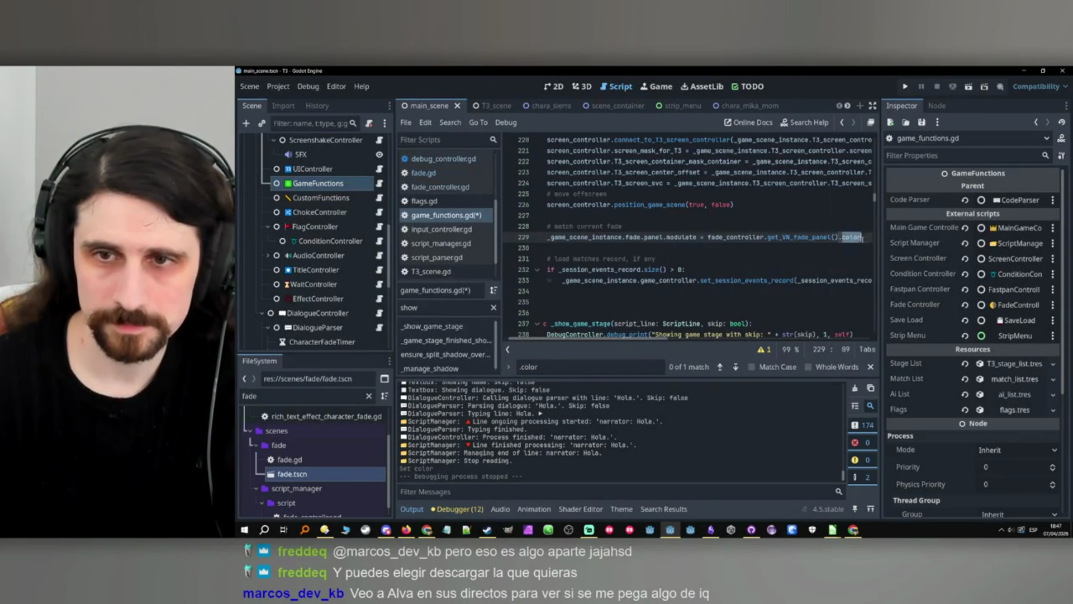
click(667, 226)
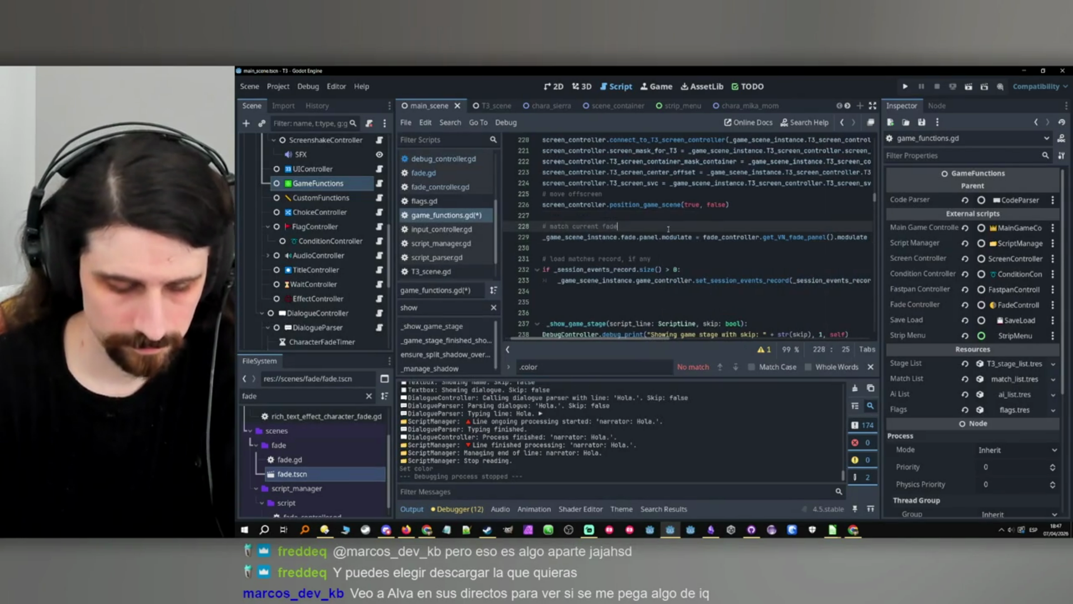
click(905, 86)
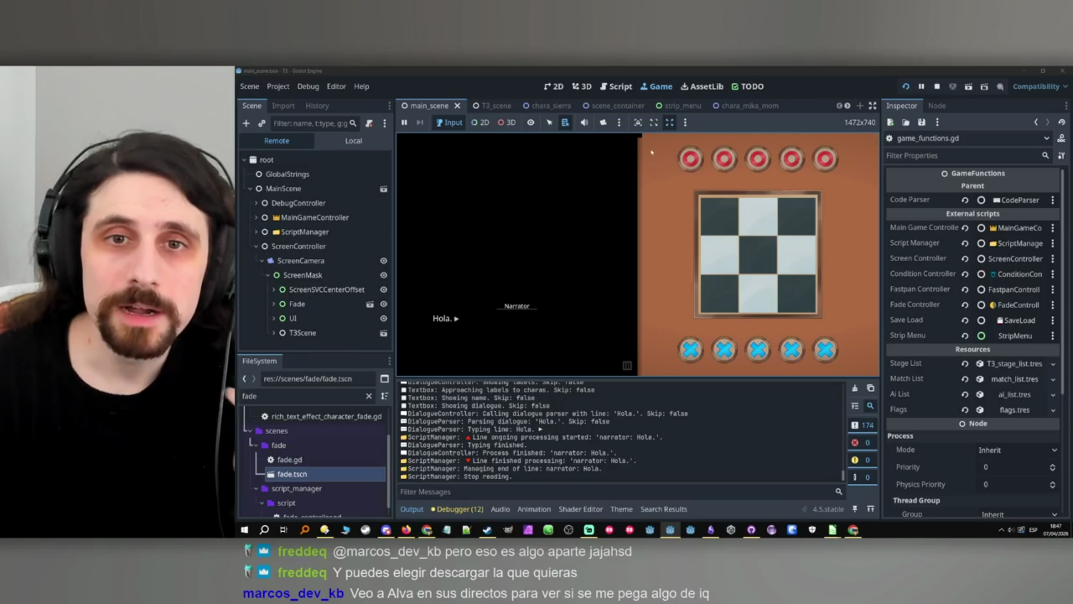
click(937, 86)
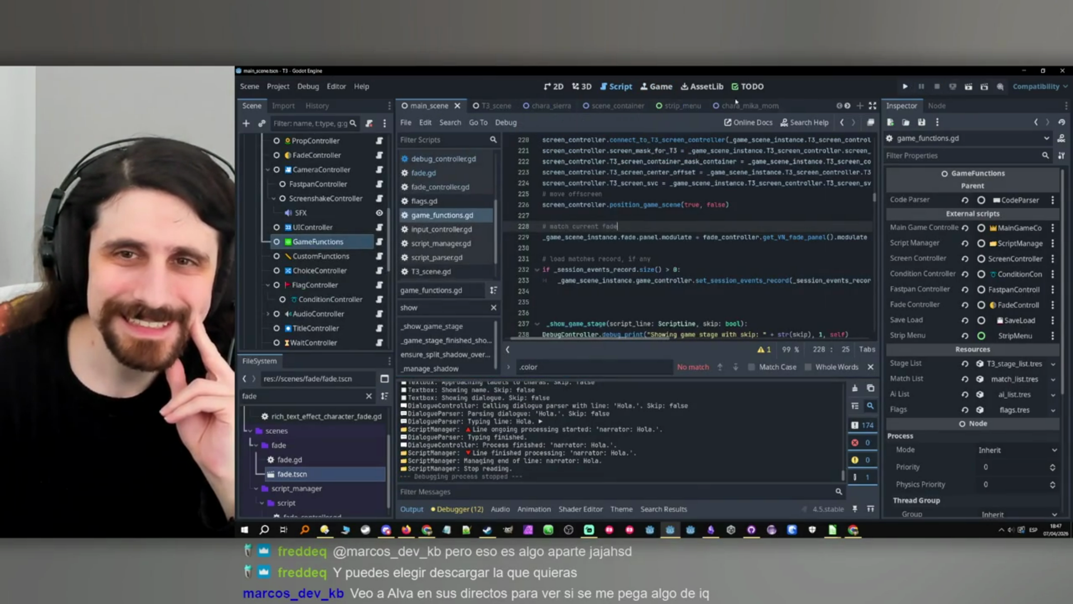
Compare T3_scene with the main scene and copy the main Fade's width, 4752.
click(484, 106)
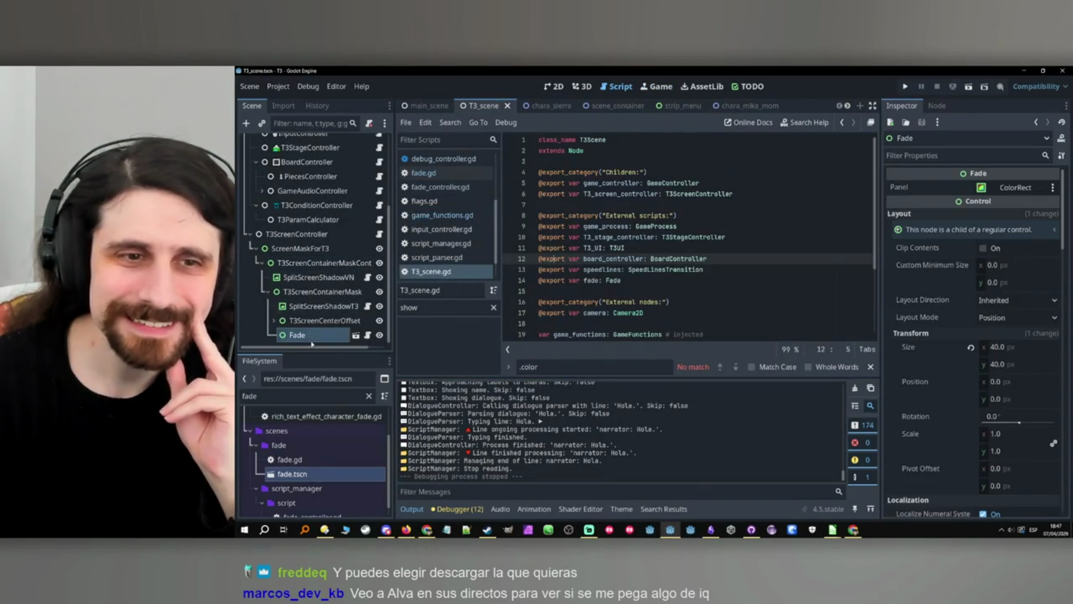
click(554, 86)
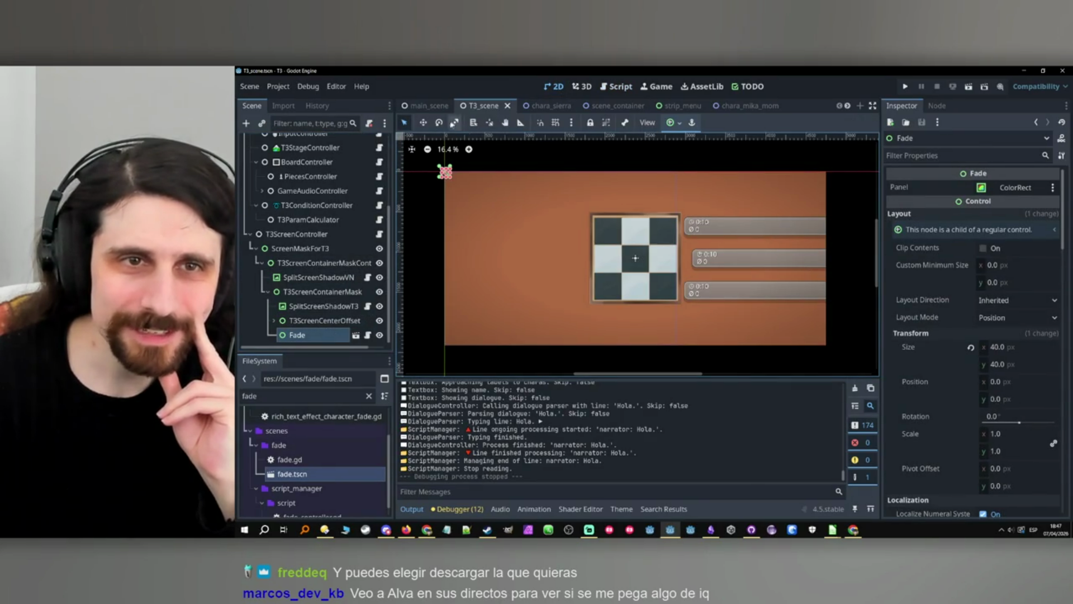
click(425, 106)
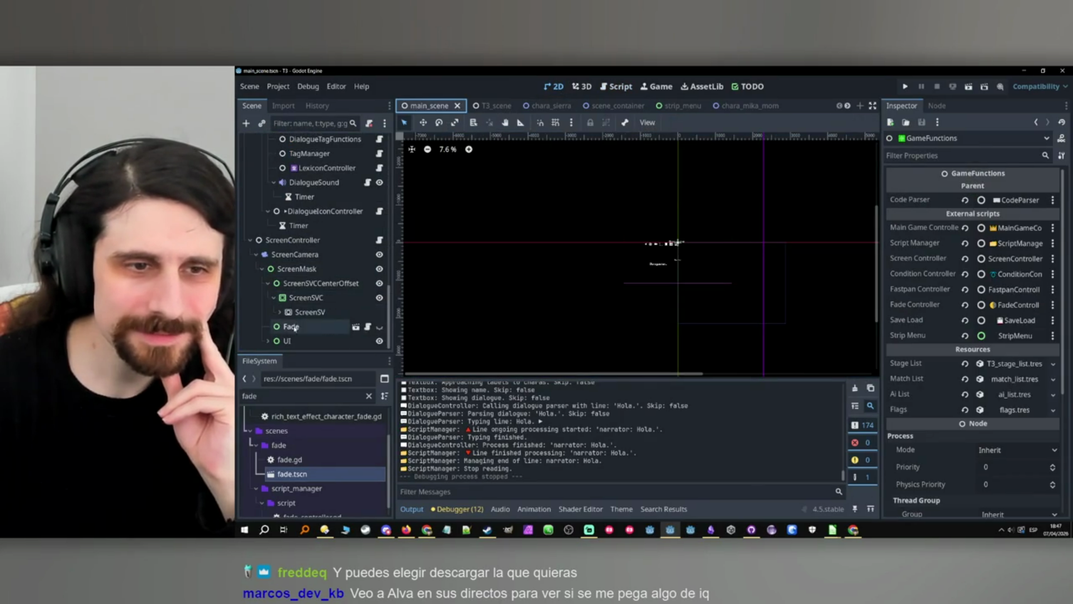
click(291, 327)
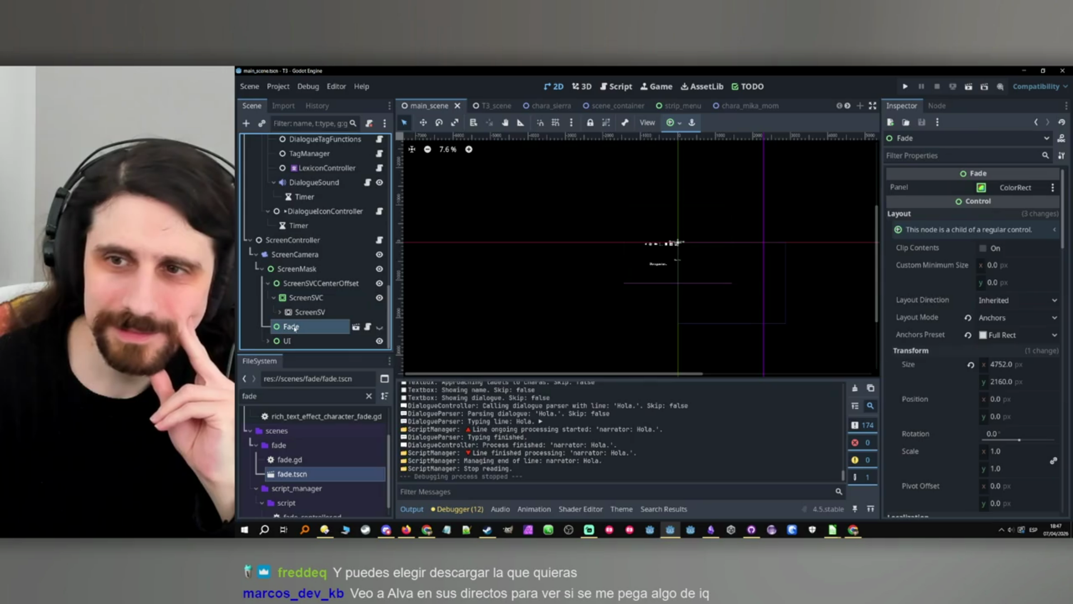
click(1025, 368)
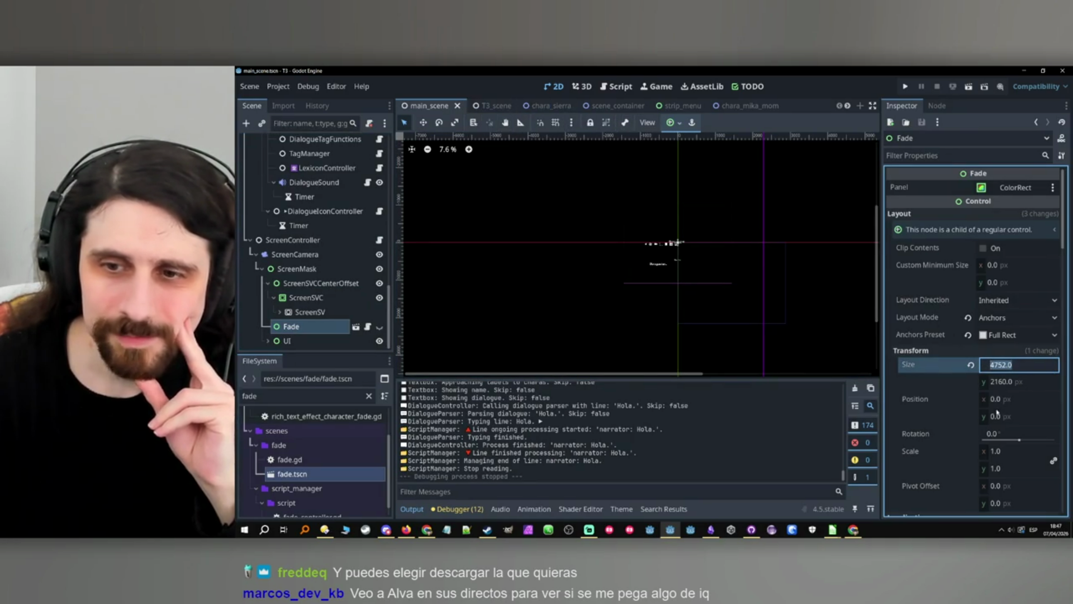
Set the T3_scene Fade size to 4752 × 2160.
click(497, 106)
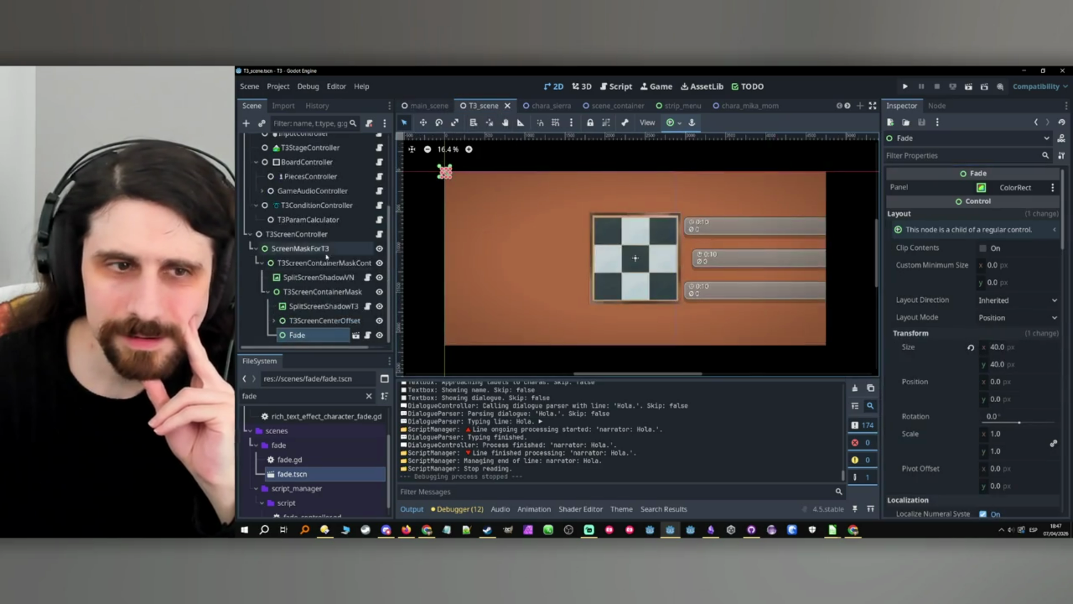
text(4752.0)
key(ctrl+shift+Tab)
click(1000, 381)
key(ctrl+Tab)
click(1022, 365)
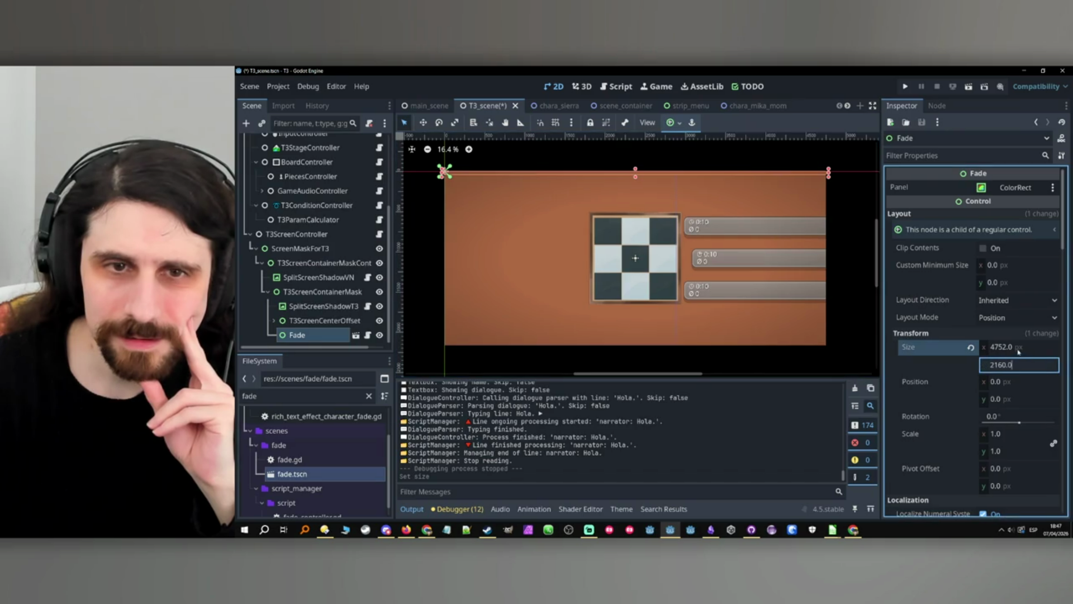
click(1019, 348)
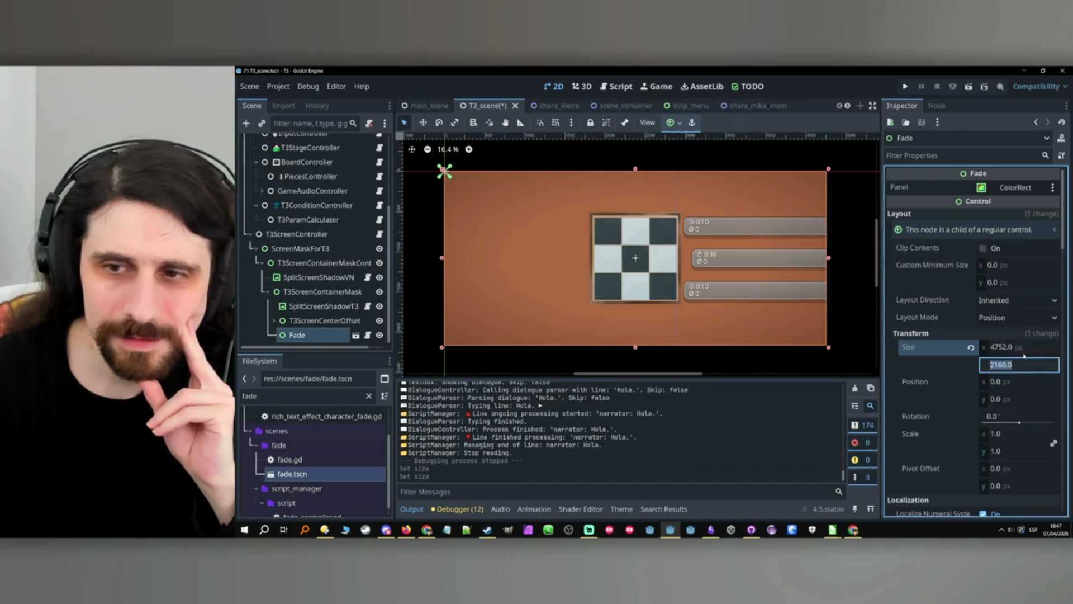
Open fade.tscn and set its Fade size to 4752 × 2160.
click(356, 335)
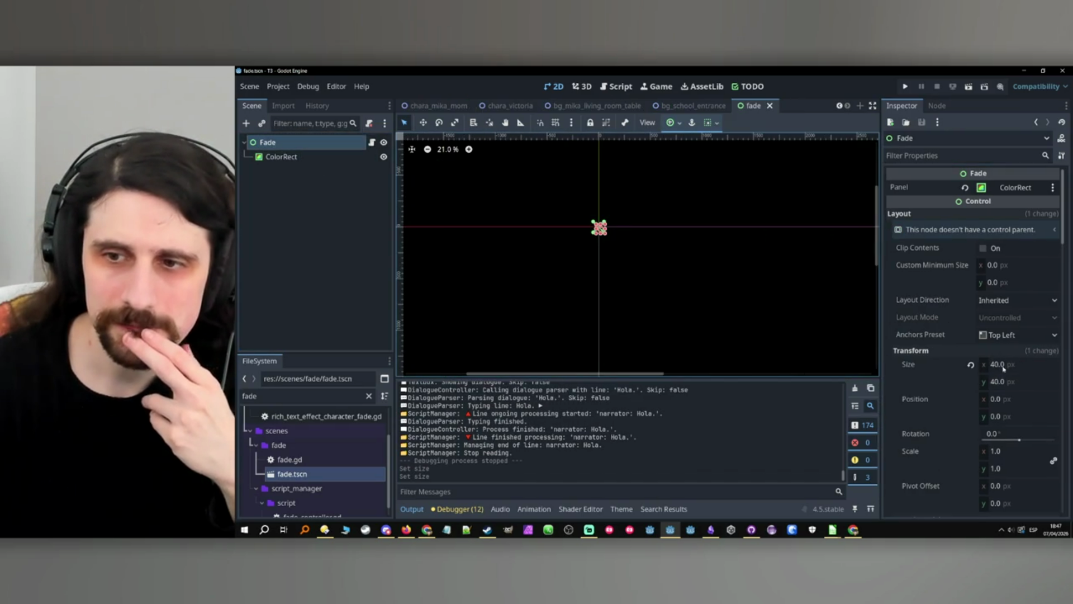
click(1006, 381)
text(4752)
click(1016, 366)
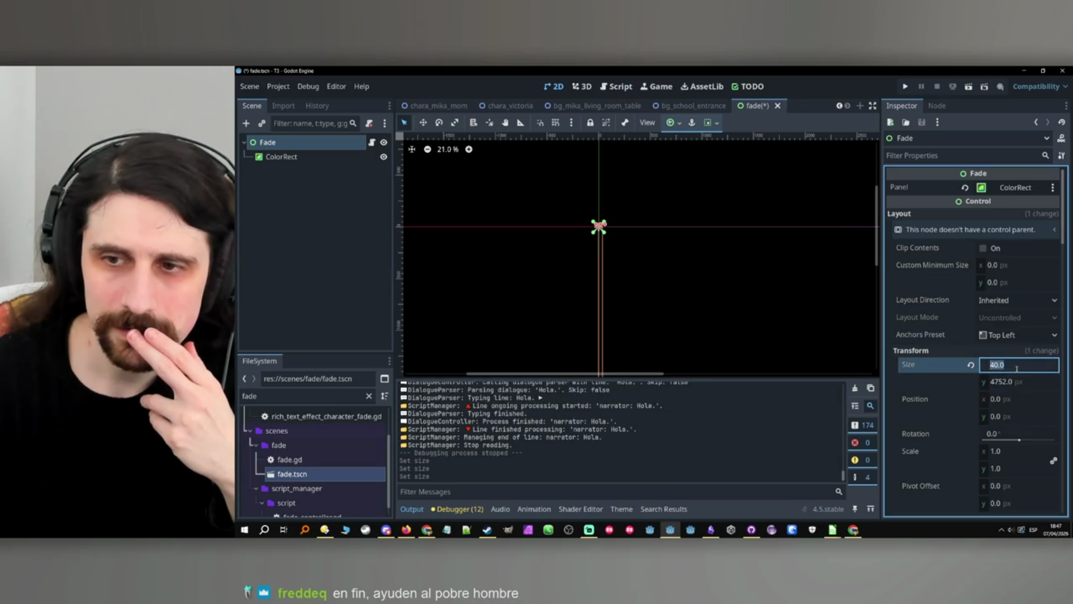
key(Return)
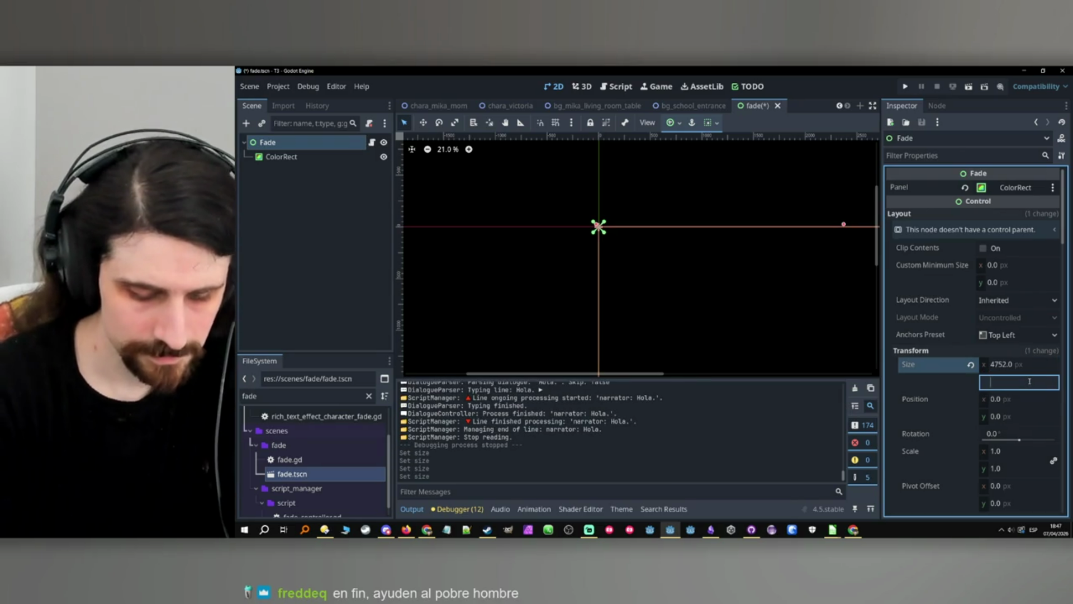
text(2160.0)
key(Escape)
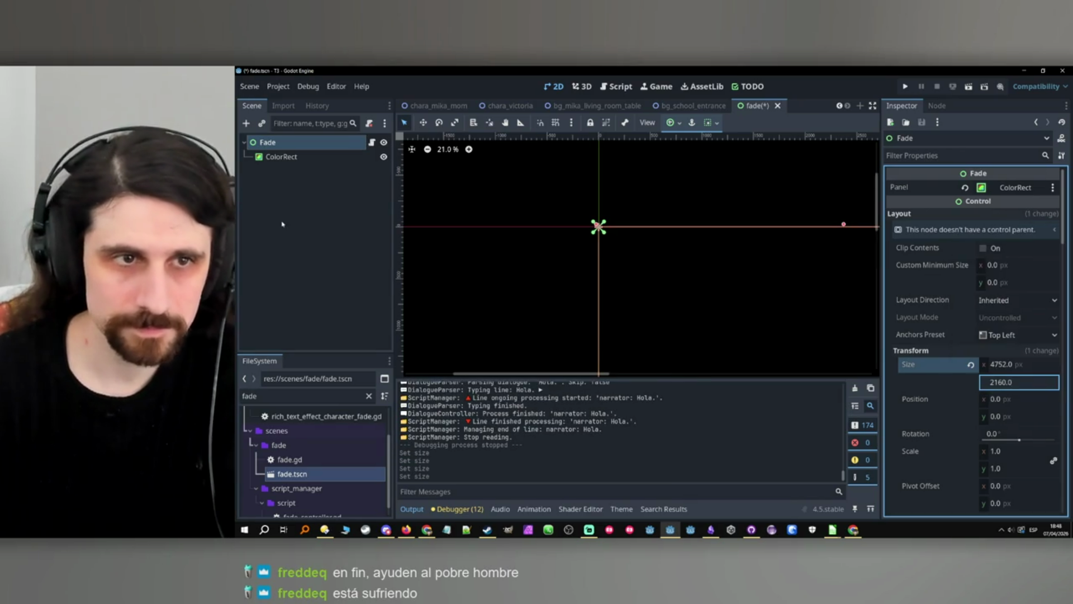
click(373, 217)
Save and close fade.tscn, return to the main scene, and run the project.
key(ctrl+s)
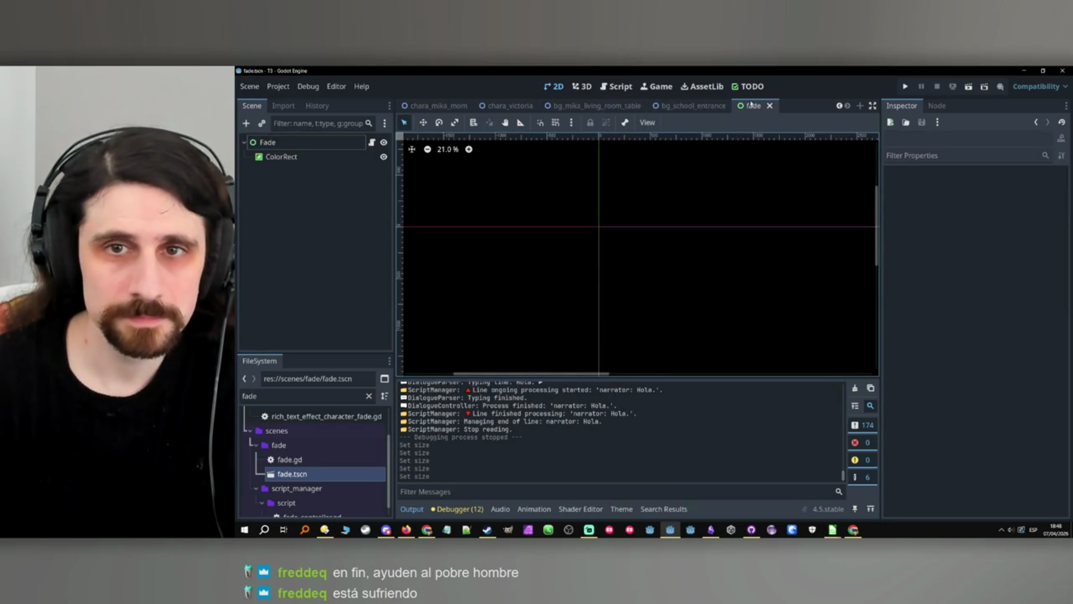
middle_click(747, 105)
scroll(482, 107, up, 3)
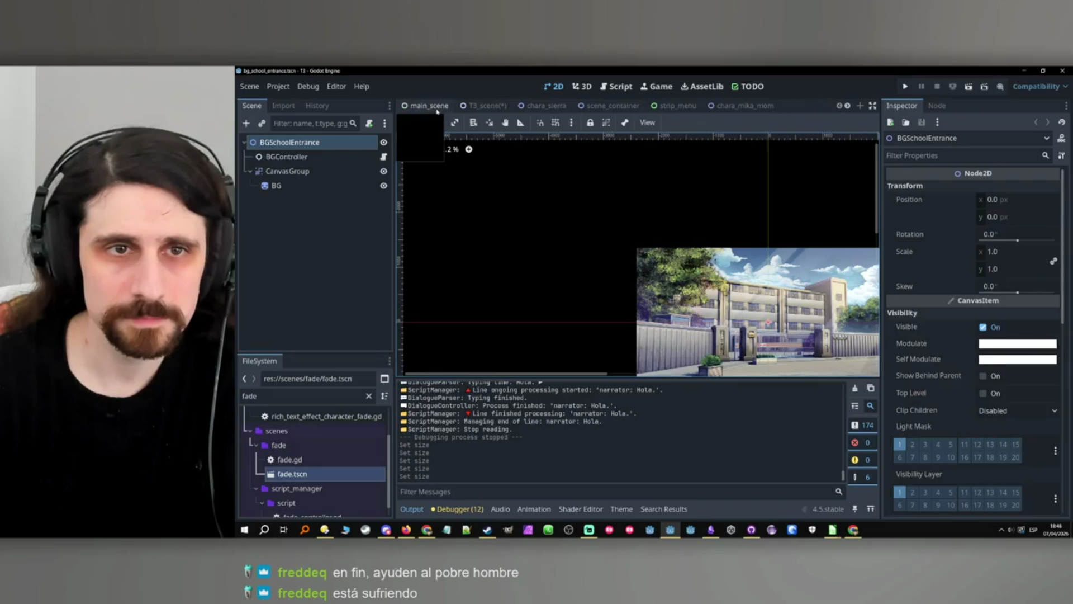
click(483, 106)
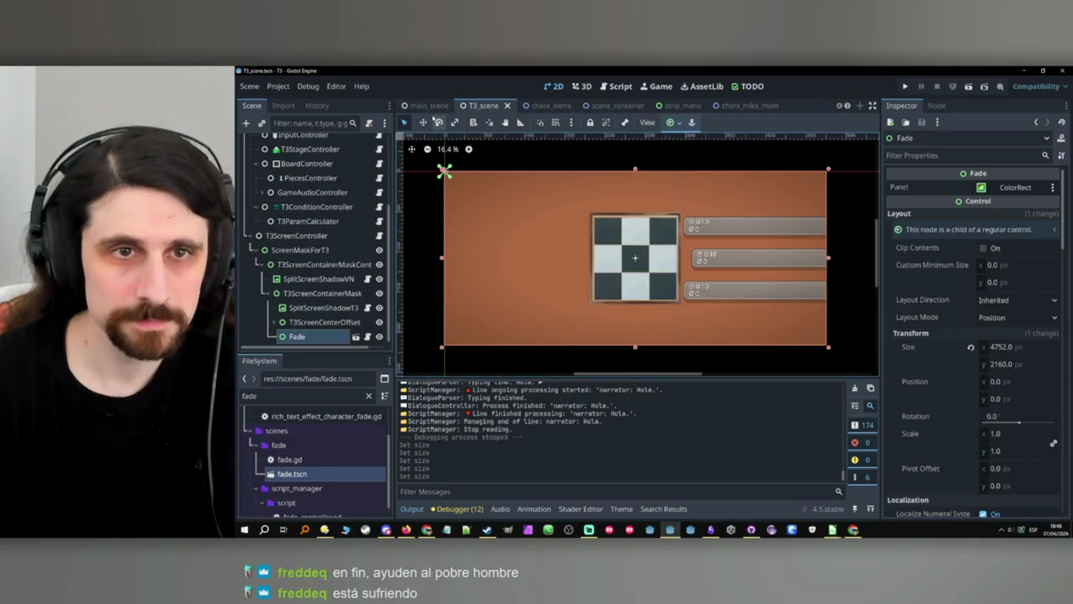
click(428, 106)
click(903, 87)
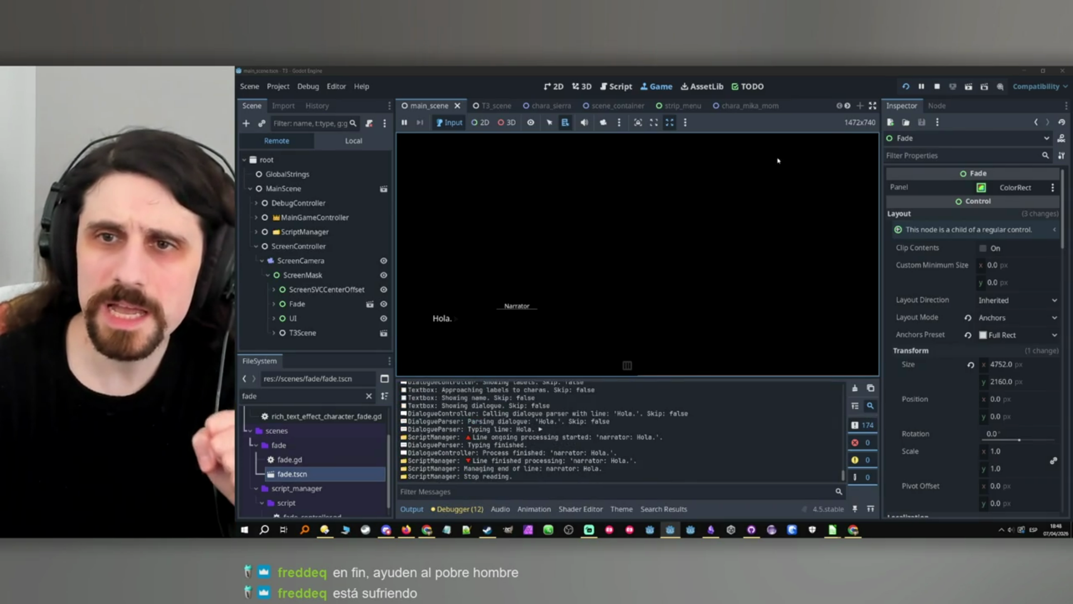
Advance past the narrator's 'Hola.' line, stop the game, and bring up LibreOffice Calc.
click(553, 206)
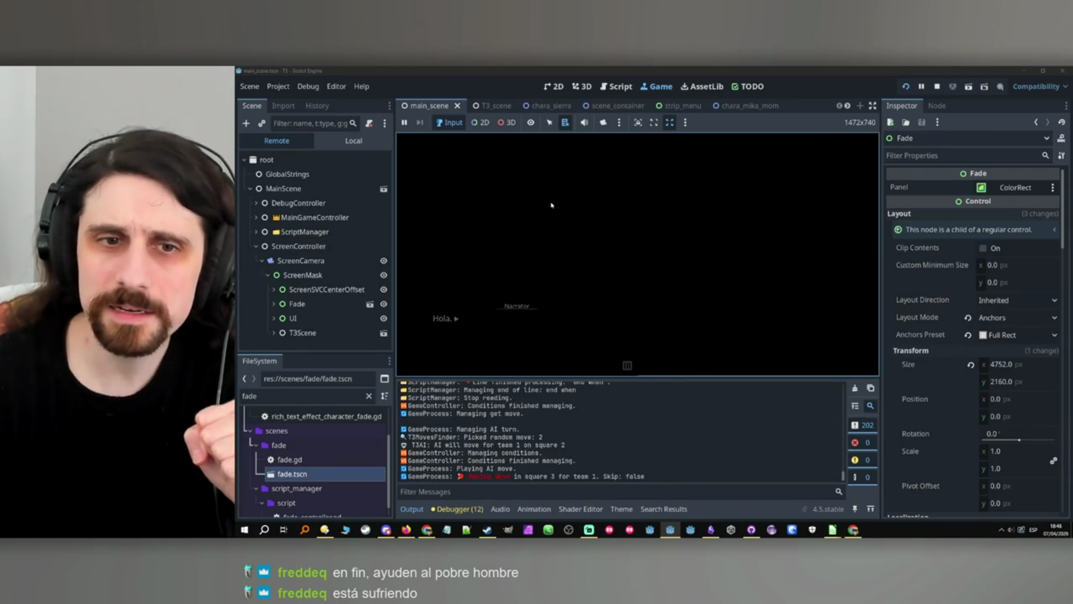
click(937, 87)
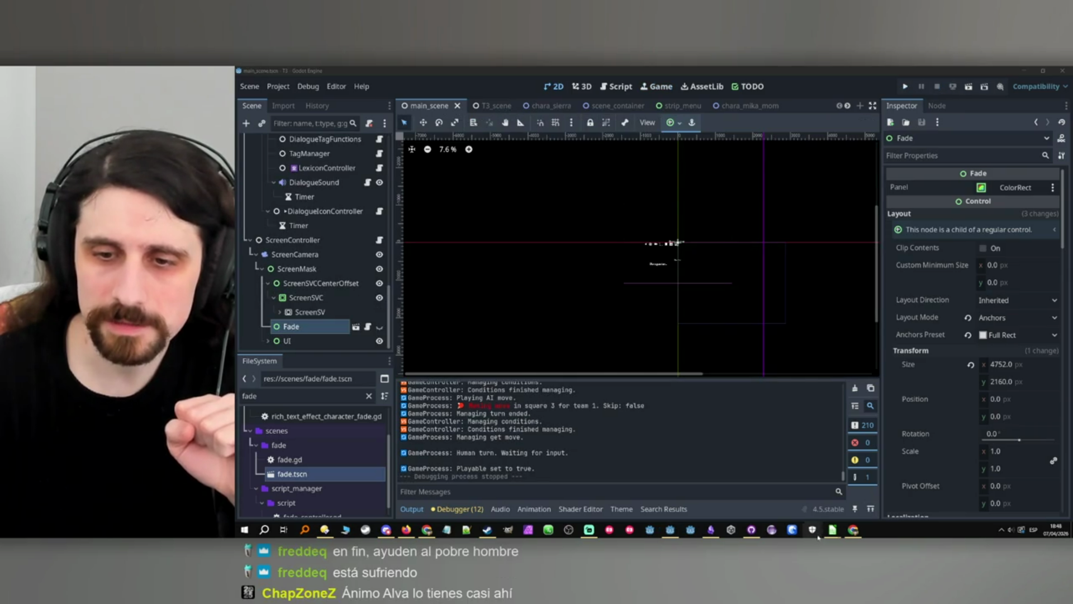
mouse_move(832, 529)
click(863, 507)
In test1.csv, insert a blank cell at B16 above 'end when', shifting cells down.
click(795, 500)
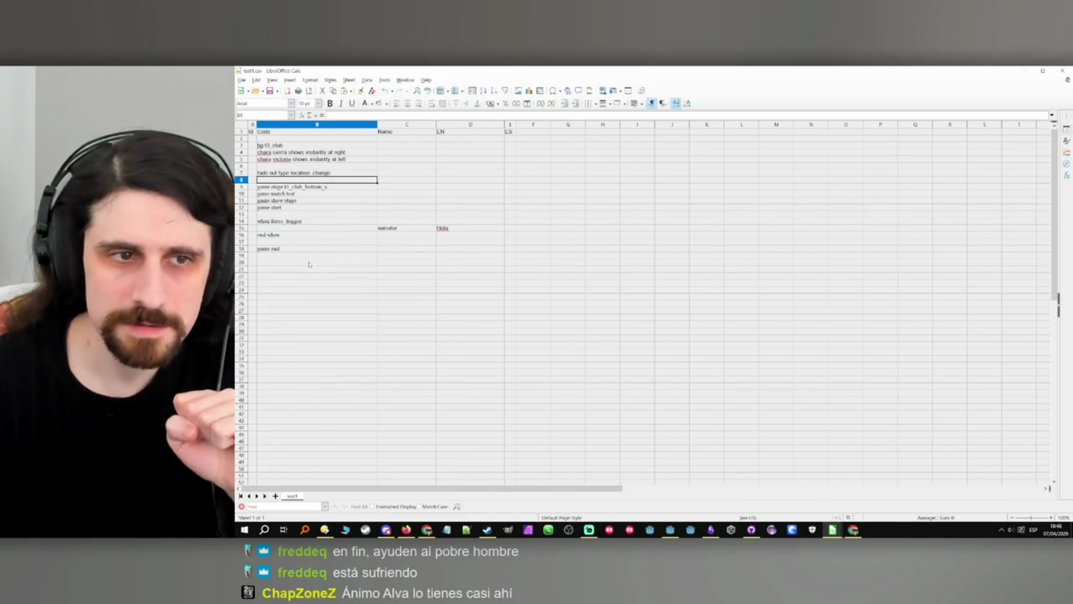
click(295, 242)
click(331, 237)
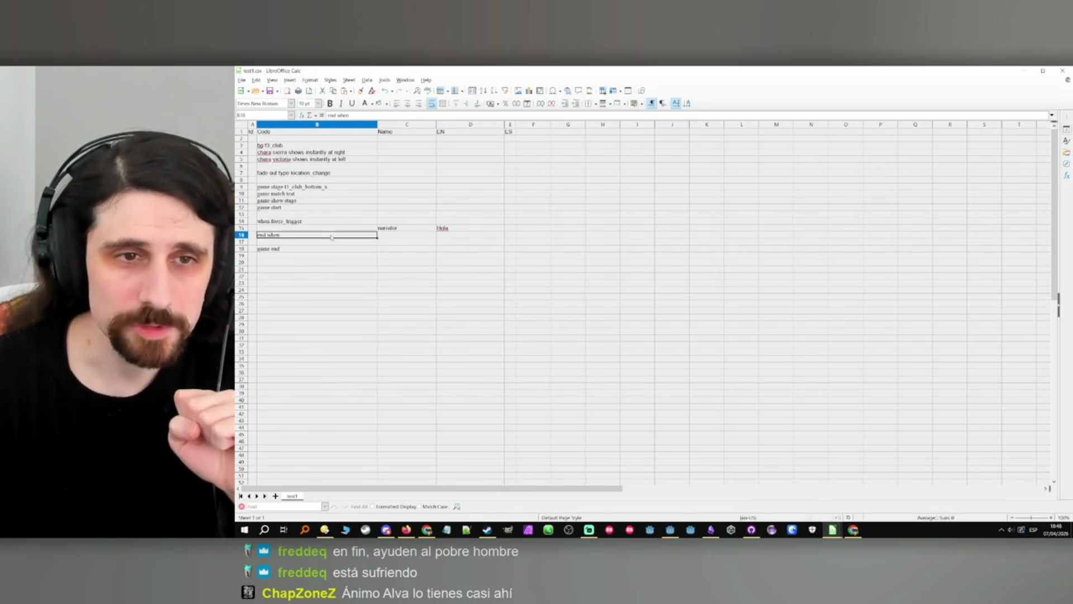
key(ctrl+plus)
key(Return)
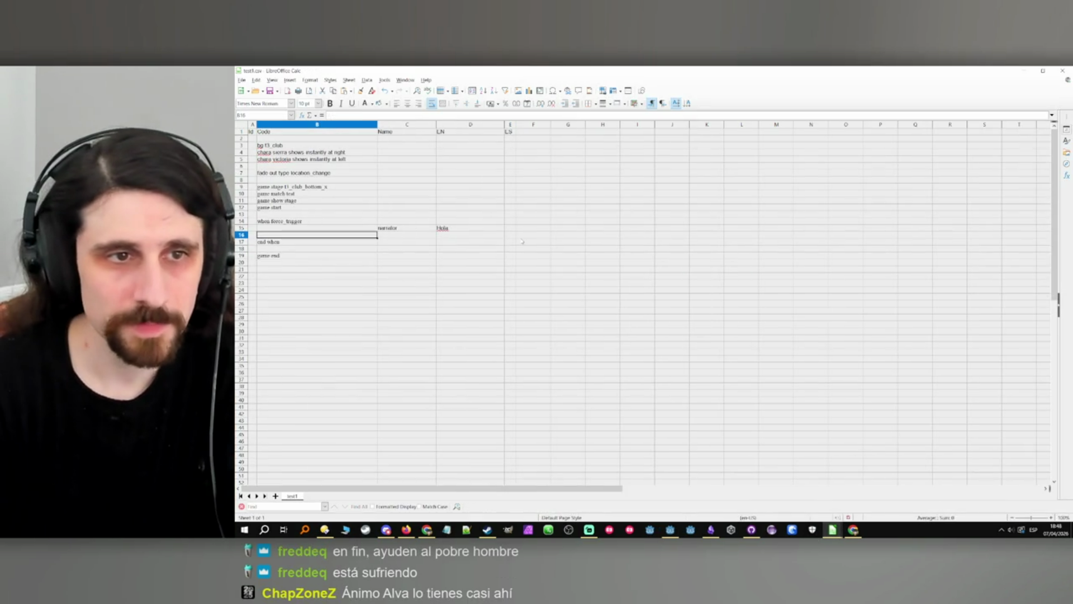
Enter 'fade in type location_change' in the new cell, then rerun the game in Godot.
text(gamme)
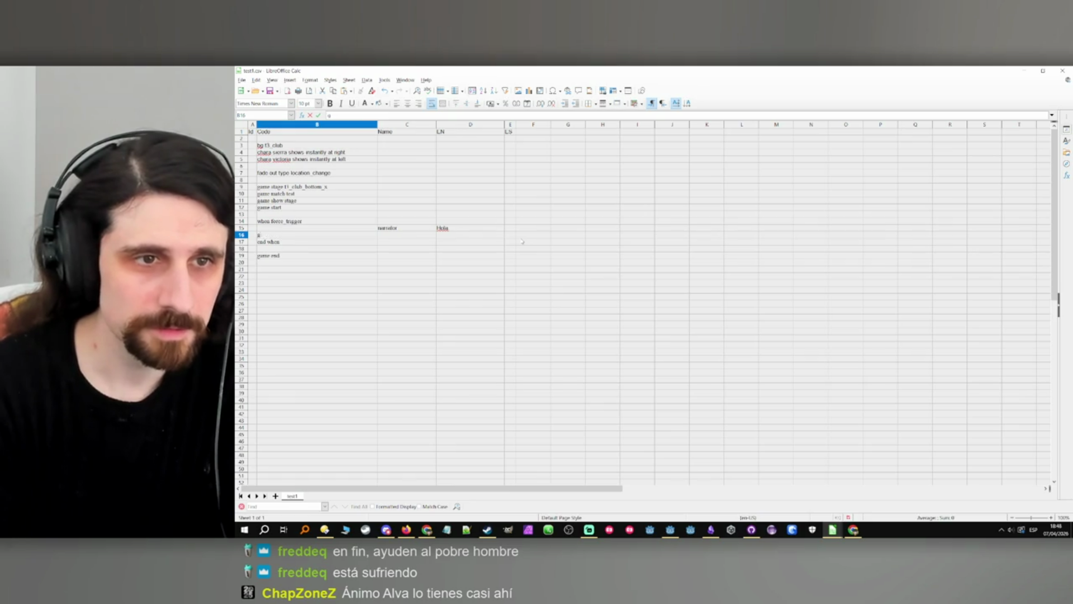
text(f)
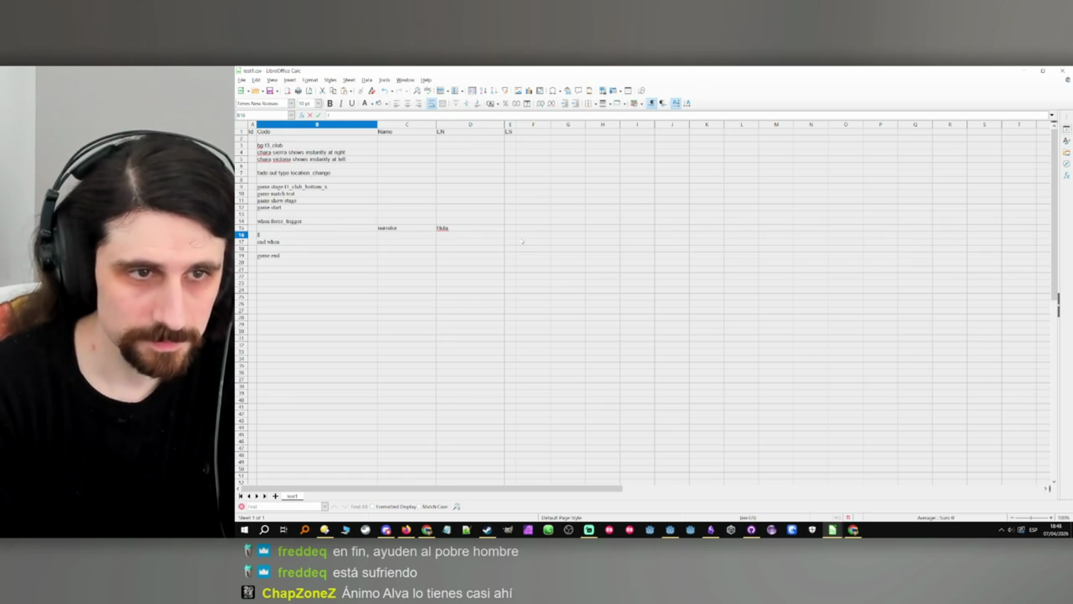
text(aade in type location_change)
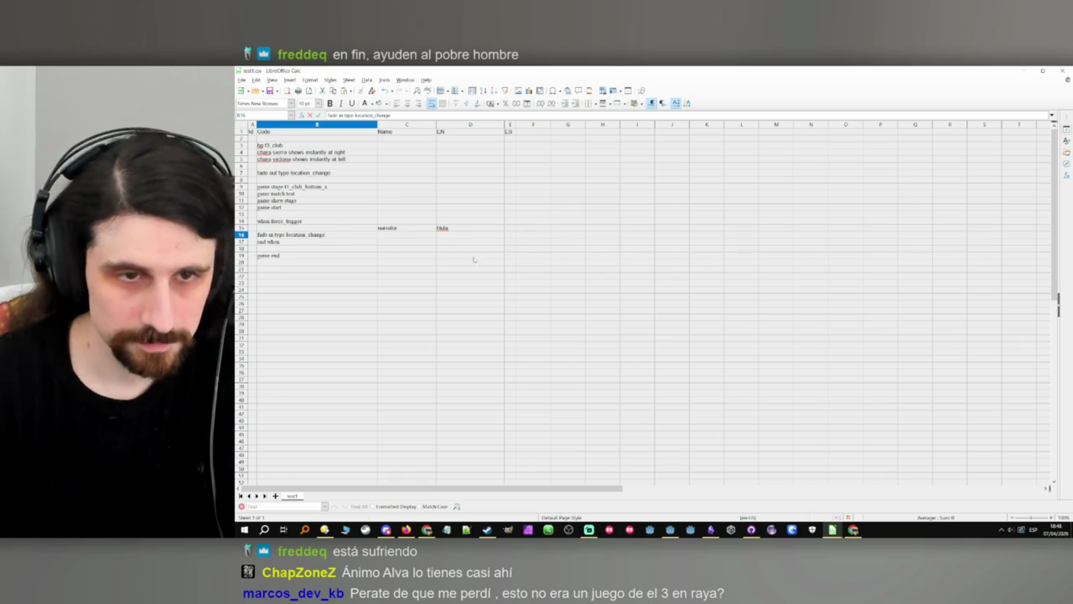
click(313, 297)
click(1024, 71)
click(905, 87)
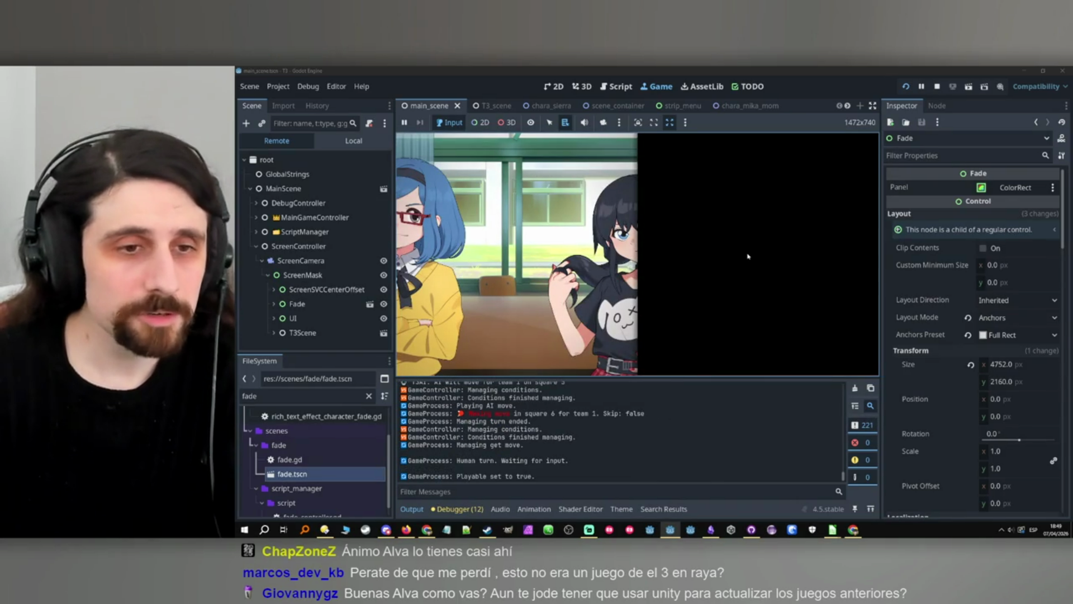
Stop the game with F8 and look over the UI and Fade nodes in the main scene tree.
key(F8)
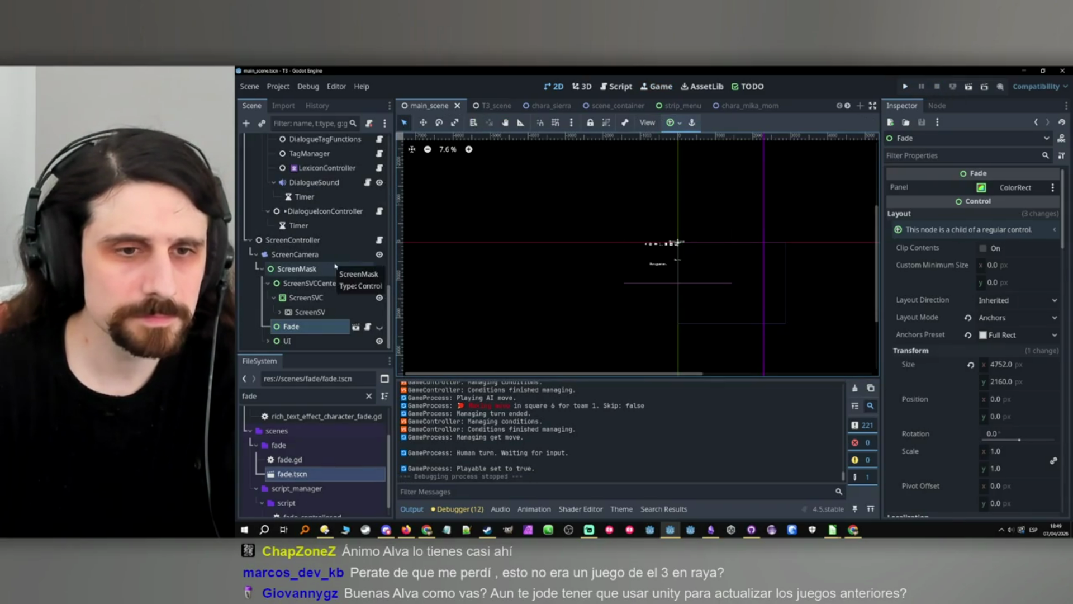
scroll(341, 263, up, 5)
scroll(347, 261, down, 5)
click(327, 340)
click(328, 327)
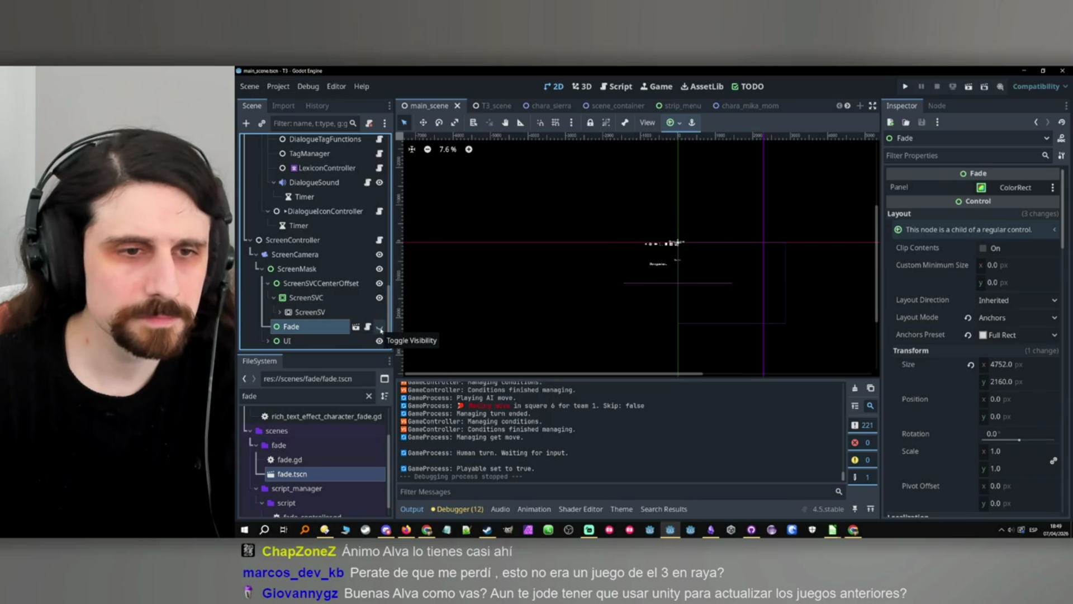
scroll(320, 313, up, 15)
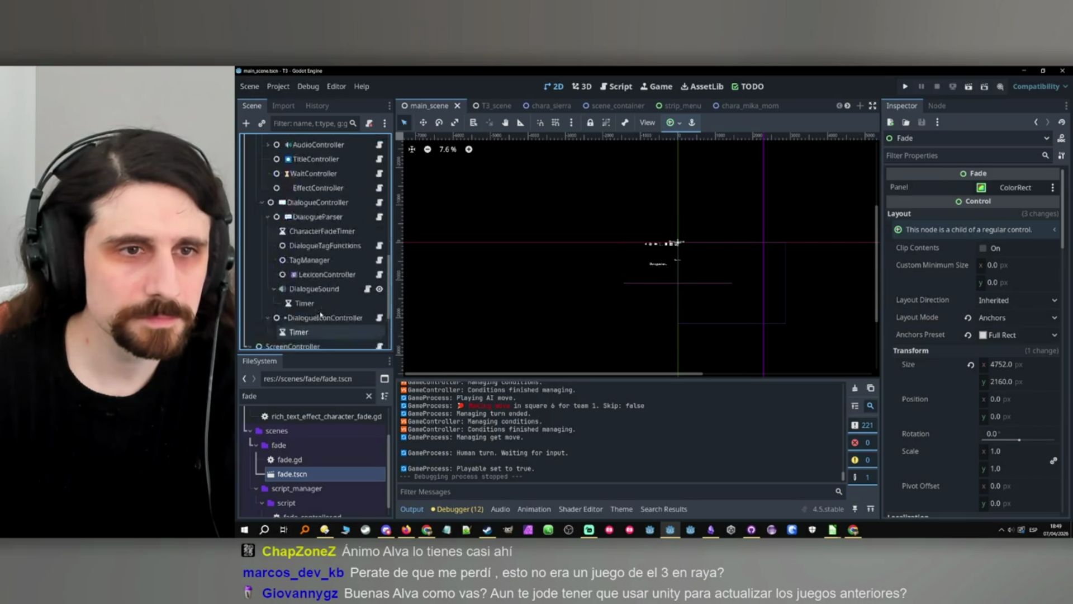
scroll(321, 313, down, 5)
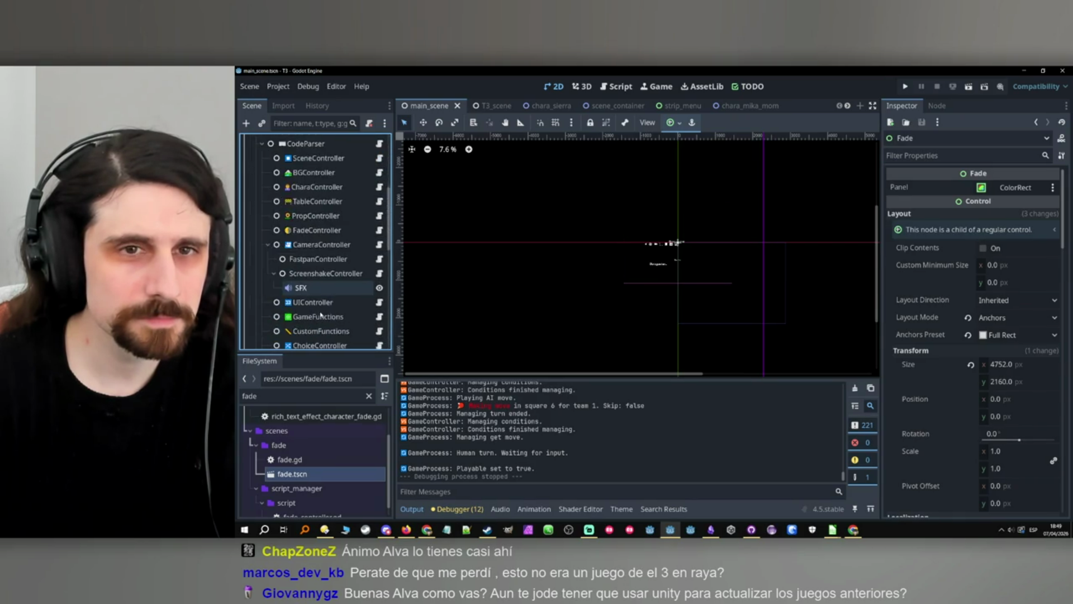
scroll(328, 233, up, 5)
scroll(335, 212, down, 5)
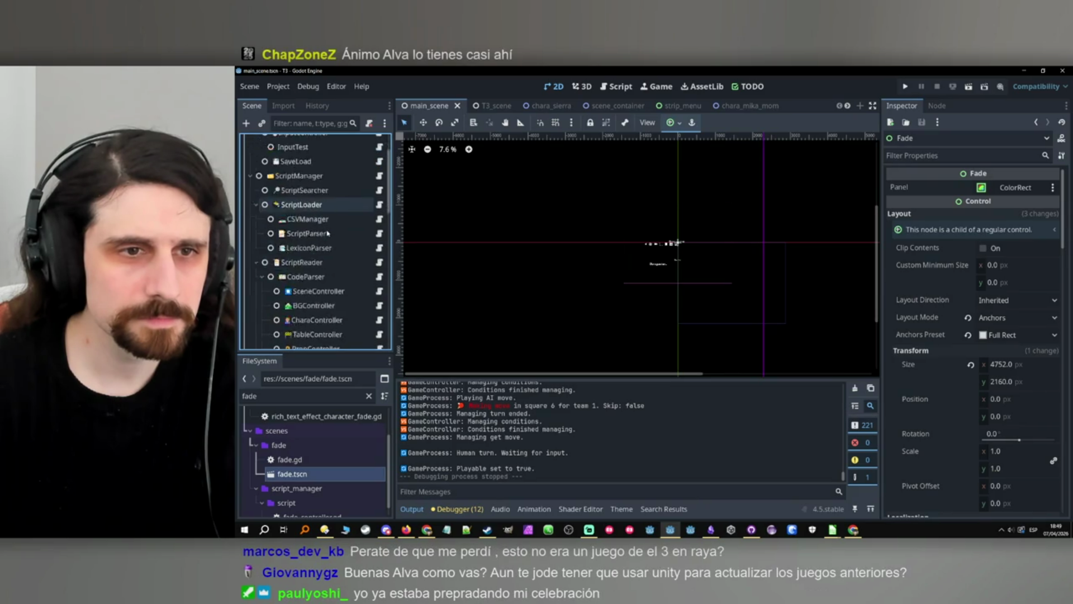
click(482, 105)
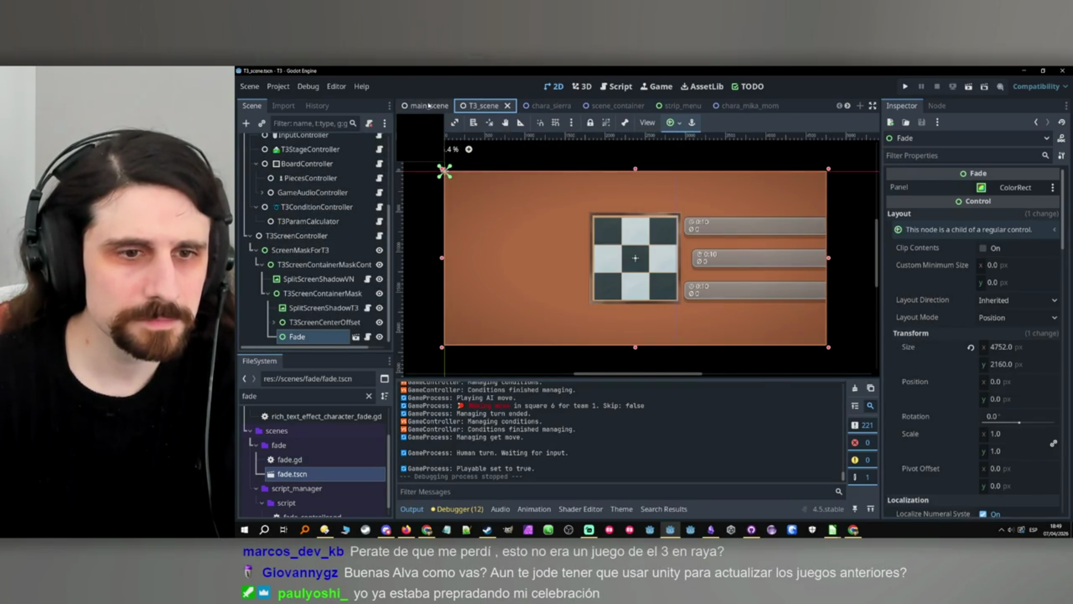
click(429, 106)
scroll(326, 223, up, 3)
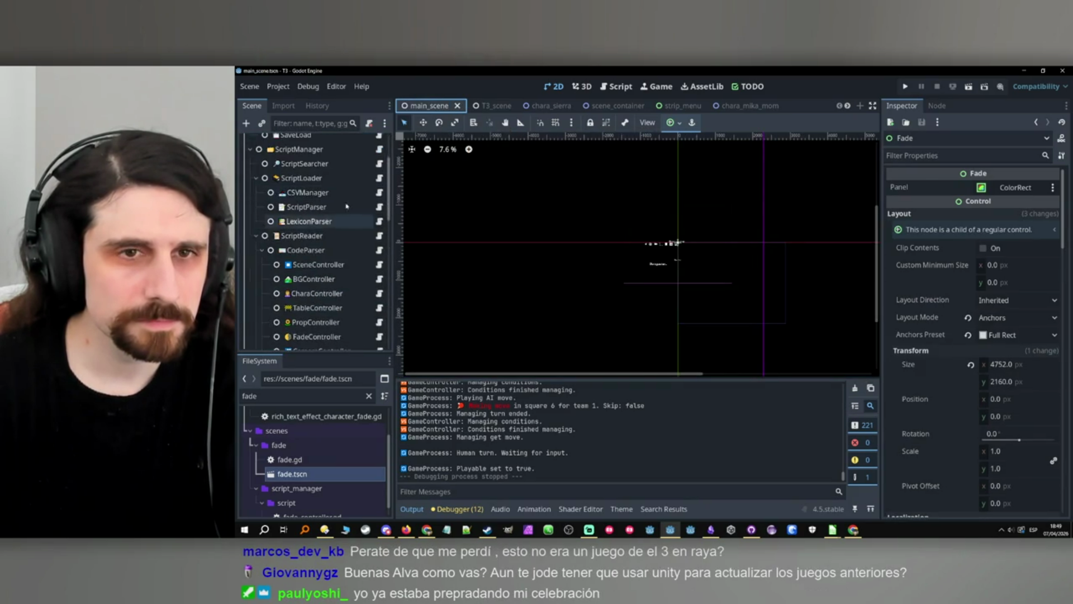
click(482, 105)
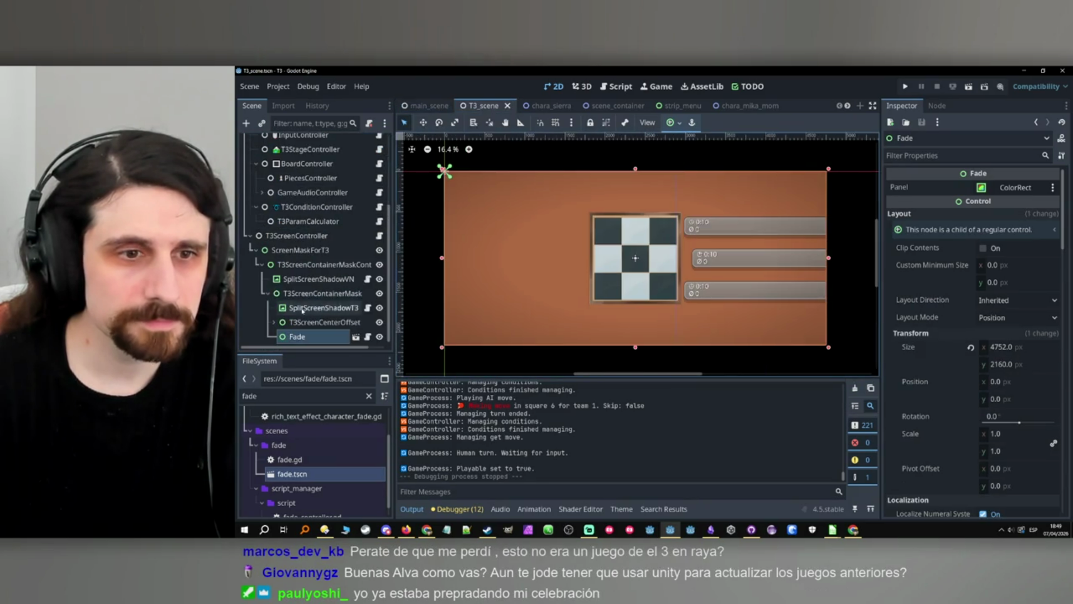
click(317, 337)
click(945, 156)
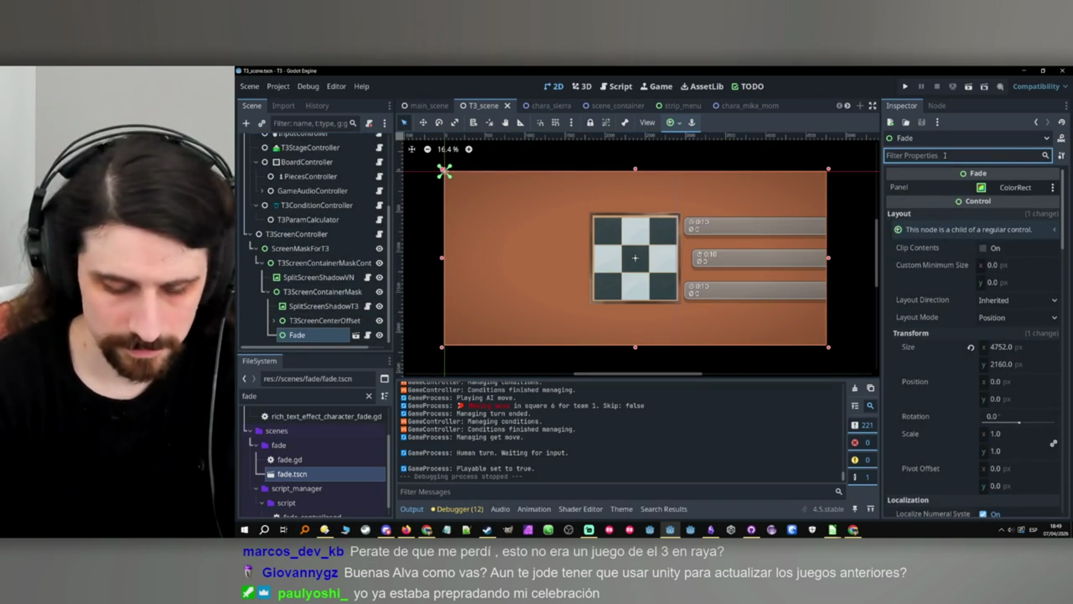
text(mouse)
click(1028, 214)
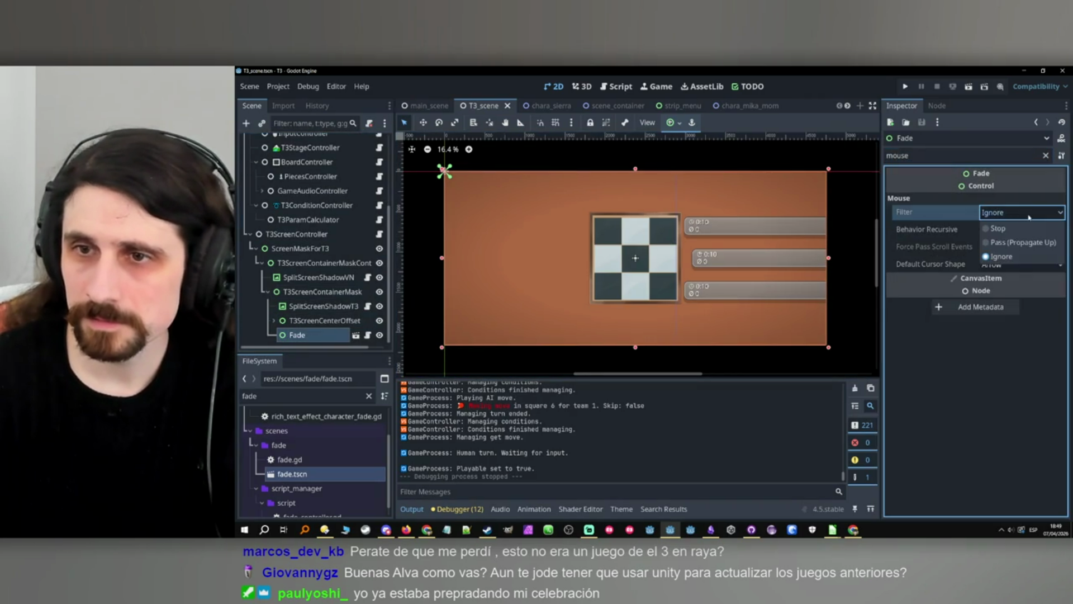
click(1028, 215)
click(1043, 156)
click(1046, 156)
click(427, 106)
scroll(333, 228, up, 2)
scroll(333, 228, up, 10)
Open fade_controller.gd from the FadeController node and scroll through its code.
scroll(332, 229, down, 2)
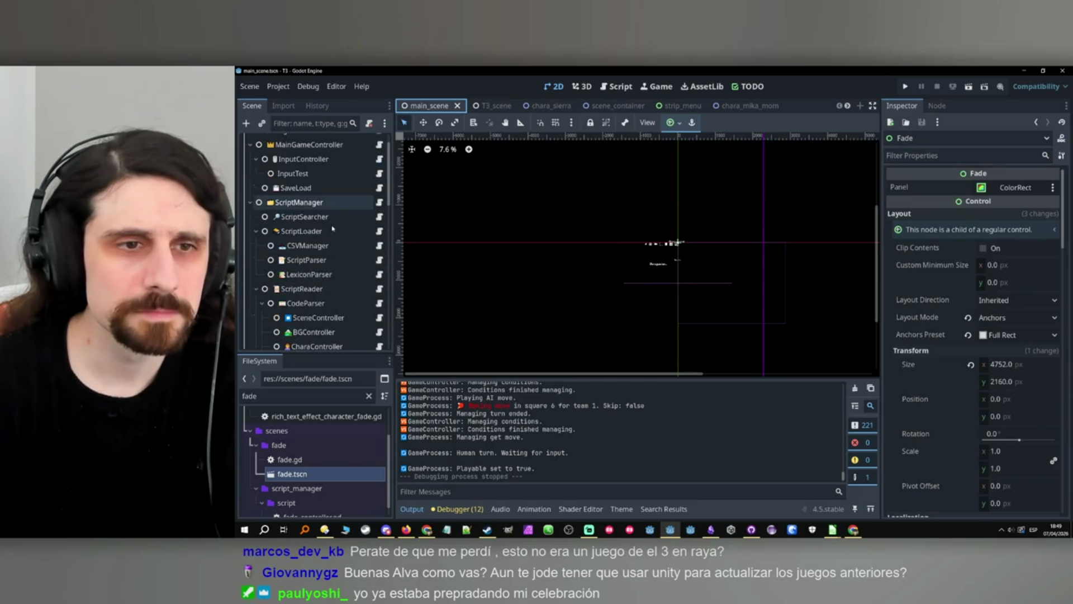
scroll(333, 228, down, 4)
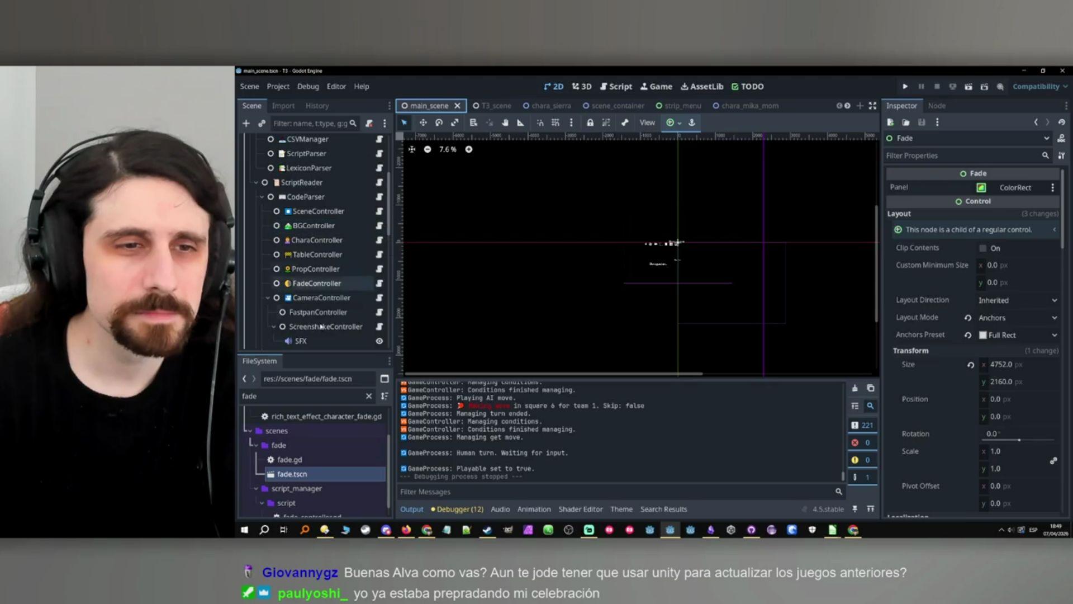
click(335, 284)
click(380, 283)
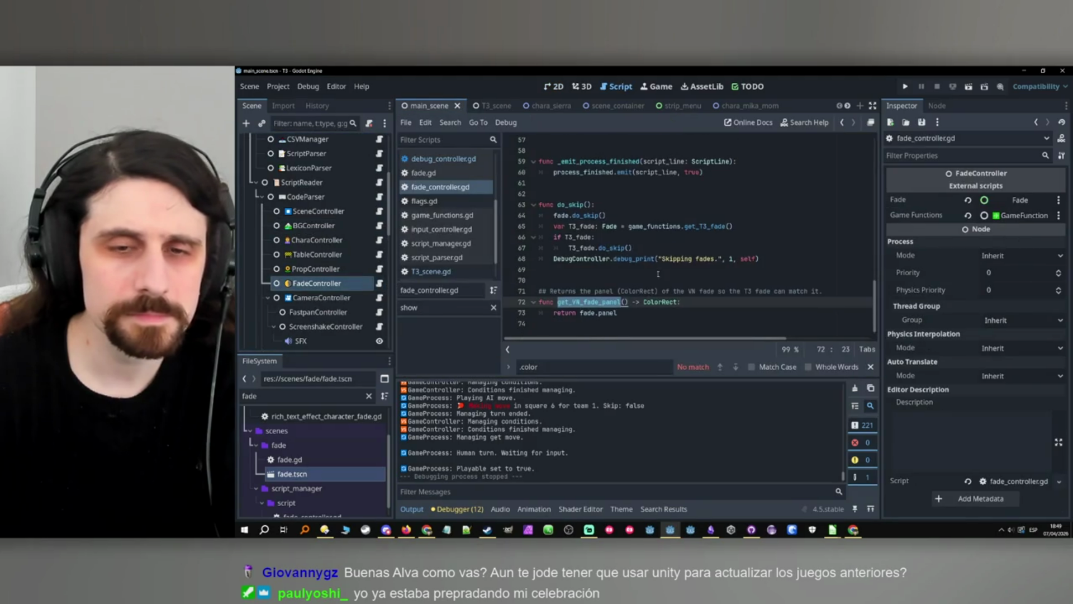
scroll(636, 279, up, 10)
scroll(636, 279, down, 15)
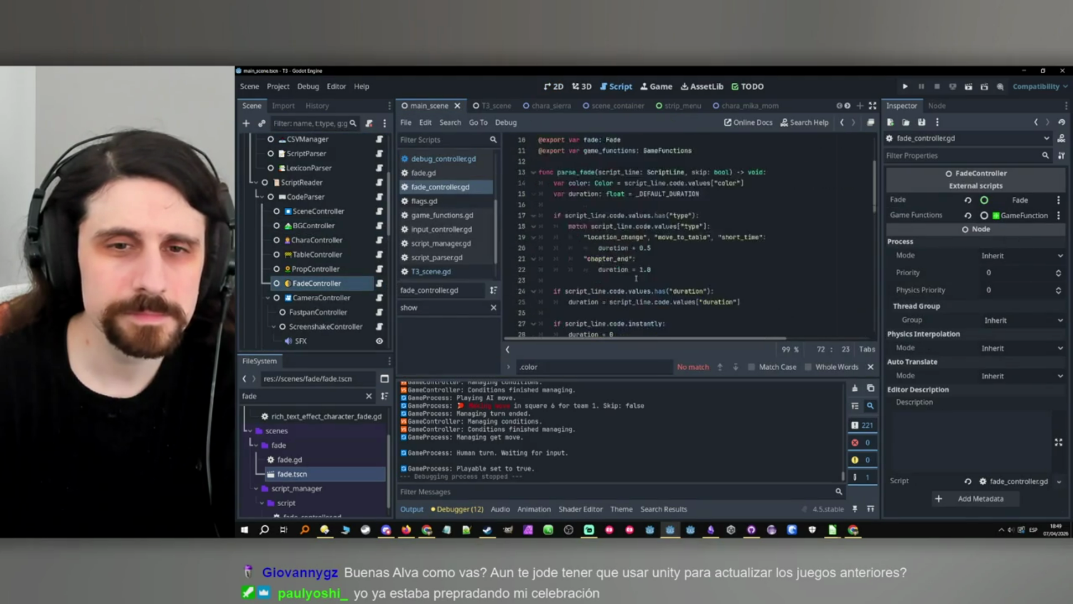
scroll(631, 273, down, 2)
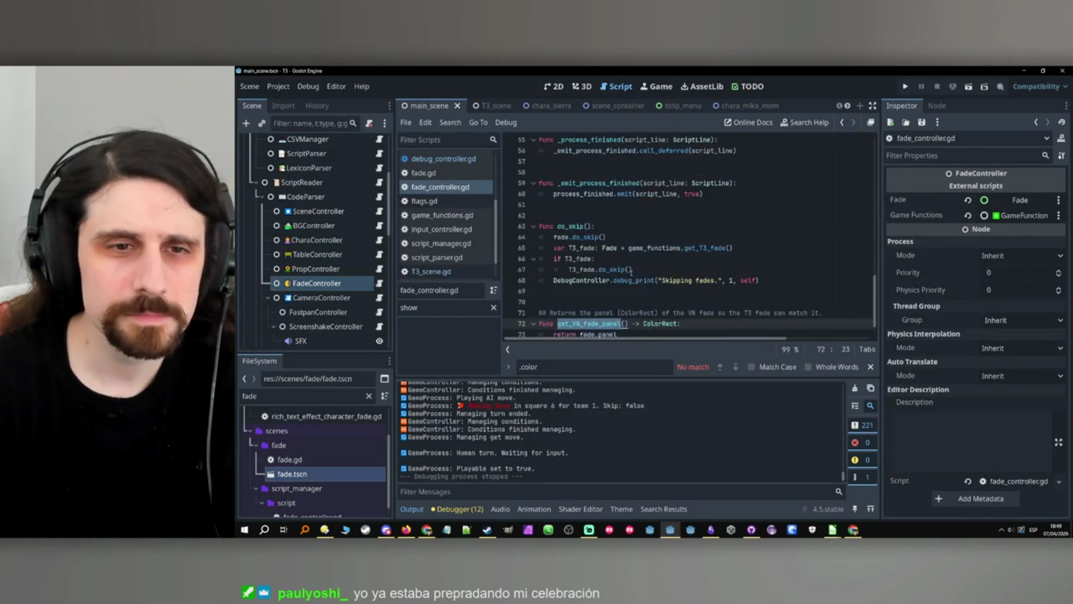
scroll(673, 268, up, 15)
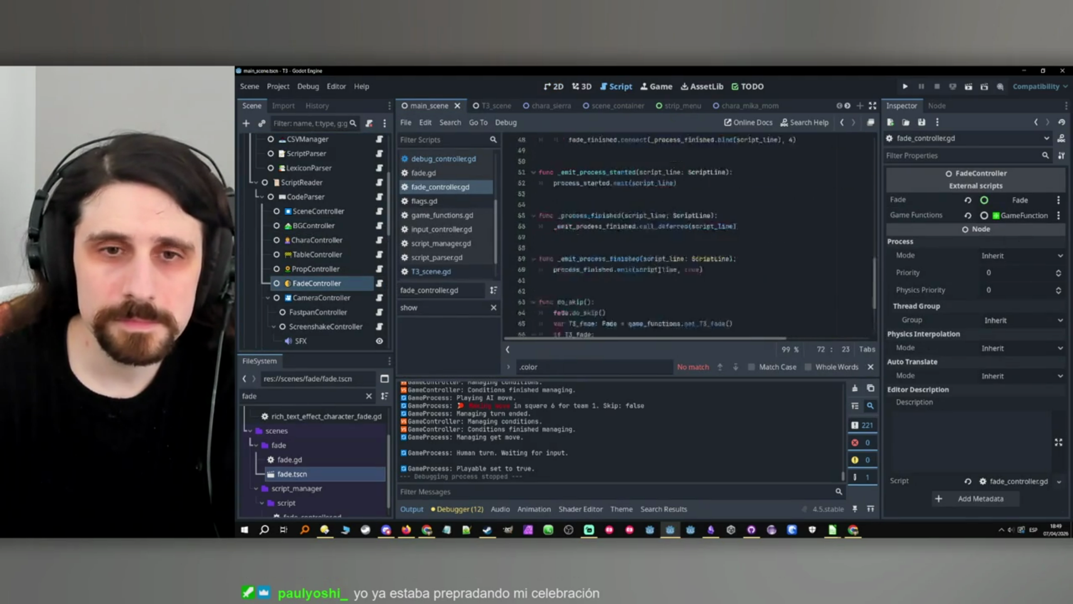
scroll(654, 270, down, 7)
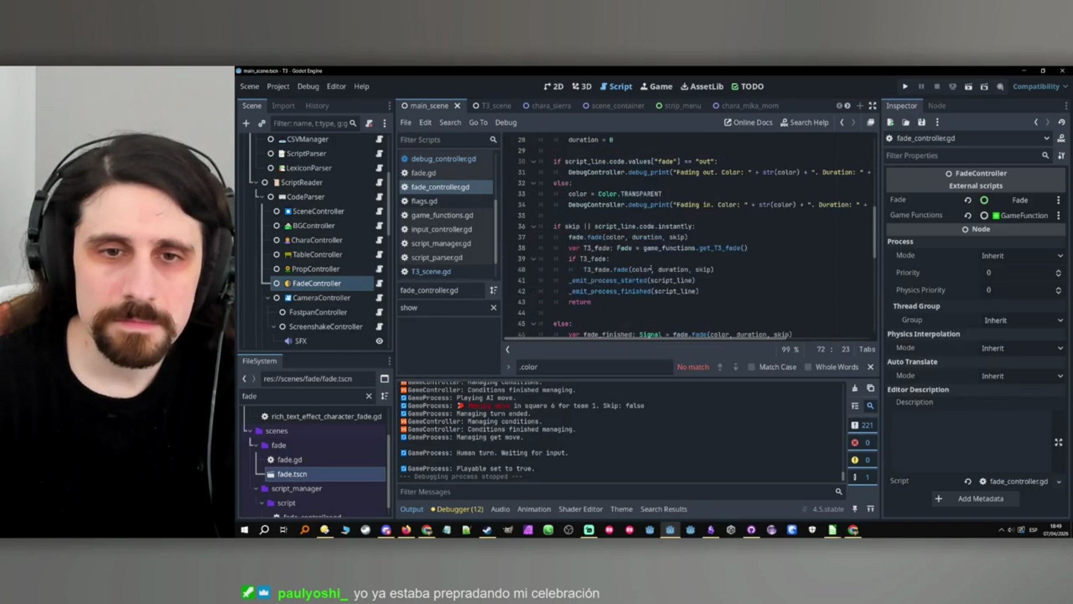
Put a breakpoint on line 37's instant fade call and run the project with F5.
click(632, 260)
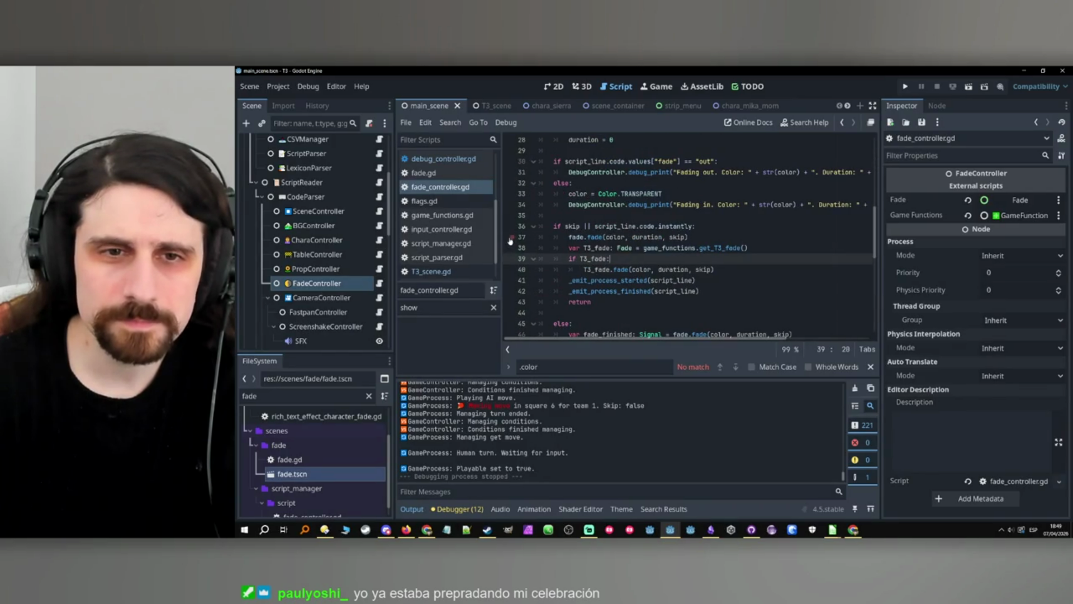
click(737, 239)
key(F5)
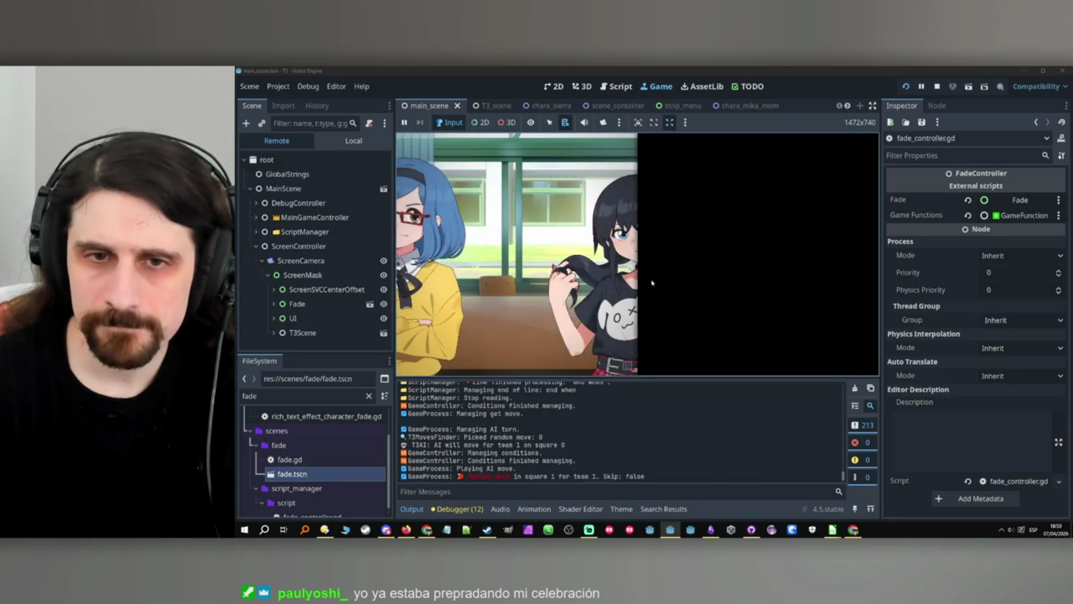
Stop the game and review the fade calls around line 46.
click(938, 88)
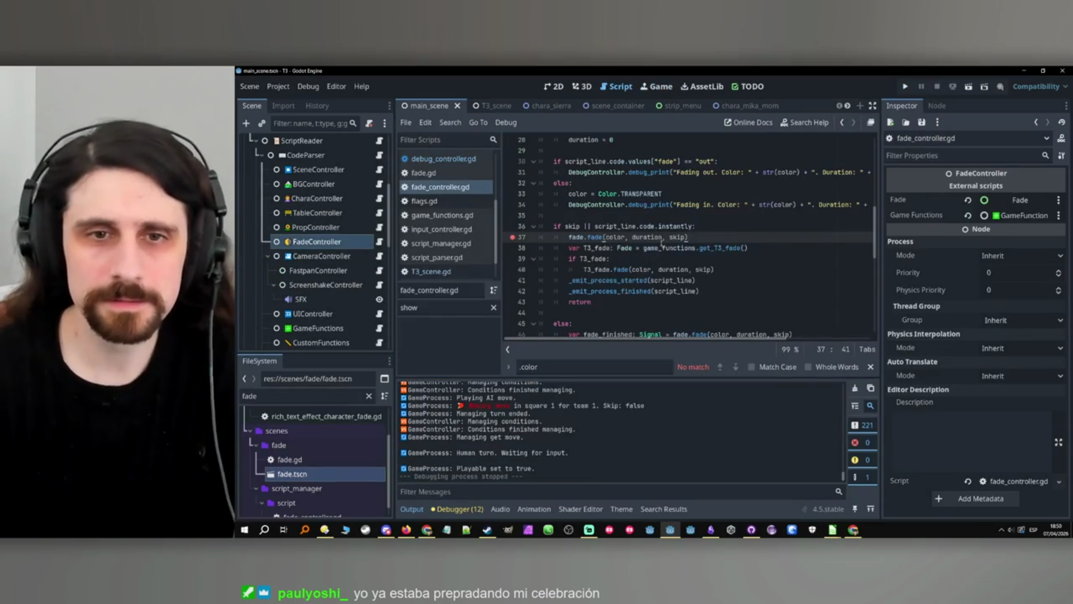
scroll(580, 270, down, 3)
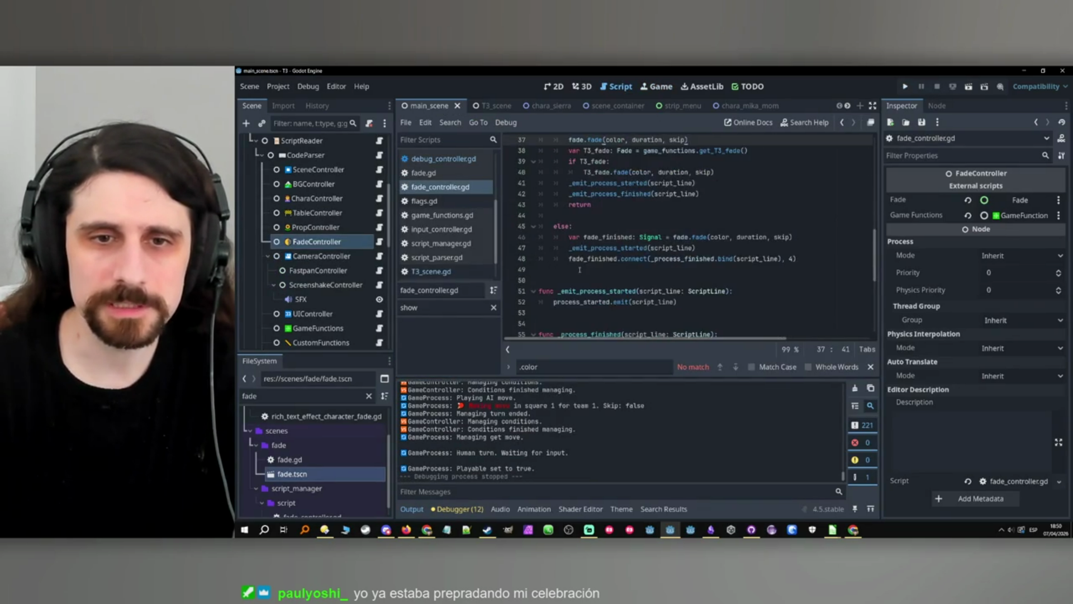
drag(584, 237, 632, 237)
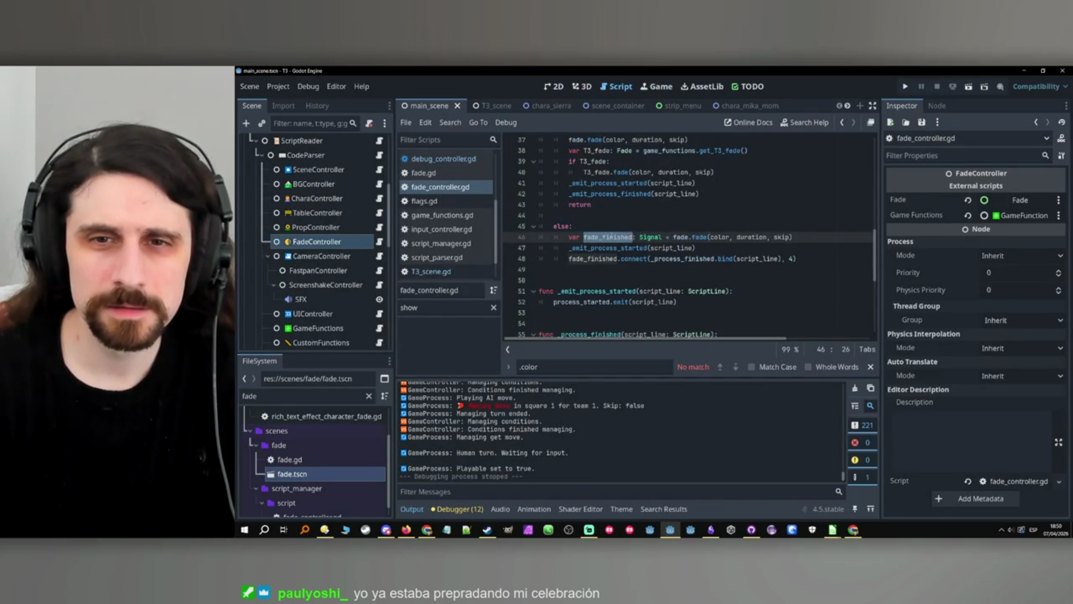
click(721, 237)
scroll(731, 243, up, 1)
click(684, 269)
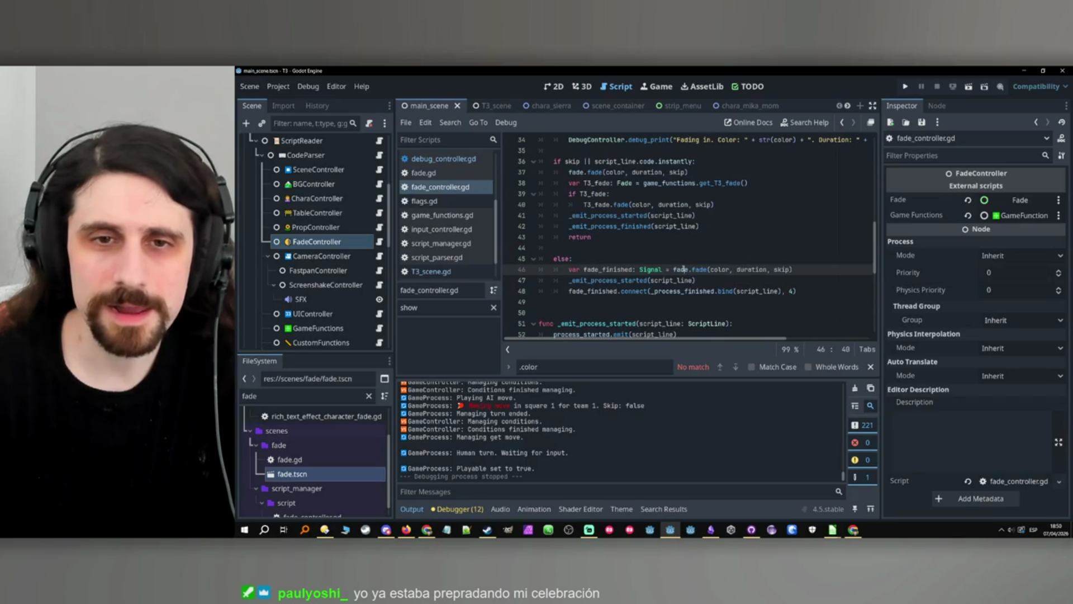
Copy the T3 fade lines 38–40 into the else block after line 46 and save.
drag(565, 183, 716, 204)
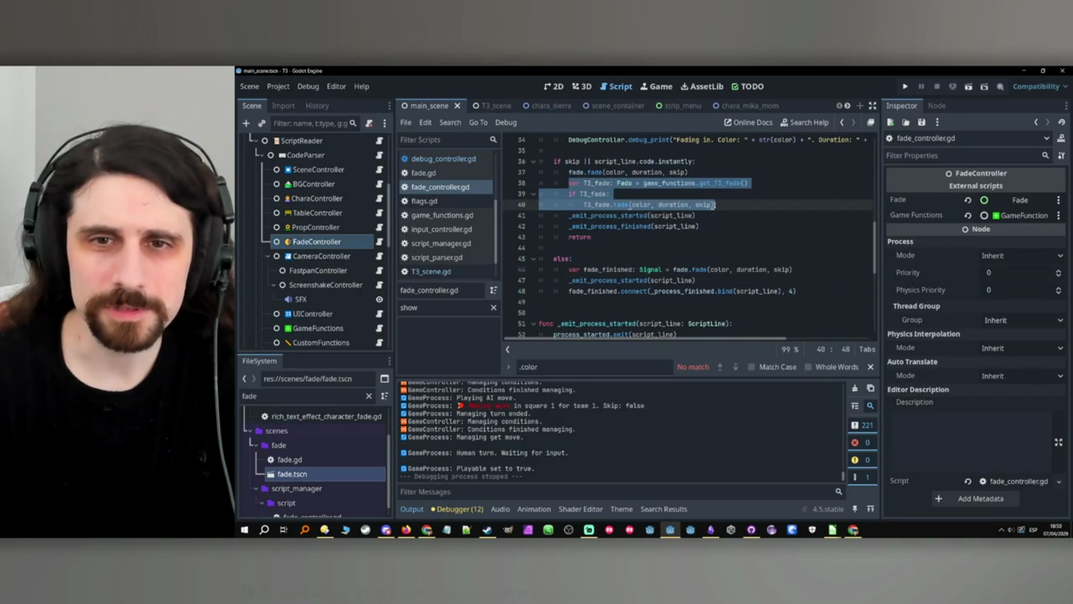
key(ctrl+c)
click(800, 269)
key(Return)
key(ctrl+v)
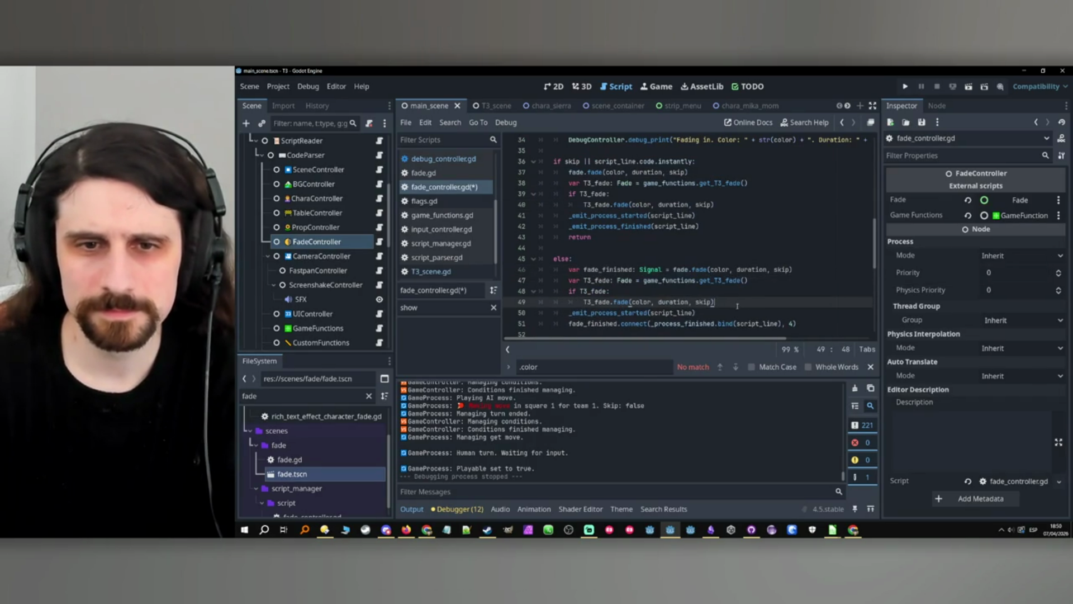
key(Return)
key(Up)
key(ctrl+s)
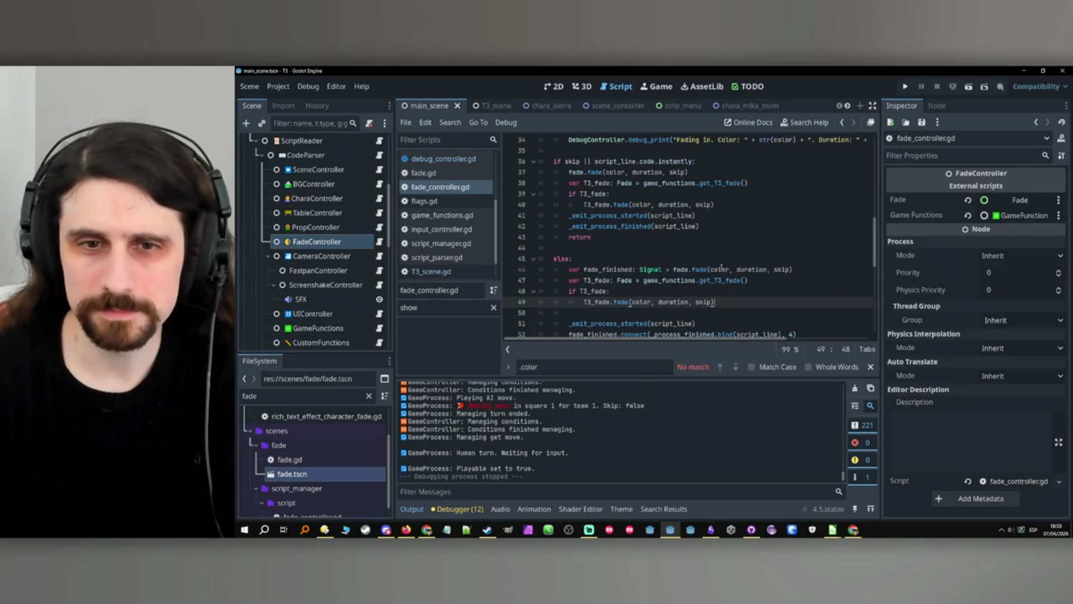
Check the fade(color, duration, skip) call on line 46 and run the project.
double_click(704, 269)
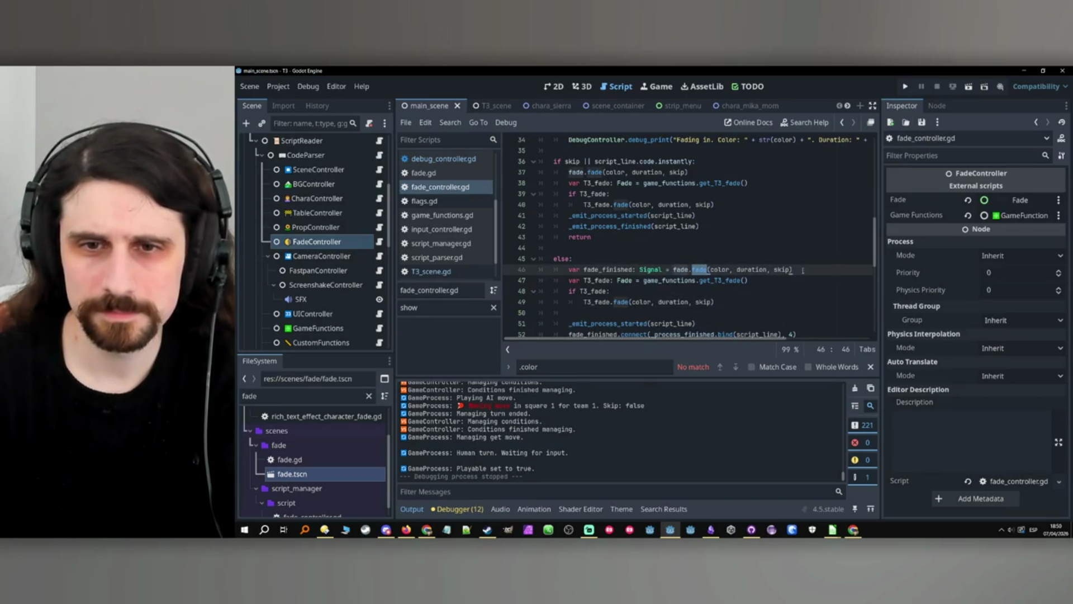
drag(799, 270, 692, 270)
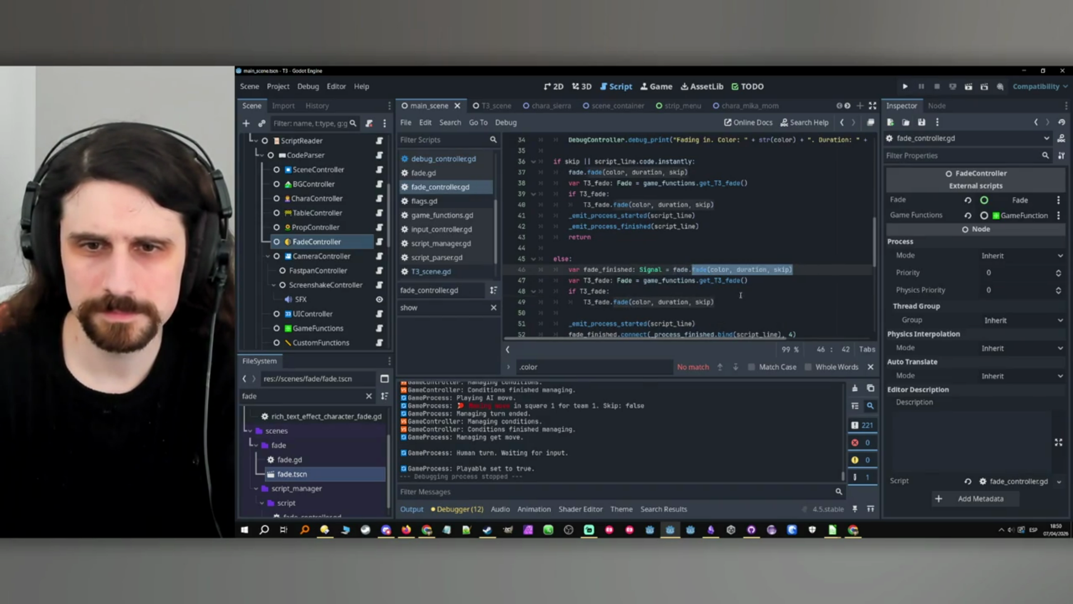
click(741, 294)
click(905, 87)
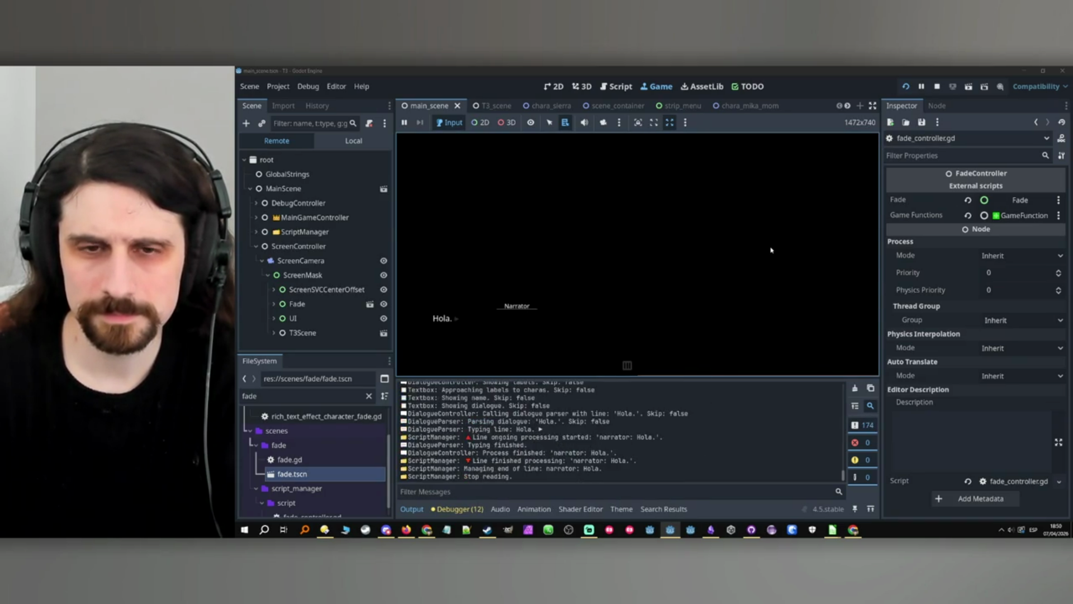
Advance to the tic-tac-toe board, stop the game, and search for '.visi'.
click(737, 247)
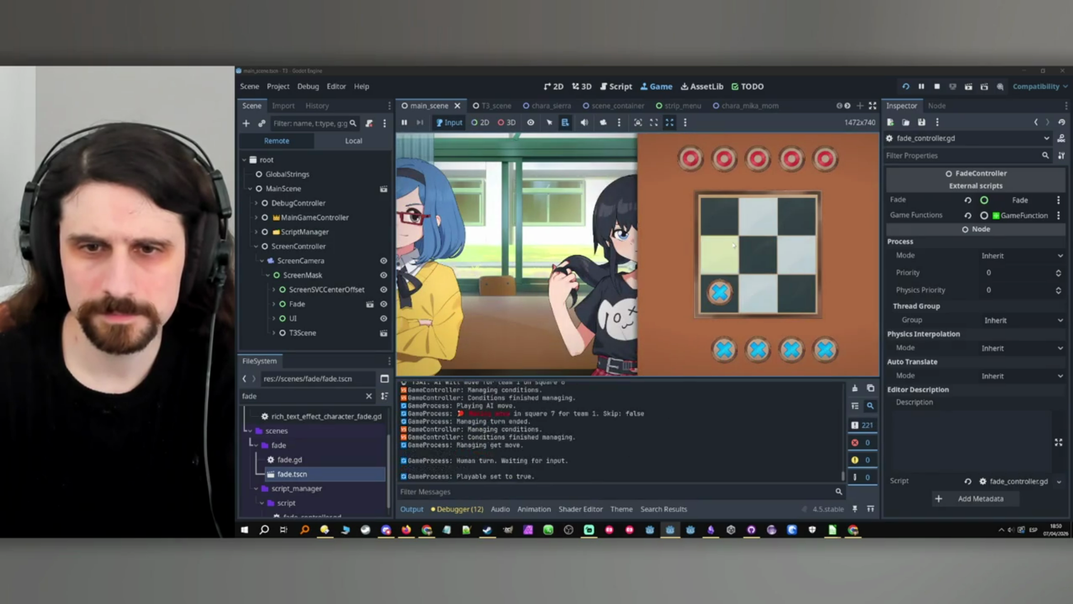
click(936, 88)
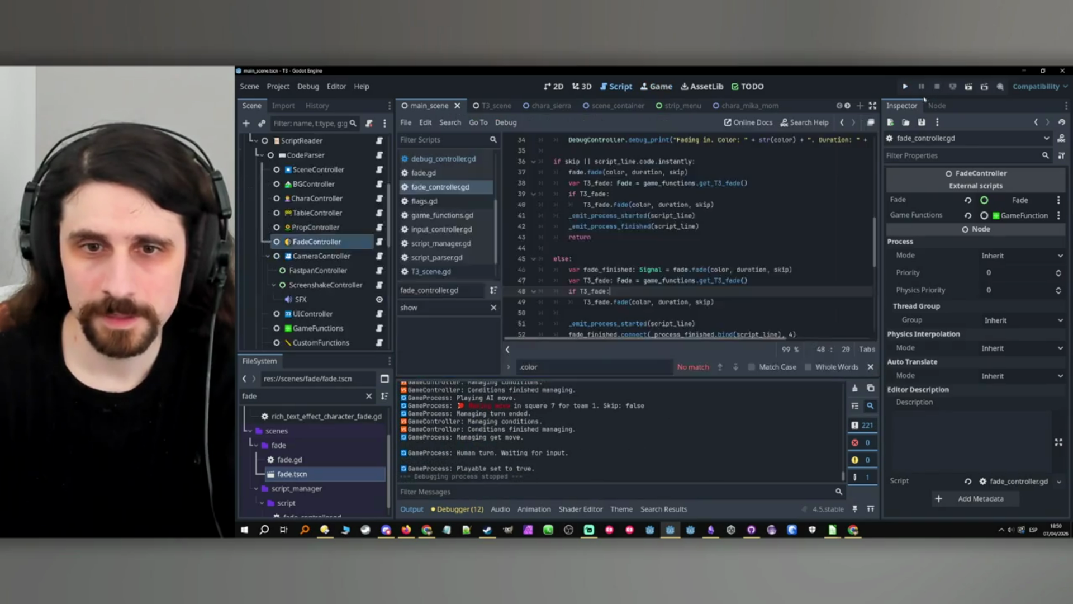
scroll(706, 254, down, 1)
scroll(693, 255, up, 7)
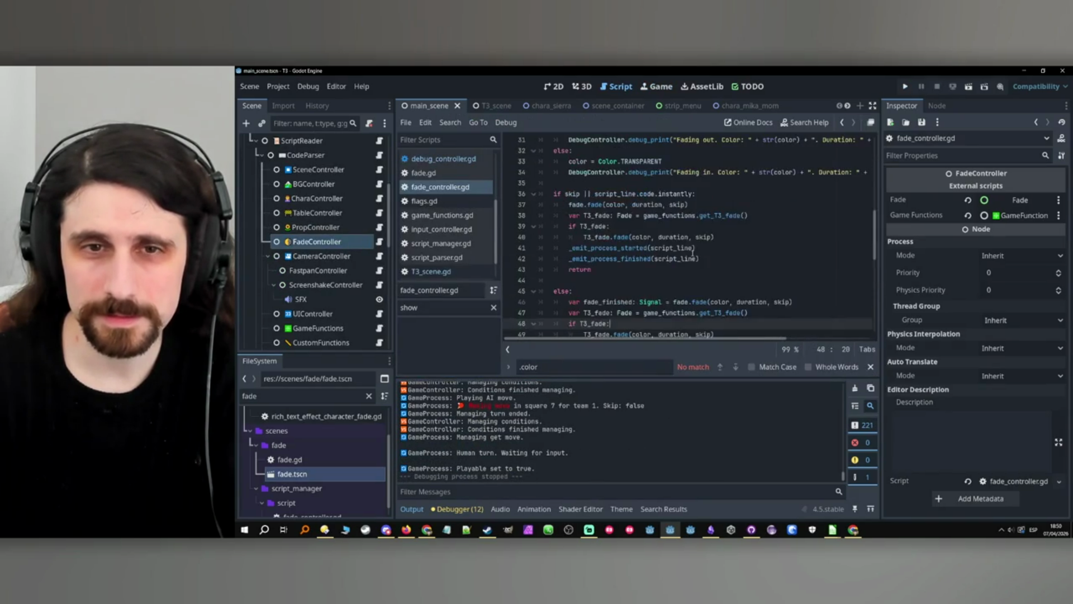
scroll(693, 255, up, 4)
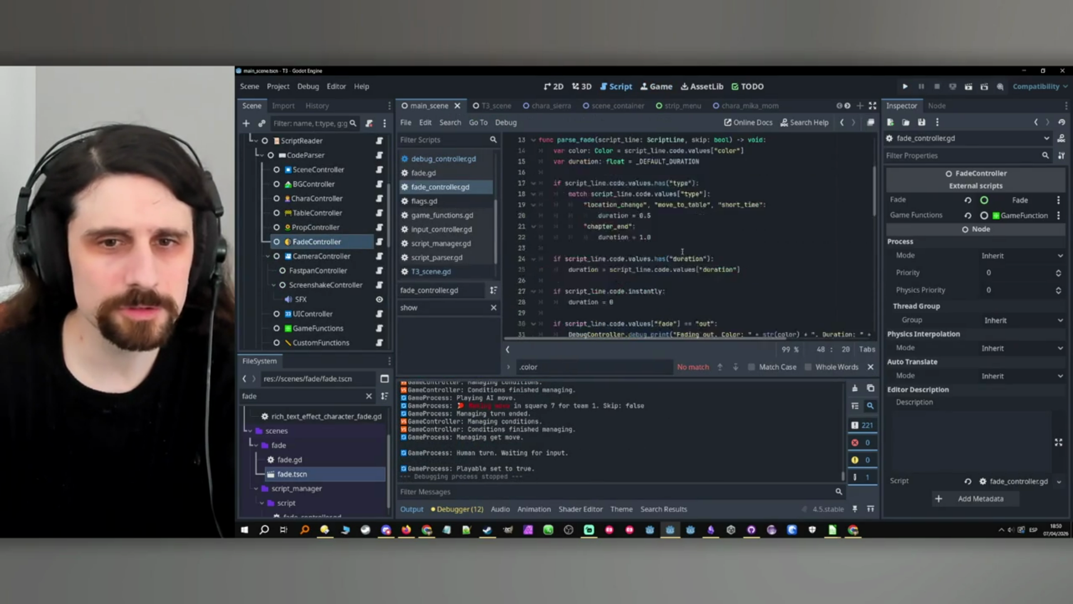
triple_click(559, 371)
text(.visi)
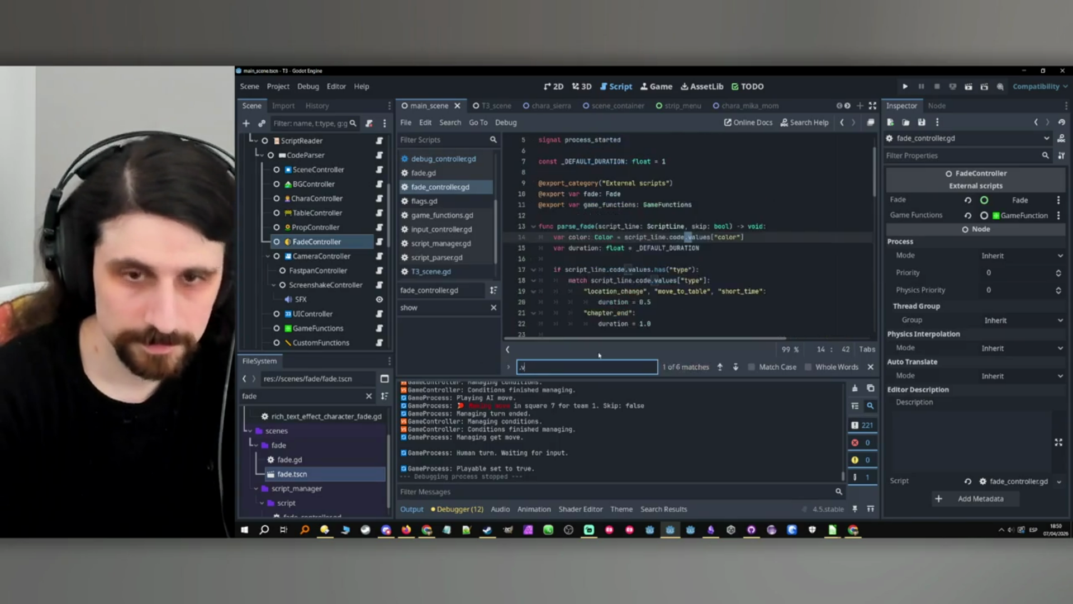
scroll(322, 244, down, 5)
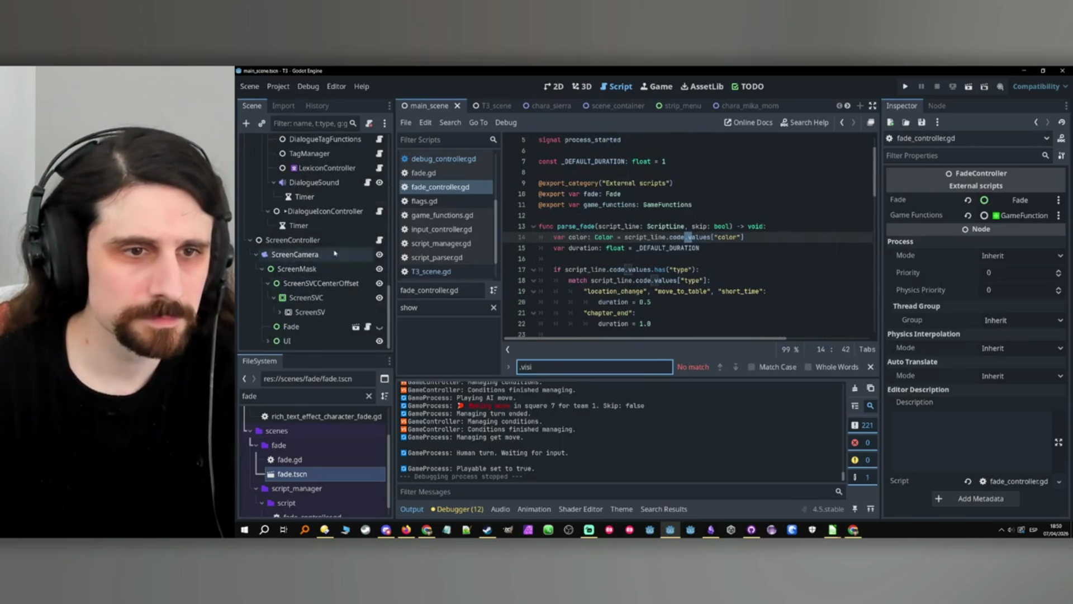
scroll(322, 244, down, 3)
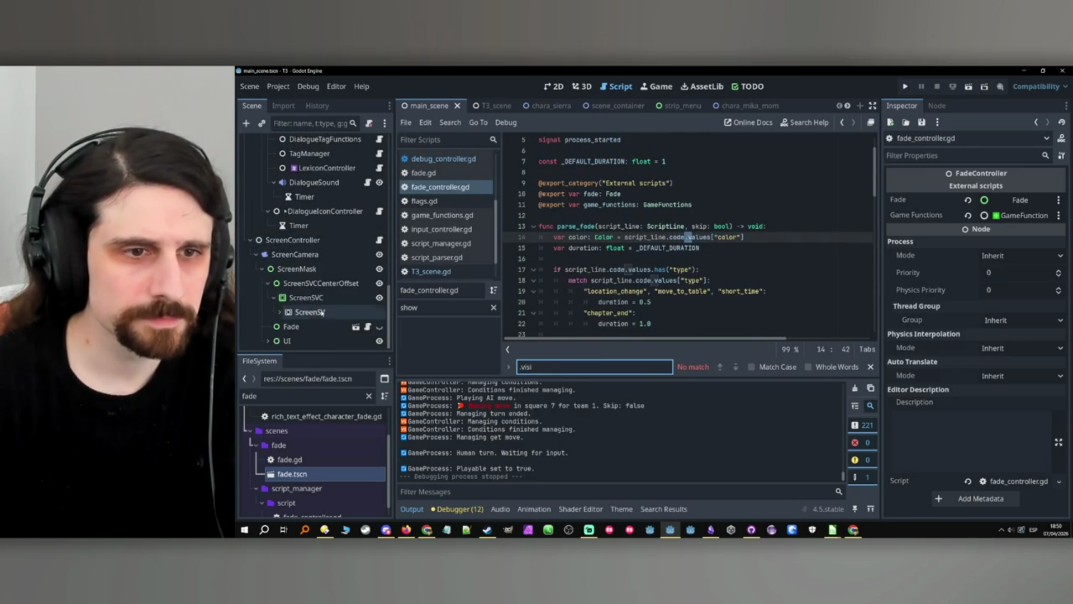
Delete the self.visible = true line from fade.gd.
click(368, 328)
key(ctrl+f)
text(visib)
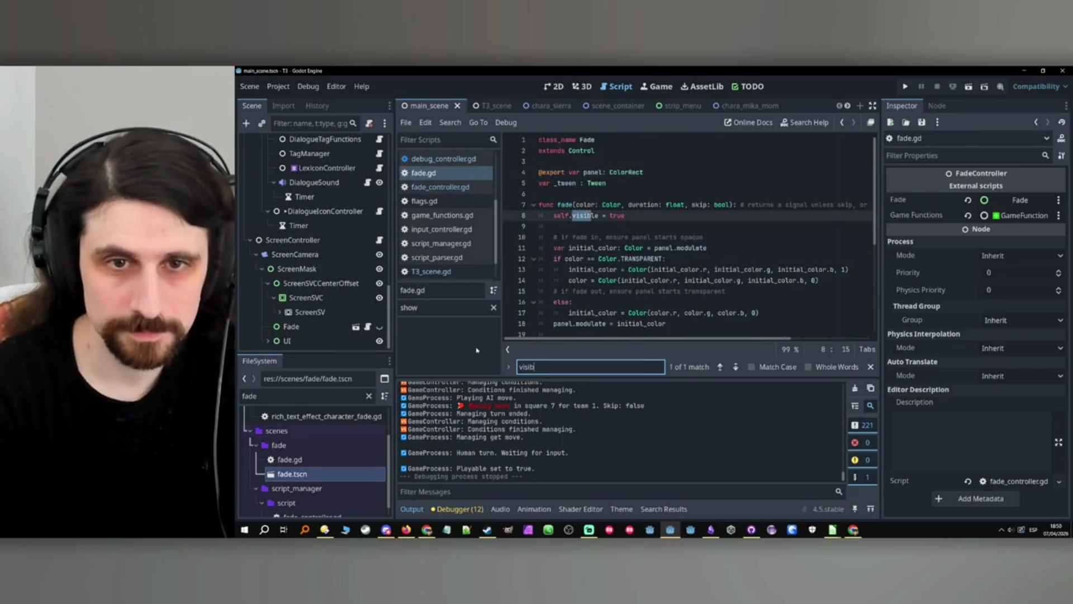
click(607, 225)
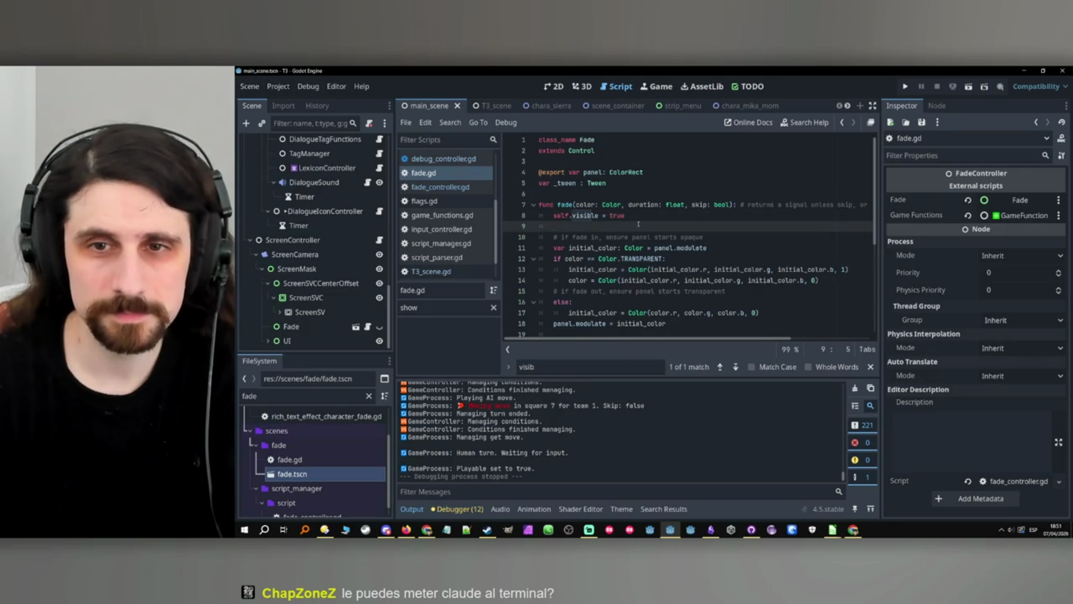
scroll(631, 225, down, 3)
scroll(627, 227, up, 3)
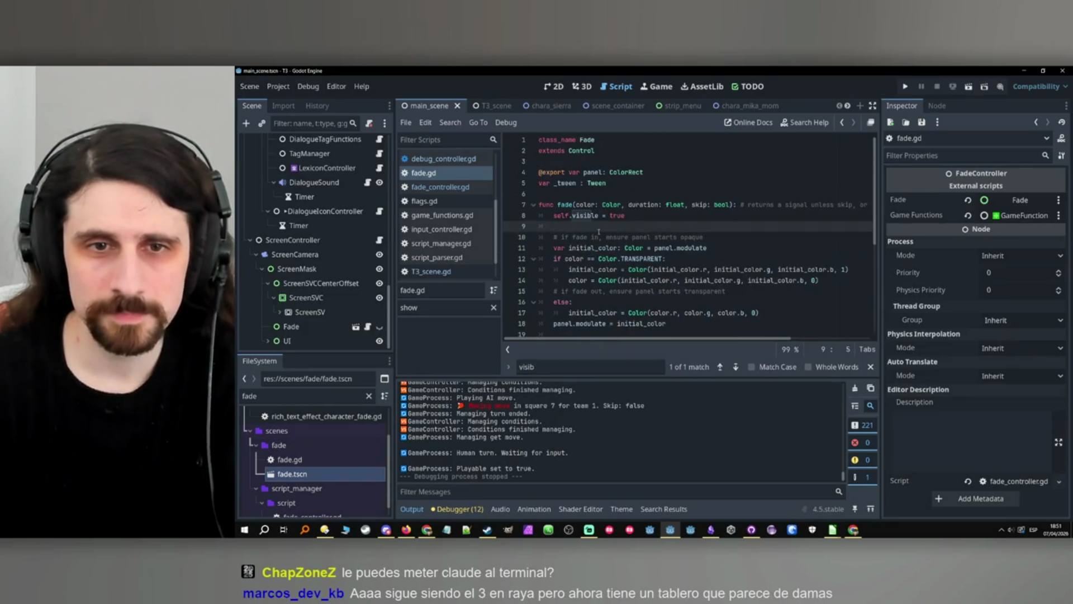
key(BackSpace)
key(BackSpace)
key(BackSpace)
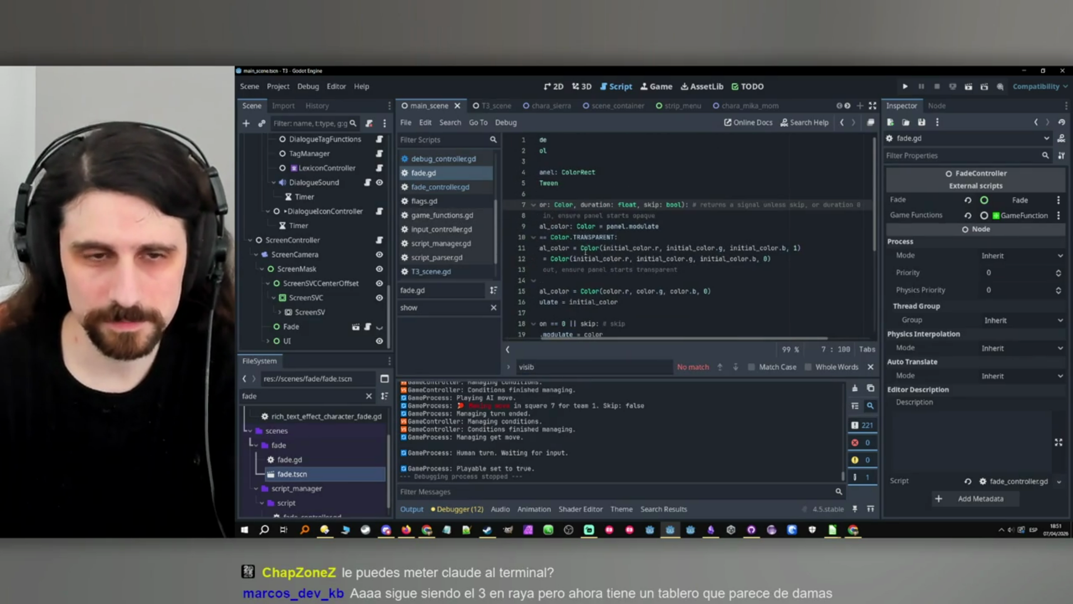
Make the Fade node visible in the scene, save, and run the game.
click(379, 326)
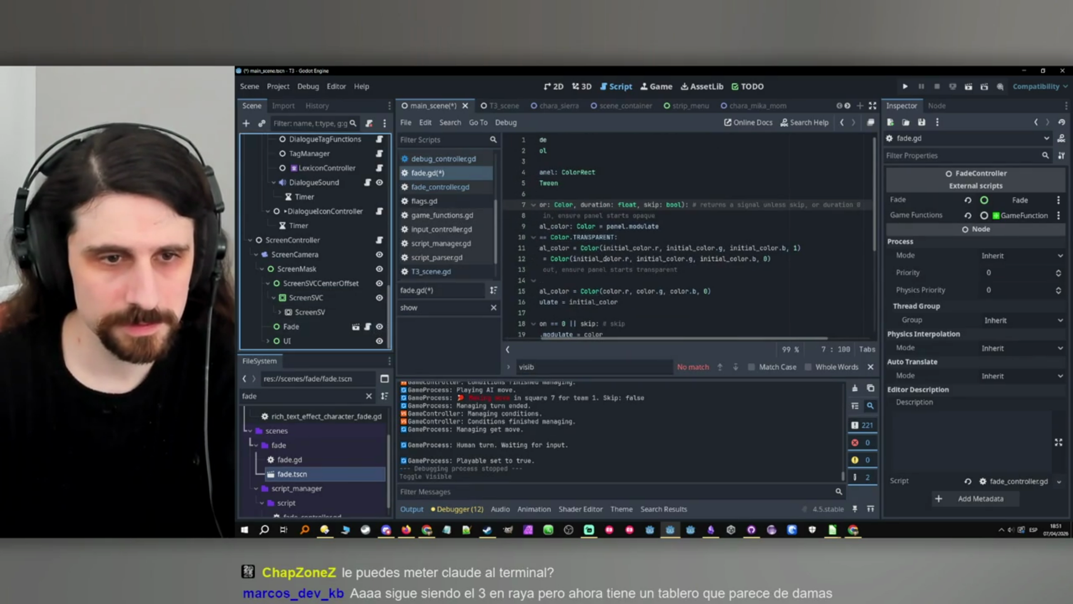
click(705, 228)
key(ctrl+s)
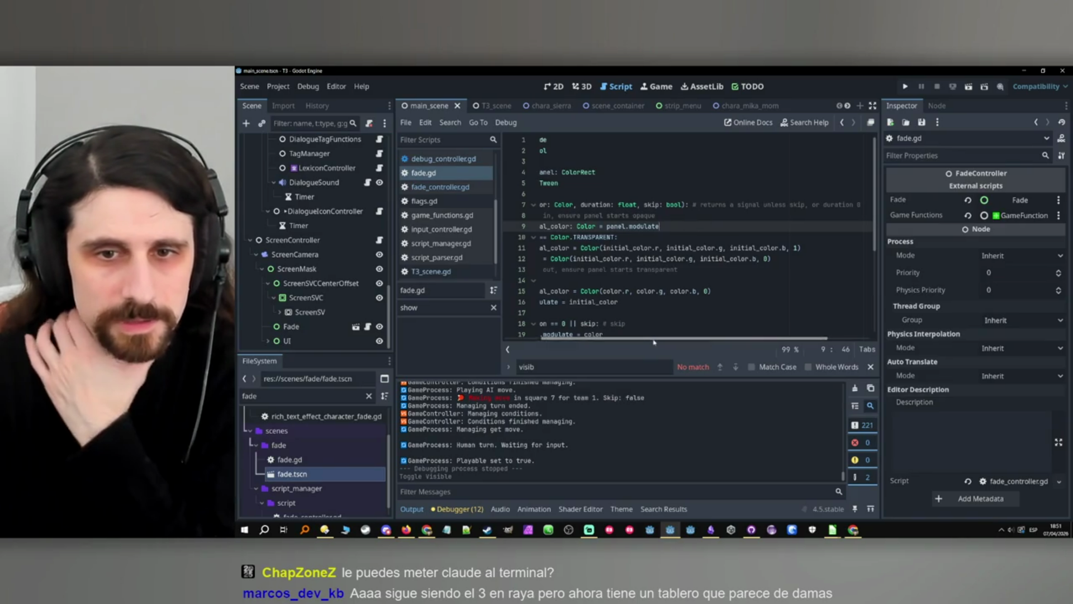
drag(555, 340, 520, 339)
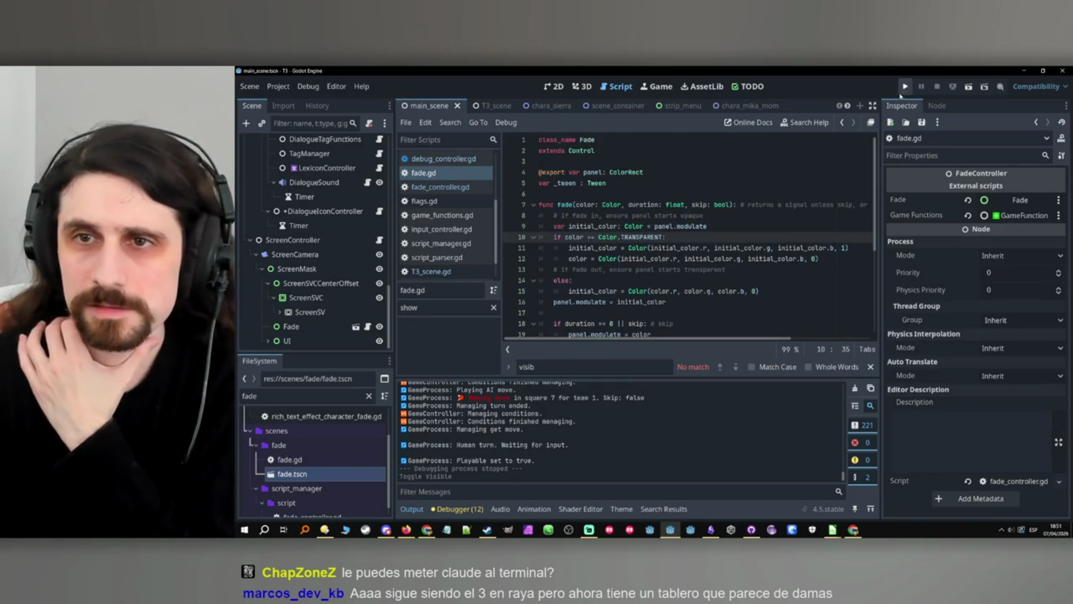
click(904, 88)
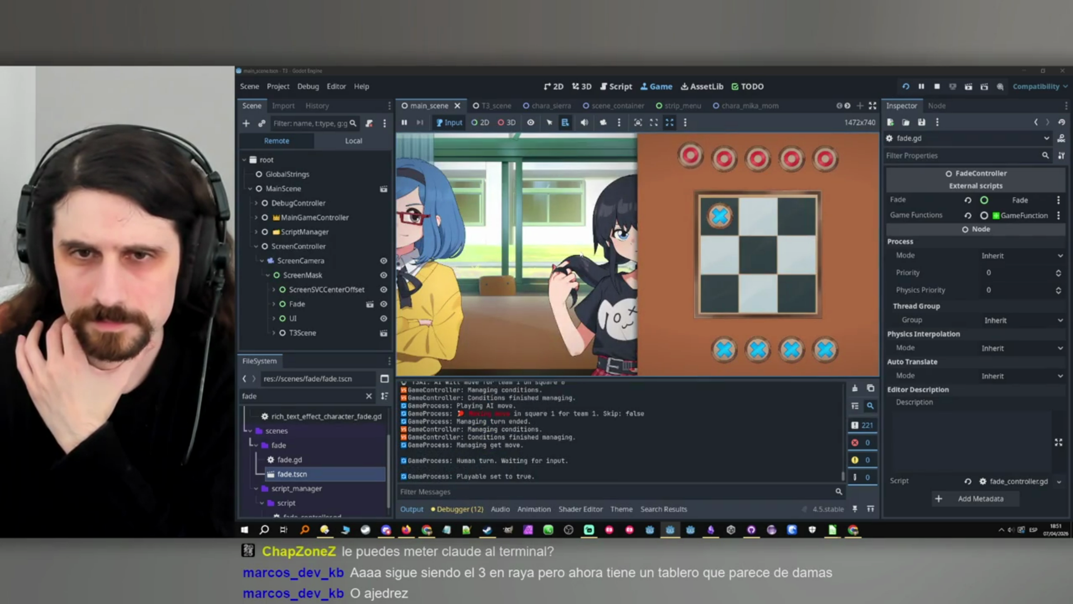
End the test run and bring up the project's TODO kanban board.
click(937, 86)
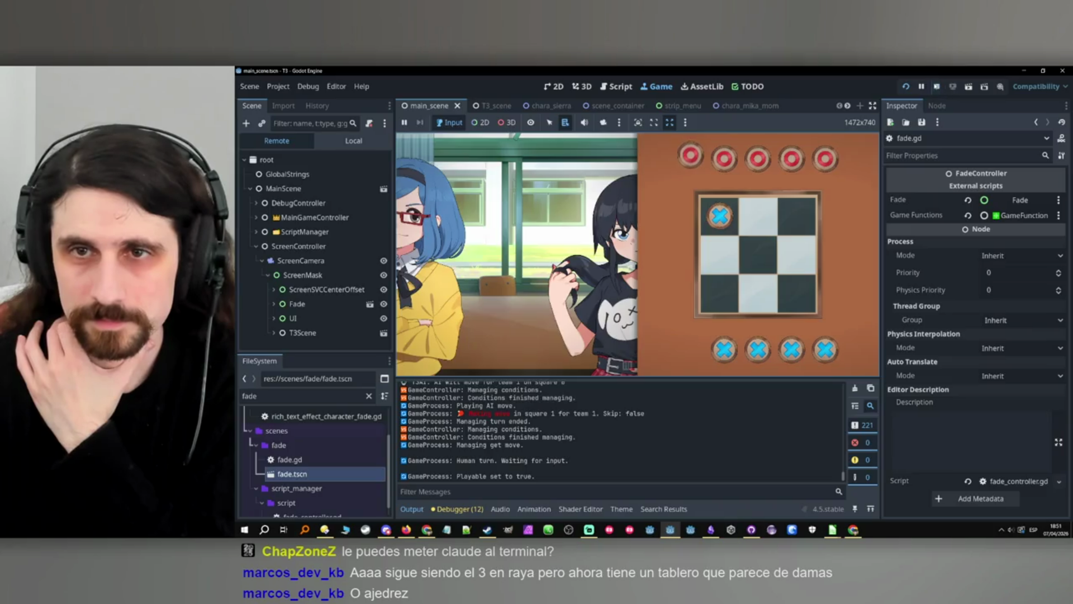
click(748, 86)
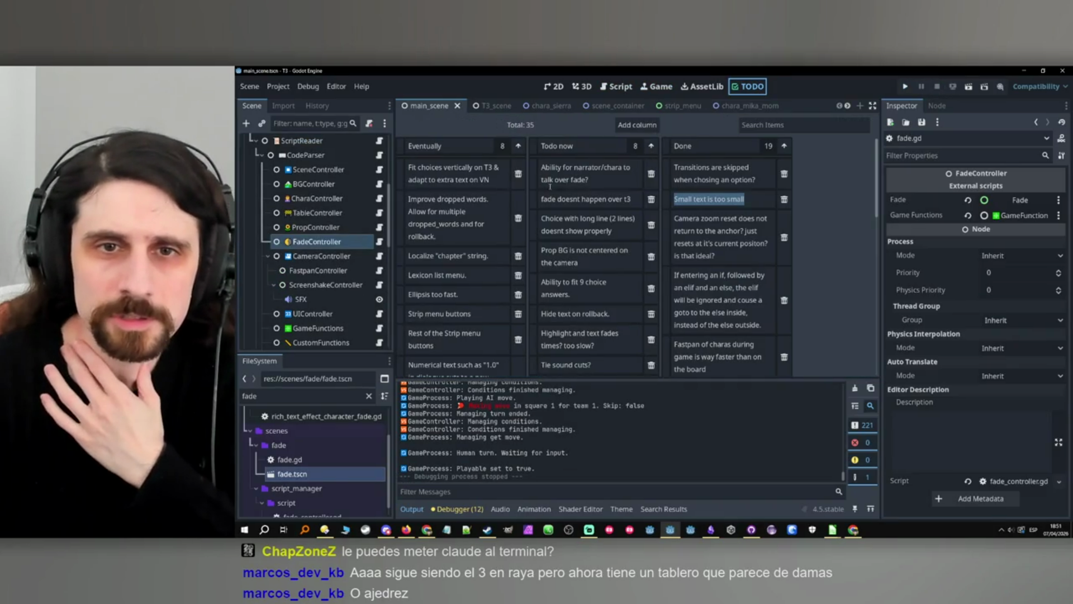
Move the talk-over-fade and 'fade doesnt happen over t3' cards to Done, checking GitHub history.
drag(535, 177, 682, 161)
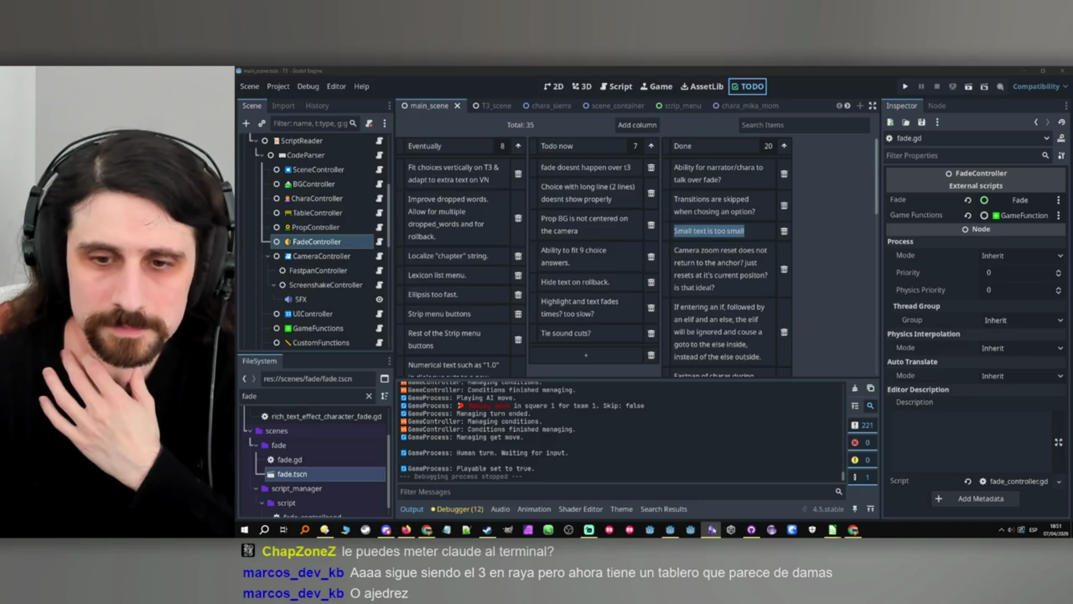
click(751, 529)
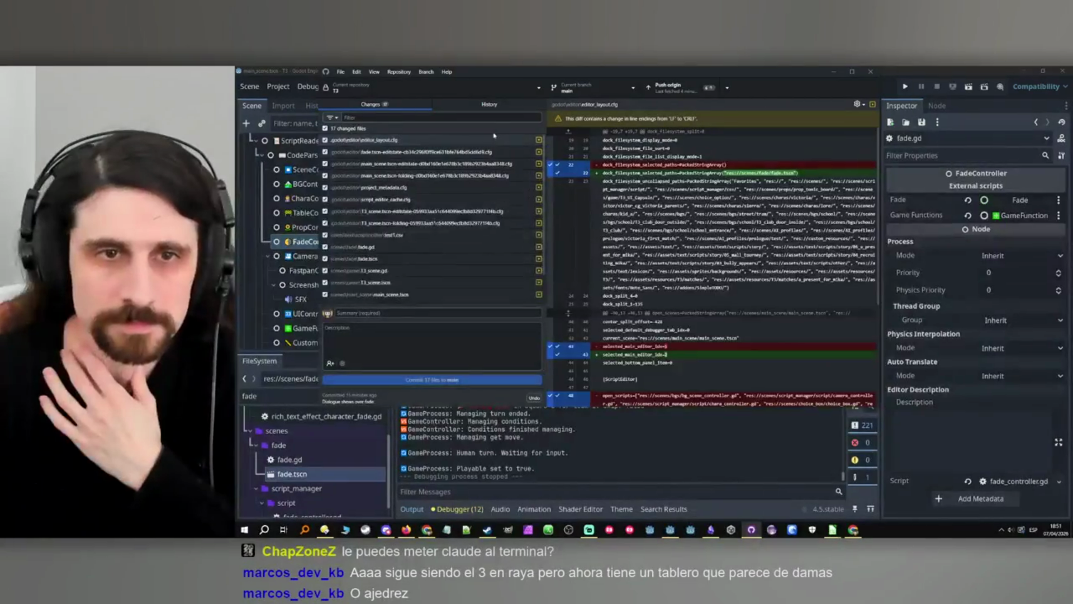
click(487, 105)
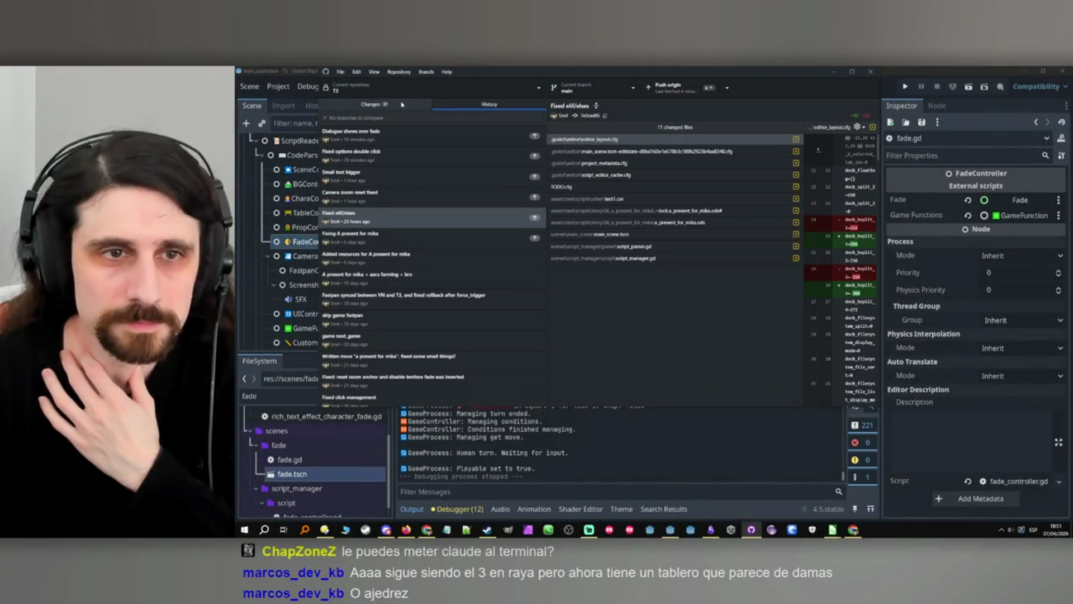
click(751, 530)
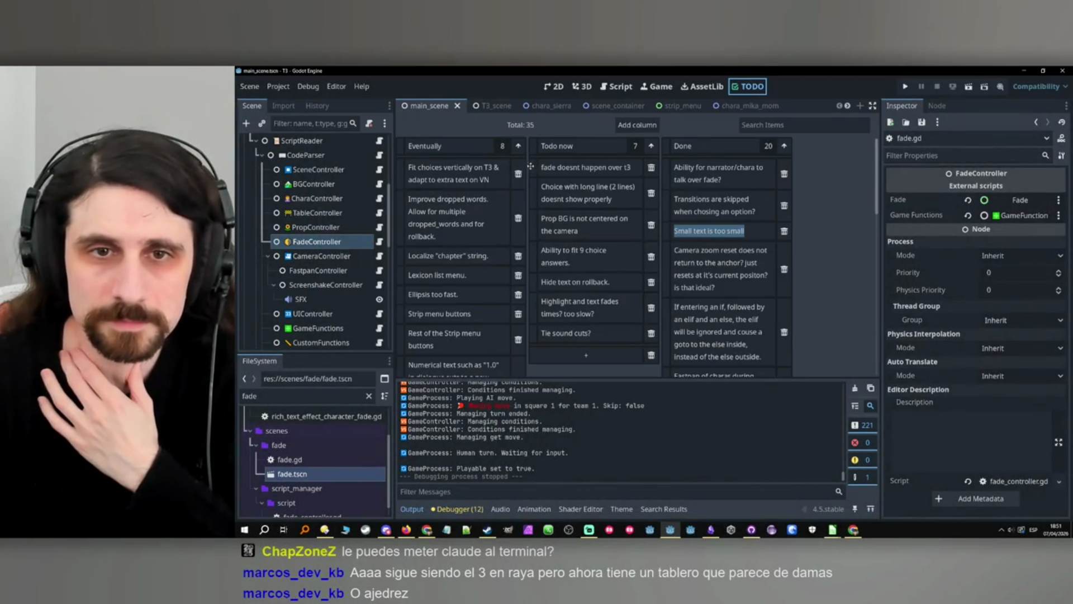
drag(534, 172, 721, 167)
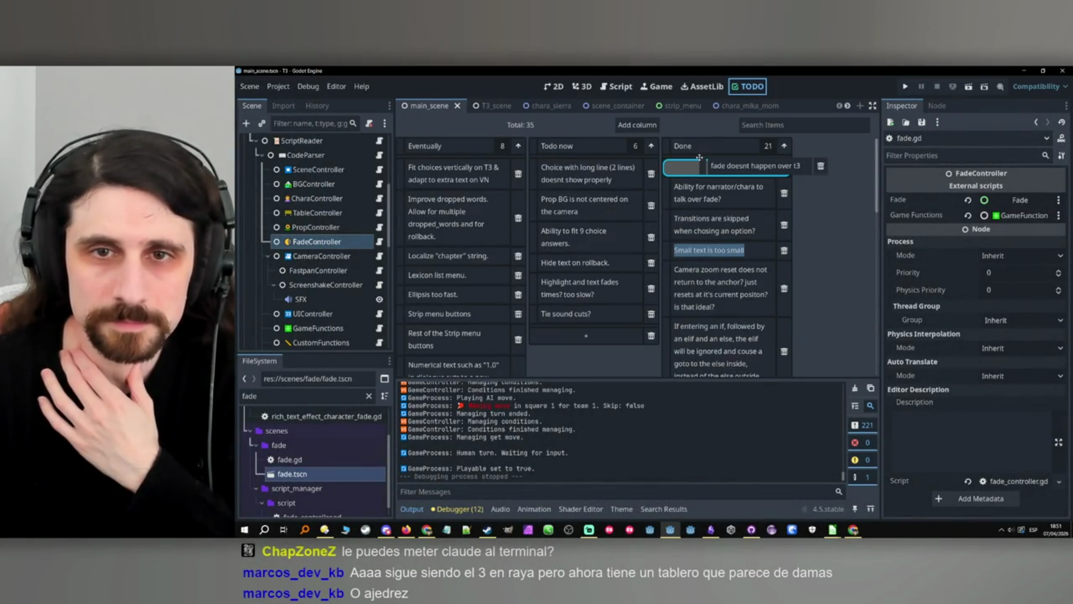
click(751, 529)
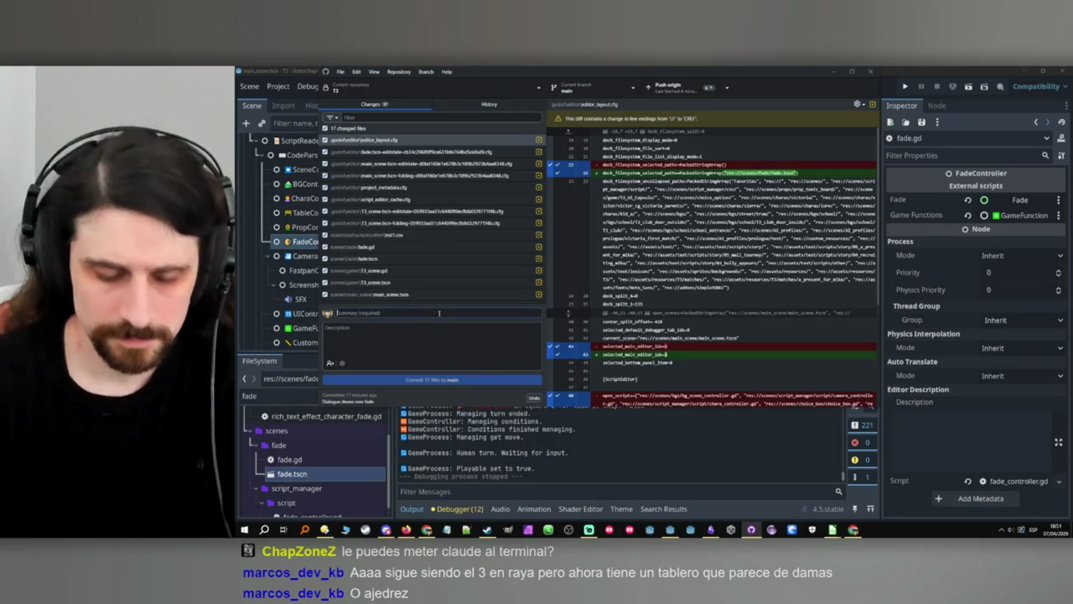
Commit the 17 changed files to main with the summary 'Fade happens on T3'.
text(Fade happens on T3)
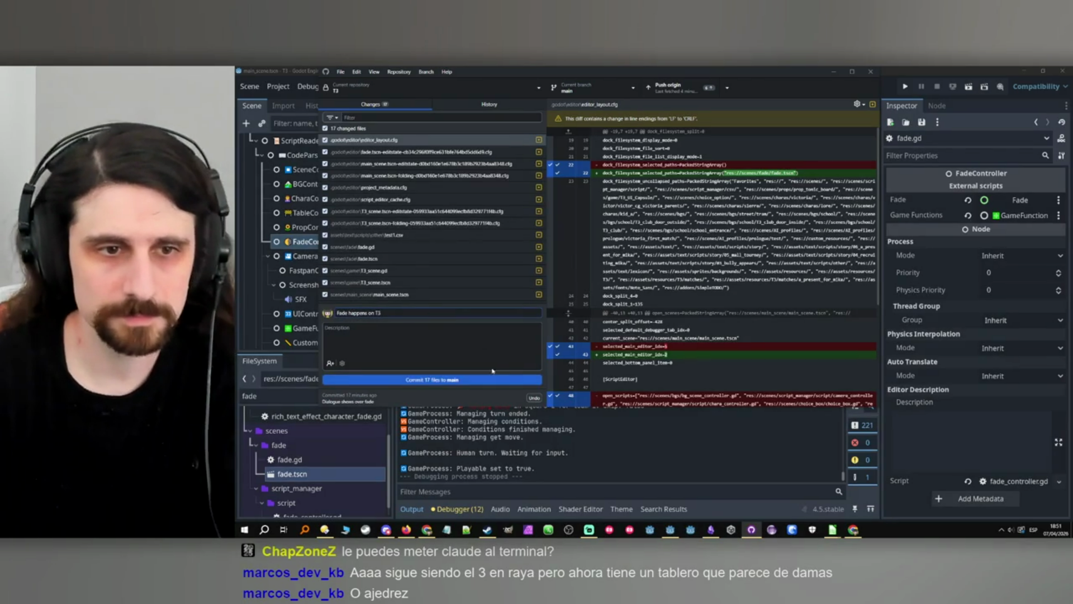
click(492, 381)
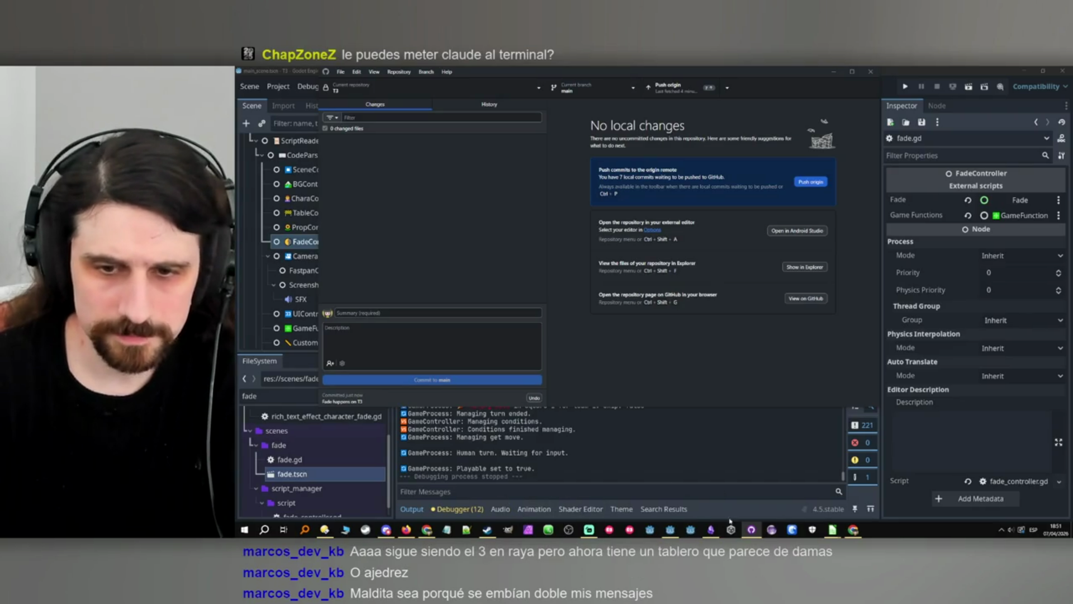
click(853, 530)
click(853, 529)
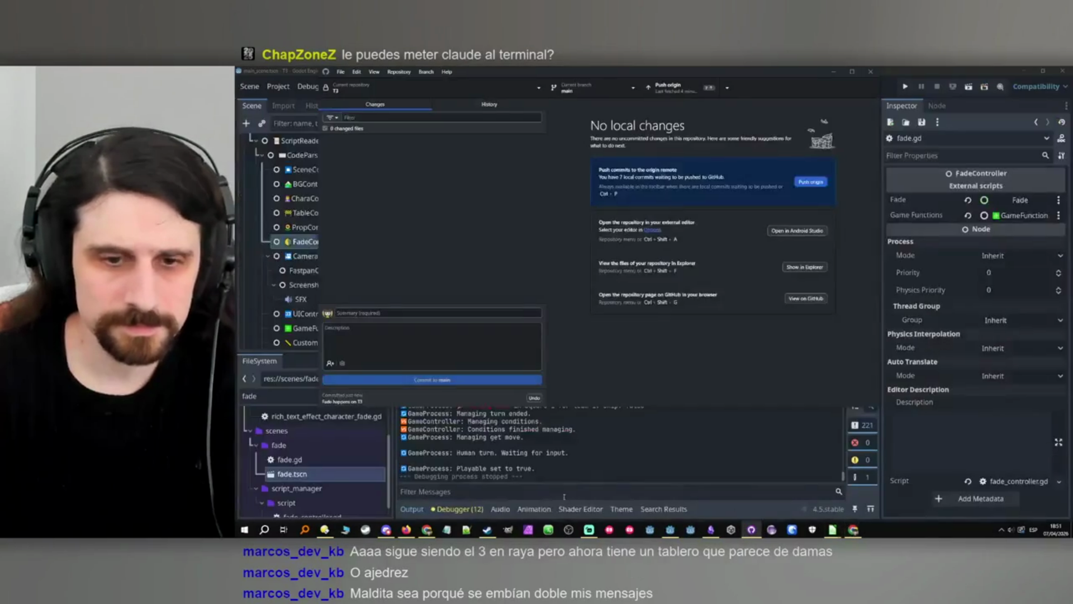
click(427, 529)
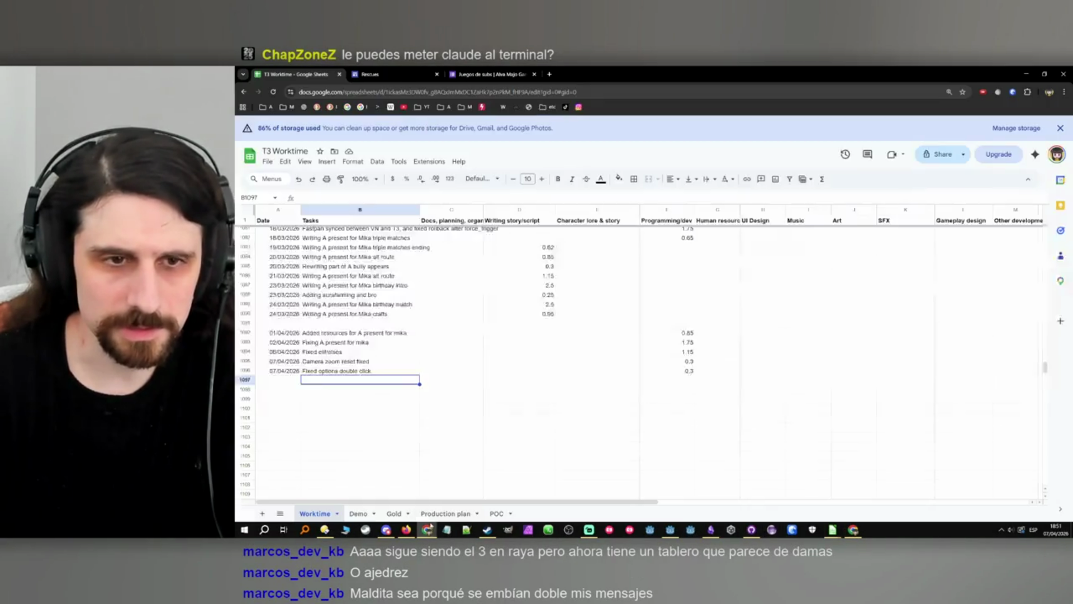
Log today's date in A1097 with the task 'Text over fade and fade on T3'.
click(292, 381)
key(ctrl+semicolon)
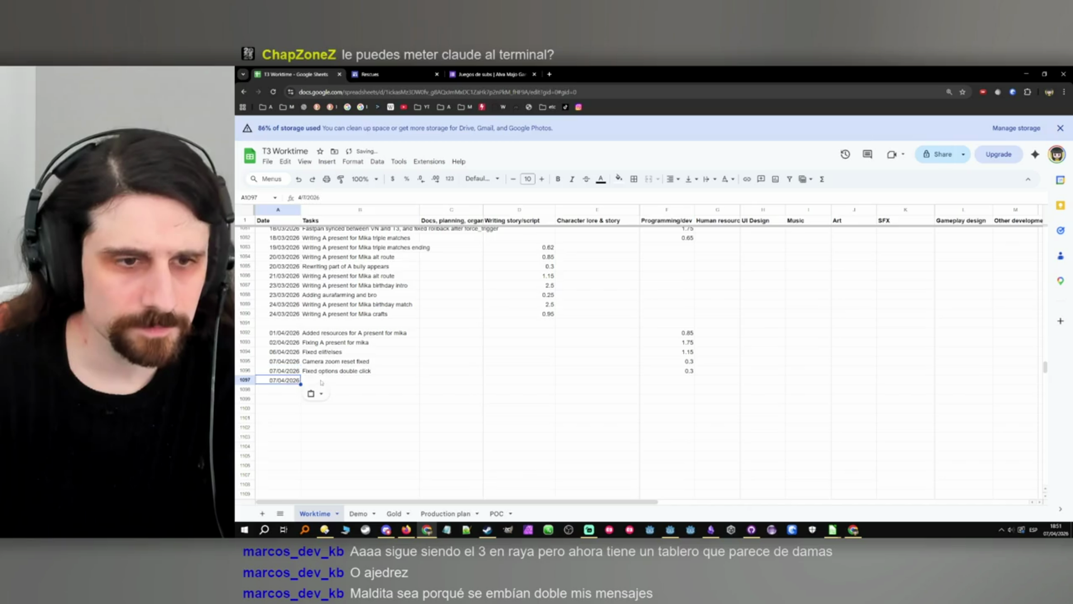
key(Tab)
key(Caps_Lock)
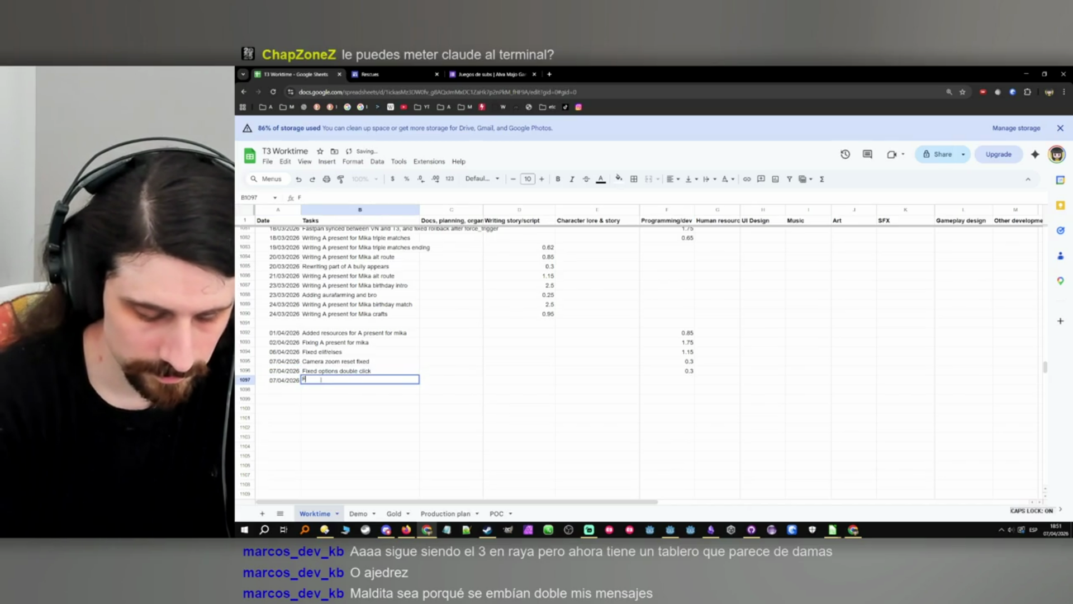
text(N)
key(Caps_Lock)
text(a)
key(BackSpace)
key(BackSpace)
text(Text ove)
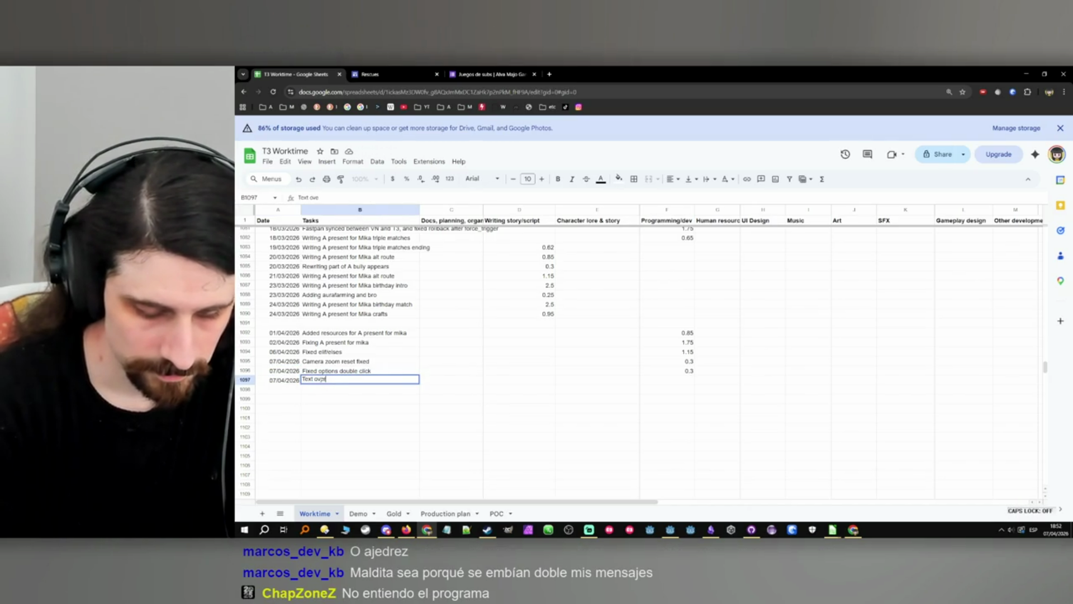
text(r fade and fad)
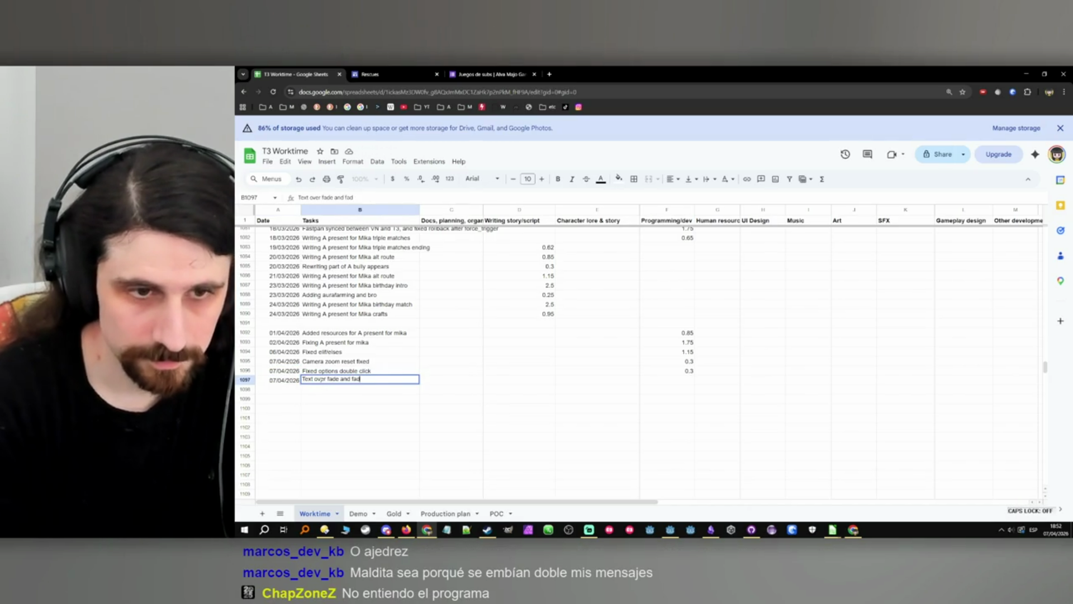
text(e on T3)
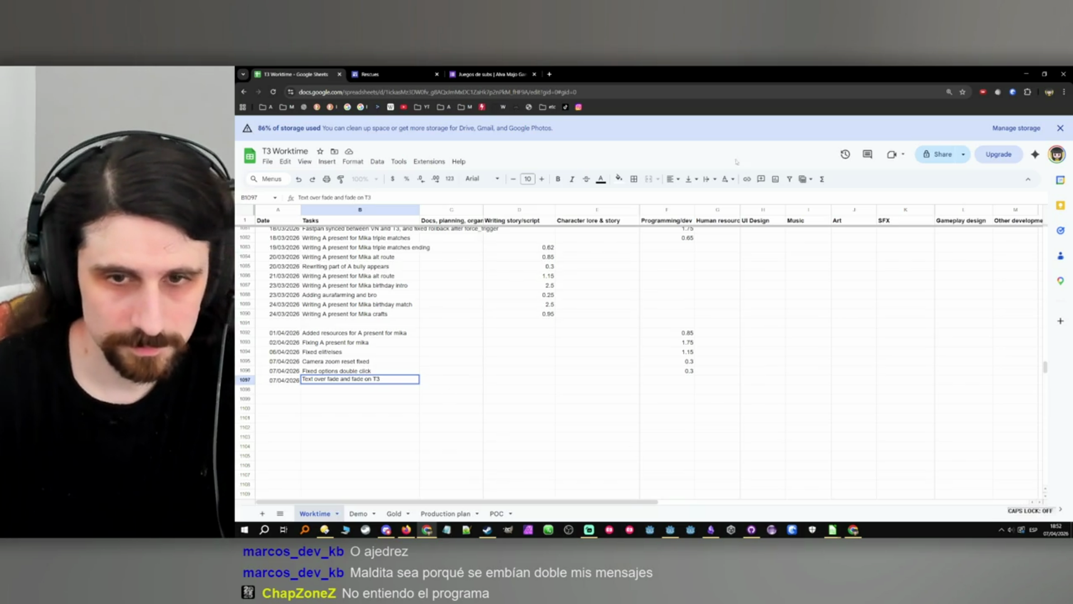
Enter 0.42 programming time in F1097 and paste the date into A1098.
click(663, 381)
text(0.)
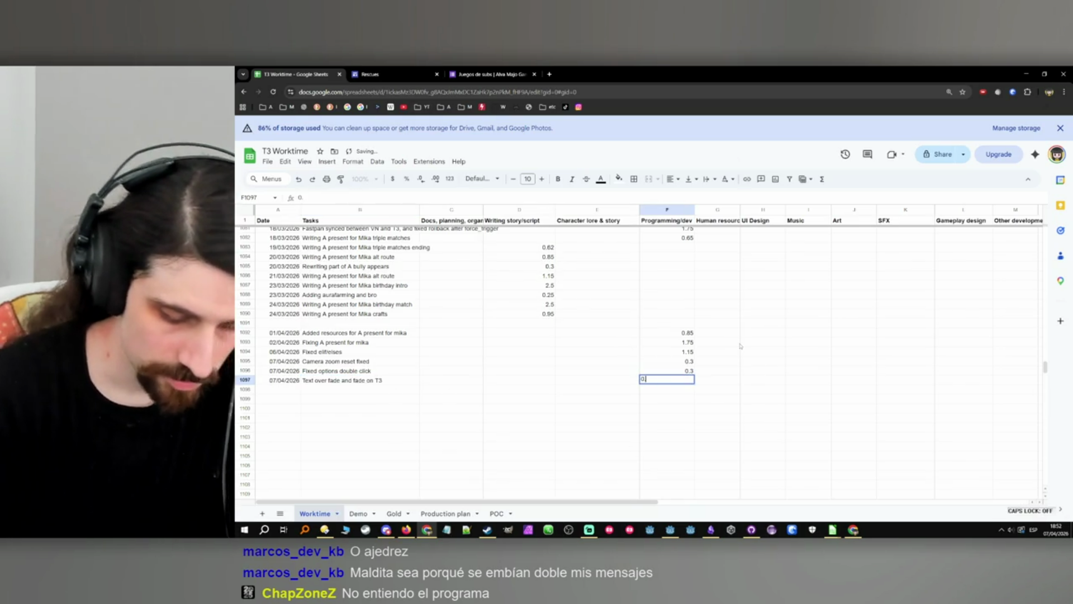
text(4)
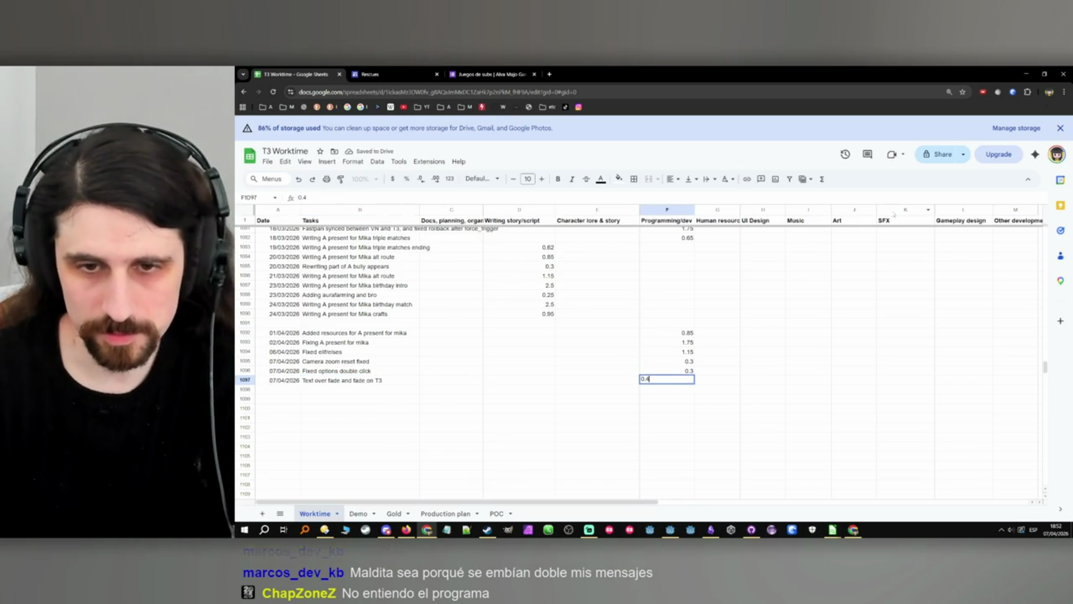
click(545, 399)
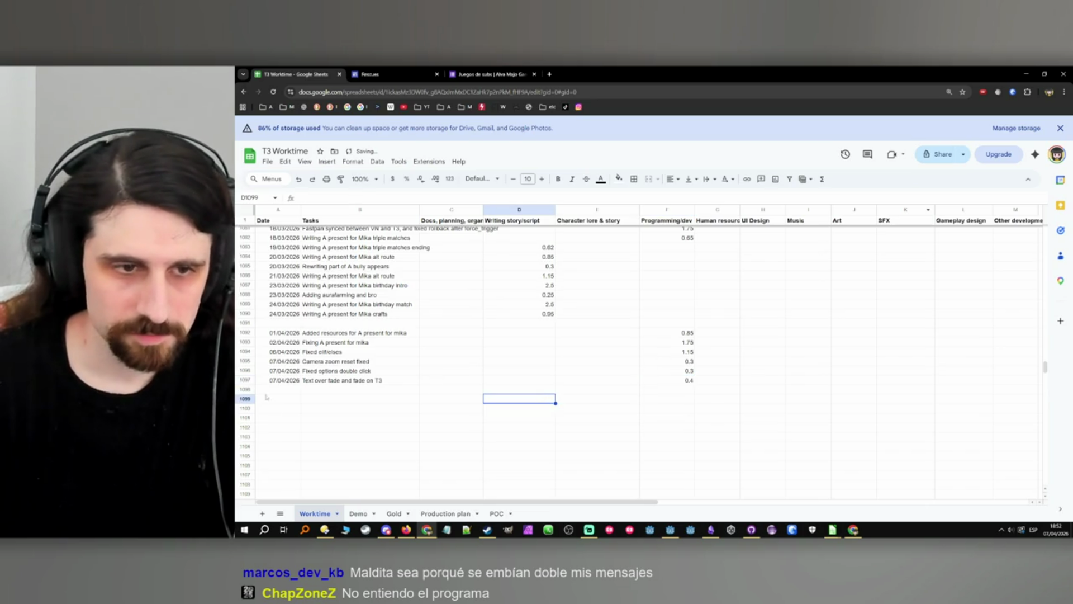
click(279, 390)
text(07/04/2026)
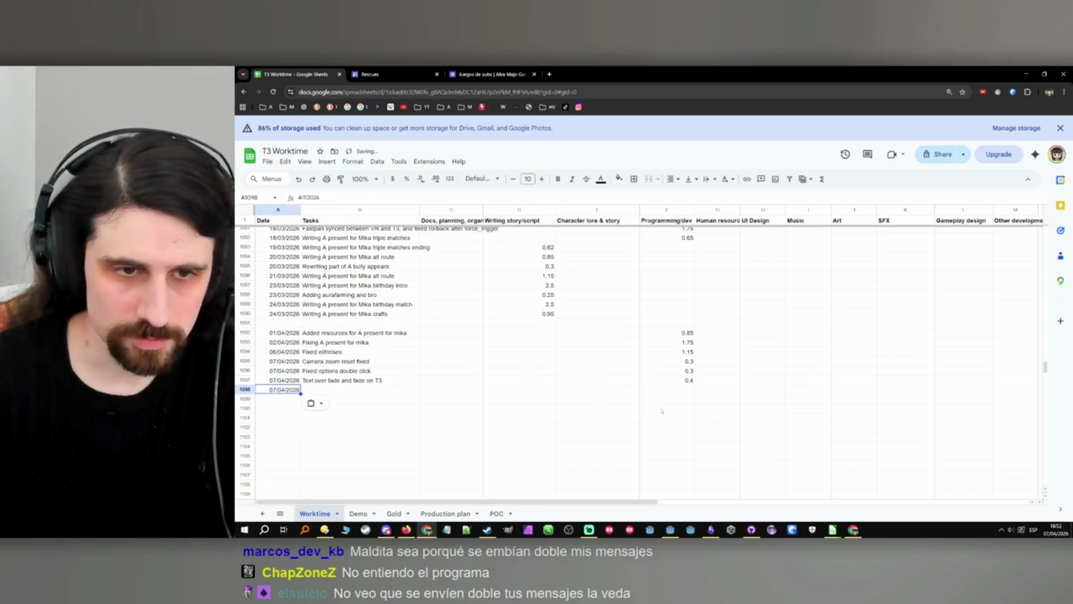
double_click(685, 380)
text(2)
key(Return)
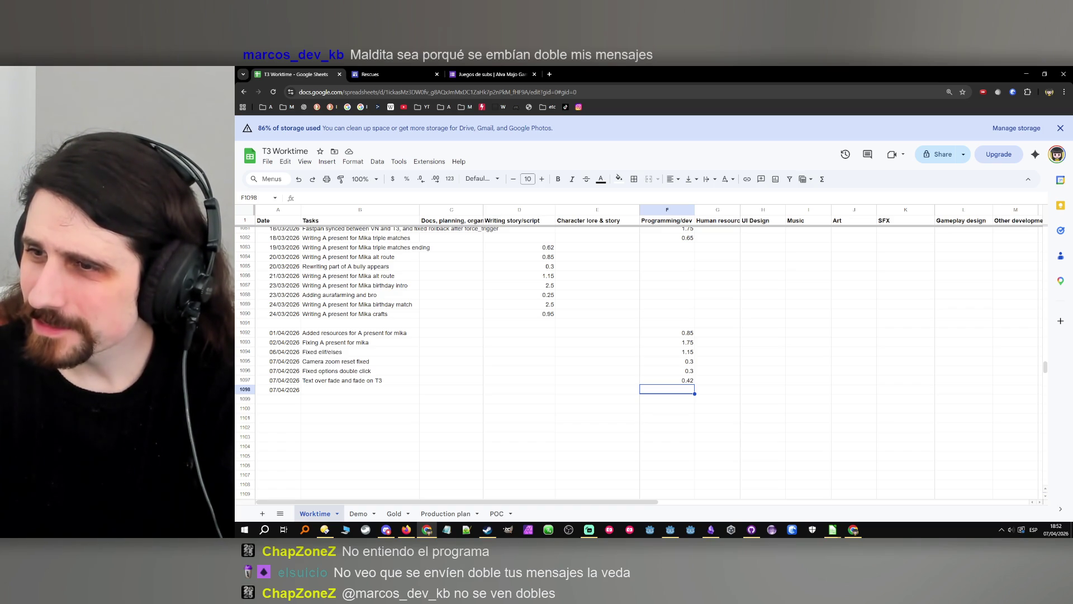
click(1024, 79)
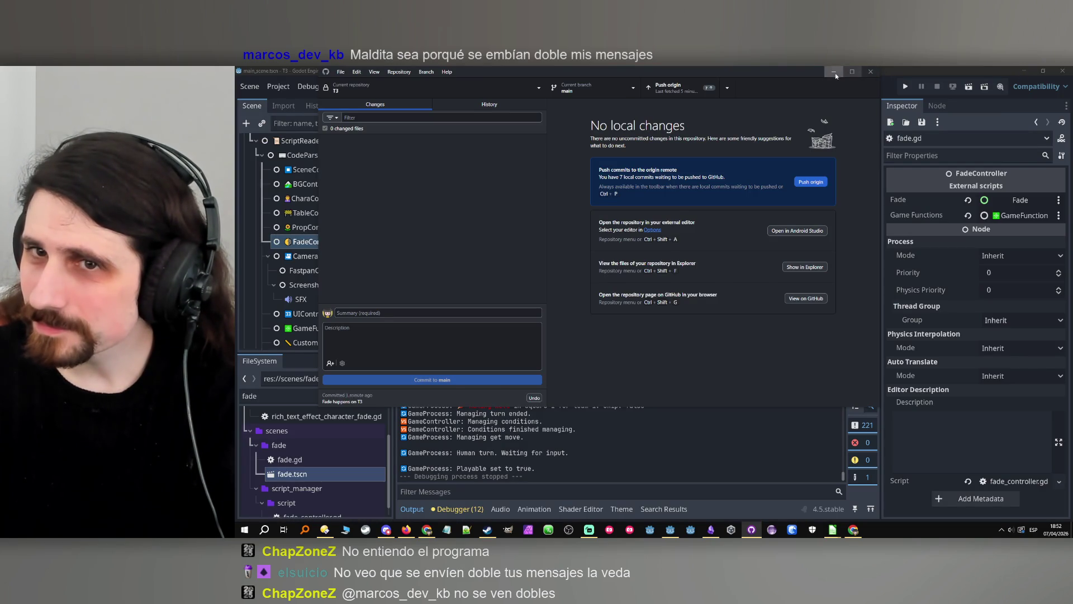
Minimize GitHub Desktop and return focus to the Godot editor's TODO board.
click(835, 72)
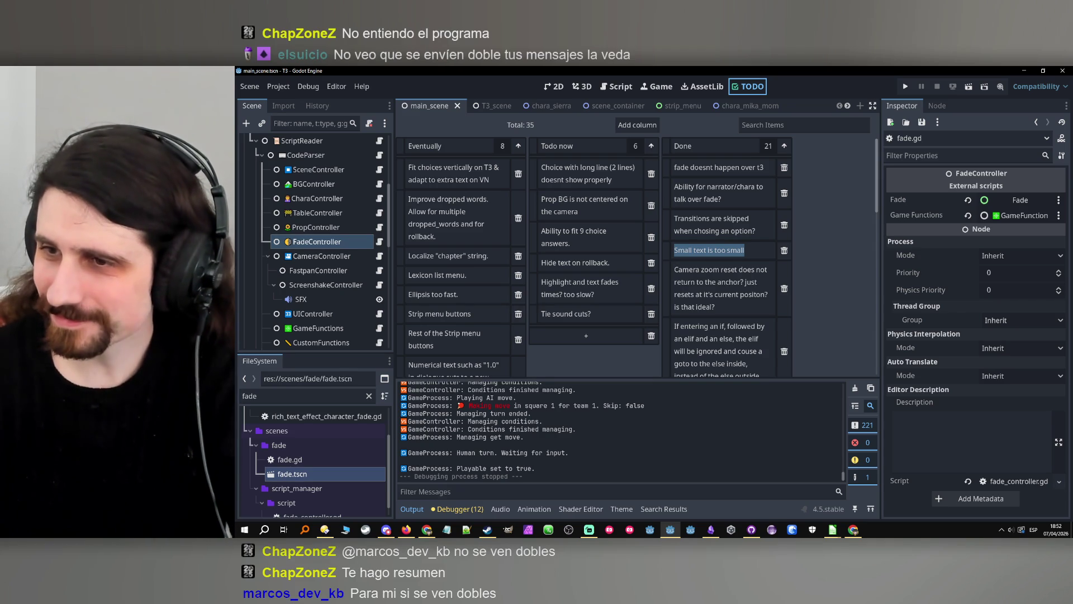
key(alt+Tab)
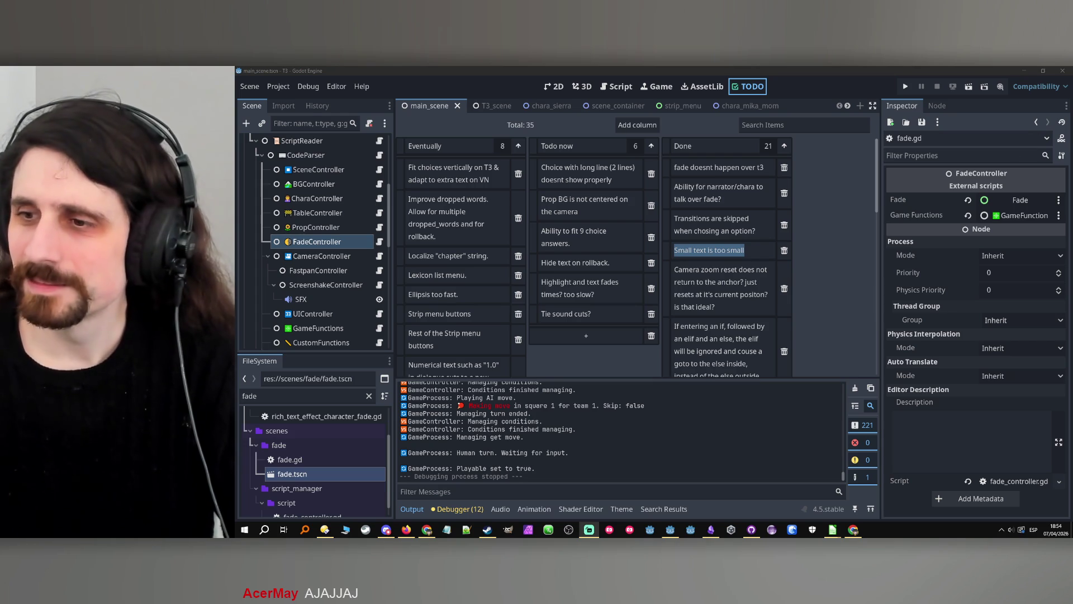
click(737, 66)
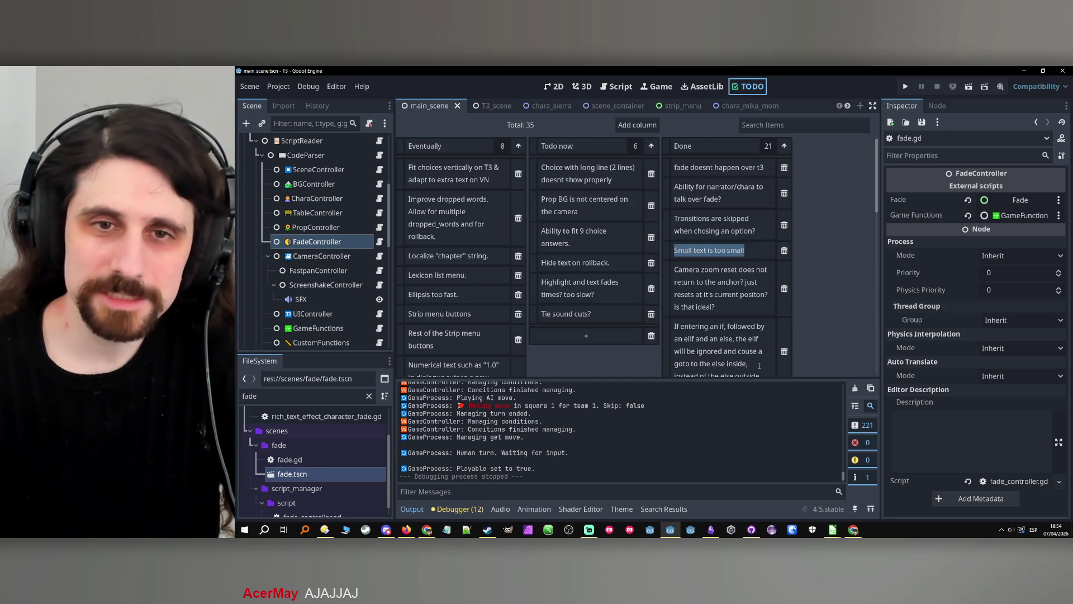
In test1.csv, clear rows 7–27 and add 'choice choice_test' with a long test sentence.
mouse_move(832, 529)
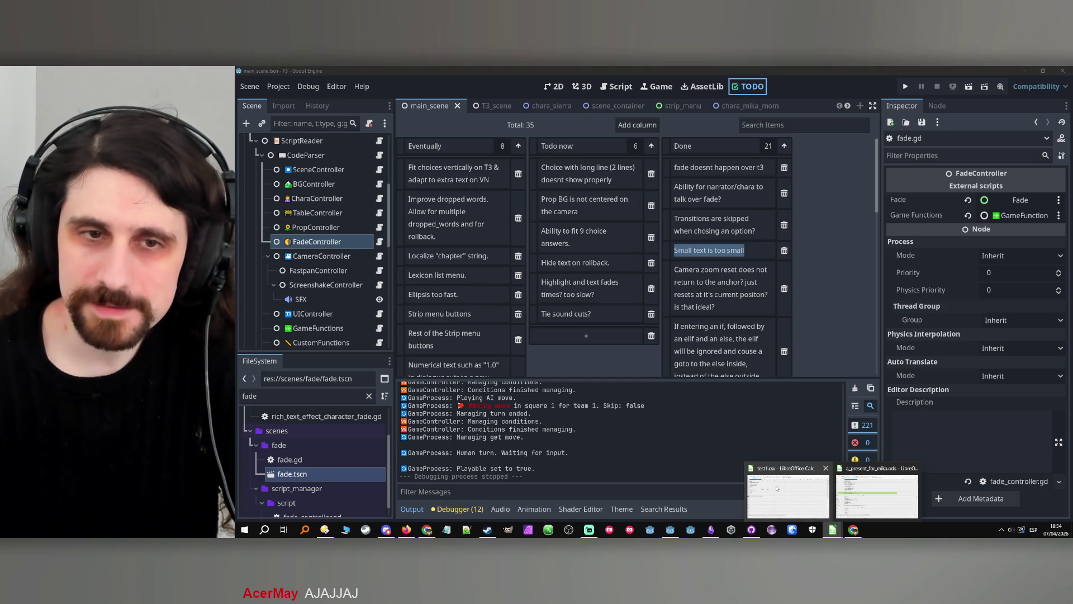
click(788, 492)
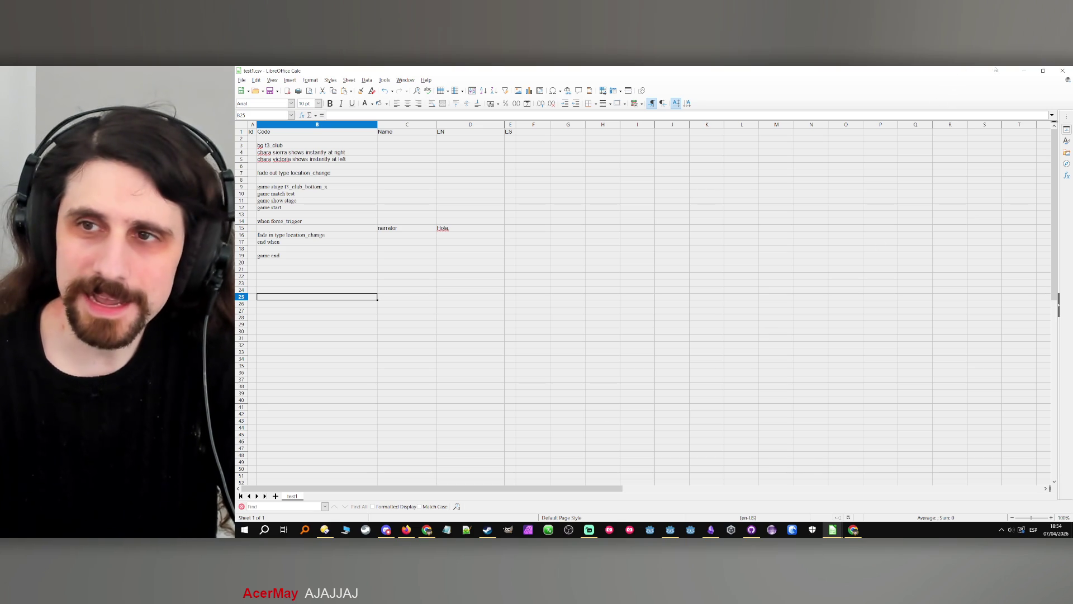
click(1024, 71)
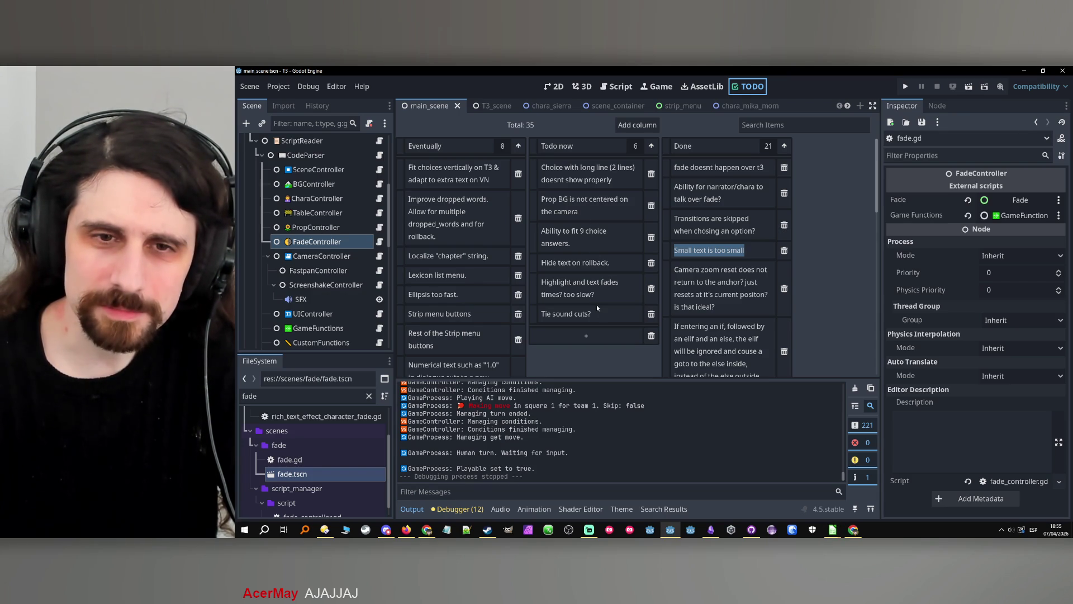
mouse_move(833, 530)
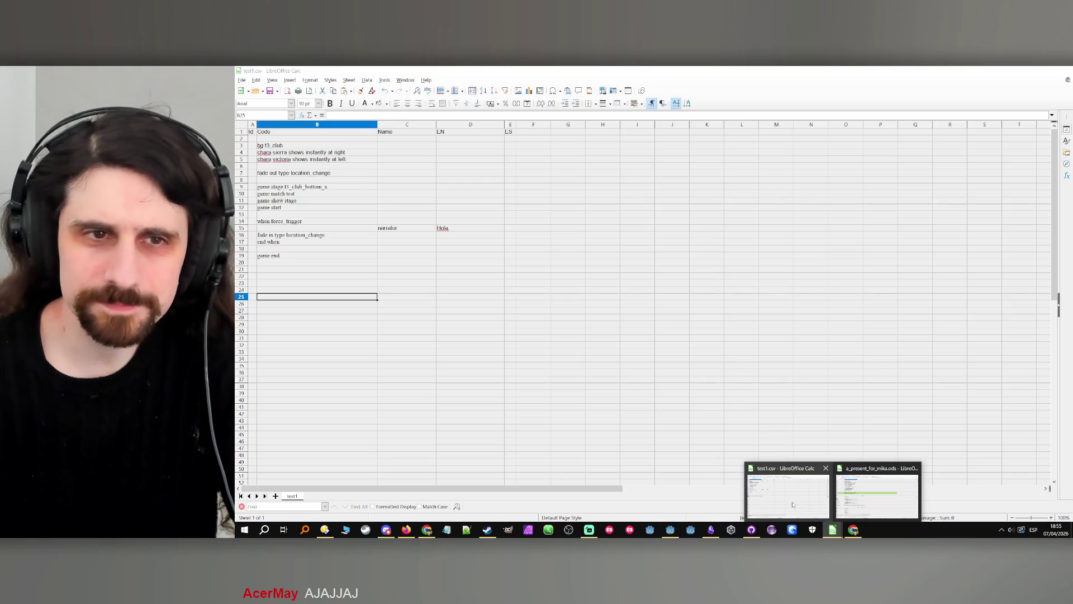
click(822, 504)
drag(277, 173, 456, 311)
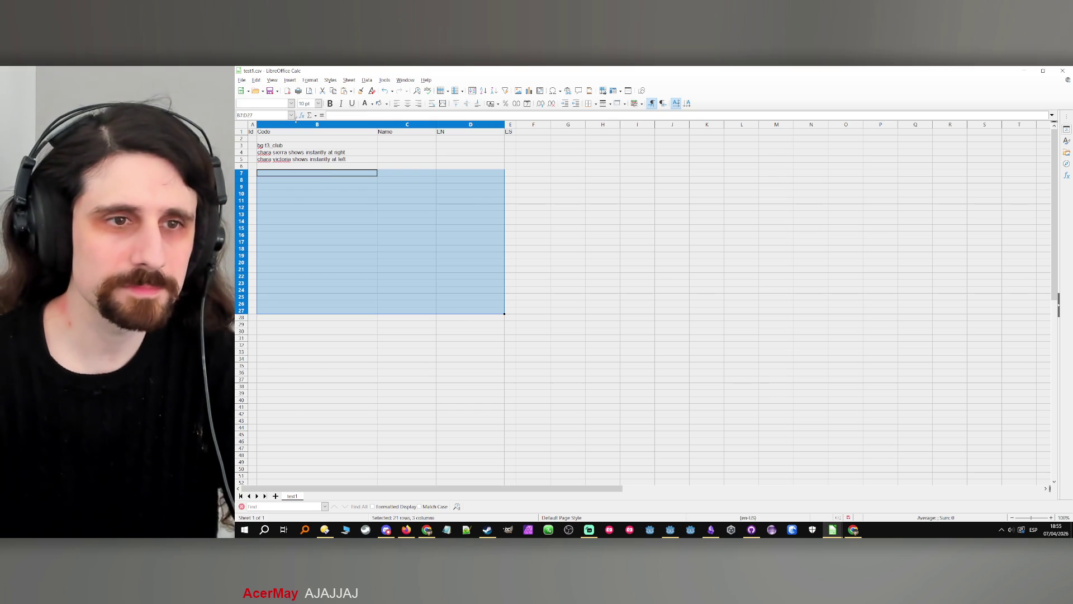
click(290, 181)
text(choi)
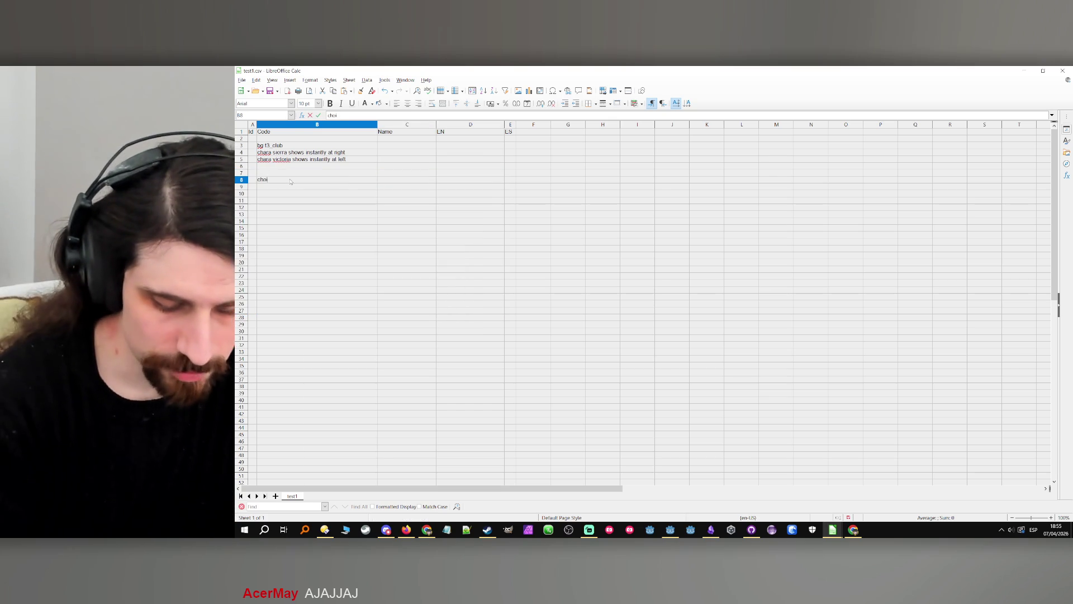
text(ce choice)
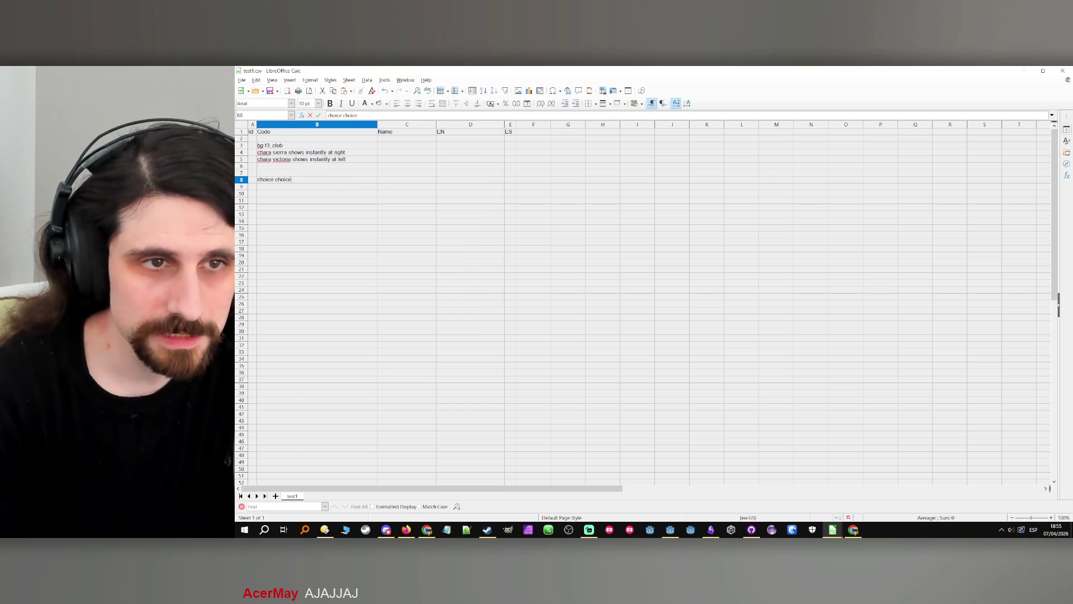
text(_test)
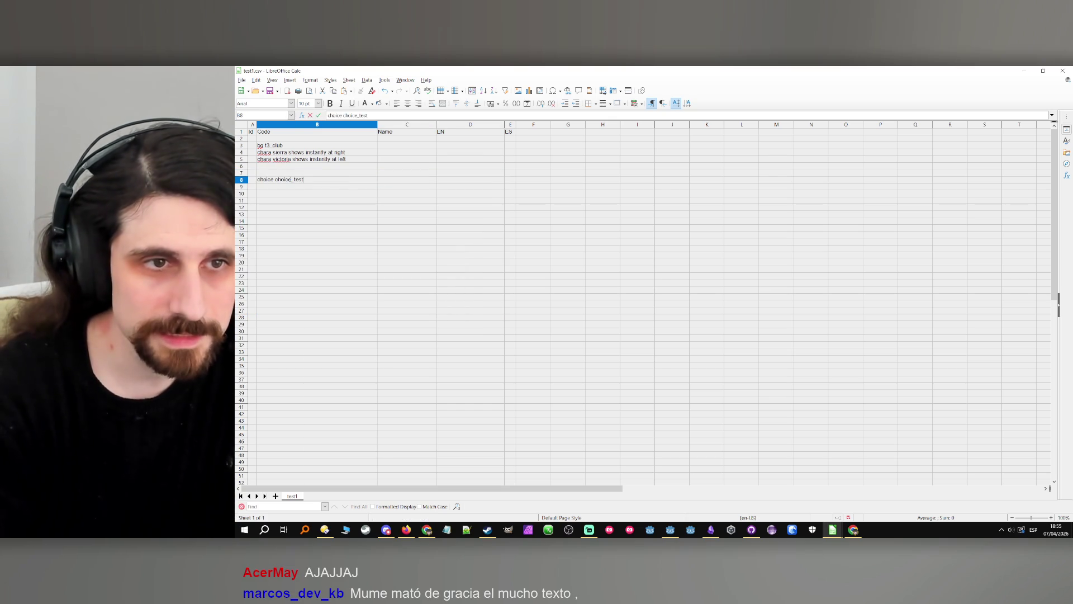
key(Tab)
key(Tab)
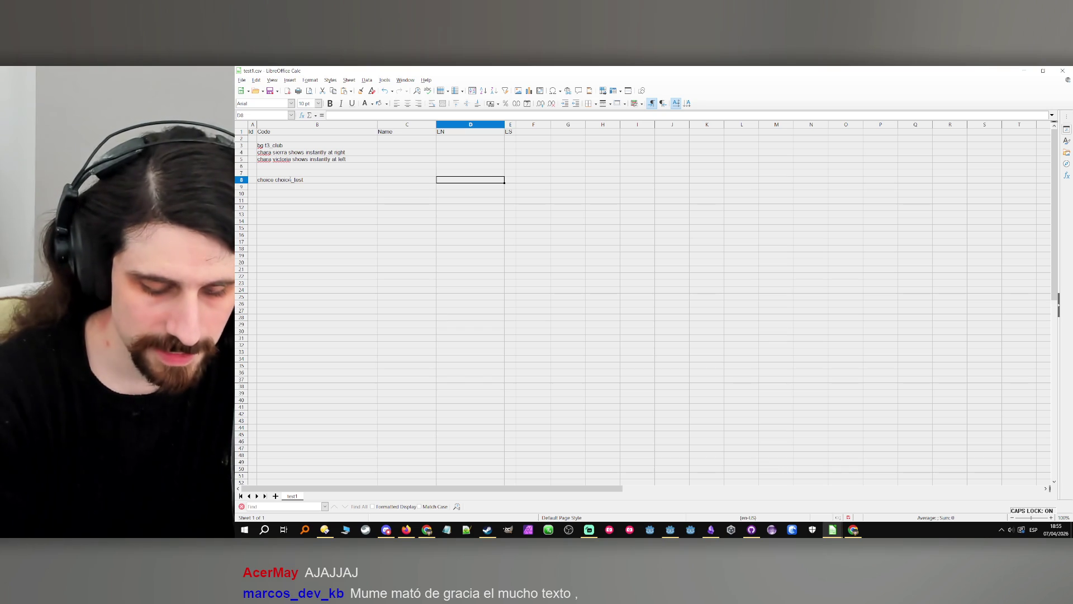
text(esto es uns parueba de tex)
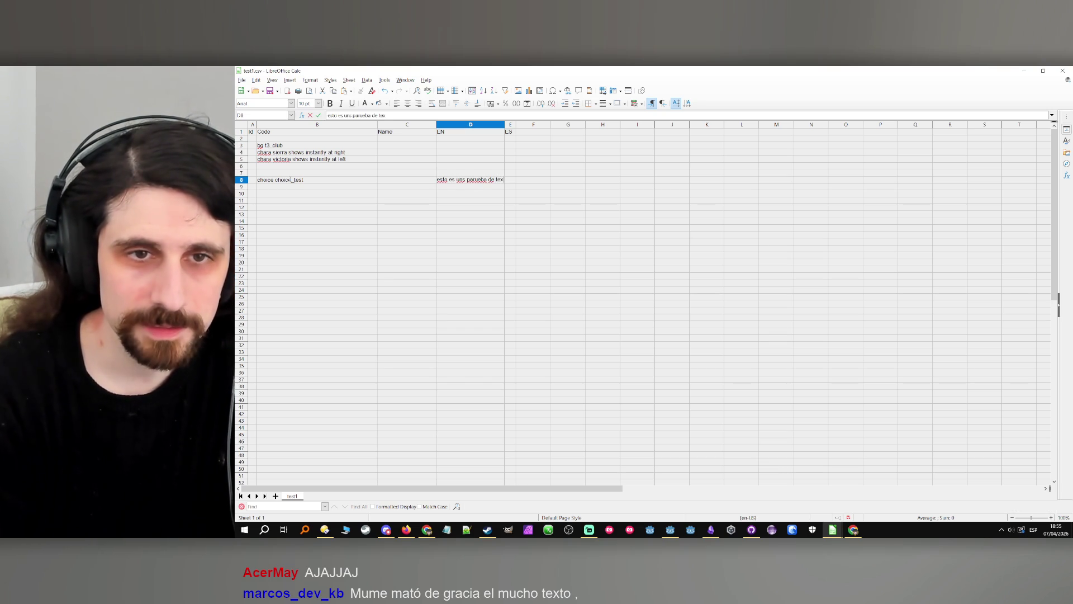
text(tp lñargo en un )
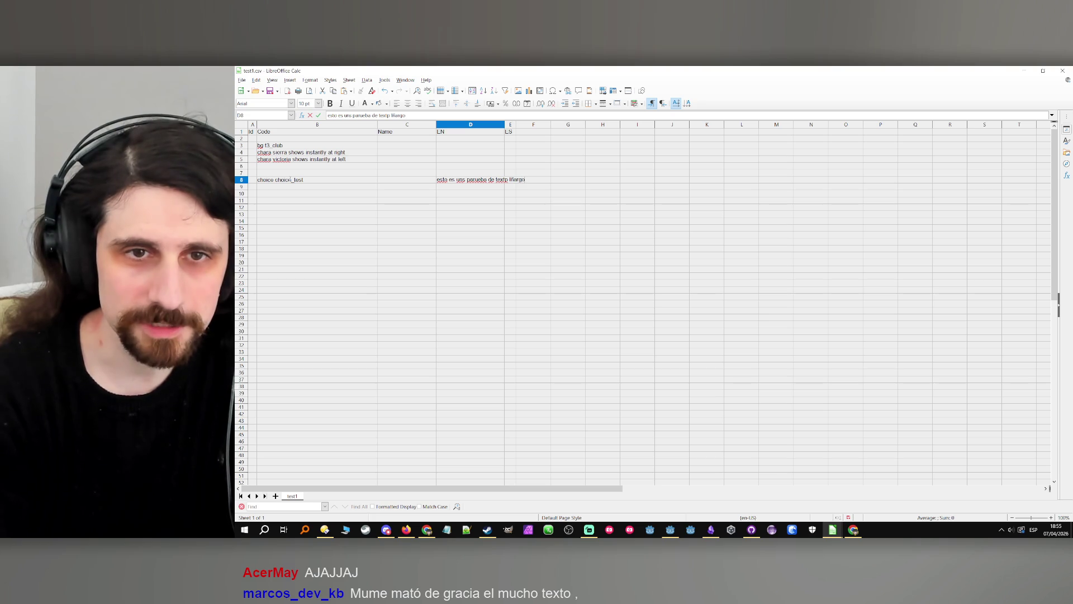
text(chouce qwuer debe mediar al men9os dos lineas)
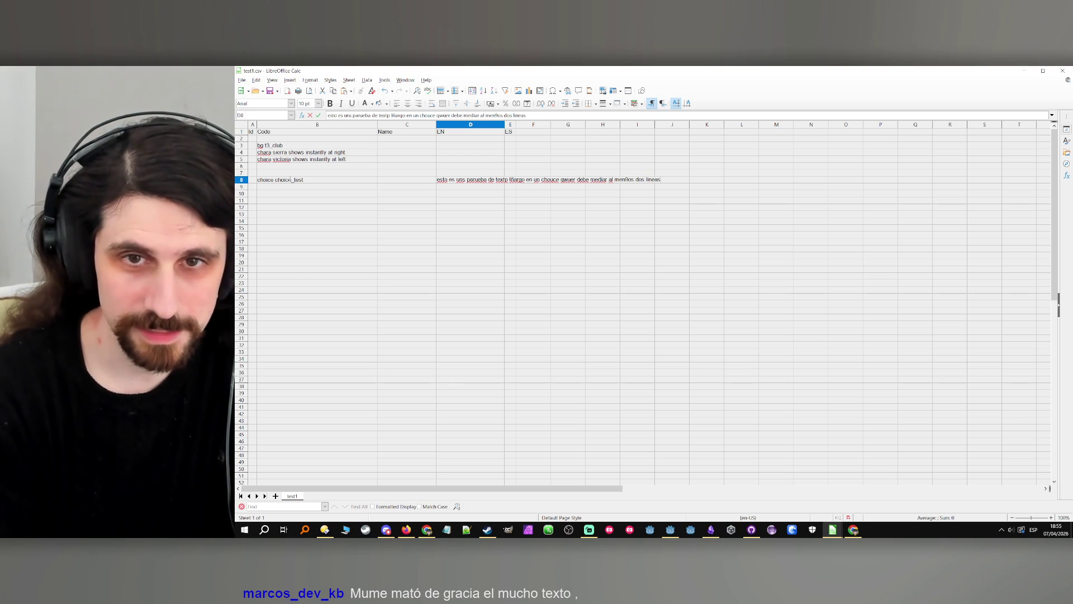
text( de texto de larfgo ideal)
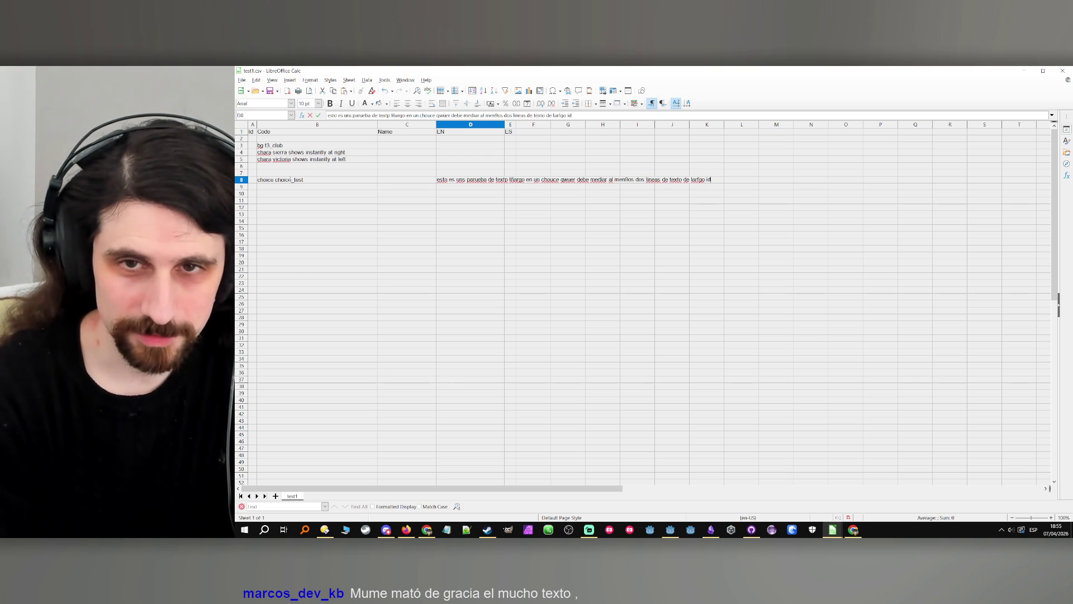
text(metne tes.)
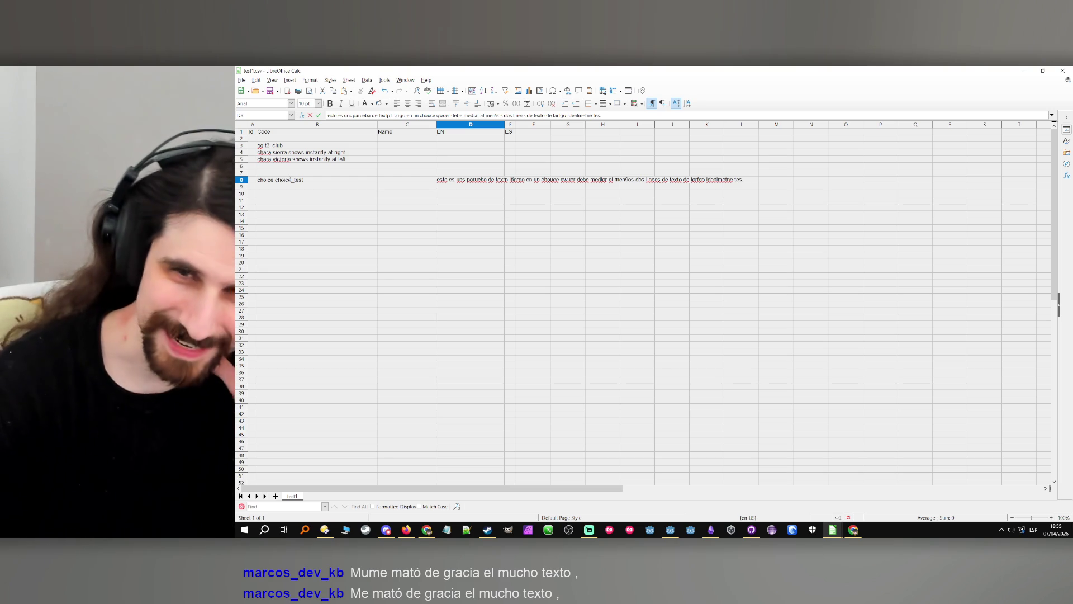
Make B9 an option line and copy the long test sentence into D9.
click(296, 182)
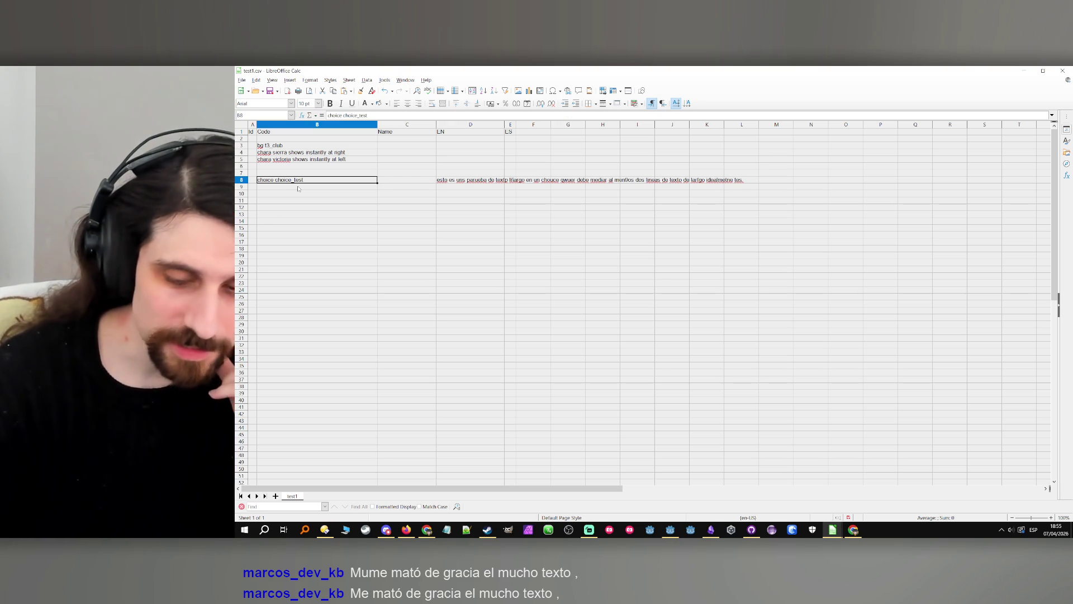
click(298, 189)
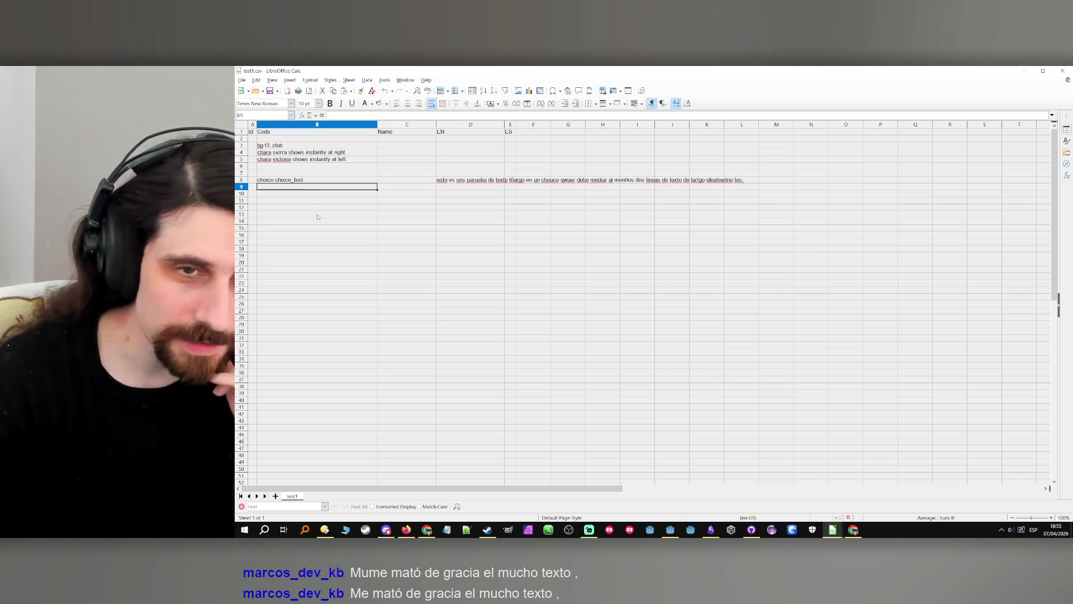
double_click(304, 188)
text(option)
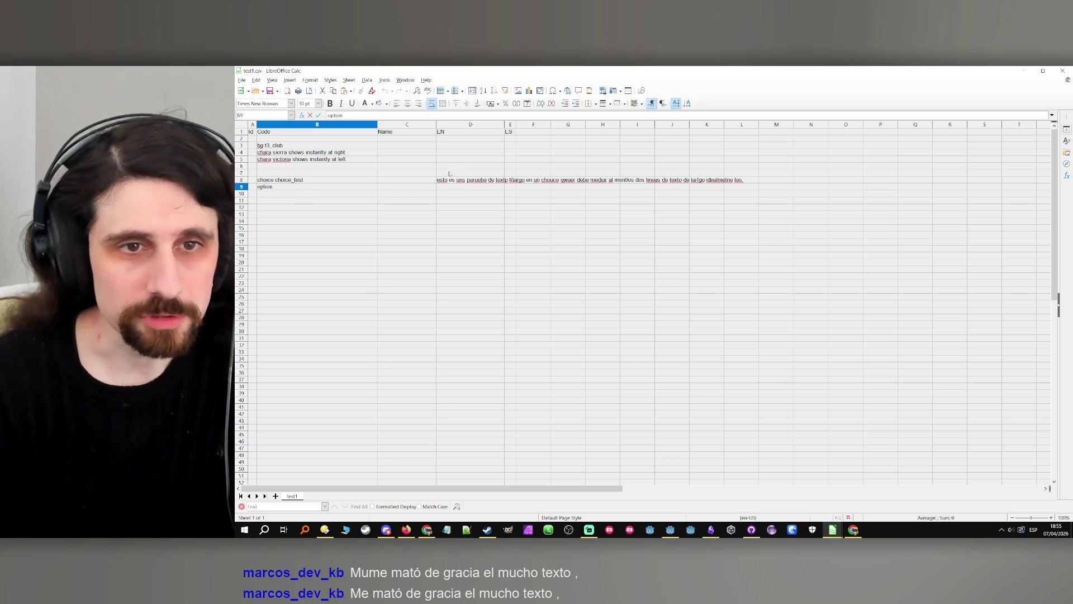
click(478, 180)
key(ctrl+c)
click(477, 186)
key(ctrl+v)
key(shift+Up)
Add a second option reading 'option 2' in row 10 and 'end choice' in B11.
click(291, 194)
text(o)
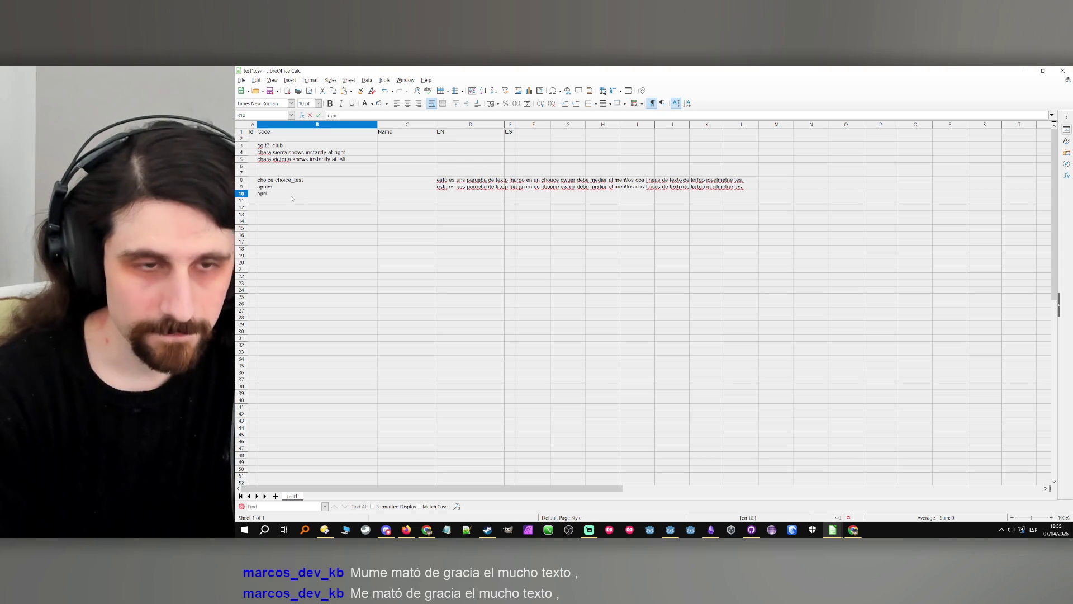
key(BackSpace)
text(tio)
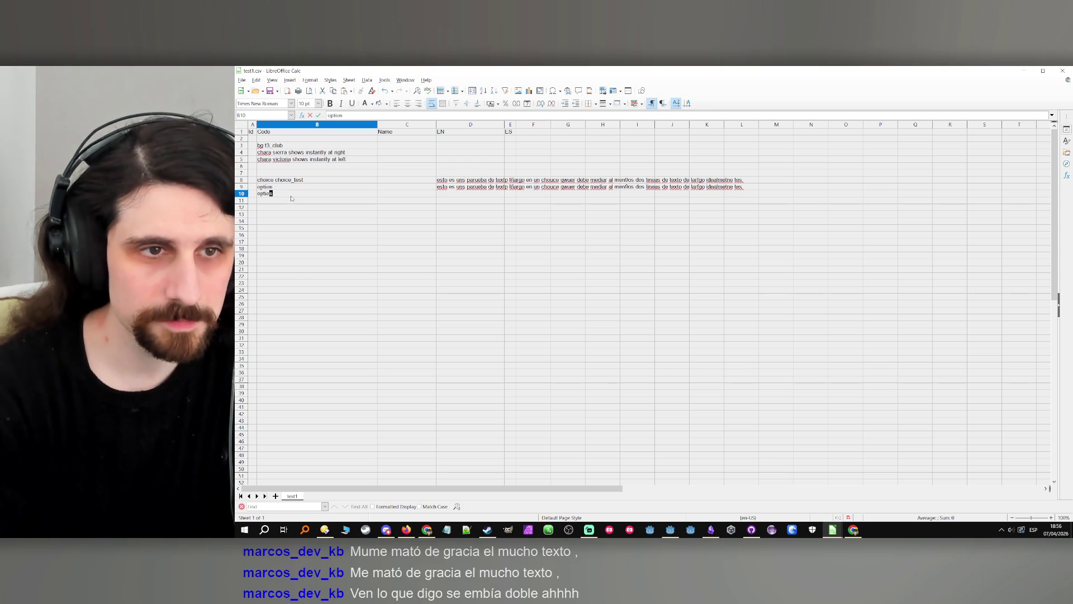
click(448, 194)
text(option 2)
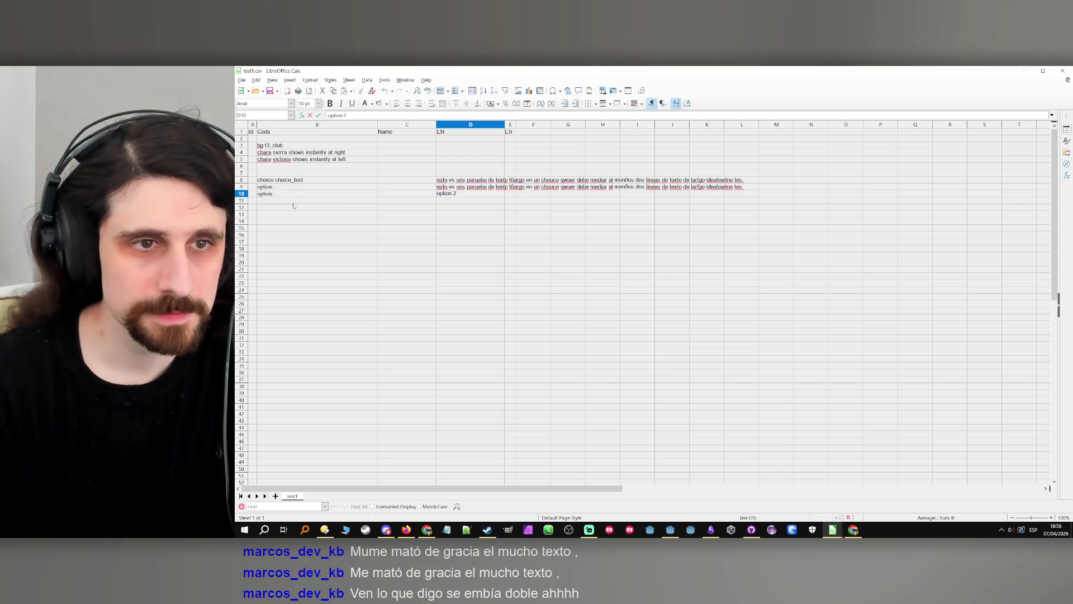
click(295, 203)
text(end choice)
click(300, 227)
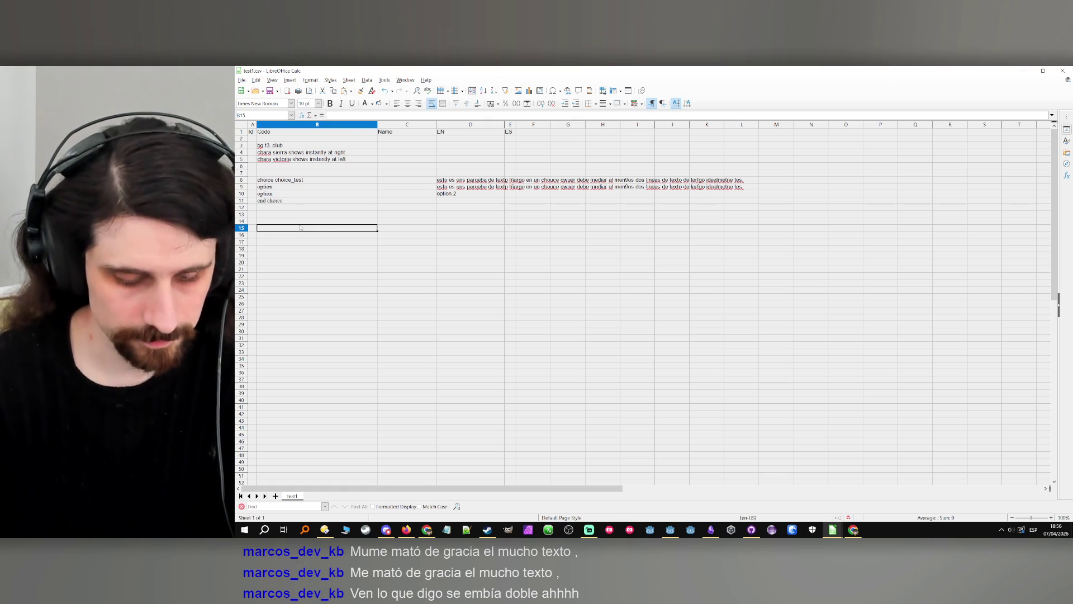
Add a sierra line saying 'hi' in row 14 and minimize Calc.
click(331, 223)
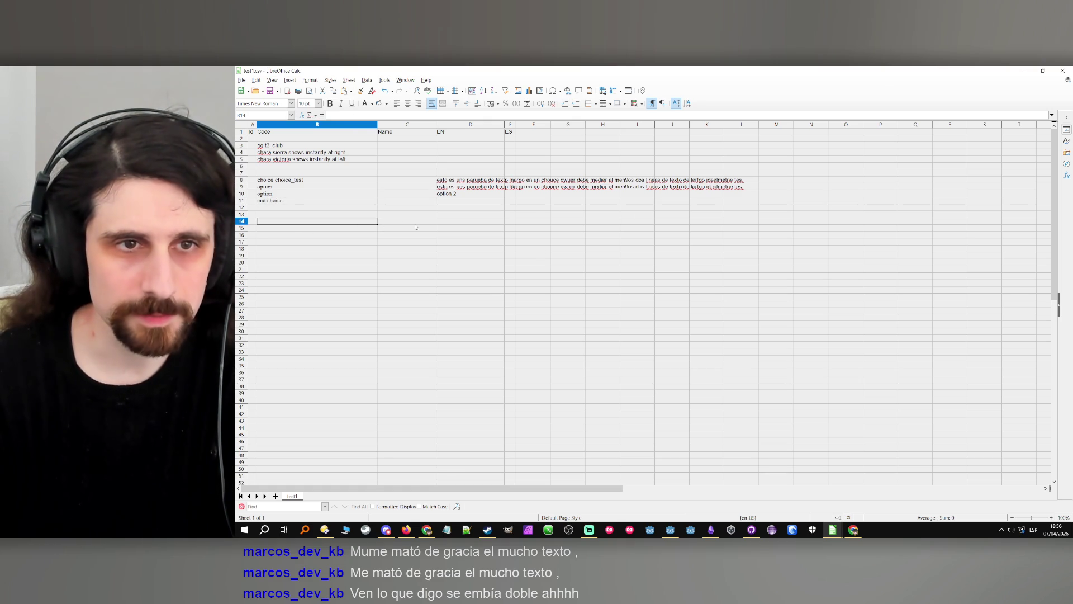
key(Right)
text(sie)
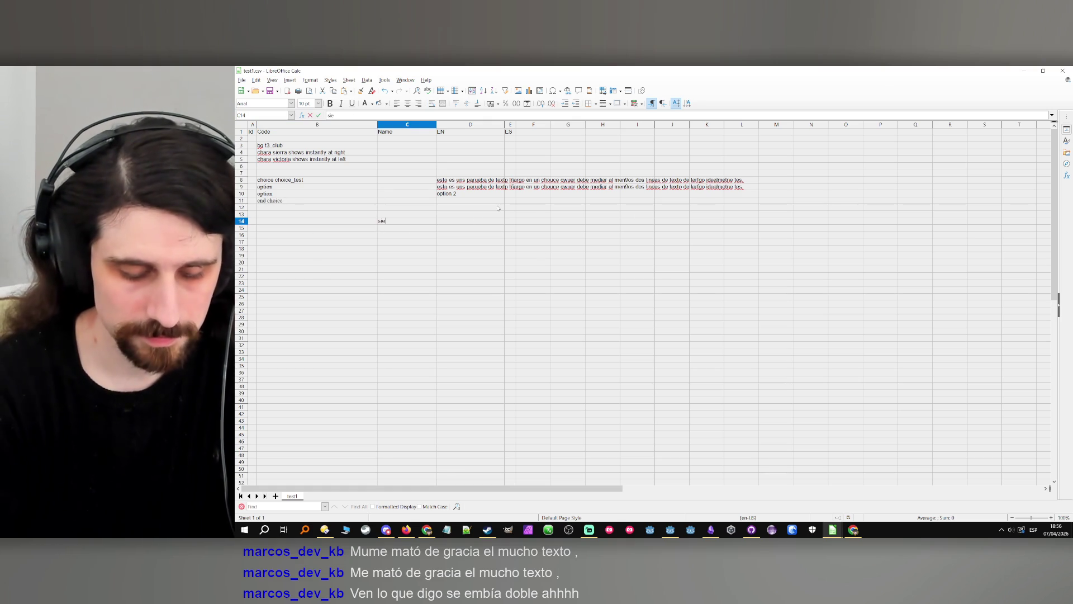
text(rra)
key(Tab)
text(hi)
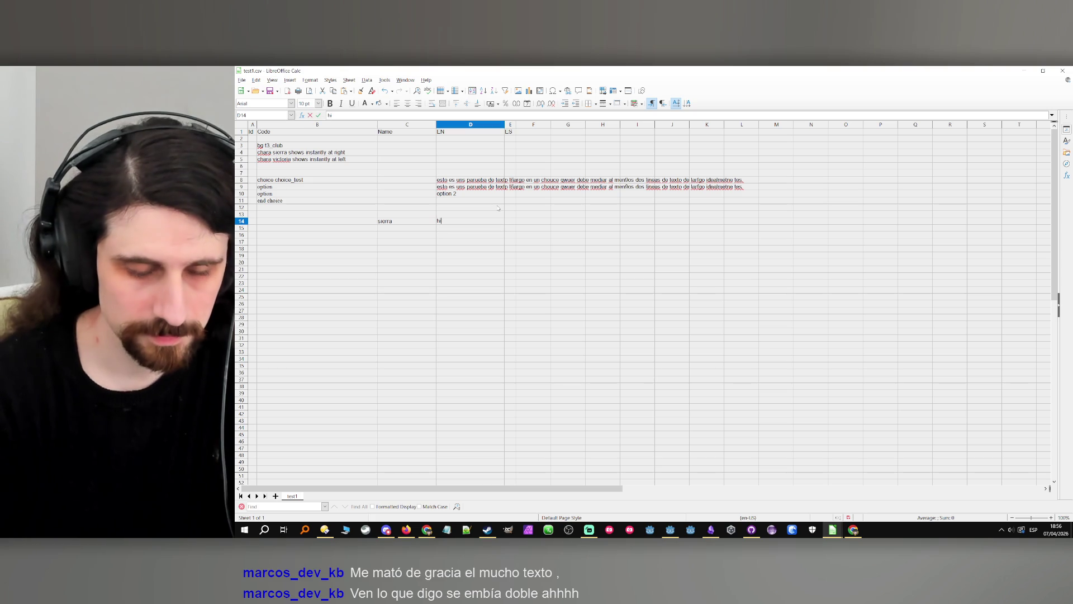
click(1022, 71)
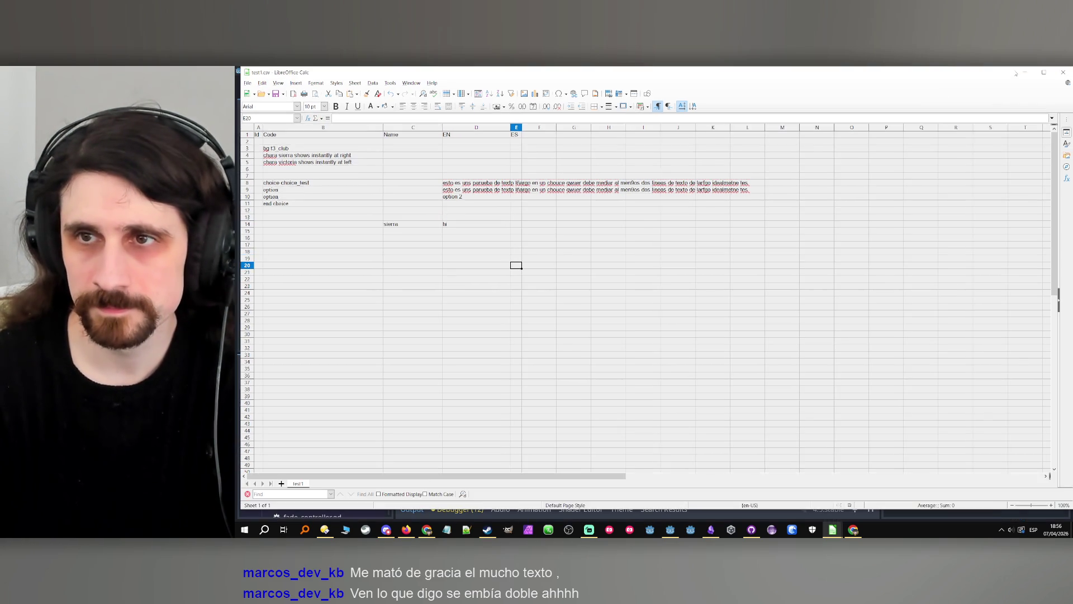
Run the choice test, jump to the debug_controller.gd:86 'Choice without choice end' error, and stop.
click(905, 86)
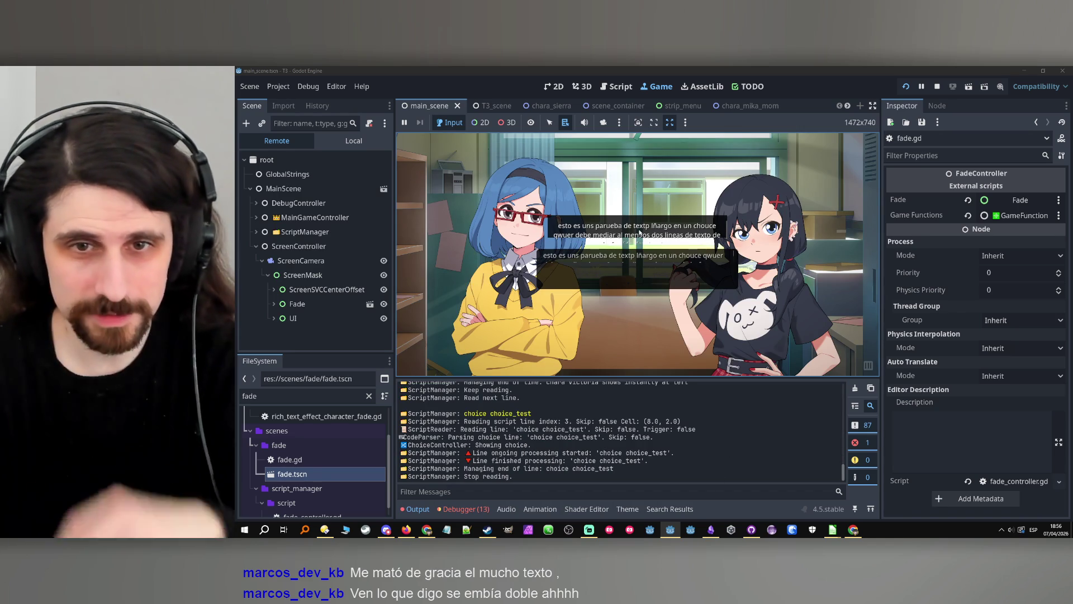
click(464, 509)
click(466, 385)
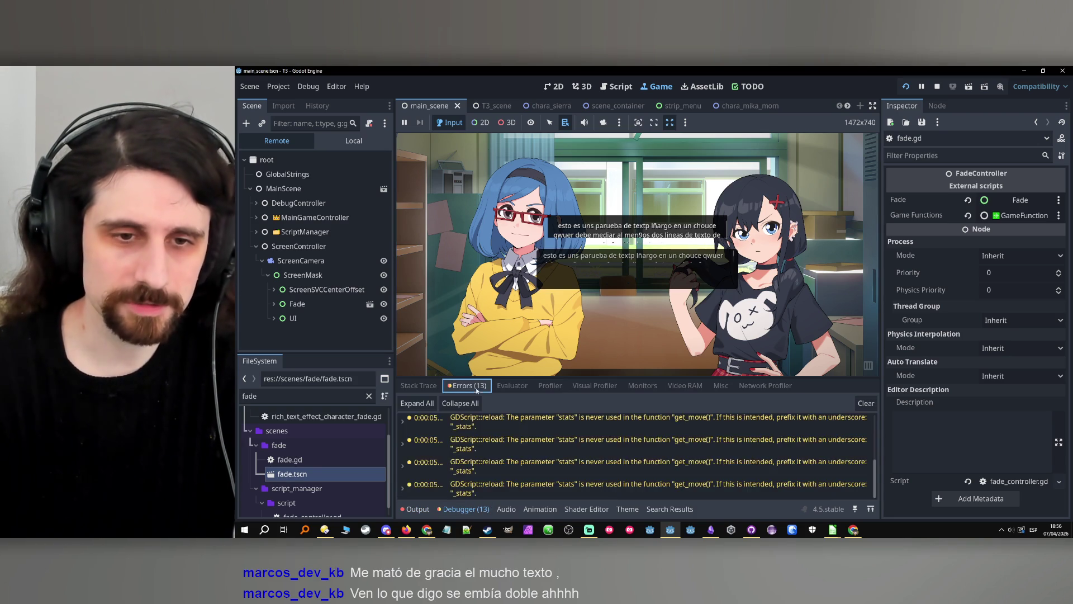
scroll(535, 437, down, 5)
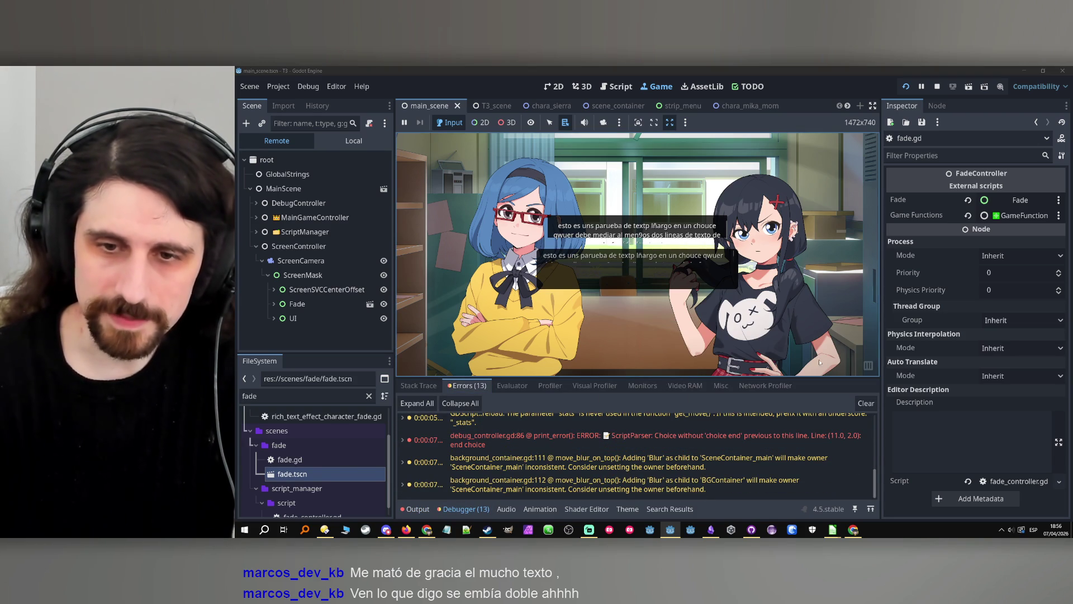
double_click(777, 440)
click(938, 86)
Change B11 in test1.csv from 'end choice' to 'choice end' and minimize Calc.
mouse_move(832, 529)
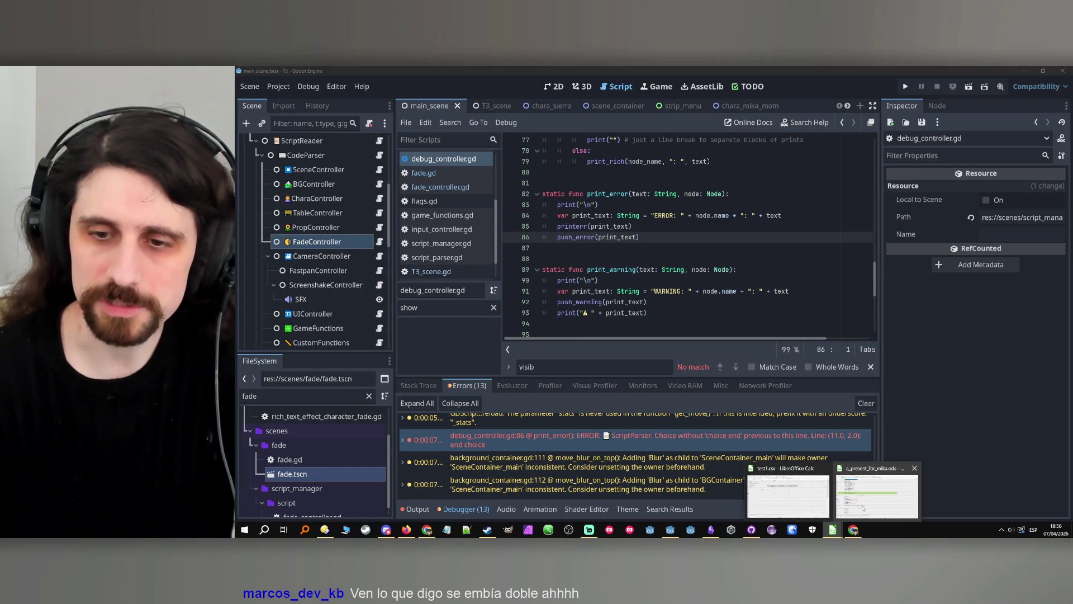
click(788, 492)
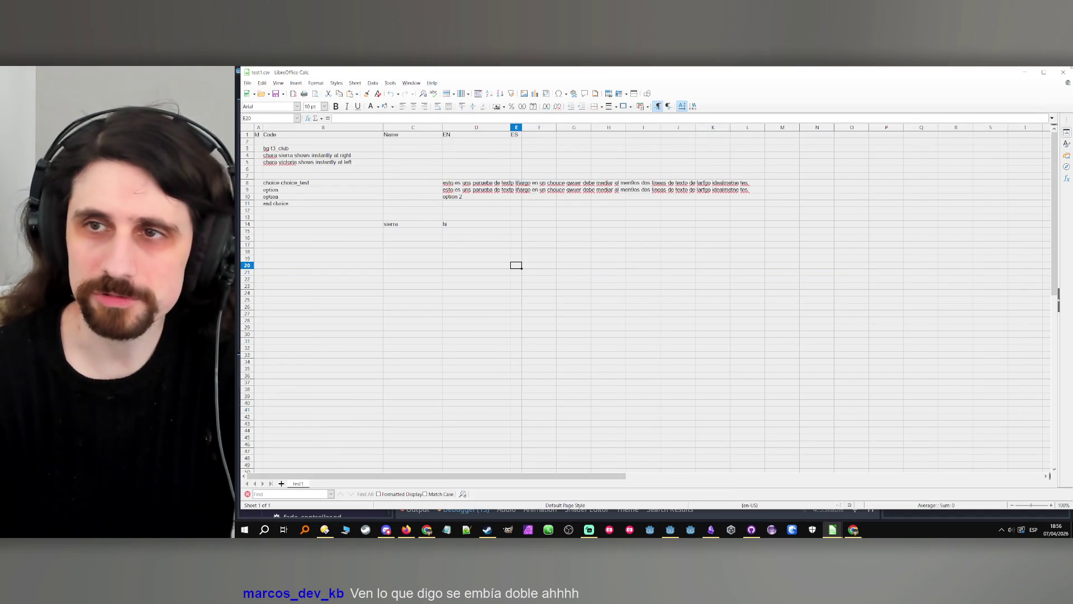
click(1025, 73)
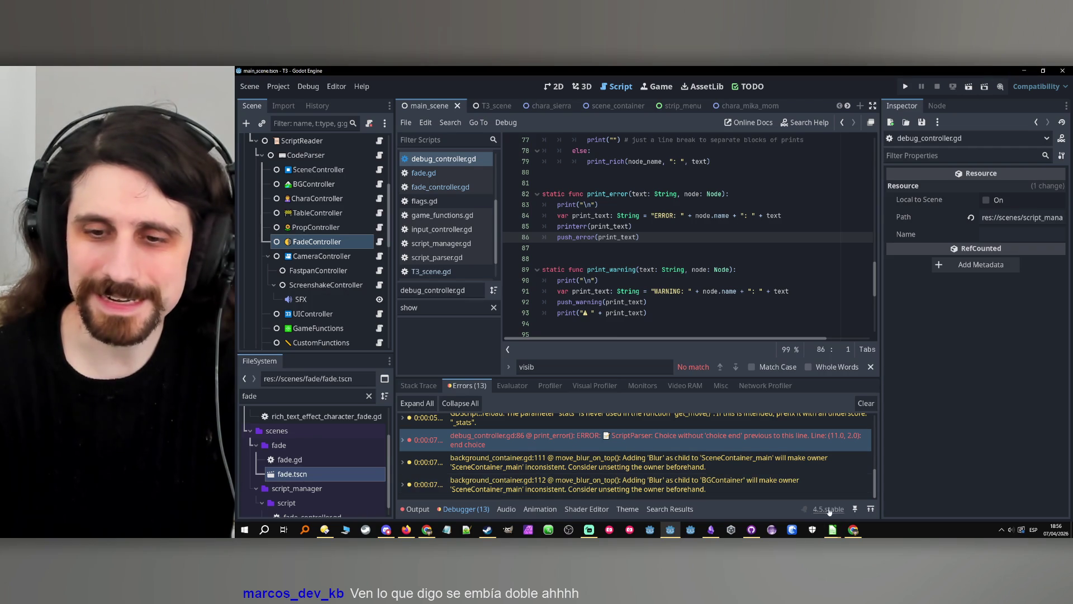
mouse_move(832, 529)
click(788, 492)
click(284, 202)
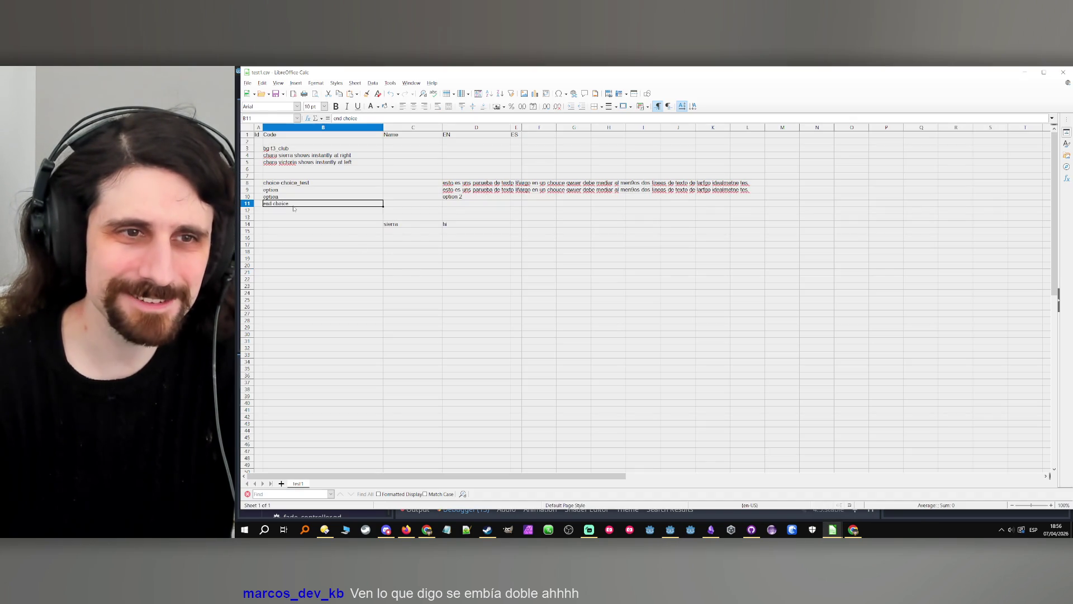
triple_click(285, 202)
text(choice end)
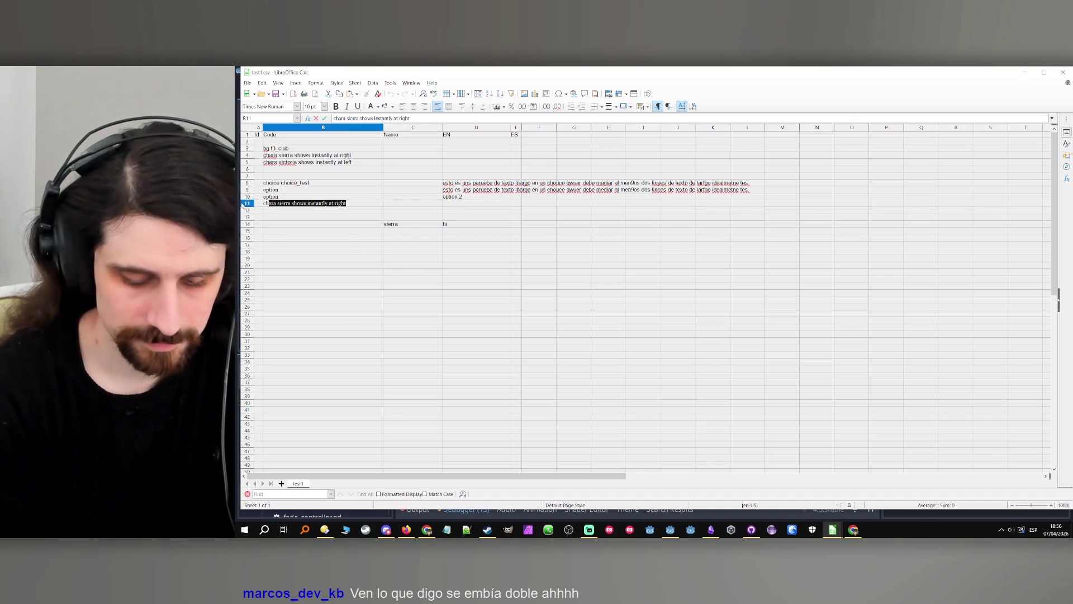
click(303, 216)
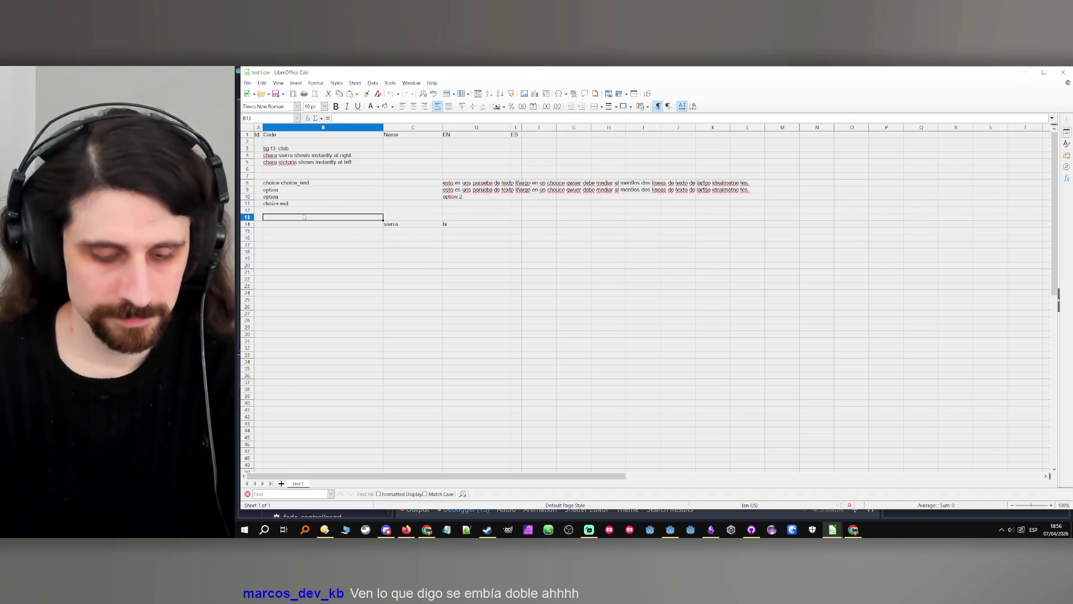
click(1025, 72)
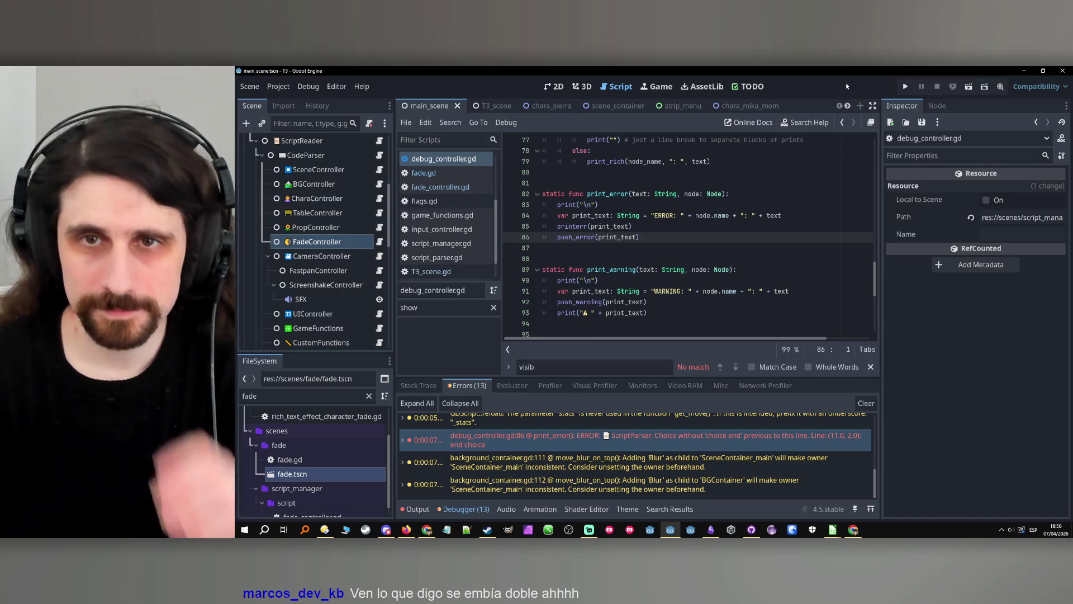
Run the project, try accepting the choice_test prompt, then stop the game.
click(906, 85)
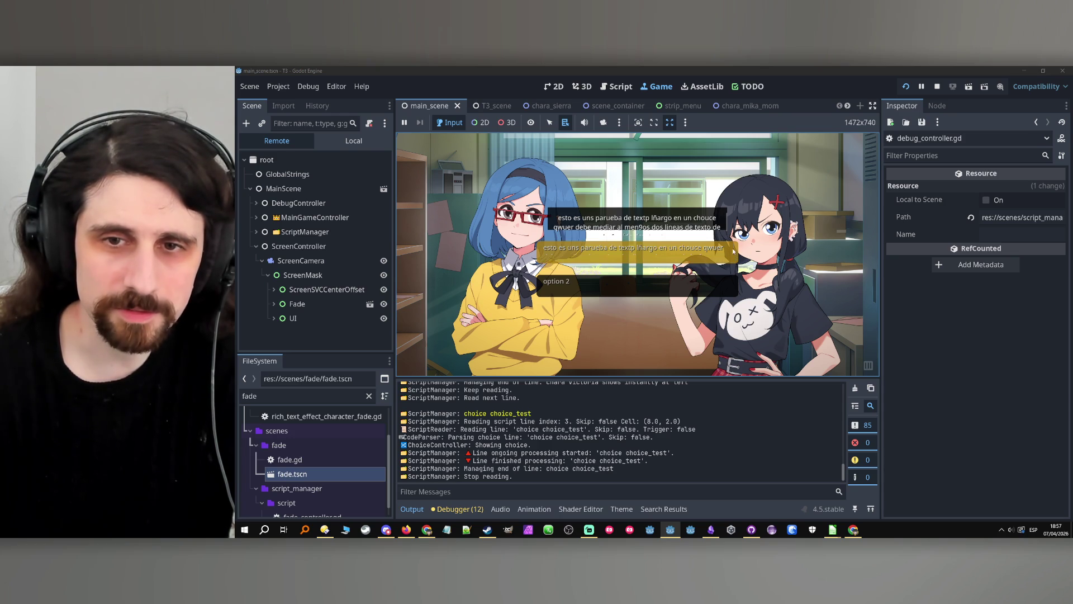
key(Return)
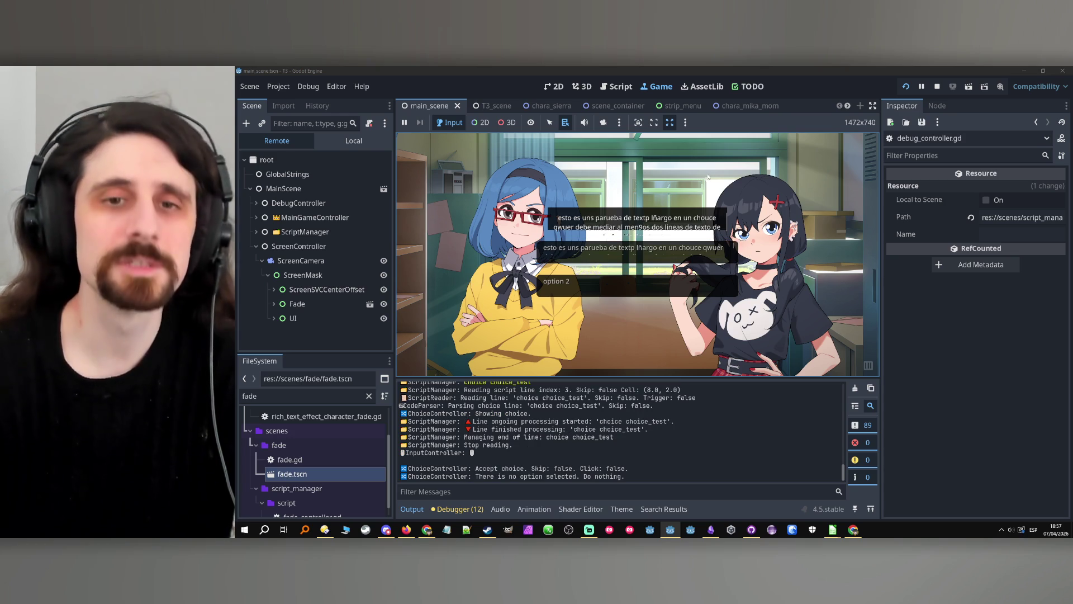
click(941, 88)
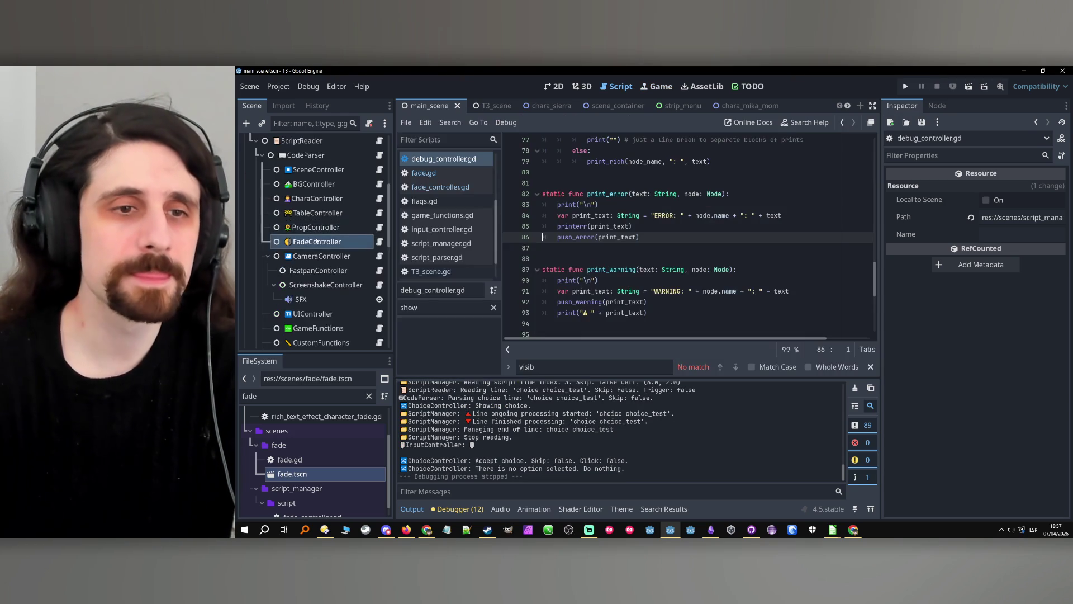
Open the ChoiceController script and widen the script editor area.
scroll(326, 251, down, 2)
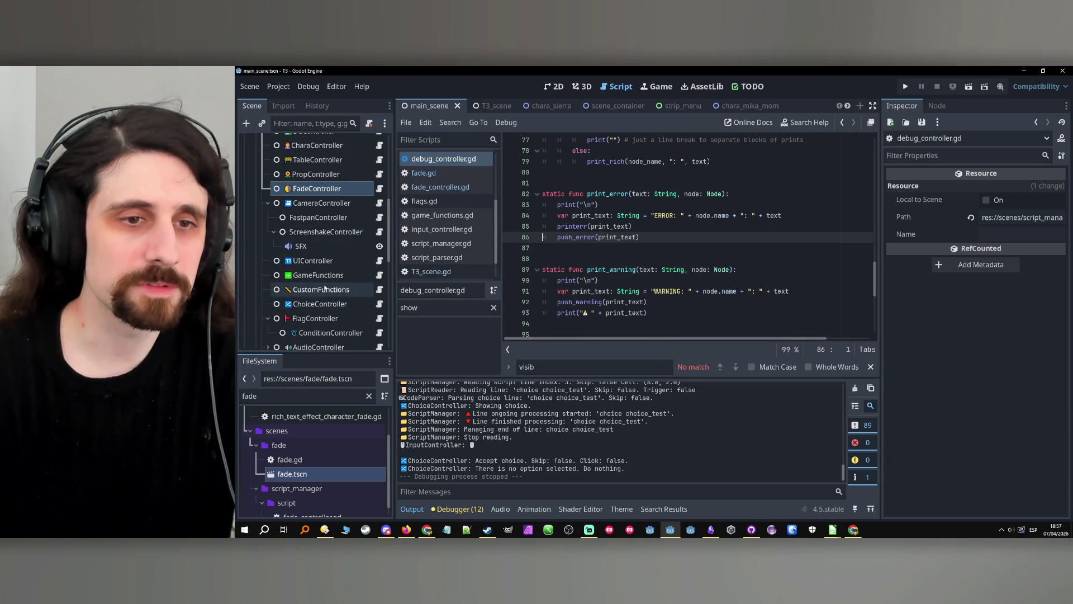
click(320, 304)
click(379, 304)
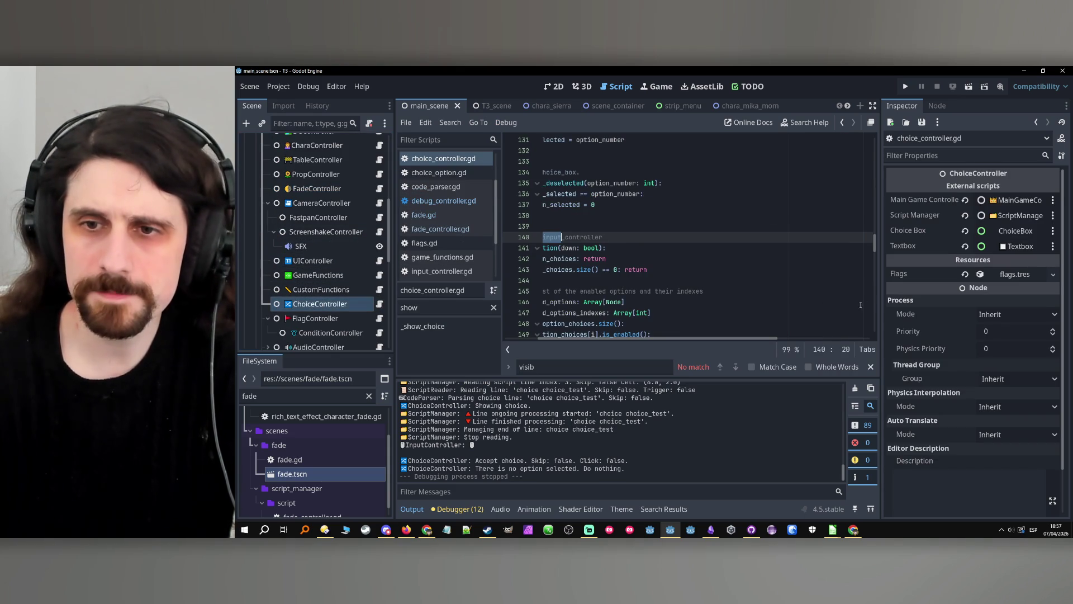
drag(883, 302, 915, 302)
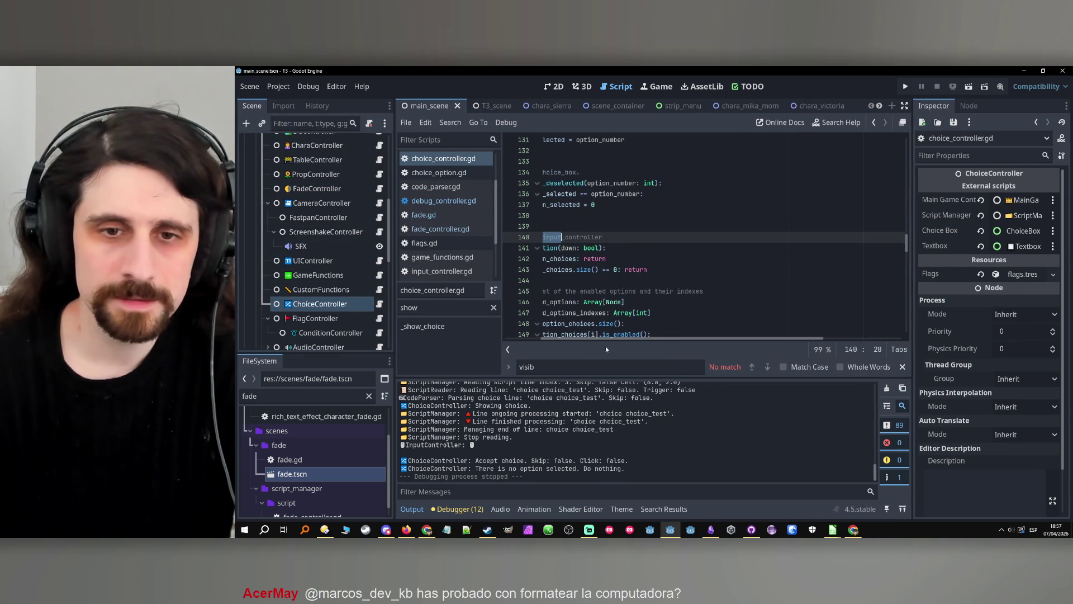
drag(606, 340, 571, 340)
scroll(324, 280, down, 5)
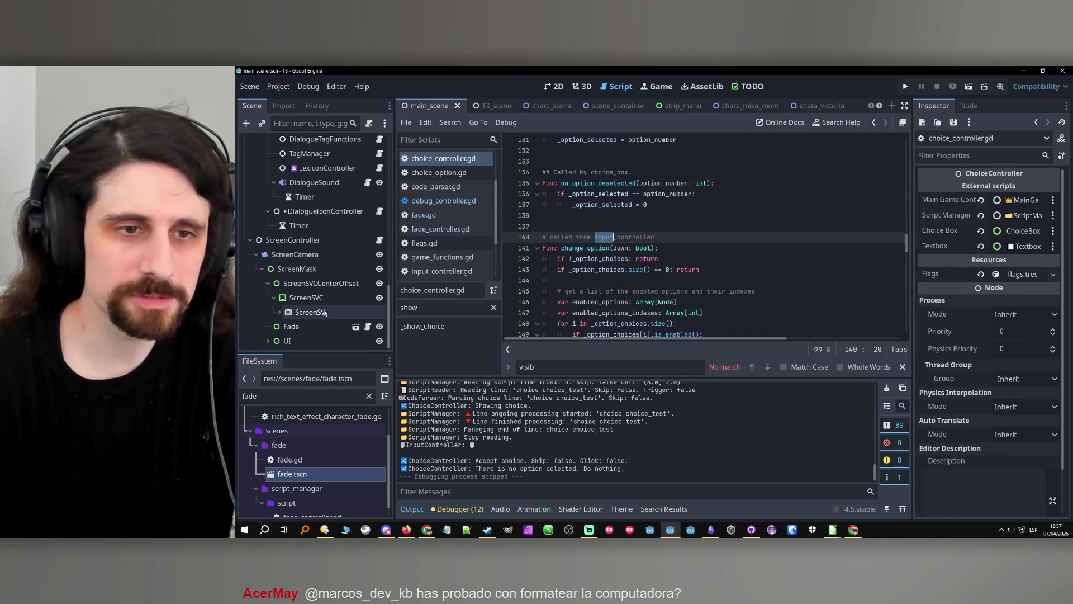
Expand ScreenSV, its screen elements, UI and ChoiceBox in the Scene dock, then show the 2D view.
click(285, 312)
scroll(288, 301, down, 1)
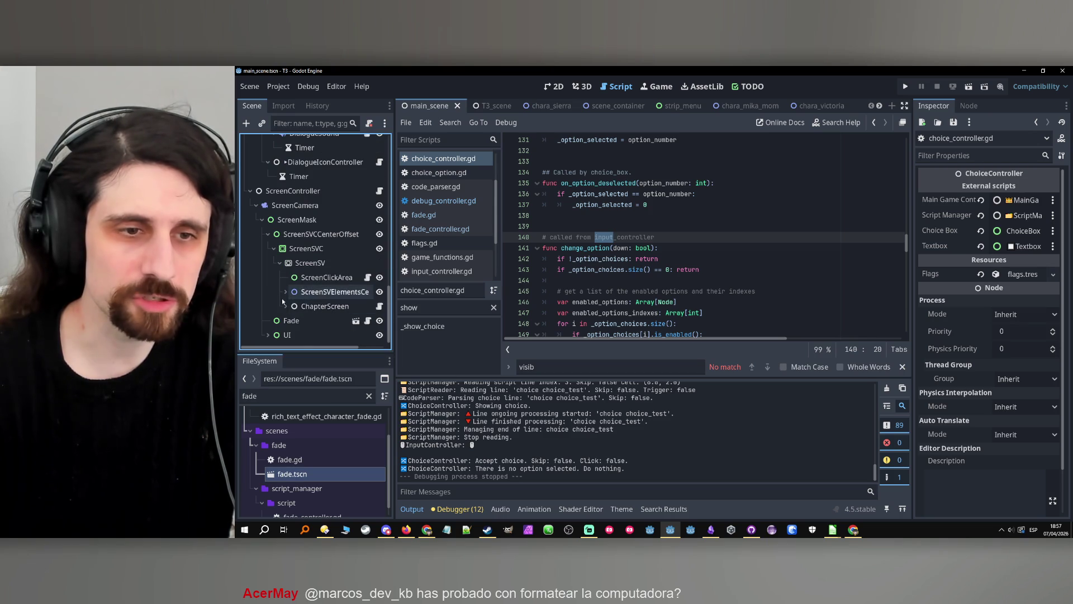
click(285, 292)
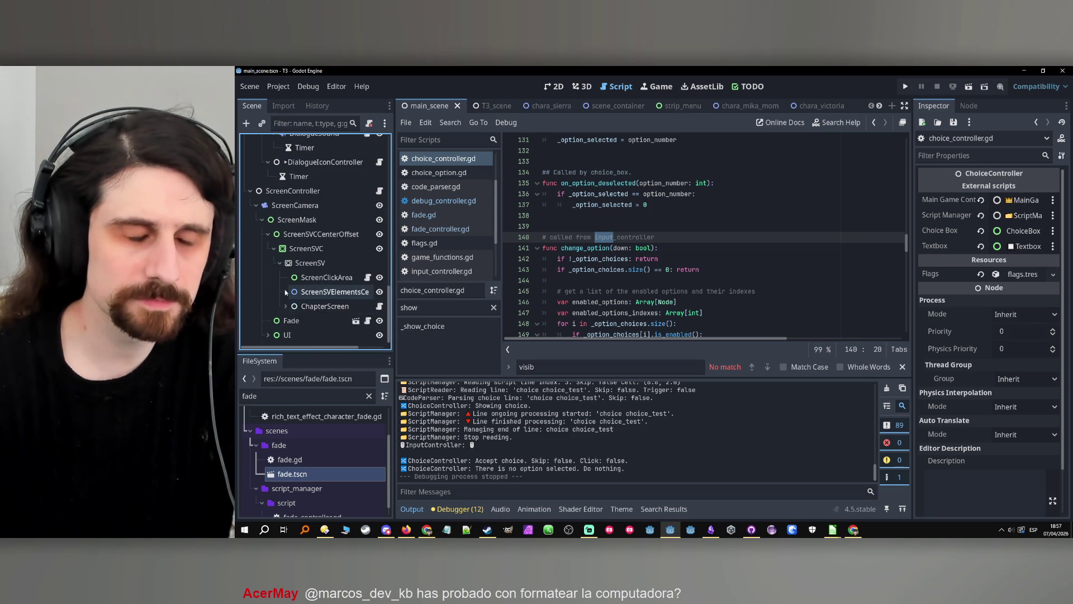
scroll(286, 293, down, 2)
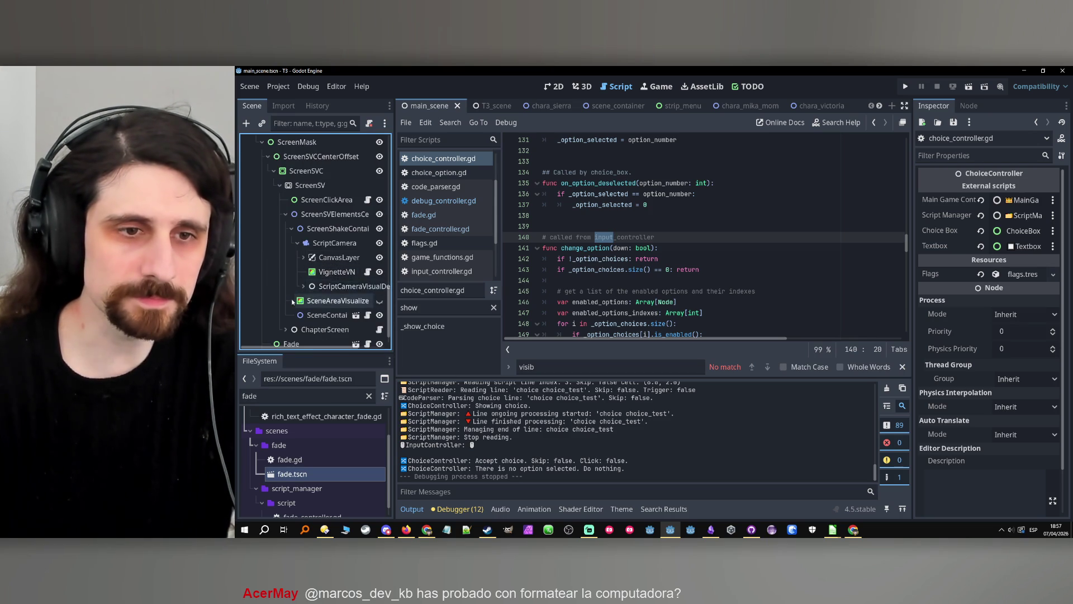
scroll(282, 302, down, 1)
click(268, 335)
scroll(280, 313, down, 3)
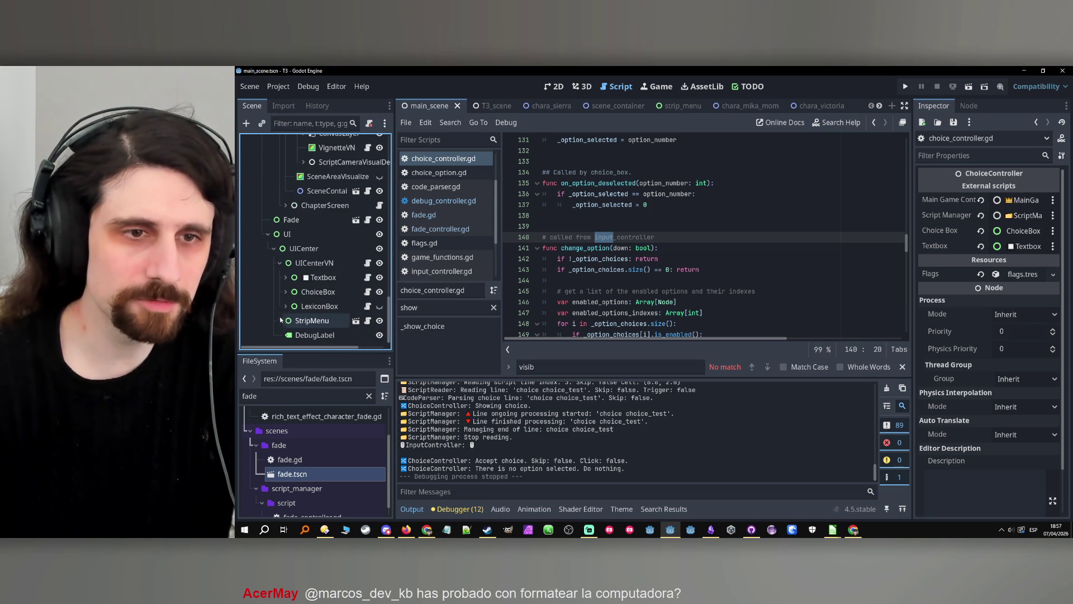
click(285, 292)
scroll(284, 293, down, 3)
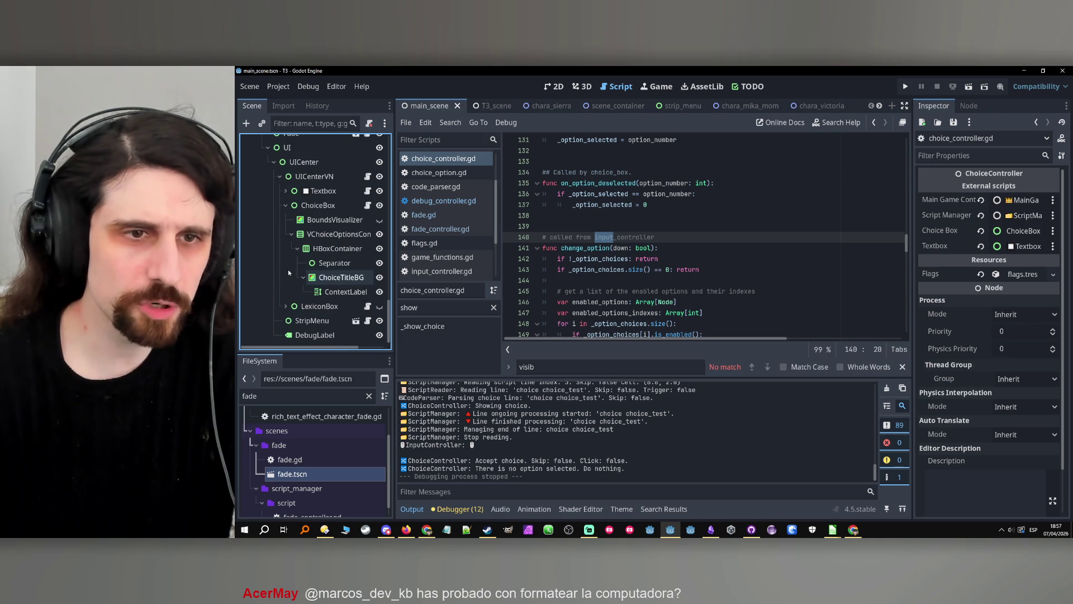
click(324, 235)
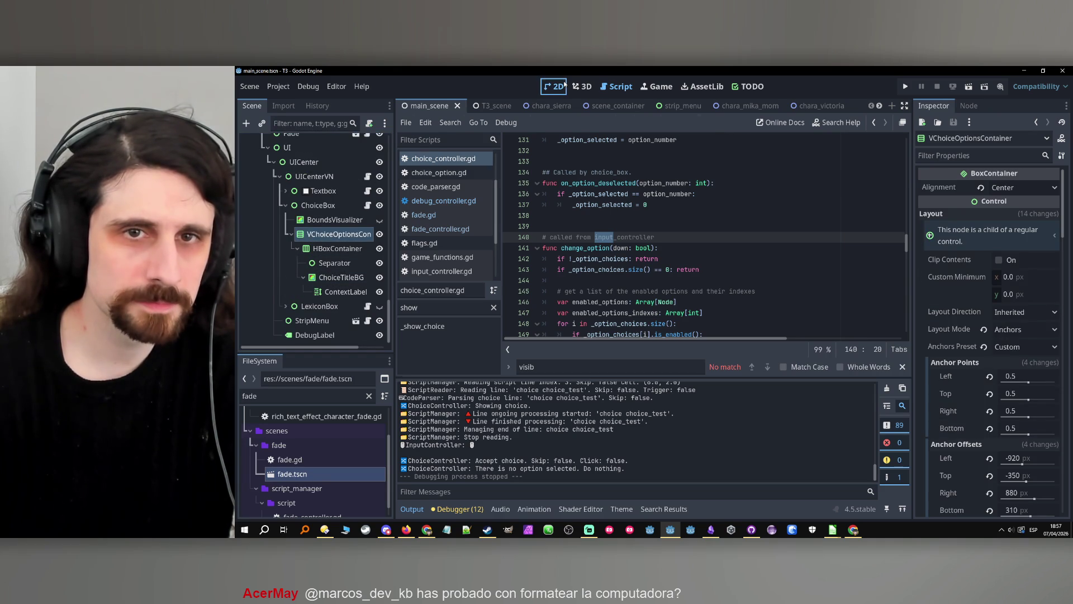
key(ctrl+F1)
Select ContextLabel, widen the Inspector, and switch Fit Content on.
click(323, 293)
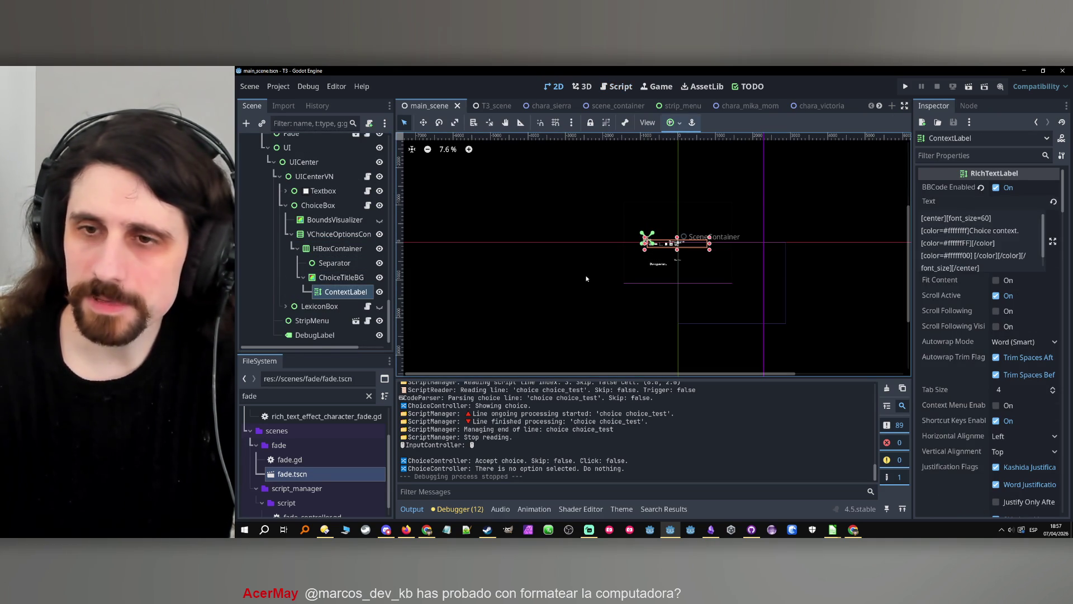
click(338, 278)
click(341, 292)
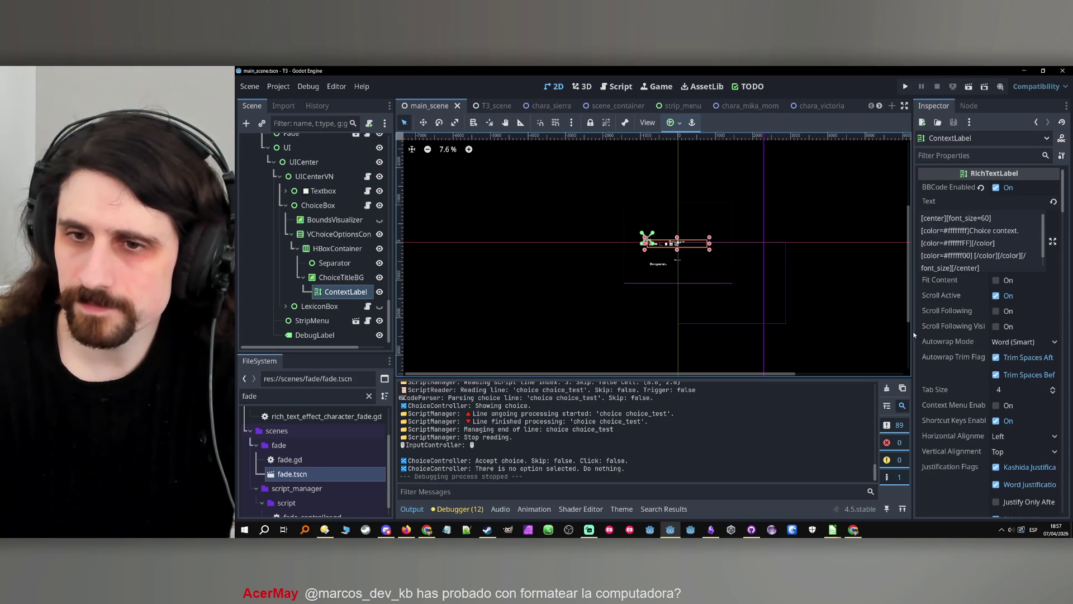
drag(913, 334, 850, 313)
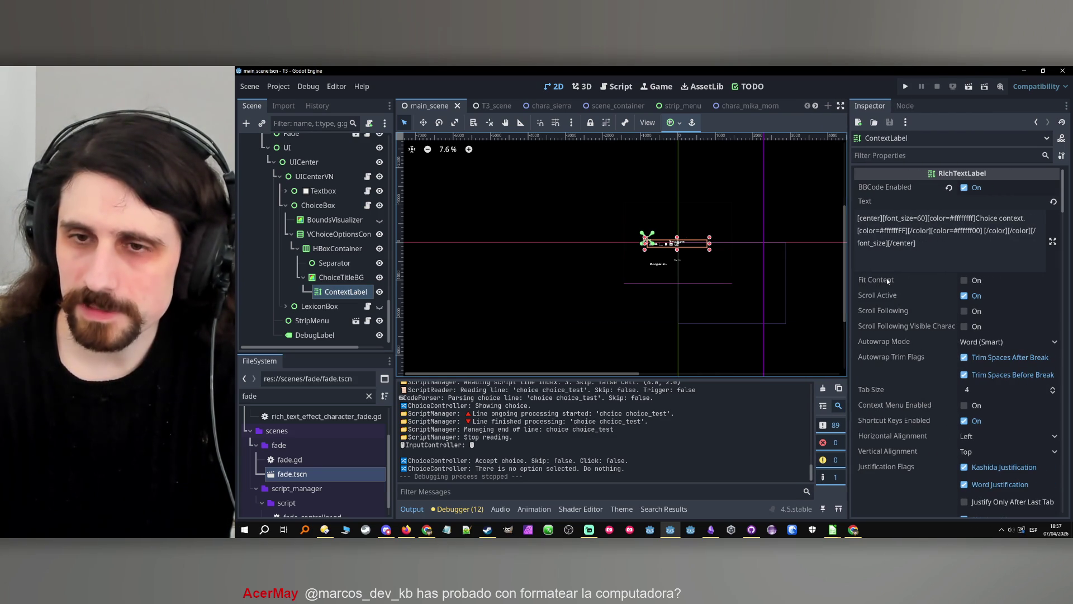
mouse_move(888, 281)
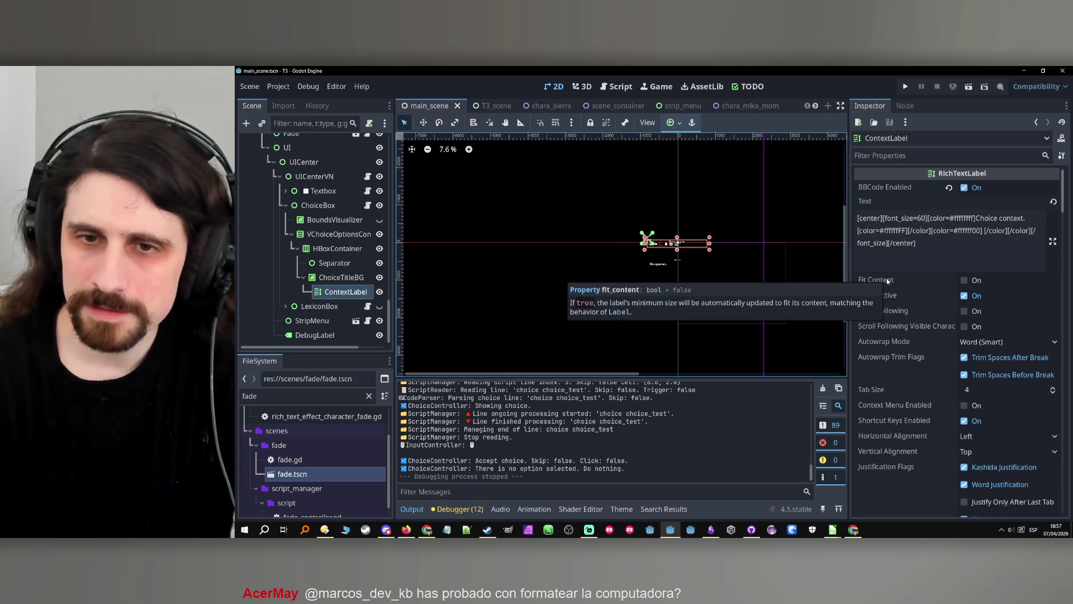
click(962, 281)
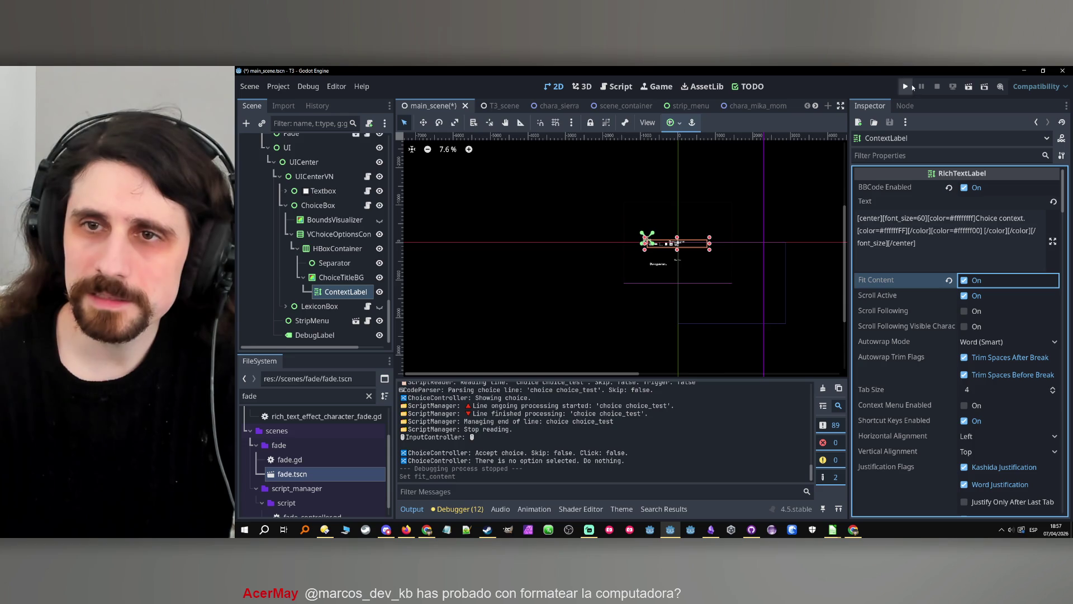
Test-run the game, then select the ChoiceTitleBG node.
click(911, 85)
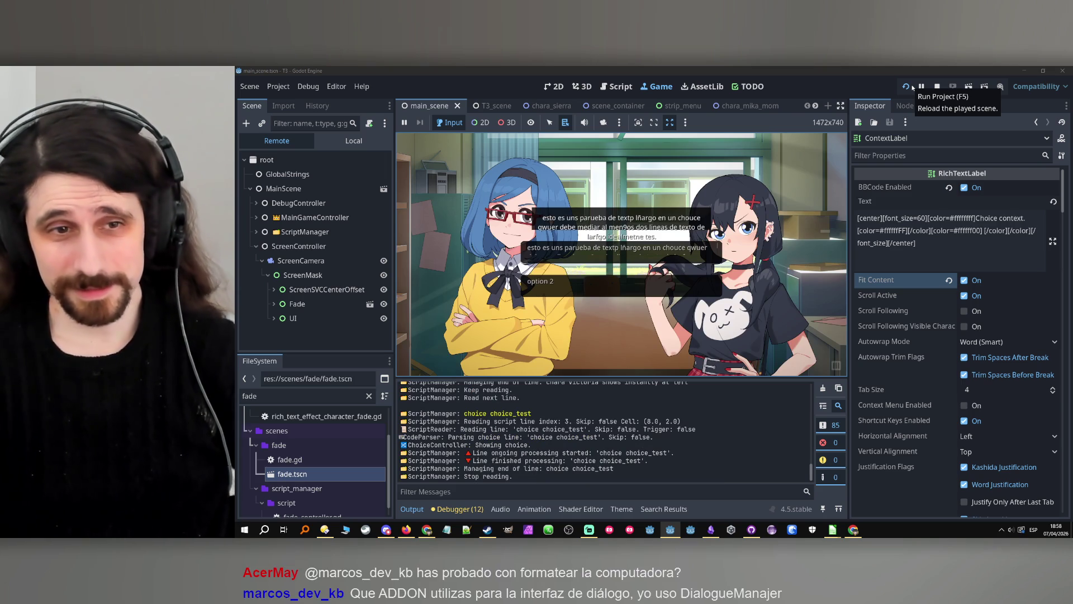
click(937, 88)
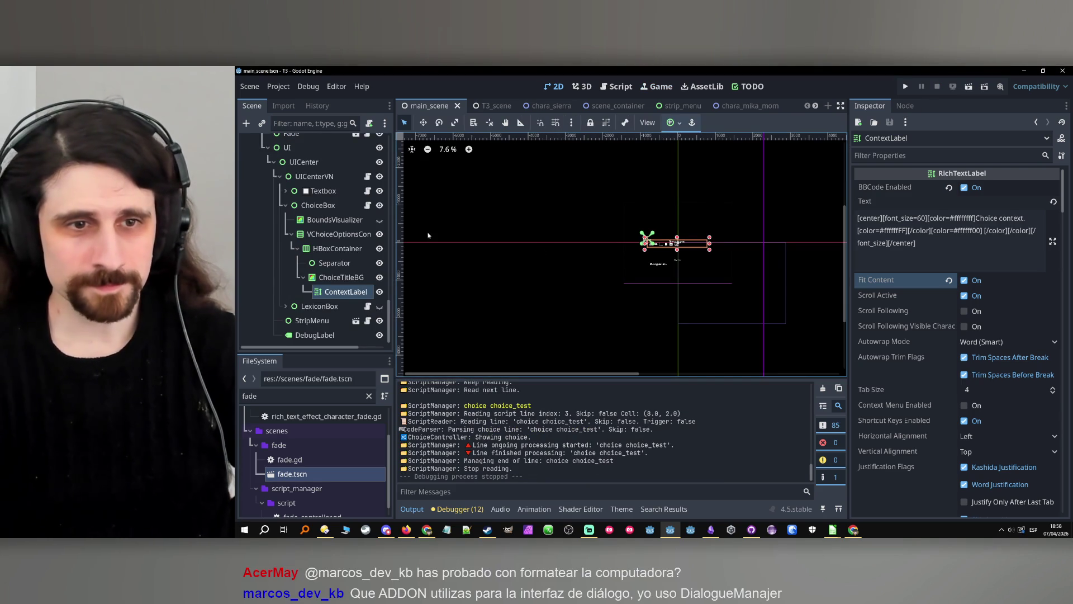
click(349, 279)
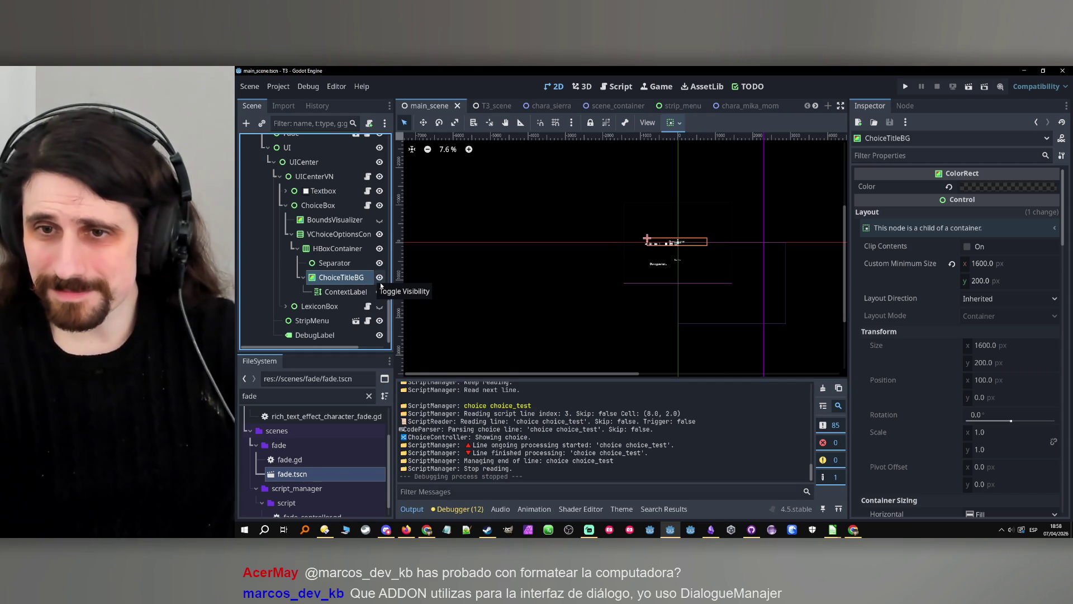
Review ChoiceTitleBG's Inspector, including its 1600 × 200 minimum size, then select ChoiceBox.
scroll(917, 337, down, 3)
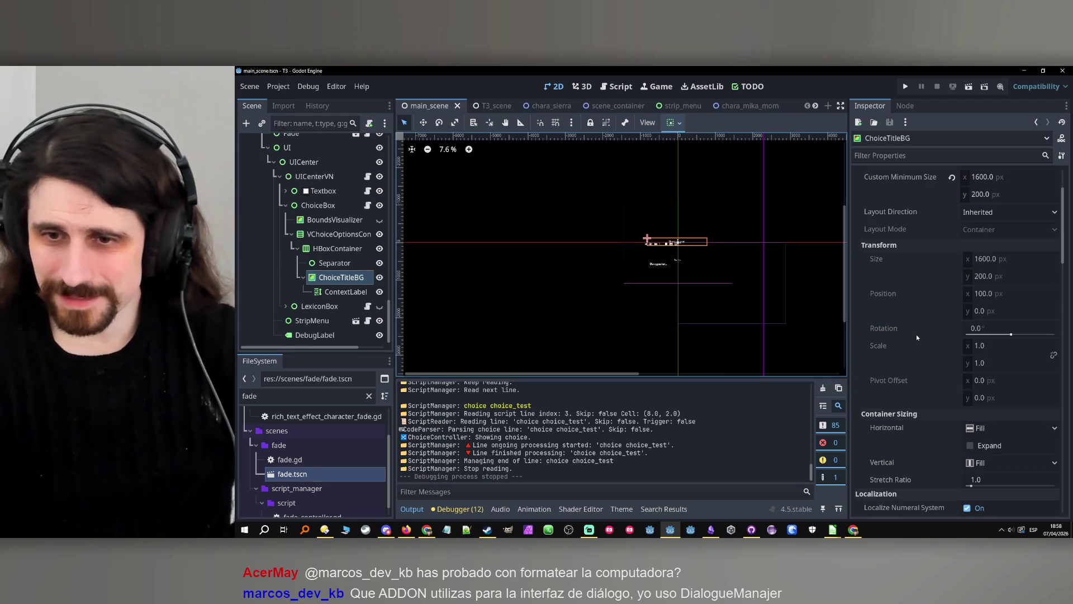
scroll(917, 341, down, 5)
scroll(916, 347, up, 10)
scroll(915, 318, down, 10)
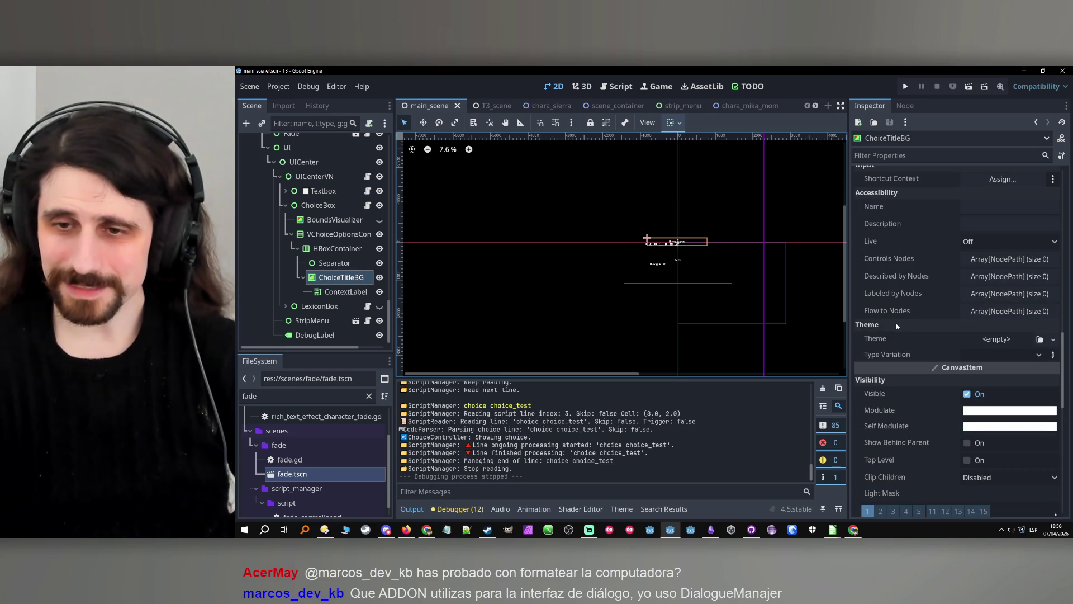
scroll(903, 322, down, 3)
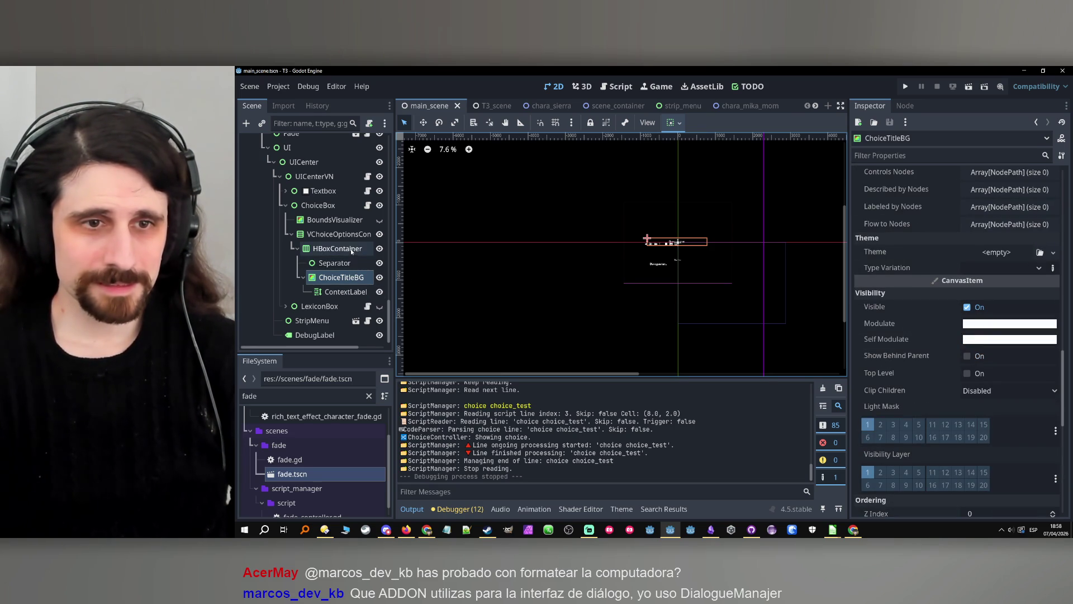
click(340, 220)
click(318, 206)
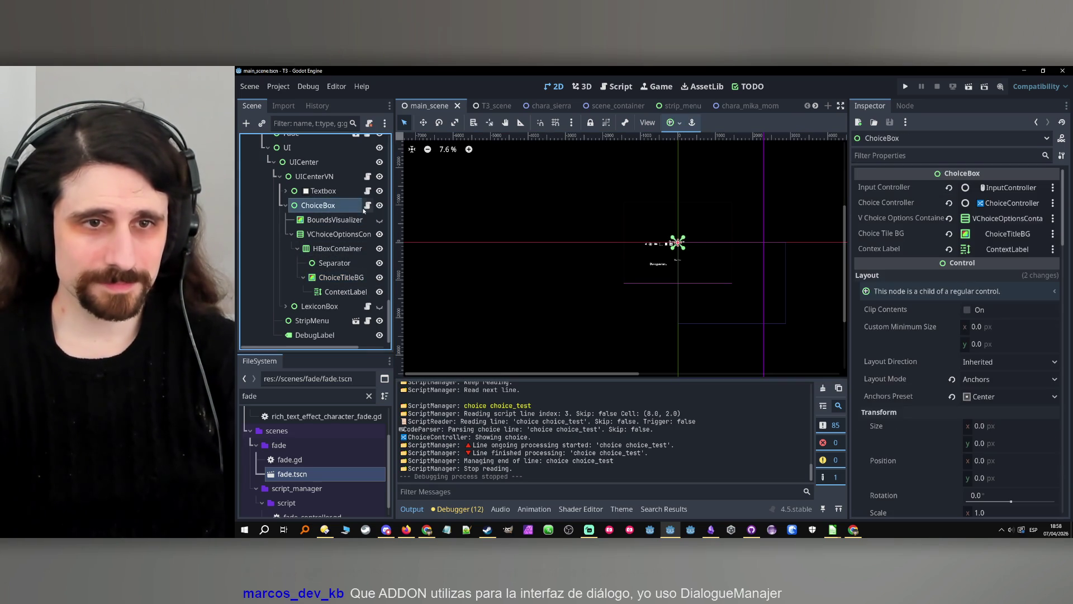
Open choice_box.gd and add a new line after the context label assignment in set_context.
click(367, 206)
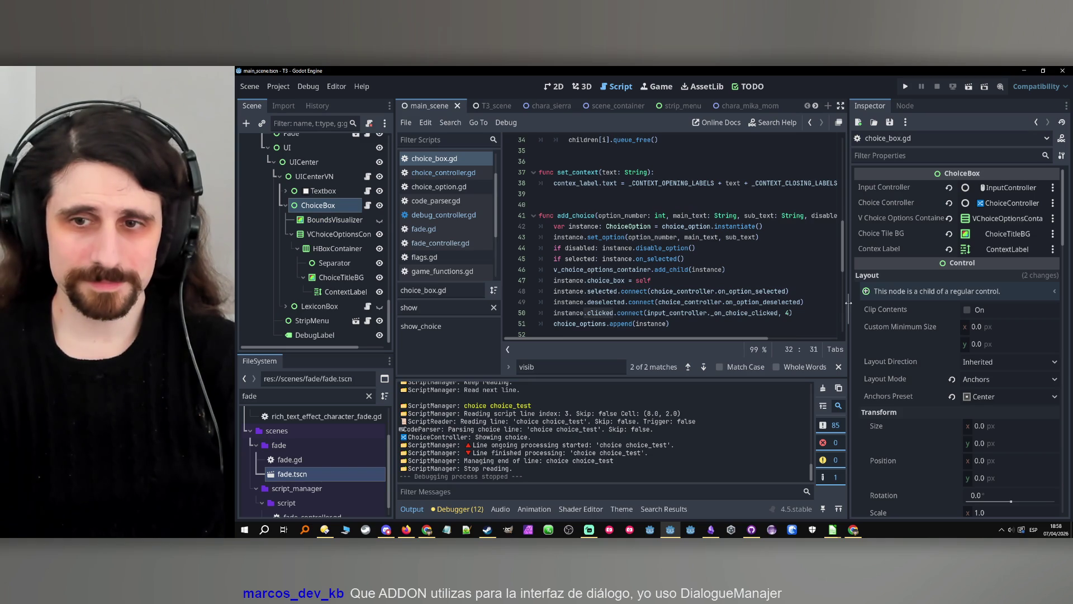
drag(850, 302, 932, 302)
scroll(676, 239, up, 8)
scroll(676, 240, down, 3)
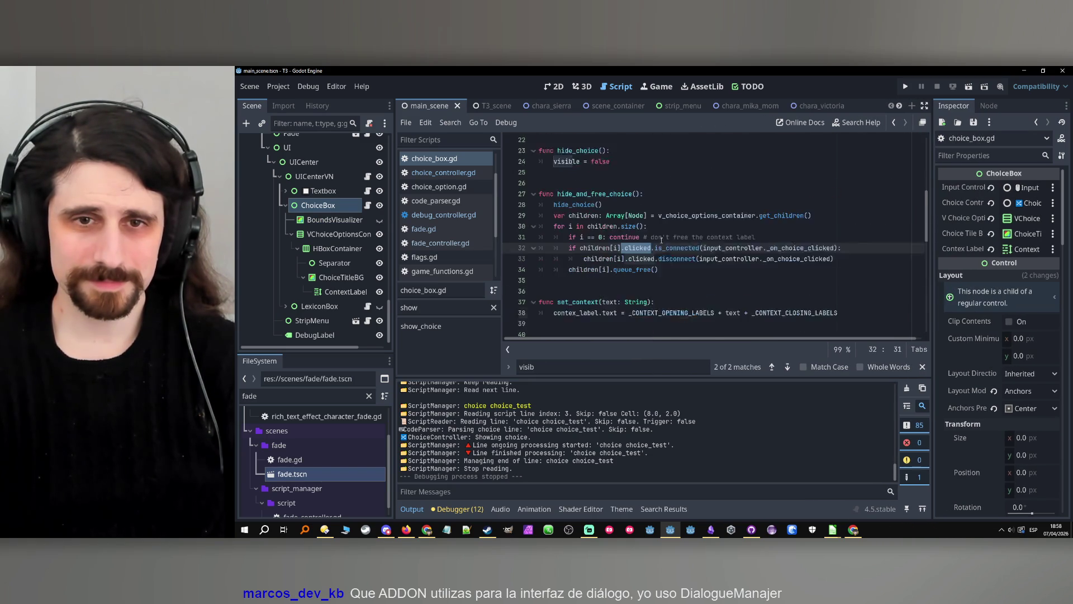
scroll(616, 216, up, 2)
scroll(611, 214, down, 5)
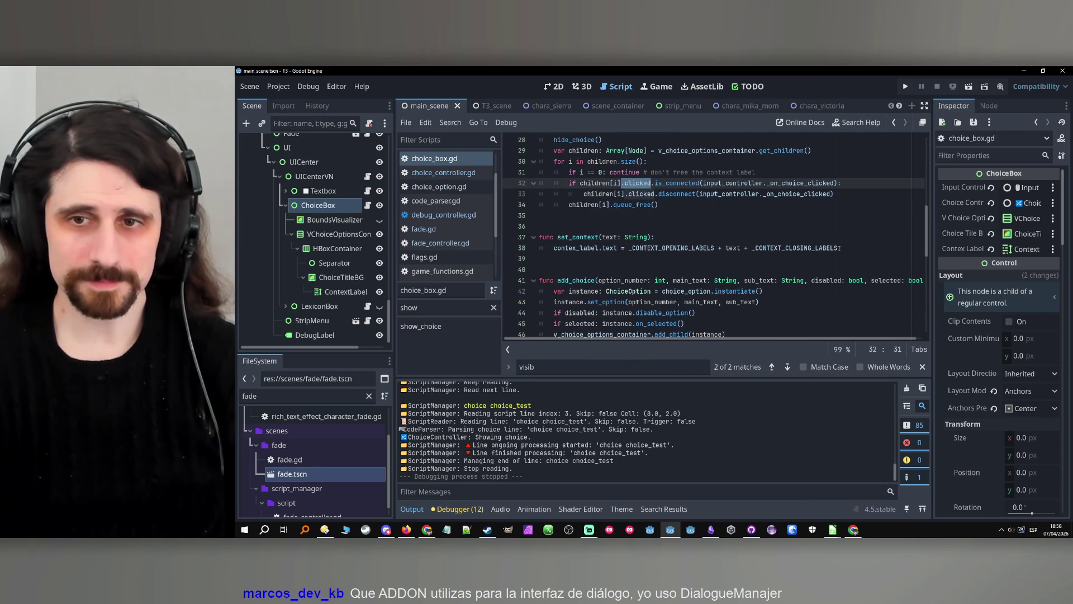
click(838, 247)
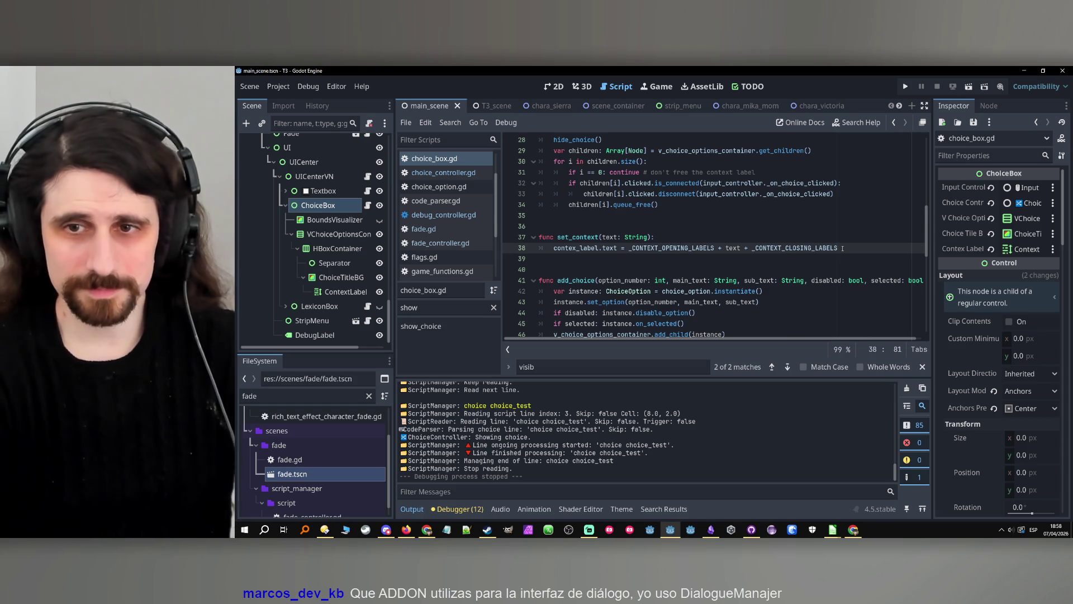
key(Return)
Copy the choice_tile_bg variable name and paste it onto the new line 39.
scroll(850, 231, up, 9)
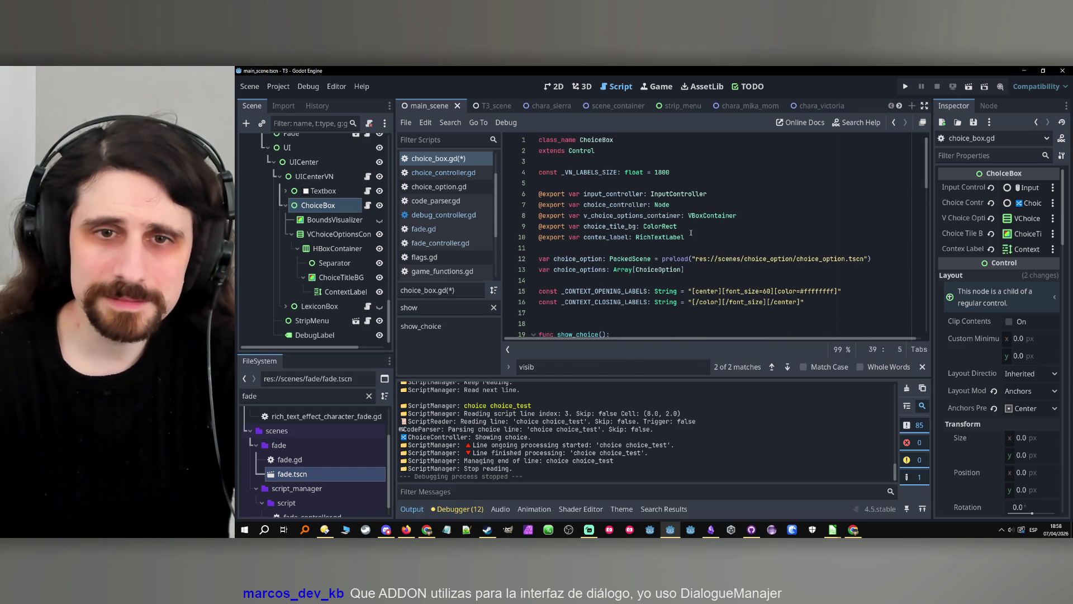
double_click(615, 226)
key(ctrl+c)
scroll(642, 280, down, 15)
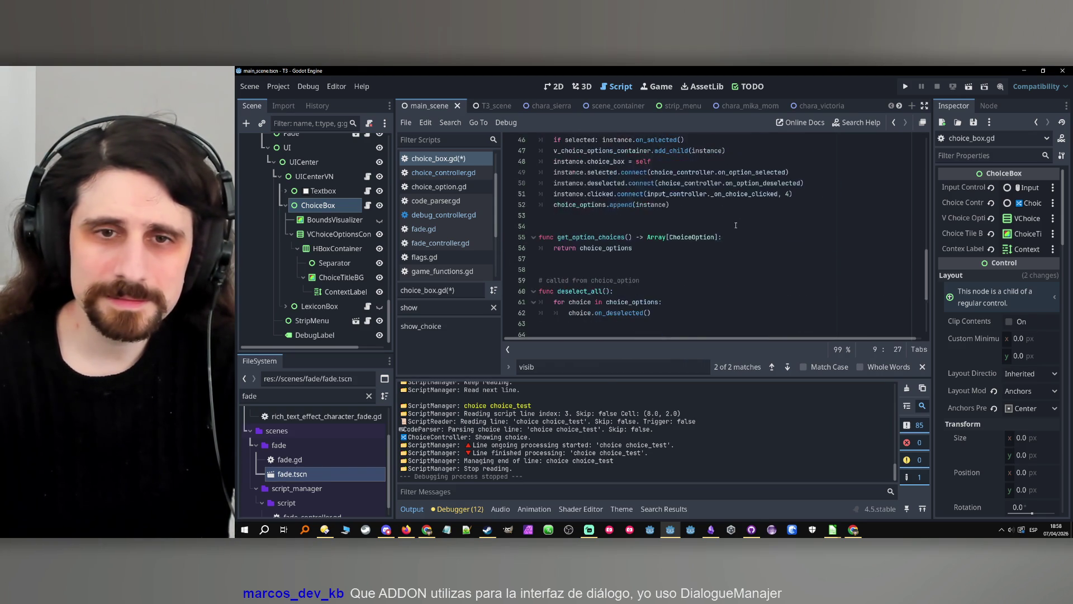
key(ctrl+f)
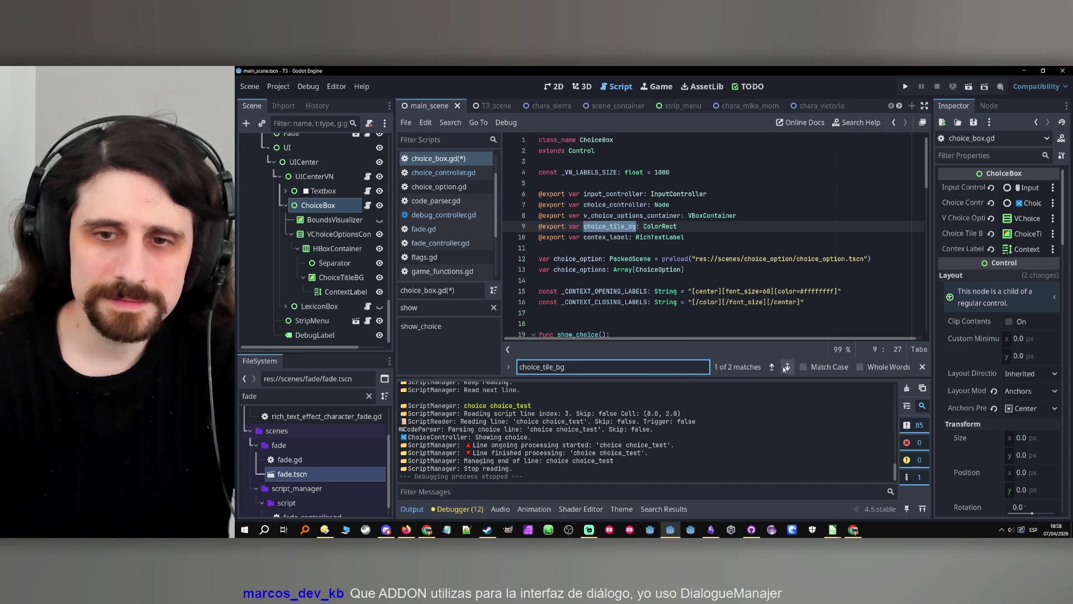
click(787, 367)
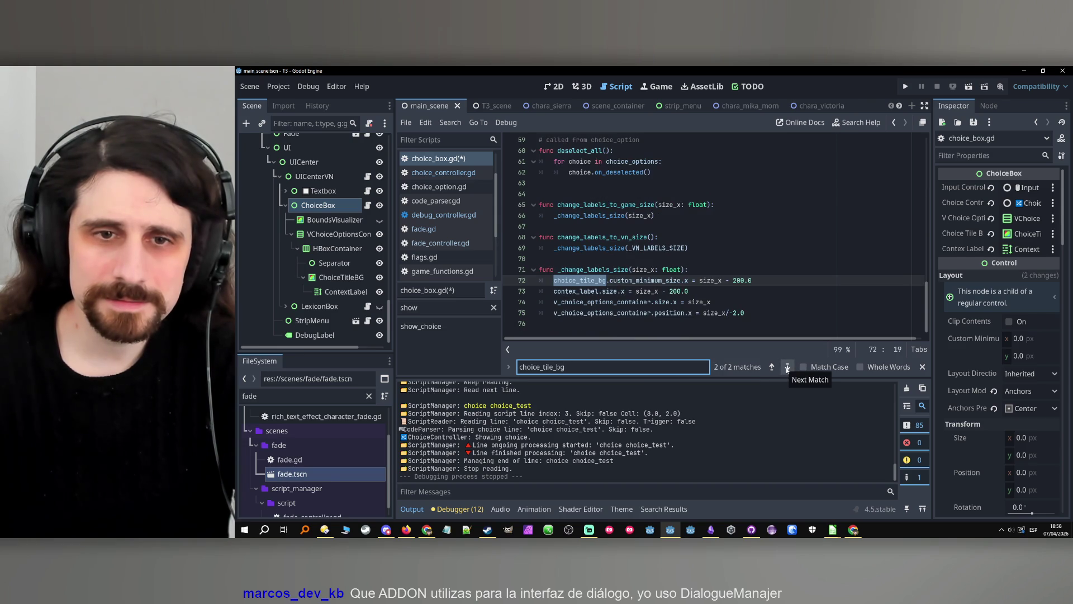
click(787, 367)
scroll(676, 250, down, 5)
scroll(675, 248, down, 5)
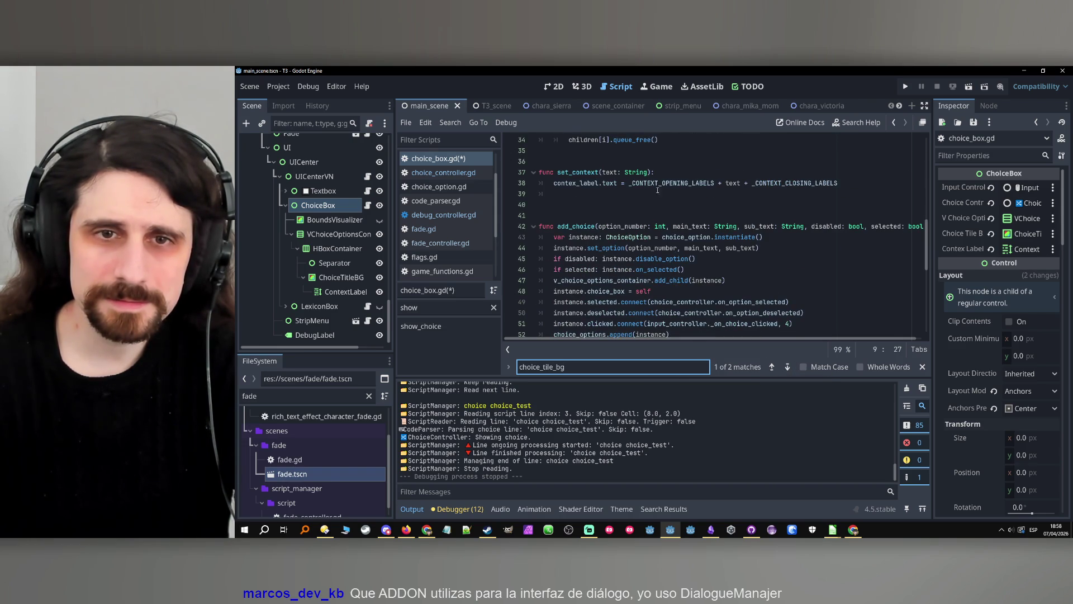
click(765, 194)
key(ctrl+v)
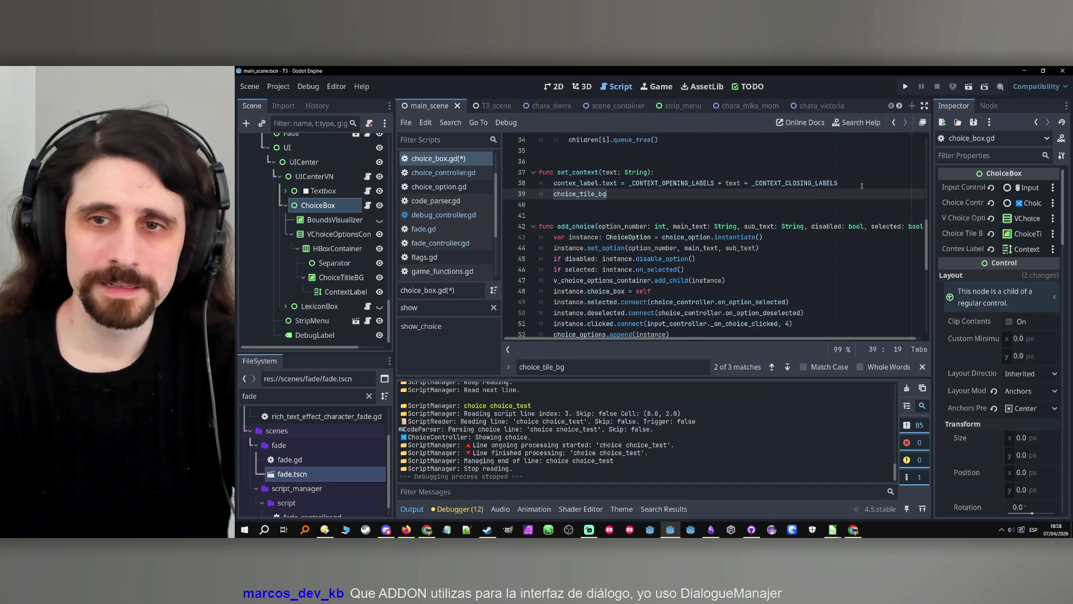
click(338, 278)
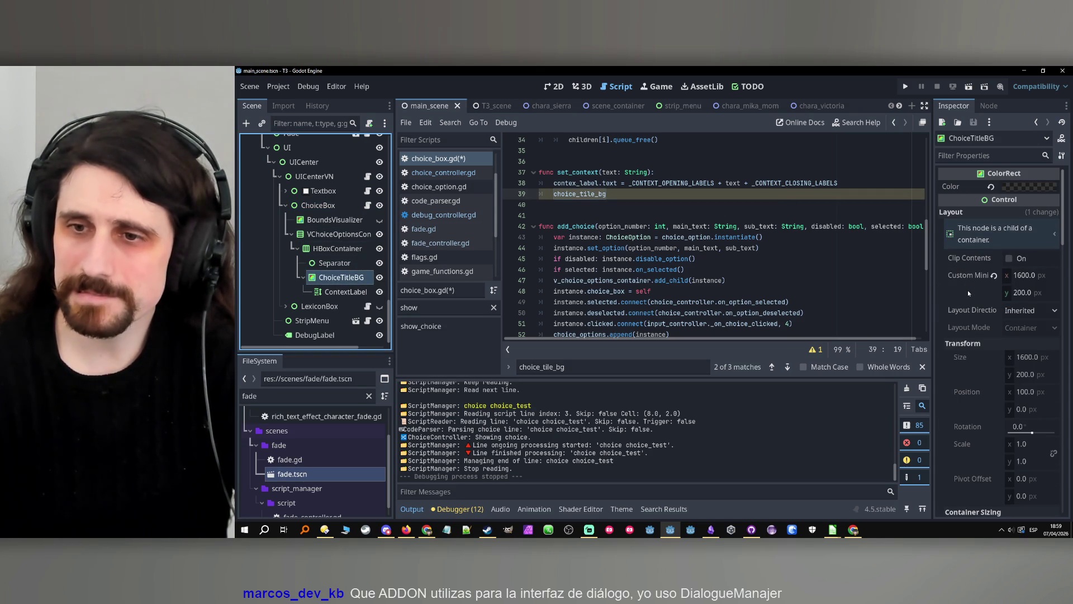
Extend line 39 to choice_tile_bg.custom_minimum_size = contex_label.get_line_count() *.
scroll(643, 216, up, 2)
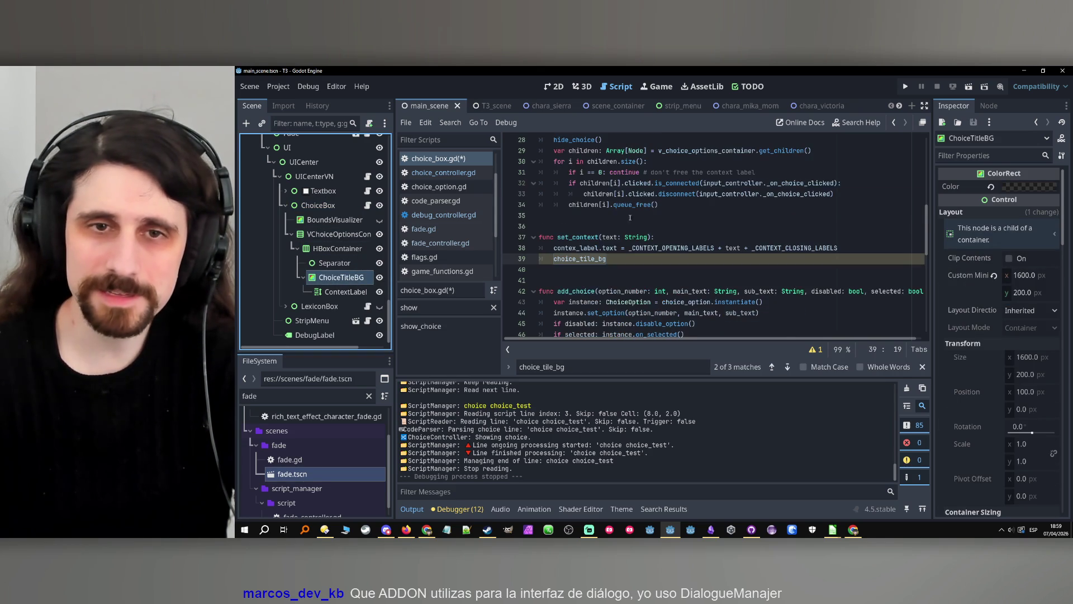
click(616, 259)
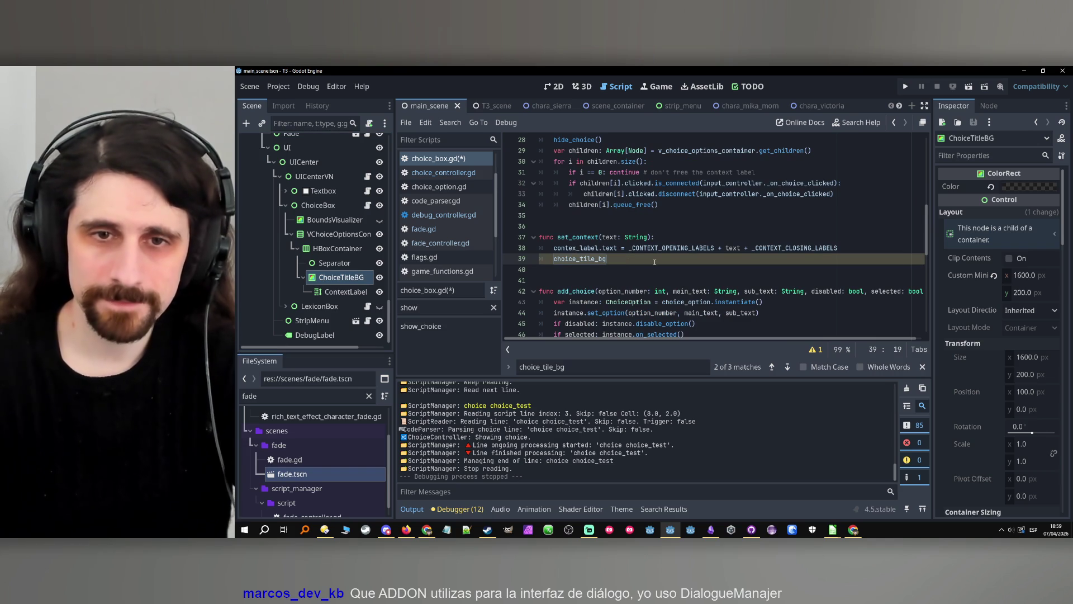
text(.cu)
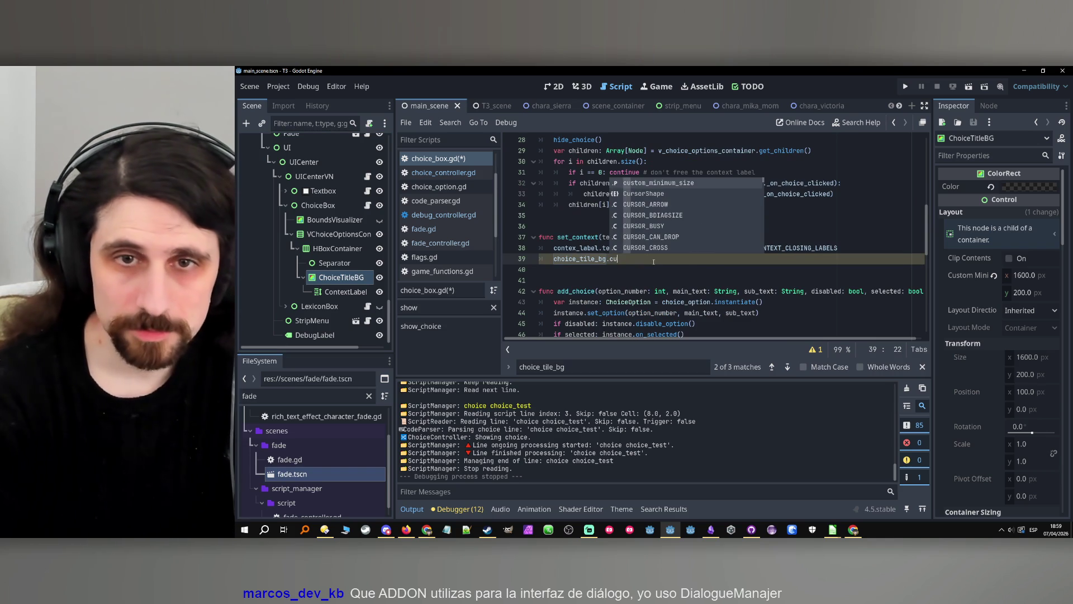
key(Return)
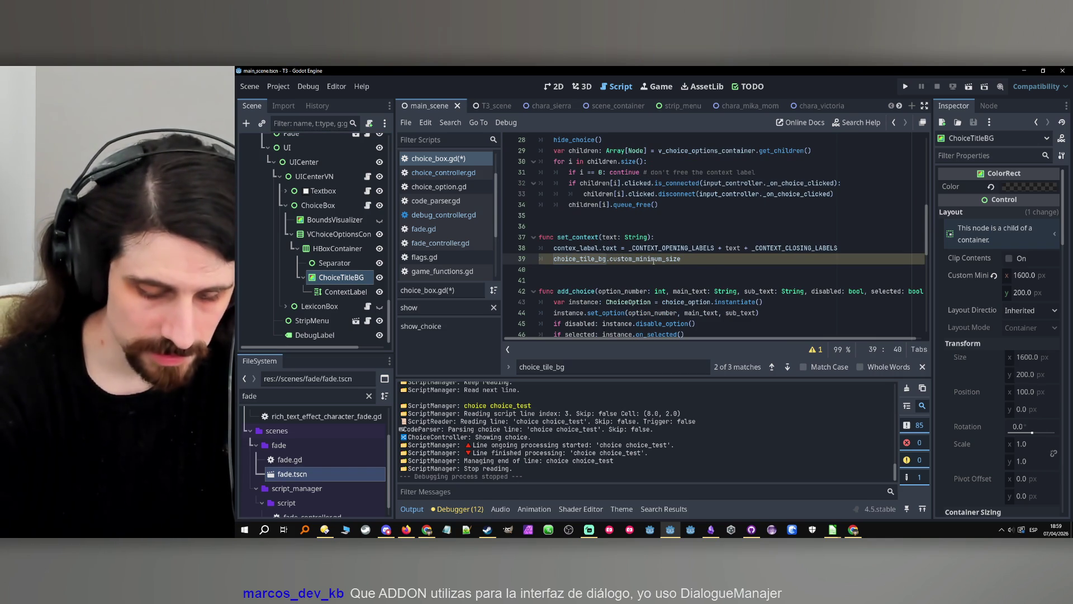
text(=)
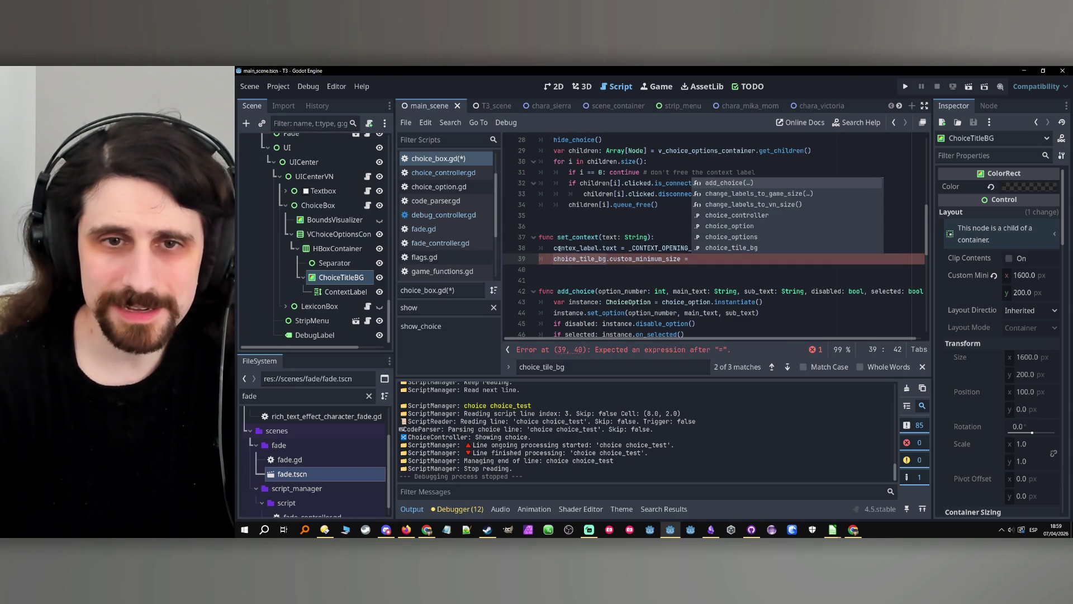
double_click(559, 248)
key(ctrl+c)
click(714, 259)
key(ctrl+v)
text(.cou)
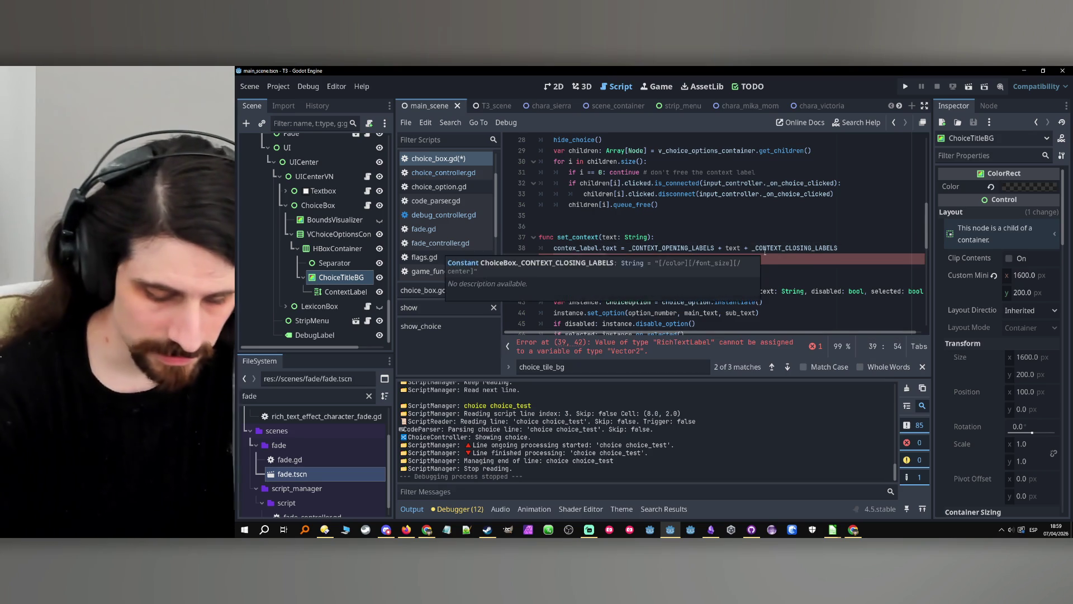
key(Return)
text(*)
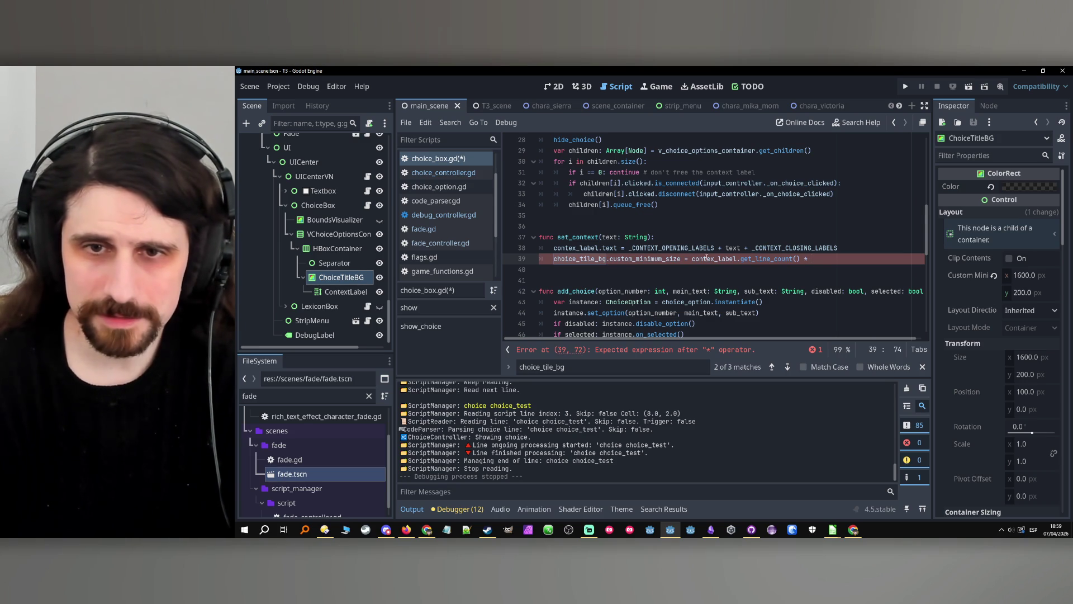
Complete it as custom_minimum_size.y = 150 + (contex_label.get_line_count() * 50), save, and test-run.
click(691, 259)
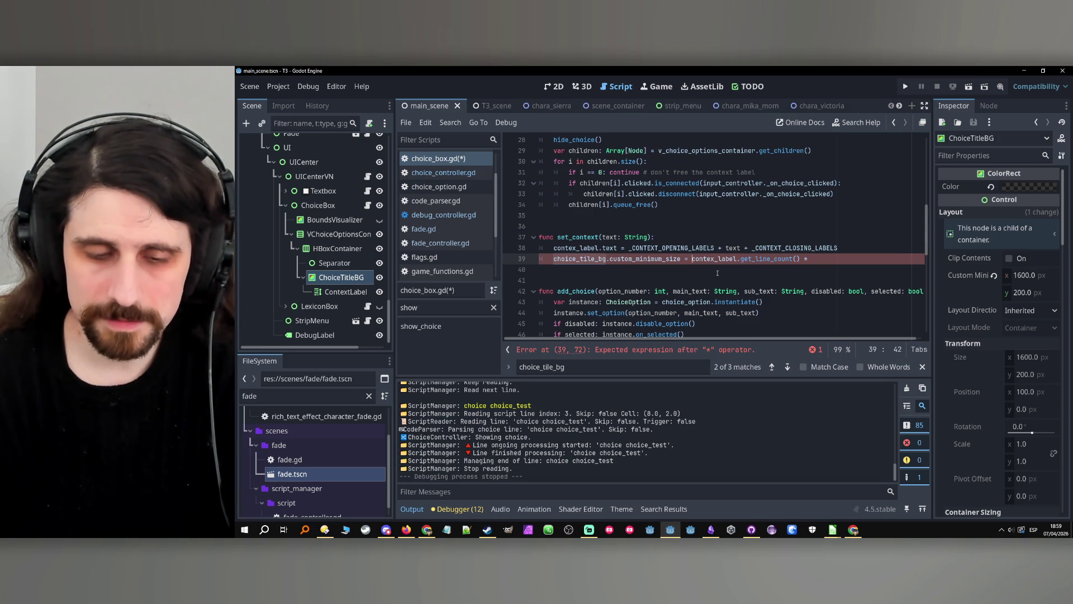
text(150 +)
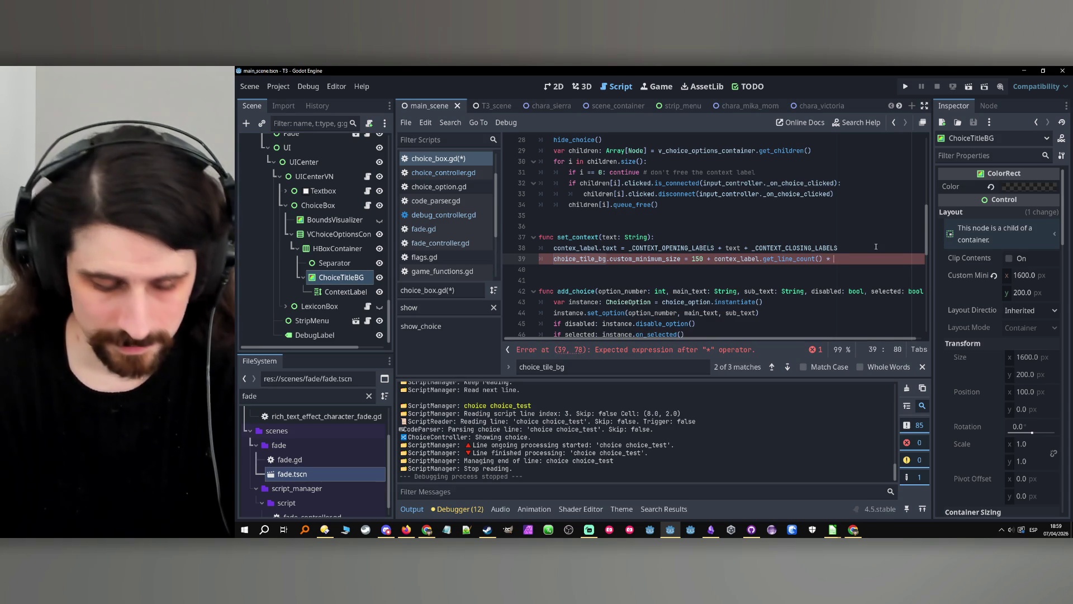
text( 0))
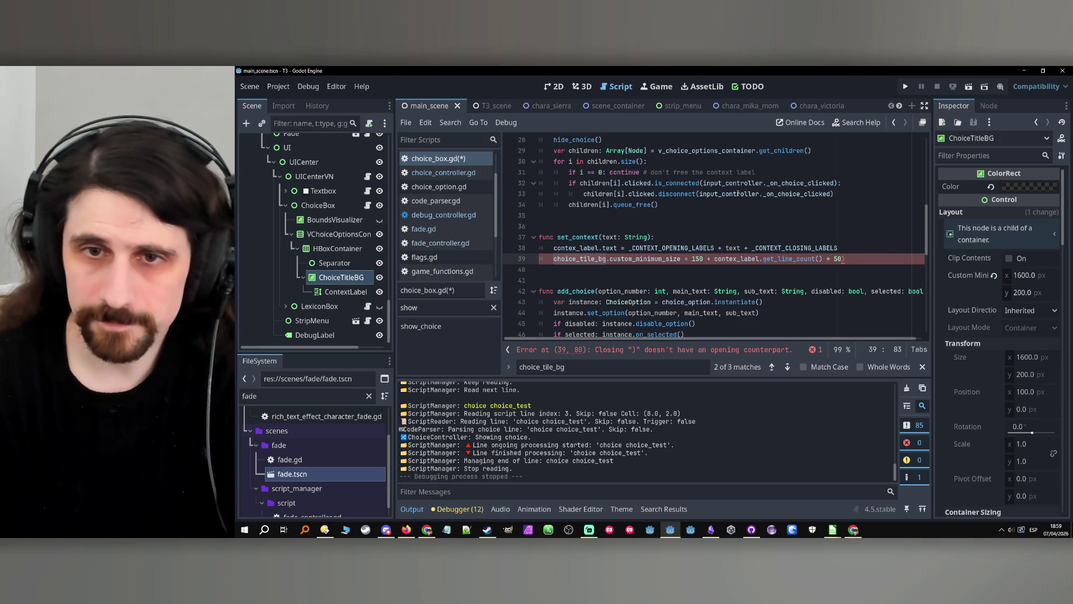
click(715, 259)
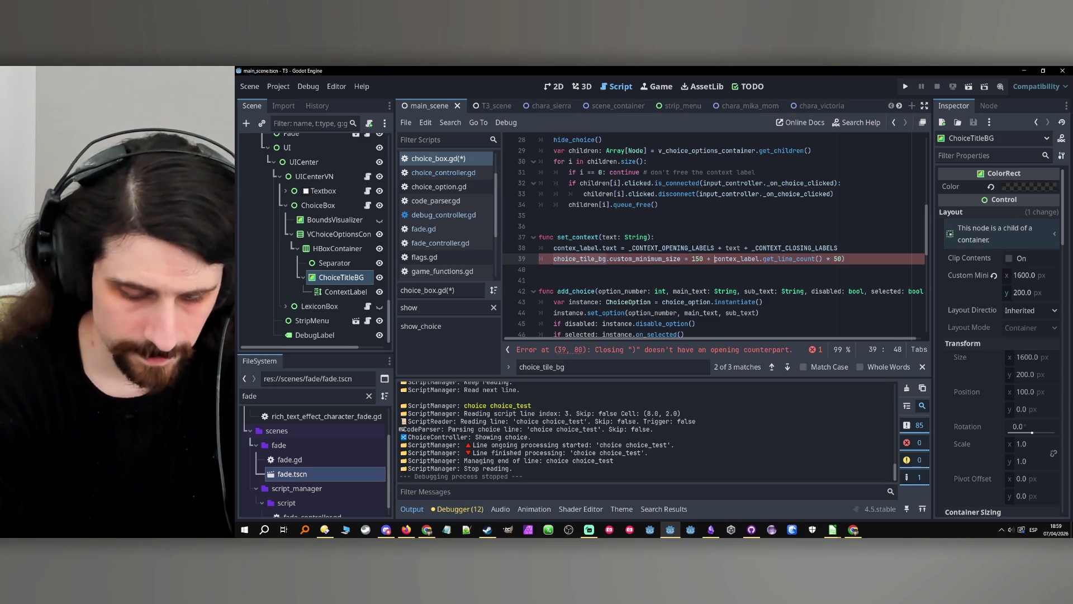
text(()
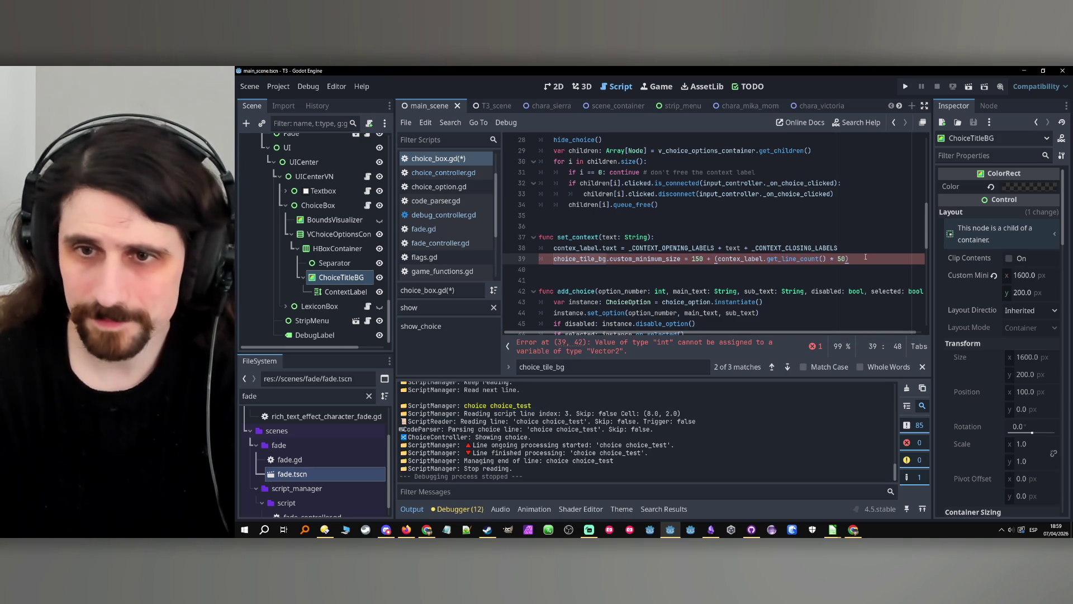
click(866, 258)
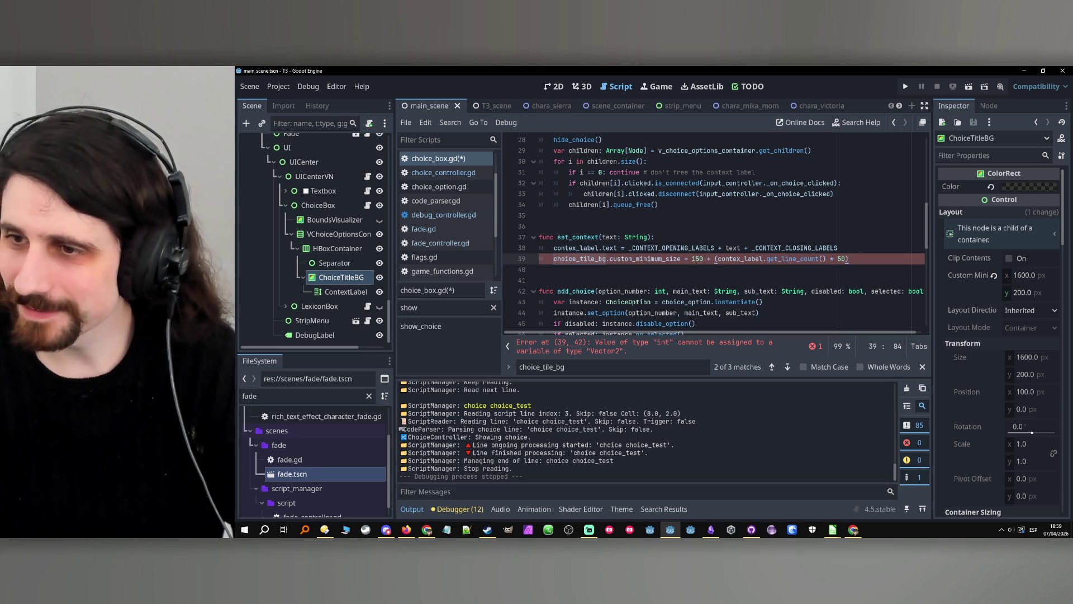
double_click(649, 259)
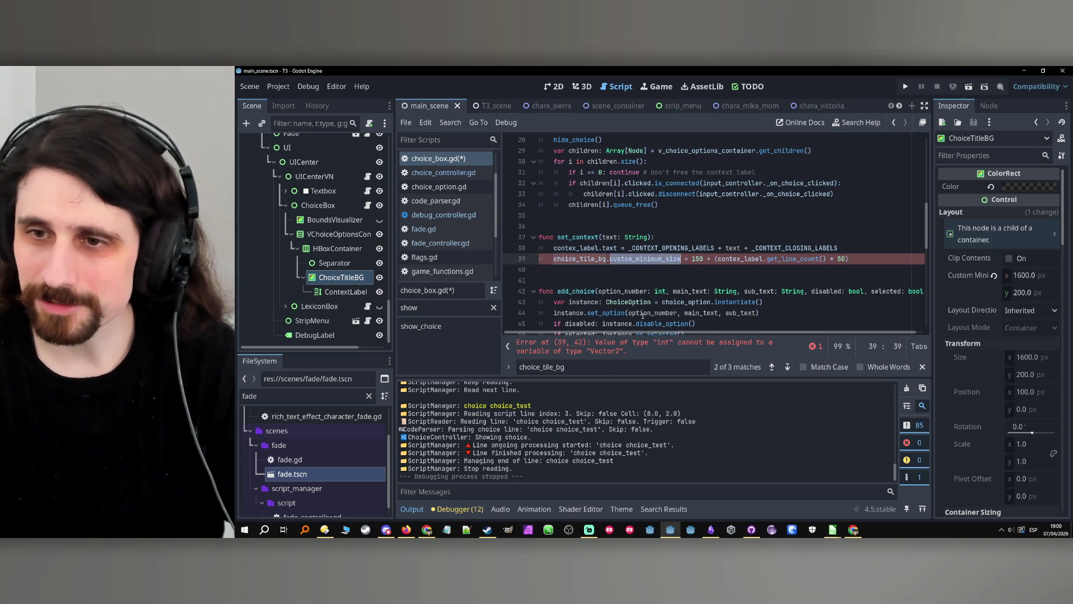
click(684, 259)
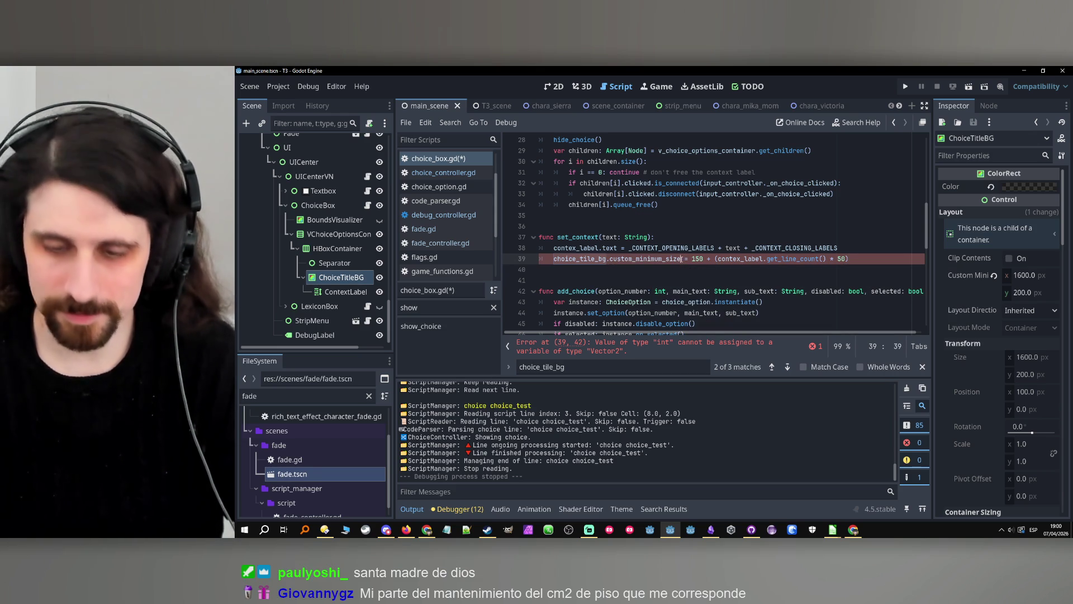
text(.)
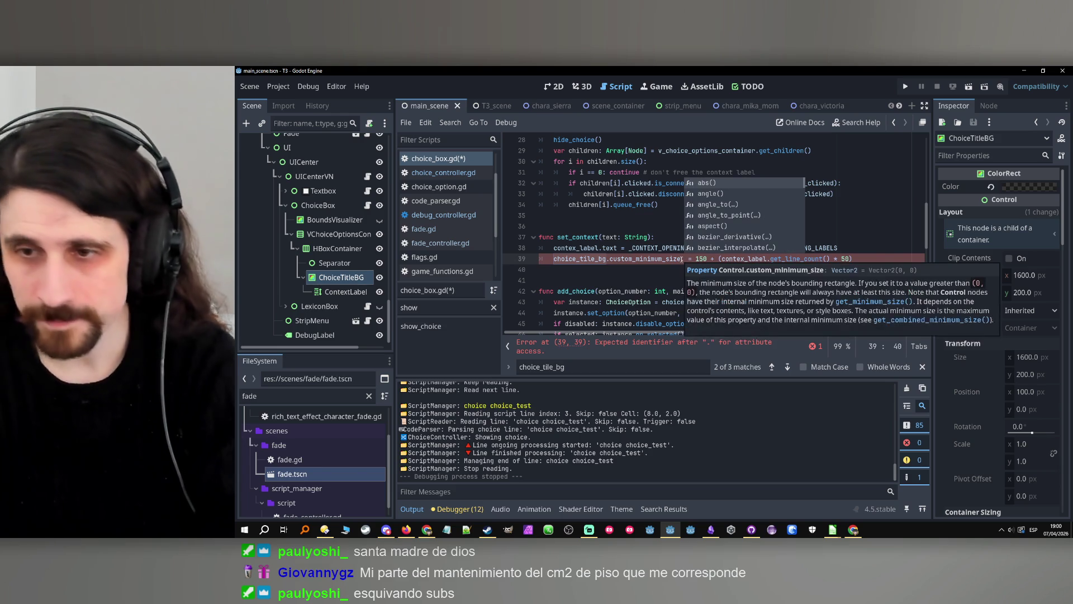
text(y)
key(Up)
key(Up)
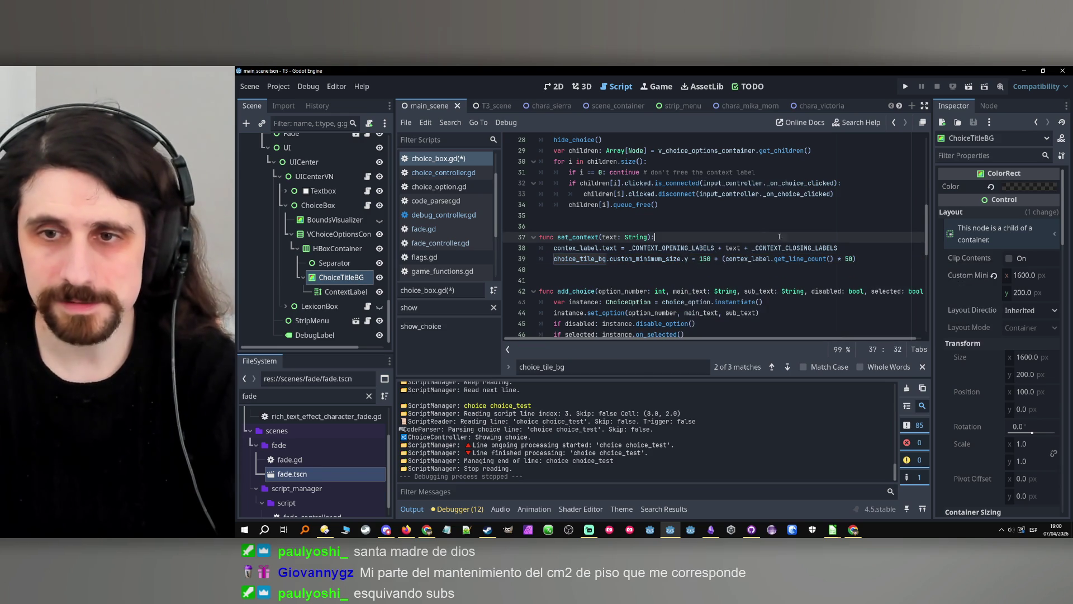
click(854, 258)
key(ctrl+s)
key(Up)
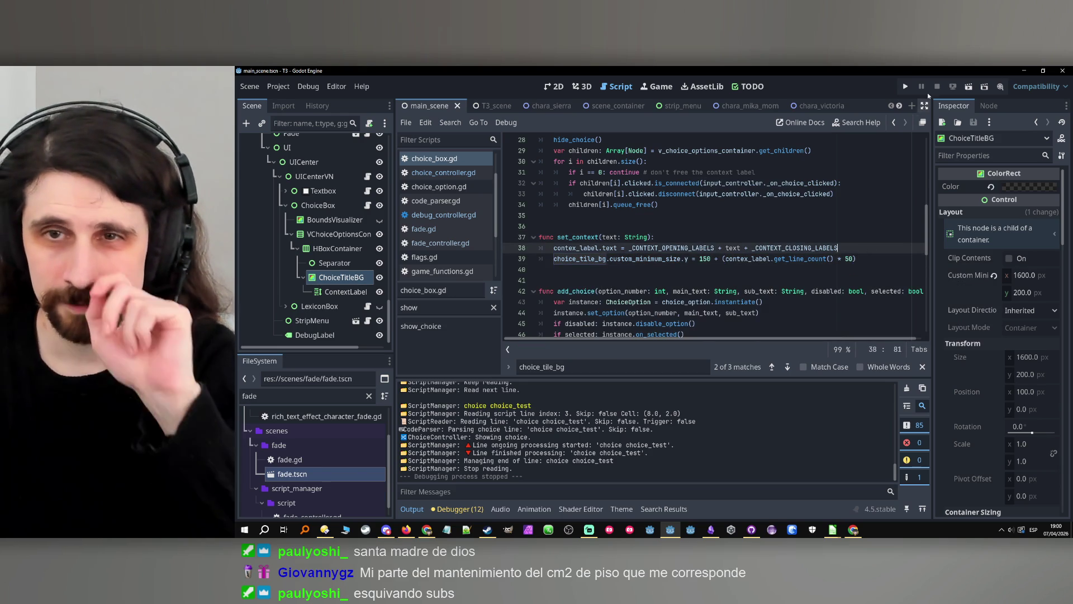
click(913, 87)
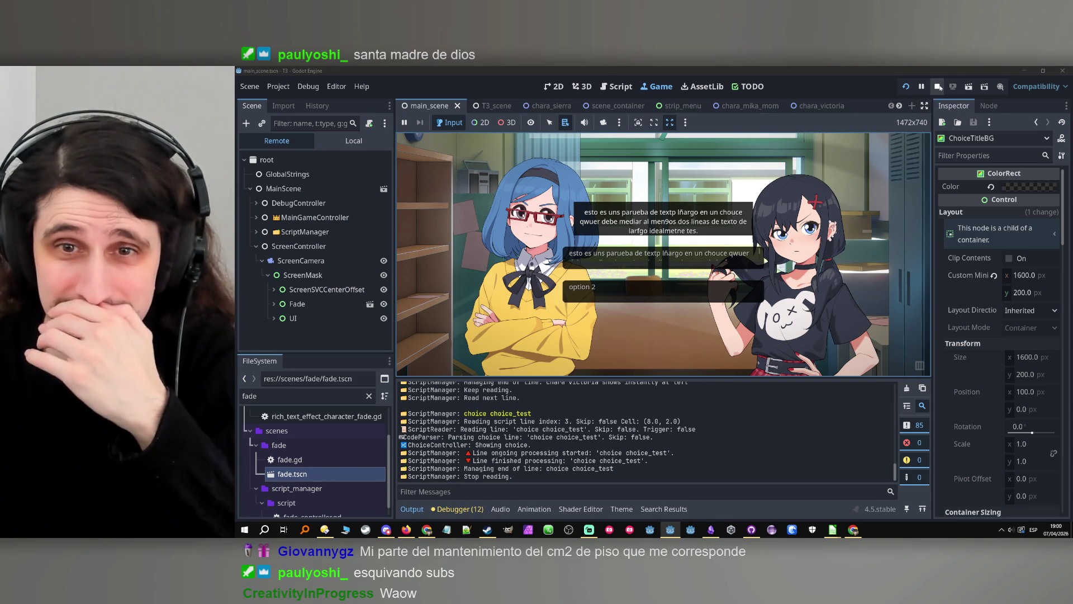
Change the base height on line 39 from 150 to 200, then re-run and stop the game.
click(938, 87)
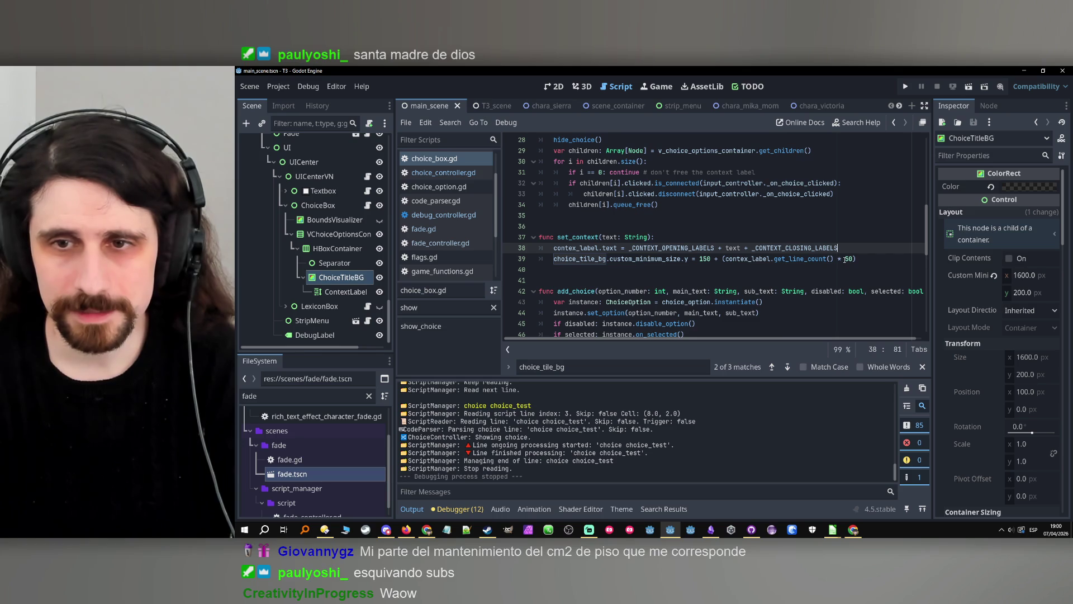
double_click(704, 258)
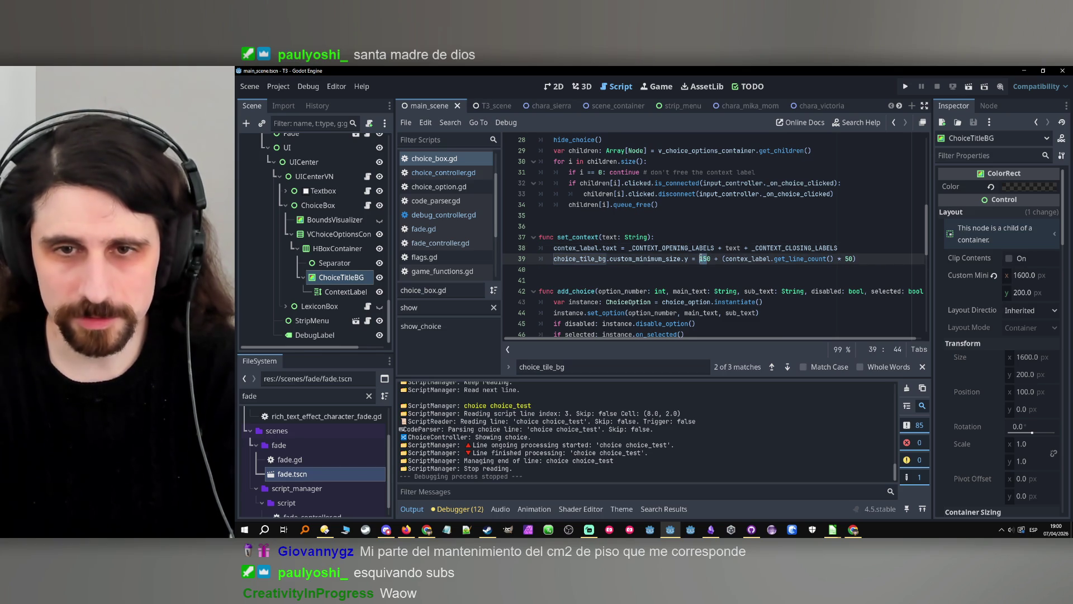
text(200)
key(End)
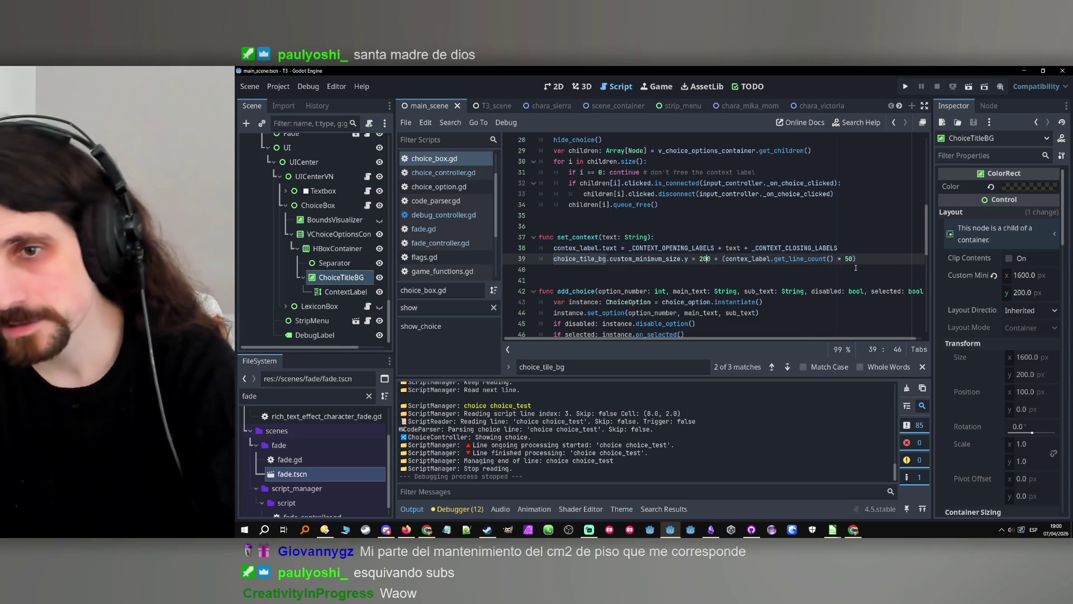
click(905, 87)
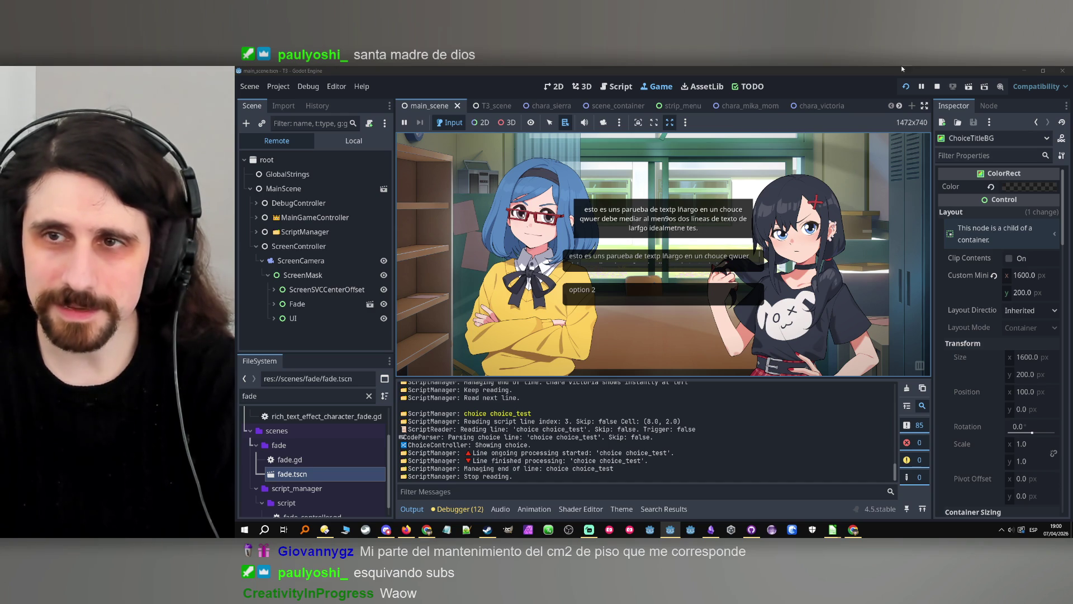
click(932, 92)
In test1.csv, trim cell D8's context so it ends at 'textp', then minimize Calc.
mouse_move(832, 529)
mouse_move(877, 499)
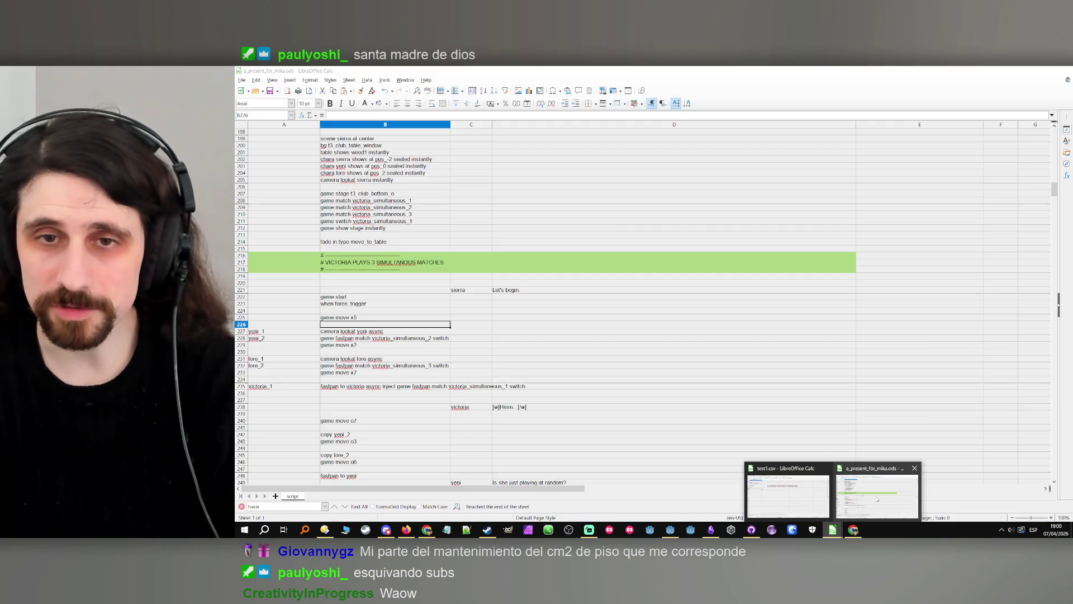
click(788, 491)
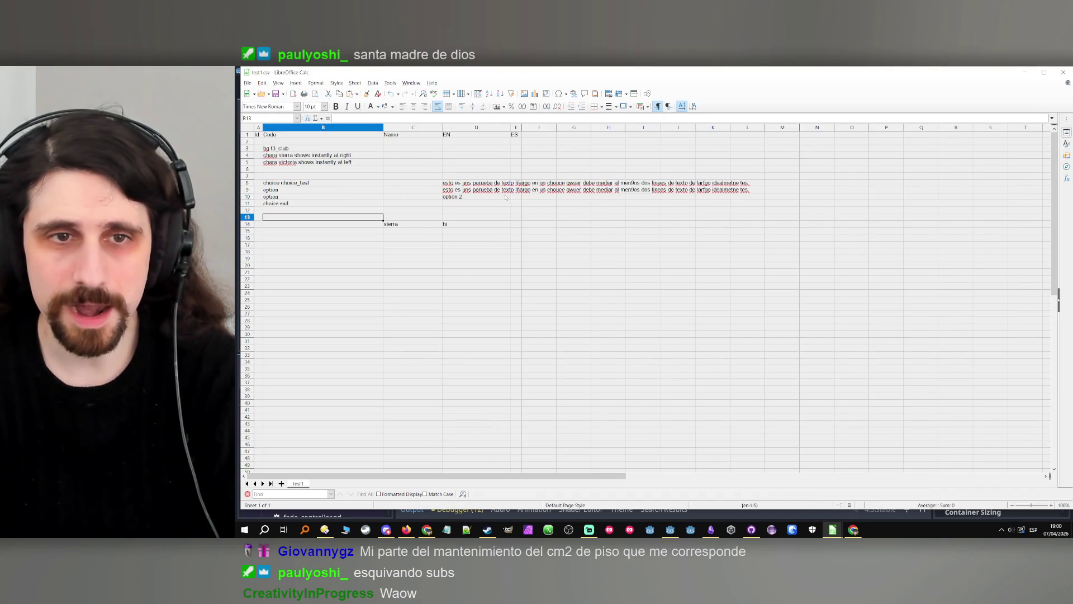
double_click(483, 183)
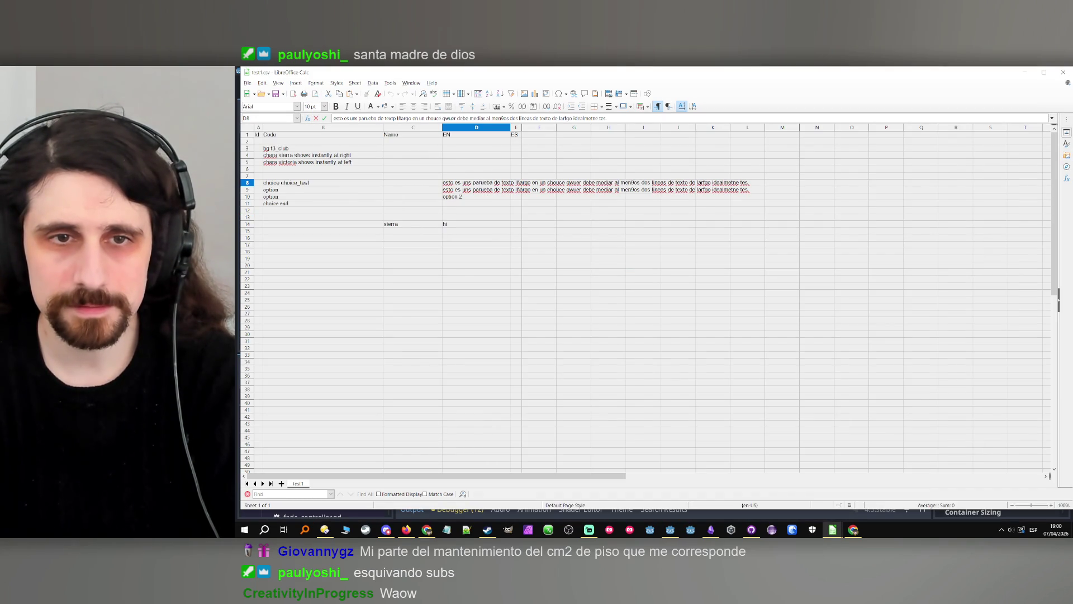
mouse_move(513, 182)
mouse_down()
mouse_move(628, 185)
mouse_move(704, 263)
mouse_up()
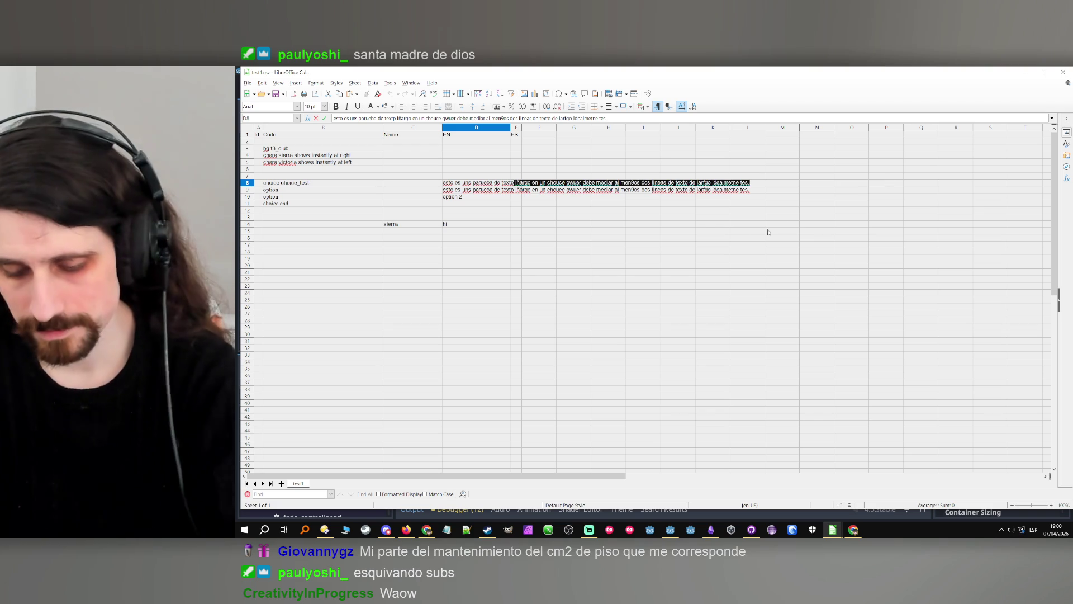
key(Delete)
click(643, 265)
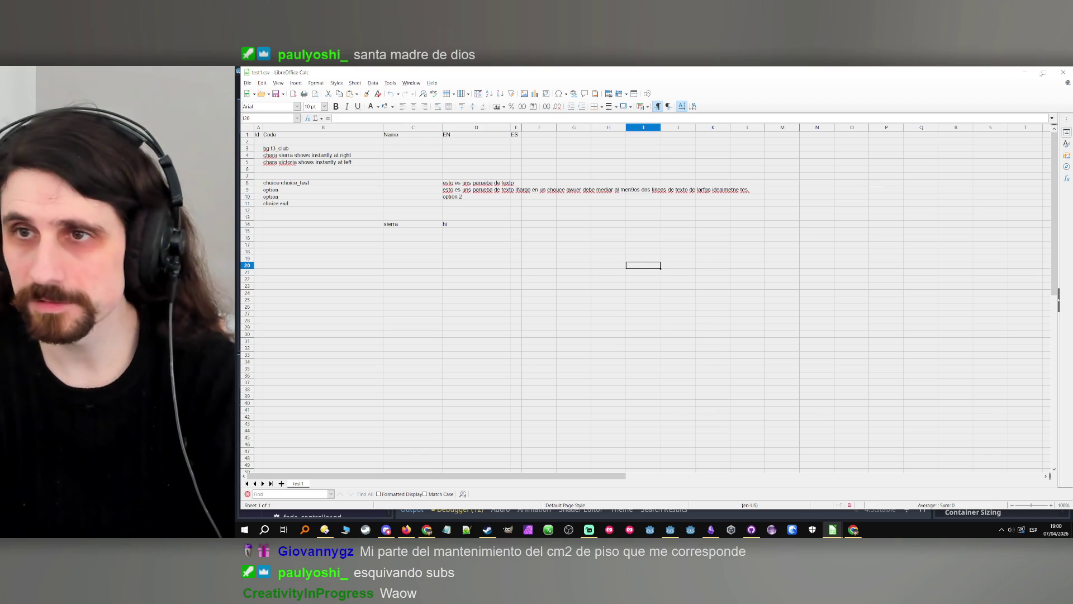
click(1025, 72)
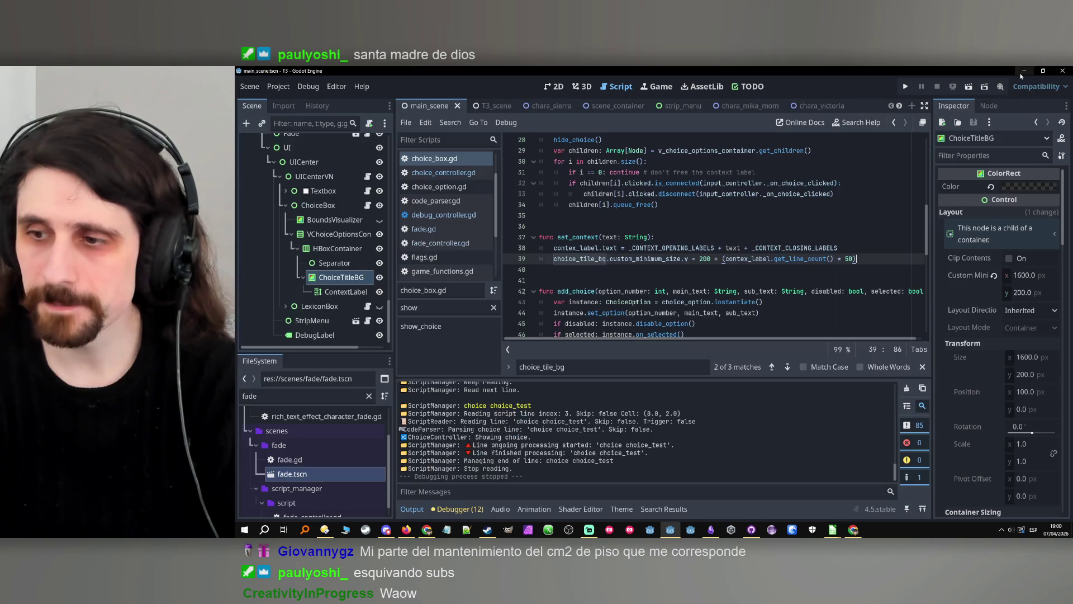
Test the one-line context, restore the base height on line 39 to 150, and run again.
click(903, 87)
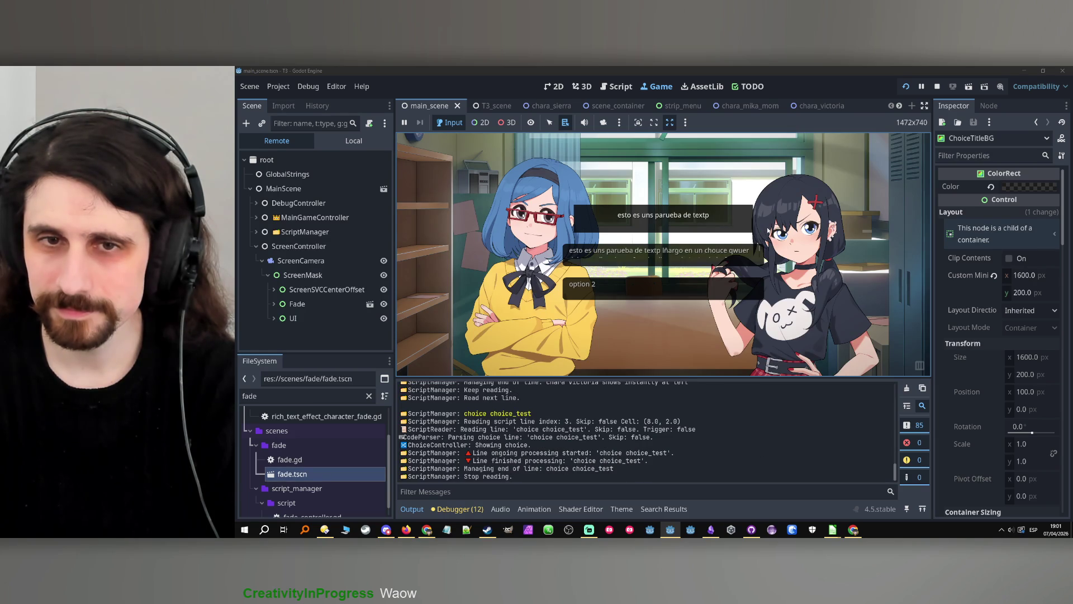
click(938, 88)
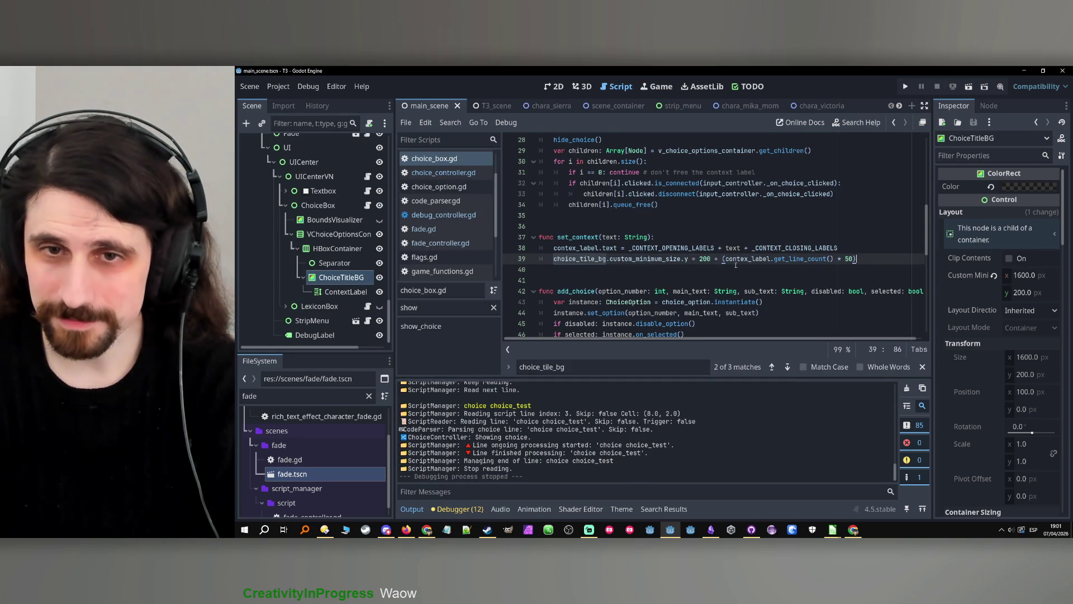
drag(699, 259, 708, 258)
text(15)
click(871, 247)
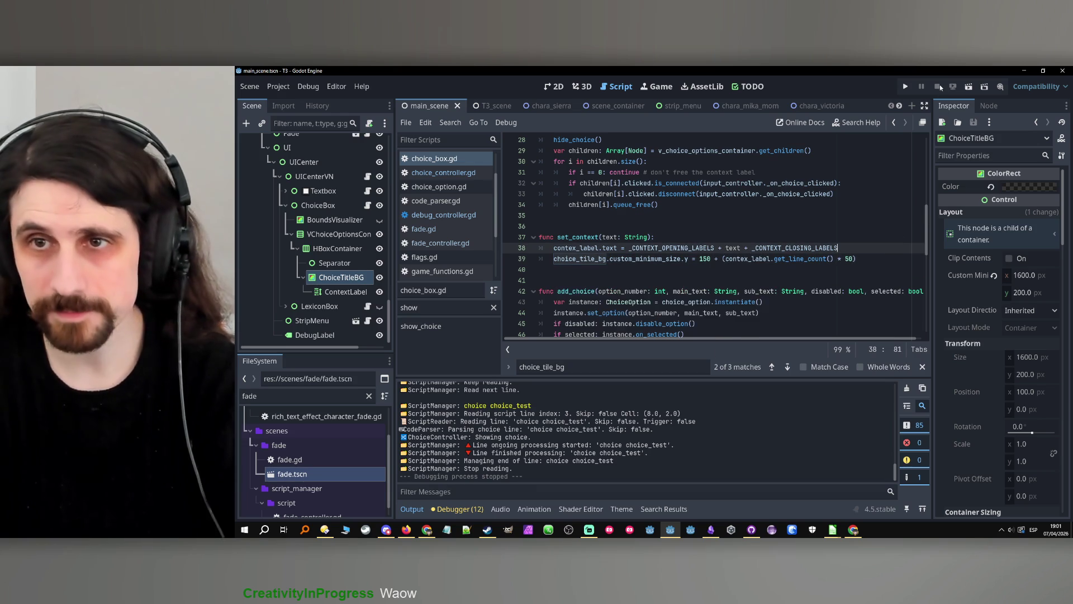
click(910, 87)
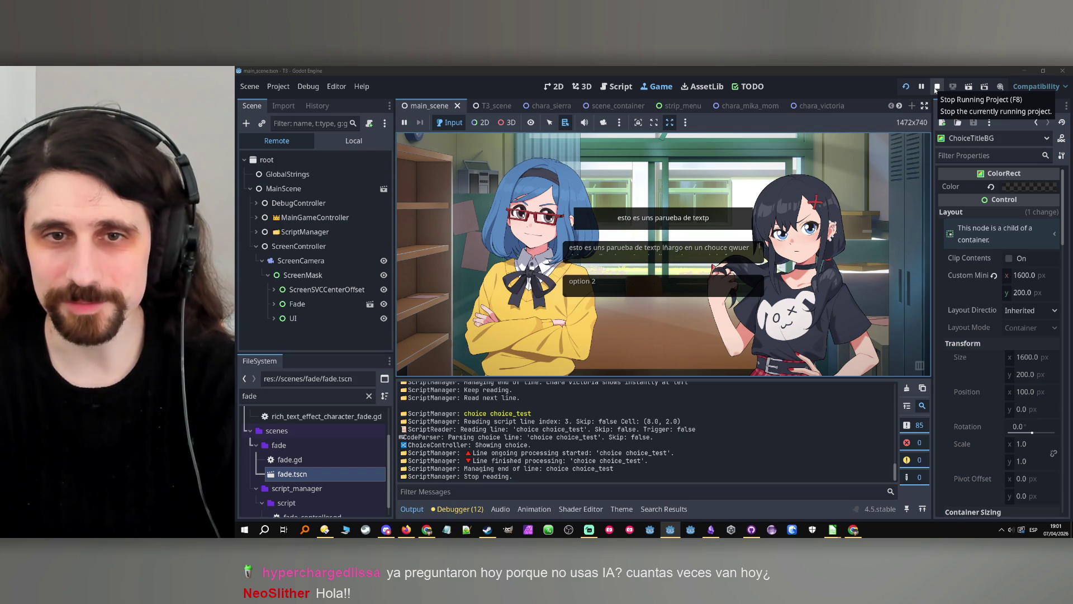
click(936, 90)
Switch to test1.csv in Calc and start editing cell D9.
mouse_move(833, 529)
click(865, 505)
click(799, 503)
double_click(492, 189)
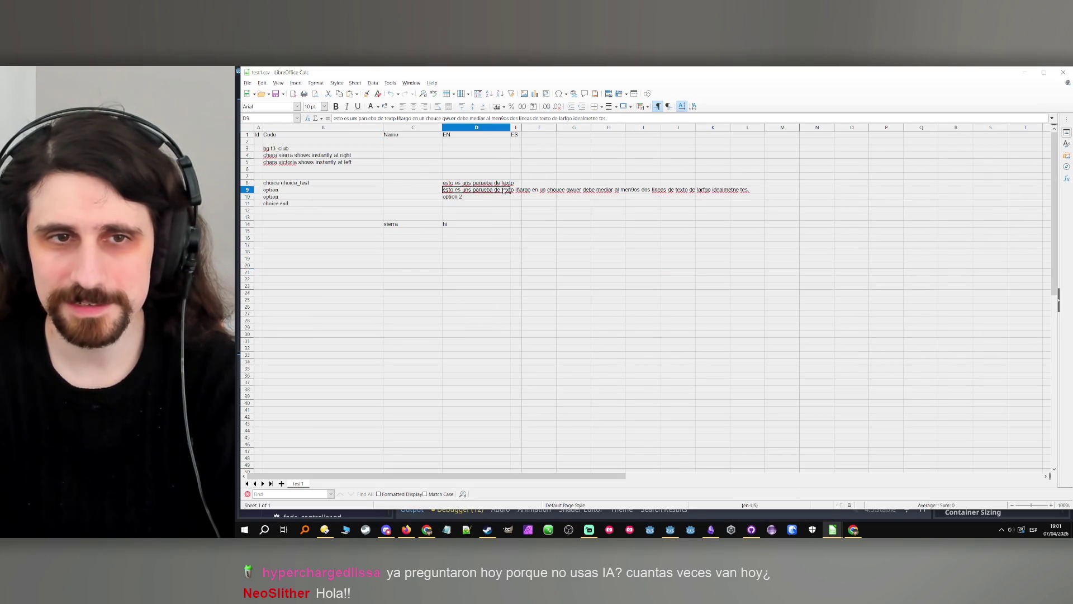
Append words copied from D9 to cell D8 so it ends with 'debe mediar', then minimize Calc.
drag(444, 189, 750, 189)
click(592, 189)
drag(615, 190, 514, 190)
click(508, 182)
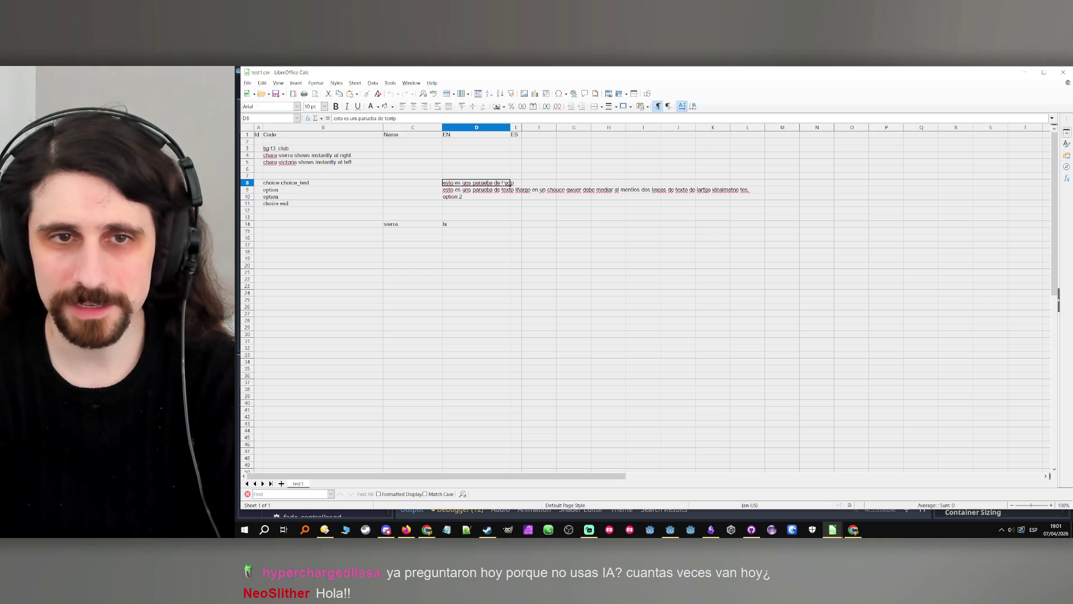
key(ctrl+v)
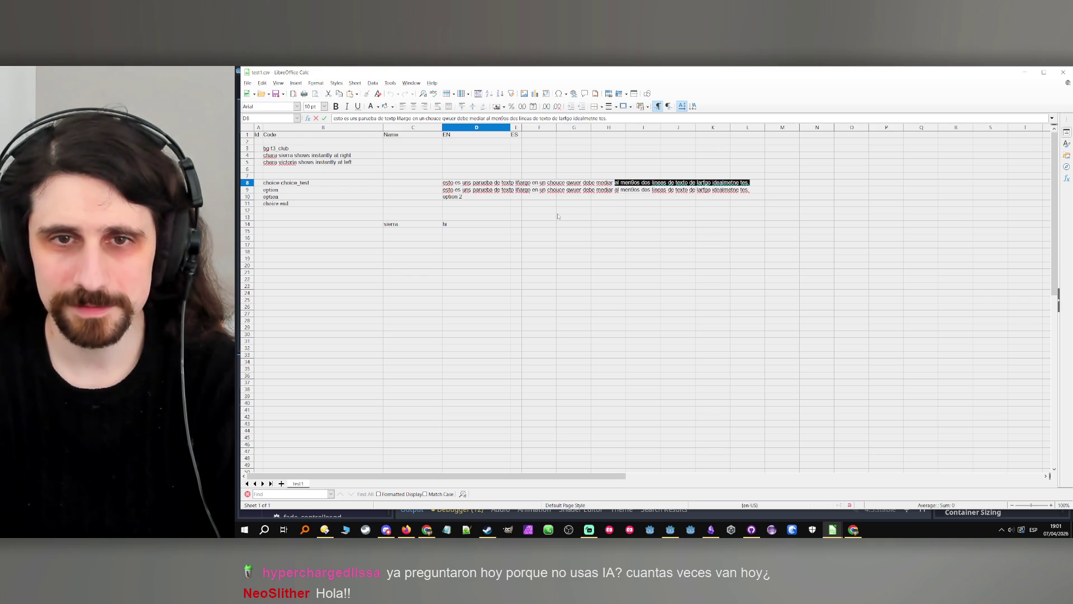
key(Delete)
click(560, 238)
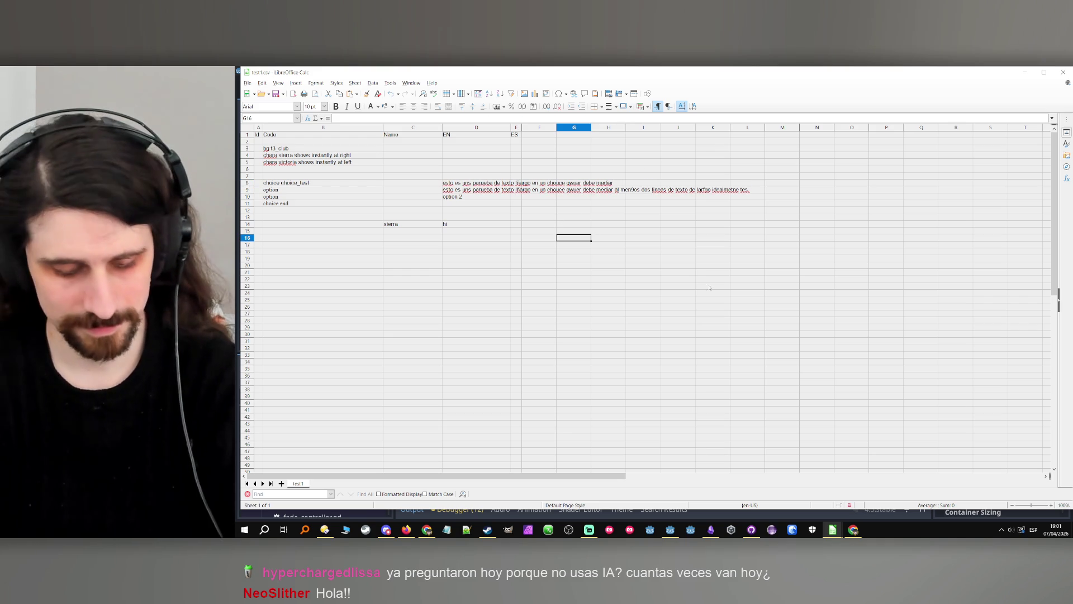
click(1024, 73)
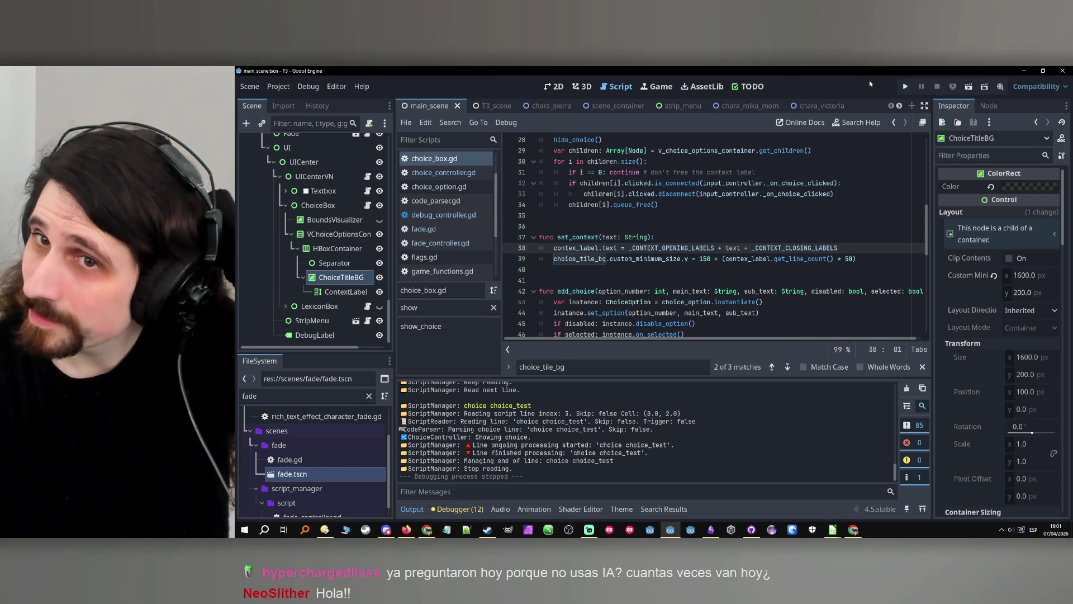
Test-run the two-line context, then insert a blank line above the height calculation on line 39.
click(905, 87)
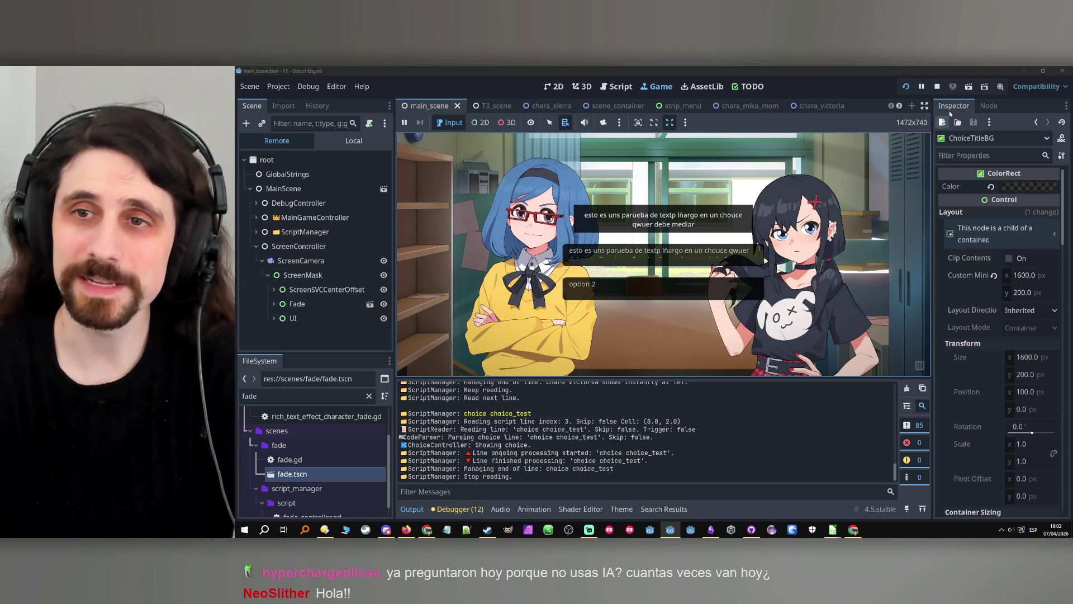
click(938, 86)
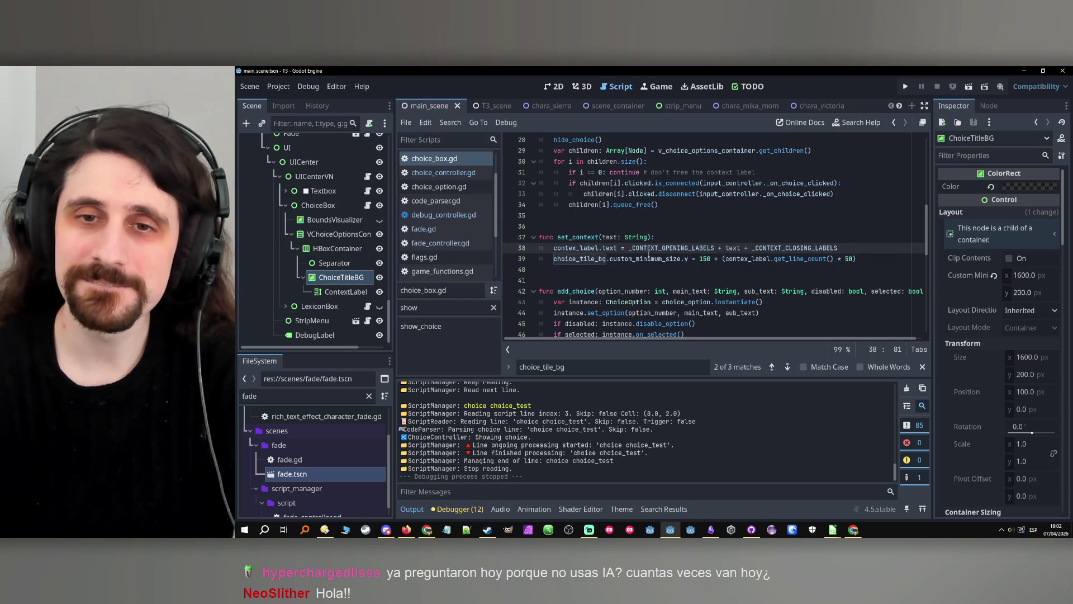
drag(726, 258, 834, 259)
click(846, 246)
key(Return)
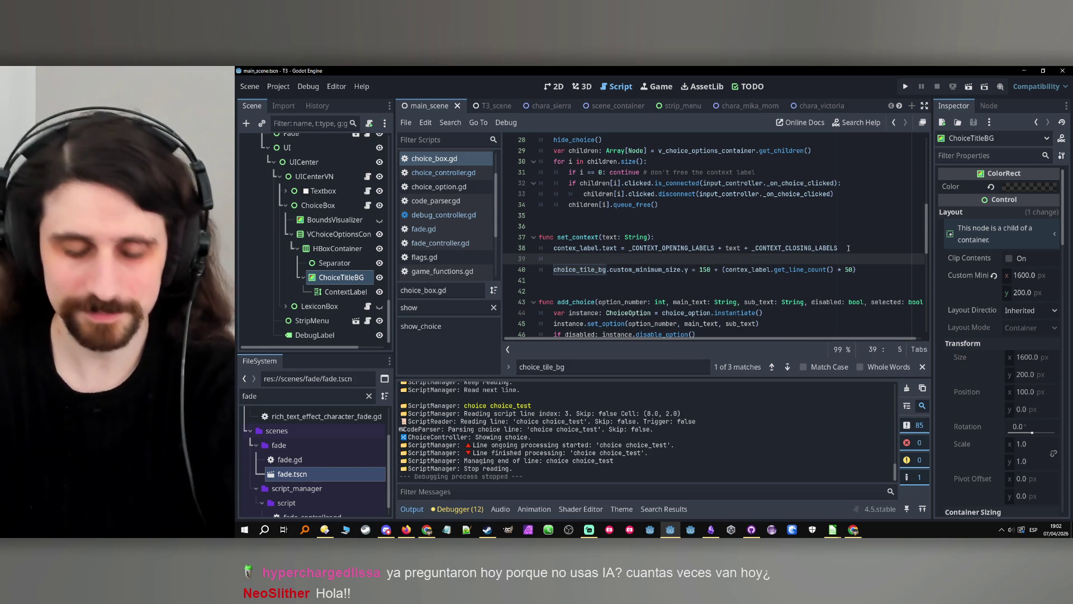
In set_context, declare 'var lines: int = contex_label.get_line_count()'.
text(var lie)
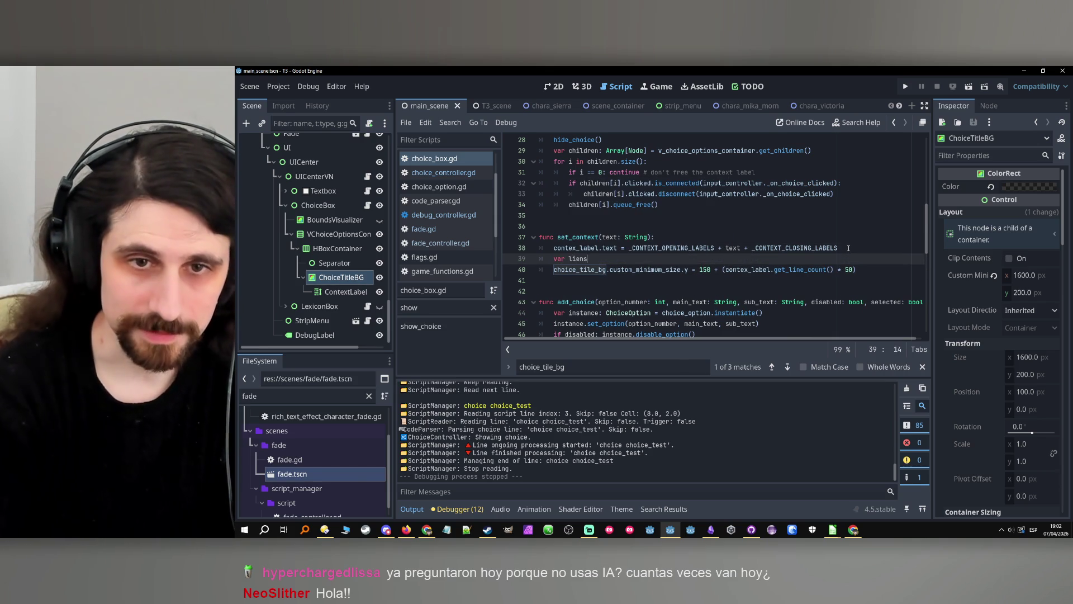
key(BackSpace)
text(nes: )
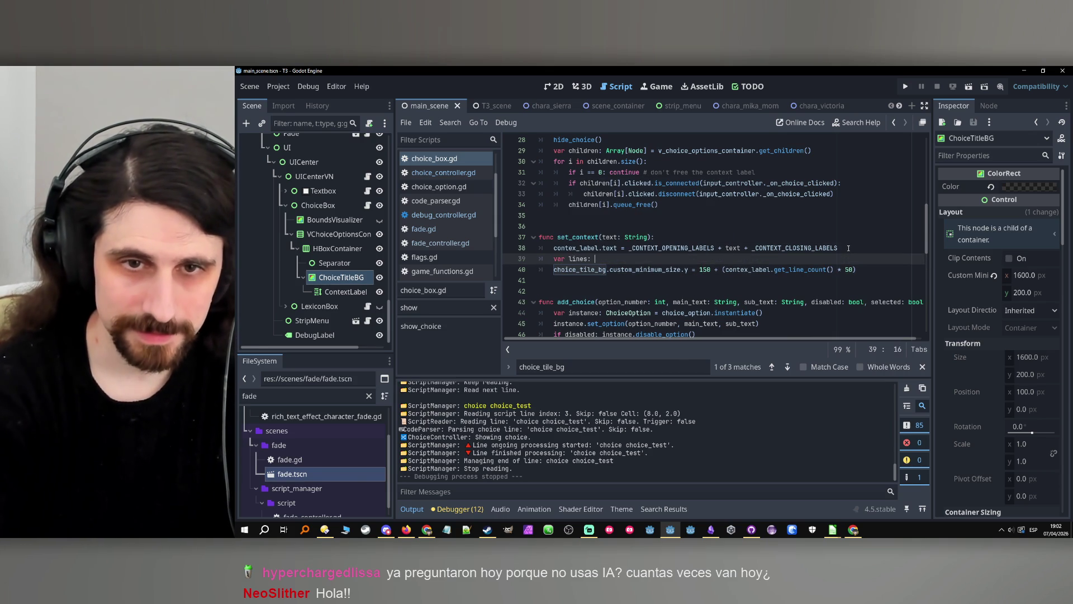
text(int = contex_label.get_line_count())
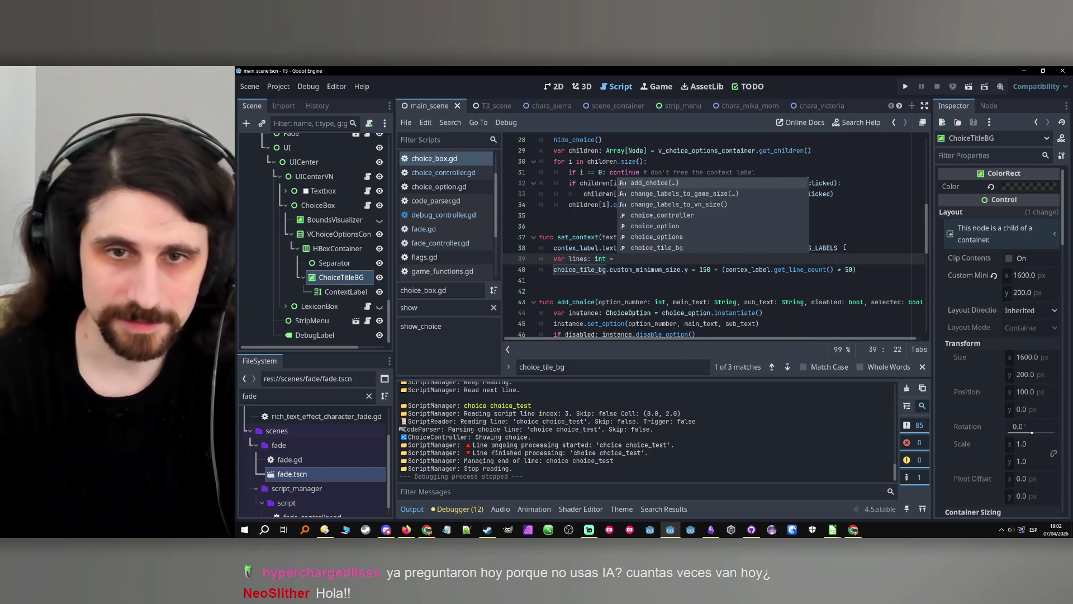
click(748, 260)
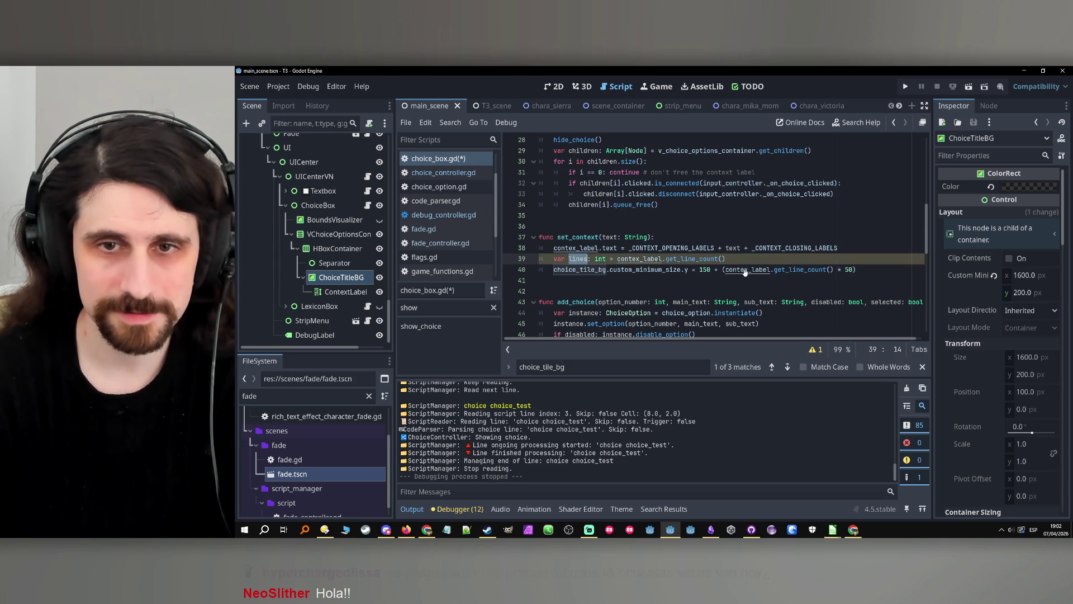
Add an 'if lines == 1:' branch setting choice_tile_bg.custom_minimum_size.y = 200.
key(Return)
text(if )
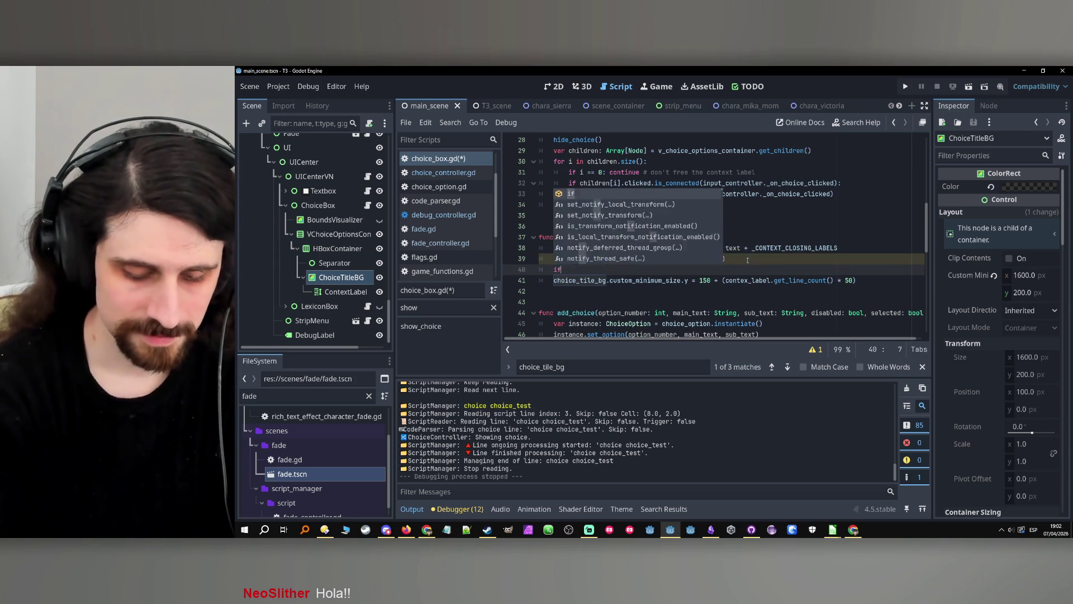
text(lines == 1:)
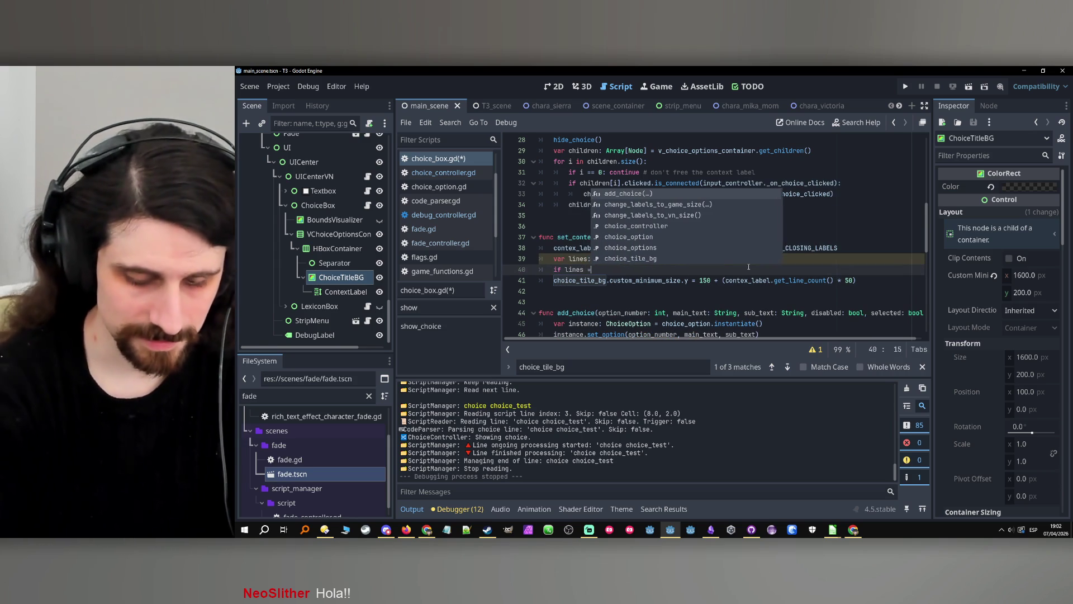
key(Return)
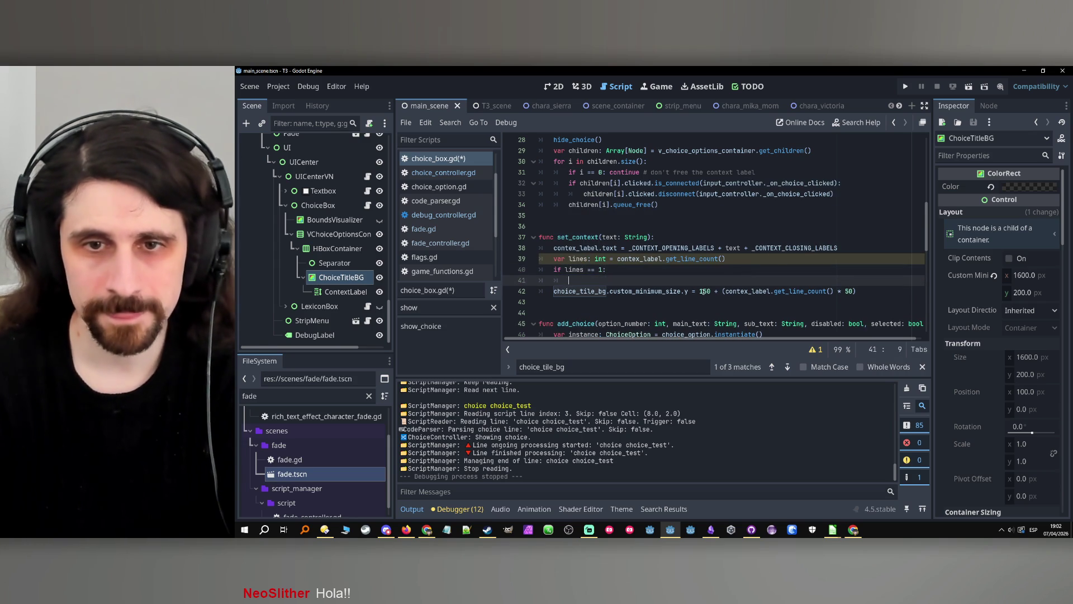
drag(687, 291, 550, 295)
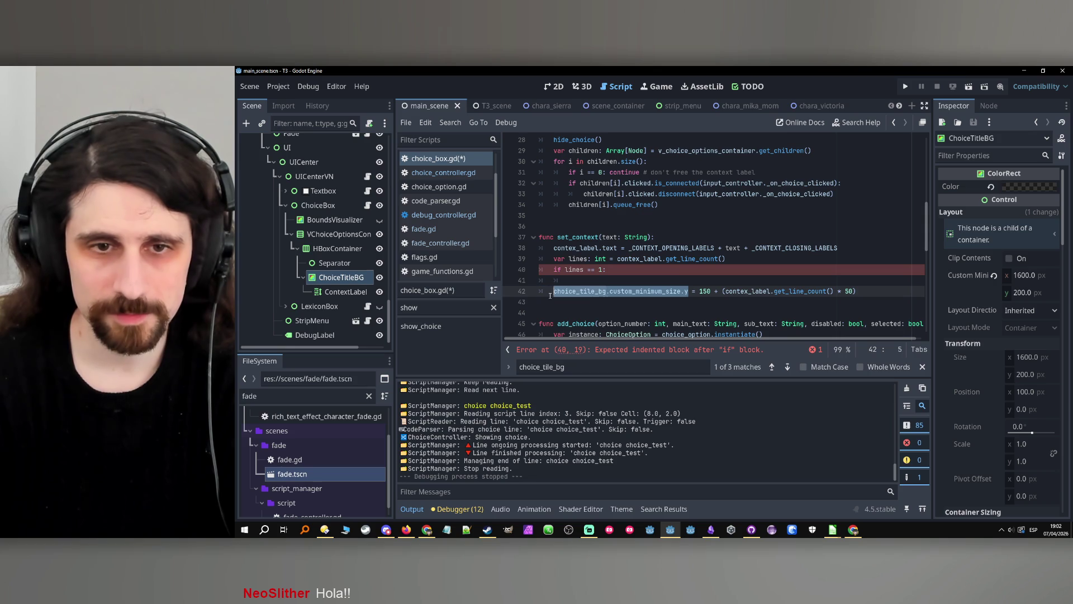
key(ctrl+c)
click(605, 278)
key(ctrl+v)
text(= 2'')
key(BackSpace)
key(BackSpace)
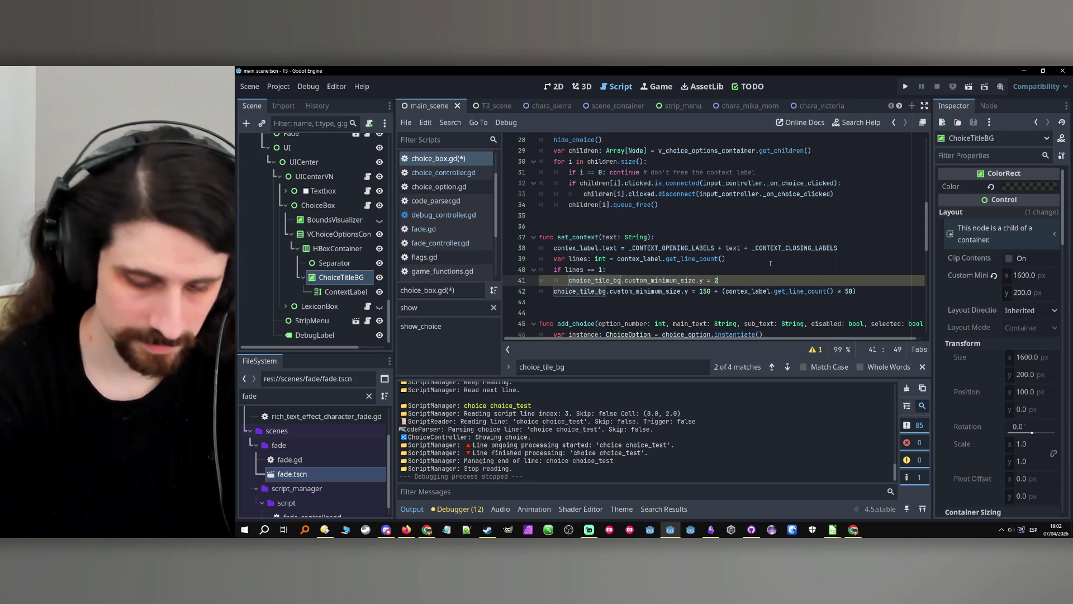
text(00)
key(Return)
Add an else branch with height 200 + line_count * 60, save choice_box.gd and run the project.
text(else:)
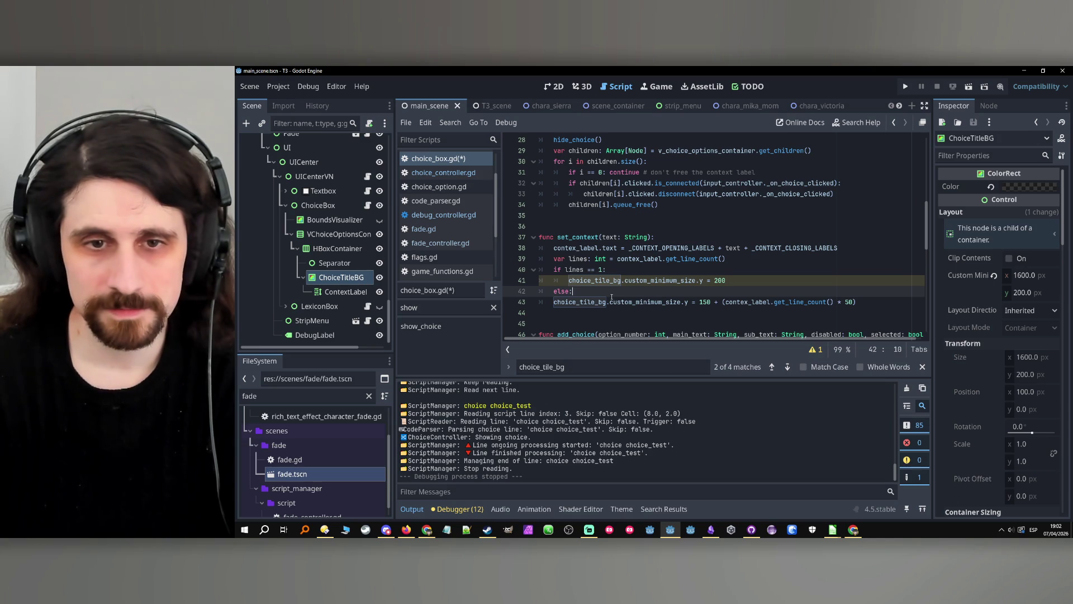
click(554, 302)
key(Tab)
click(715, 302)
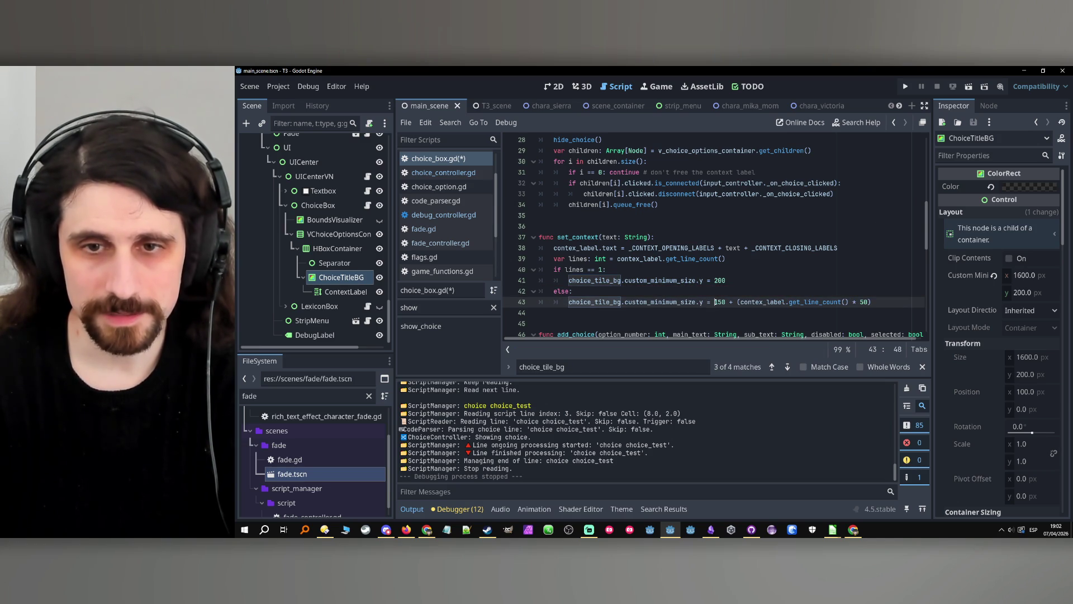
key(Delete)
key(Delete)
text(20)
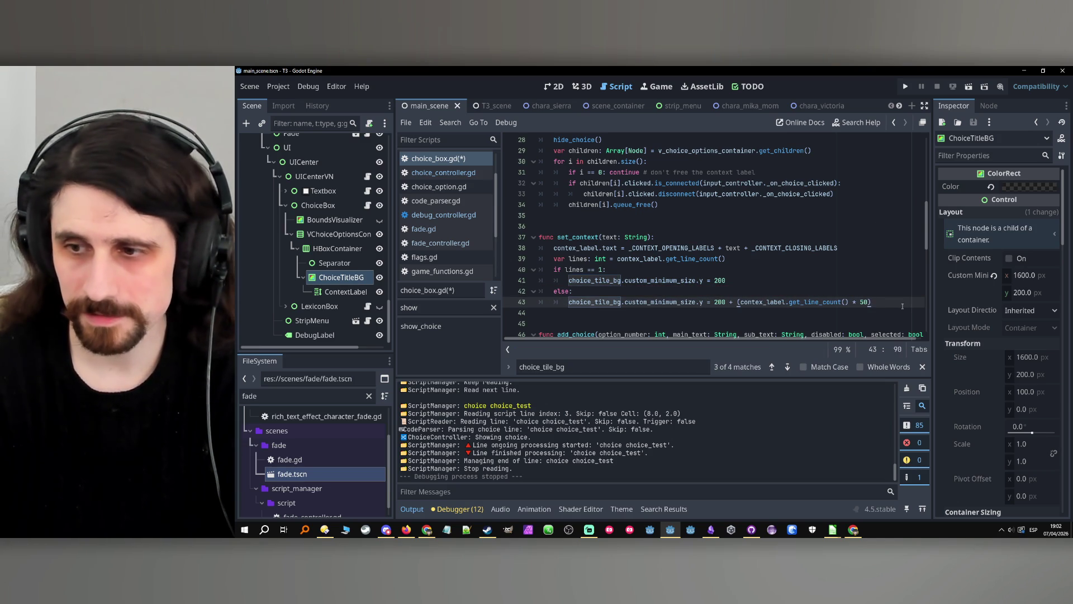
click(859, 301)
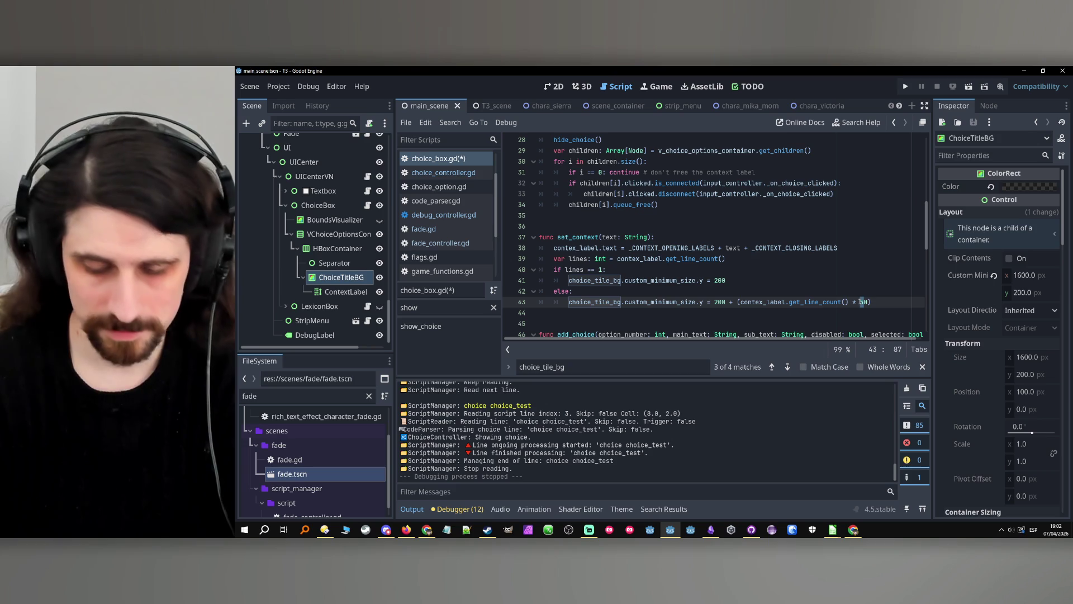
text(6)
key(ctrl+s)
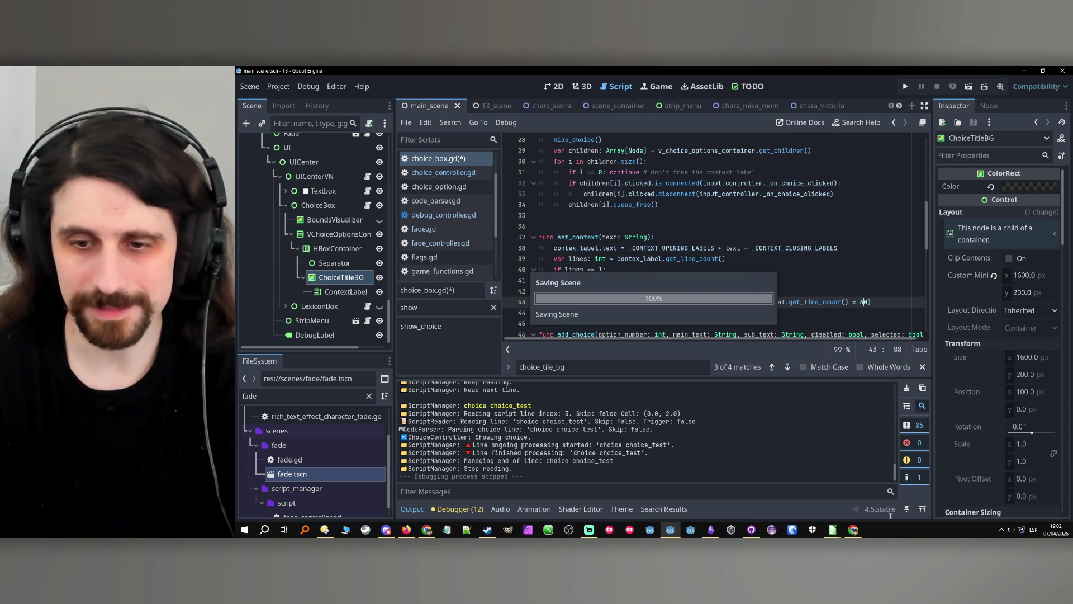
click(792, 326)
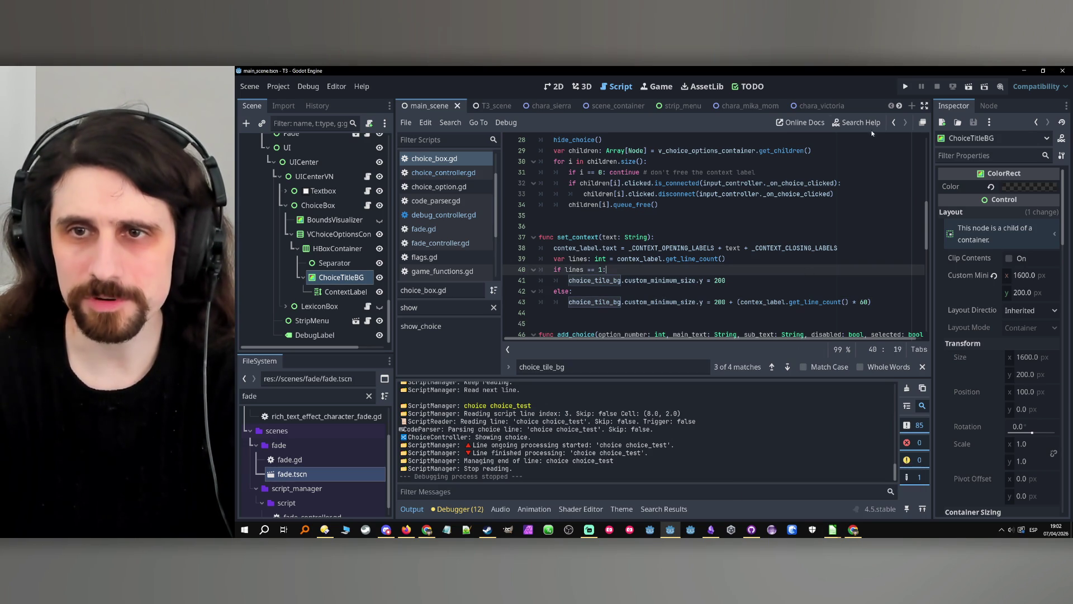
click(906, 87)
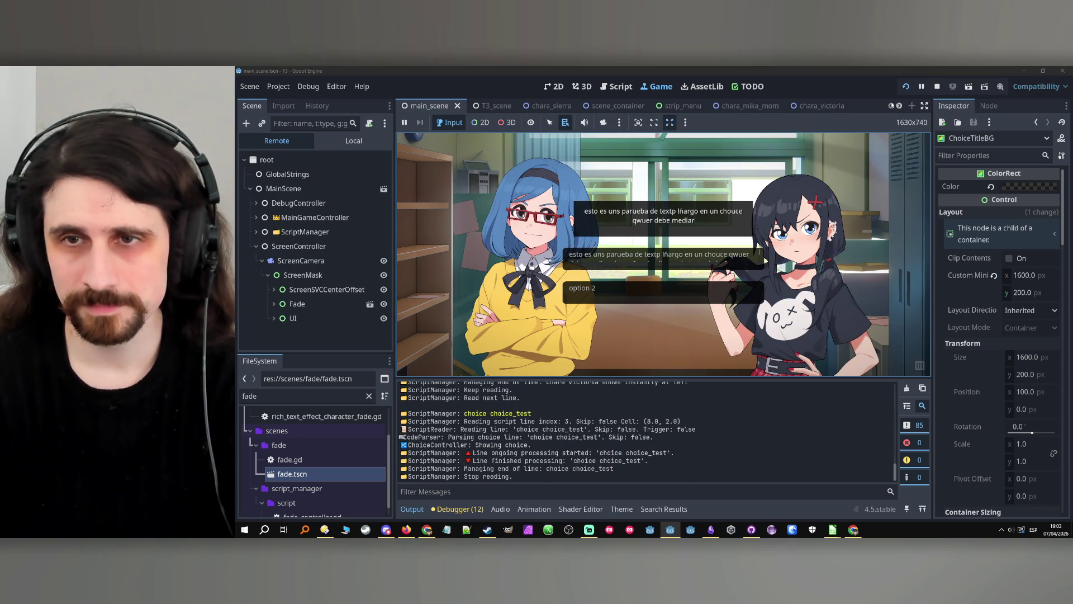
Change the per-line multiplier on line 43 from 60 to 50, then rerun and stop the game.
click(938, 86)
click(864, 302)
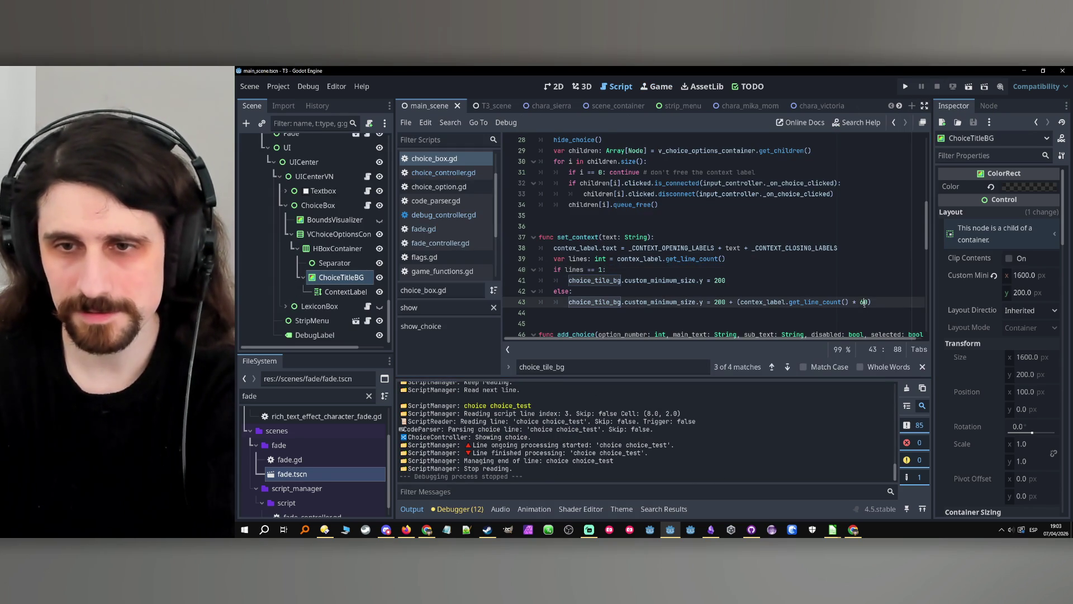
key(BackSpace)
text(5)
key(End)
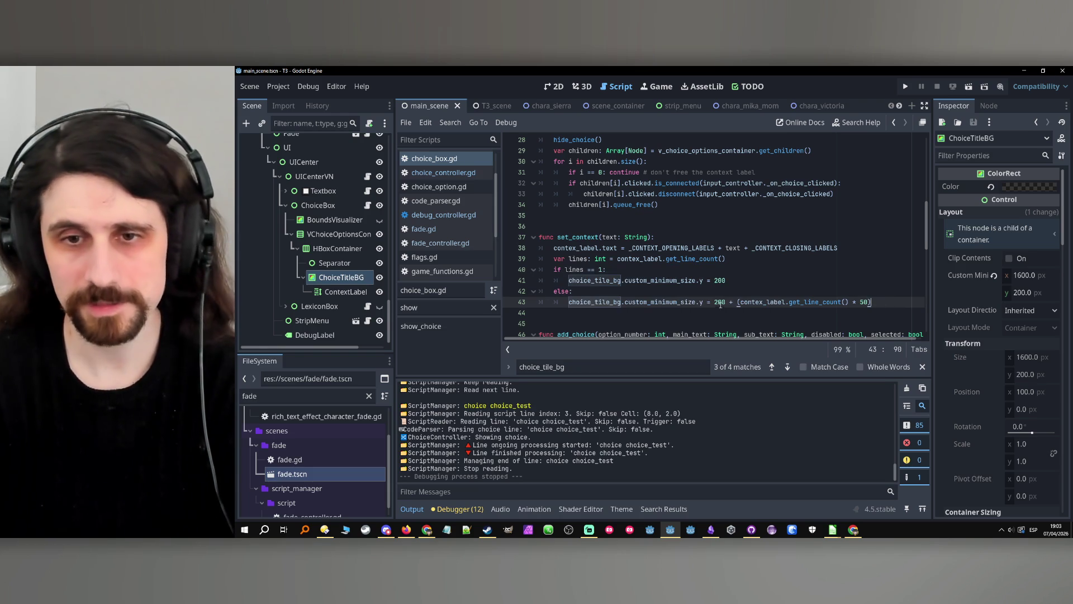
click(906, 86)
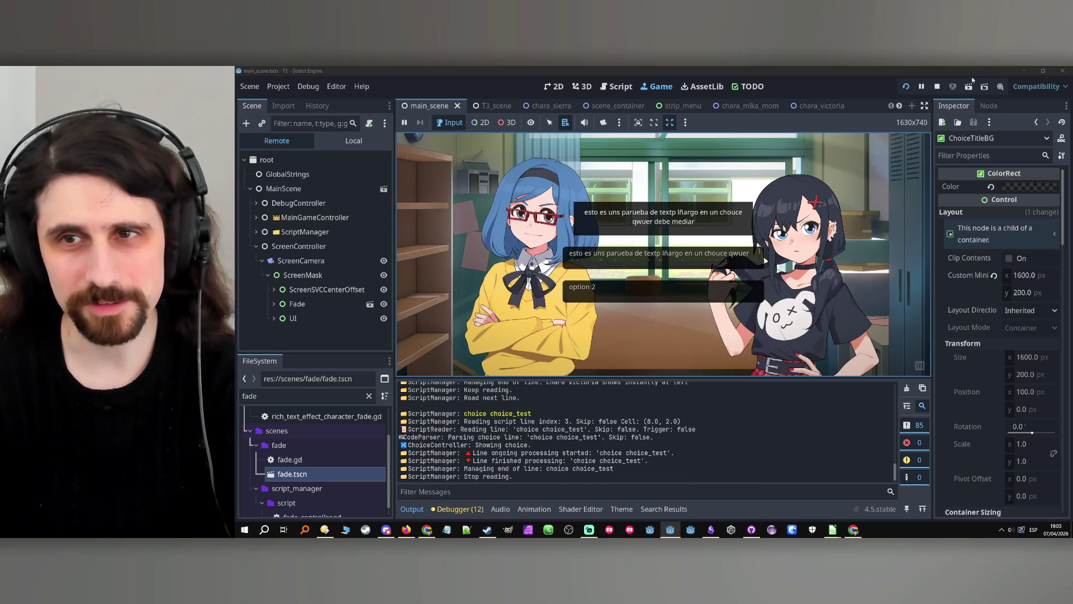
click(937, 86)
In test1.csv, overwrite cell D8 with the longer multi-line text from D9.
mouse_move(841, 518)
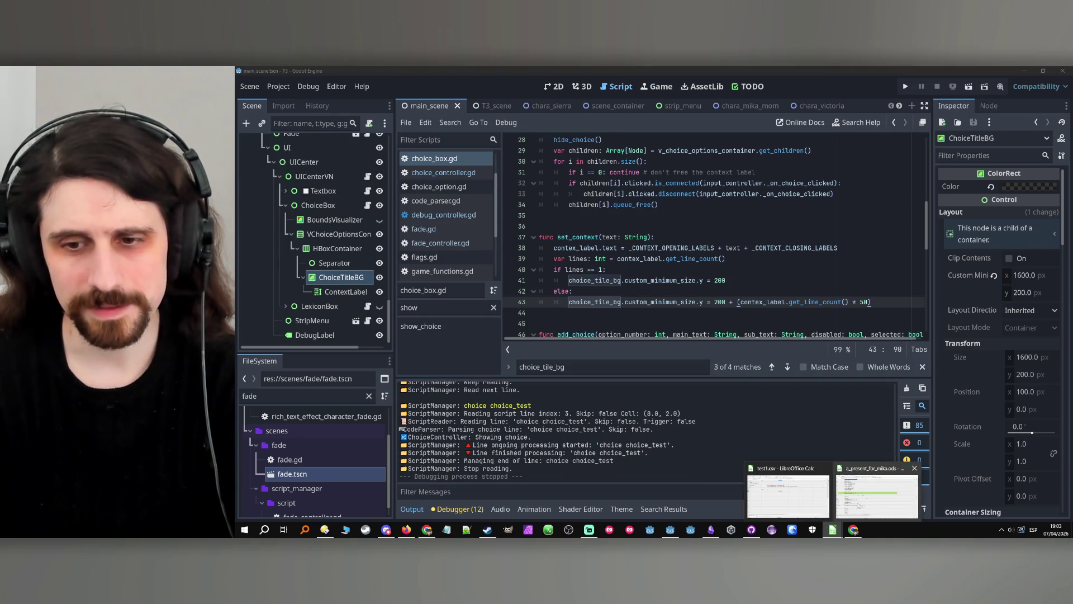
click(814, 490)
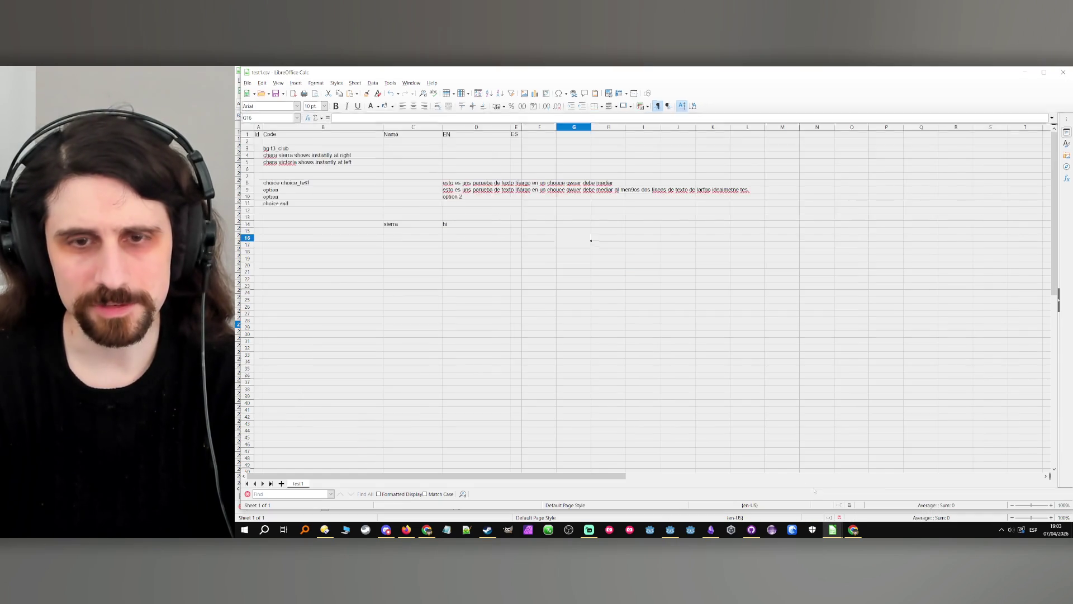
click(478, 190)
click(478, 183)
key(ctrl+v)
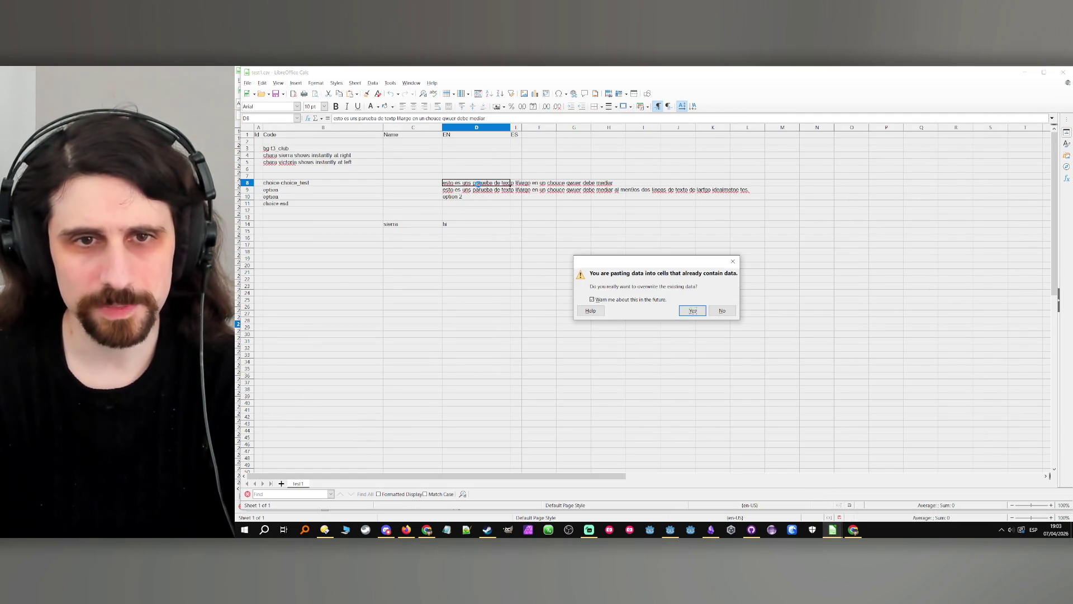
key(Return)
click(515, 244)
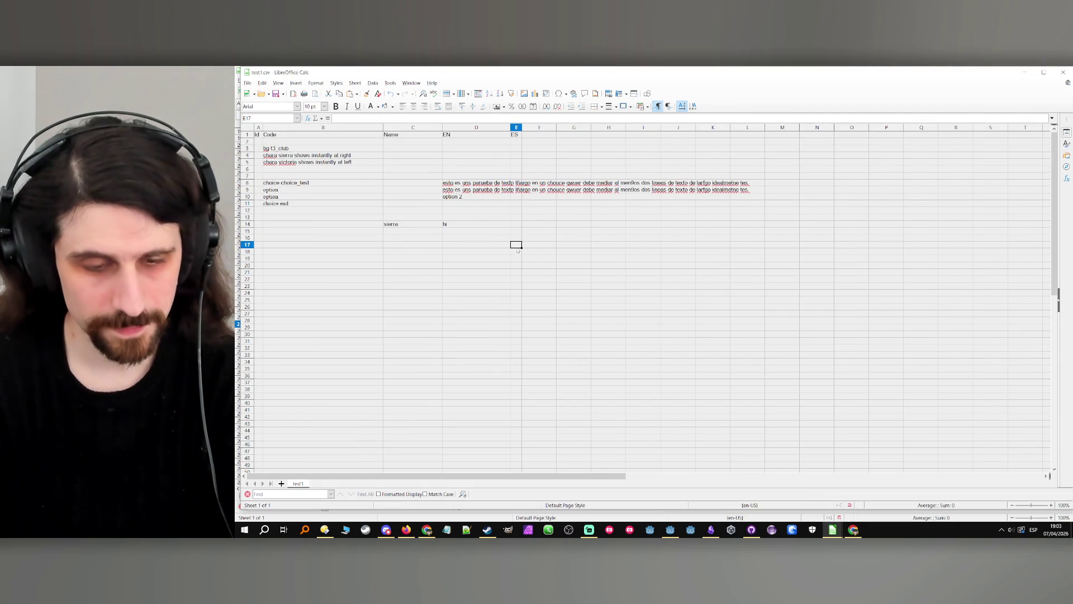
Return to Godot and run the project with the updated choice text.
key(ctrl+c)
click(486, 265)
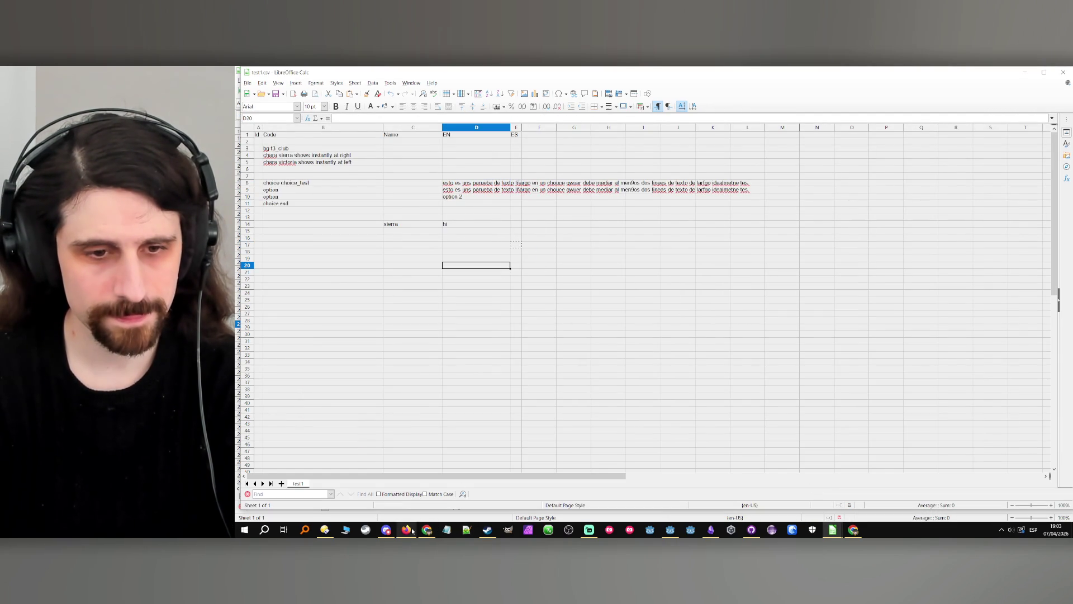
click(670, 529)
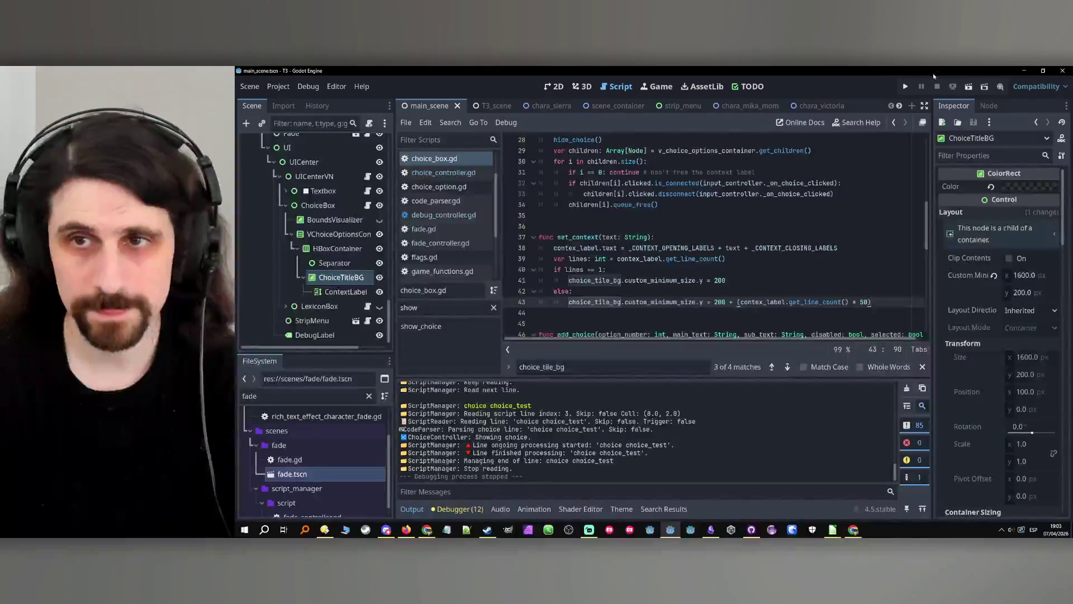
click(905, 86)
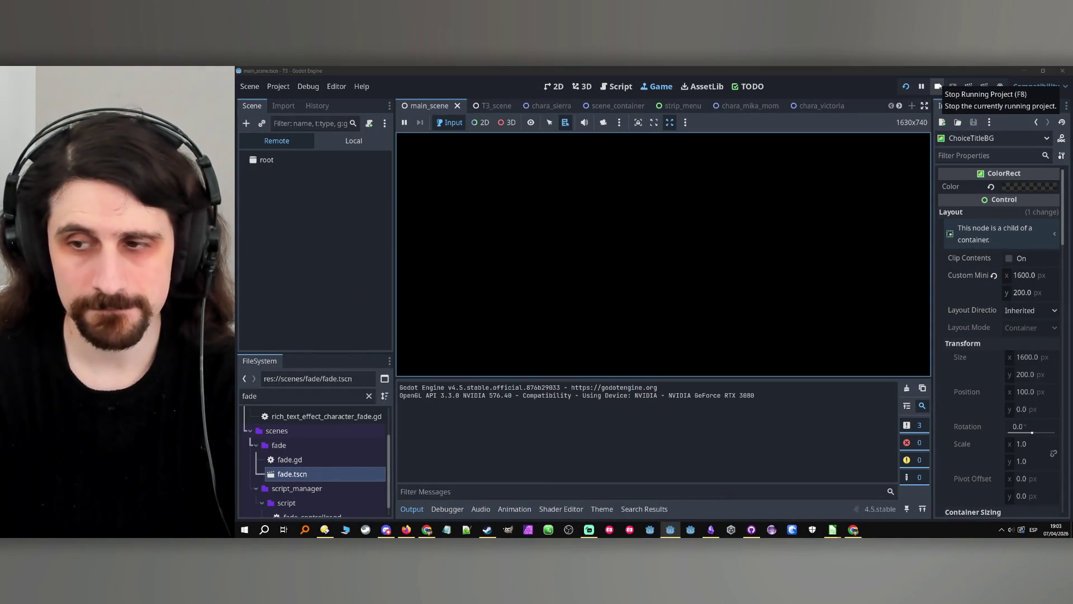
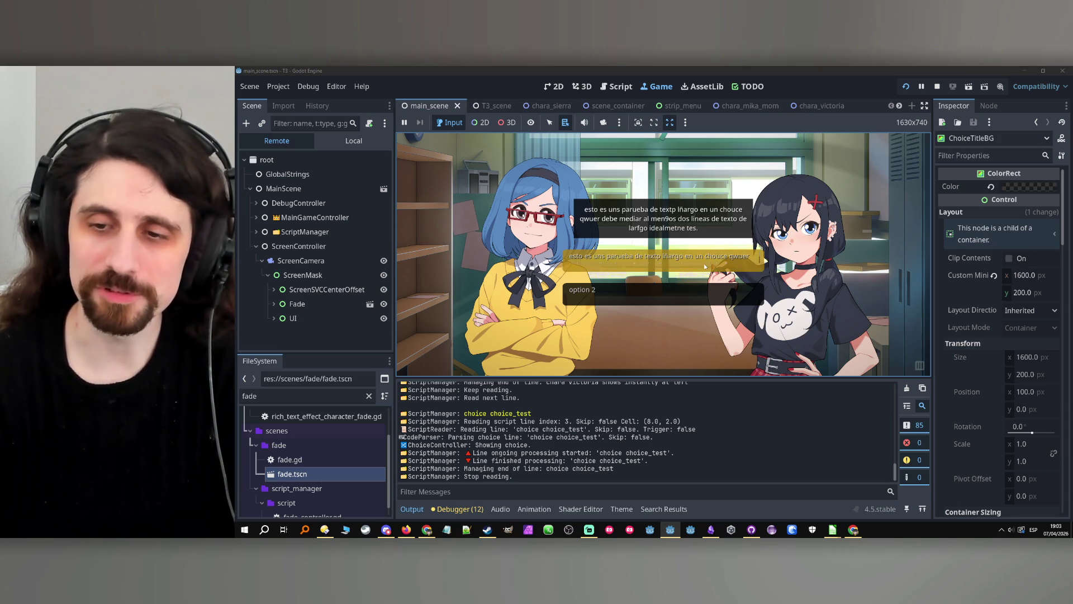
Change line 43's title height to 200 + ((contex_label.get_line_count() - 1) * 50).
click(937, 86)
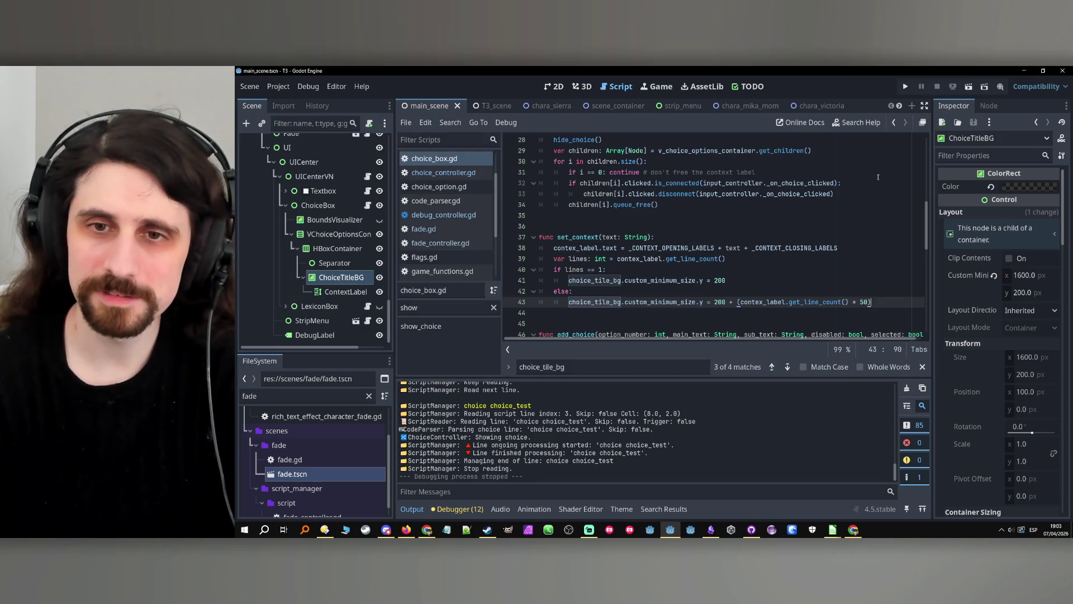
double_click(811, 304)
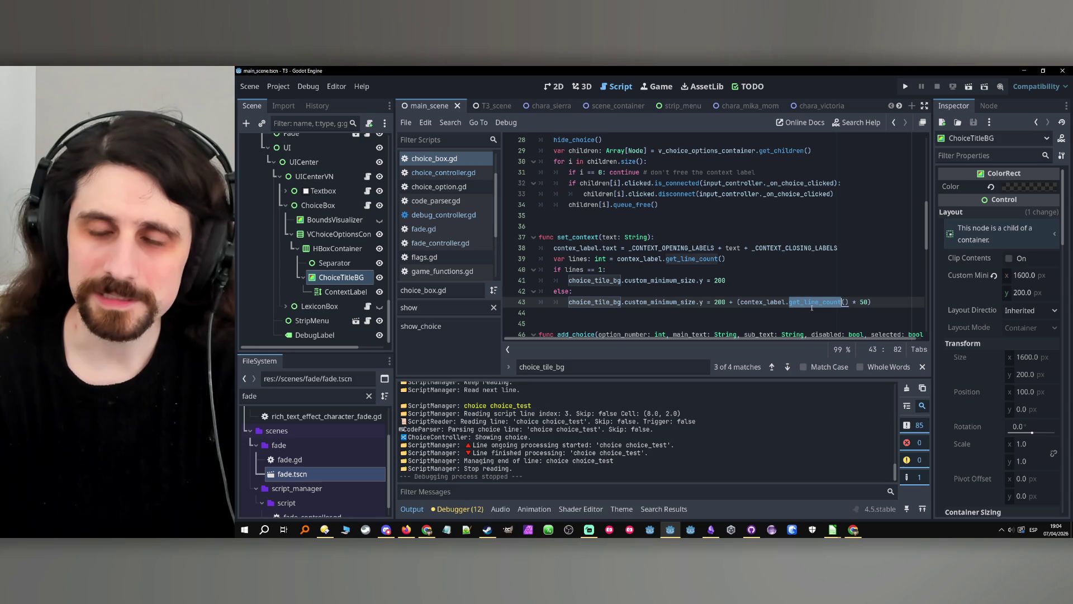
click(899, 305)
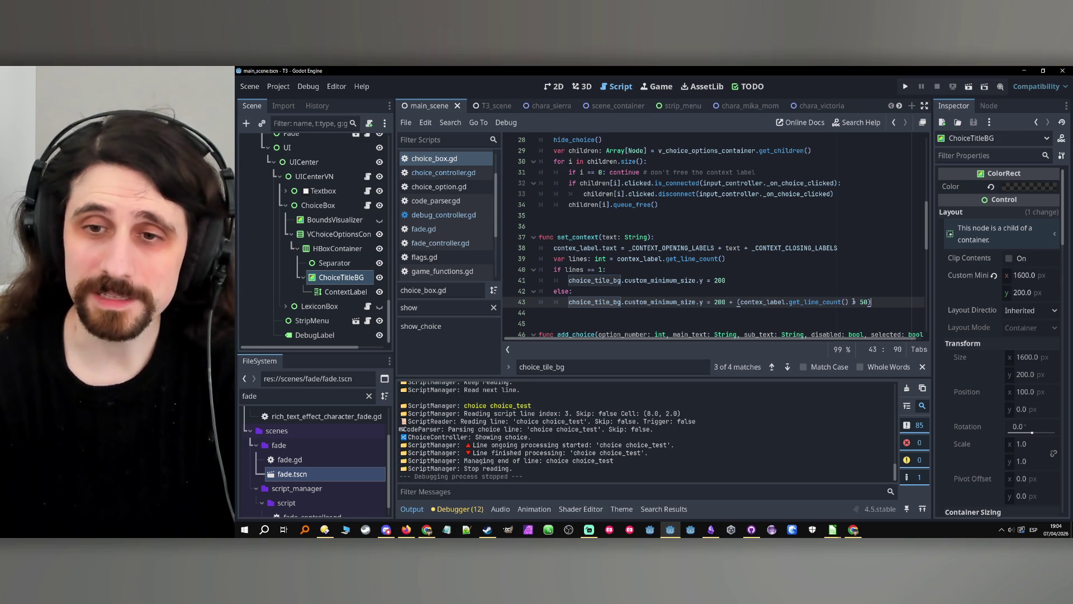
text(-)
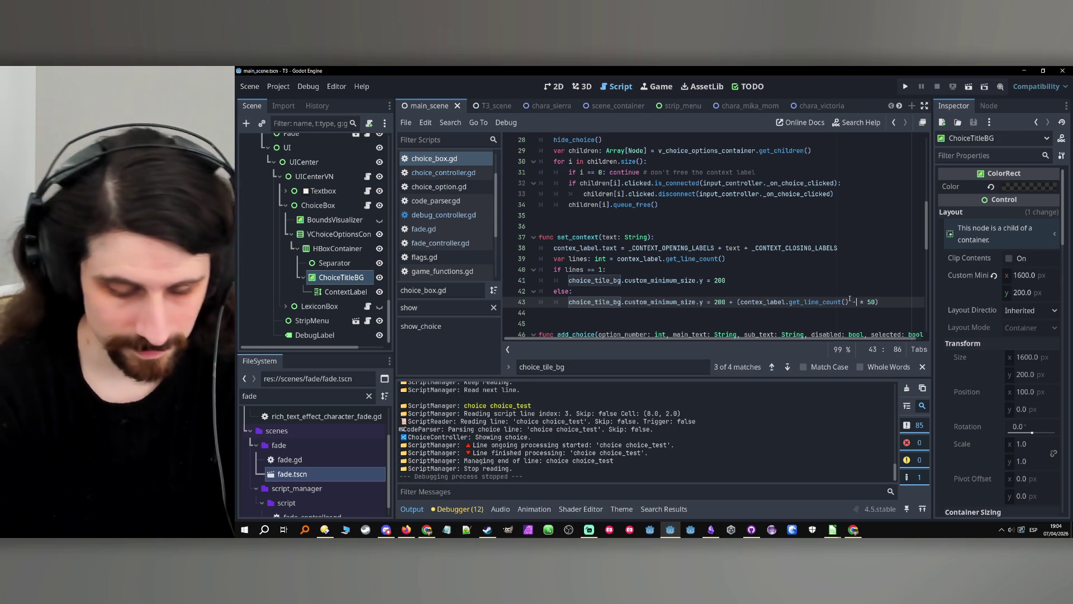
text( 1)
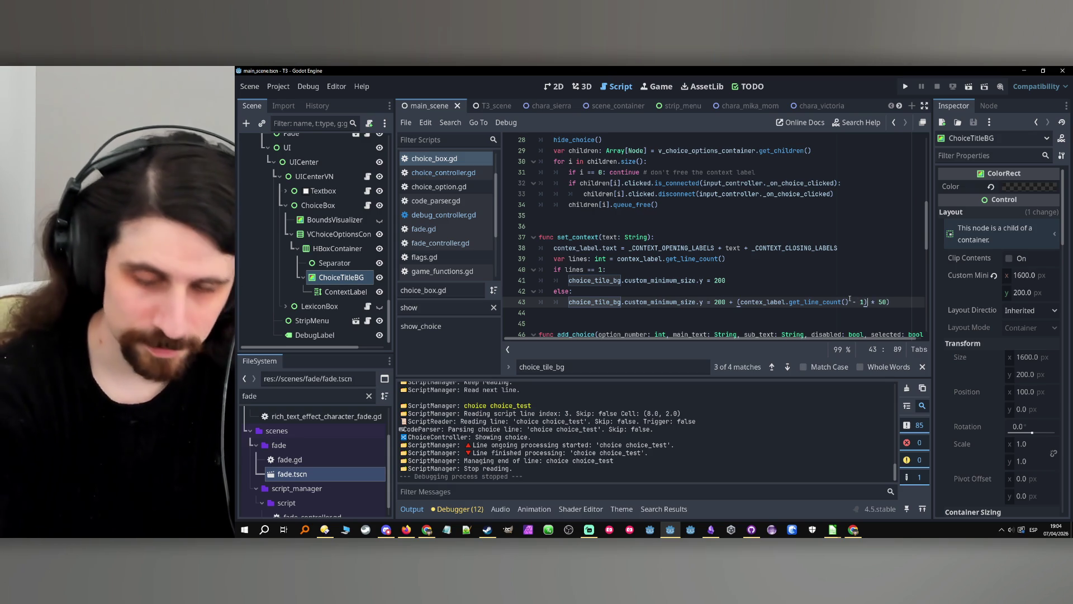
text())
click(741, 301)
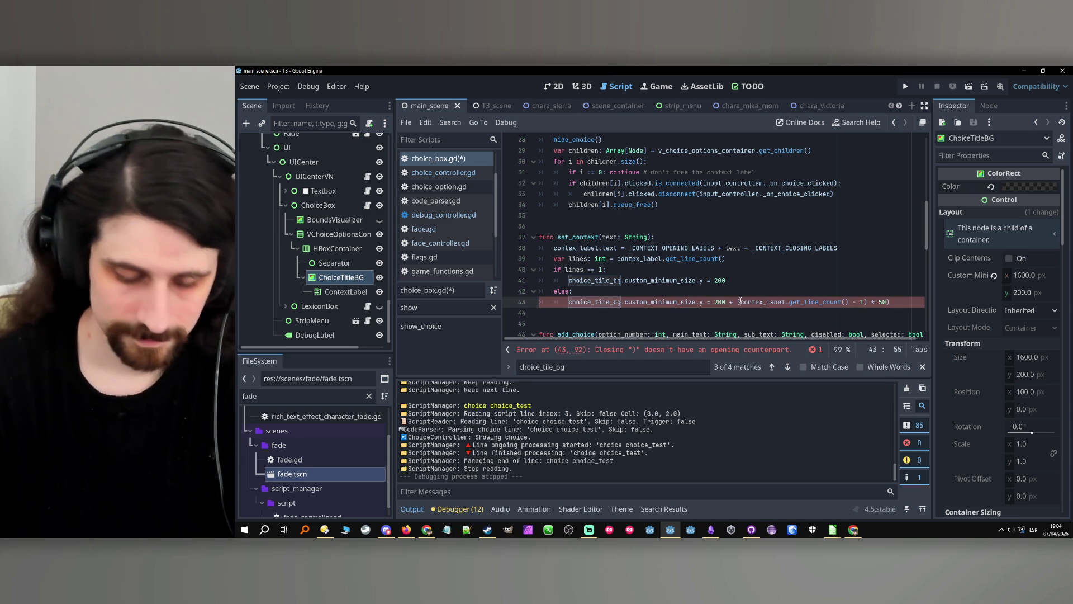
text(()
Save choice_box.gd and test-run the project.
click(746, 292)
key(ctrl+s)
key(Up)
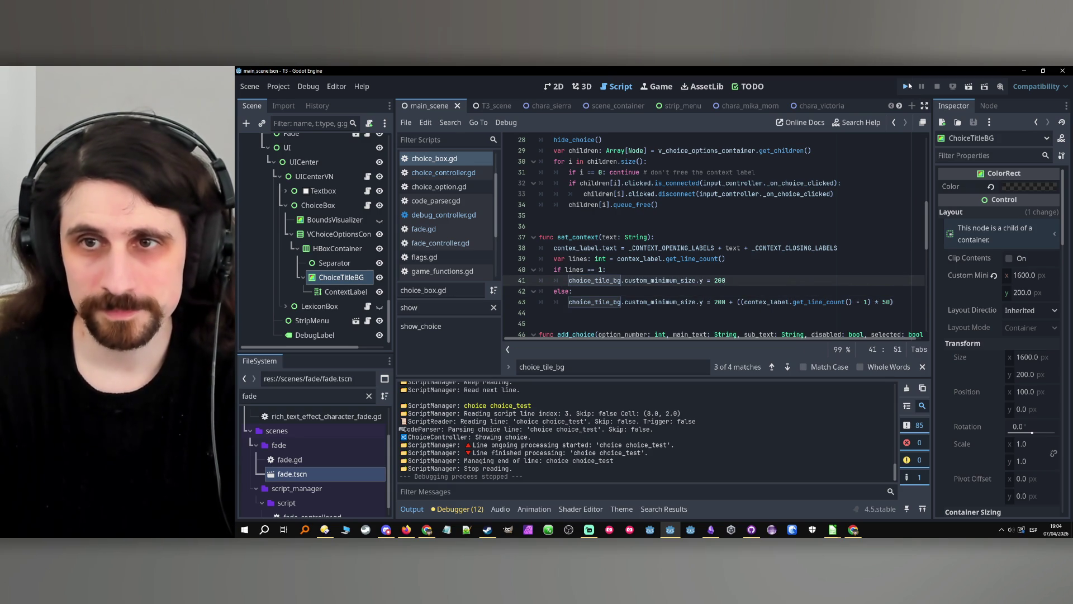
click(907, 86)
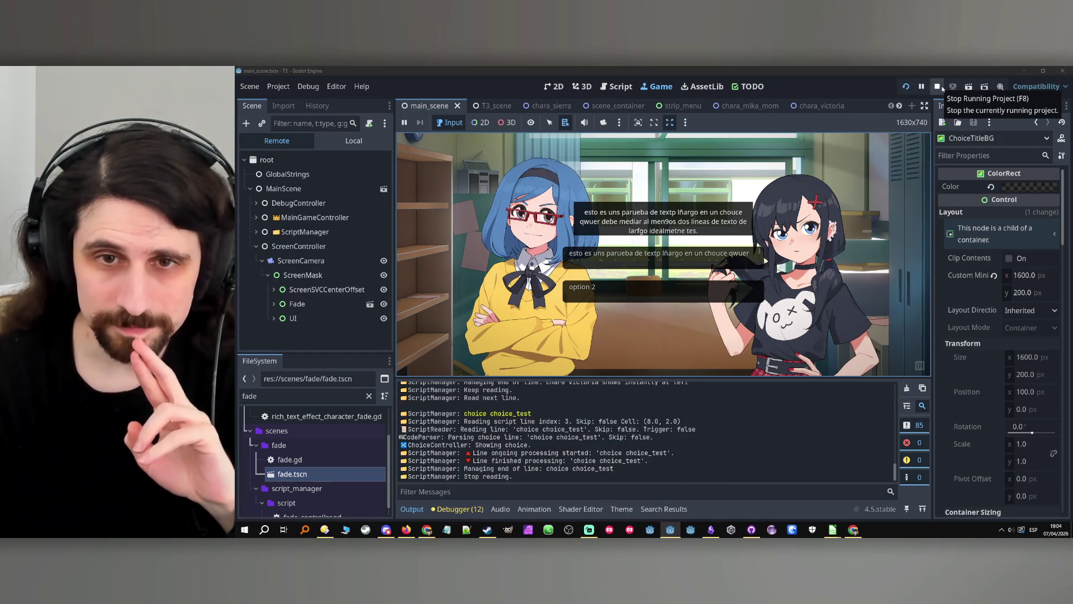
click(938, 86)
Raise the per-line title height from 50 to 60 and test-run the game.
click(883, 302)
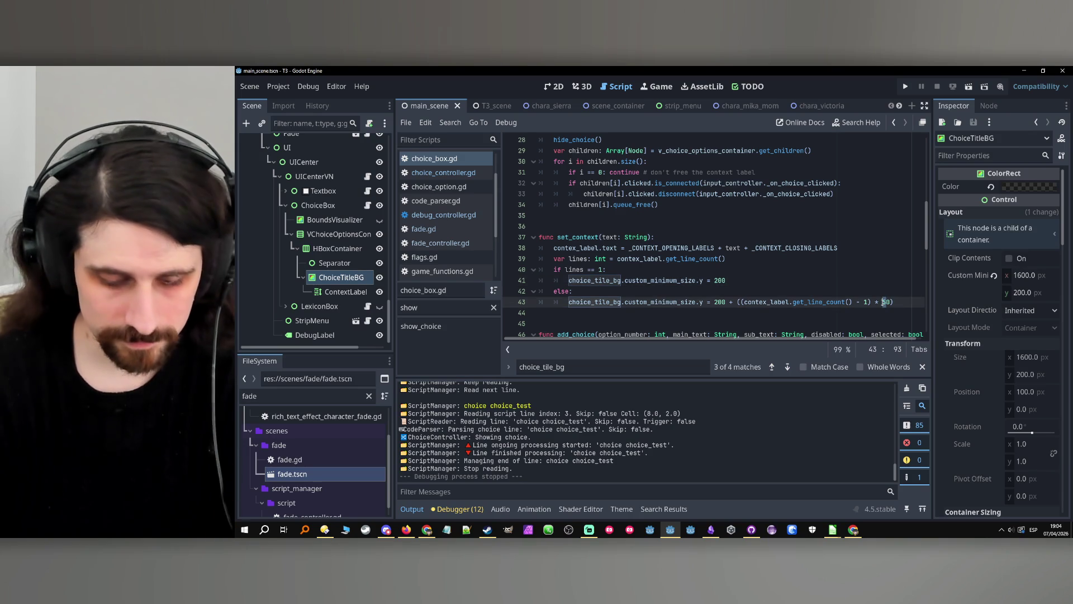
text(6)
click(887, 280)
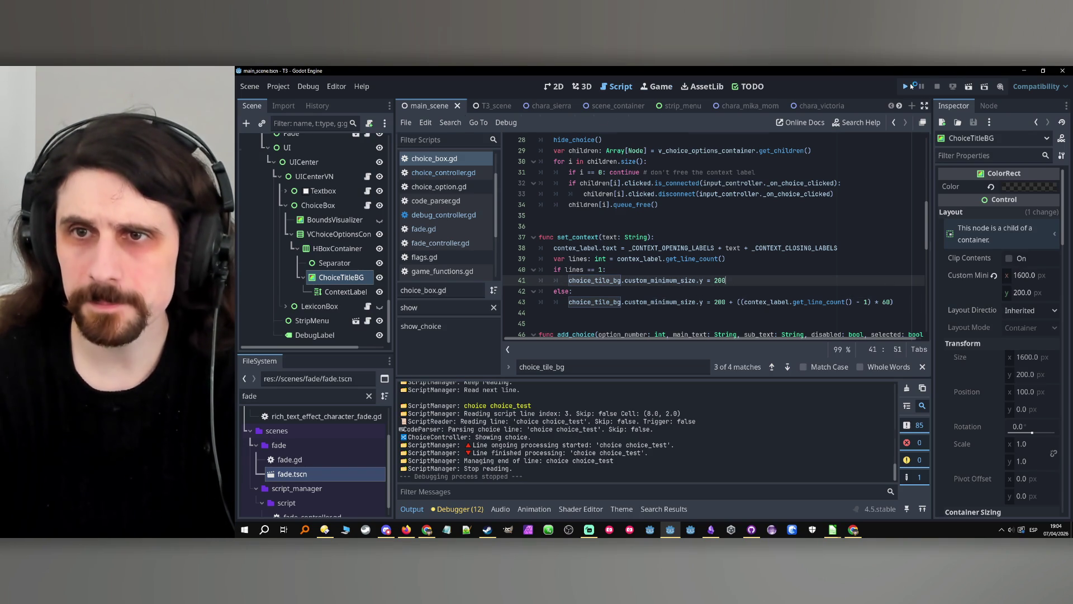
click(907, 86)
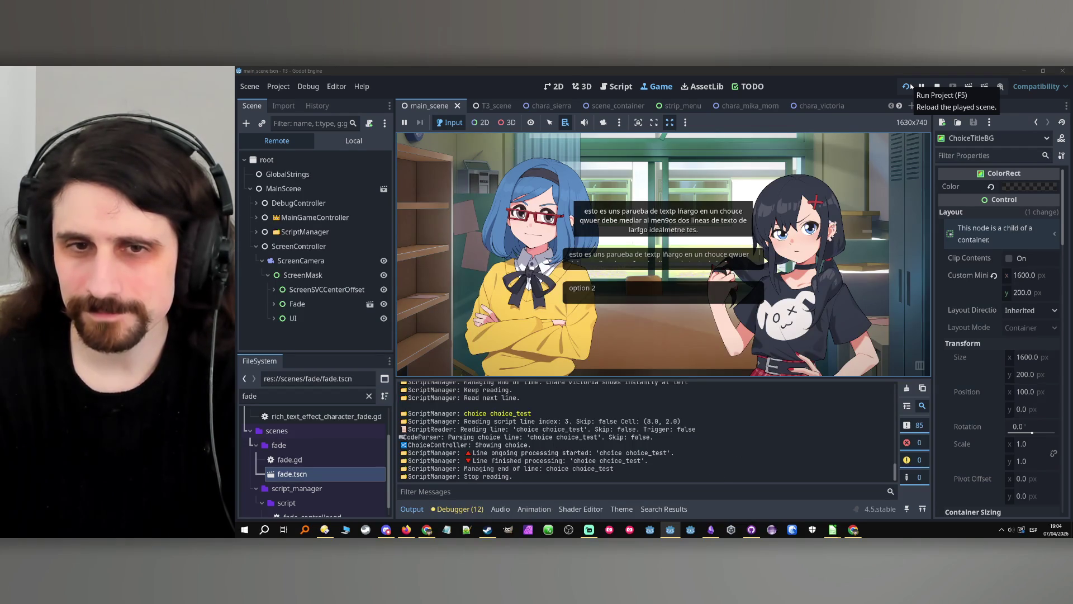
click(938, 87)
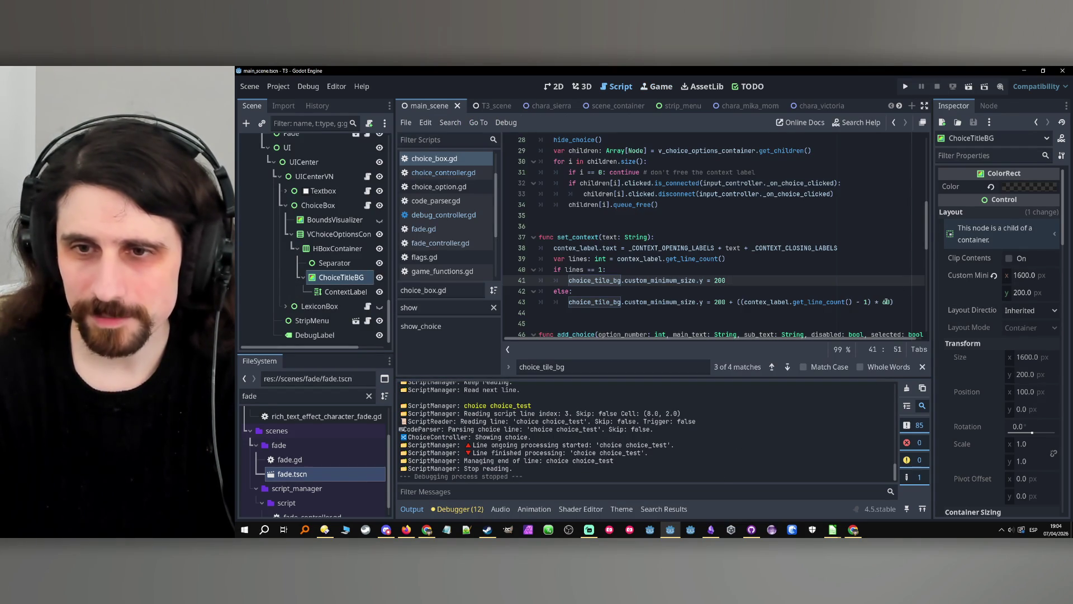
Run the game again and widen the game viewport to check the two-line title.
click(886, 302)
click(889, 259)
click(905, 87)
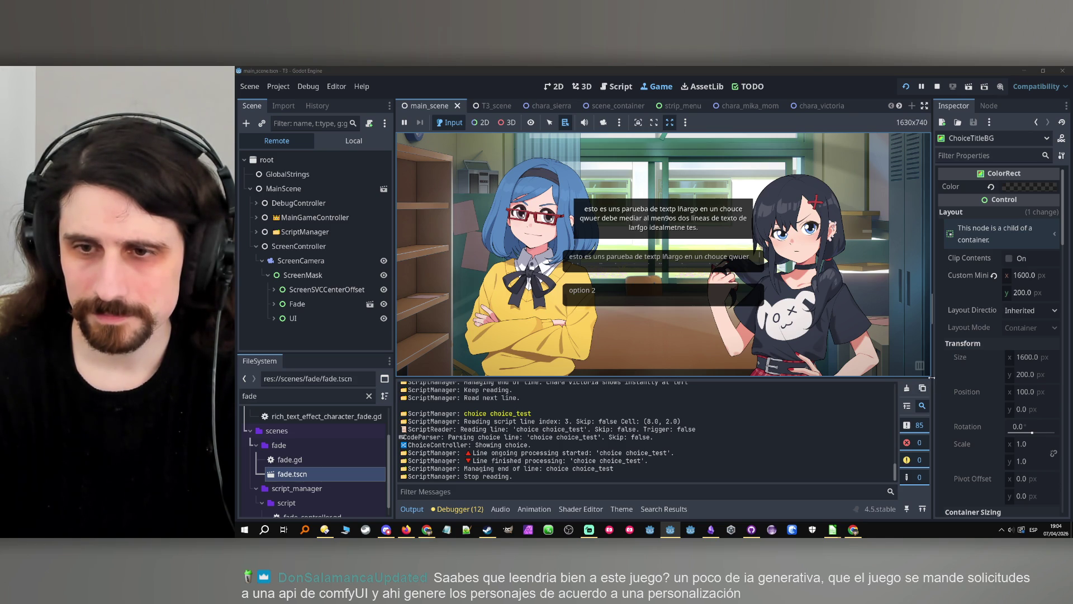
mouse_move(931, 378)
mouse_down()
mouse_move(953, 378)
mouse_move(935, 393)
mouse_up()
click(634, 215)
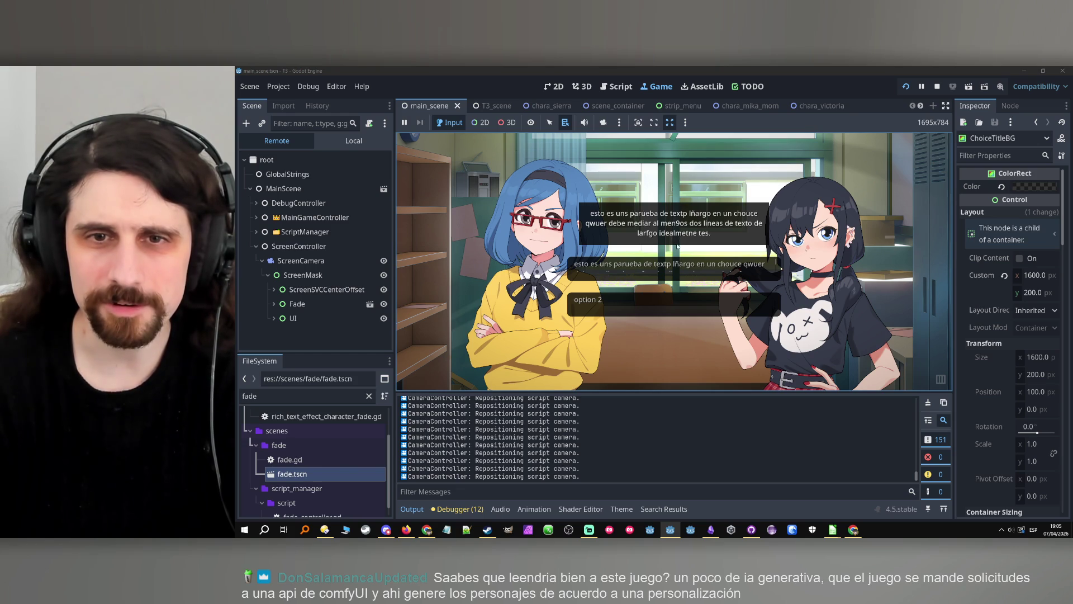
click(936, 86)
Trim the extra tail text from cell D8 in test1.csv.
mouse_move(832, 529)
click(788, 492)
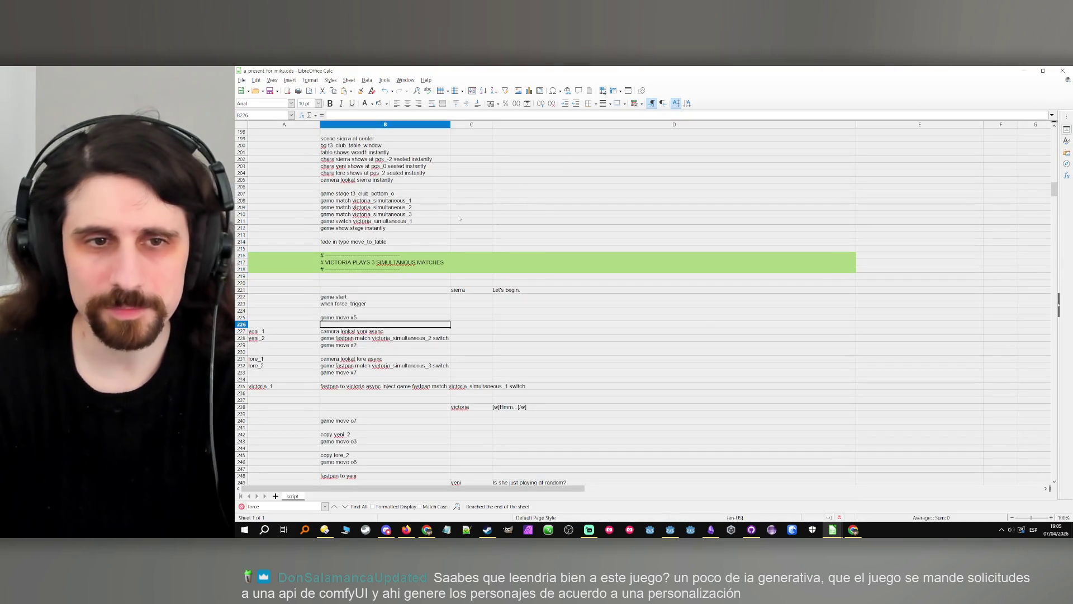
double_click(476, 183)
key(BackSpace)
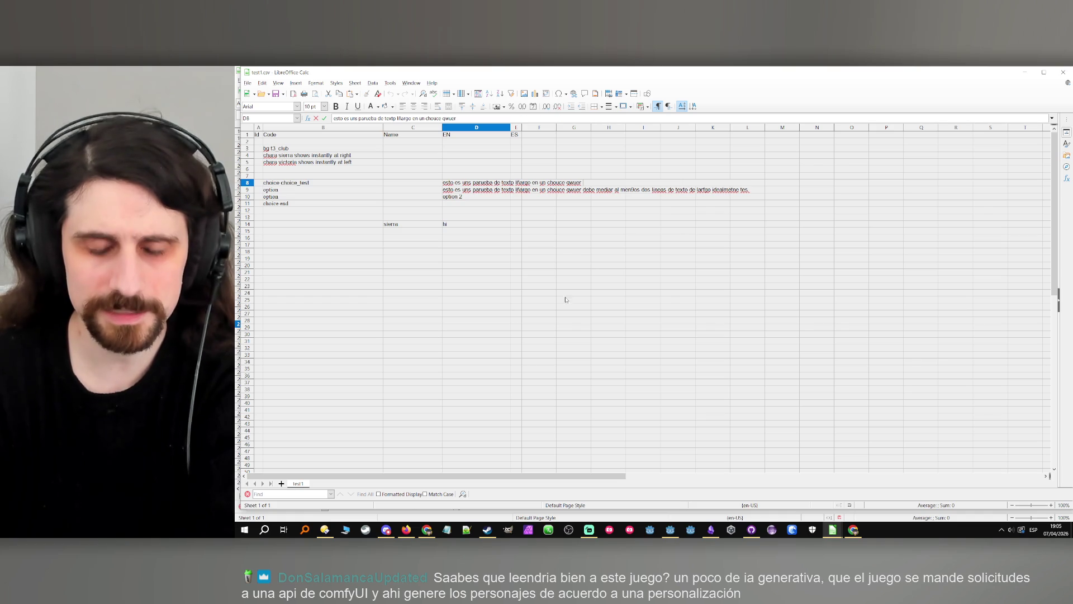
click(581, 299)
Minimize both Calc windows and test-run the project with the shortened title.
click(1024, 71)
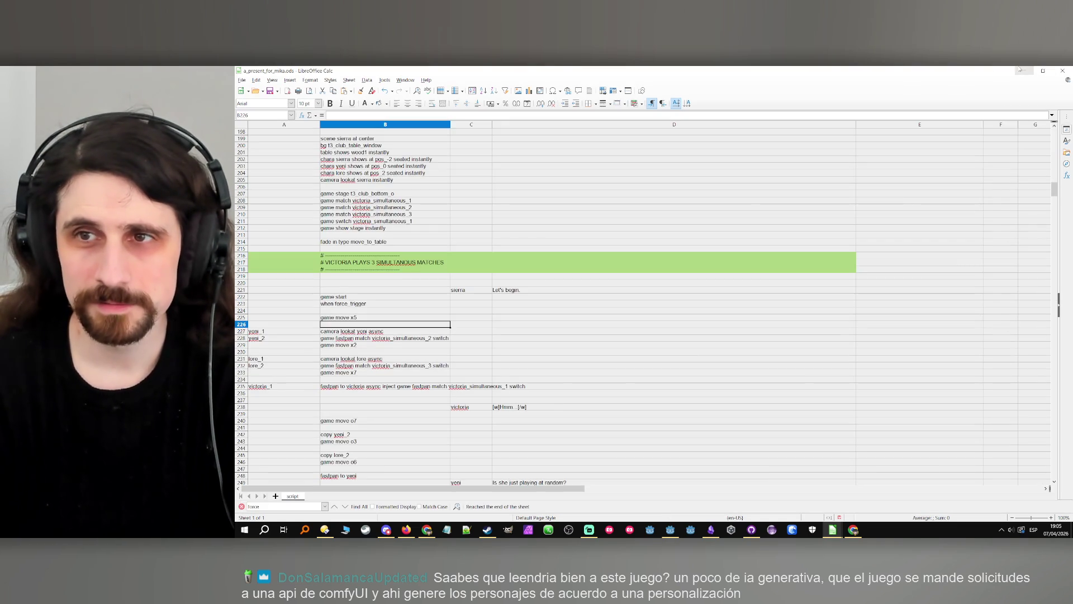
click(1025, 72)
click(906, 86)
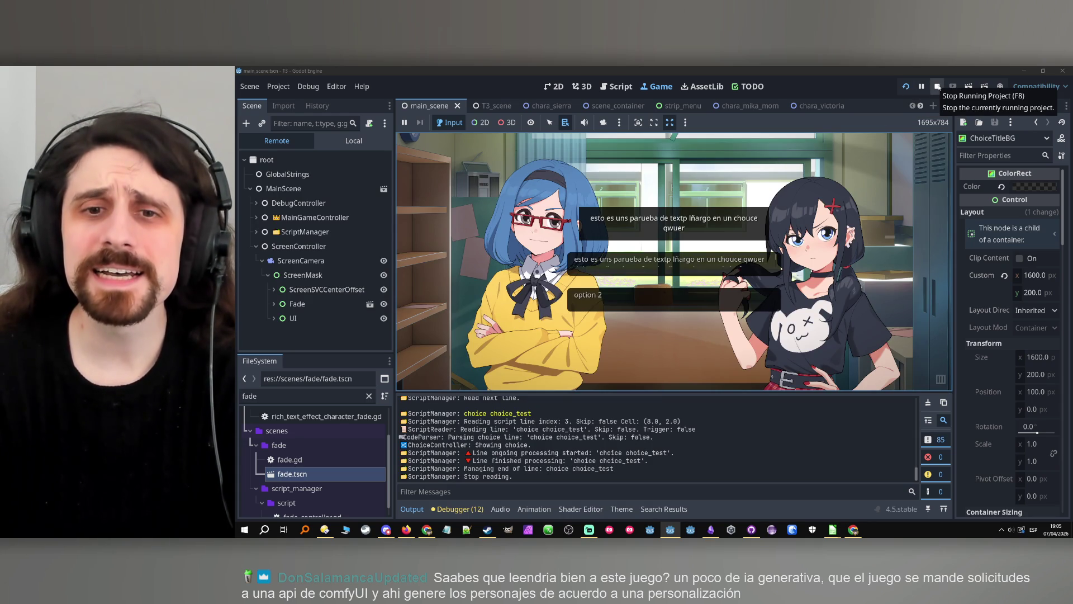
click(938, 87)
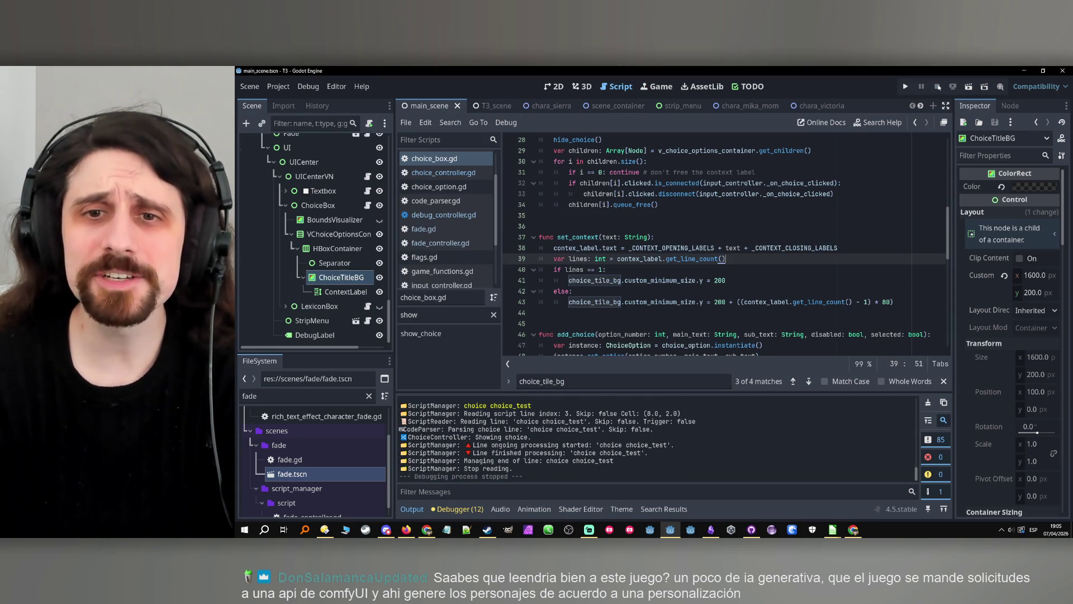
Filter the FileSystem for 'option' and open the choice_option scene.
click(798, 252)
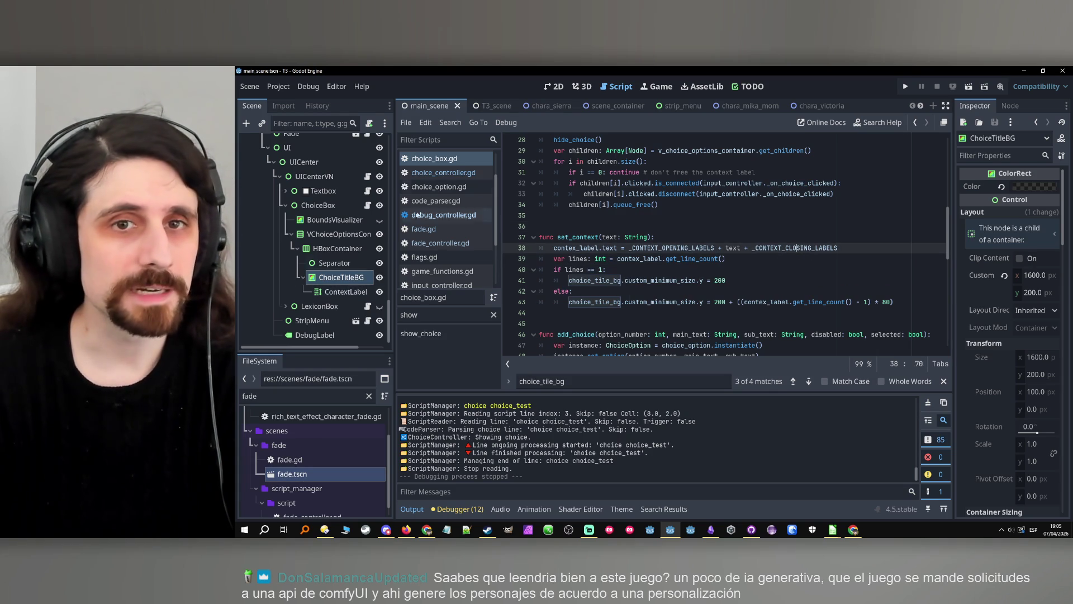
click(330, 395)
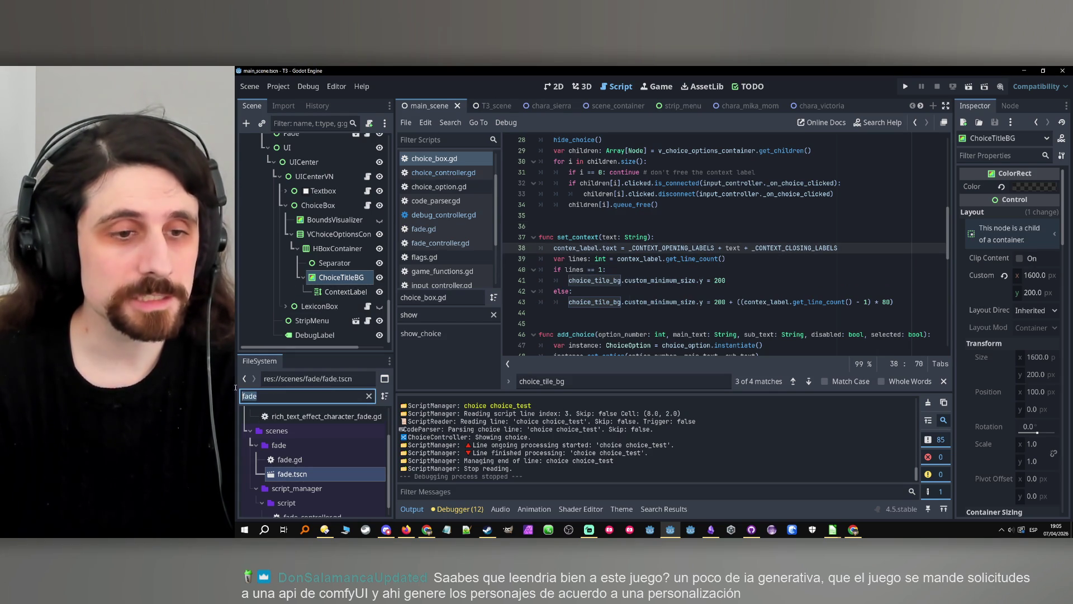
text(option)
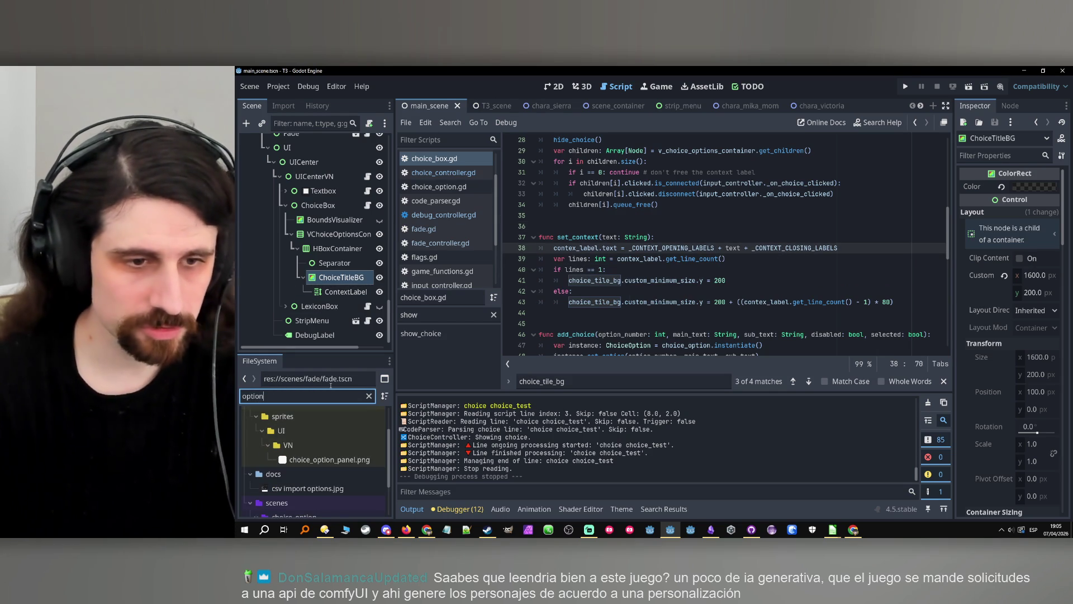
scroll(330, 472, down, 2)
double_click(341, 491)
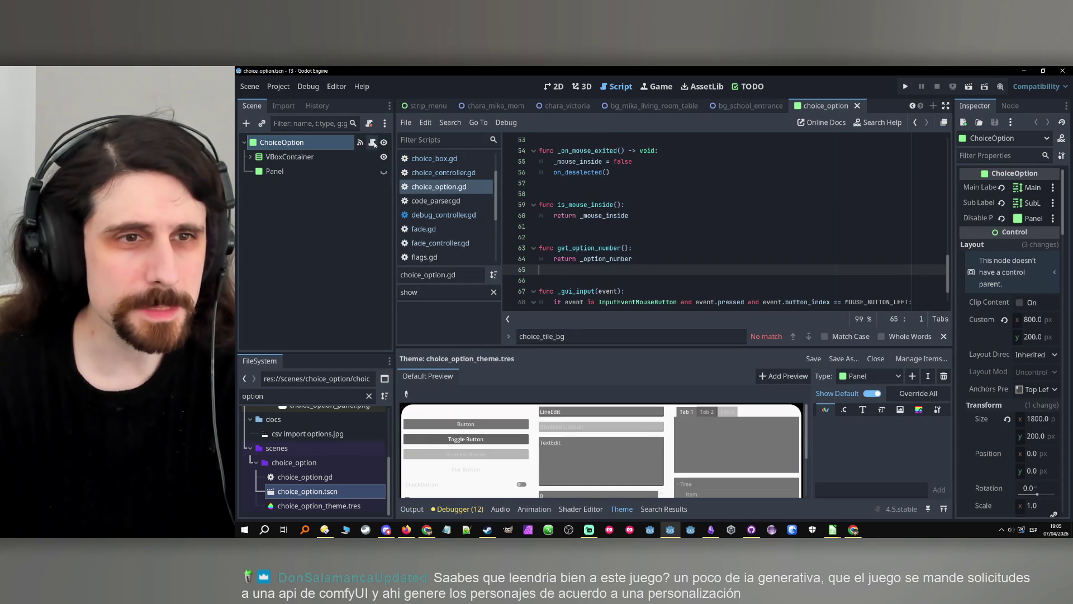
Inspect the ChoiceOption node tree and make SubLabel grow to fit its content.
click(249, 157)
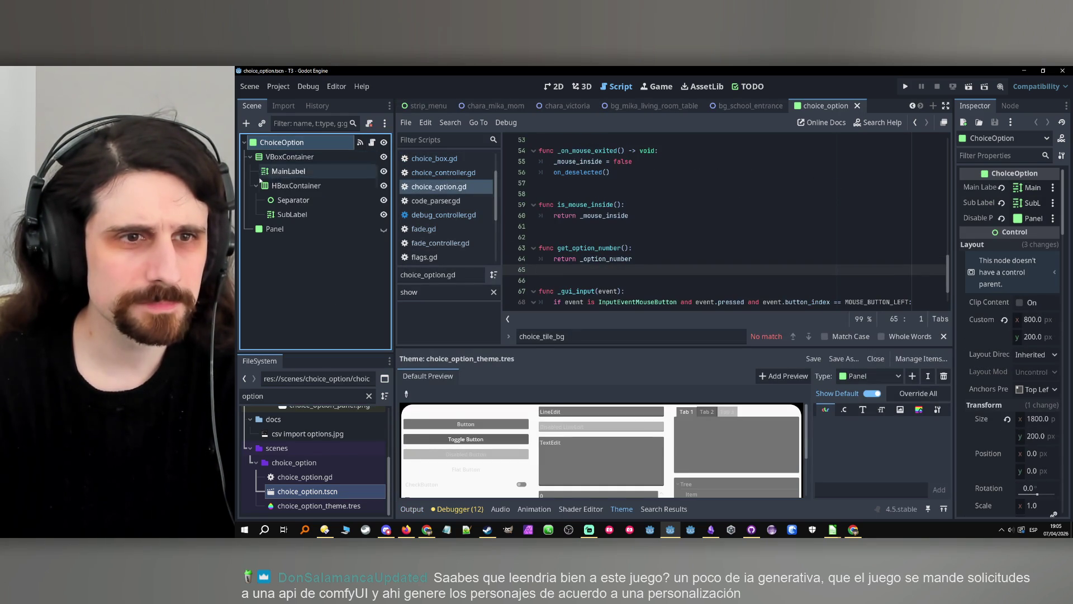
click(316, 171)
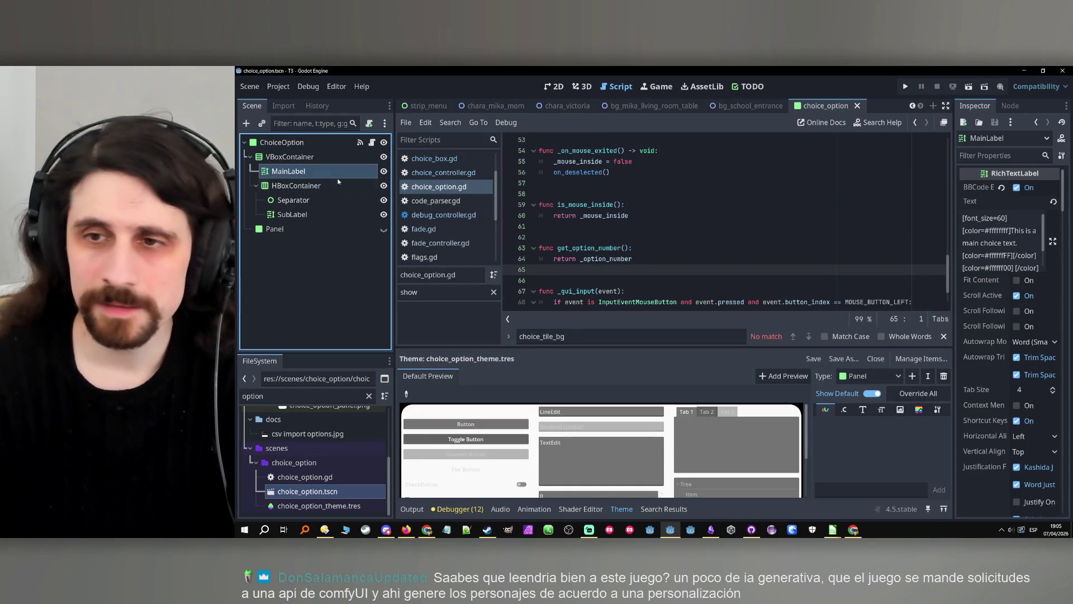
click(1030, 281)
click(293, 214)
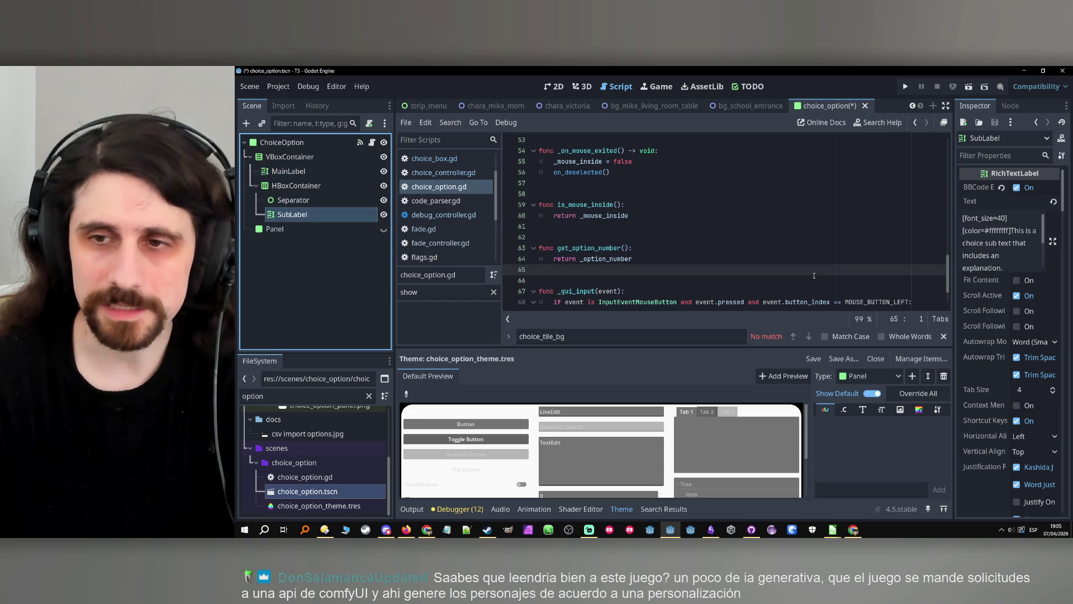
click(1017, 280)
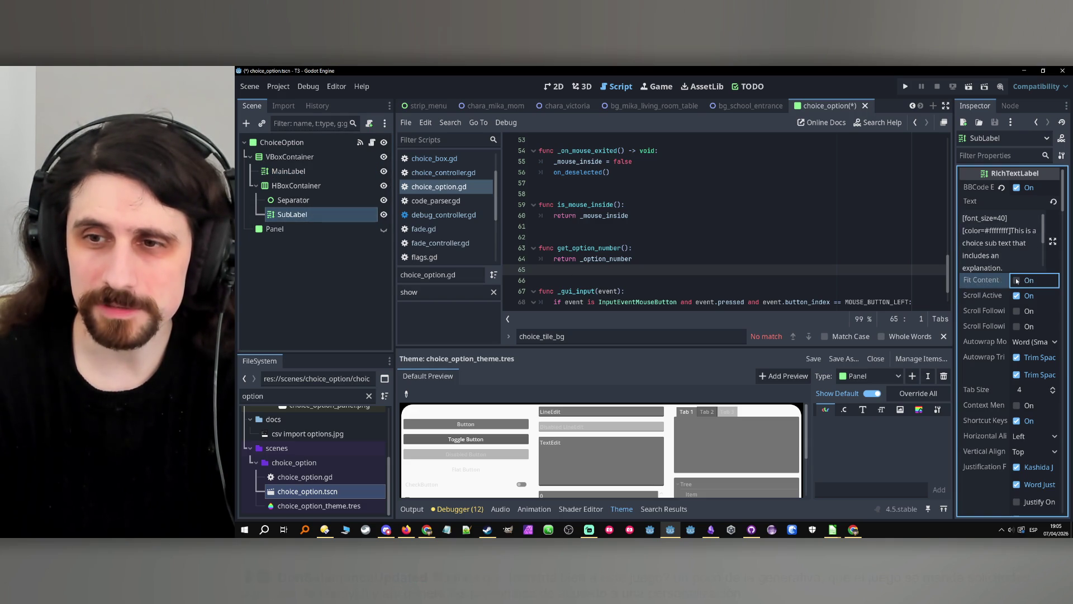
click(316, 186)
click(314, 172)
click(312, 157)
click(310, 143)
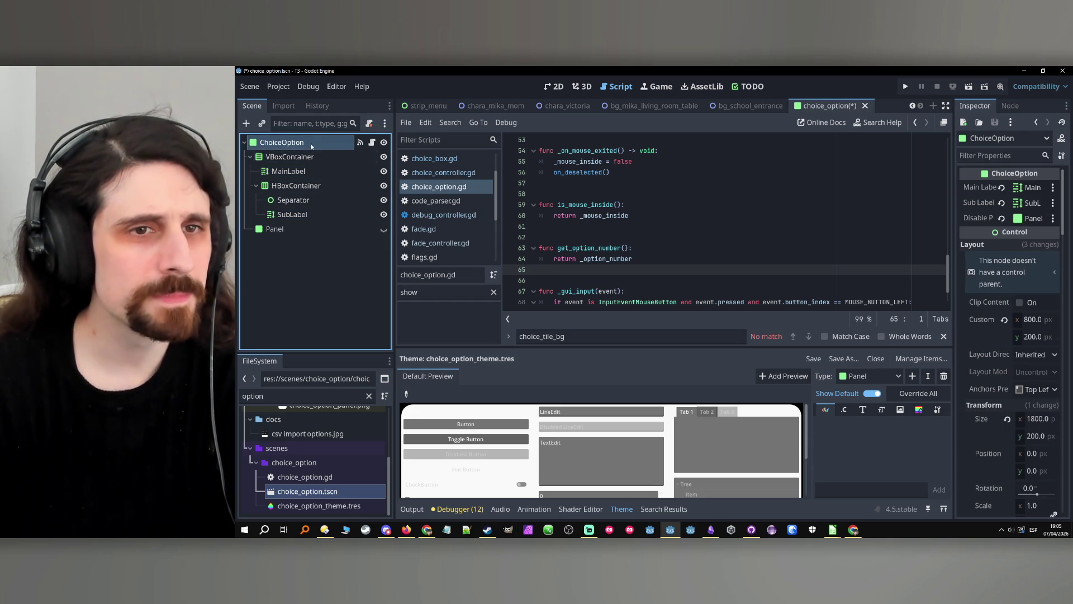
Add a blank line after line 26's sub_label text in set_option, then show the 2D view.
click(439, 186)
scroll(756, 237, up, 5)
scroll(755, 237, up, 2)
drag(954, 285, 964, 285)
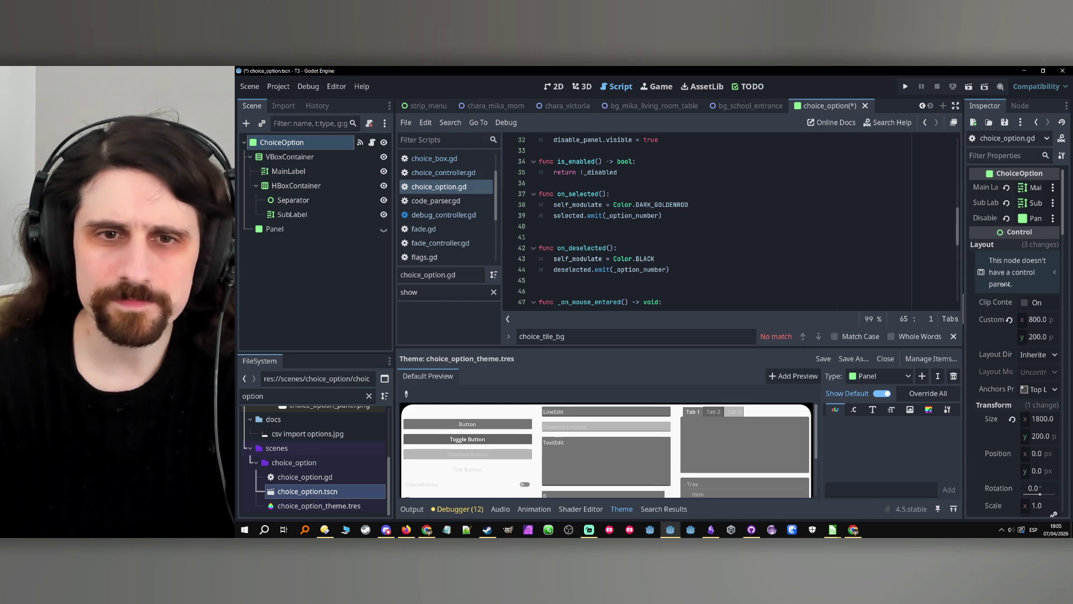
scroll(766, 227, up, 7)
scroll(767, 227, down, 4)
scroll(726, 234, up, 3)
scroll(662, 243, down, 1)
click(837, 237)
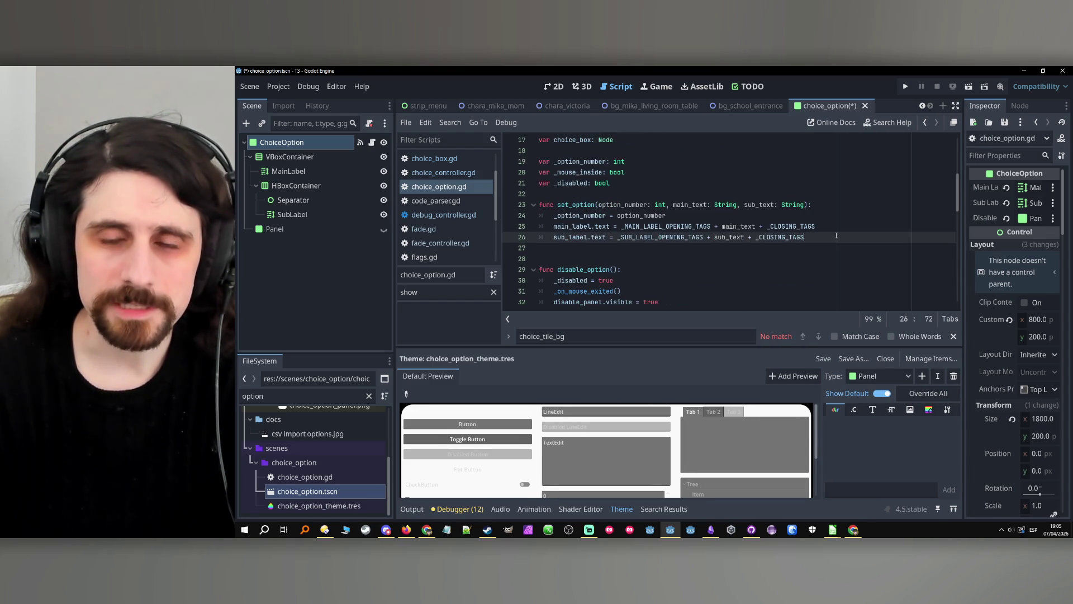
key(Return)
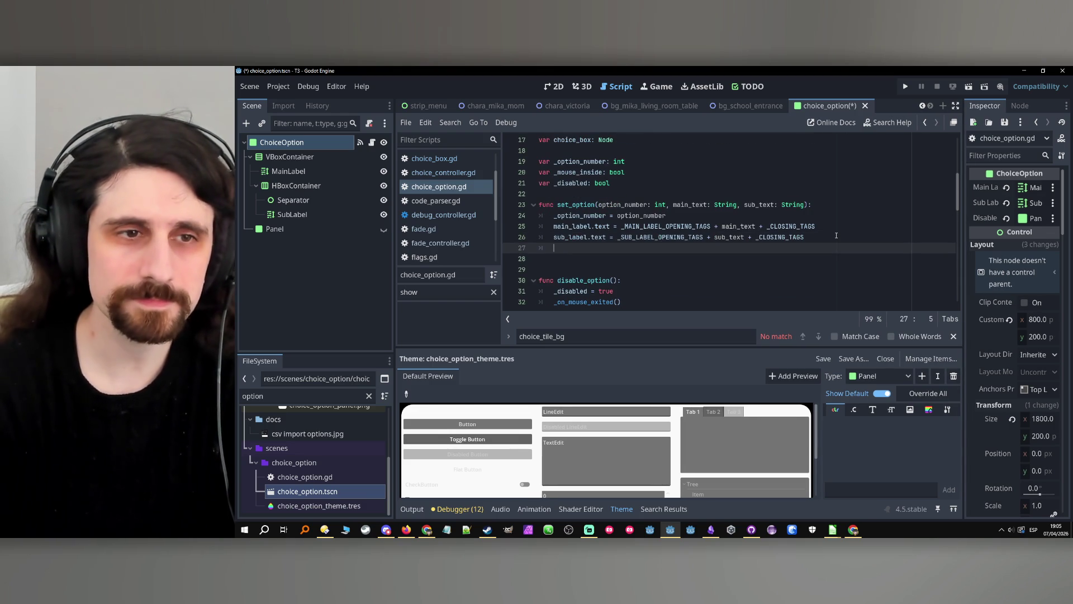
click(555, 86)
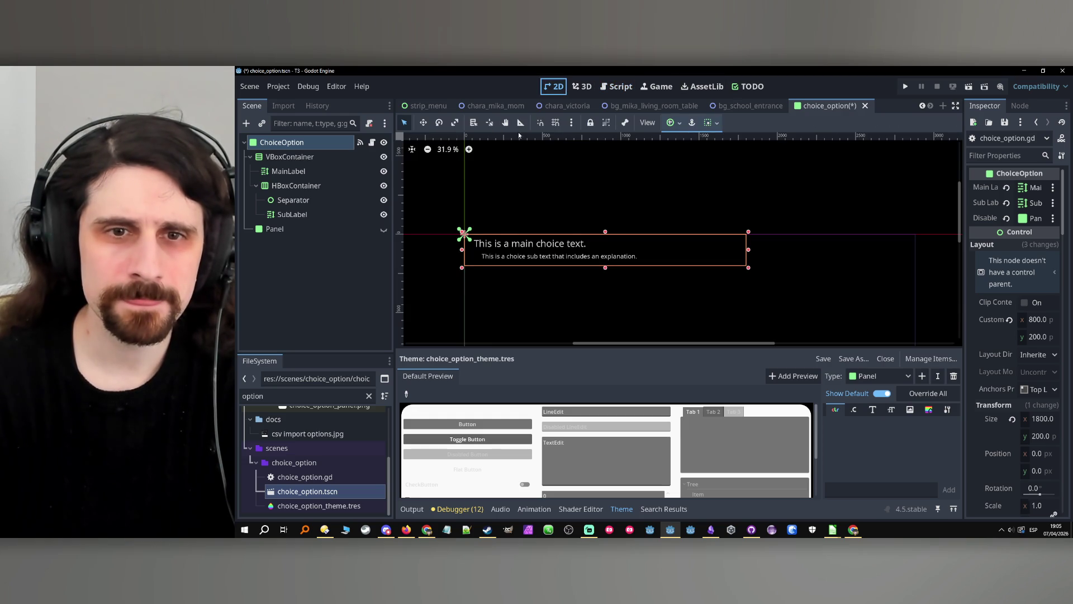
Toggle the Panel's visibility, step through each ChoiceOption node, and reopen choice_option.gd.
click(281, 232)
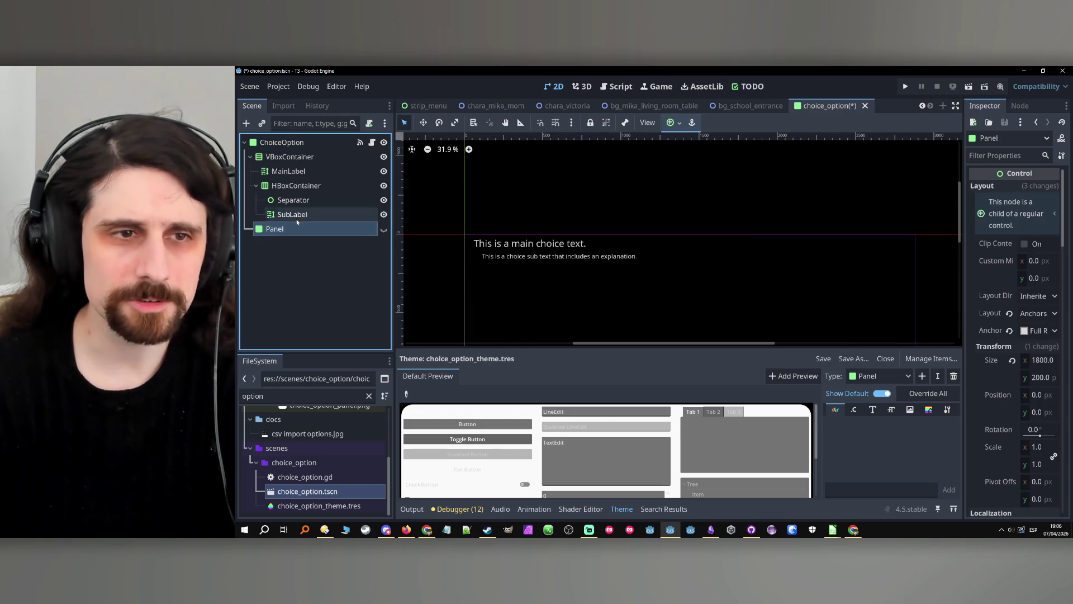
click(382, 230)
click(383, 231)
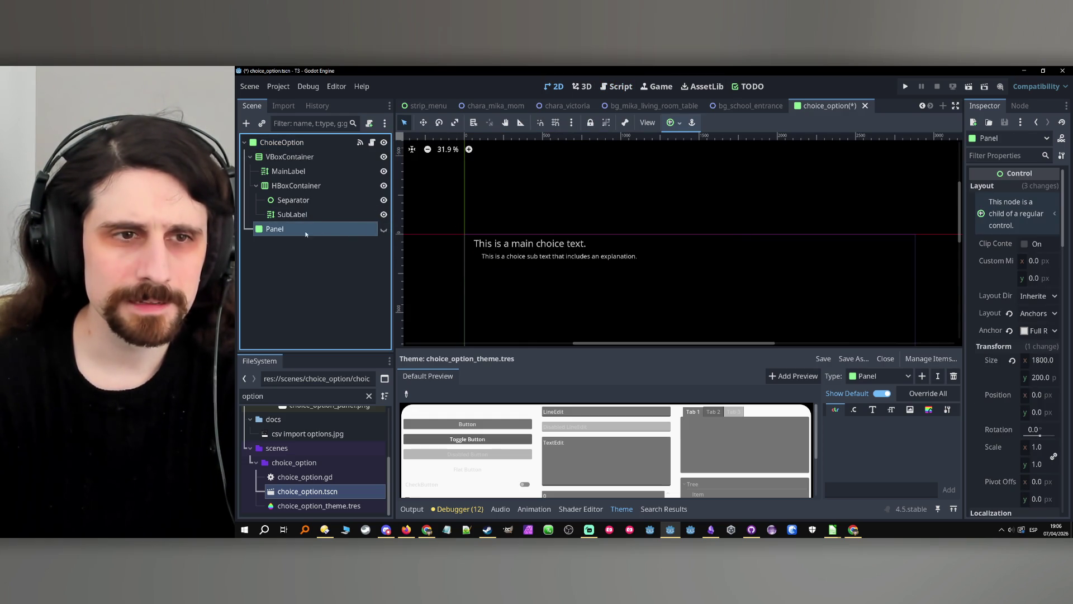
click(289, 157)
click(293, 172)
click(291, 186)
click(287, 201)
click(287, 215)
click(288, 185)
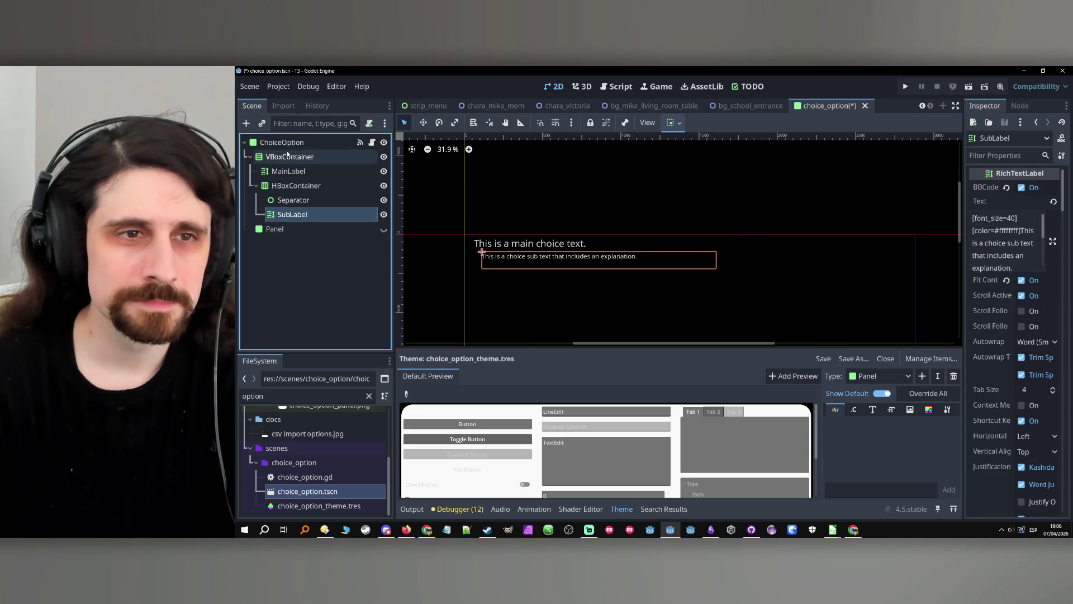
click(287, 143)
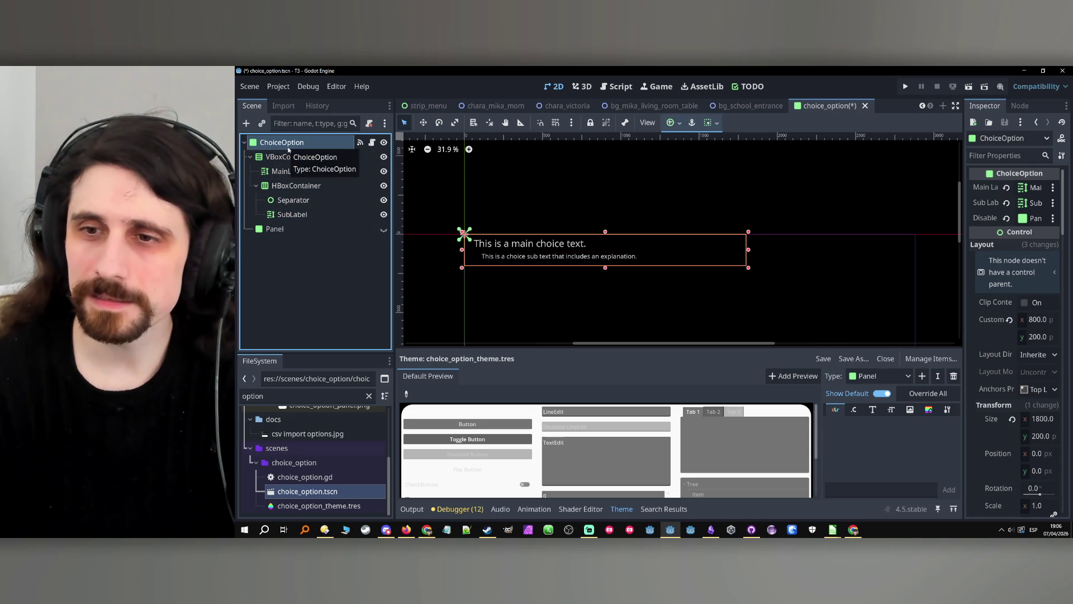
click(372, 144)
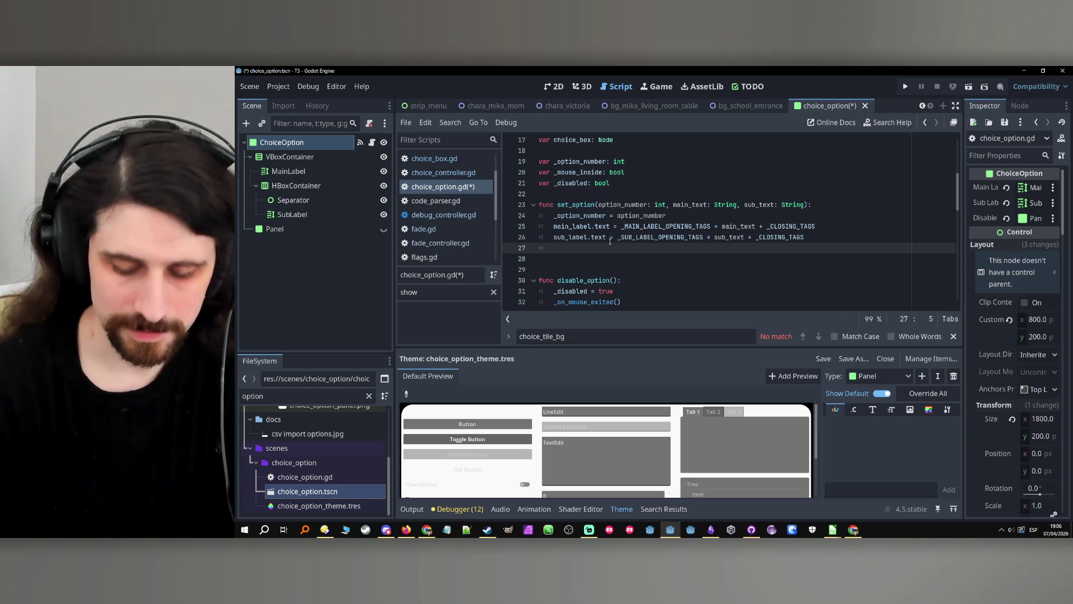
Start a custom_minimum_size line and search the script for custom_minimum_size.
key(Return)
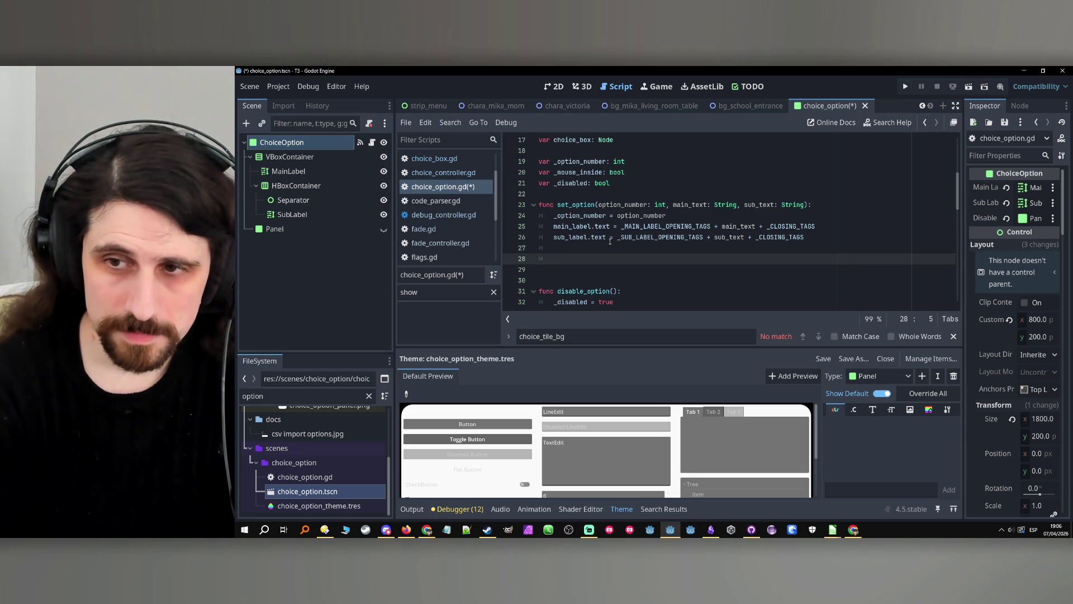
text(custom)
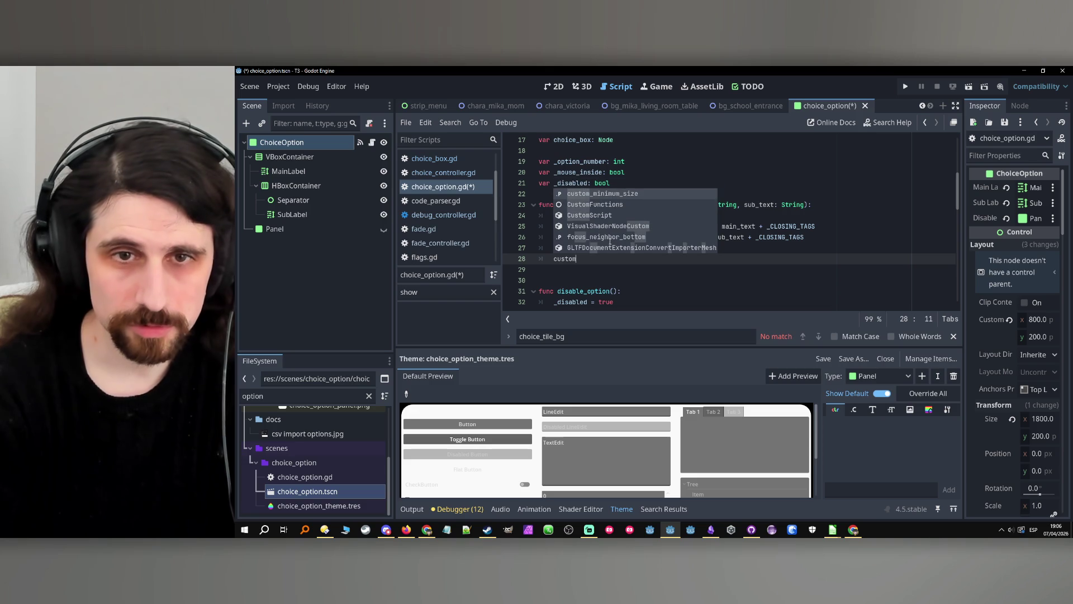
key(Return)
click(584, 258)
double_click(585, 258)
key(ctrl+f)
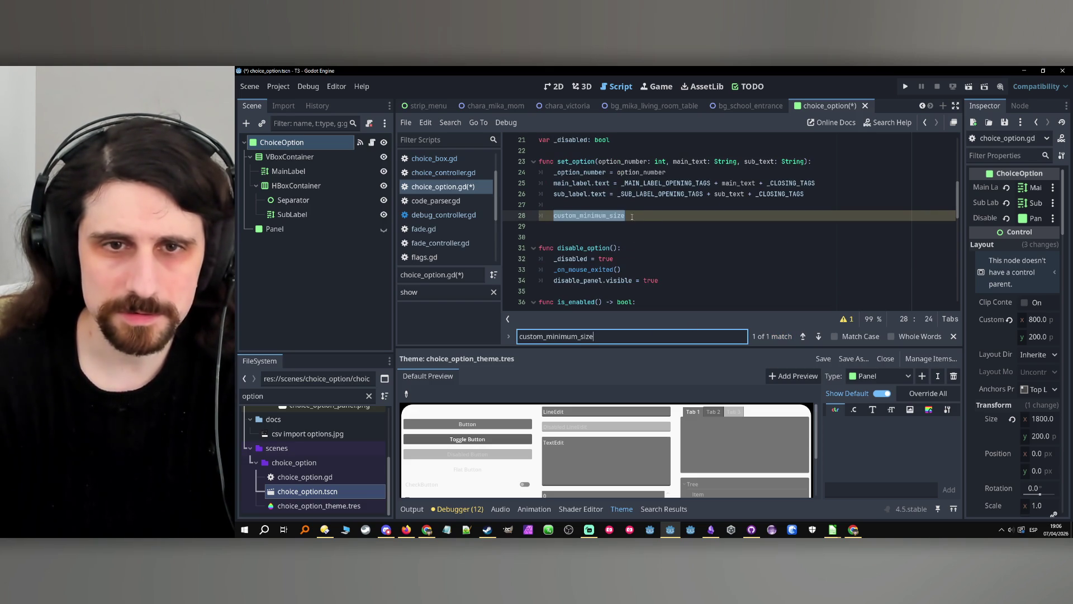
click(622, 216)
scroll(620, 236, up, 1)
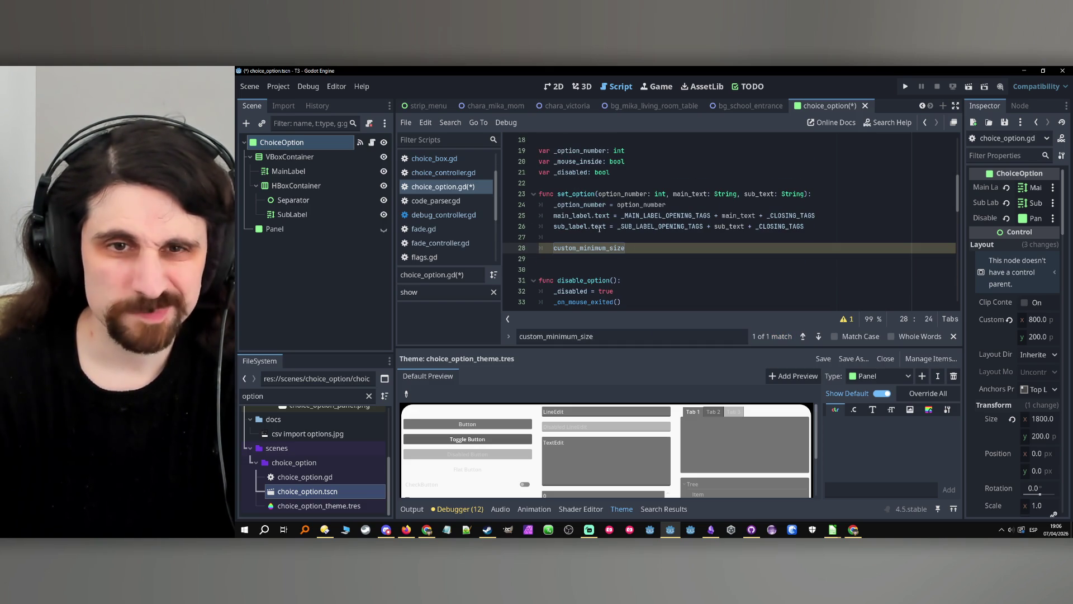
Declare 'var lines: int = main_label.get_line_count()' in set_option.
click(596, 237)
key(Return)
text(var )
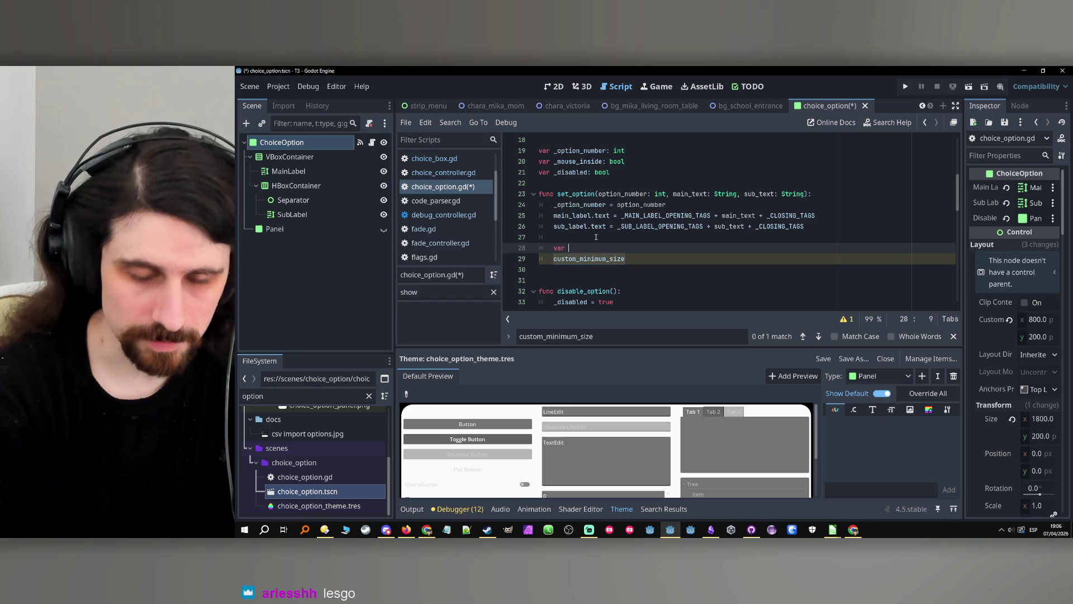
text(lines)
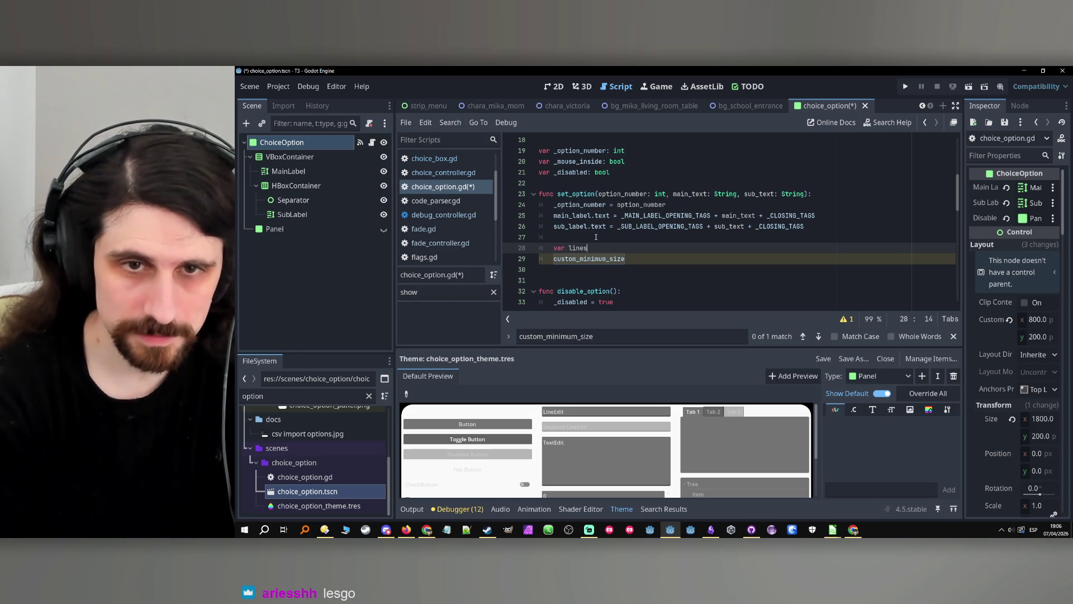
text(: int =)
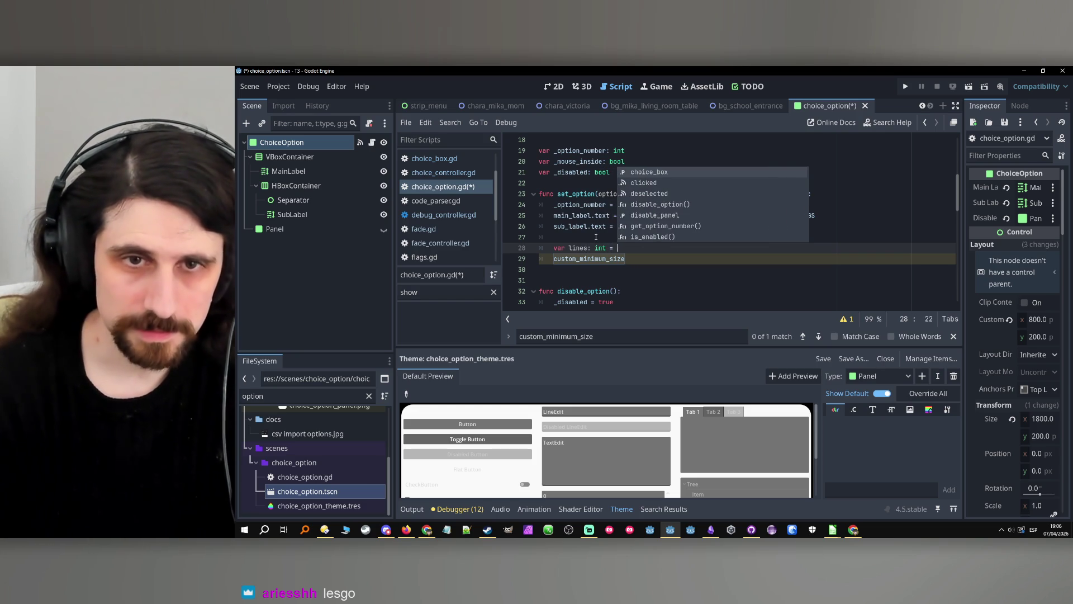
click(596, 237)
click(659, 248)
text(main_label.)
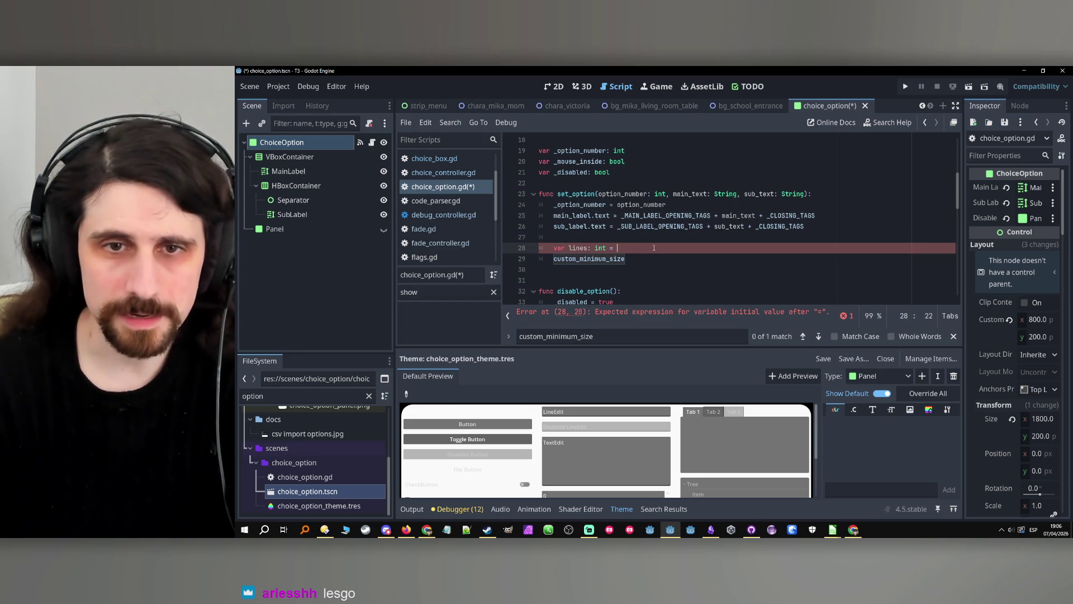
text(get_li)
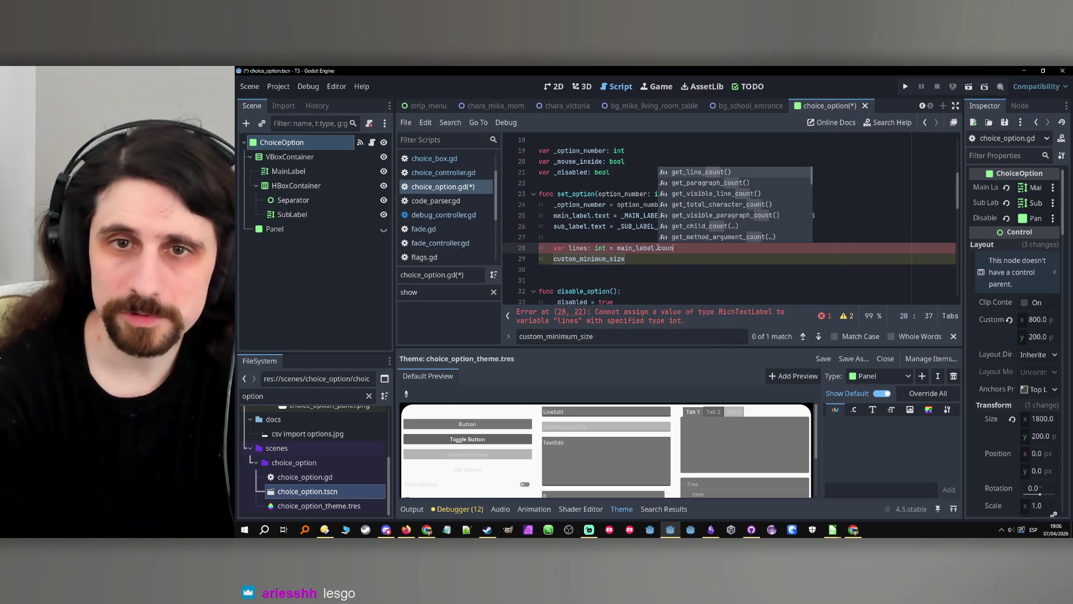
key(Return)
key(Return)
Declare 'var sub_lines: int = sub_label.get_line_count()' below it.
text(var sub)
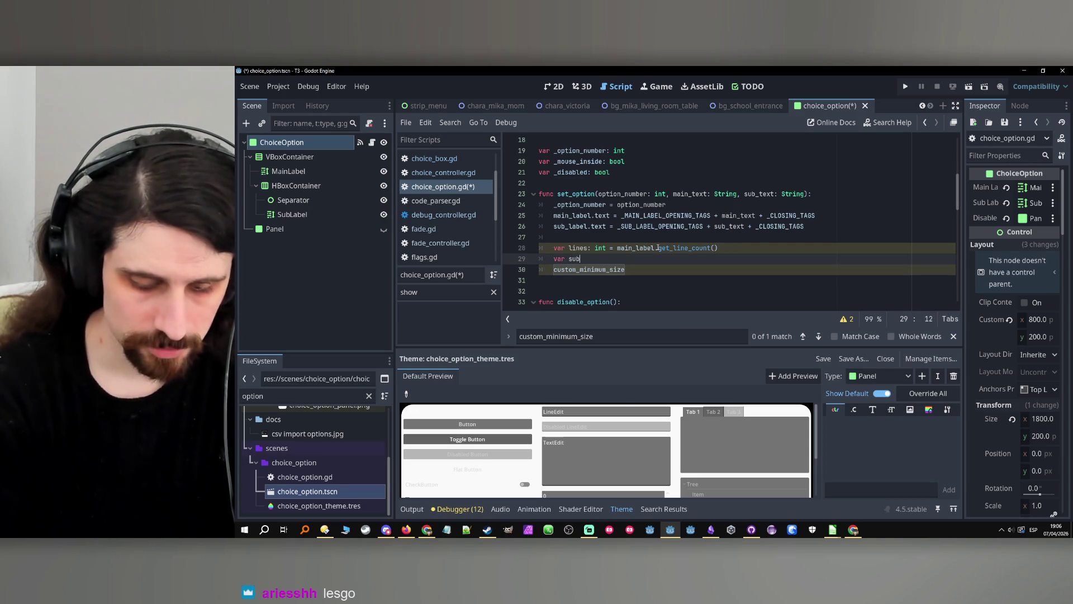
text(_lines: int =)
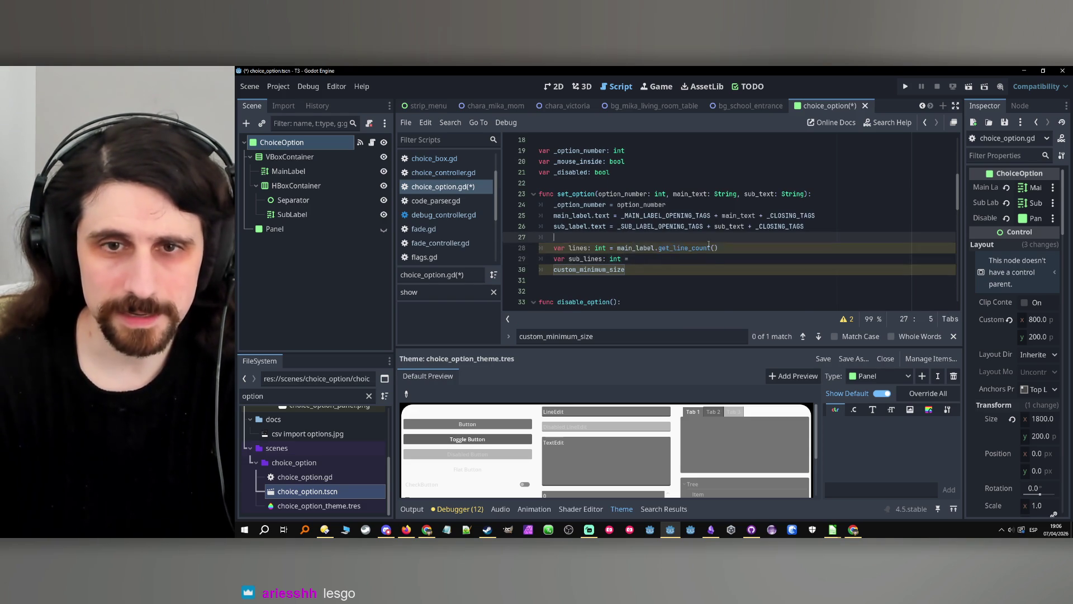
drag(718, 248, 614, 247)
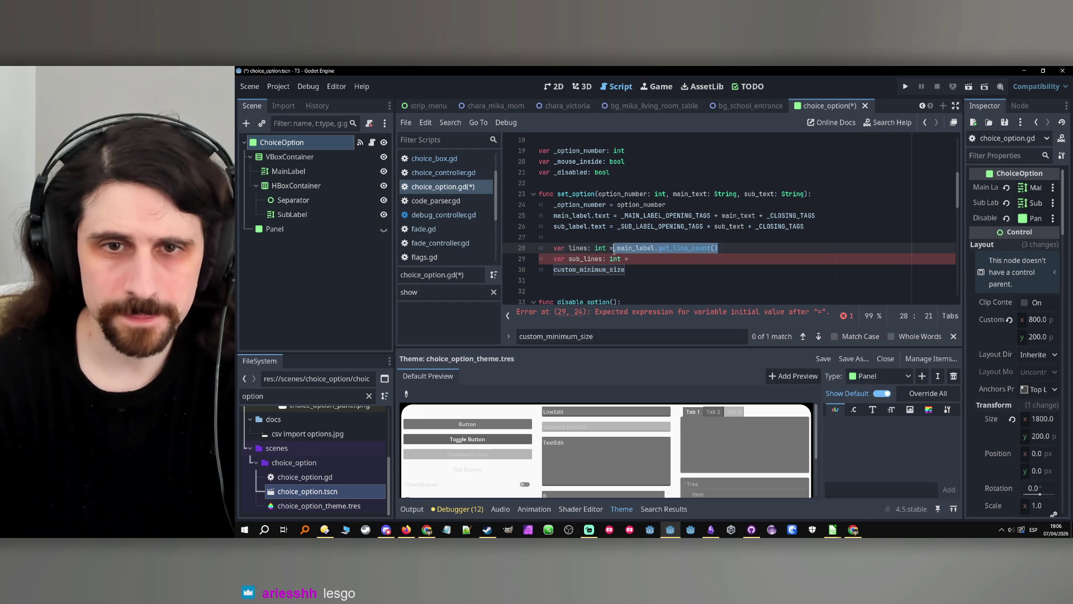
key(ctrl+c)
click(661, 259)
key(ctrl+v)
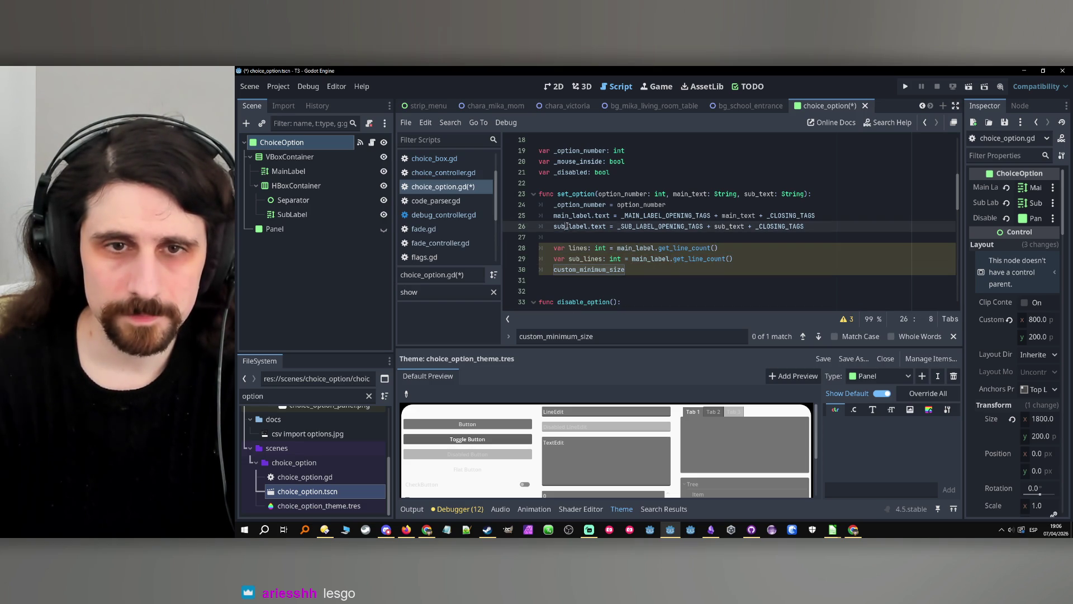
double_click(649, 259)
text(sub_label)
Delete the unfinished custom_minimum_size line and save choice_option.gd.
key(Down)
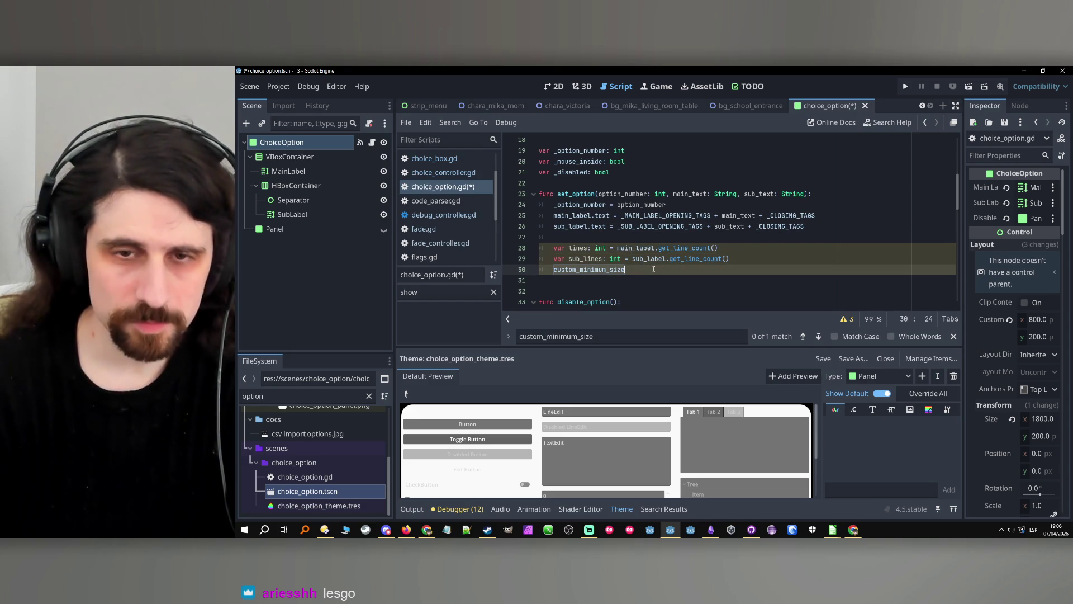
text(=)
click(571, 279)
drag(554, 269, 623, 271)
key(BackSpace)
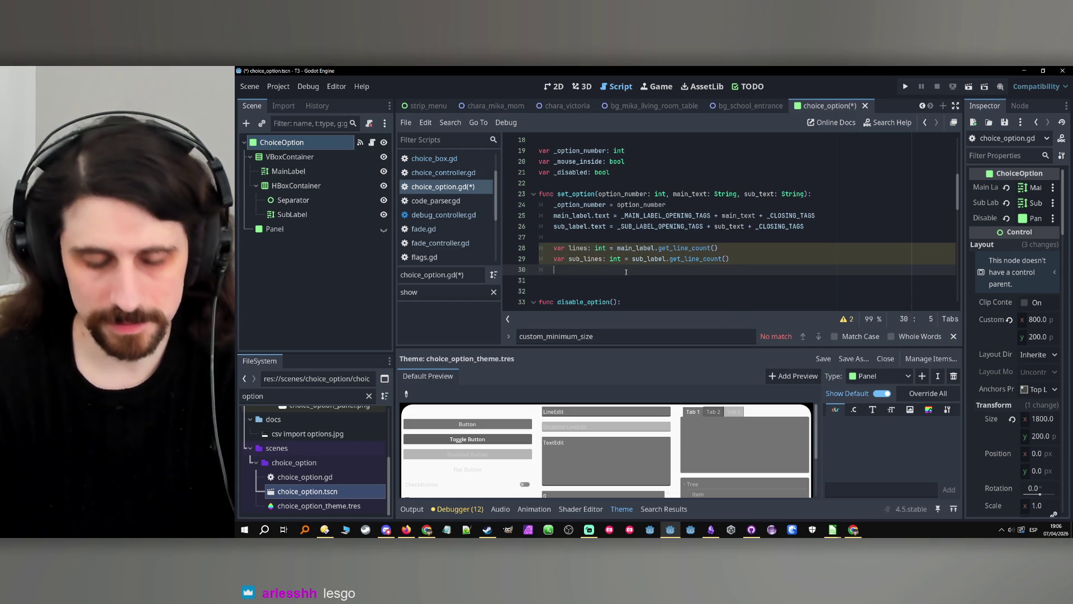
key(ctrl+s)
mouse_move(832, 530)
click(871, 501)
Insert a new row 11 in test1.csv reading 'option context'.
click(788, 495)
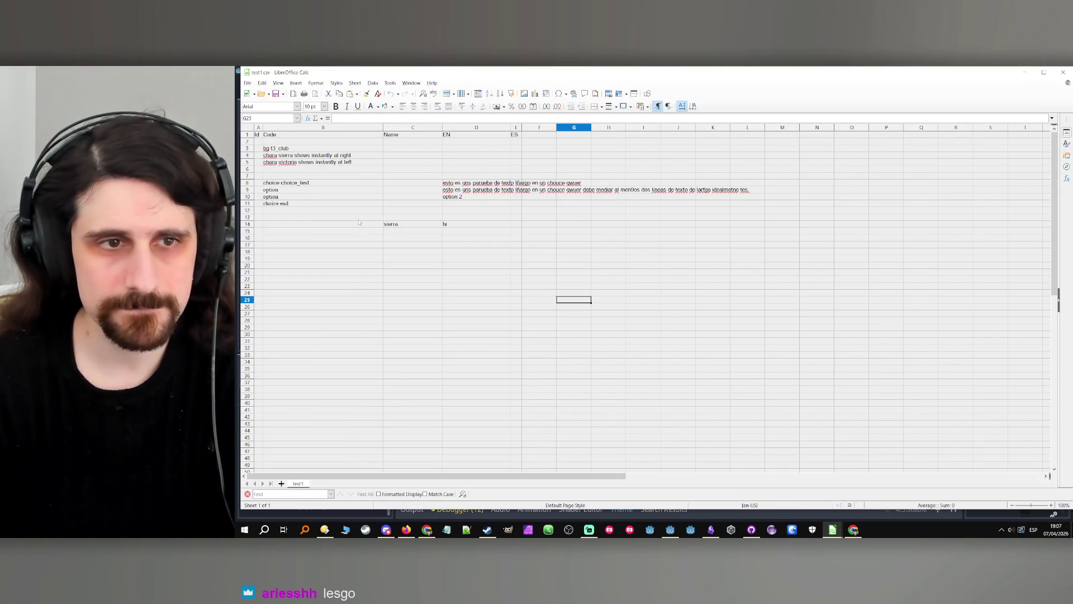
click(296, 204)
key(ctrl+plus)
key(Return)
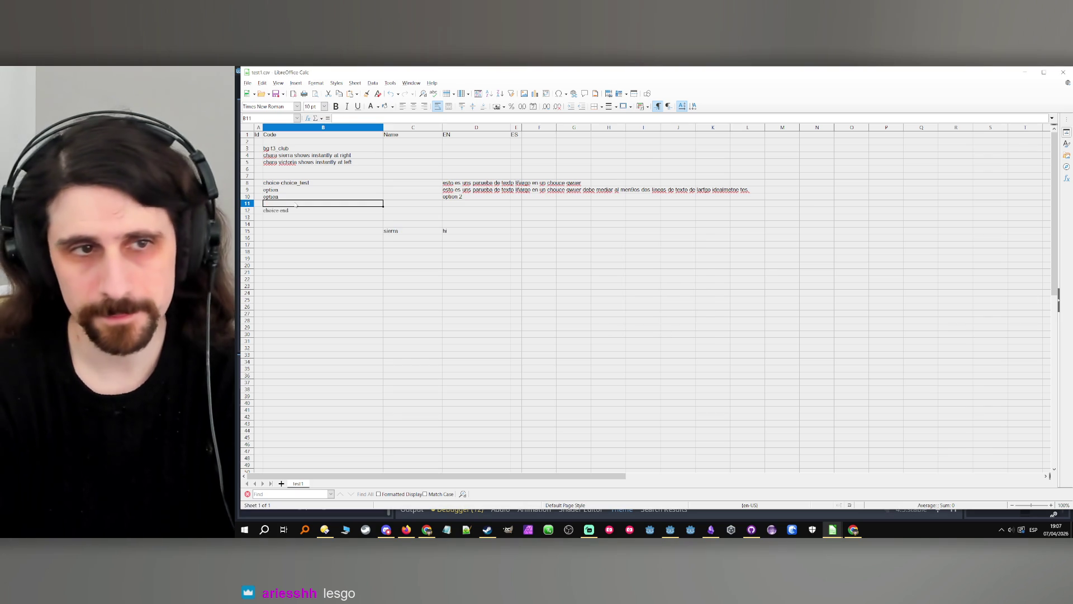
text(option context)
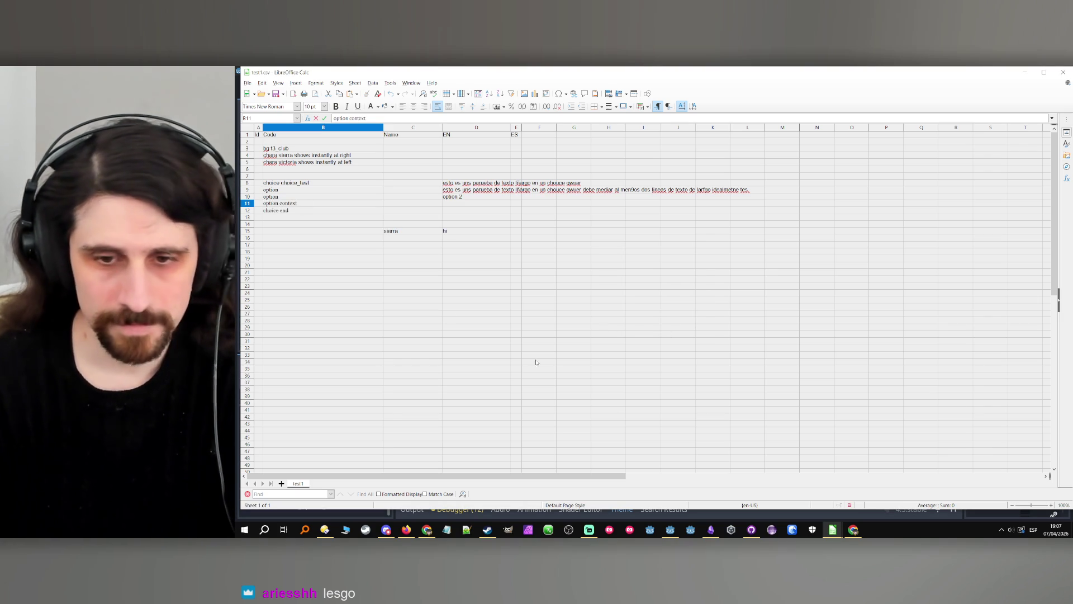
click(710, 529)
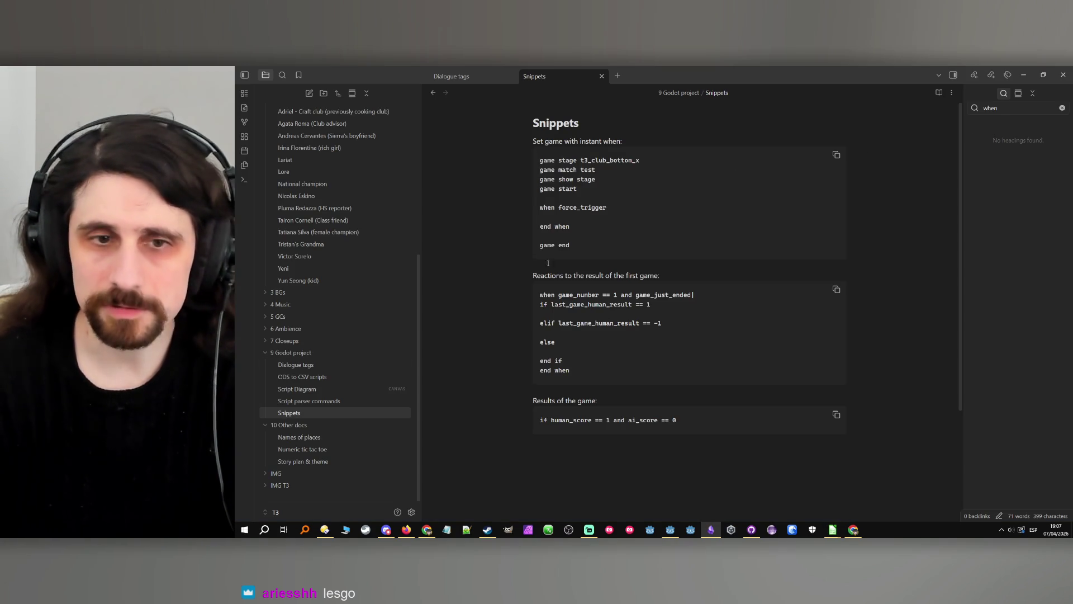
Find the Choice command section in Obsidian's Script parser commands note.
click(317, 366)
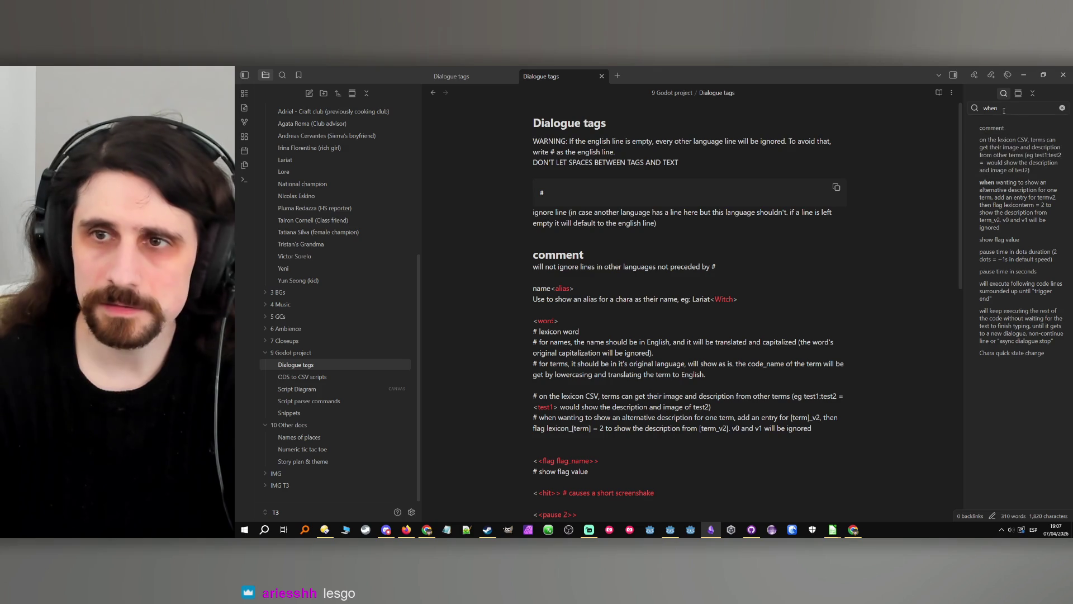
click(337, 401)
double_click(1003, 111)
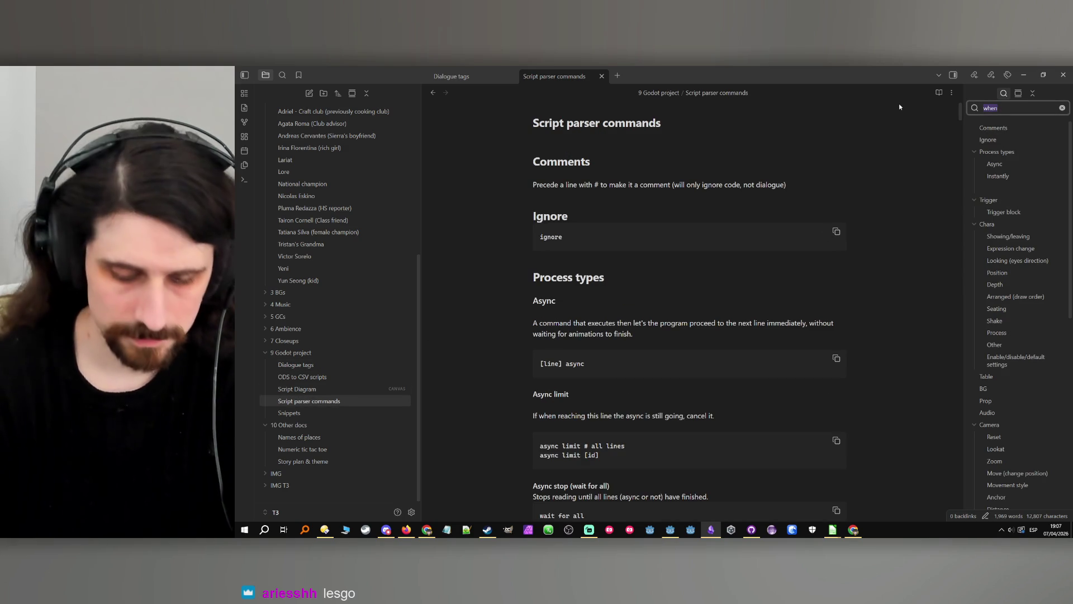
text(option)
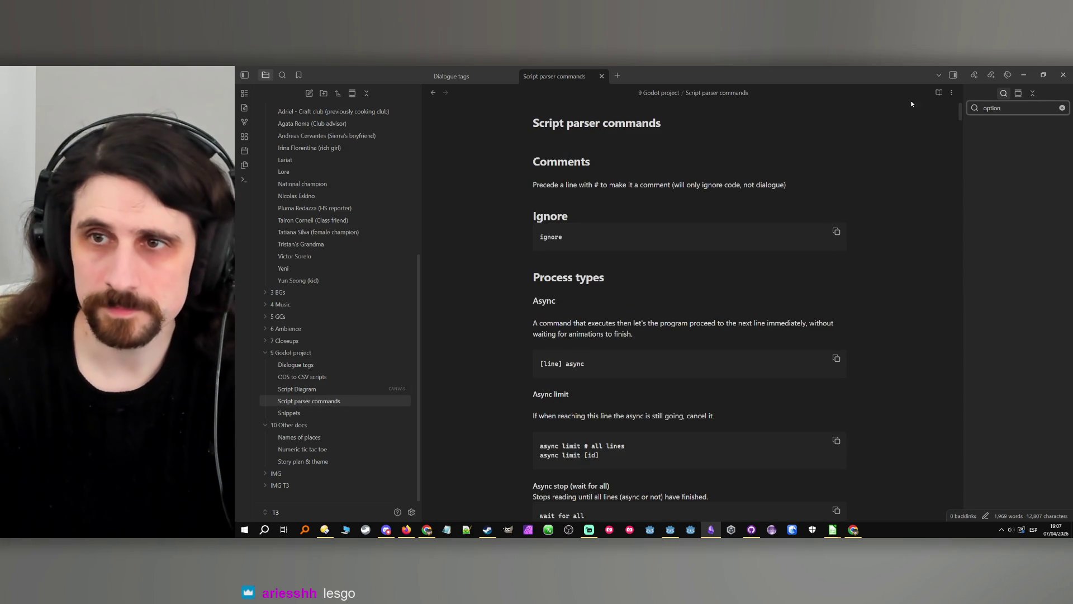
key(ctrl+a)
text(ce)
click(989, 128)
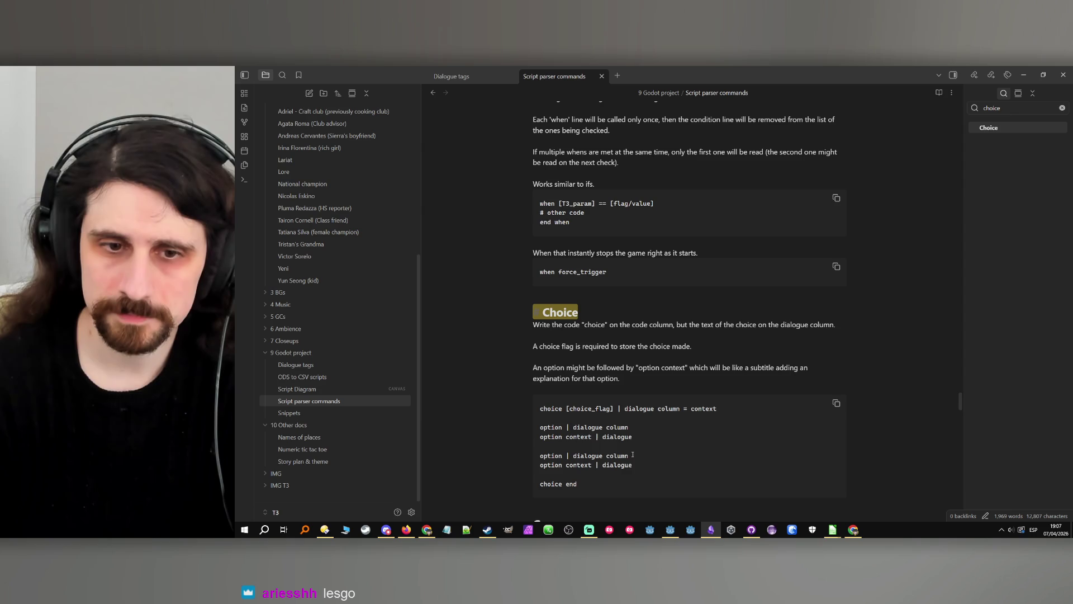
Enter 'test' in D11 of the option context row and test-run the project.
click(1021, 76)
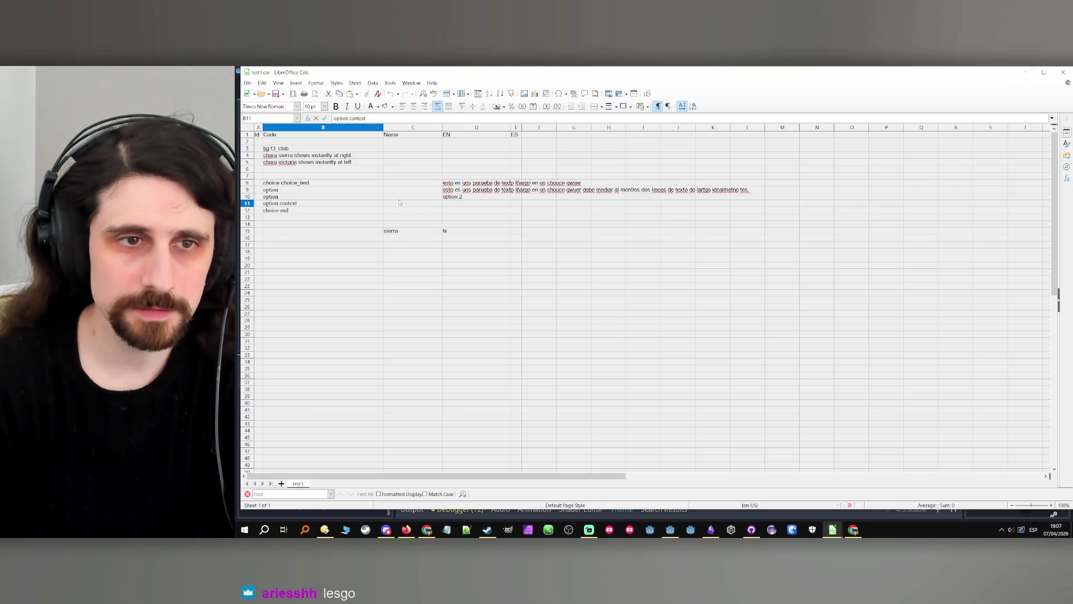
click(455, 204)
text(test)
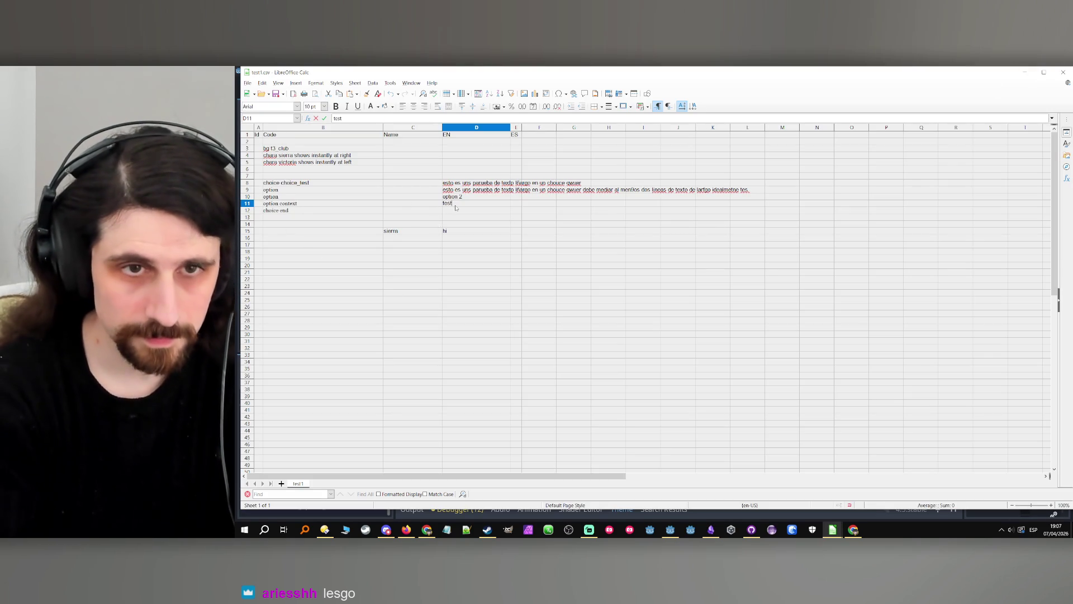
click(476, 224)
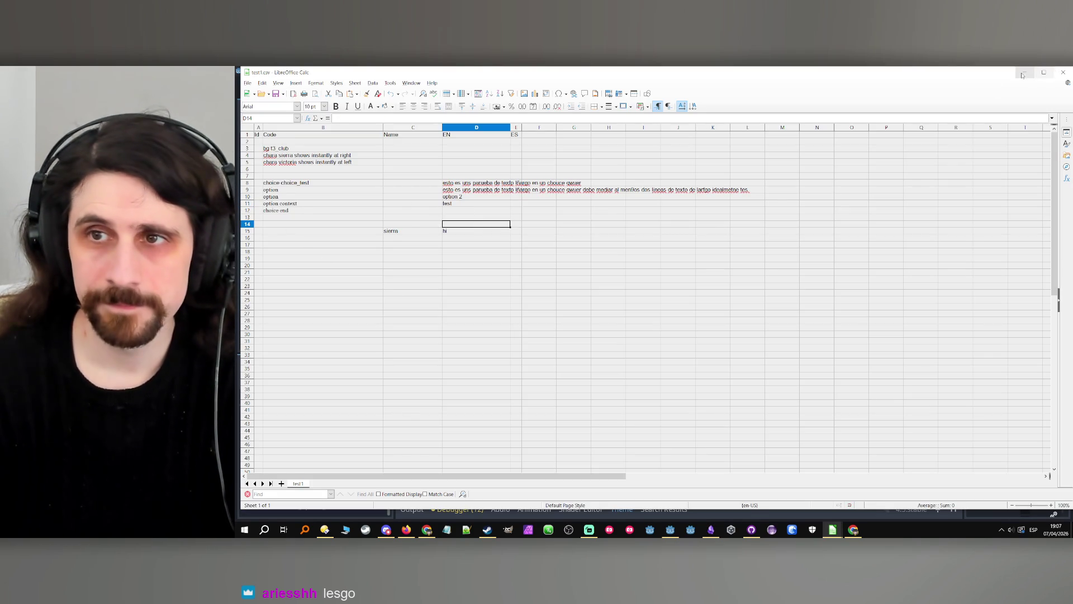
click(1024, 72)
click(908, 85)
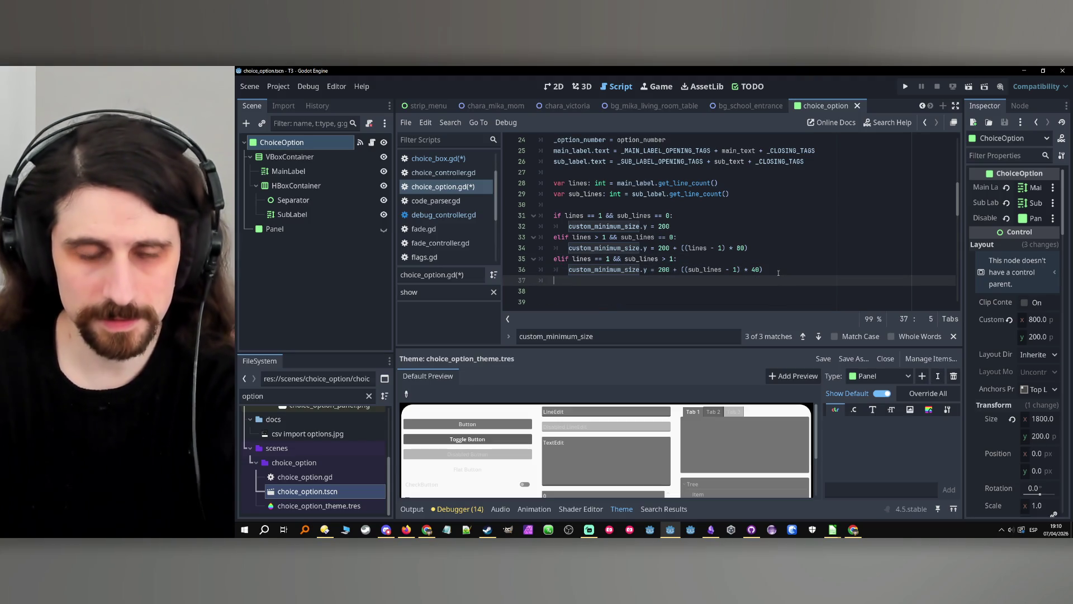
Add an else: branch with a comment at line 37 of set_option.
text(else:)
key(Return)
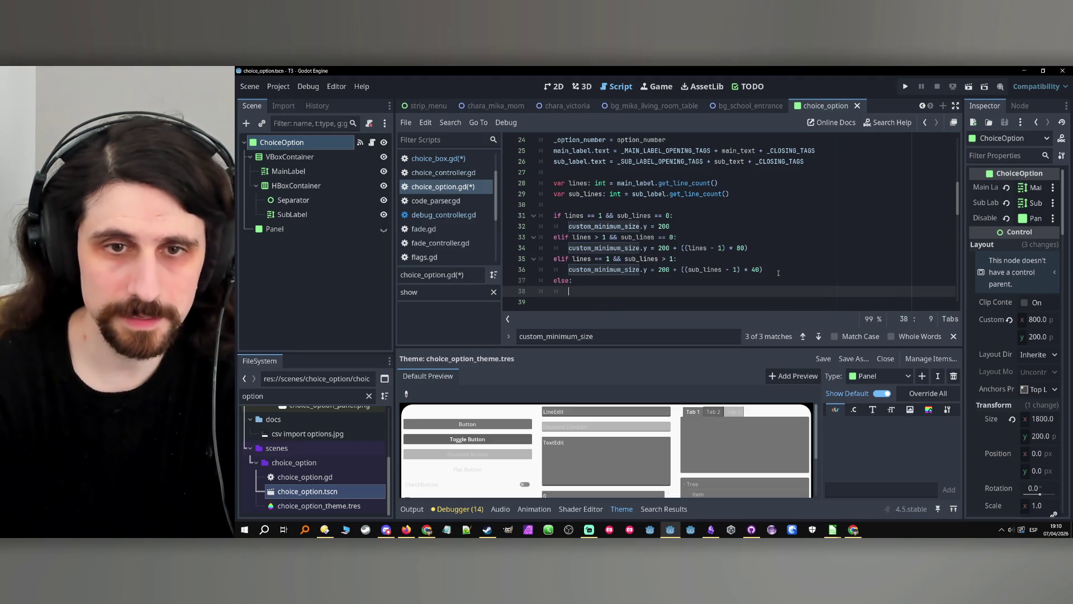
click(577, 282)
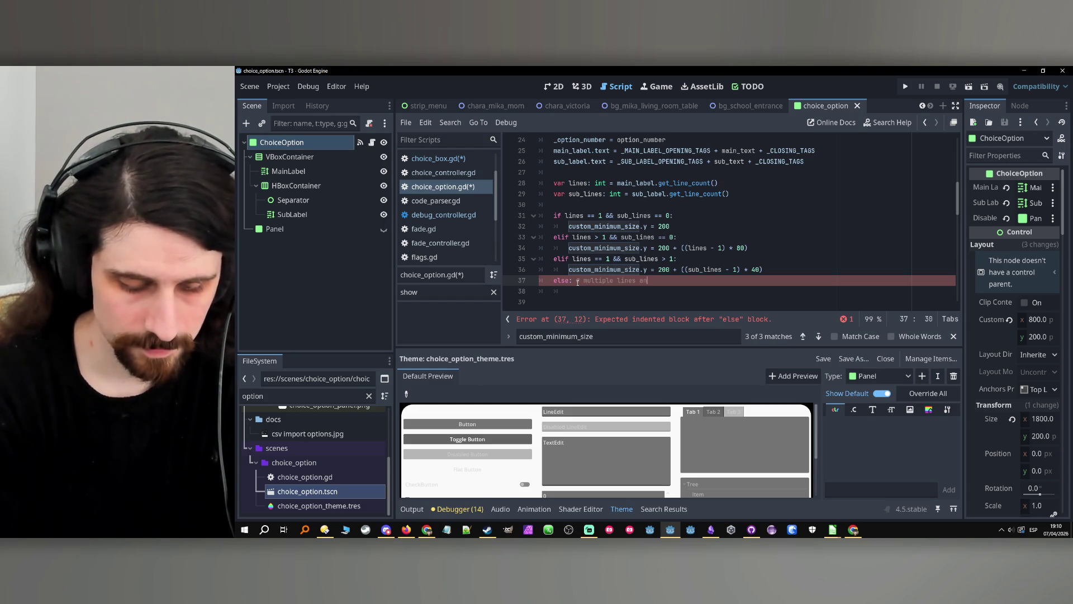
text(d sublines)
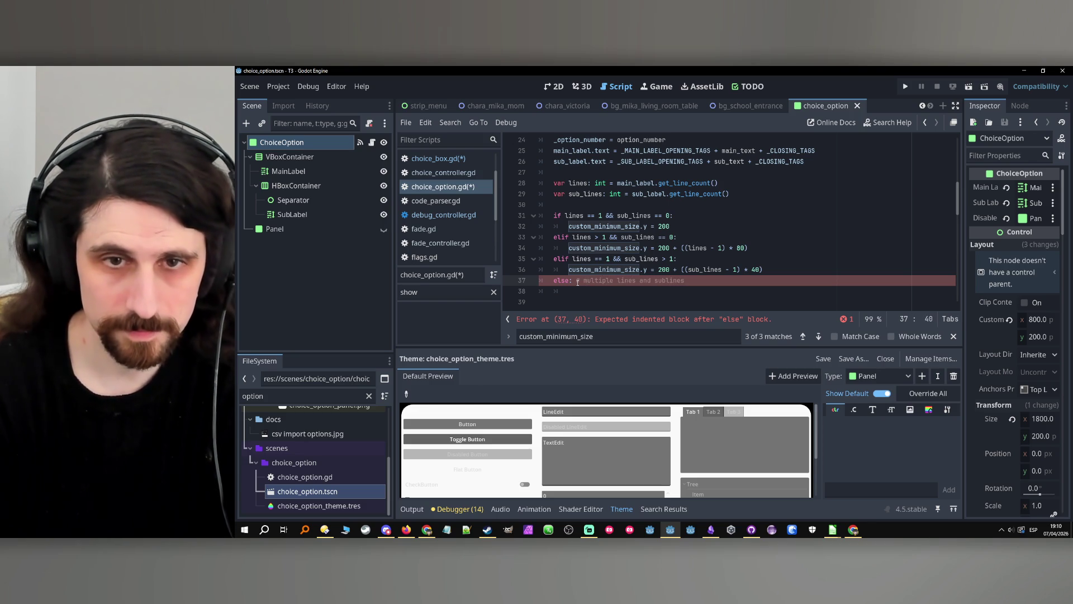
key(Down)
Set the else height to line 34's formula plus ((sub_lines - 1) * 40), then save.
drag(747, 249, 564, 255)
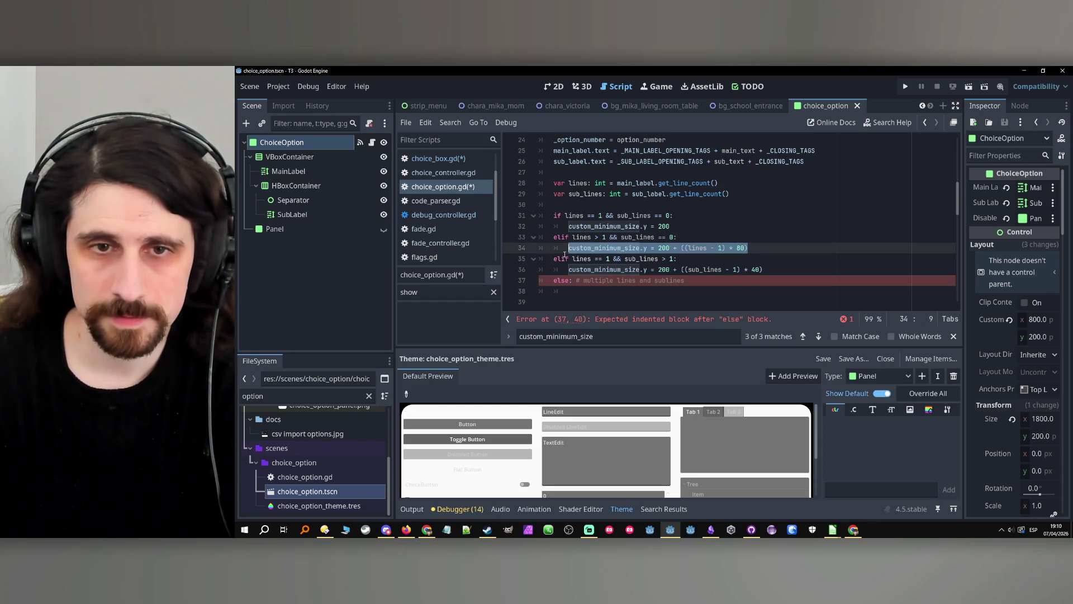
key(ctrl+c)
click(613, 292)
key(ctrl+v)
drag(763, 269, 678, 272)
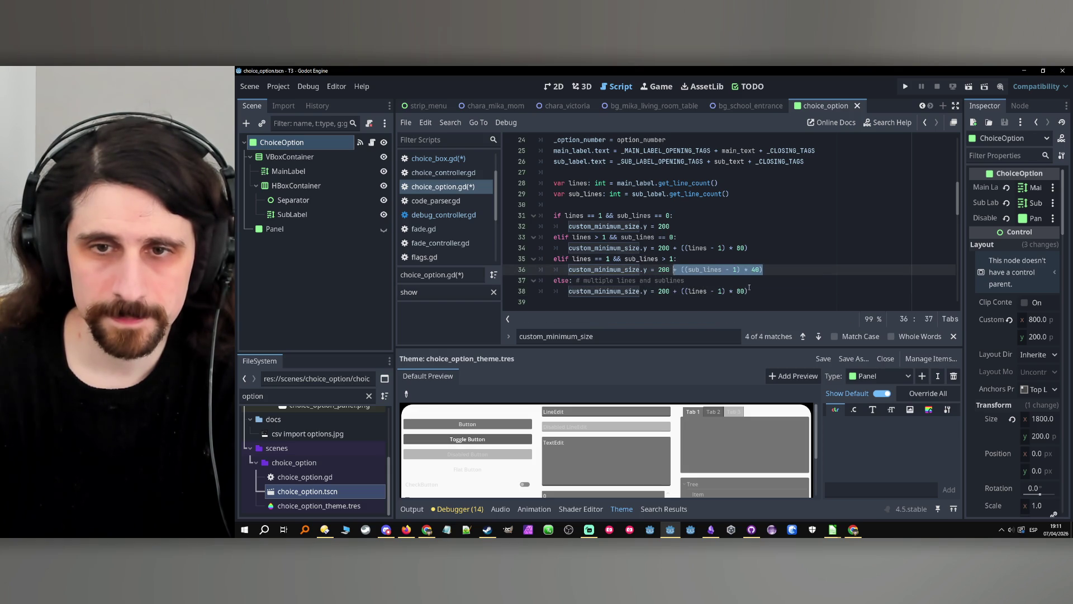
click(776, 294)
text(+)
key(ctrl+v)
click(756, 280)
scroll(756, 278, down, 1)
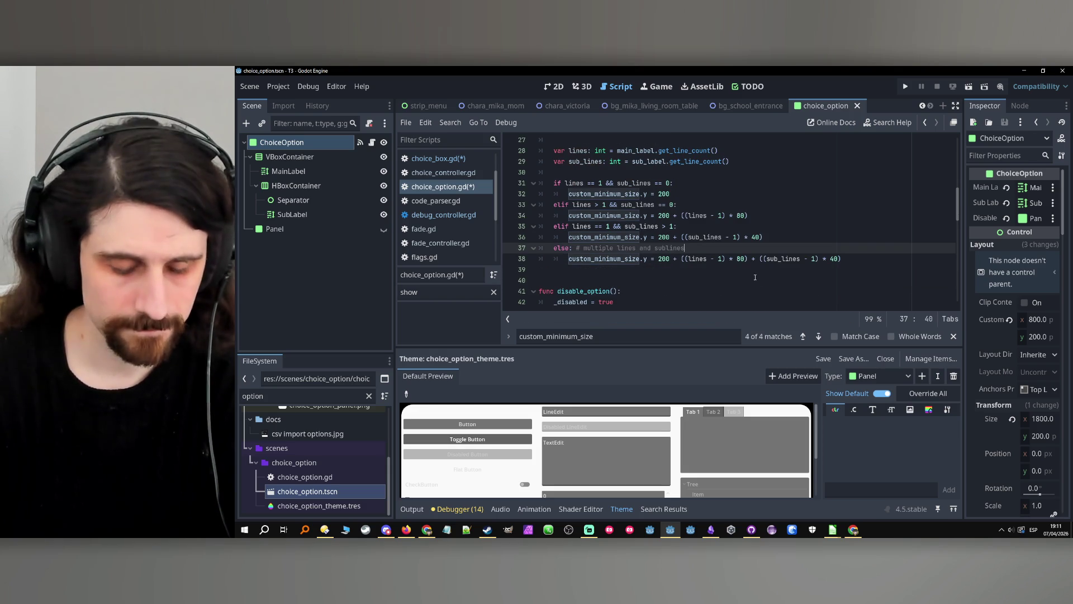
key(ctrl+s)
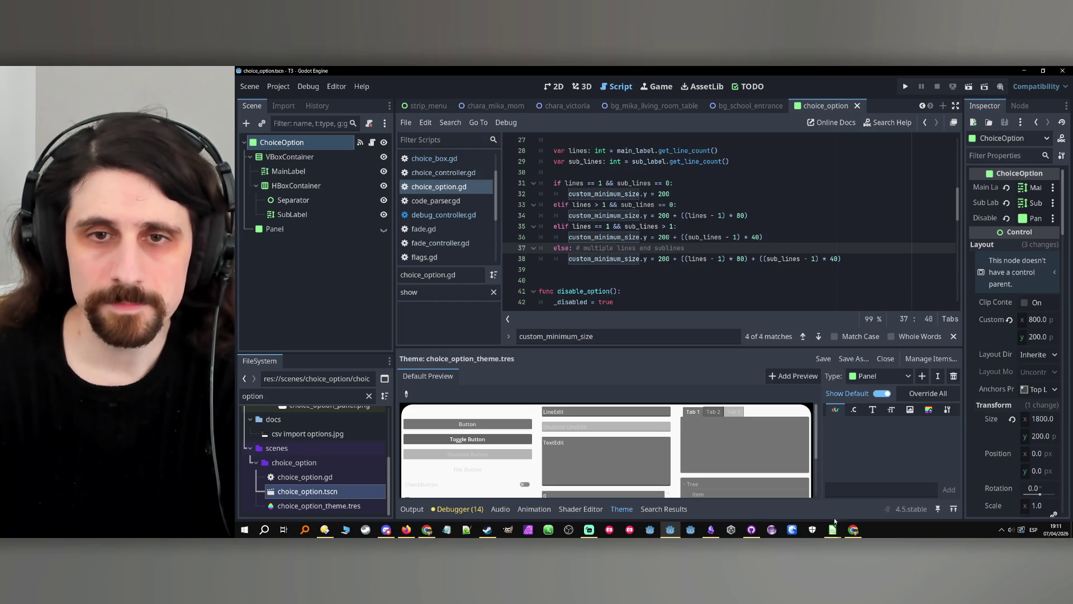
In test1.csv, review the option rows and insert a blank row above the choice end row.
mouse_move(834, 528)
mouse_move(855, 508)
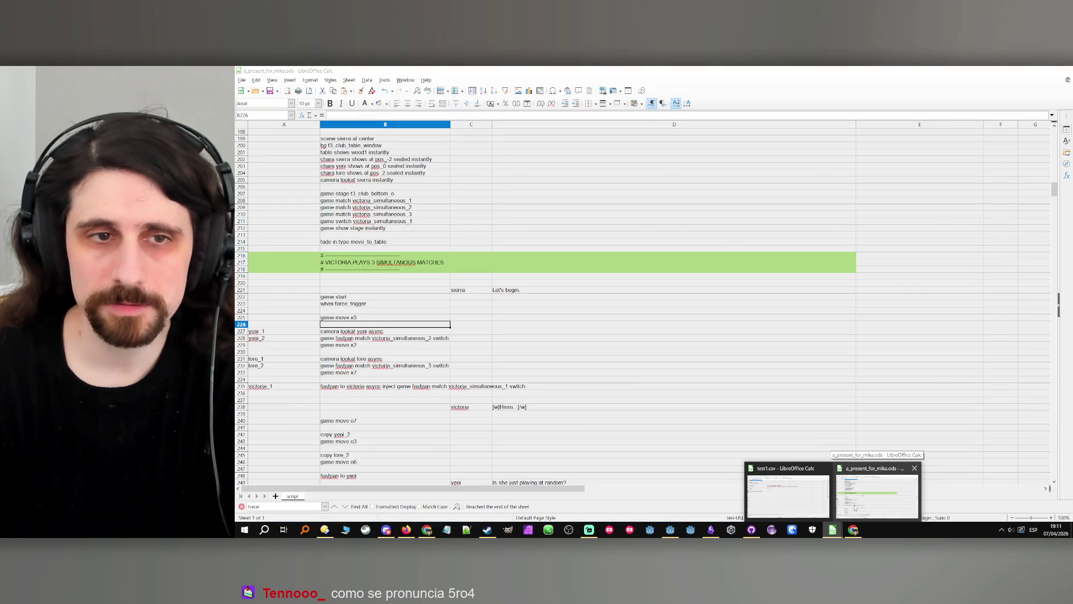
click(788, 495)
click(316, 190)
click(320, 199)
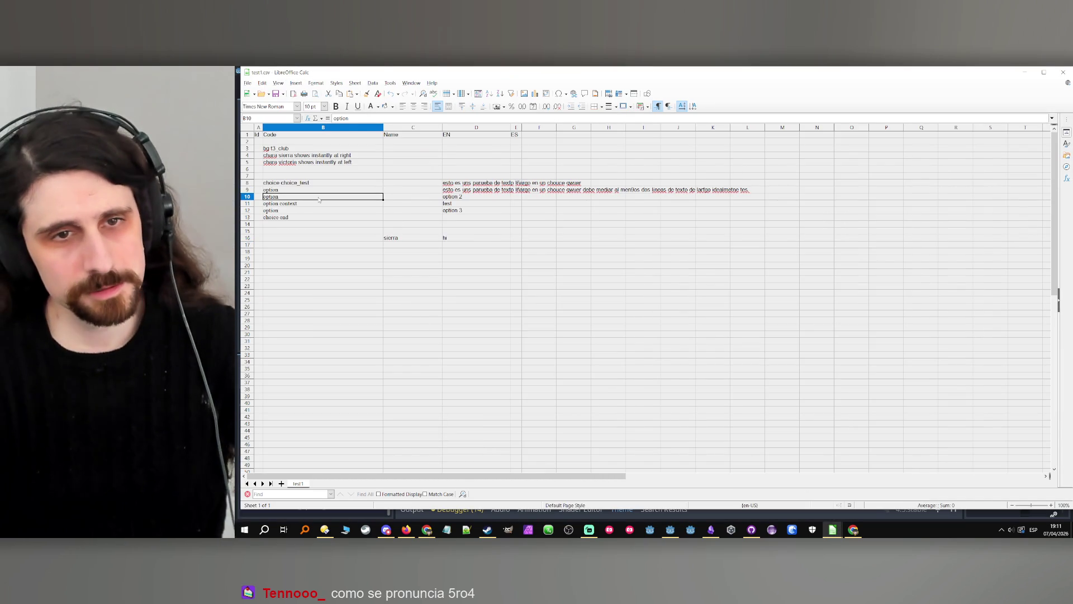
click(323, 210)
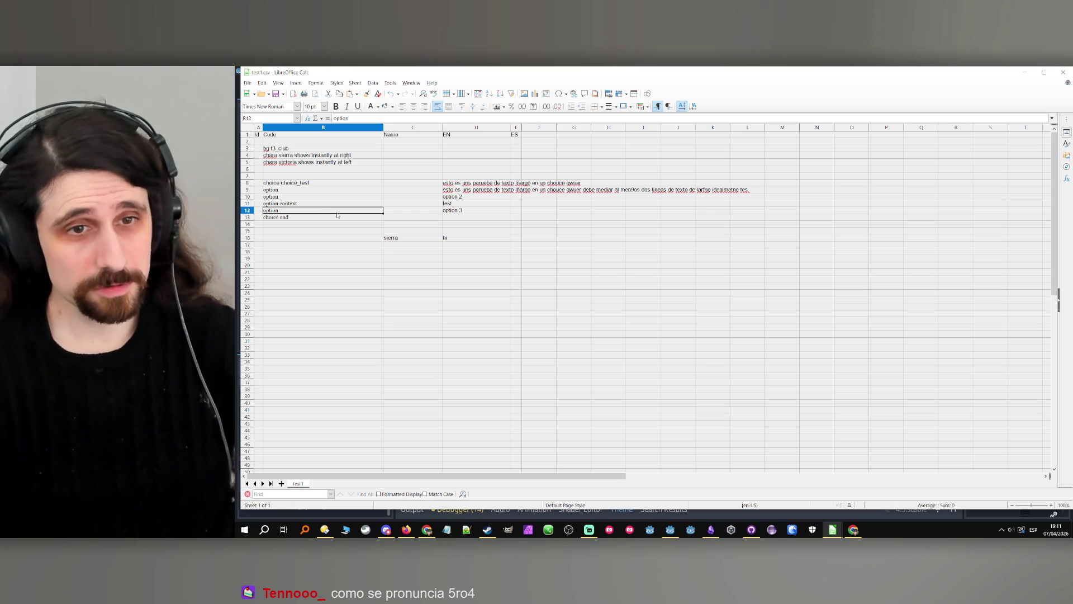
click(337, 219)
key(ctrl+plus)
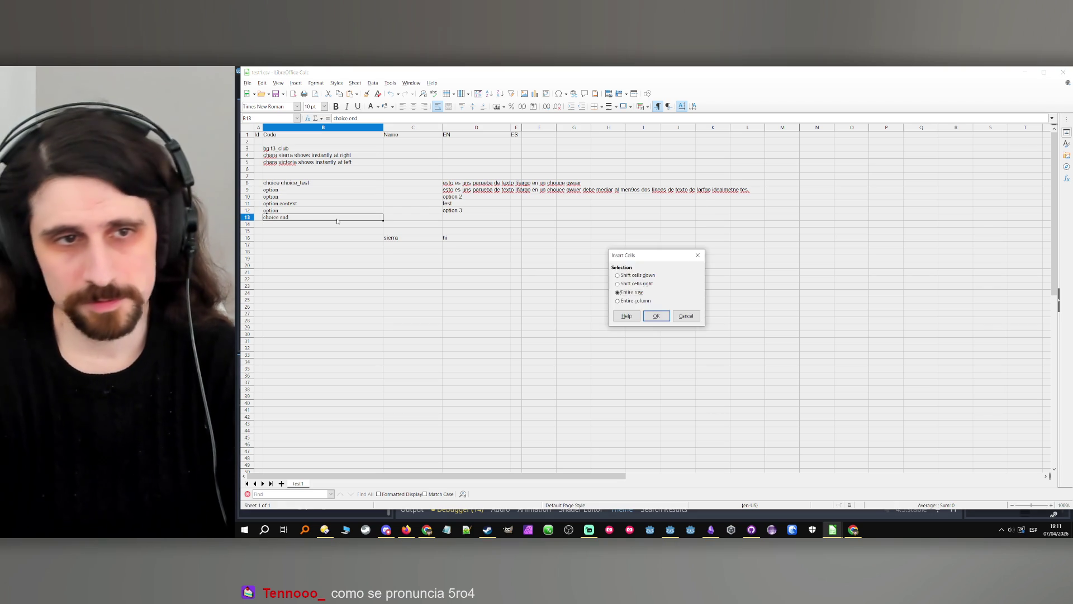
key(Return)
Fill the new row 13 with option context, with the long sentence in D12 and option 2 in D13.
click(309, 203)
key(ctrl+c)
click(309, 218)
key(ctrl+v)
double_click(465, 211)
click(511, 190)
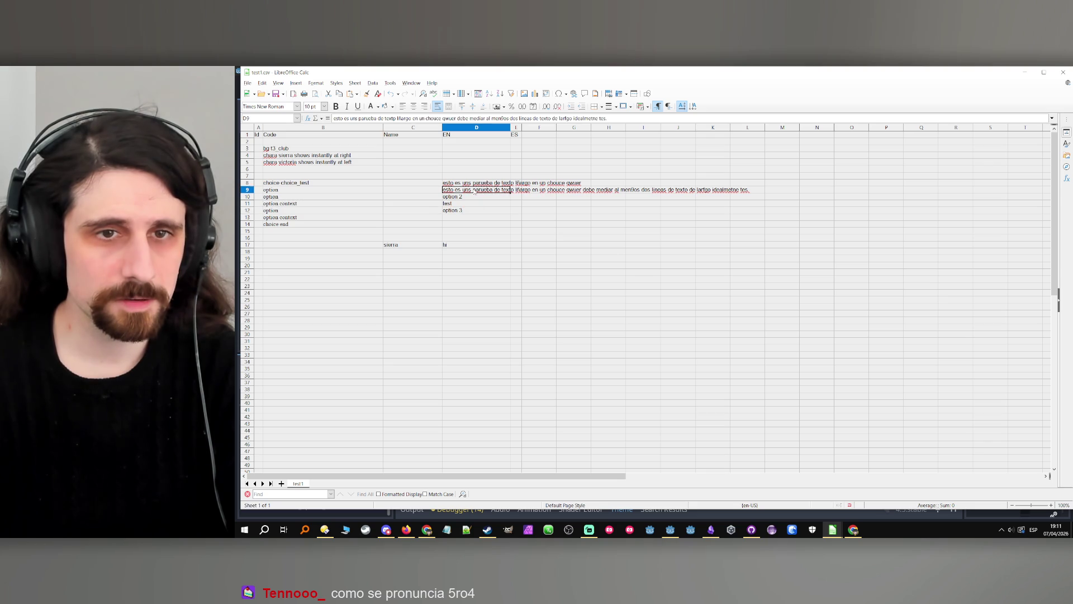
click(465, 212)
key(ctrl+v)
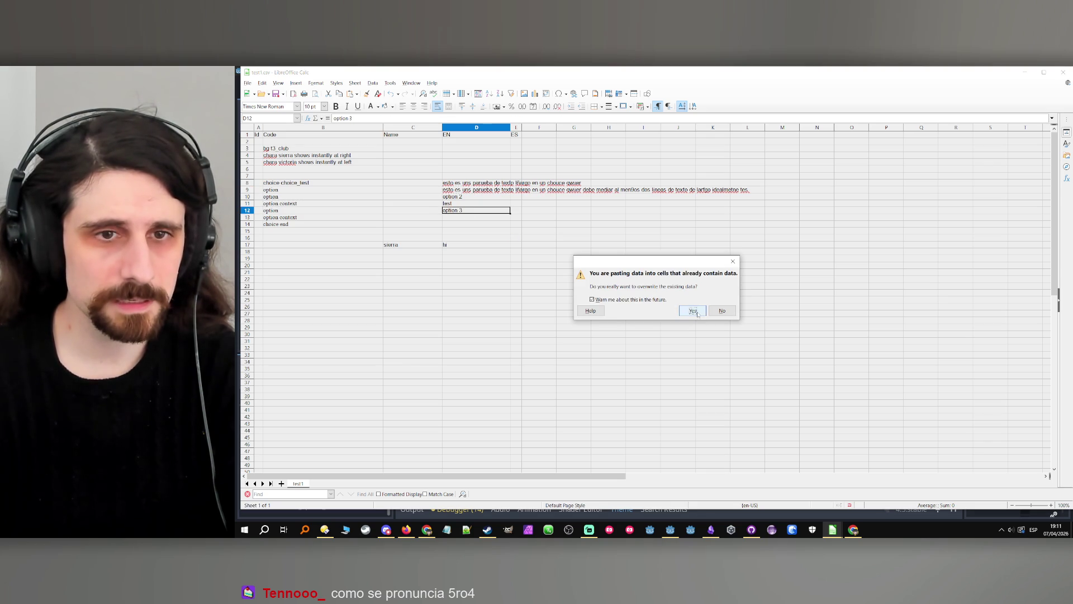
click(692, 310)
key(Up)
key(Up)
key(ctrl+v)
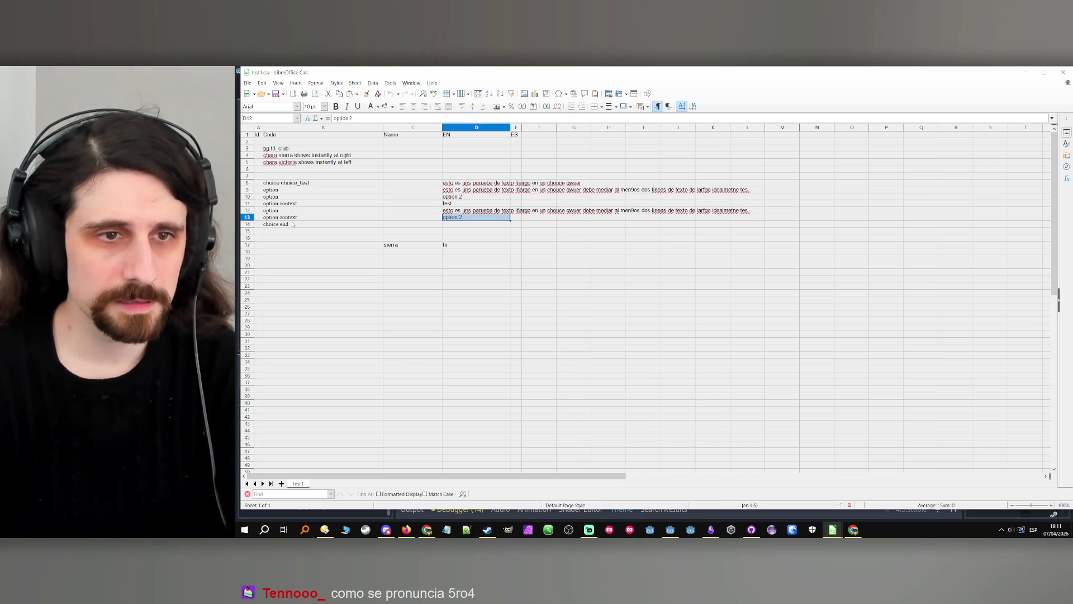
Insert three blank rows and copy the option/option context pair from rows 12–13 into rows 14–15.
click(314, 224)
key(ctrl+plus)
key(Return)
key(ctrl+plus)
key(Return)
key(ctrl+plus)
key(Return)
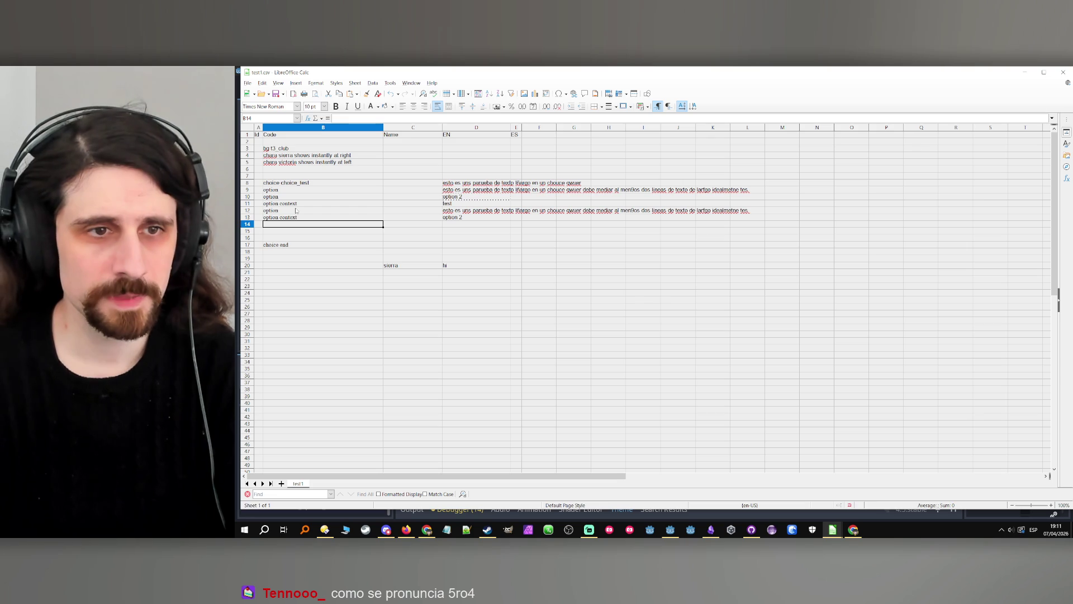
drag(297, 211, 299, 218)
key(ctrl+c)
click(301, 224)
key(ctrl+v)
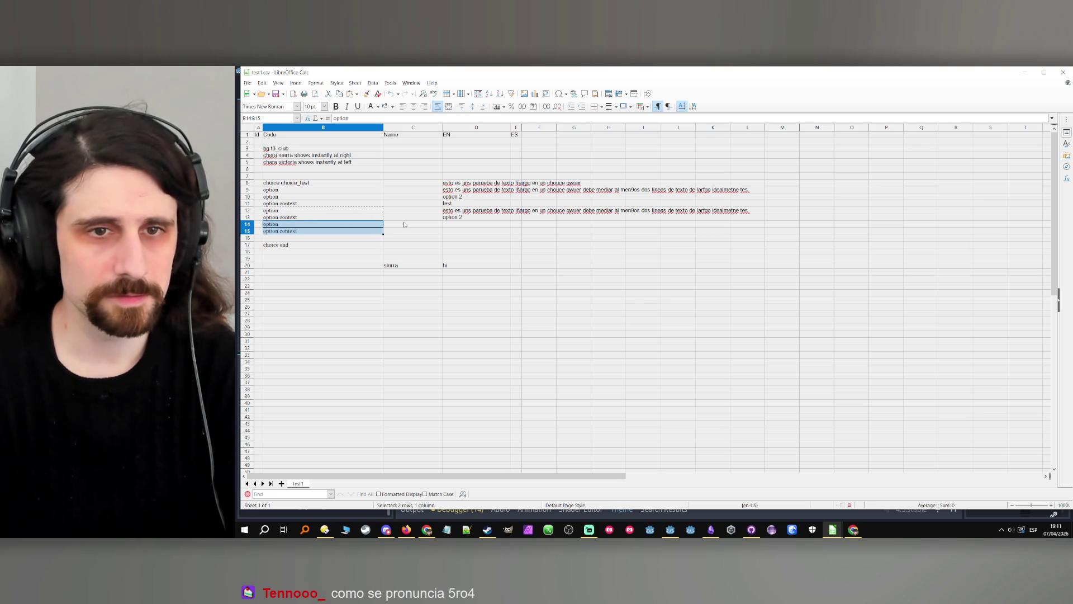
Put option 2 in D14 and the long sentence in D15.
click(404, 224)
click(447, 218)
key(ctrl+c)
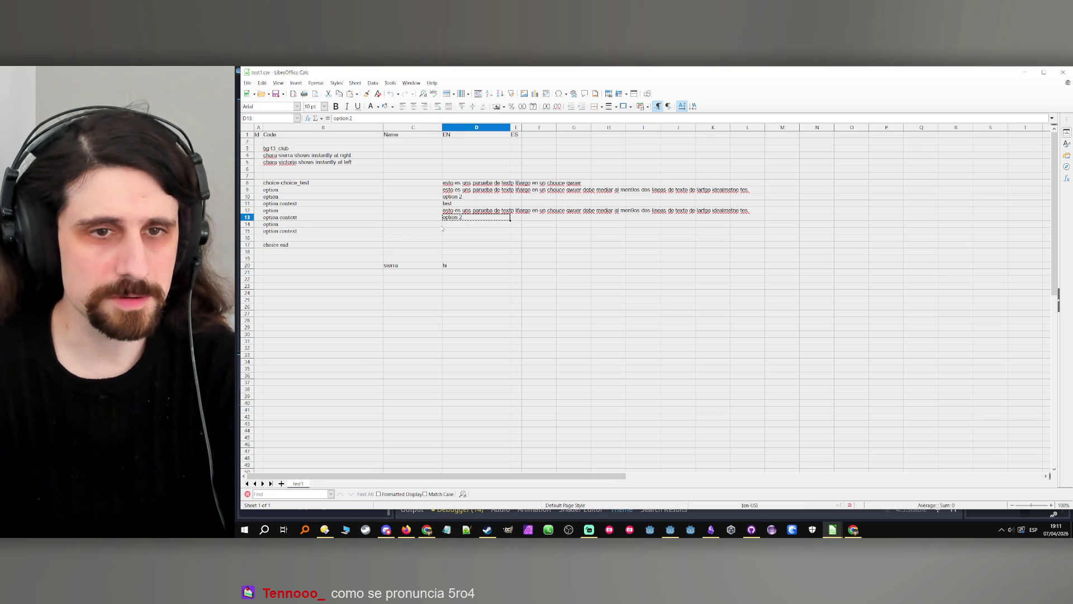
click(445, 226)
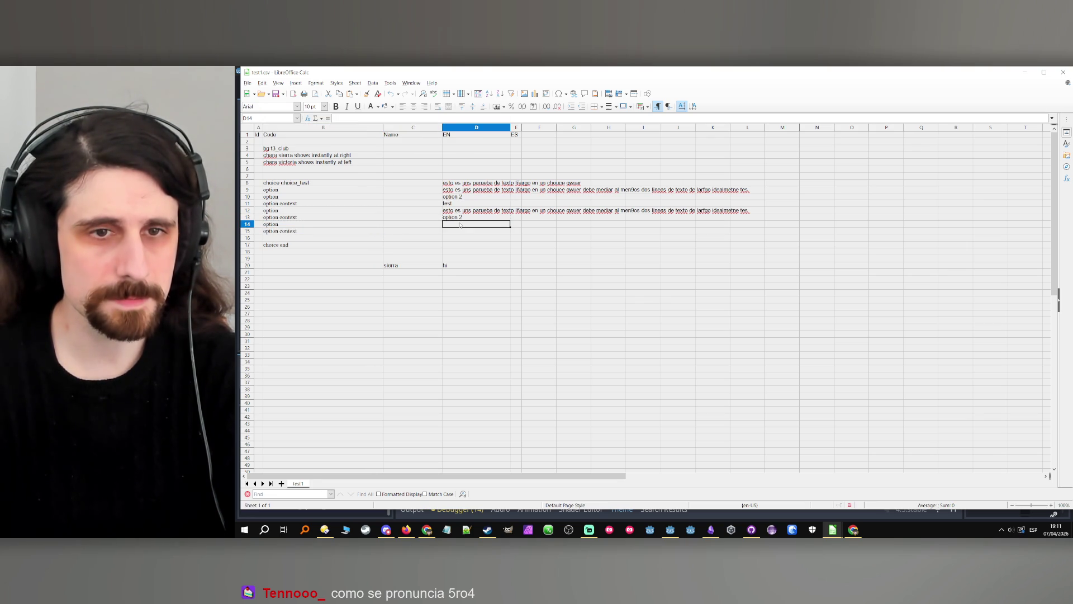
key(ctrl+v)
key(Up)
key(Up)
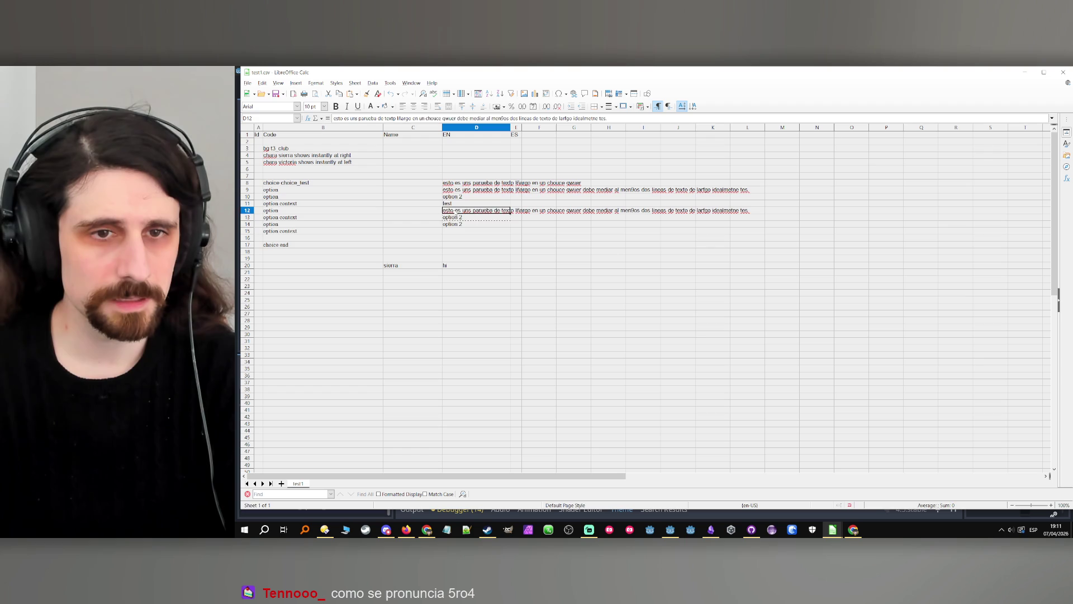
key(ctrl+c)
key(Down)
key(Down)
key(Down)
key(ctrl+v)
Insert a row and copy the option pair into rows 16–17.
click(286, 239)
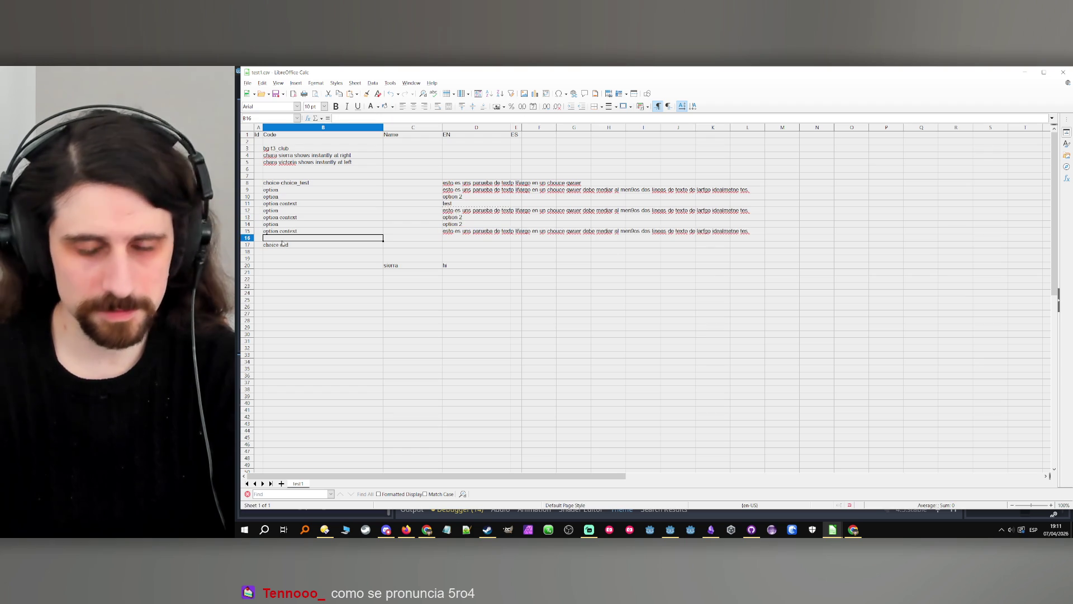
key(shift+Up)
key(shift+Up)
key(ctrl+c)
click(290, 239)
key(ctrl+plus)
key(Return)
key(ctrl+v)
Fill D16 and D17 with the long sentence, then return to Godot.
click(456, 231)
key(ctrl+c)
key(Down)
key(ctrl+v)
key(Down)
key(ctrl+v)
key(Down)
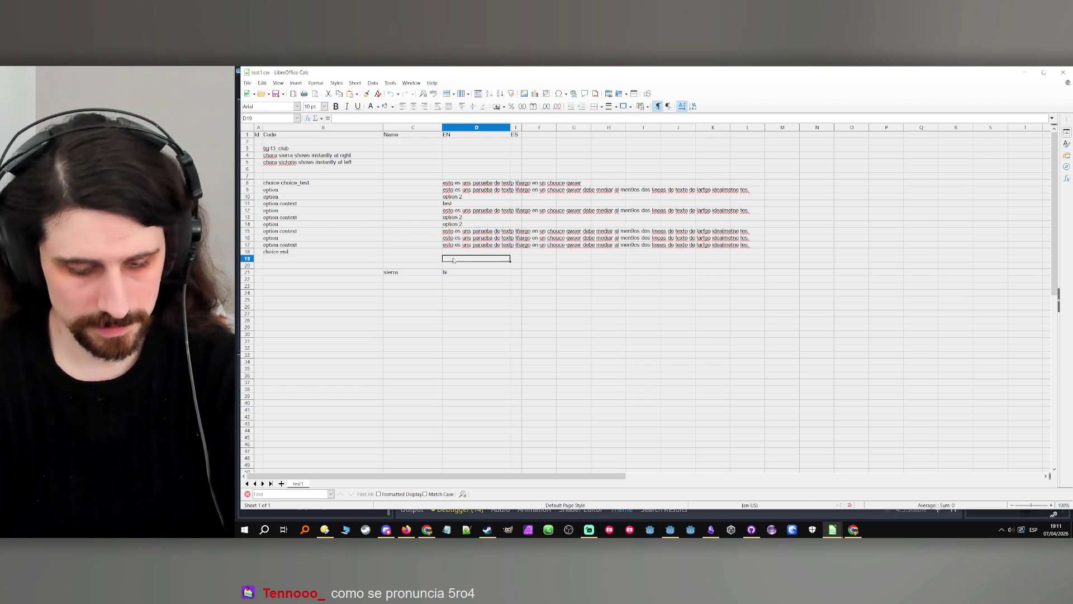
click(1024, 72)
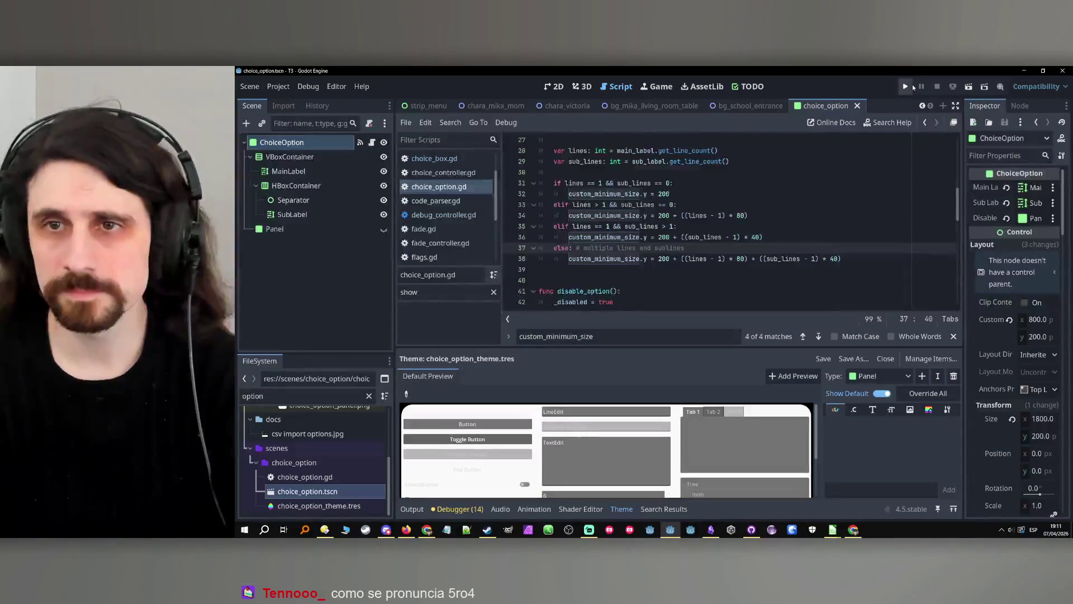
Run the project to view the long multi-line choice options, then stop the game.
click(907, 87)
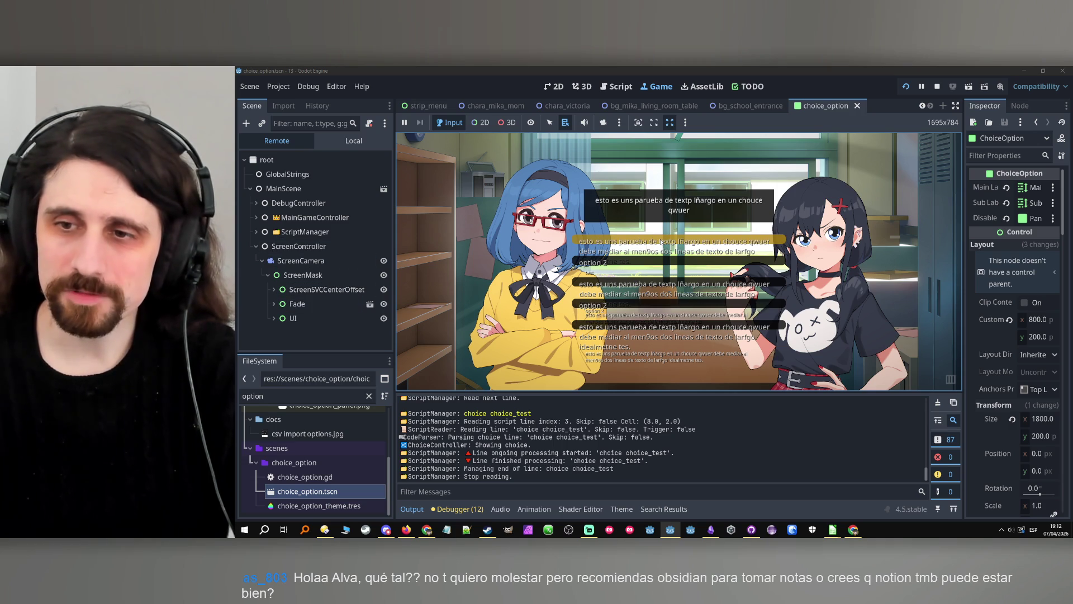
click(937, 86)
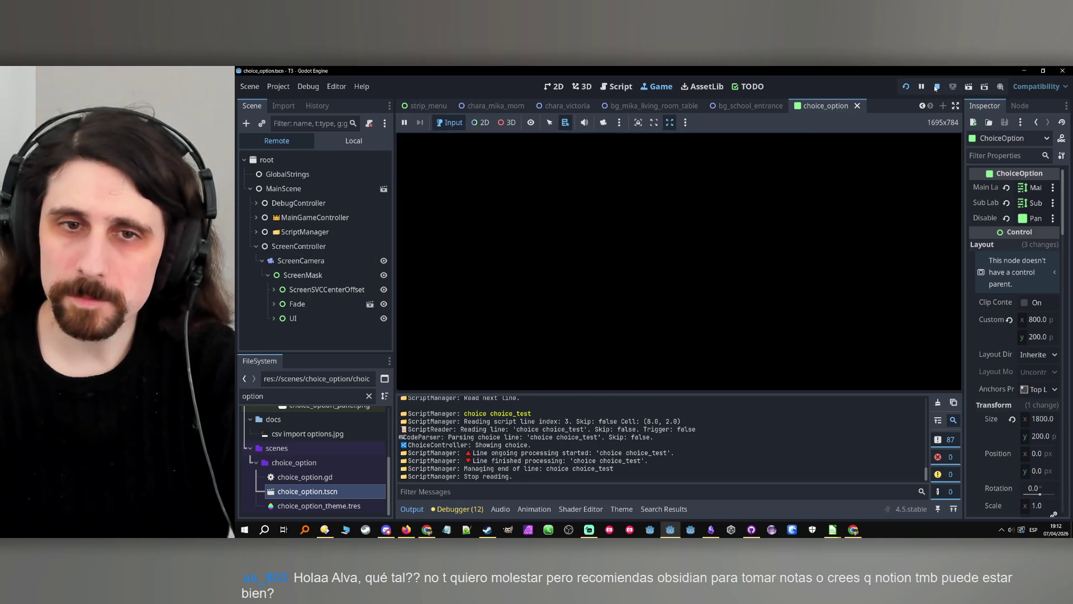
Review set_option's custom_minimum_size code, then run the project to hit the line 31 breakpoint.
double_click(604, 194)
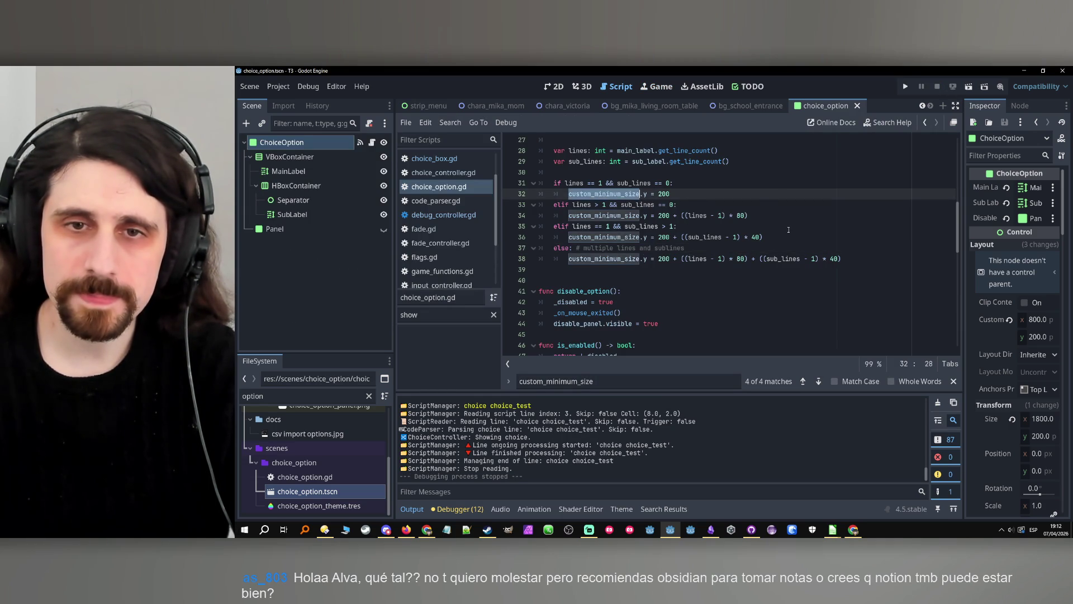
scroll(788, 230, up, 2)
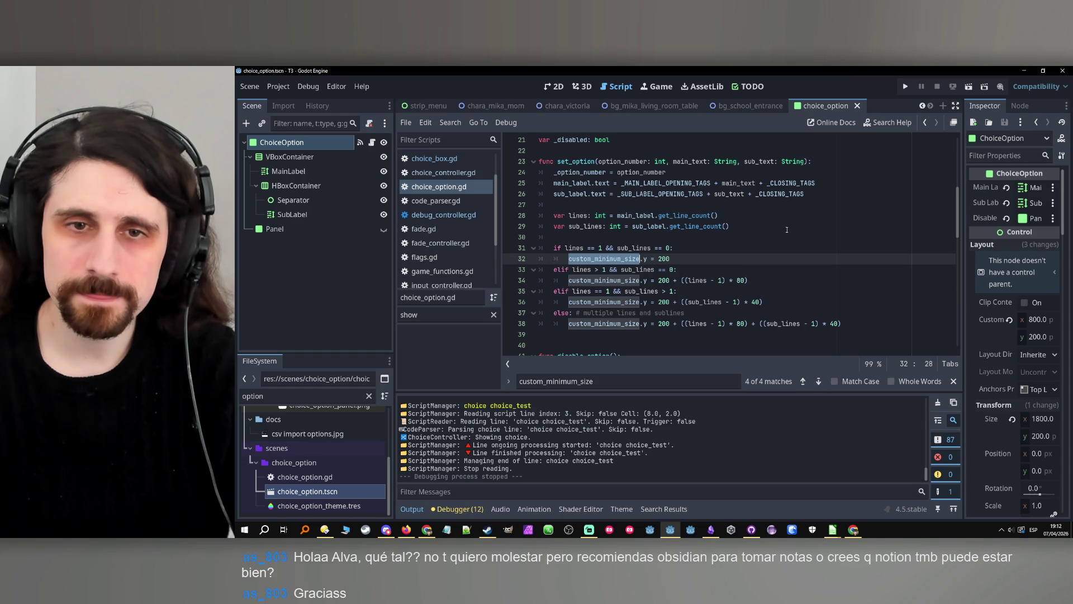
scroll(716, 226, up, 2)
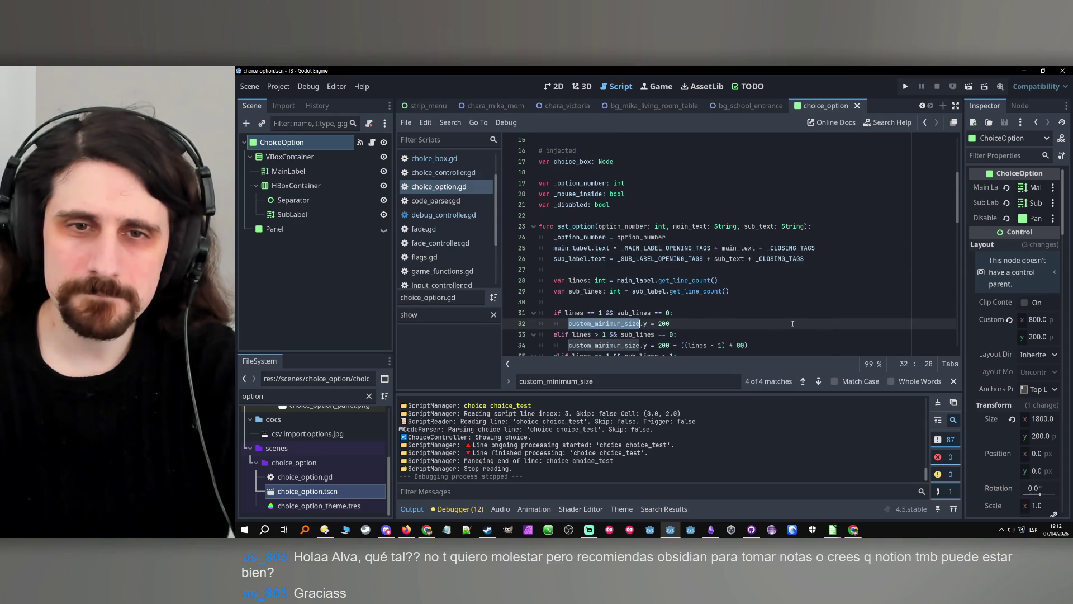
scroll(792, 323, down, 1)
scroll(791, 322, down, 5)
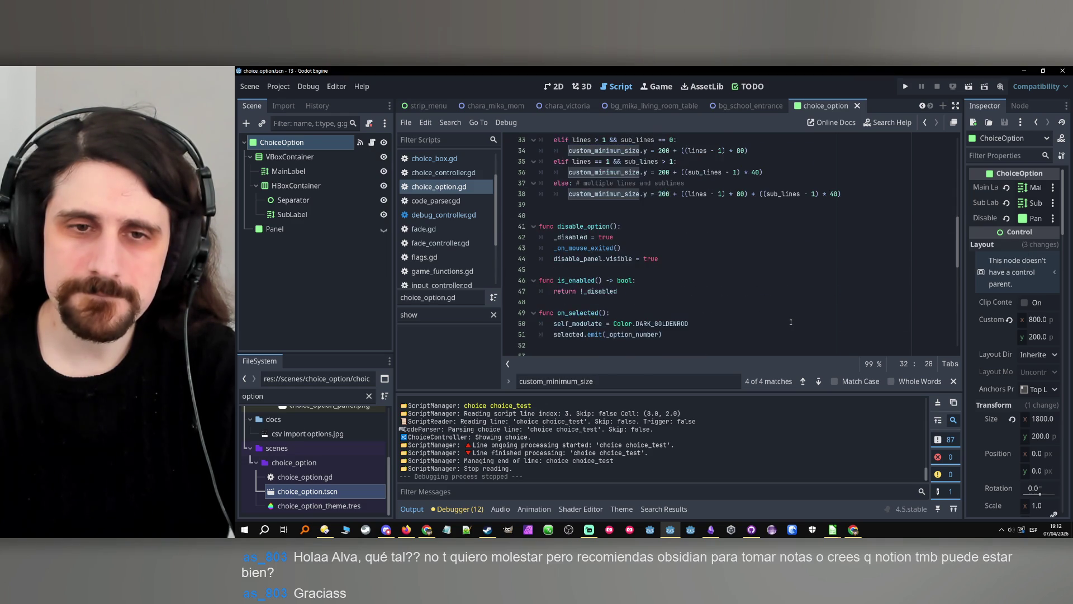
scroll(789, 319, up, 11)
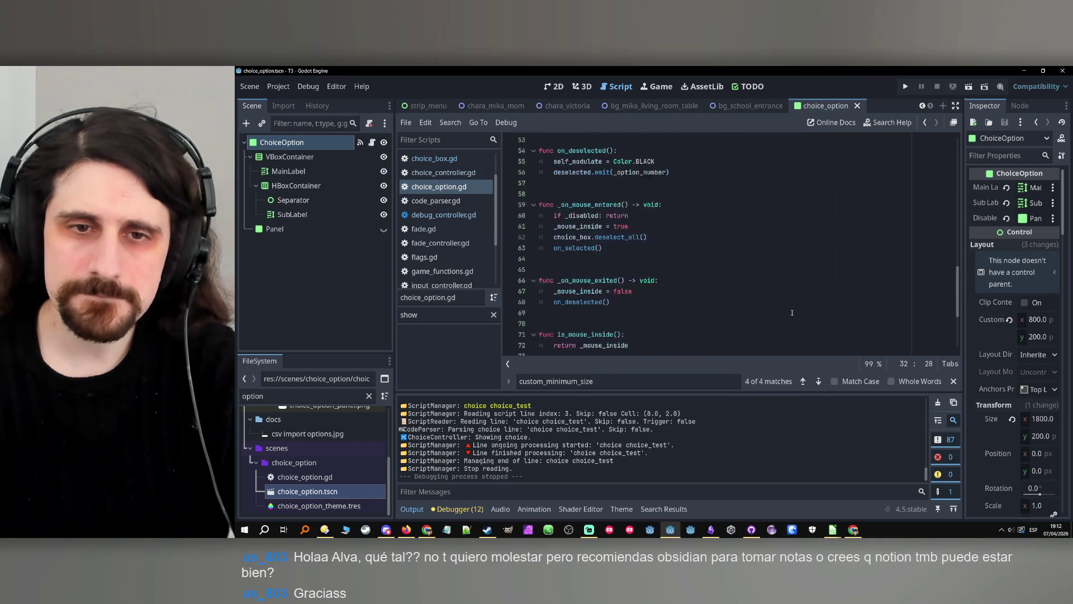
scroll(792, 313, down, 7)
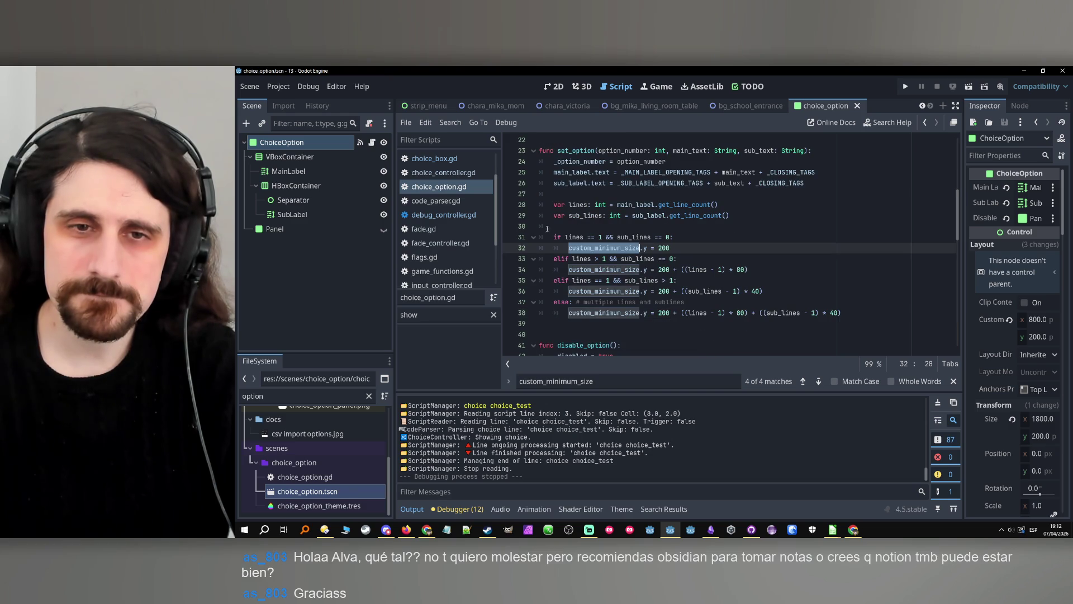
click(905, 87)
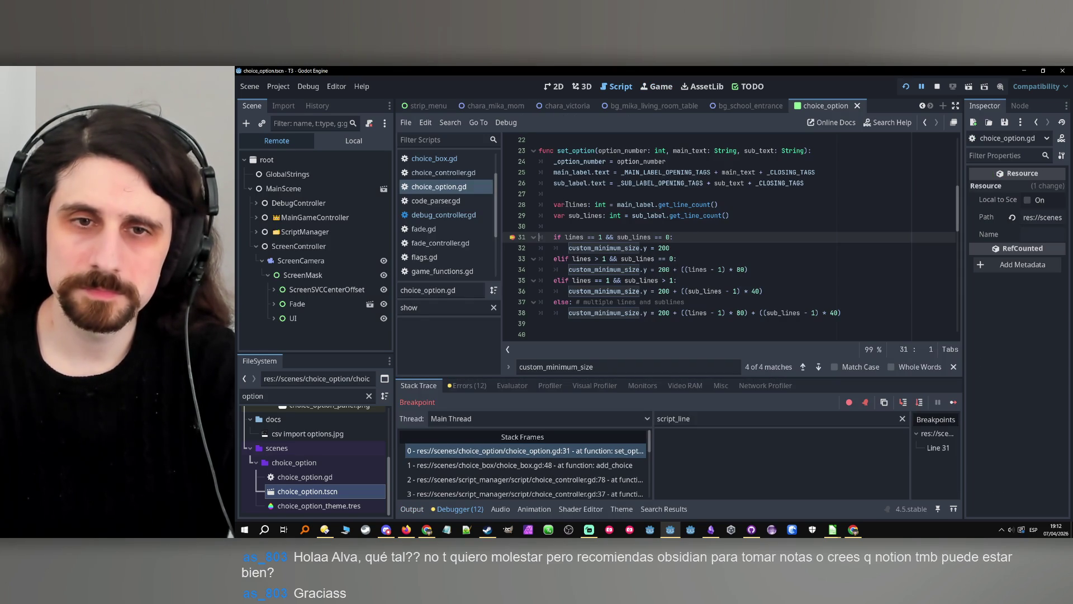
Filter debugger variables to main_label, then to lines, showing lines and sub_lines are both 0.
click(581, 204)
double_click(571, 172)
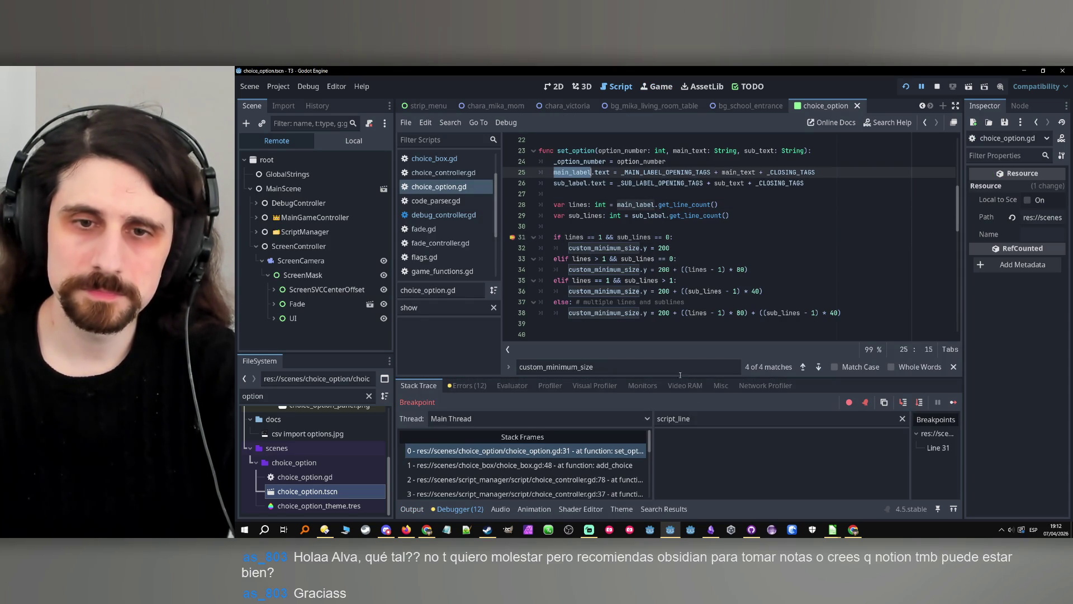
click(711, 423)
key(ctrl+a)
key(ctrl+v)
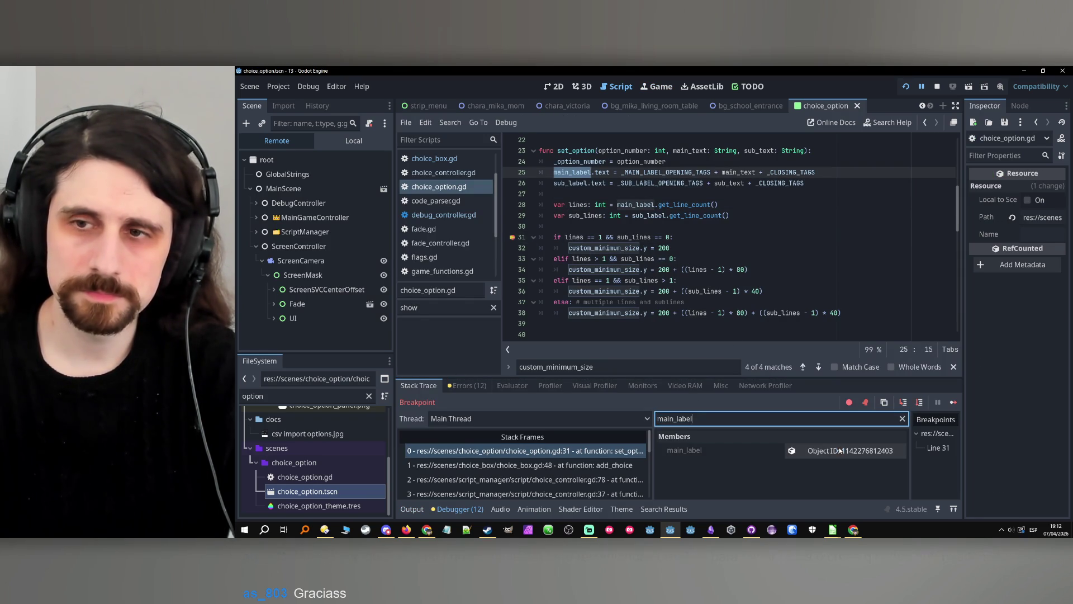
click(840, 451)
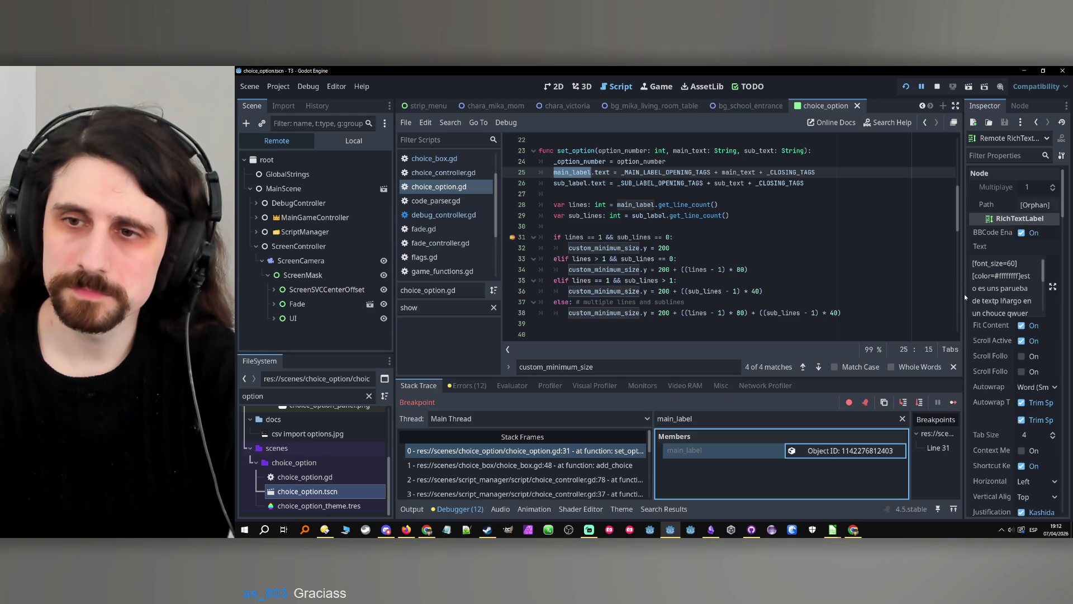
double_click(576, 237)
click(702, 418)
key(ctrl+a)
key(ctrl+v)
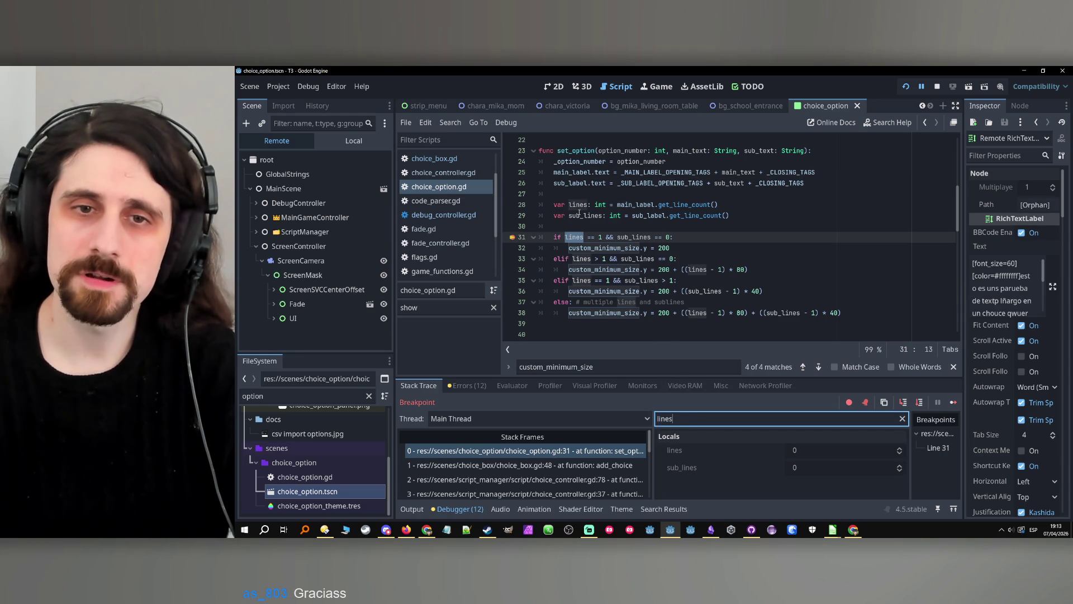
Re-filter to main_label, widen the inspector to read its text, and stop the game.
double_click(573, 168)
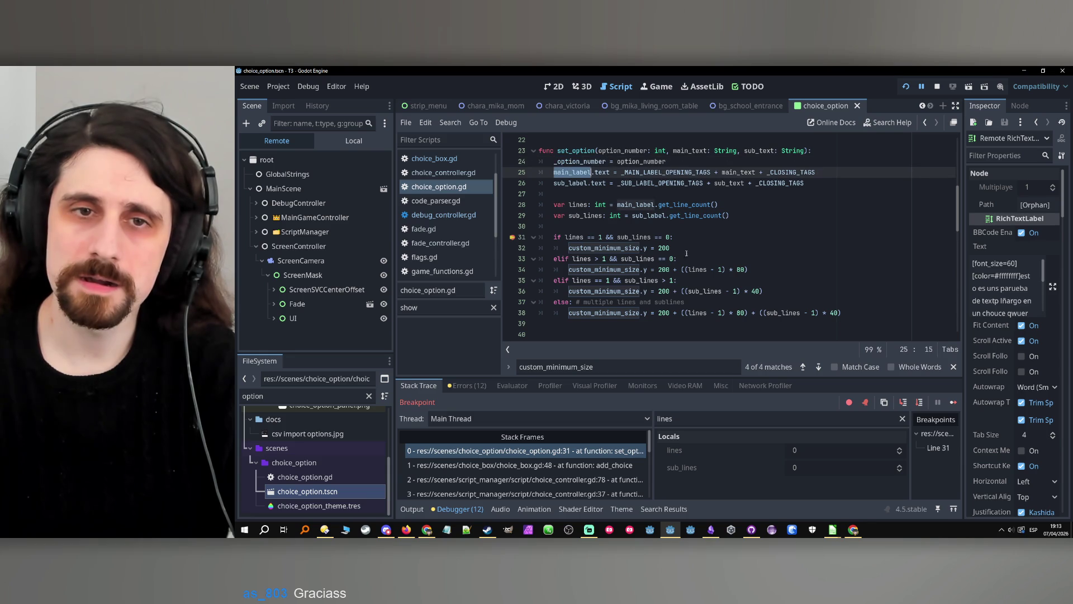
triple_click(686, 420)
key(ctrl+v)
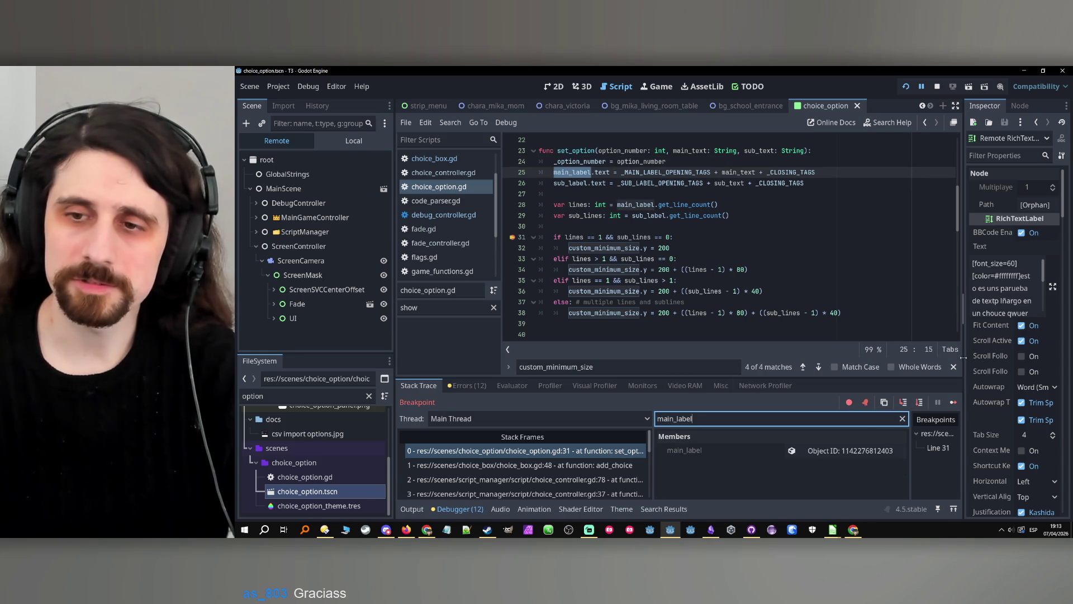
mouse_move(964, 356)
mouse_down()
mouse_move(844, 356)
mouse_move(944, 240)
mouse_up()
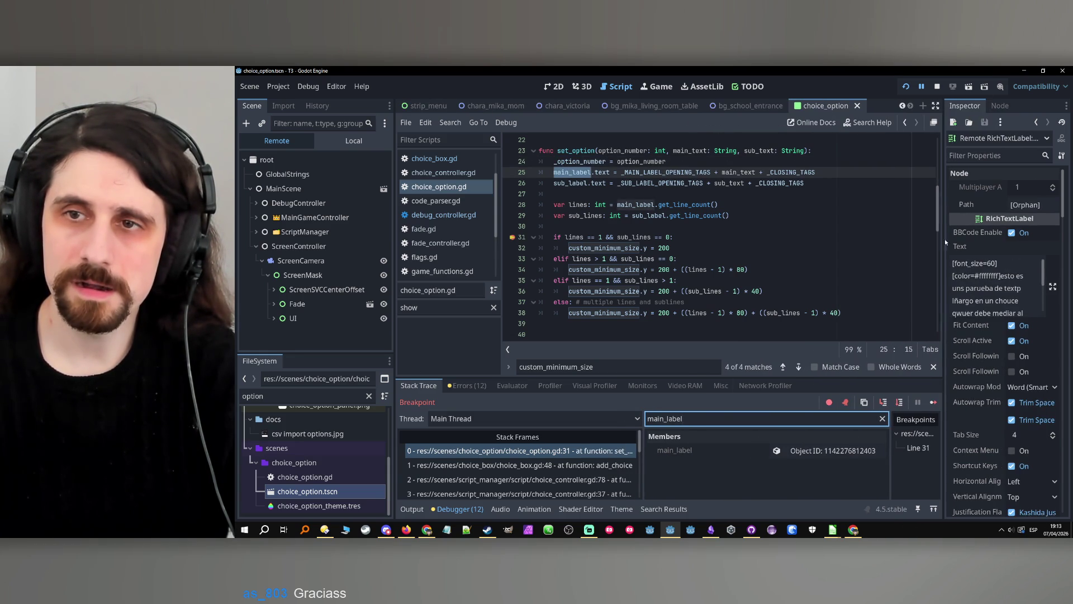
click(813, 250)
click(936, 87)
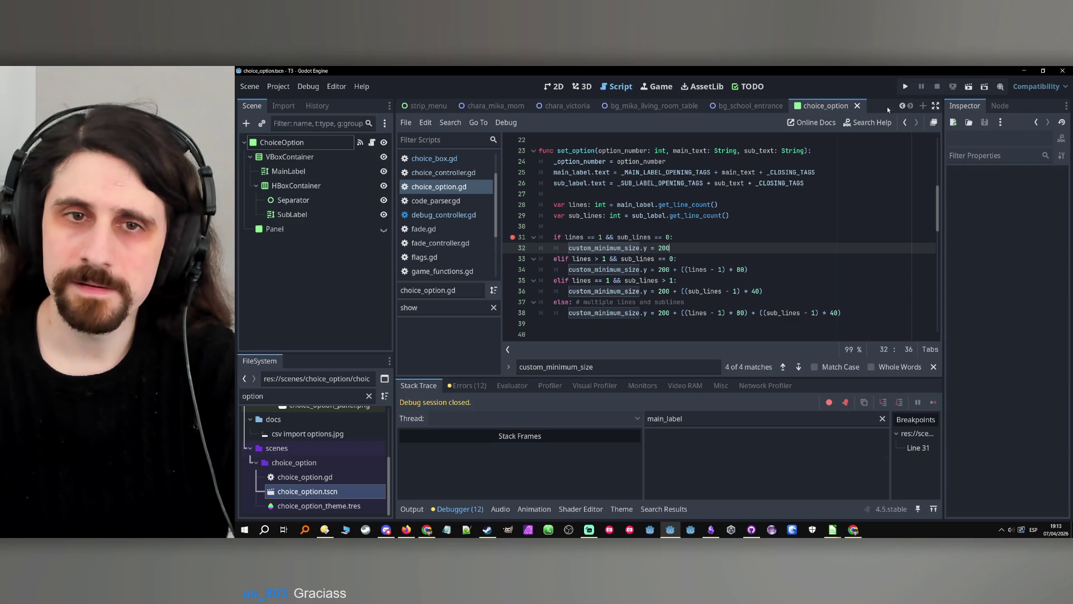
Remove the line 31 breakpoint and start a new func _process(): below the sizing code.
click(514, 238)
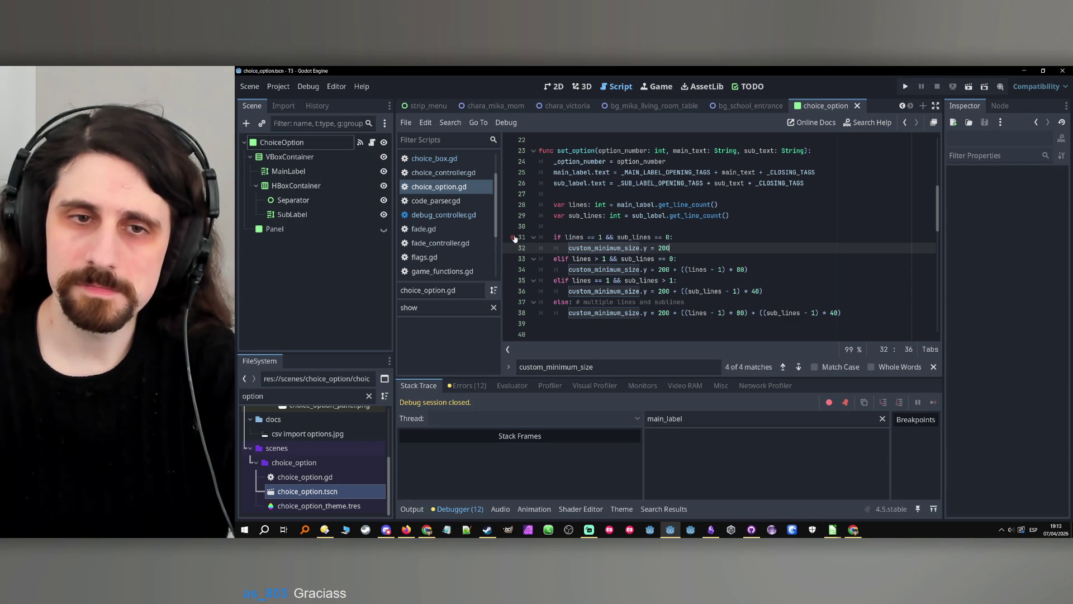
click(514, 238)
scroll(624, 231, down, 3)
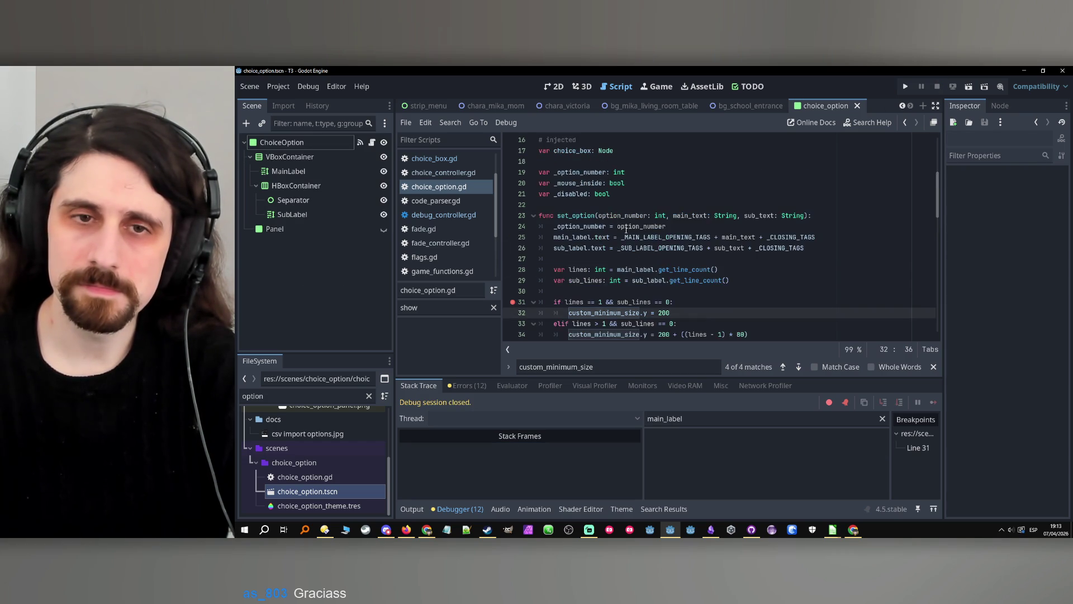
click(584, 239)
scroll(559, 268, up, 2)
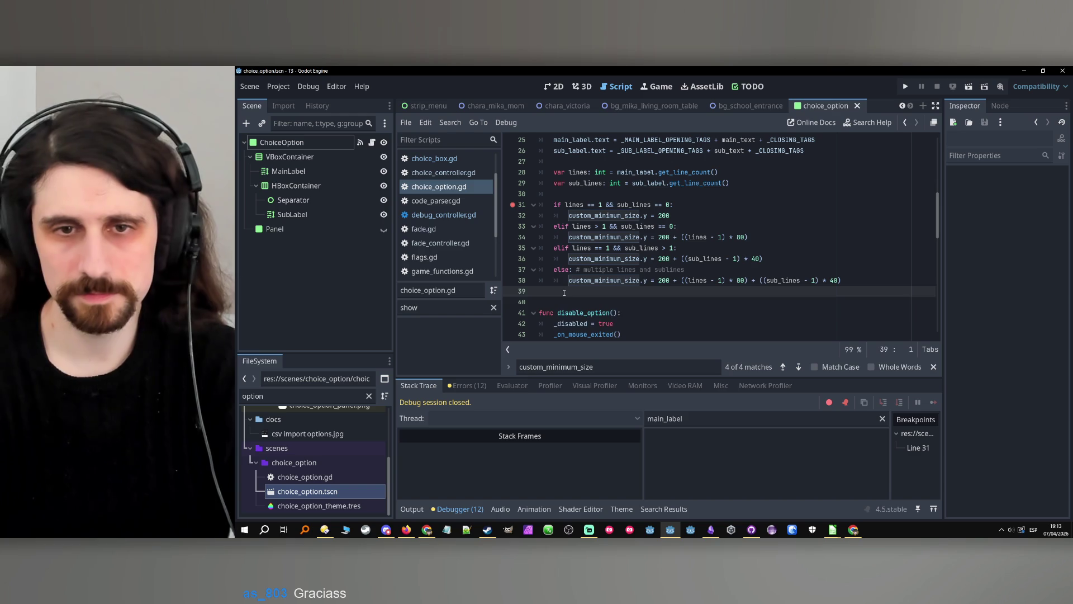
key(Return)
key(Return)
key(Return)
key(Up)
key(Up)
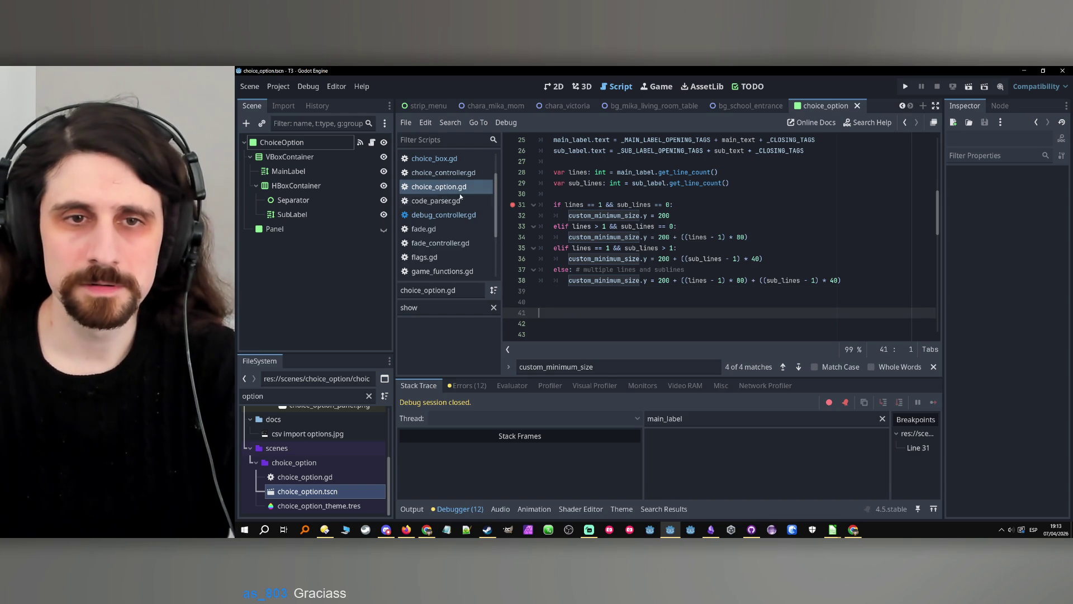
click(512, 204)
text(fun)
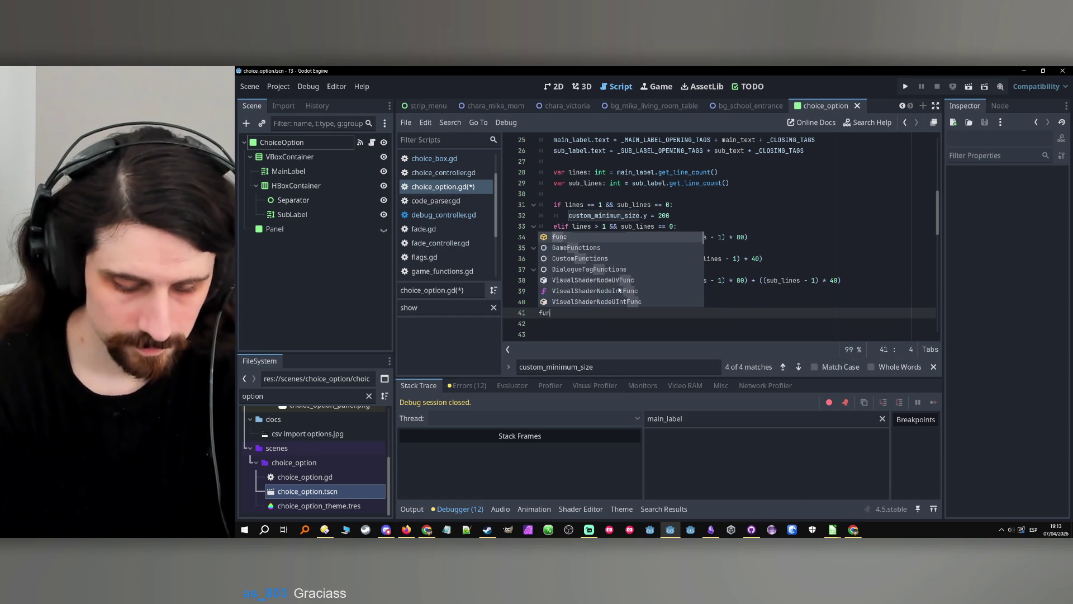
text(c _process():)
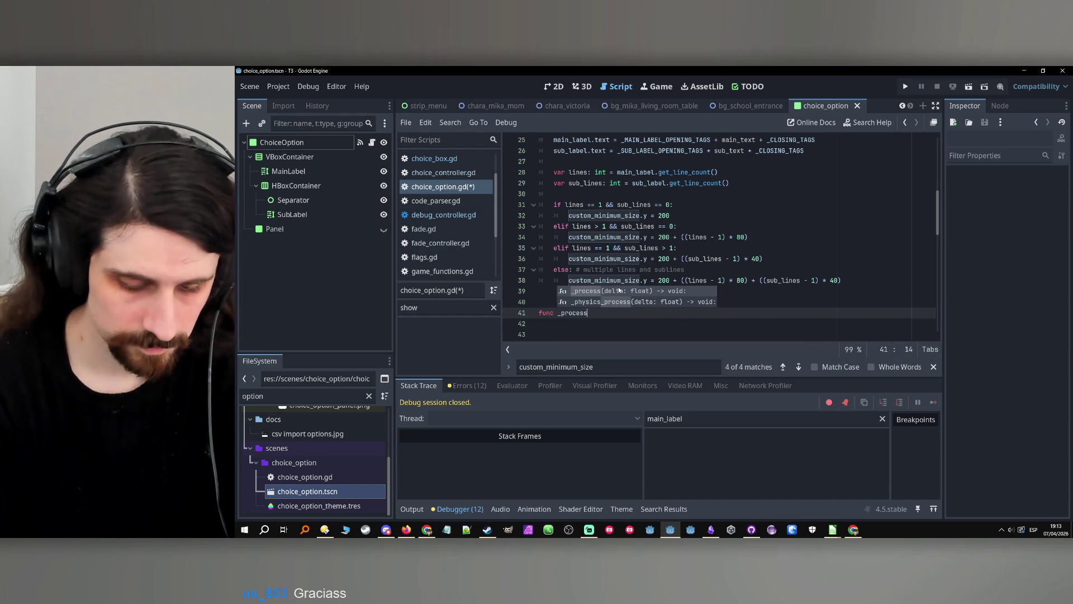
key(Return)
Copy the line-count and sizing code from lines 28–38 into the _process body.
mouse_move(834, 292)
mouse_down()
mouse_move(726, 279)
mouse_move(559, 205)
mouse_move(553, 178)
mouse_up()
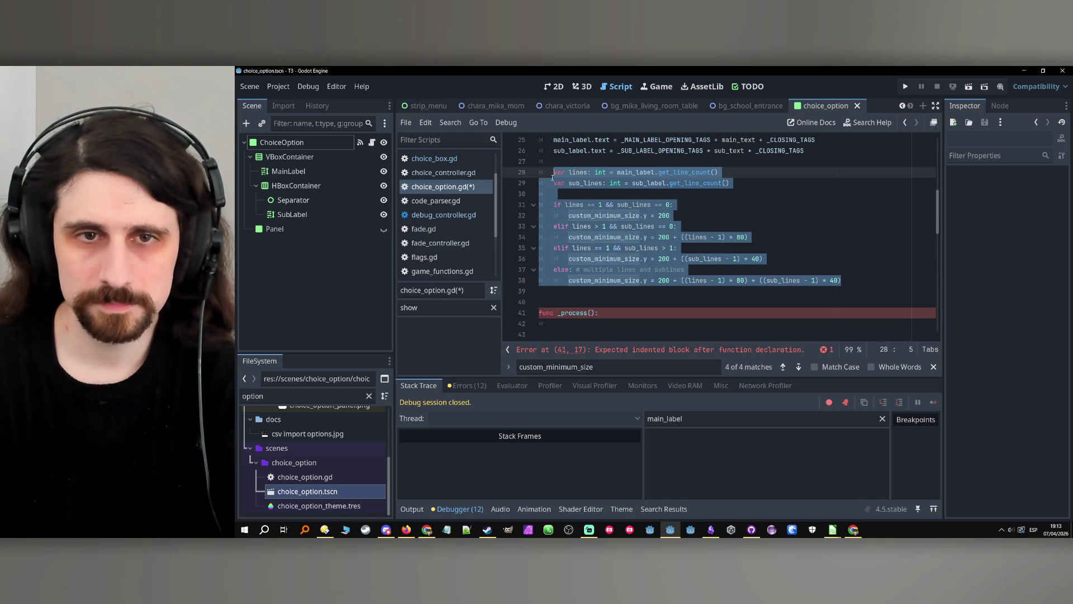
key(ctrl+c)
scroll(559, 224, down, 1)
click(584, 294)
key(ctrl+v)
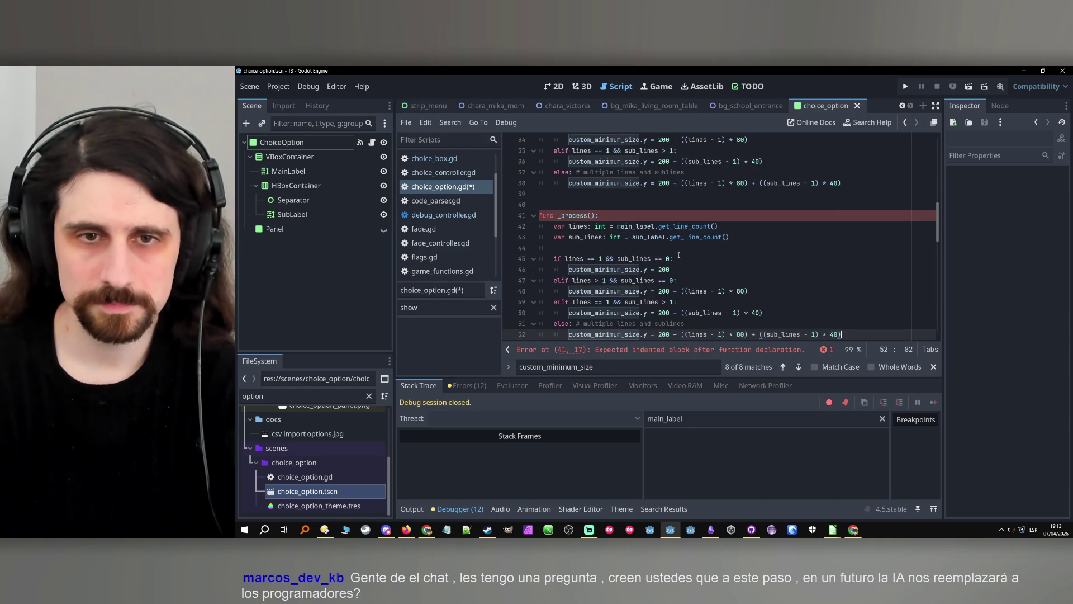
Add the _delta: float parameter to _process, save the script, and run the project.
click(704, 246)
scroll(704, 245, down, 1)
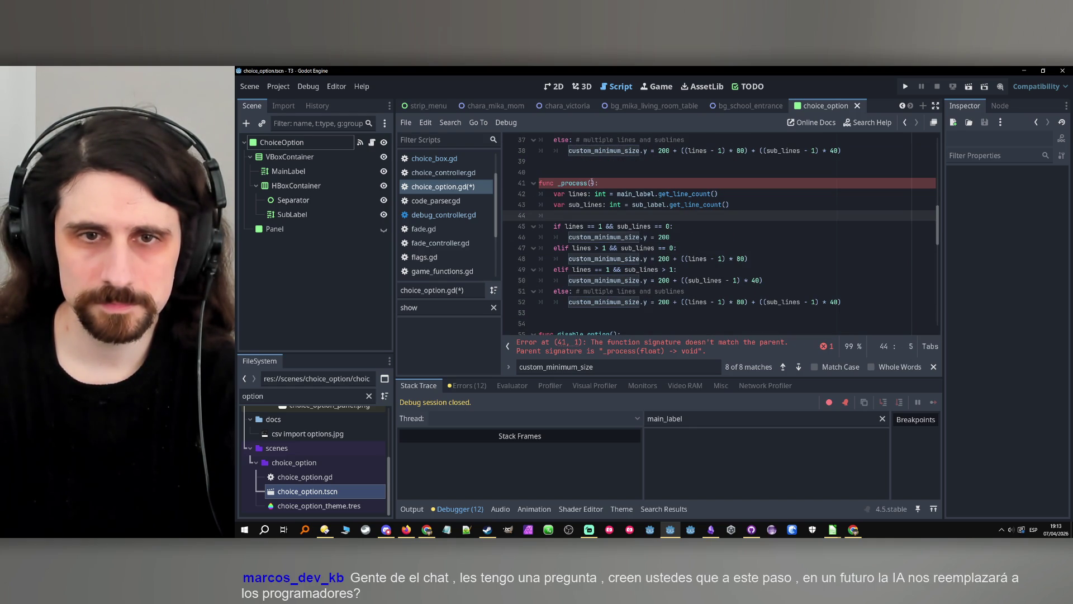
click(591, 183)
text(_delta: float)
click(586, 217)
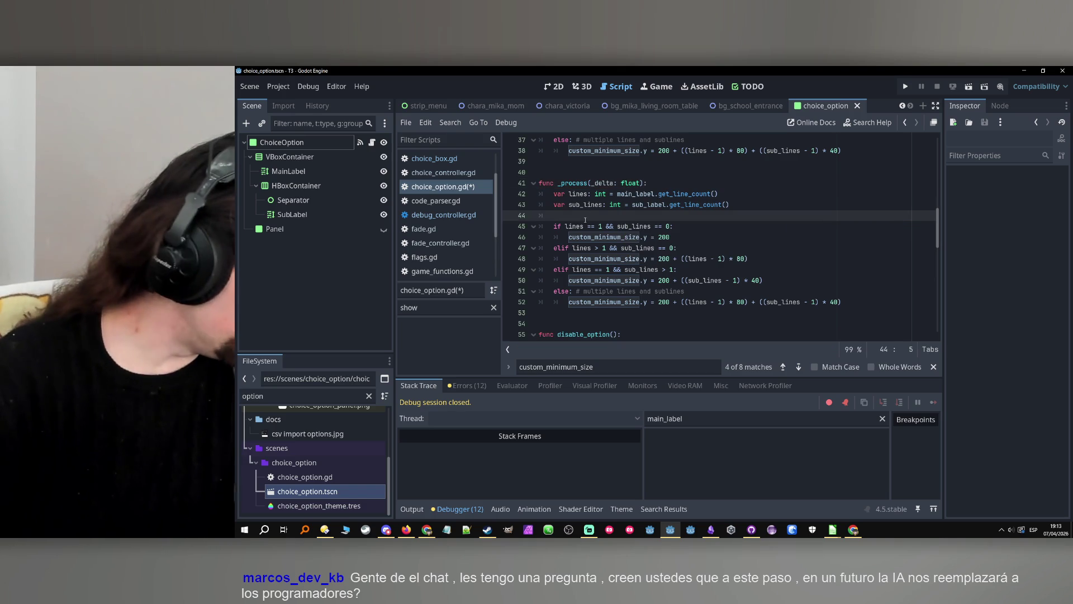
key(ctrl+s)
click(905, 86)
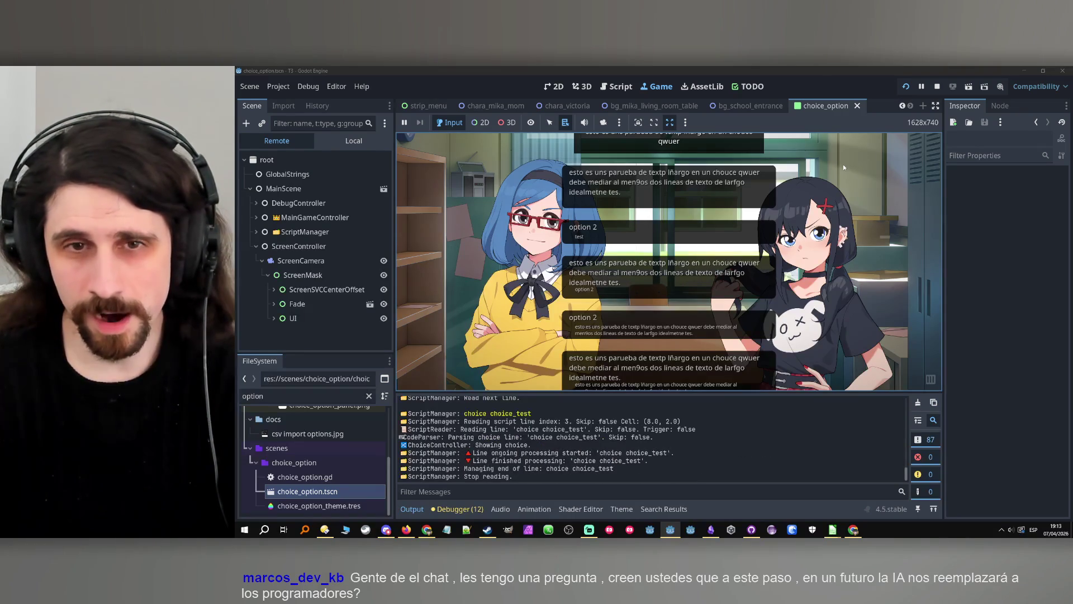
click(937, 86)
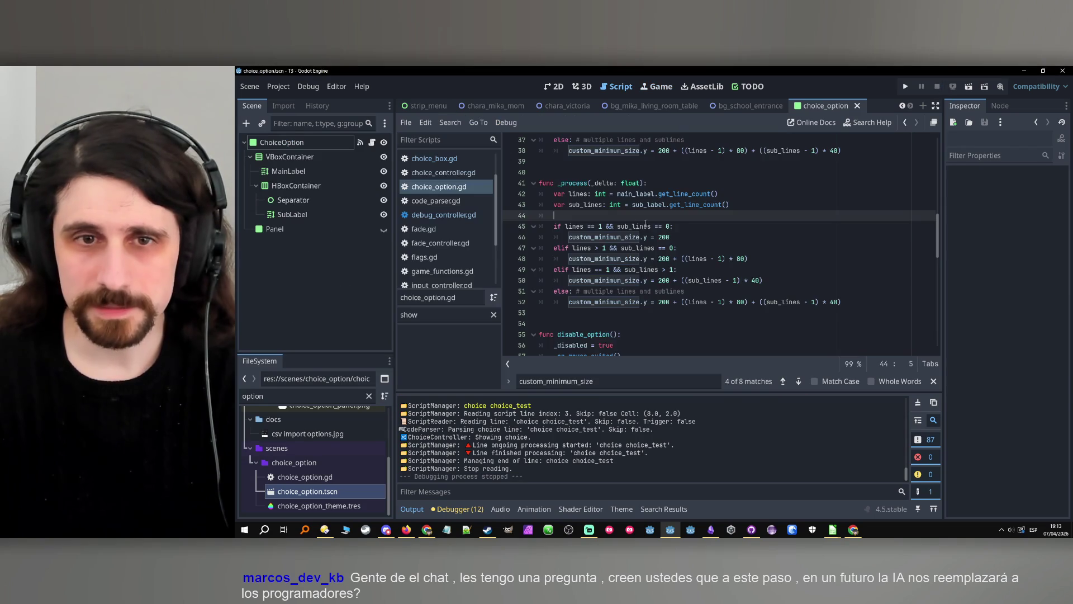
click(626, 226)
scroll(626, 226, up, 4)
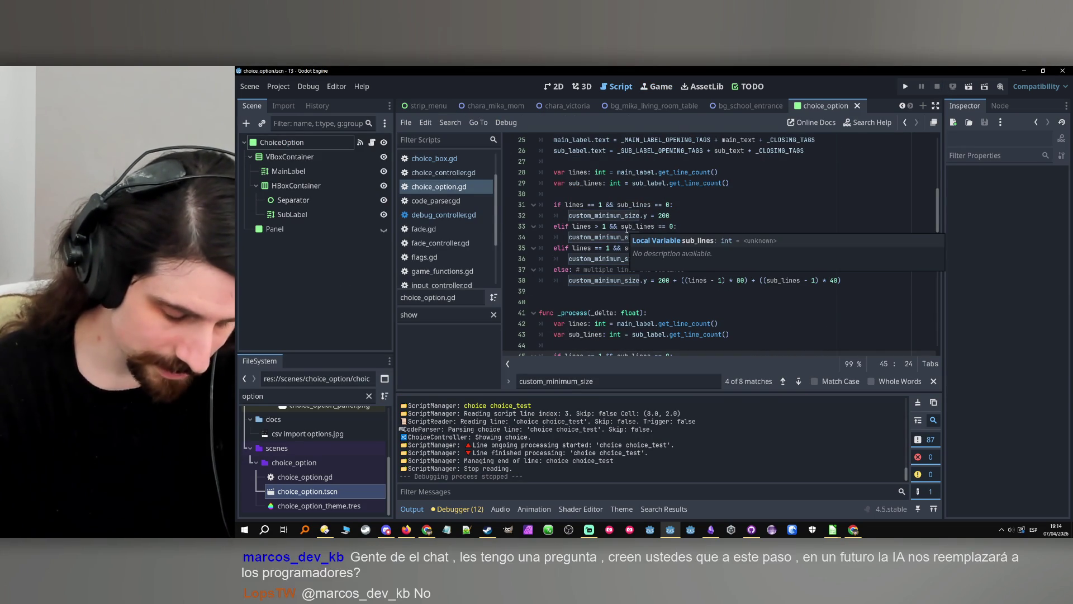
scroll(632, 259, up, 8)
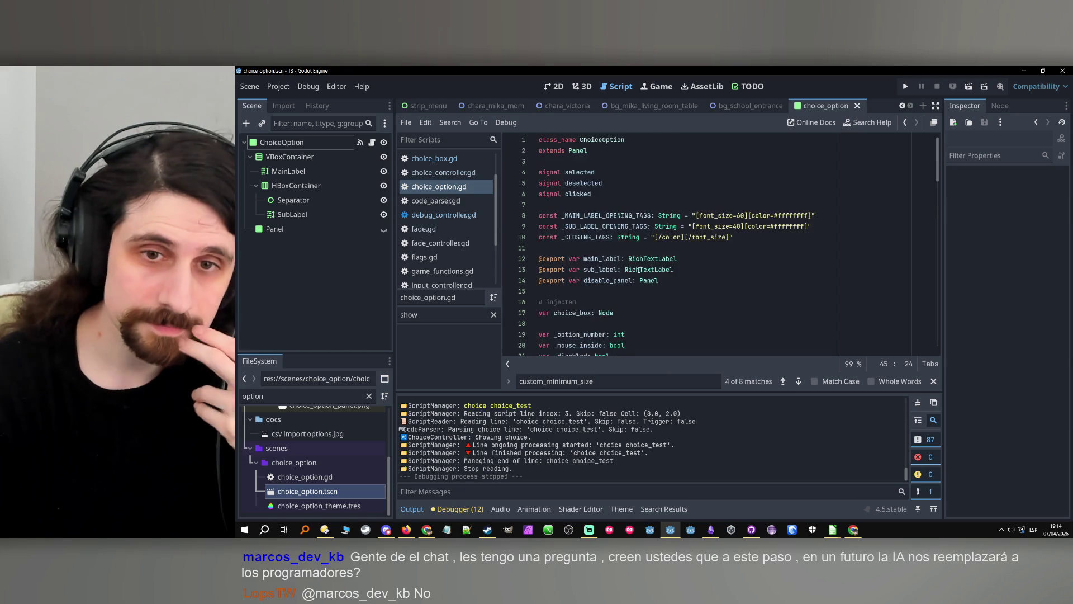
scroll(640, 270, down, 7)
click(735, 257)
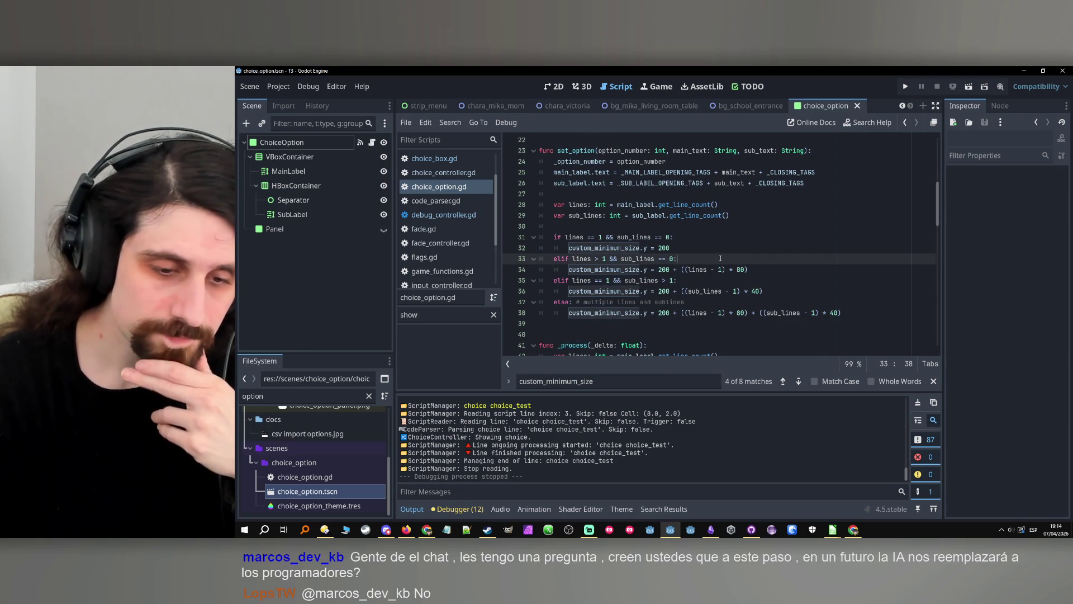
Select the _process function on lines 41–52 and open a blank Notepad window.
scroll(721, 259, down, 4)
drag(850, 332, 538, 216)
scroll(682, 233, down, 3)
scroll(682, 234, up, 4)
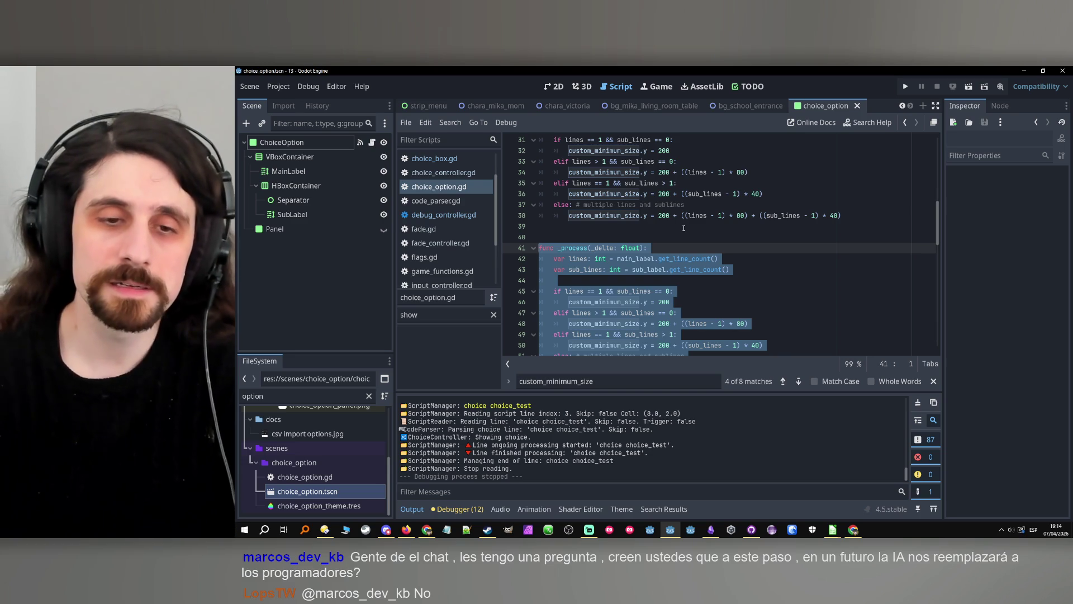
click(446, 529)
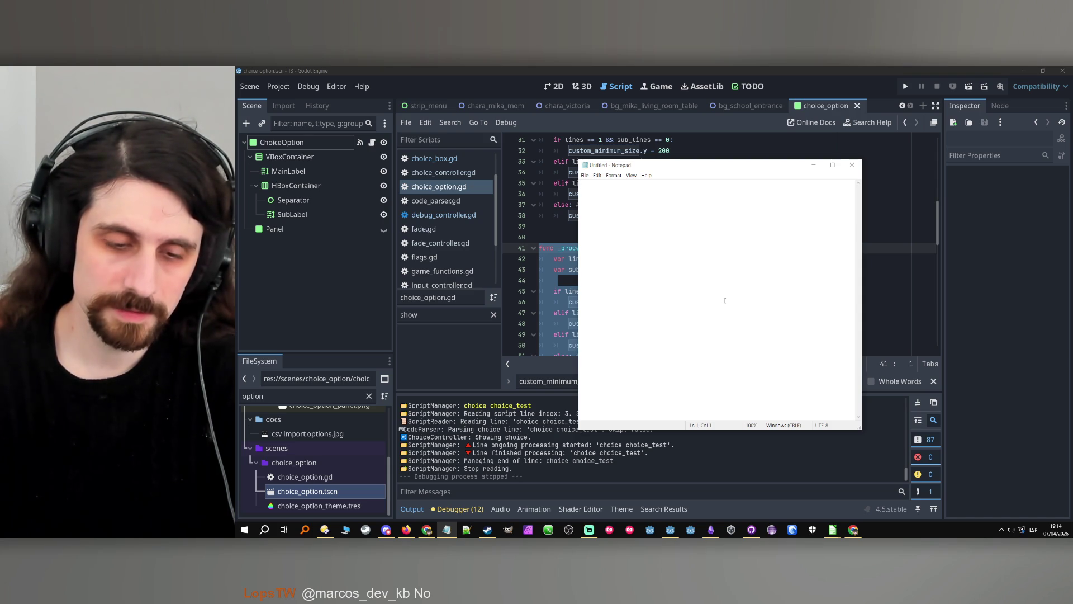
Close the empty Notepad window and scroll the script tabs back to the first ones.
click(853, 166)
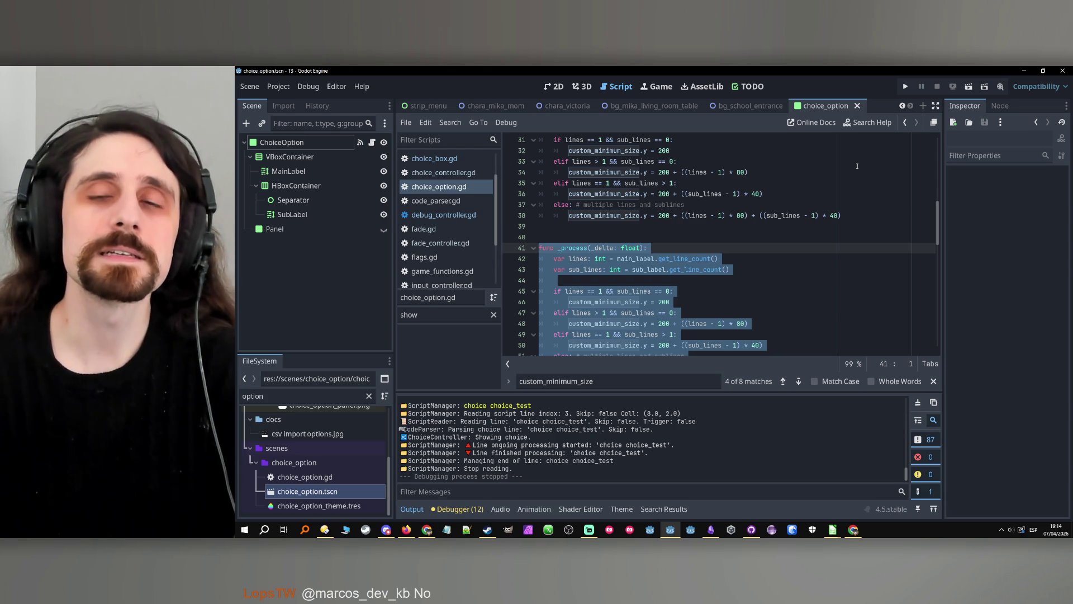
scroll(404, 105, up, 2)
scroll(404, 105, up, 2)
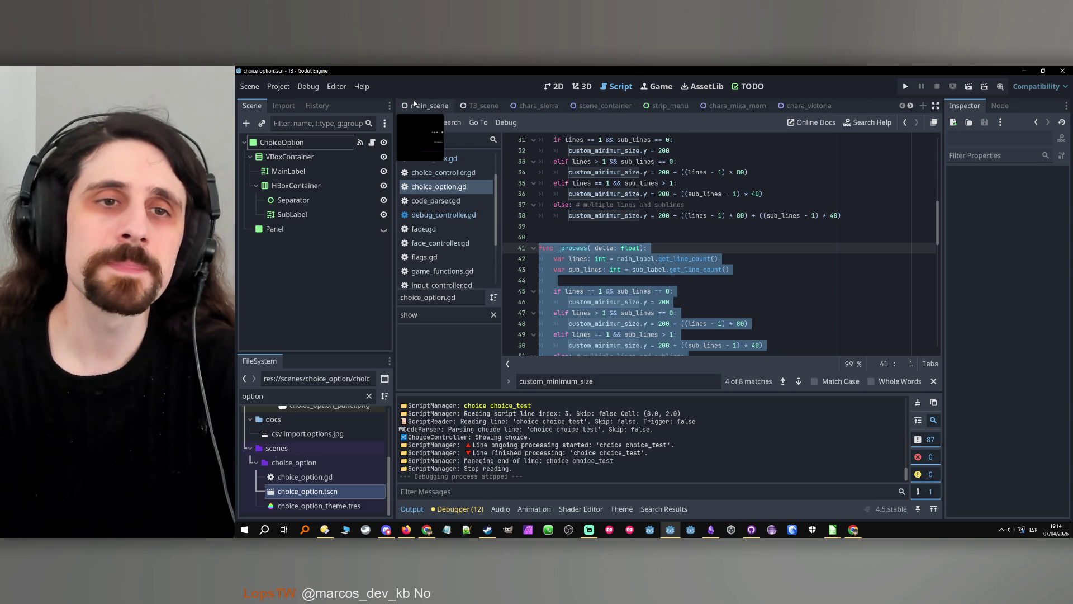
Switch to main_scene and collapse the ScriptManager, ScreenController and MainGameController branches.
click(425, 105)
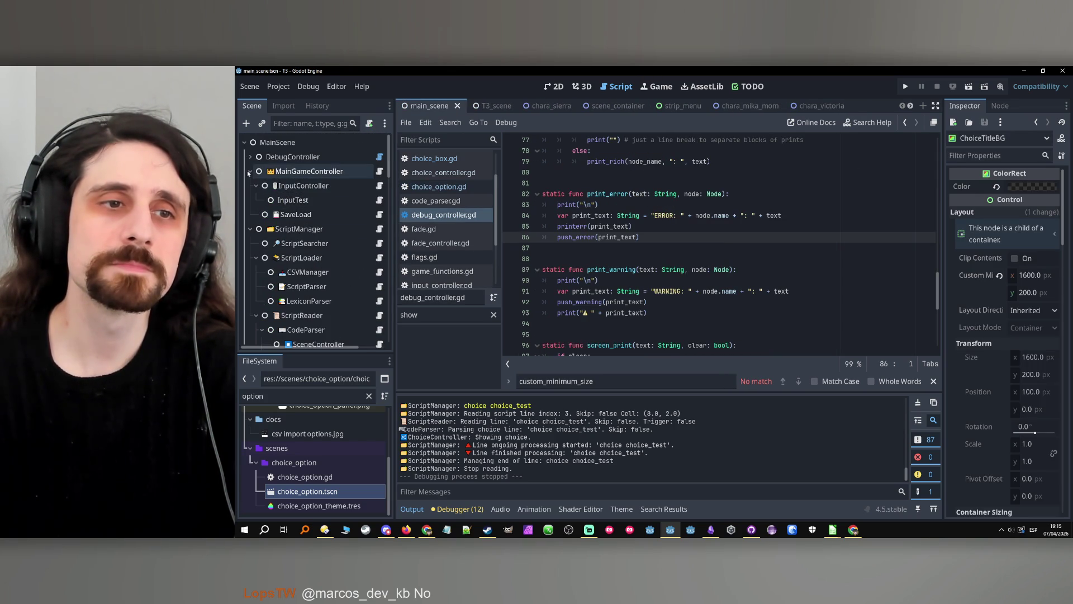
click(251, 229)
click(249, 243)
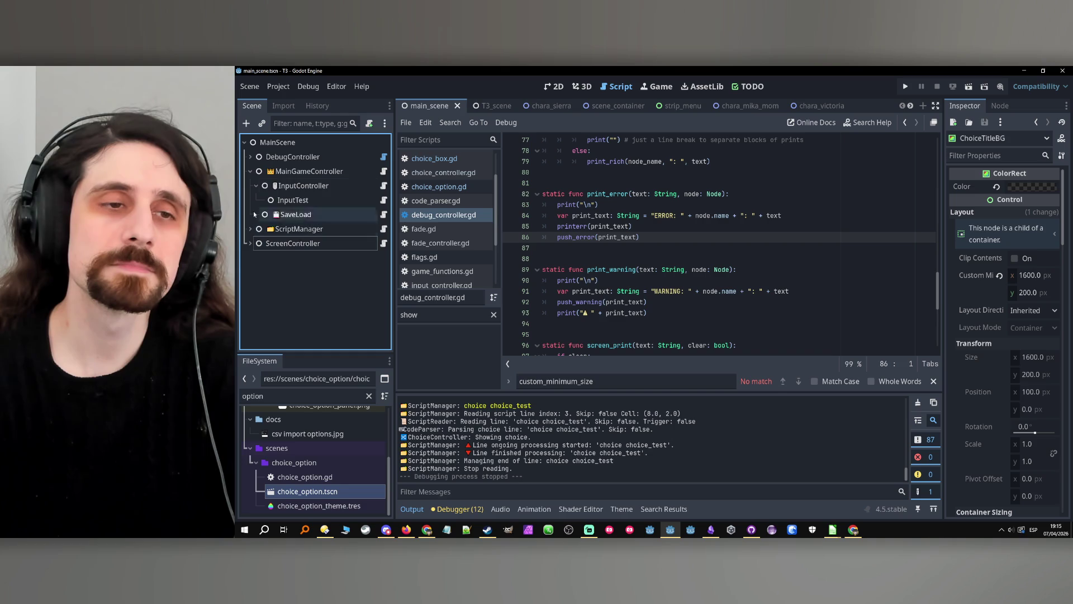
click(249, 171)
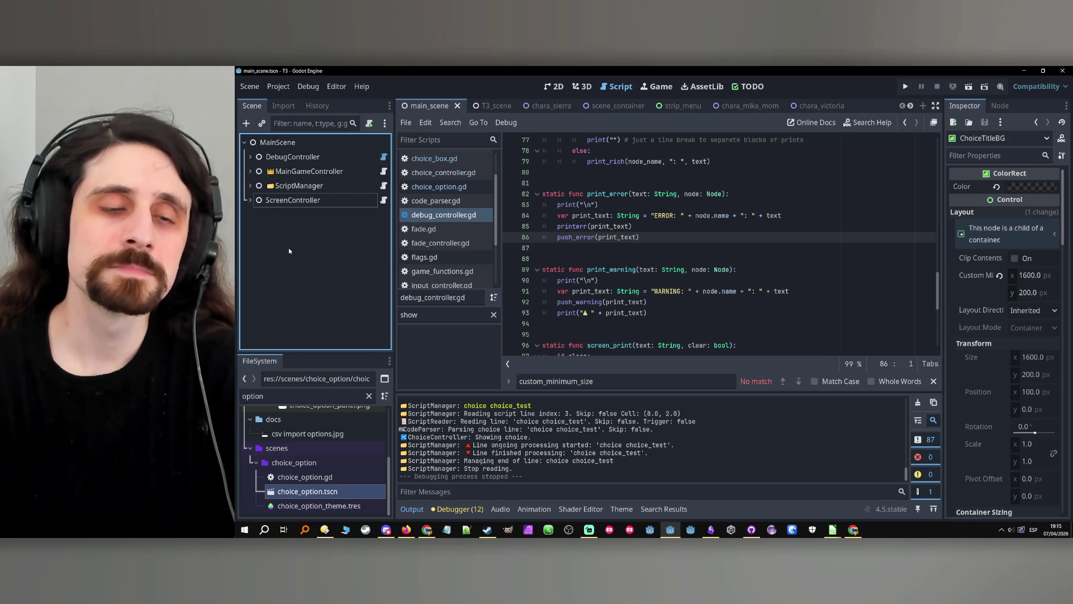
Collapse the assets and scenes folders and clear the option filter from the FileSystem dock.
scroll(277, 438, up, 3)
click(251, 443)
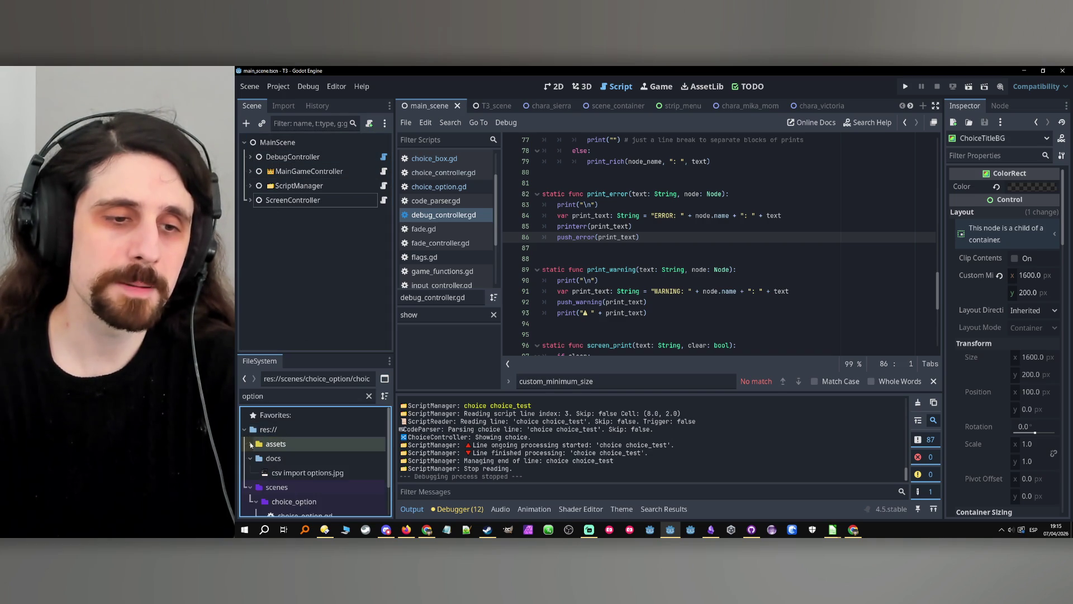
scroll(250, 447, down, 2)
click(249, 451)
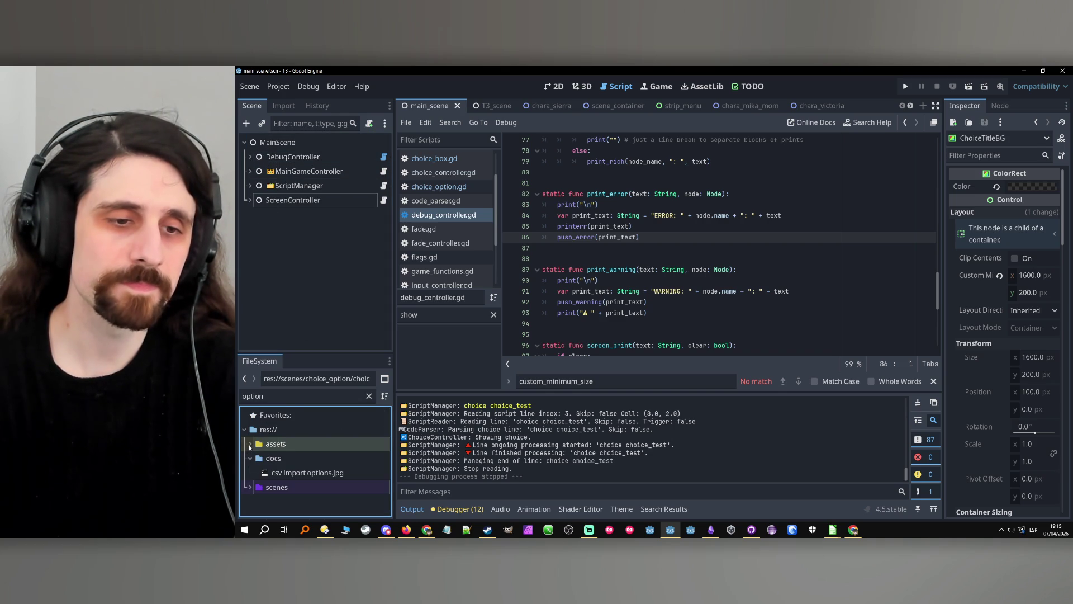
click(368, 396)
scroll(301, 441, up, 10)
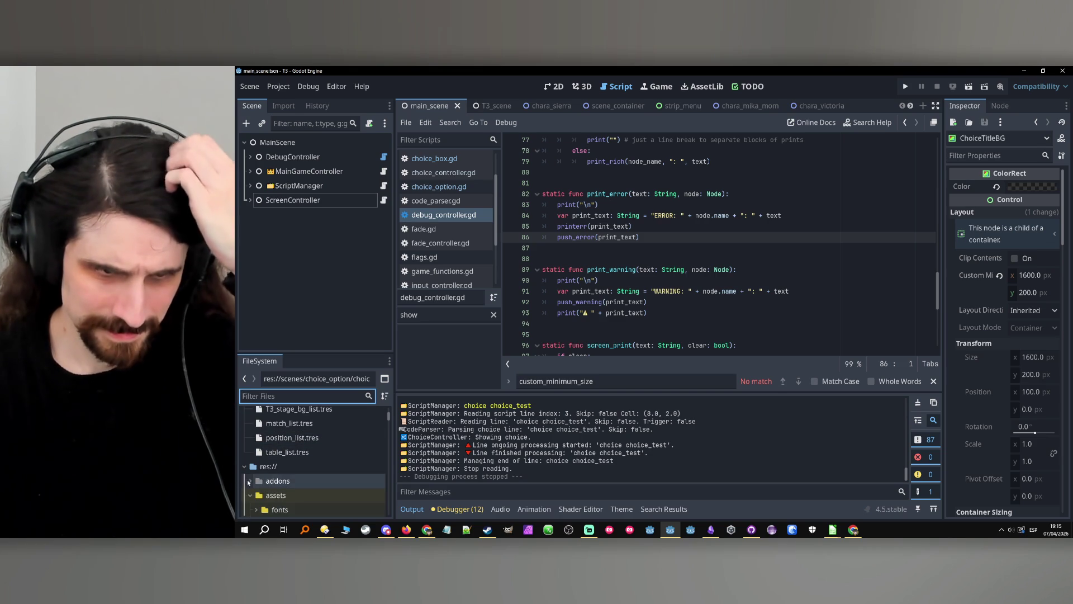
click(250, 495)
scroll(251, 470, down, 2)
Expand the scripts folder and open global_strings.gd in the script editor.
click(251, 444)
click(251, 444)
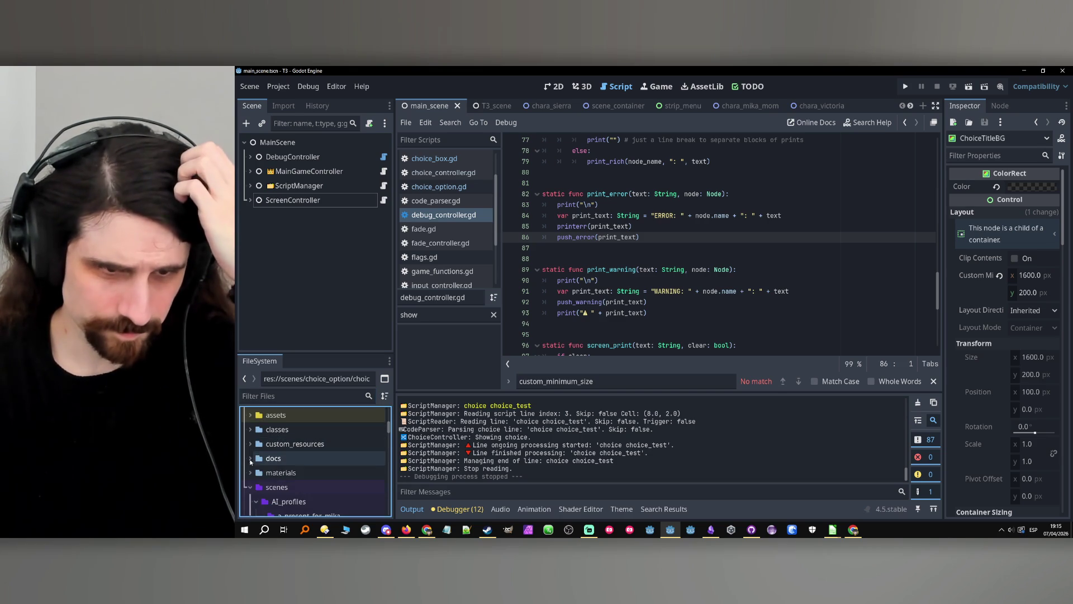
scroll(254, 475, down, 1)
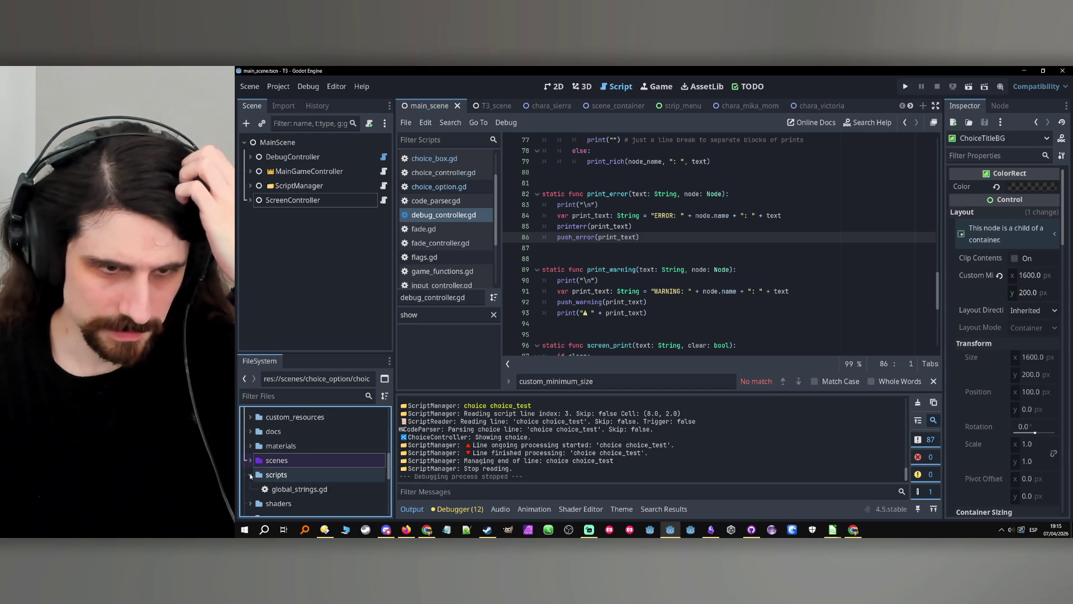
click(250, 474)
scroll(261, 447, down, 1)
click(263, 440)
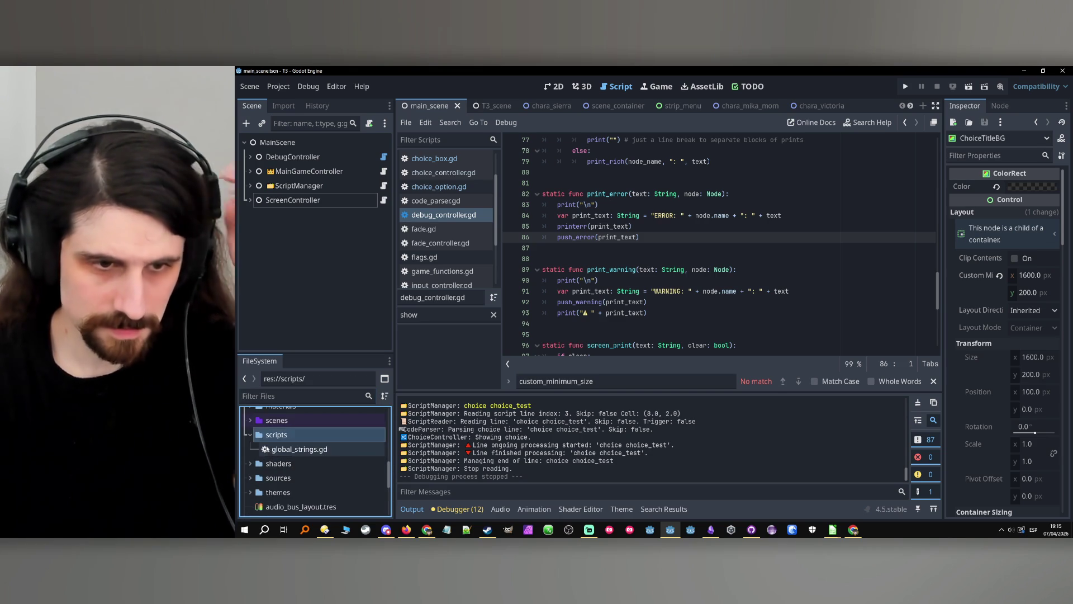
click(276, 452)
double_click(276, 452)
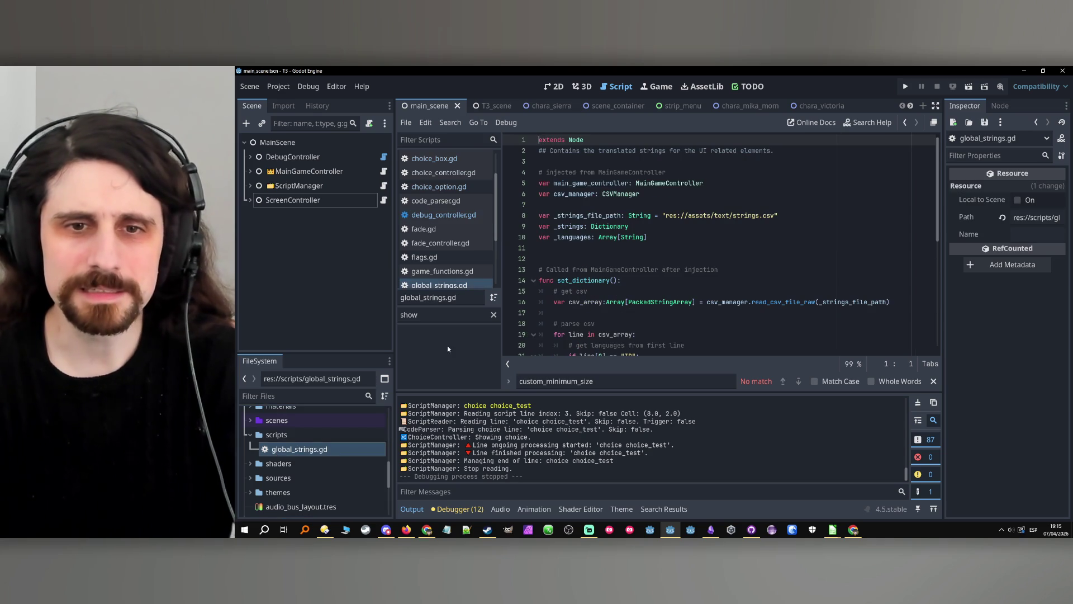
click(277, 434)
Create a new Node script at res://scripts/call_next_frame.gd in the scripts folder.
right_click(279, 434)
mouse_move(321, 309)
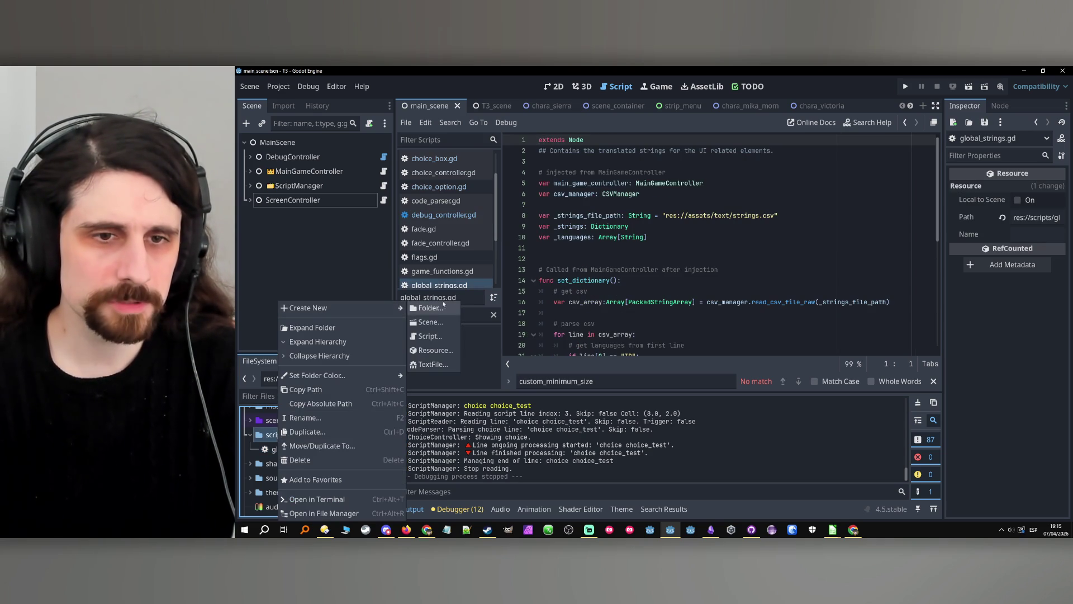
click(436, 335)
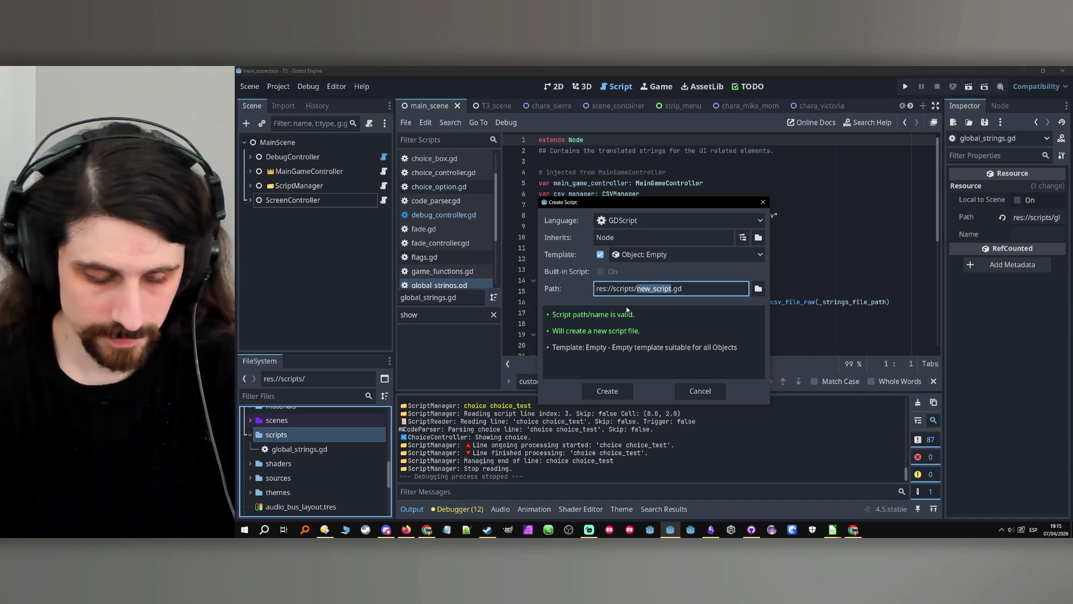
text(call_)
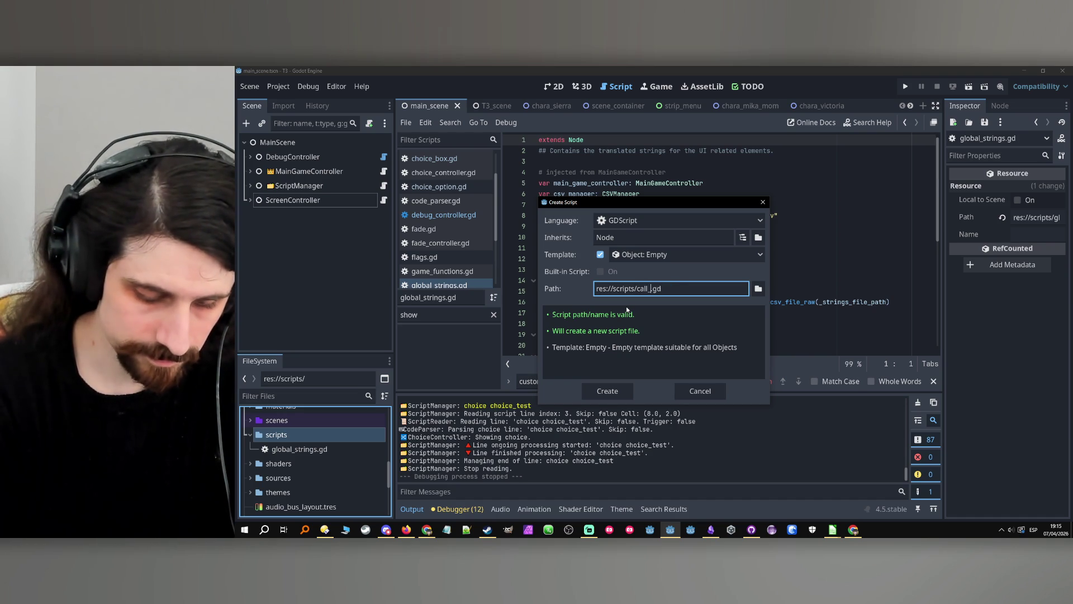
text(next)
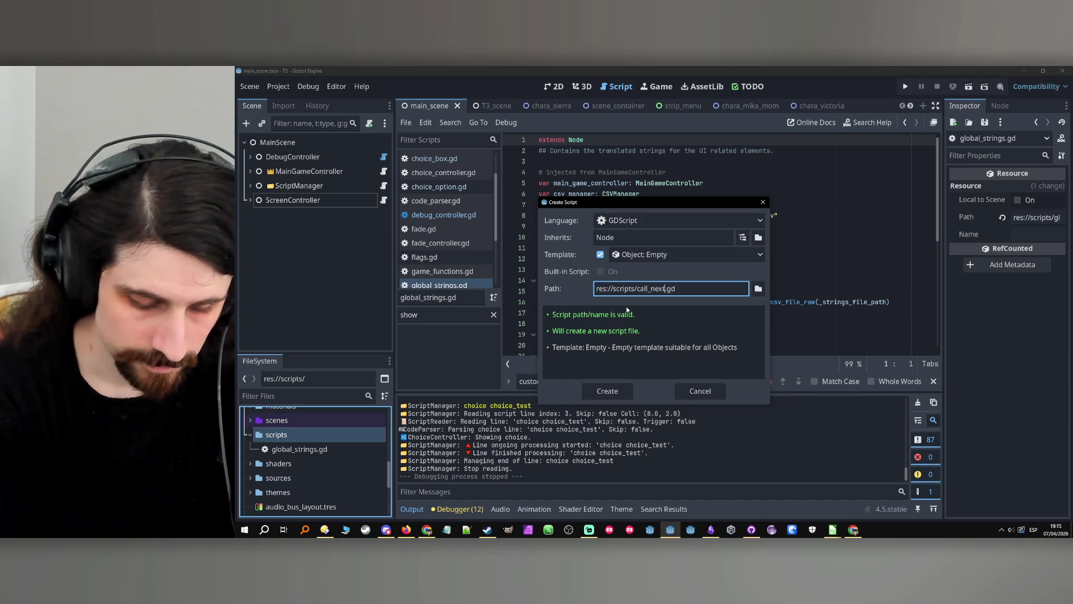
text(_frame)
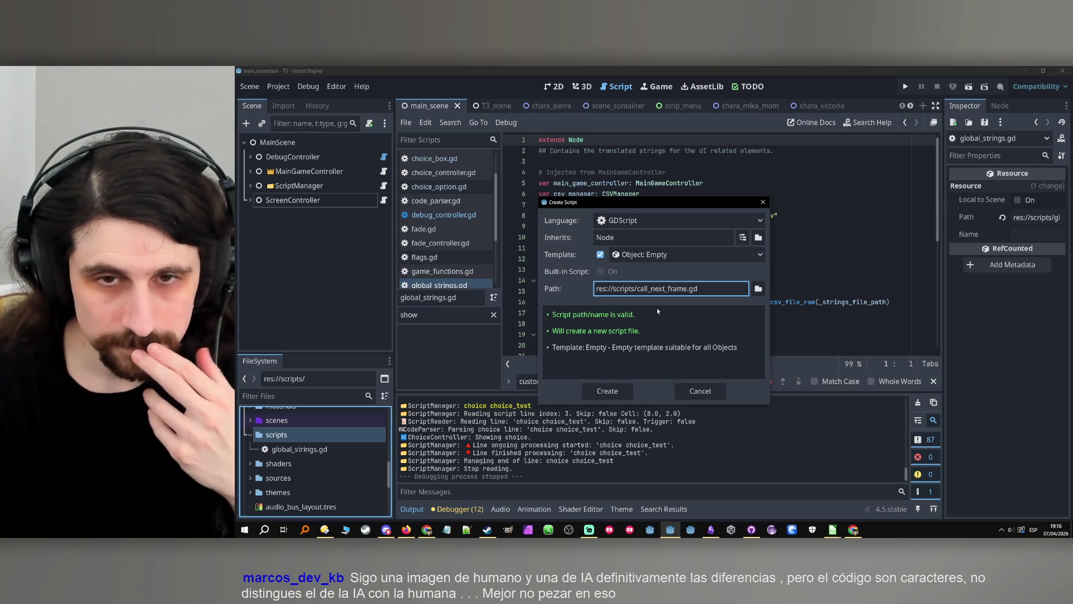
drag(638, 288, 681, 288)
click(681, 288)
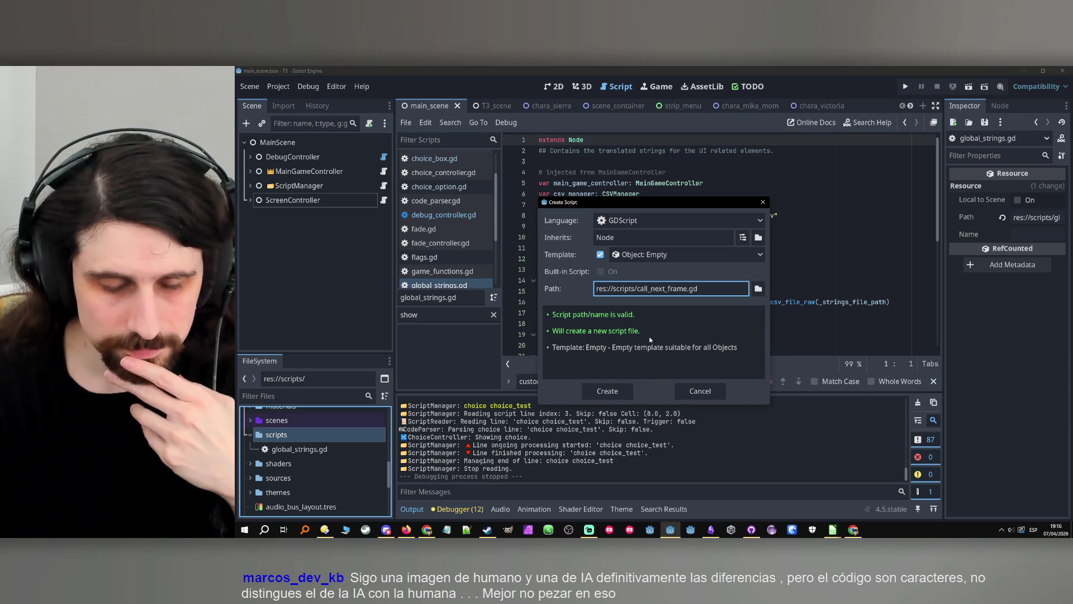
double_click(662, 288)
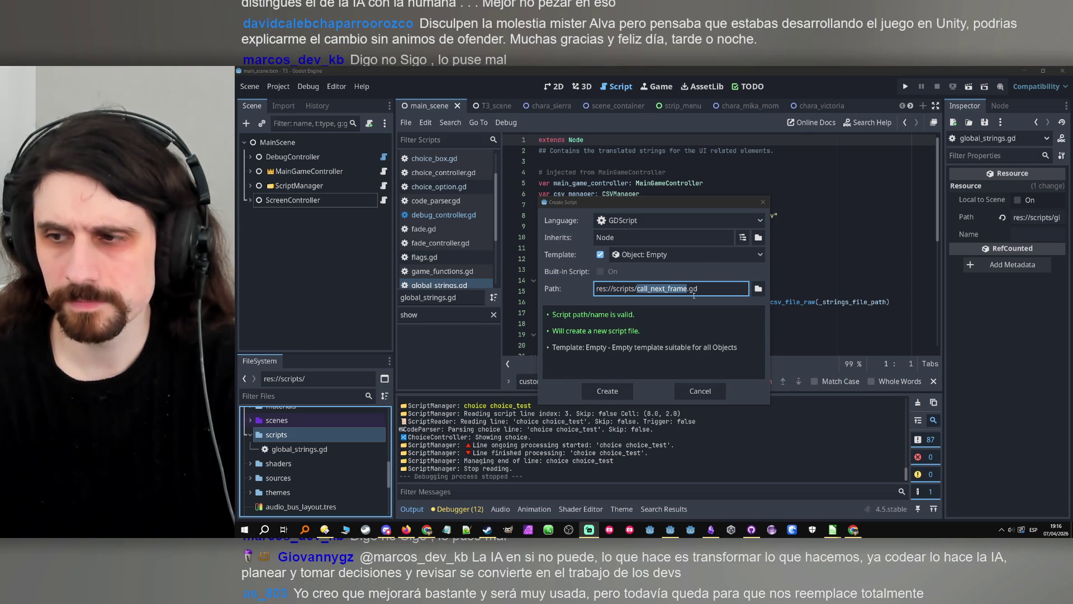
click(763, 364)
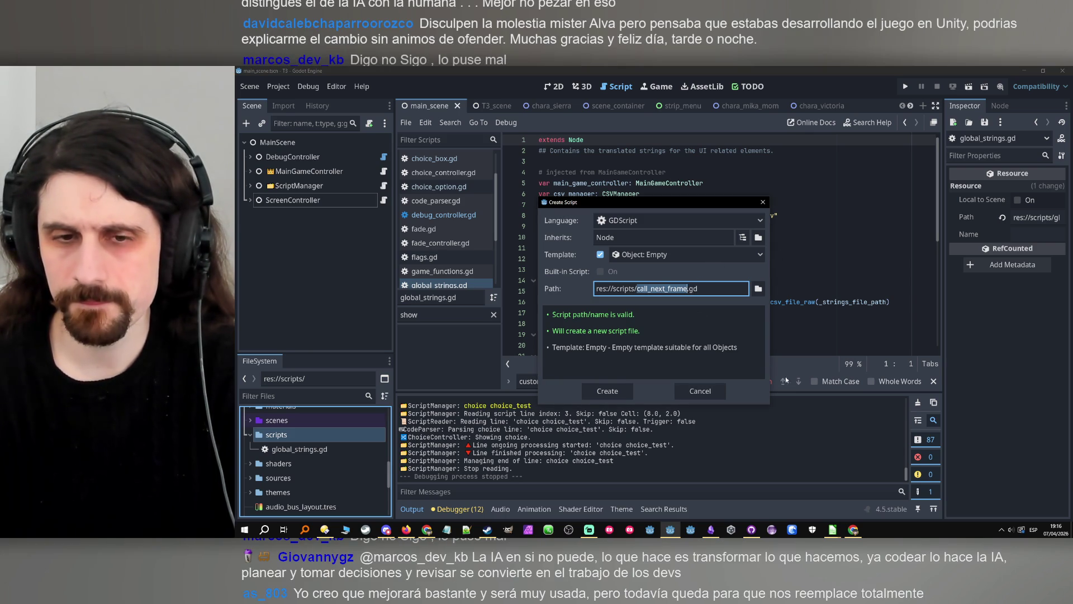
click(617, 394)
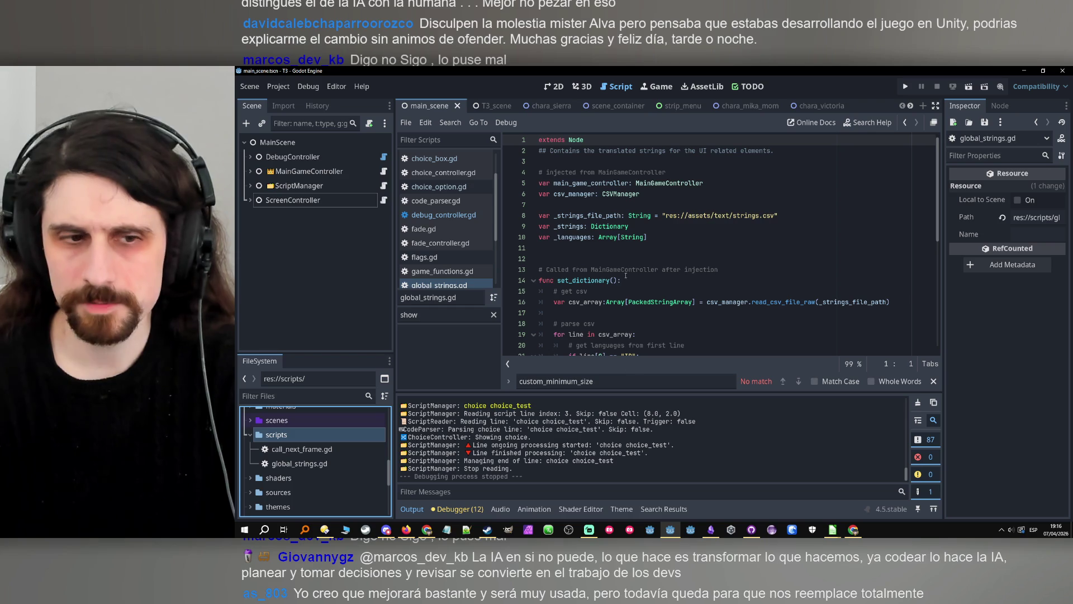
Open call_next_frame.gd and add class_name CallNextFrame above extends Node.
double_click(318, 451)
key(Return)
key(Up)
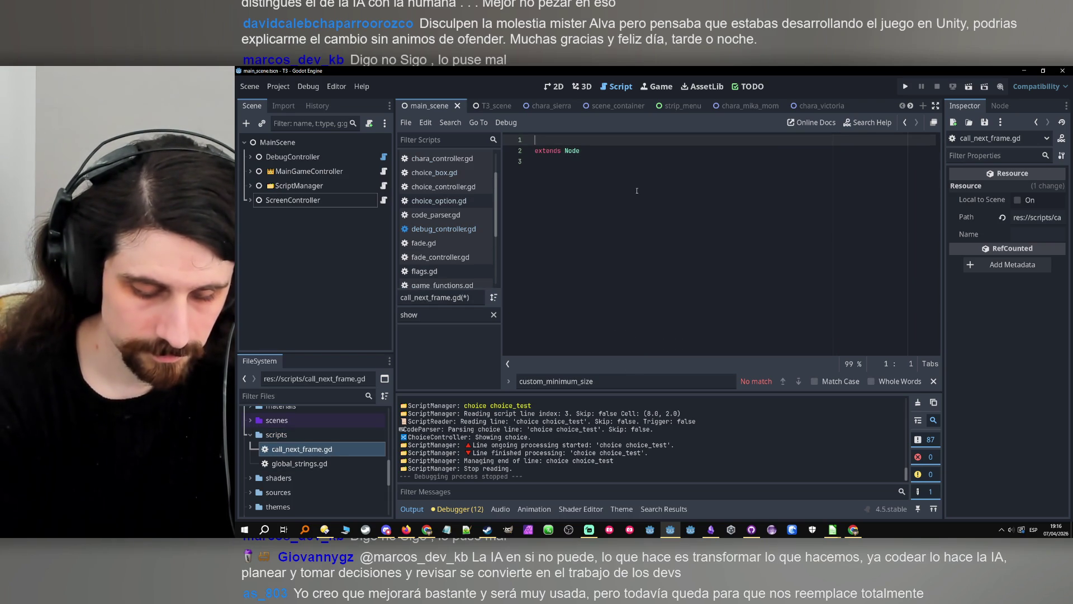
text(class)
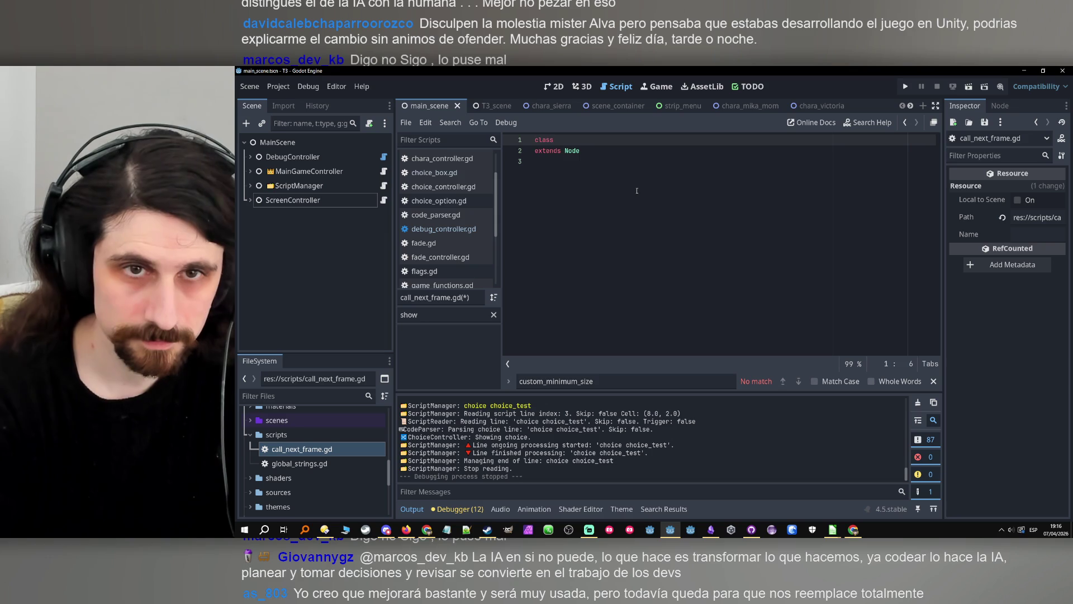
text(_name )
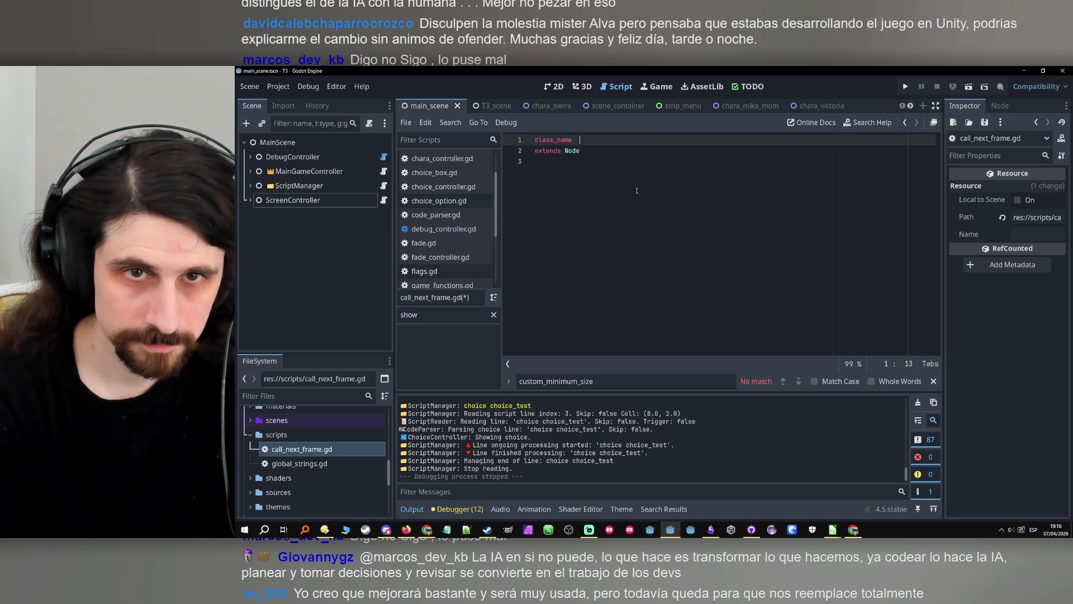
text(CallN)
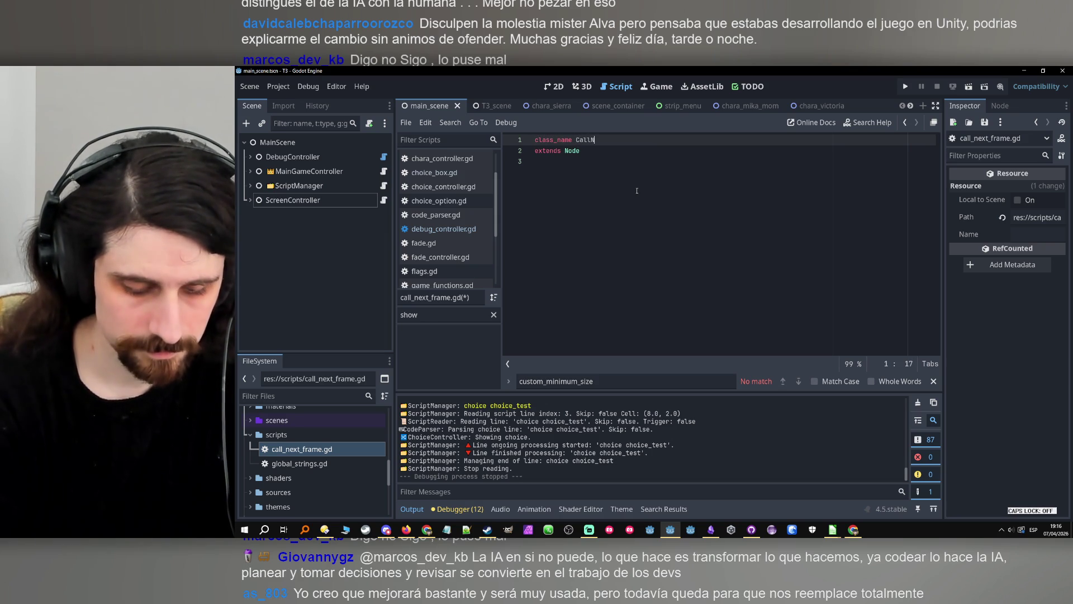
text(extFrame)
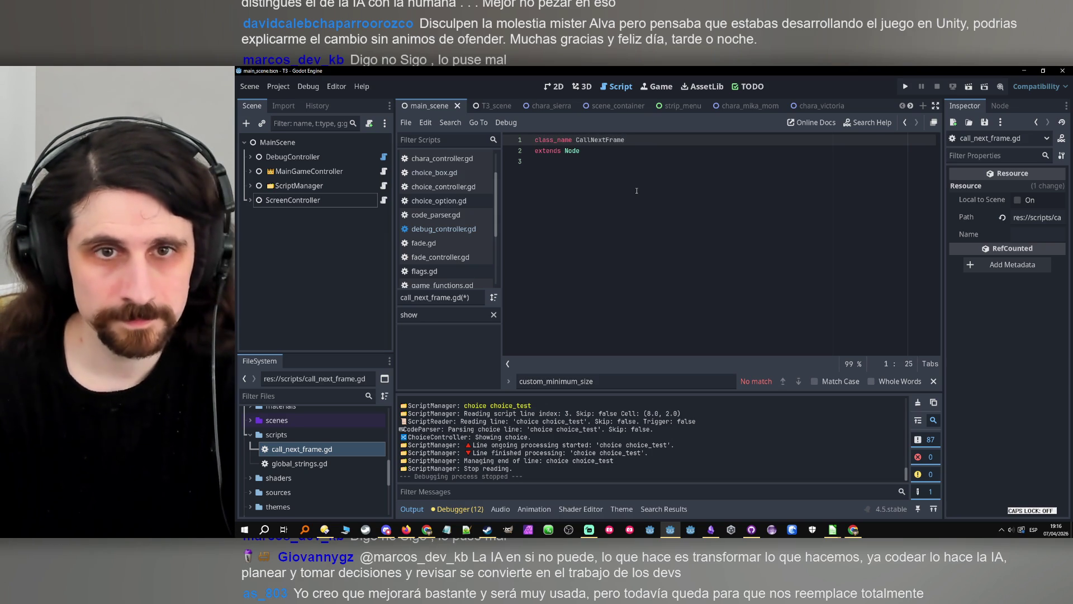
click(624, 207)
key(Return)
key(Return)
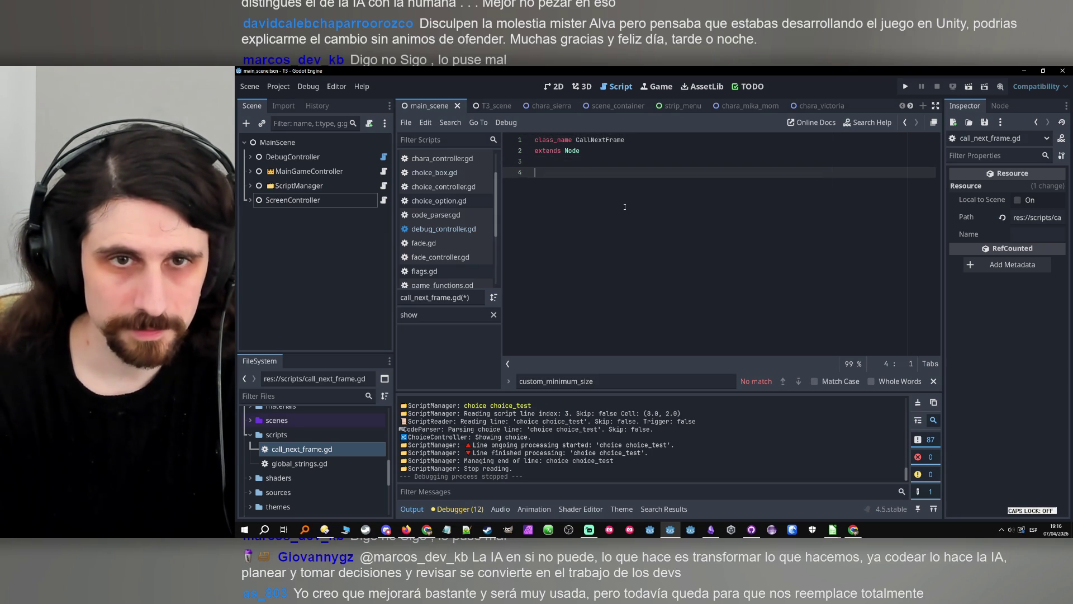
Declare func call_next_frame(node: Node, func_name: String) with an indented empty body line.
text(func )
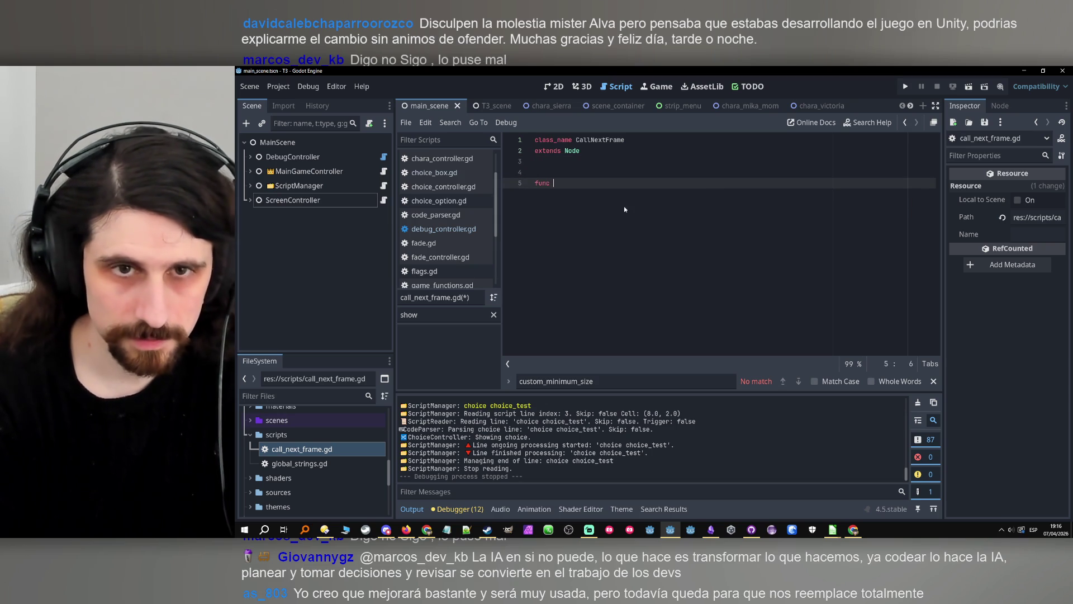
text(c)
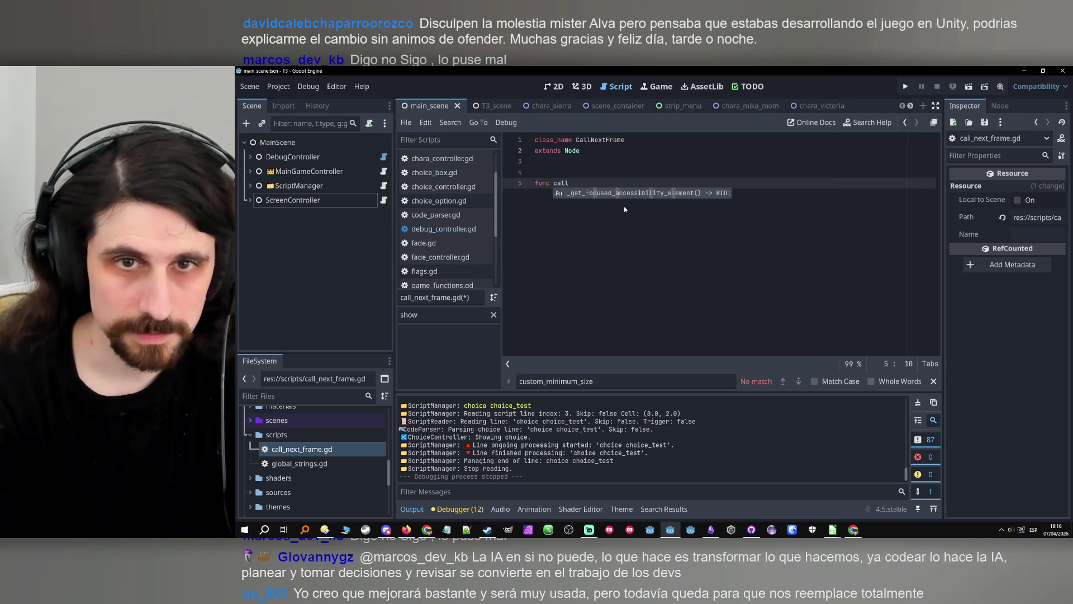
key(BackSpace)
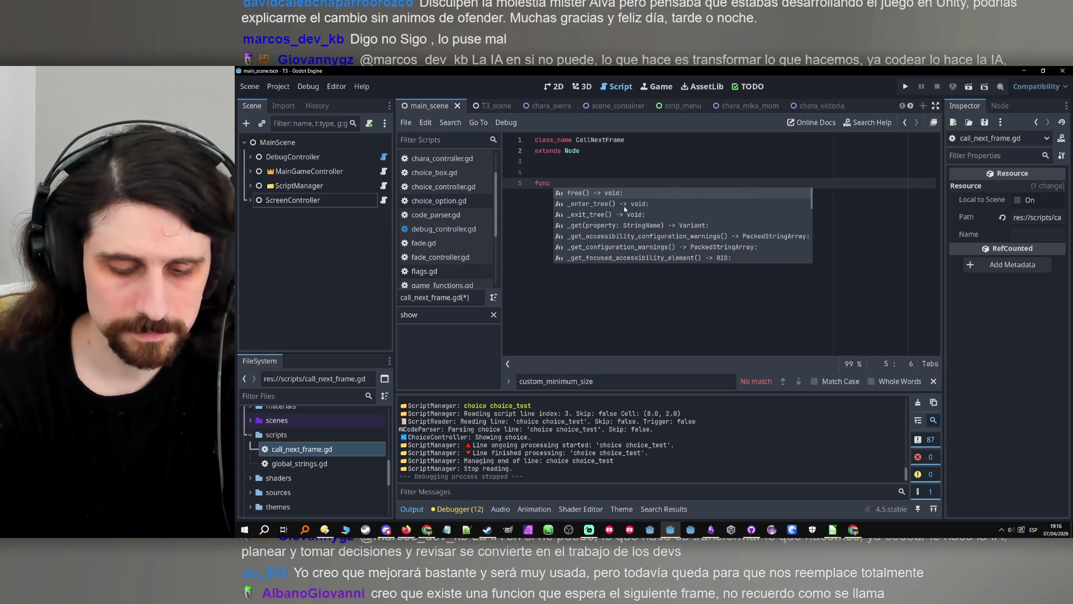
text(call_next_f)
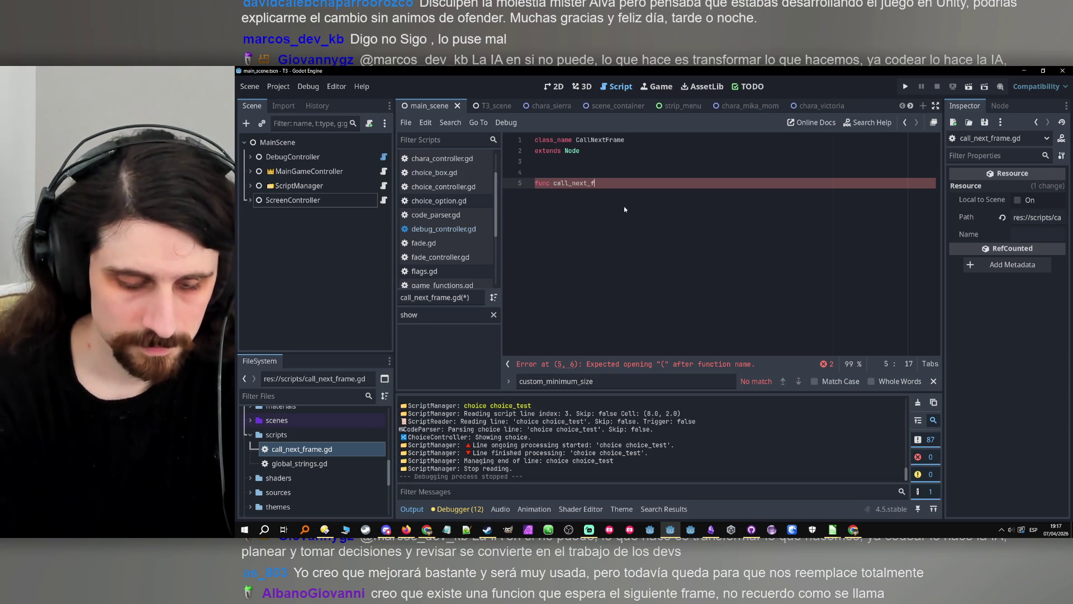
text(rame():)
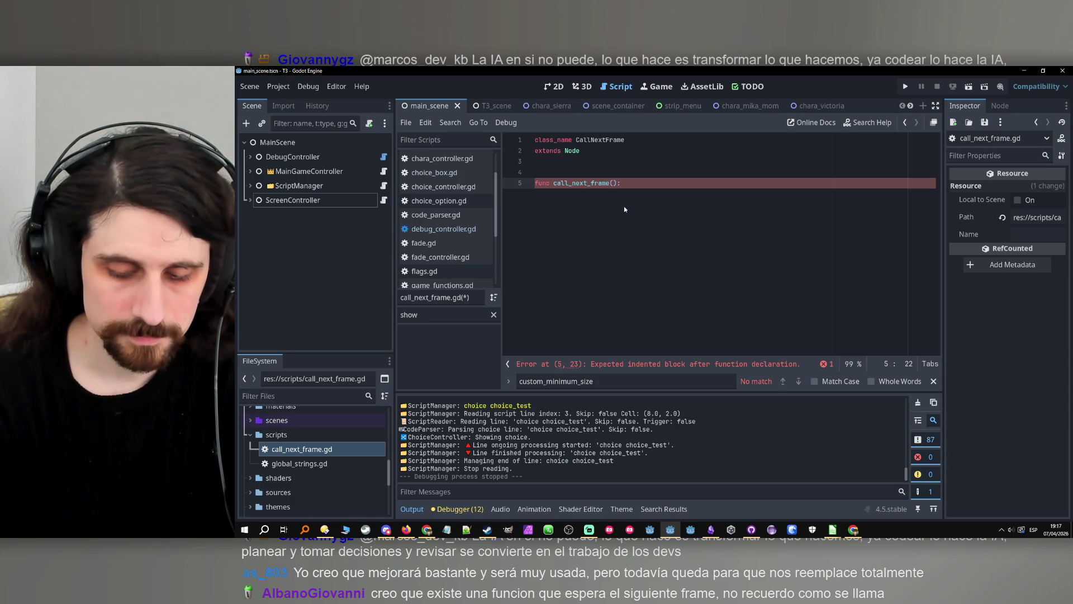
text(node)
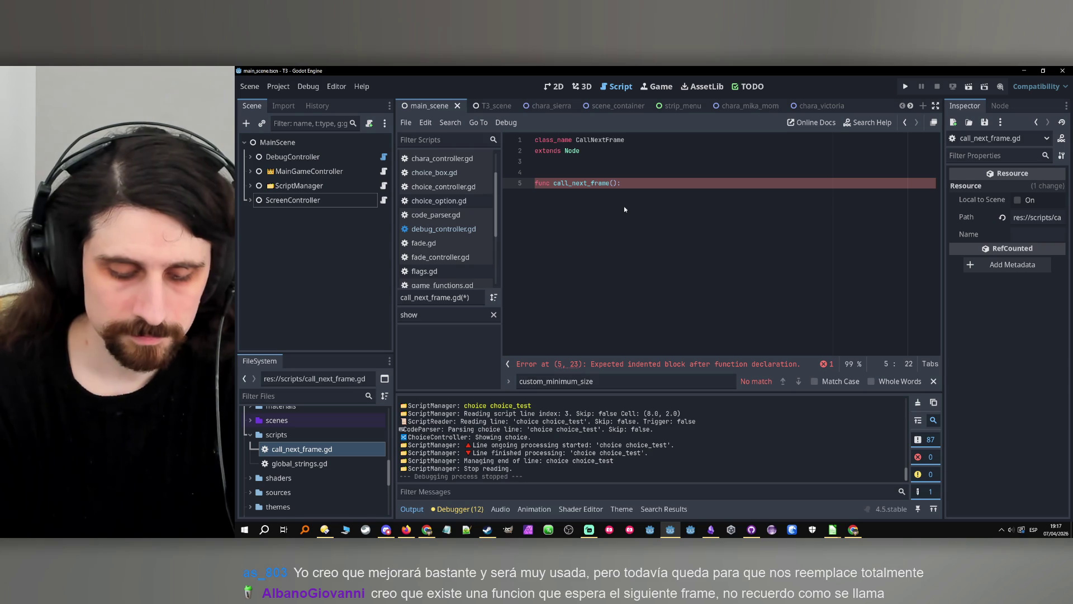
text(:)
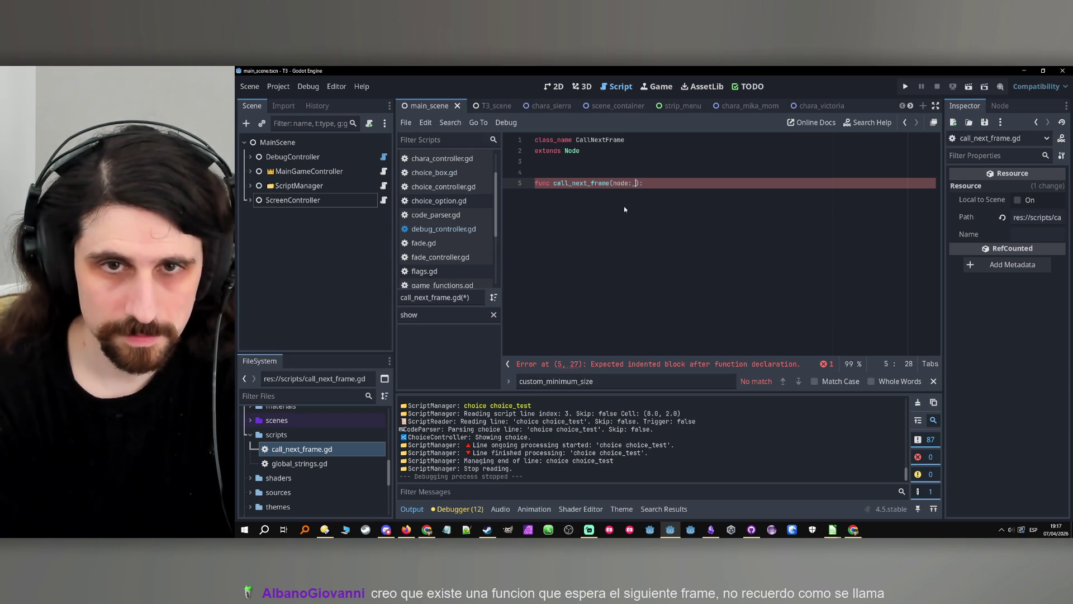
key(BackSpace)
text(Node,)
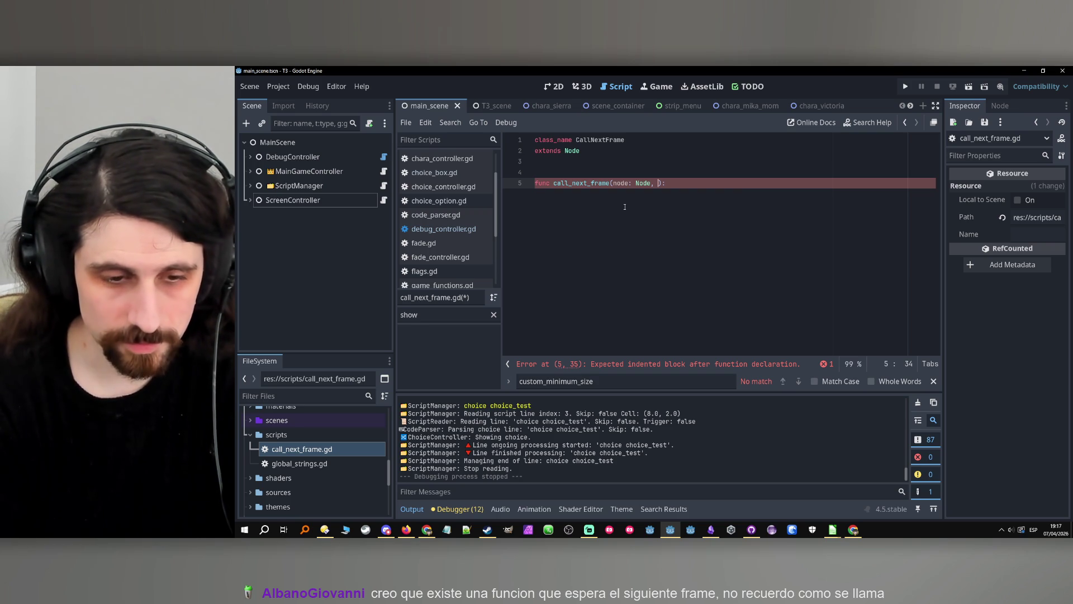
text(func_name)
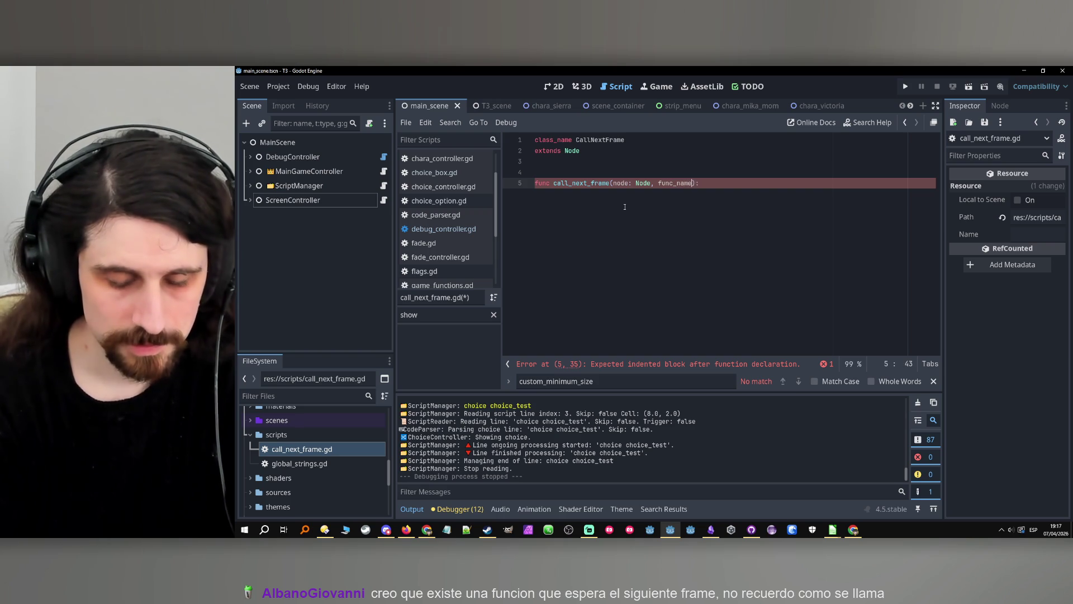
text(: )
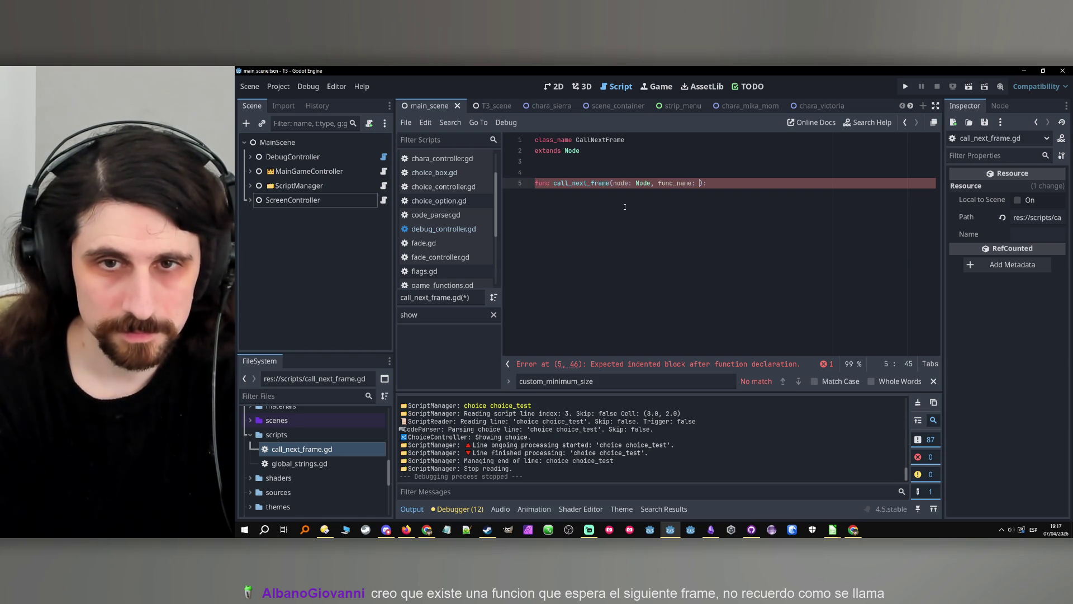
text(String)
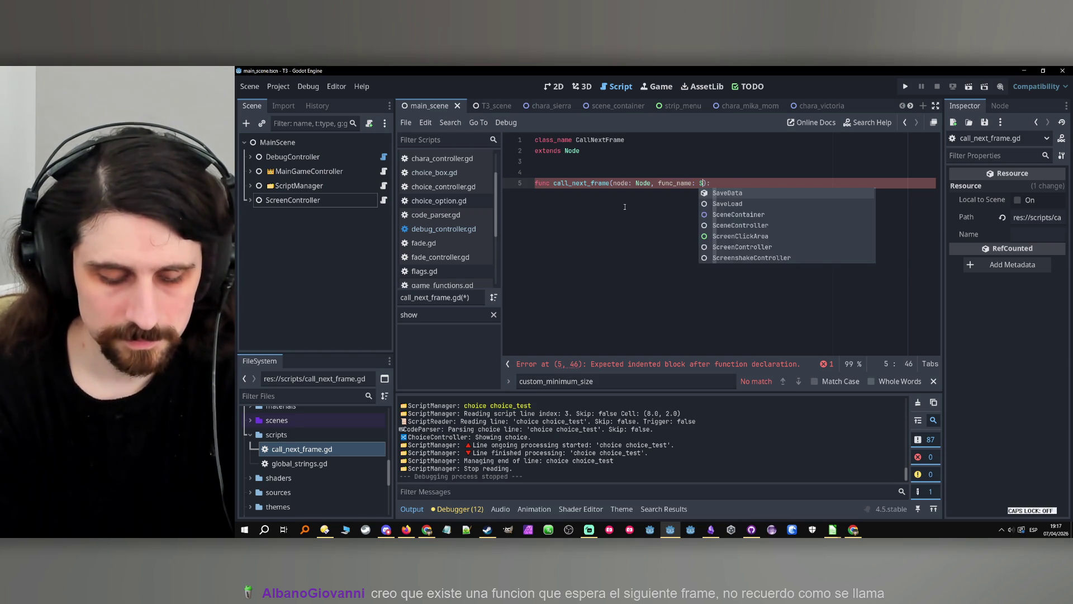
key(End)
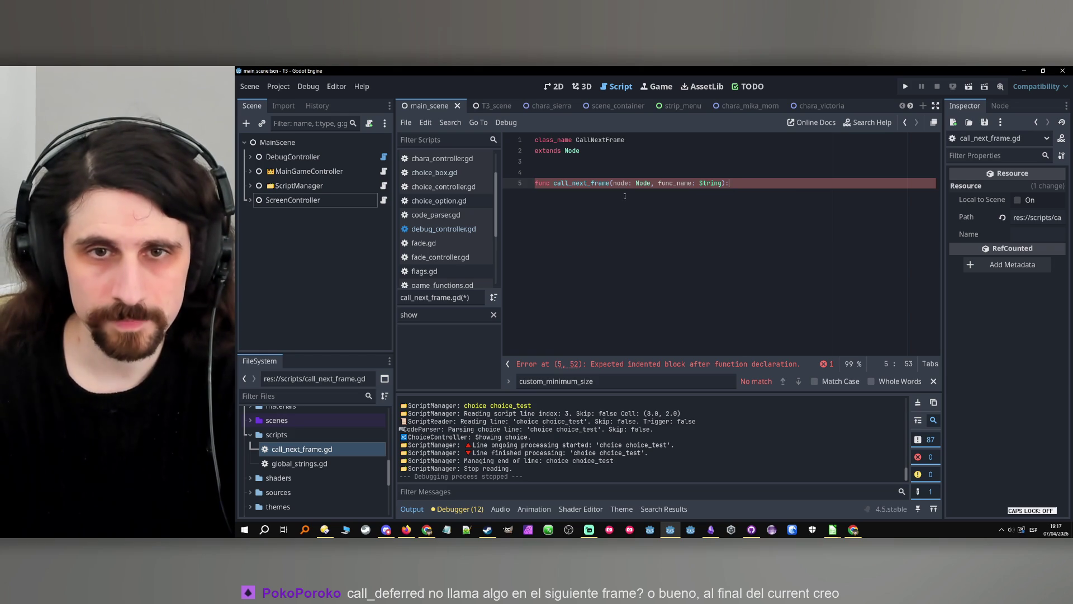
key(Return)
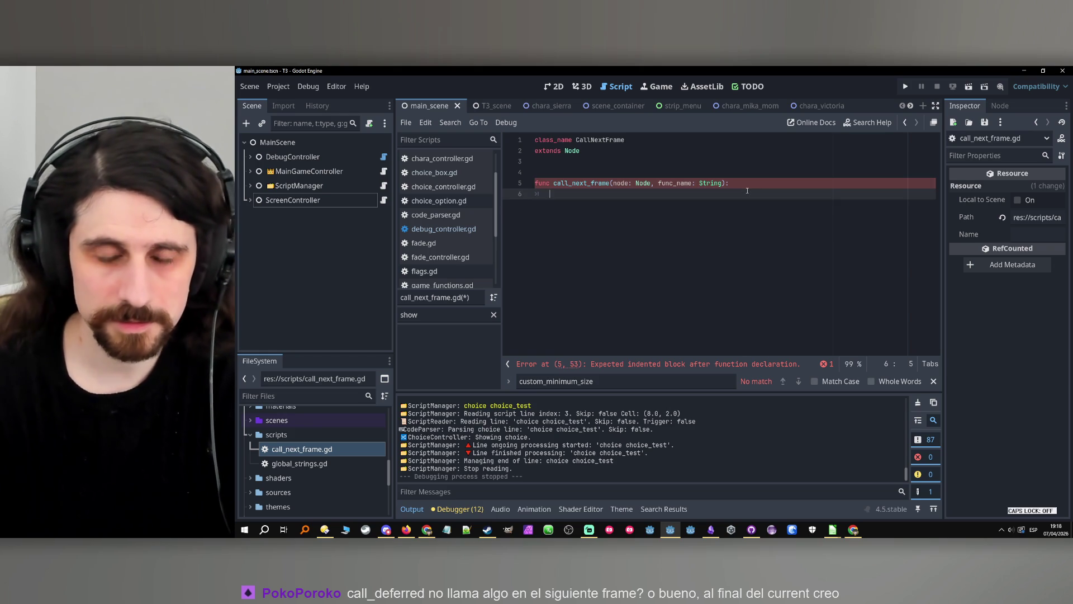
Add an empty _process(_delta: float) -> void function above call_next_frame.
click(556, 161)
key(Return)
key(Return)
key(Up)
key(Return)
text(func pr)
key(Return)
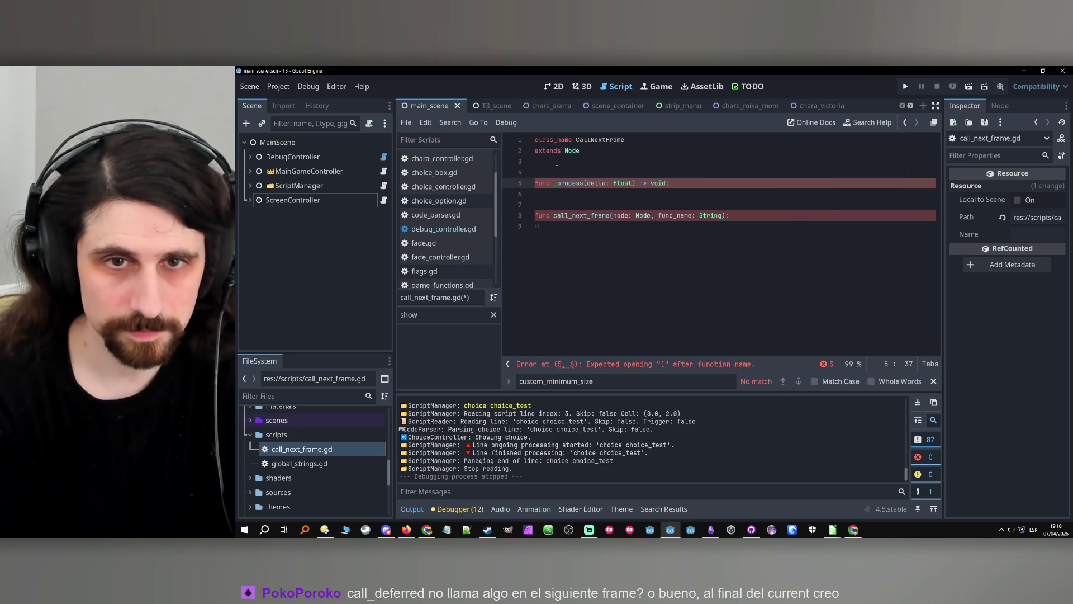
key(Return)
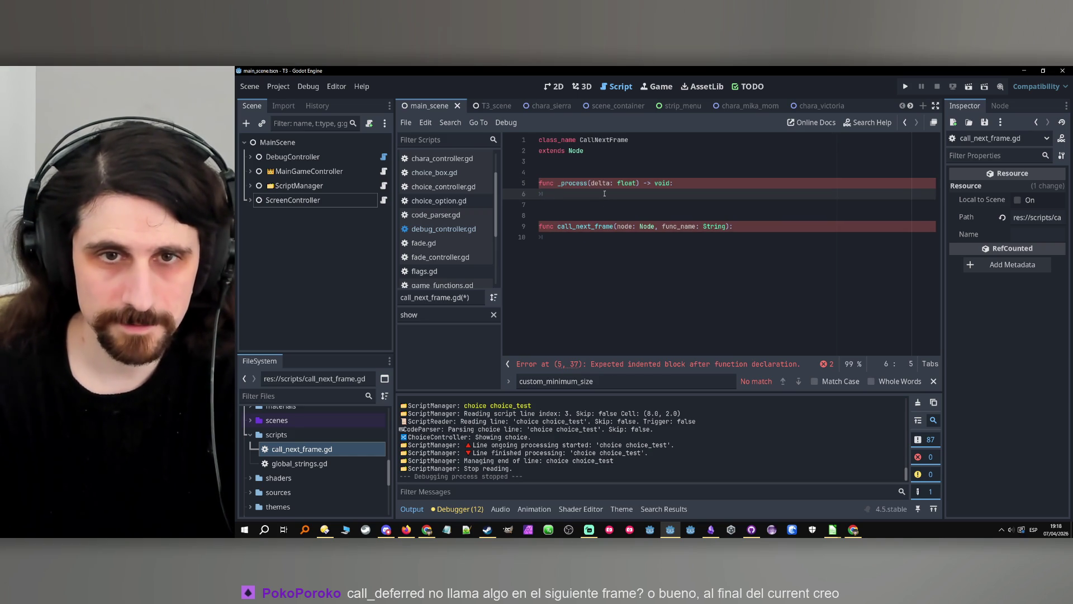
click(592, 183)
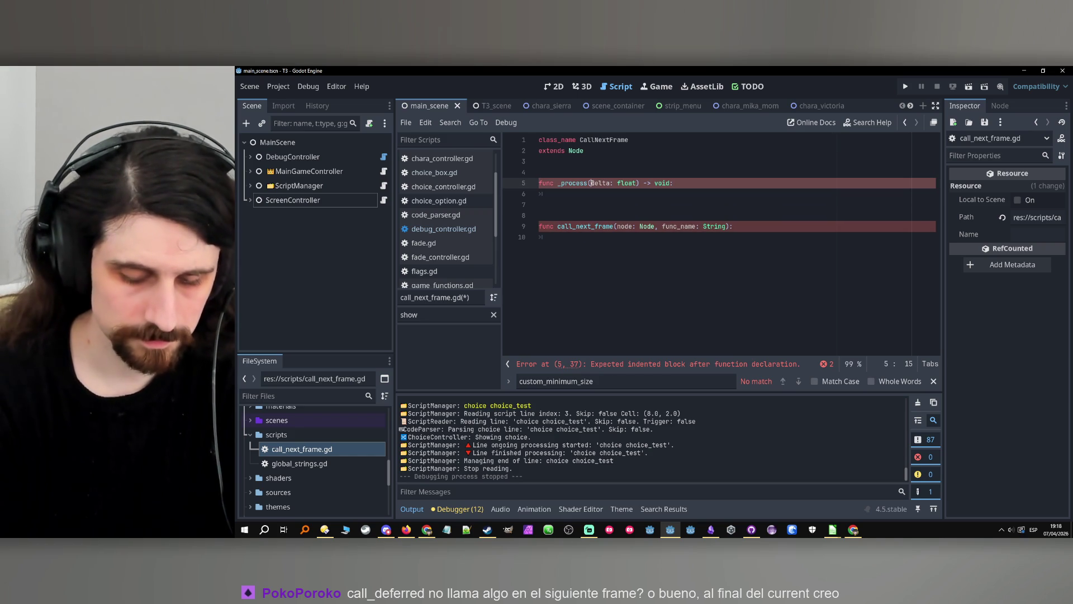
text(_)
key(BackSpace)
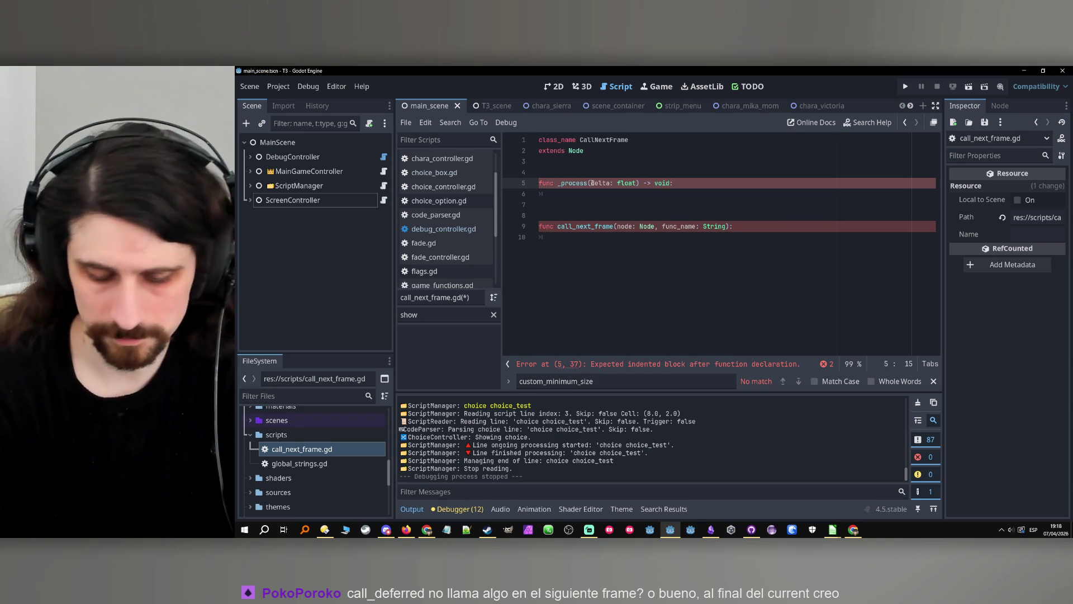
text(_)
Start a signal declaration on line 4 below the class header.
key(Down)
key(Down)
key(Down)
key(Down)
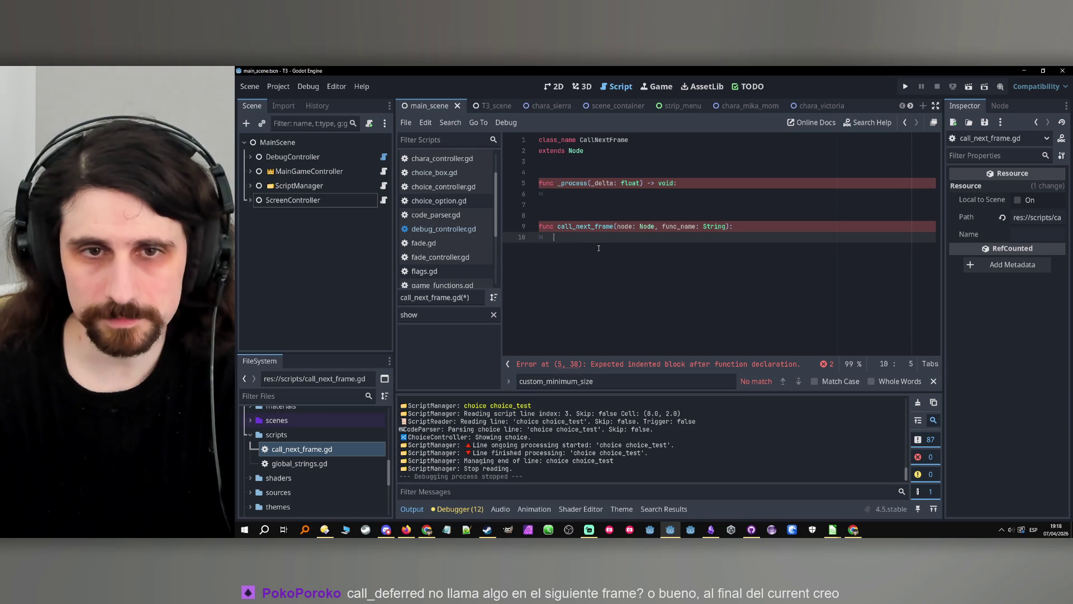
click(621, 227)
click(614, 236)
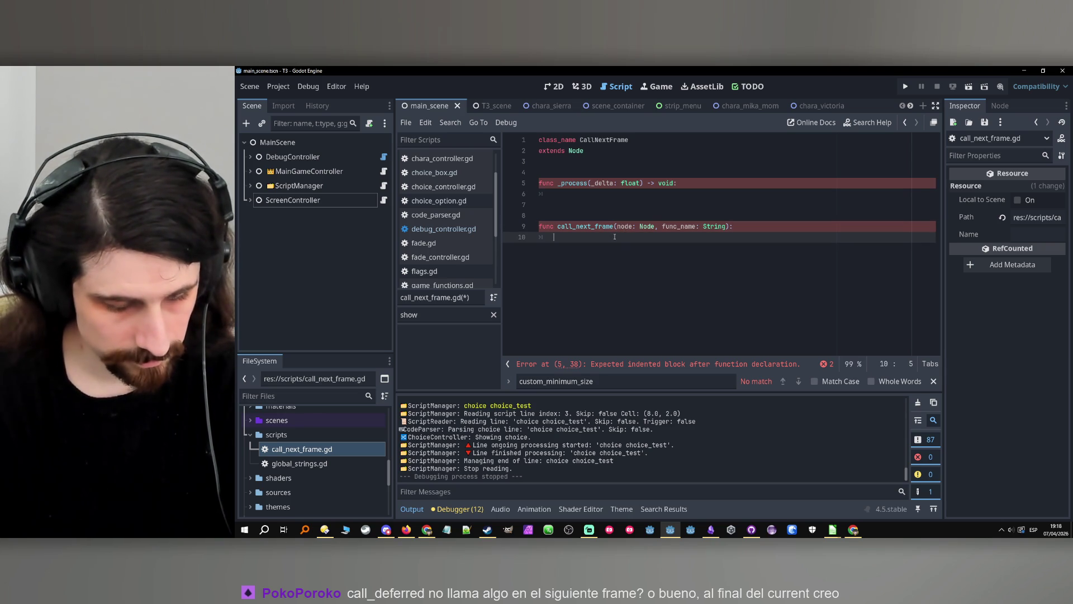
click(633, 152)
key(Down)
key(Return)
key(Return)
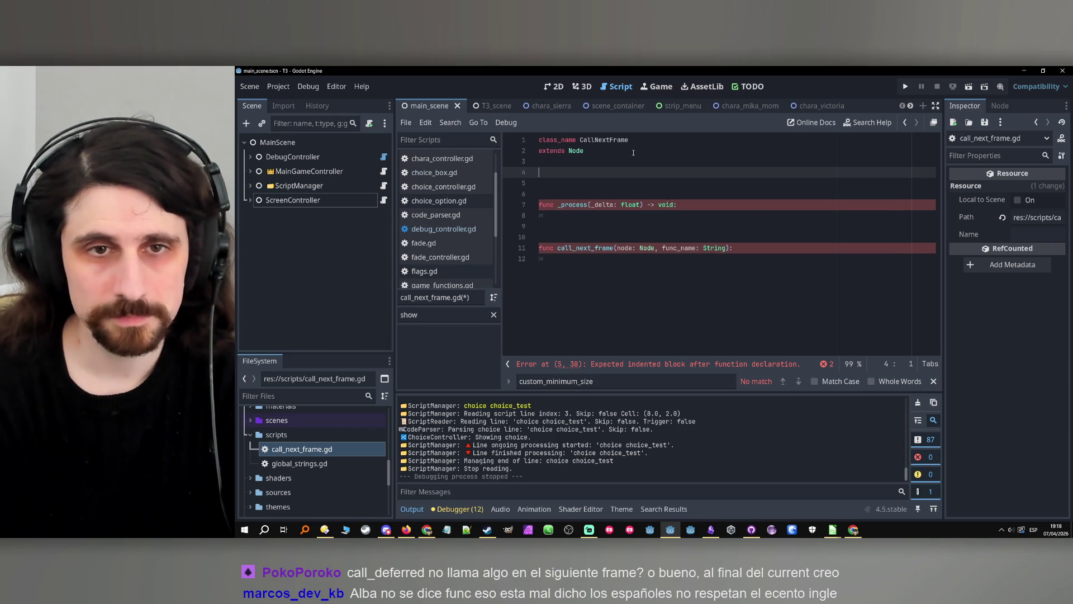
text(signal o)
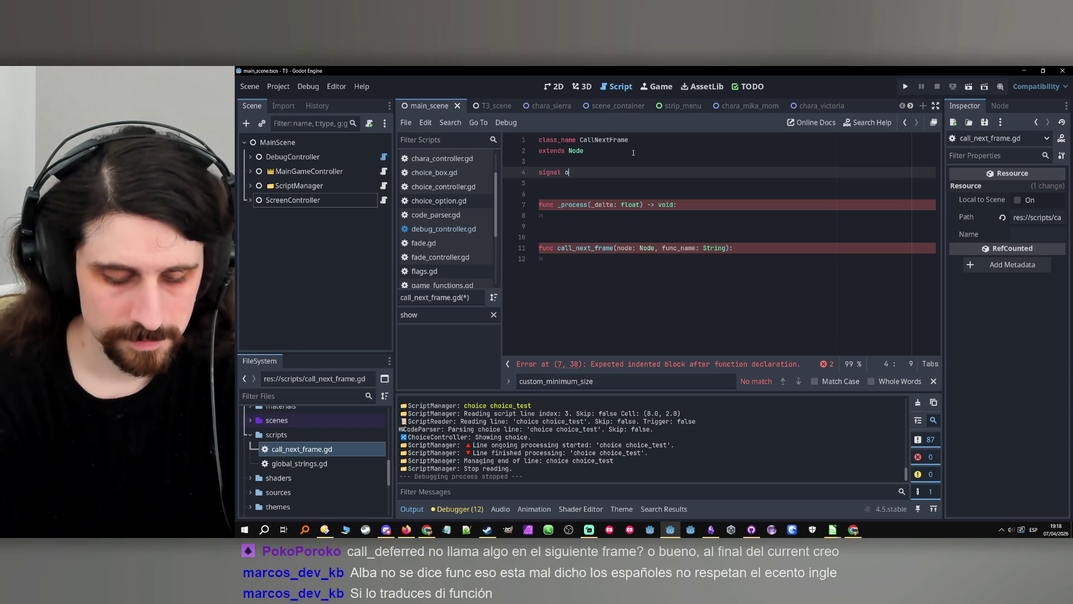
key(BackSpace)
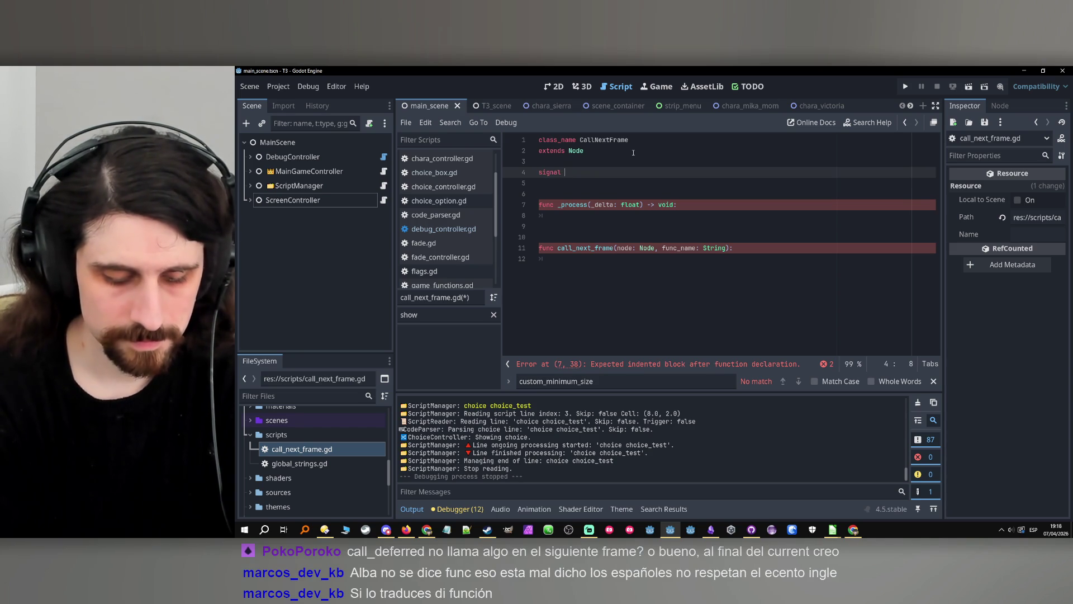
Name the signal next_frame and add next_frame.connect(func_name, 4) in call_next_frame.
text(next_frame)
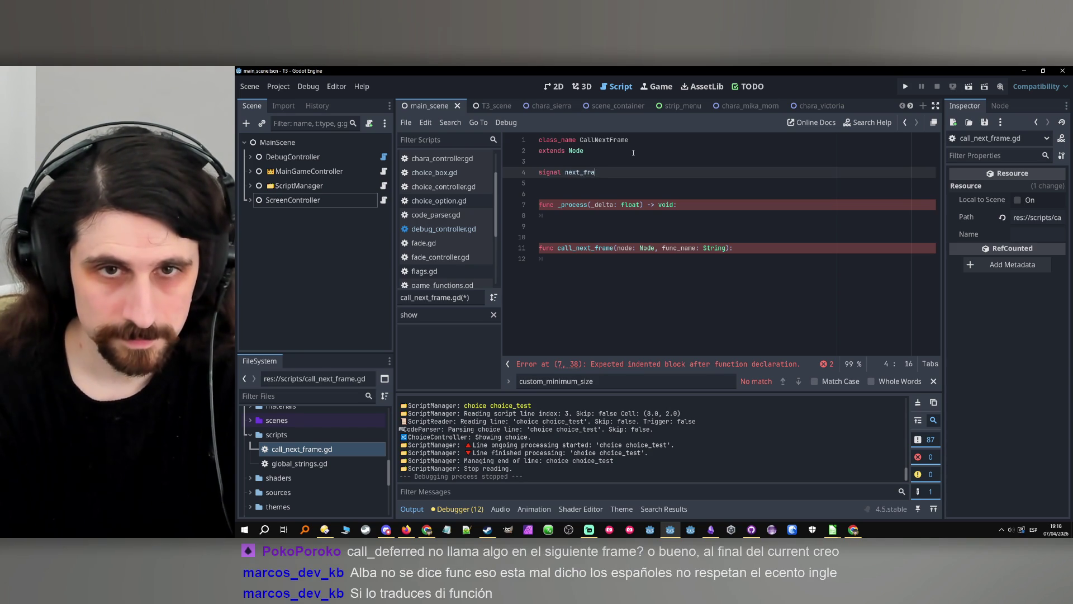
double_click(586, 173)
key(ctrl+c)
click(698, 255)
key(ctrl+v)
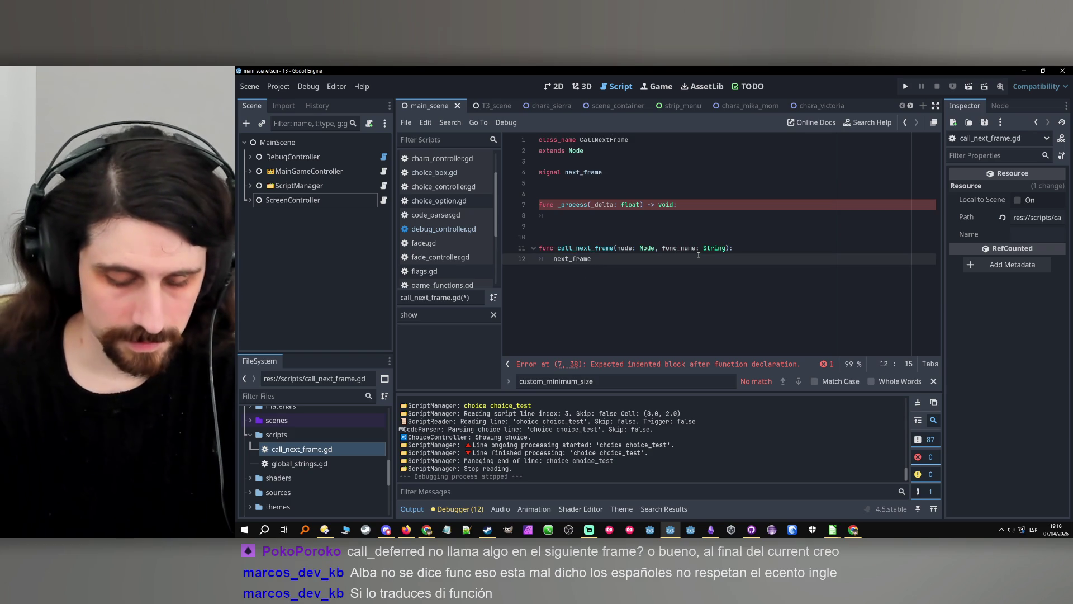
text(.c)
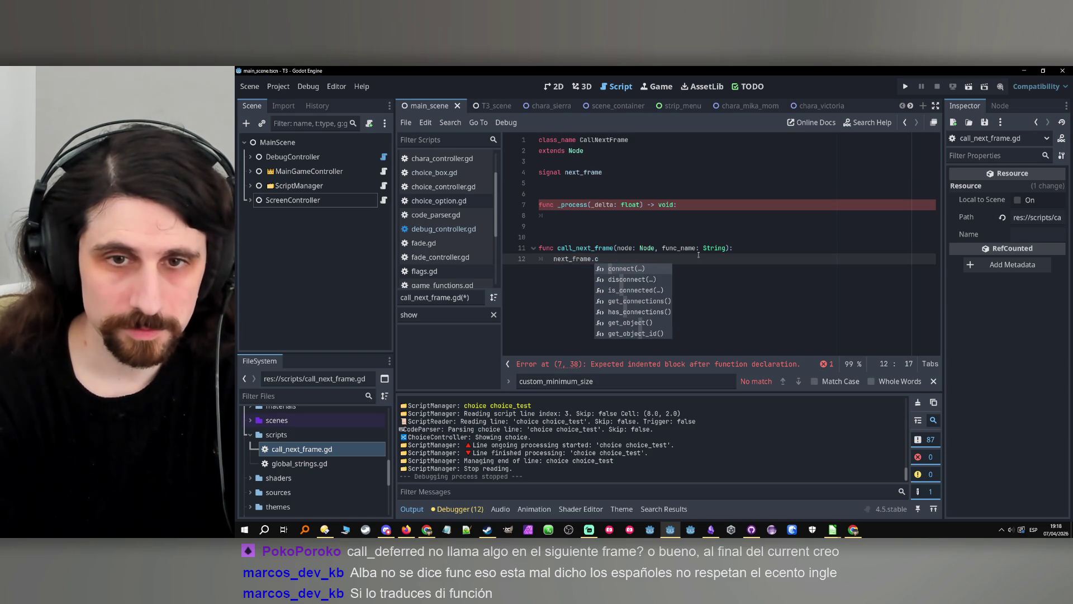
key(Return)
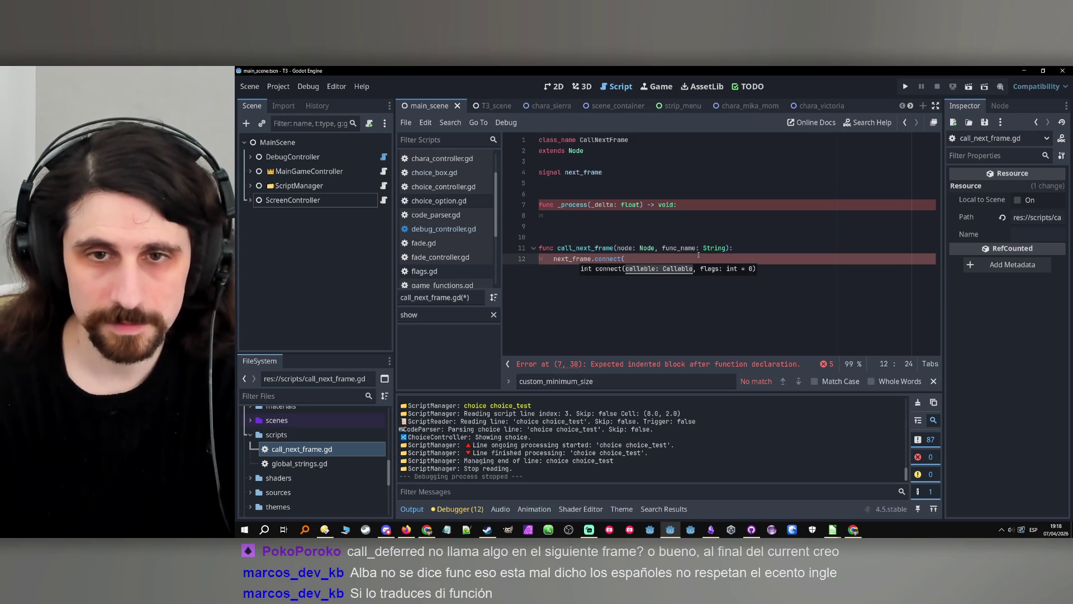
double_click(690, 248)
key(ctrl+c)
click(641, 259)
key(ctrl+v)
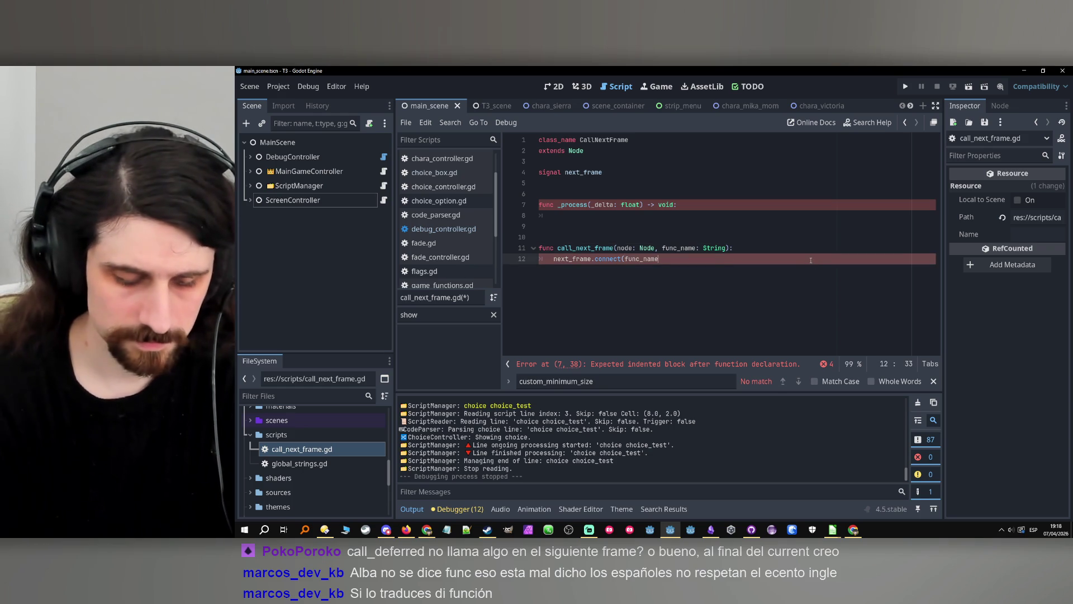
text(, 4))
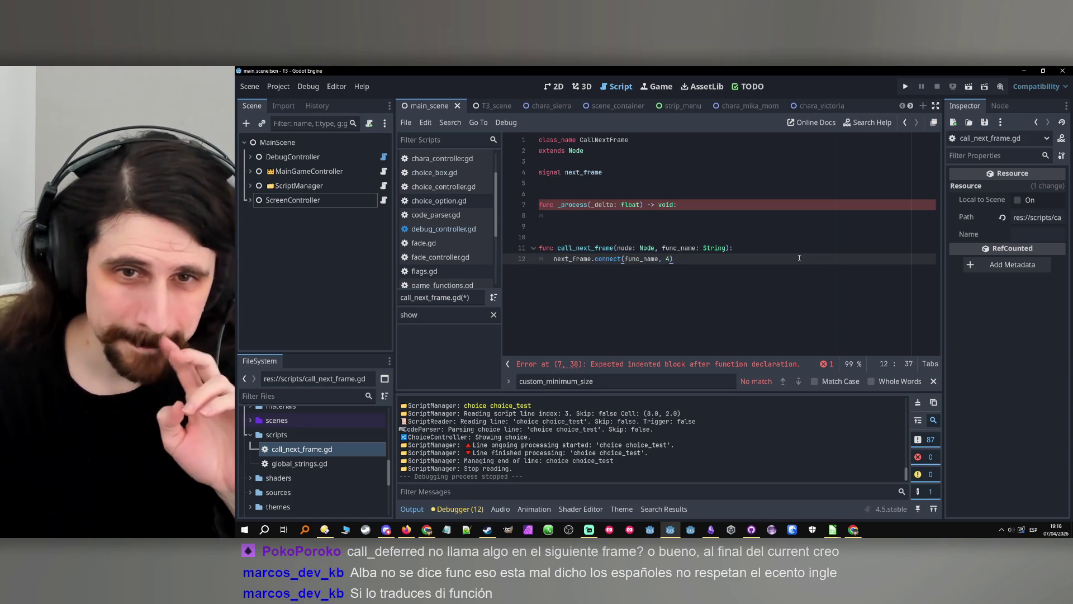
Declare var call_queued: bool below the next_frame signal.
double_click(567, 259)
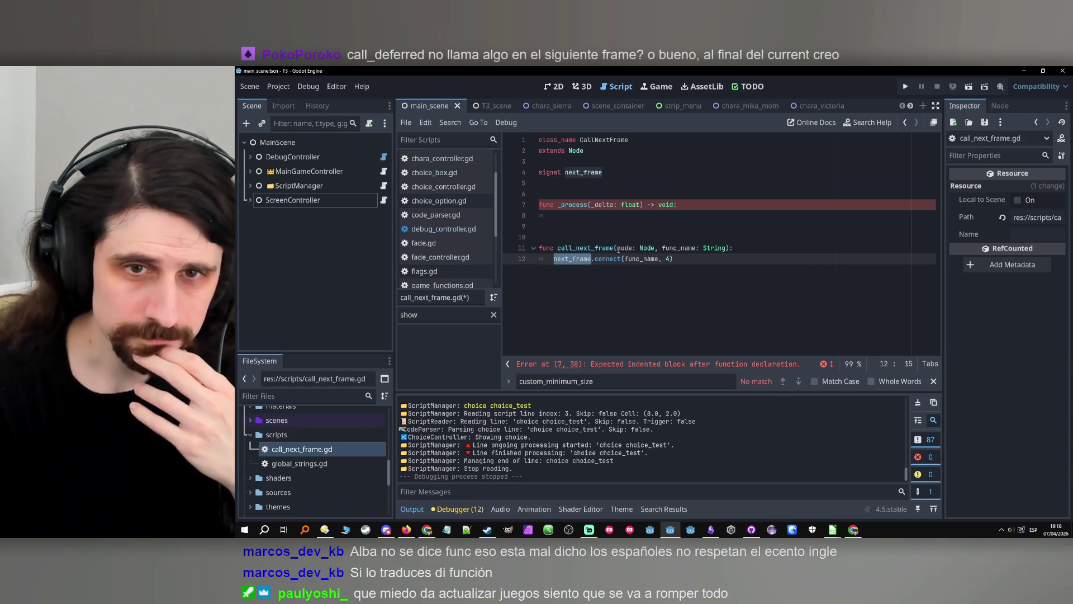
click(594, 172)
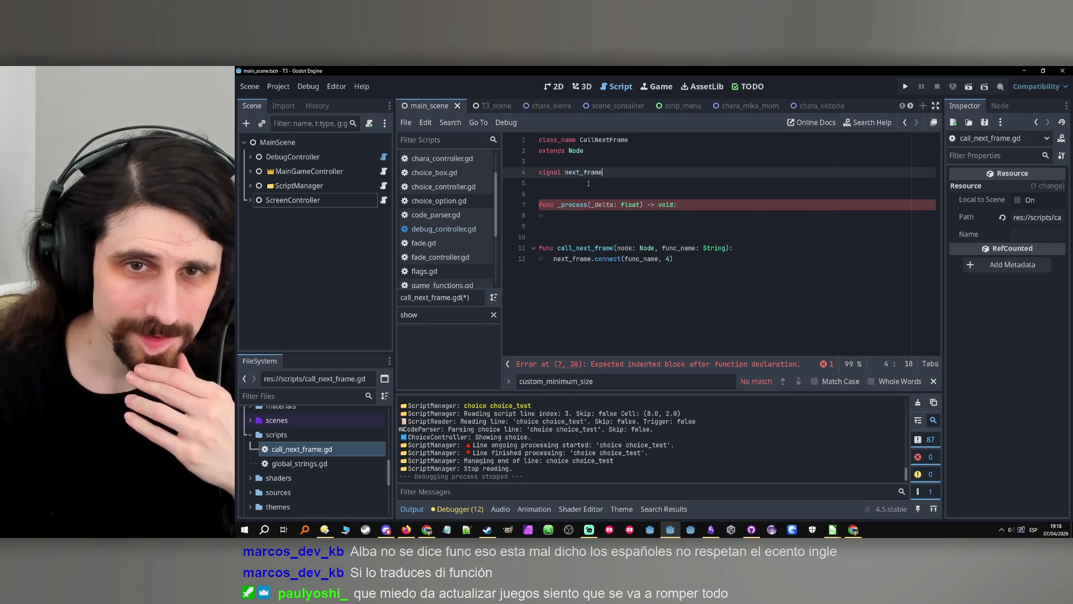
click(627, 166)
click(621, 175)
key(Return)
key(Return)
text(var )
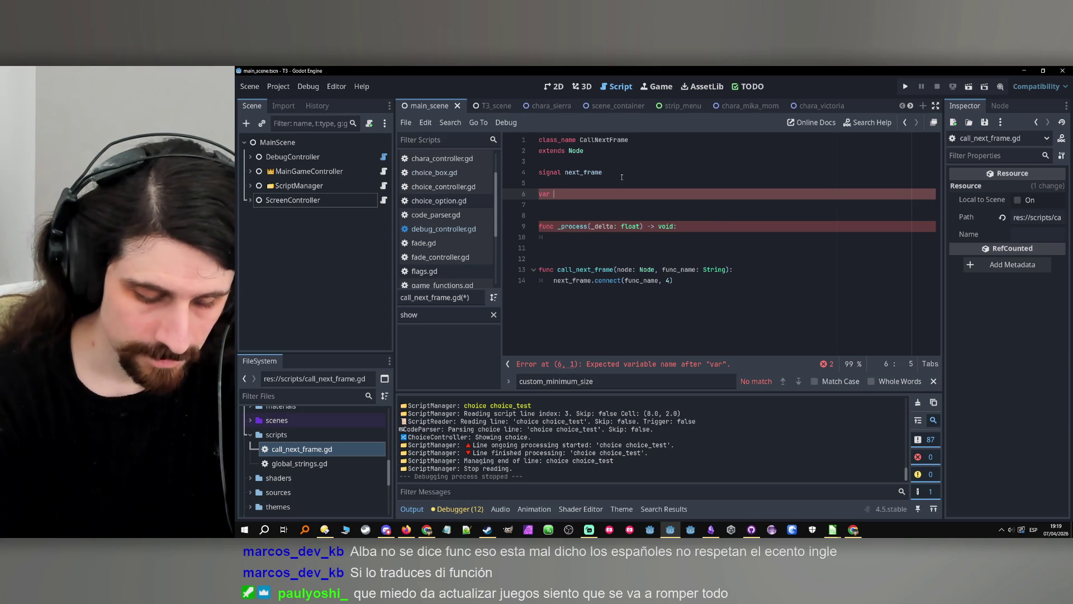
text(call)
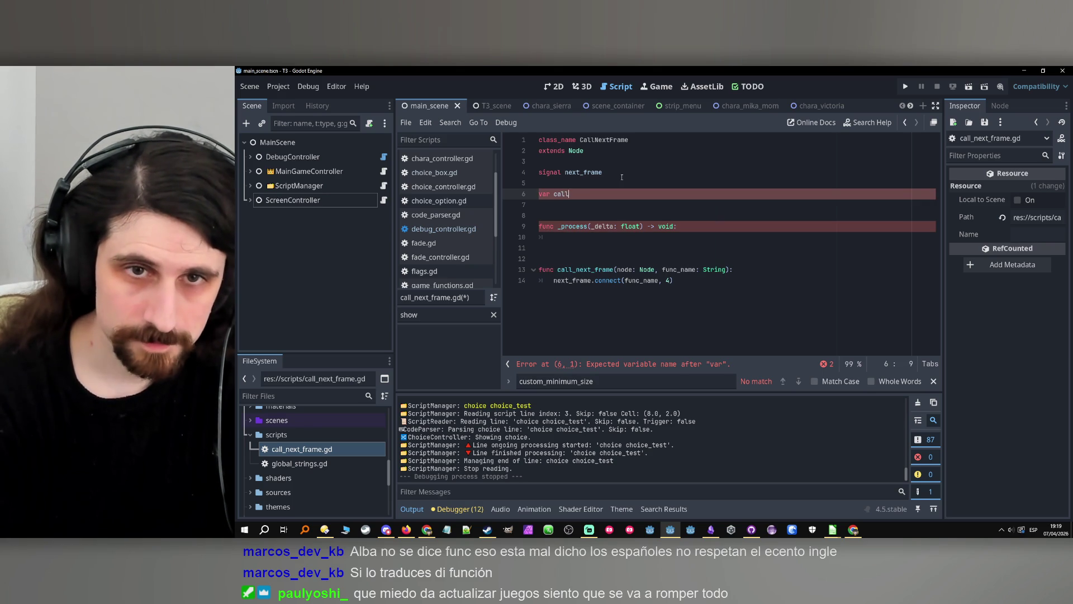
text(_queued: bool)
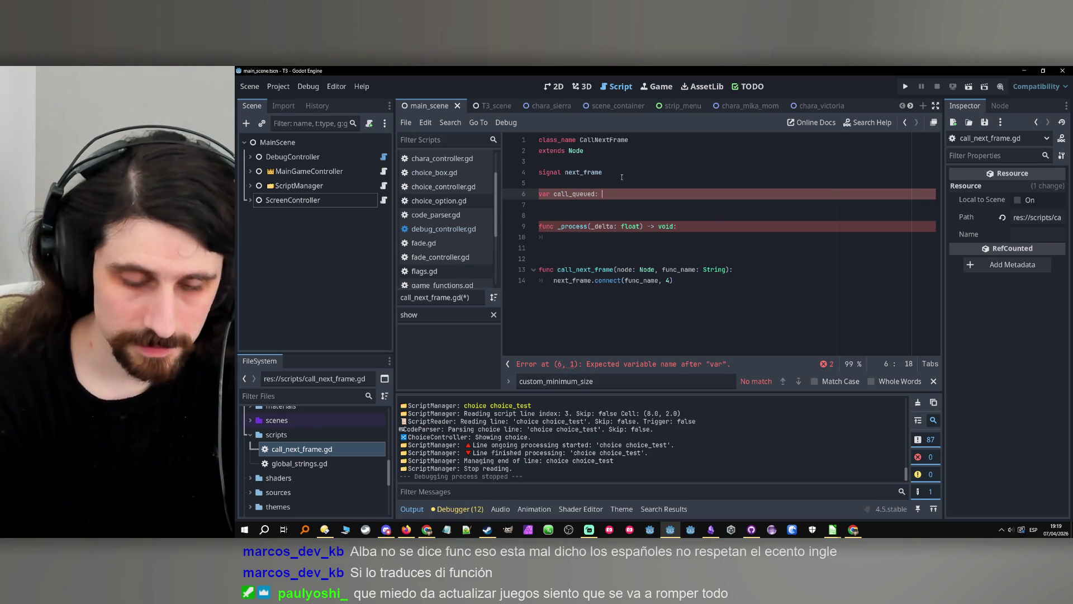
click(622, 178)
Set call_queued = true after the connect call in call_next_frame.
double_click(587, 194)
key(ctrl+c)
click(759, 278)
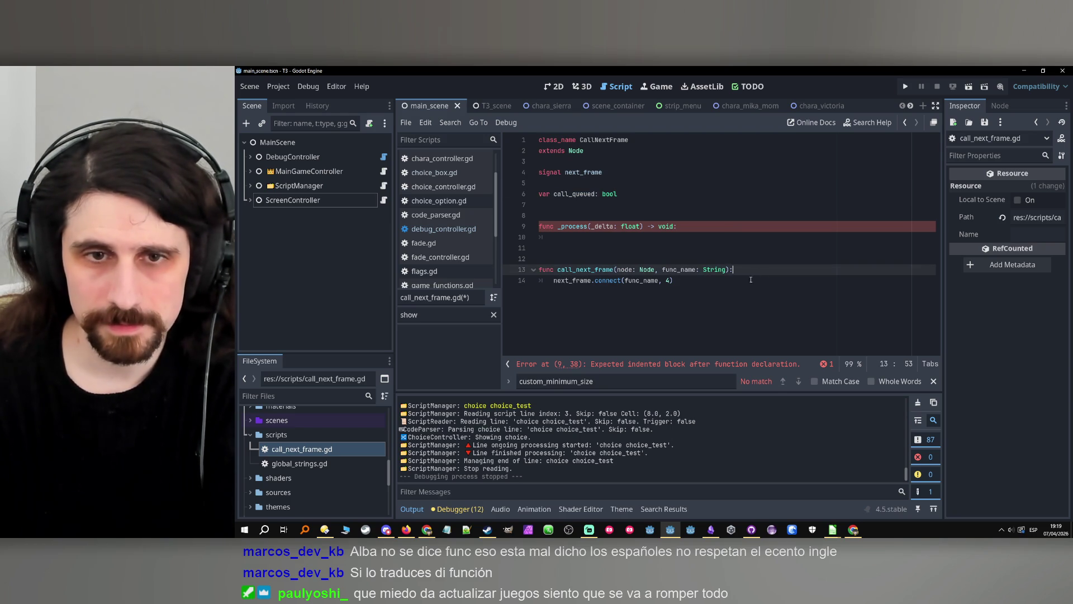
key(ctrl+shift+Return)
key(ctrl+v)
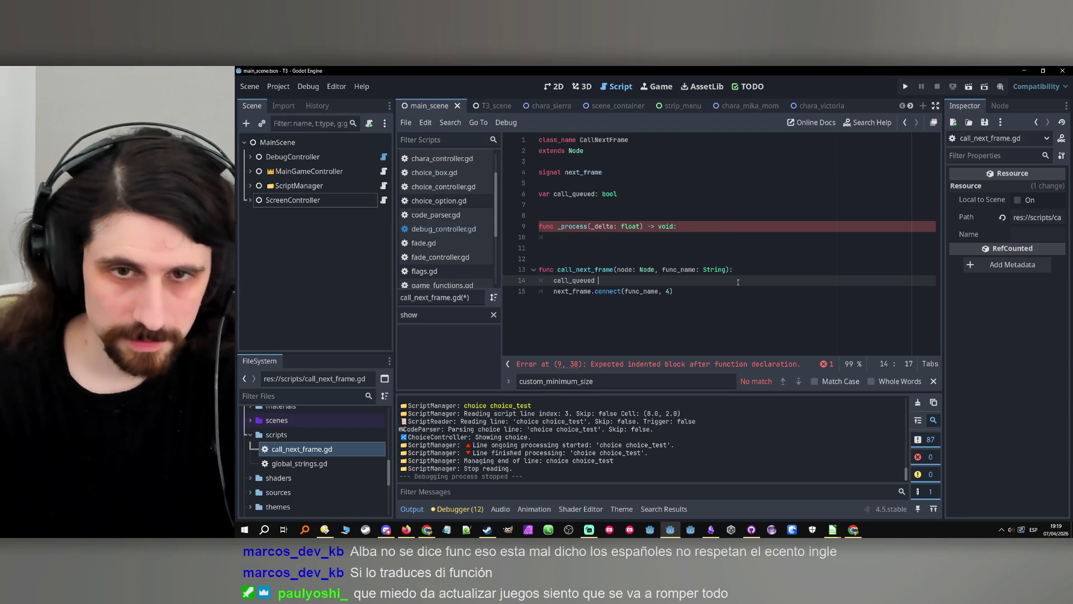
key(alt+Up)
key(alt+Down)
key(alt+Down)
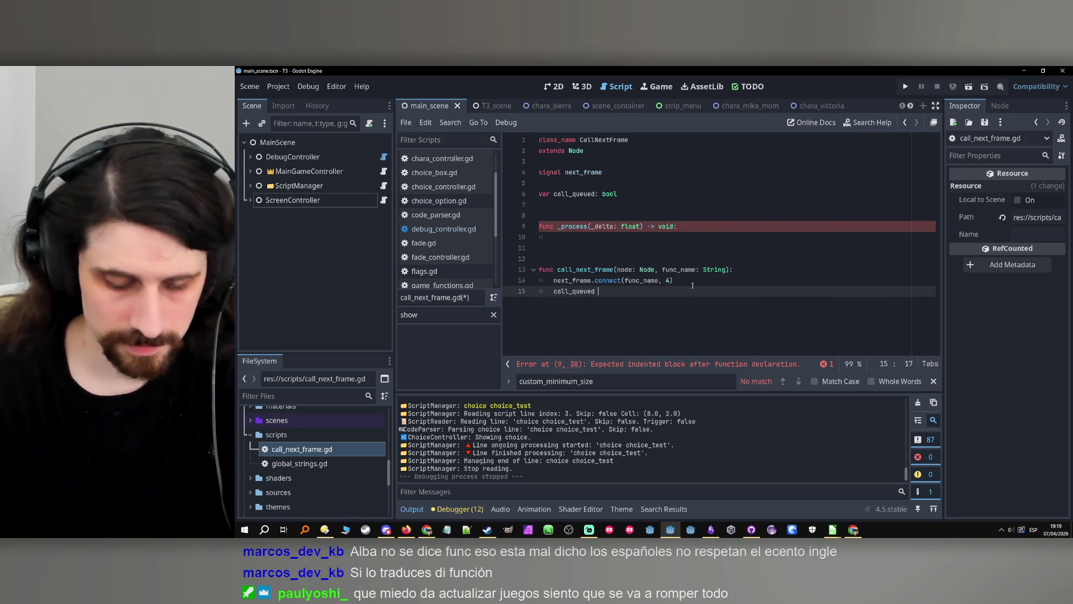
text(= true)
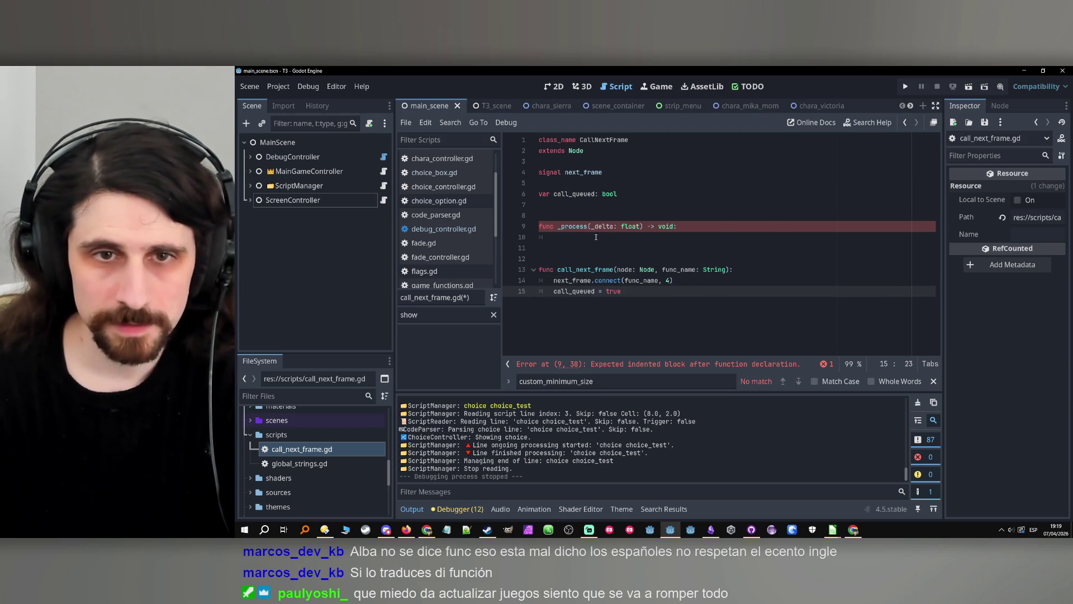
In _process, write if call_queued: next_frame.emit().
click(597, 236)
text(if call_queued)
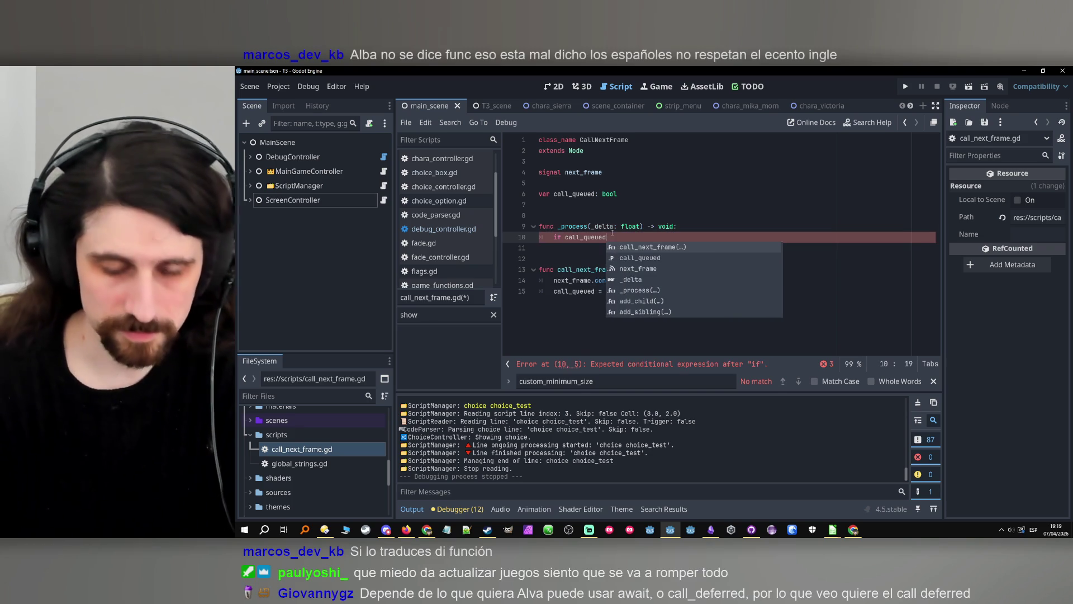
text(:)
key(Return)
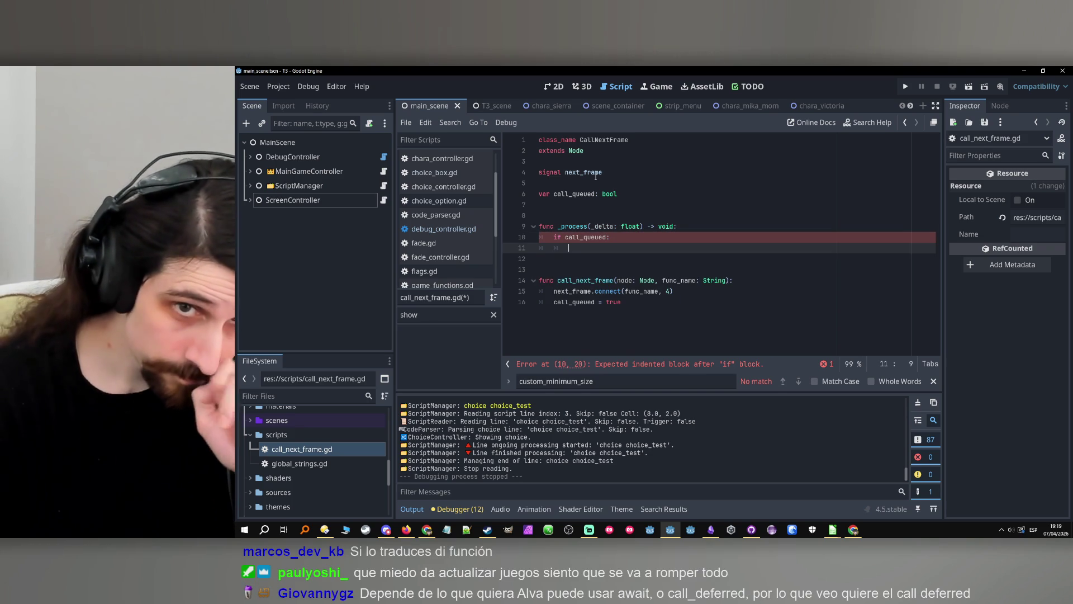
double_click(595, 173)
click(587, 252)
key(ctrl+v)
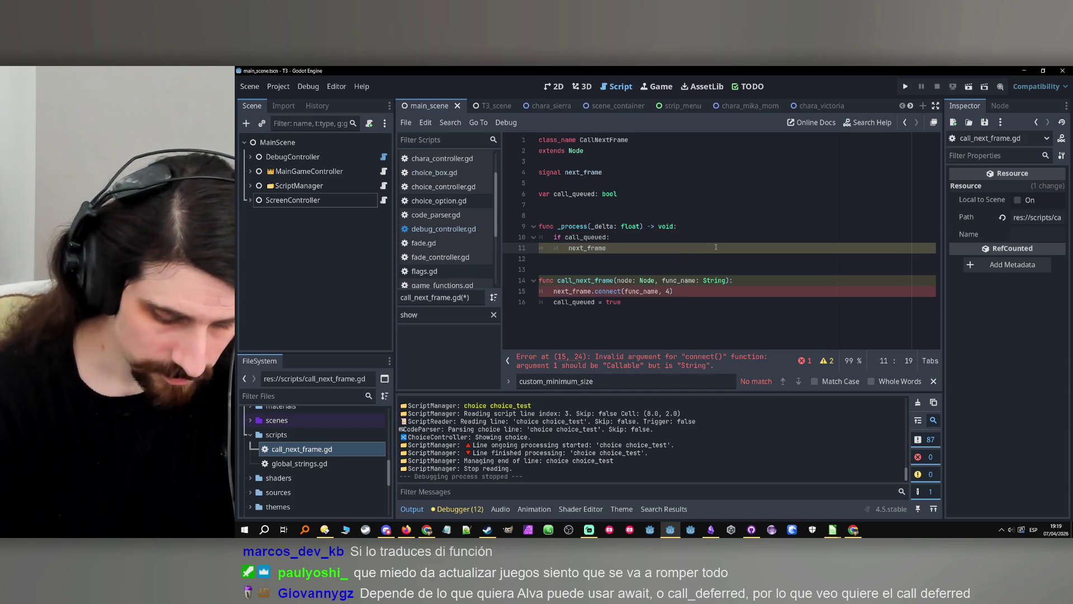
text(.emit())
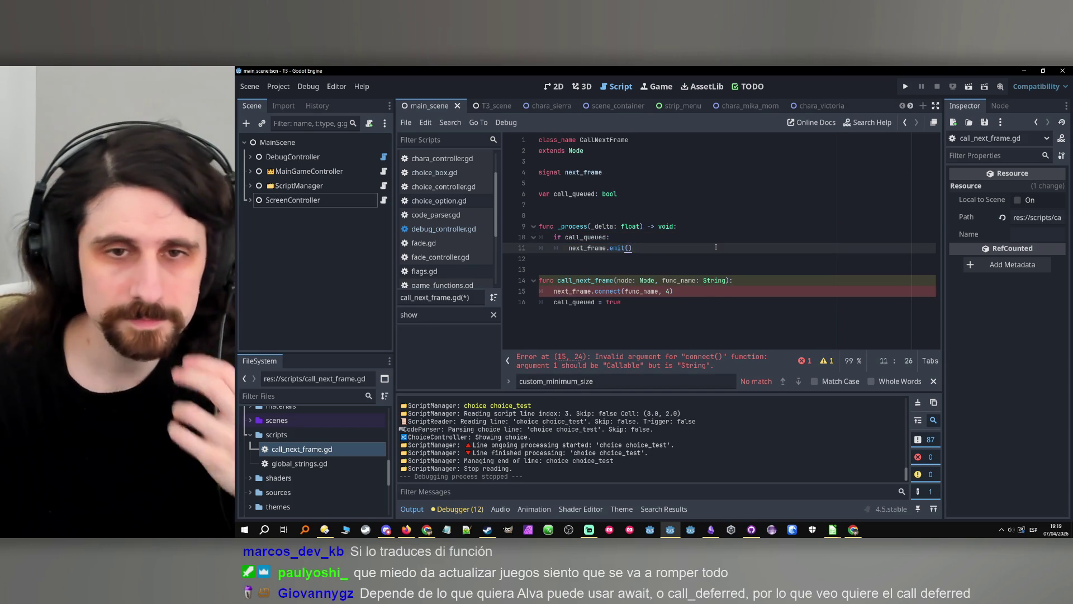
Review the call_queued usages and expand the ScreenController node's children.
click(696, 239)
double_click(607, 237)
click(615, 239)
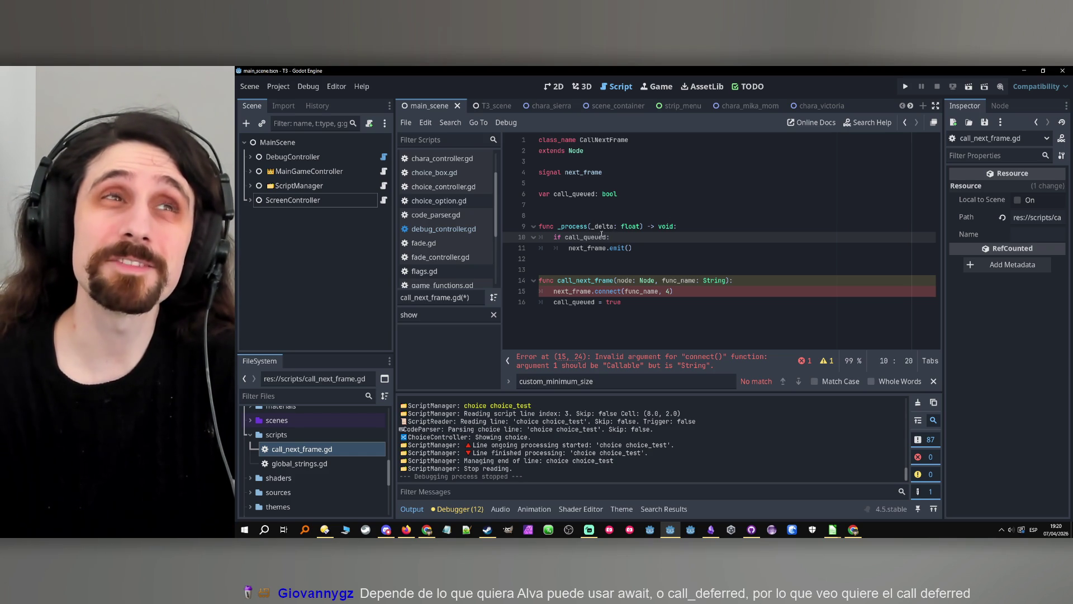
click(603, 237)
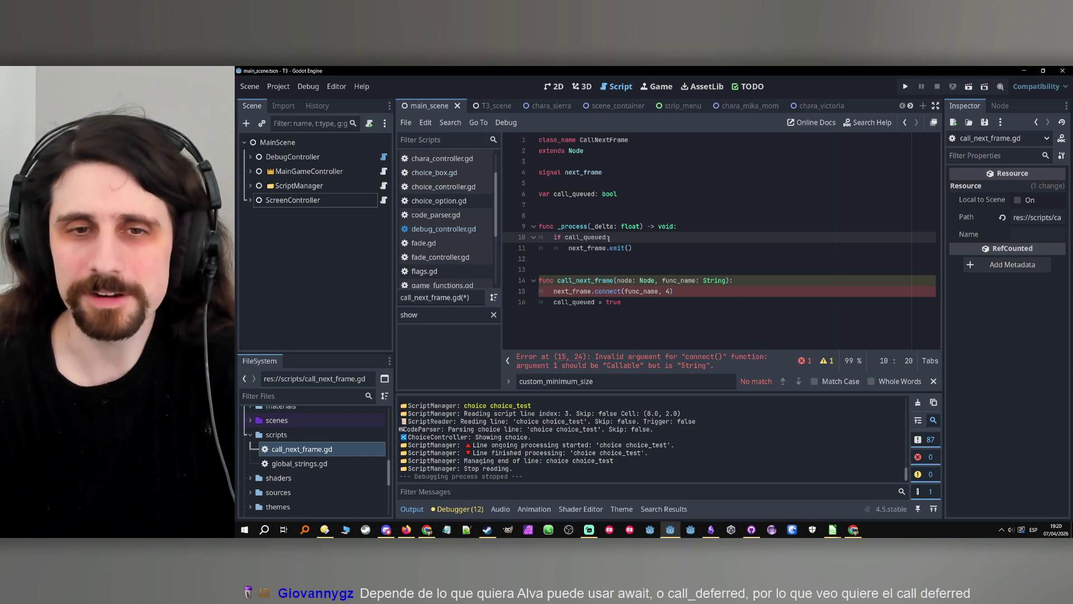
click(657, 240)
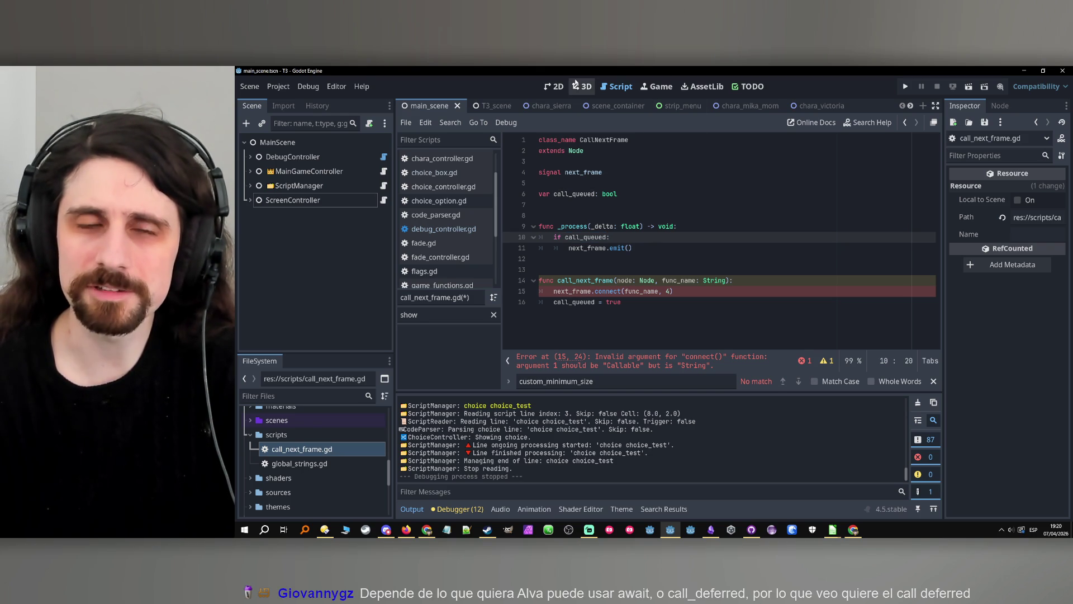
mouse_move(501, 102)
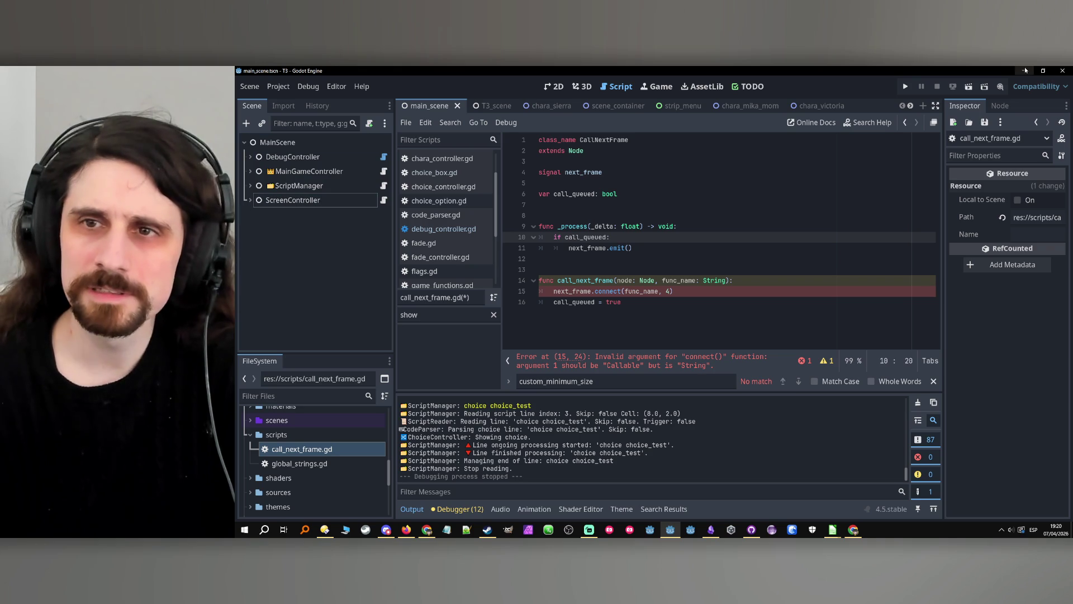
click(250, 200)
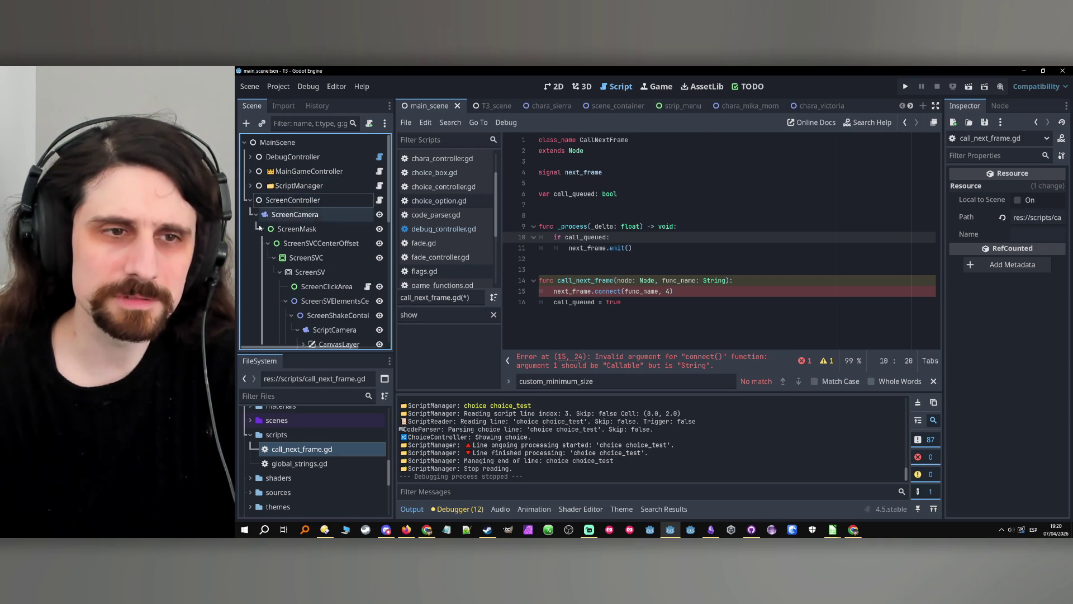
scroll(285, 271, down, 1)
scroll(284, 267, down, 5)
click(341, 277)
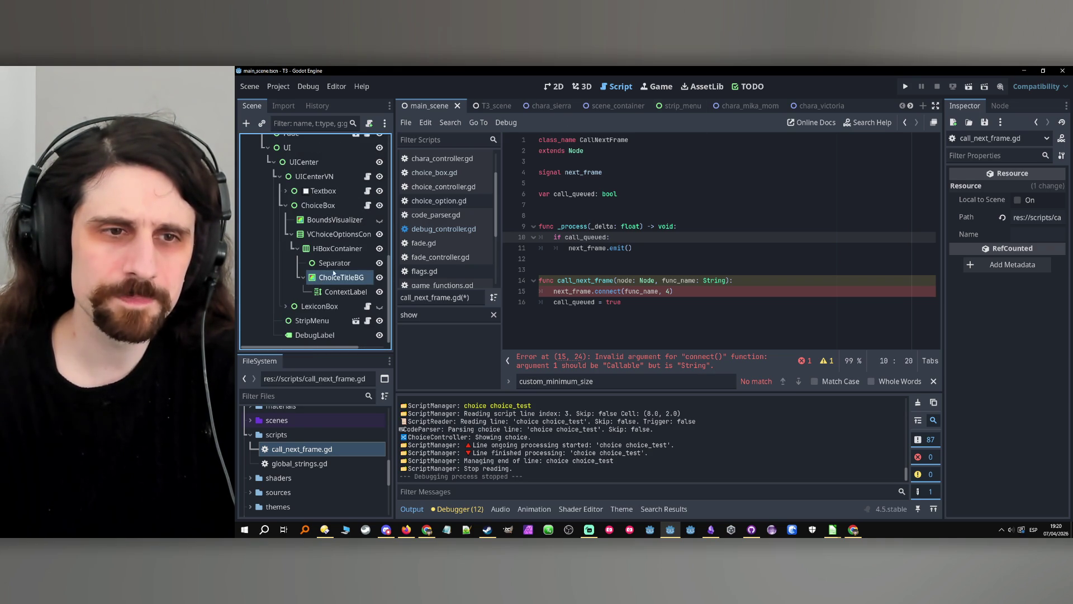
click(367, 205)
click(614, 226)
double_click(576, 215)
double_click(702, 218)
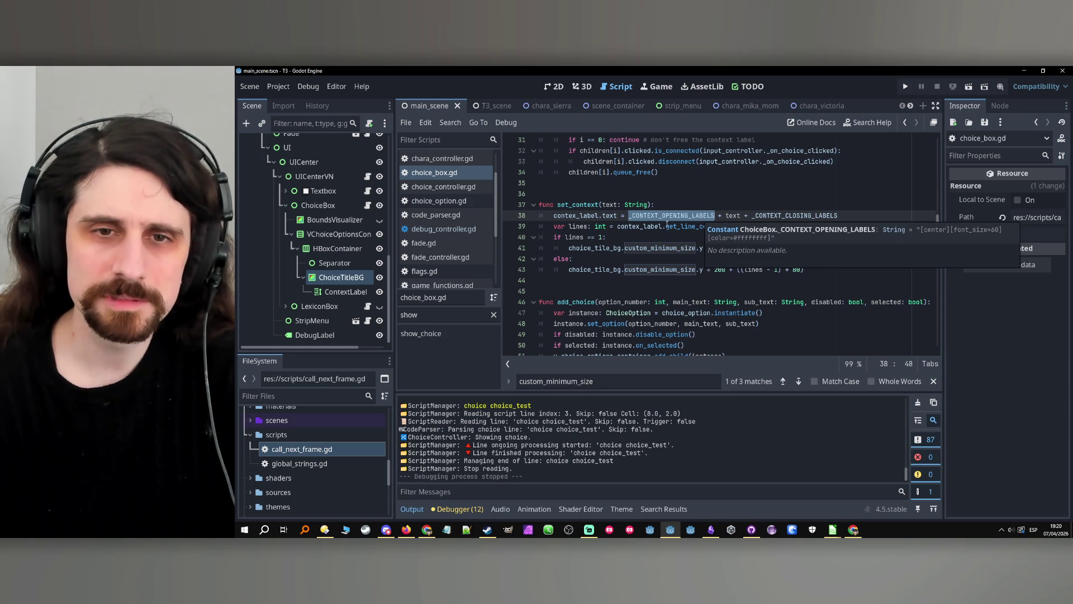
double_click(692, 226)
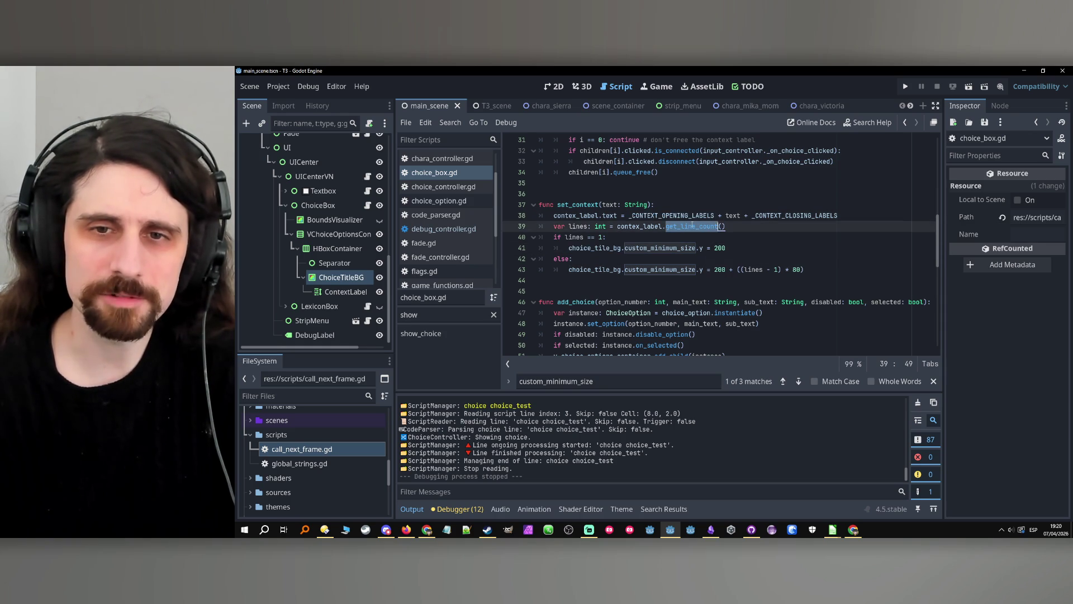
click(752, 229)
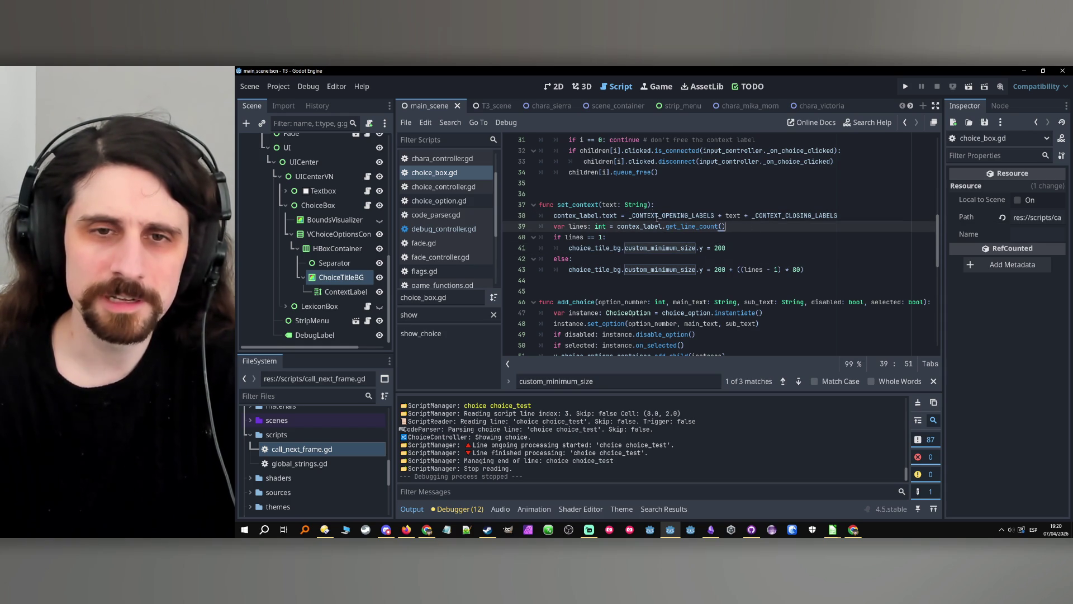
double_click(576, 216)
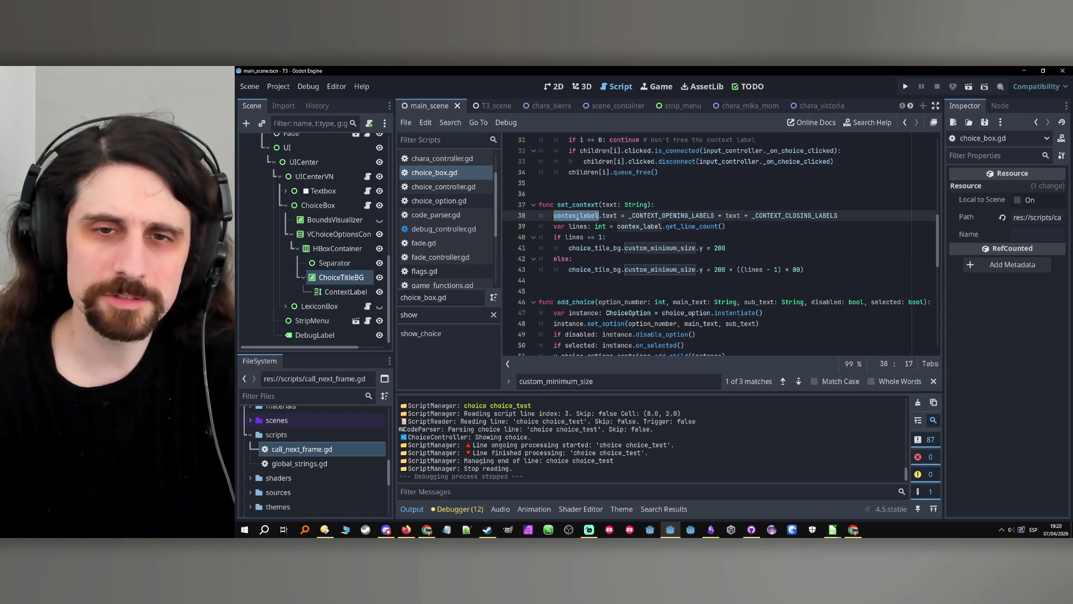
click(728, 237)
scroll(386, 201, up, 5)
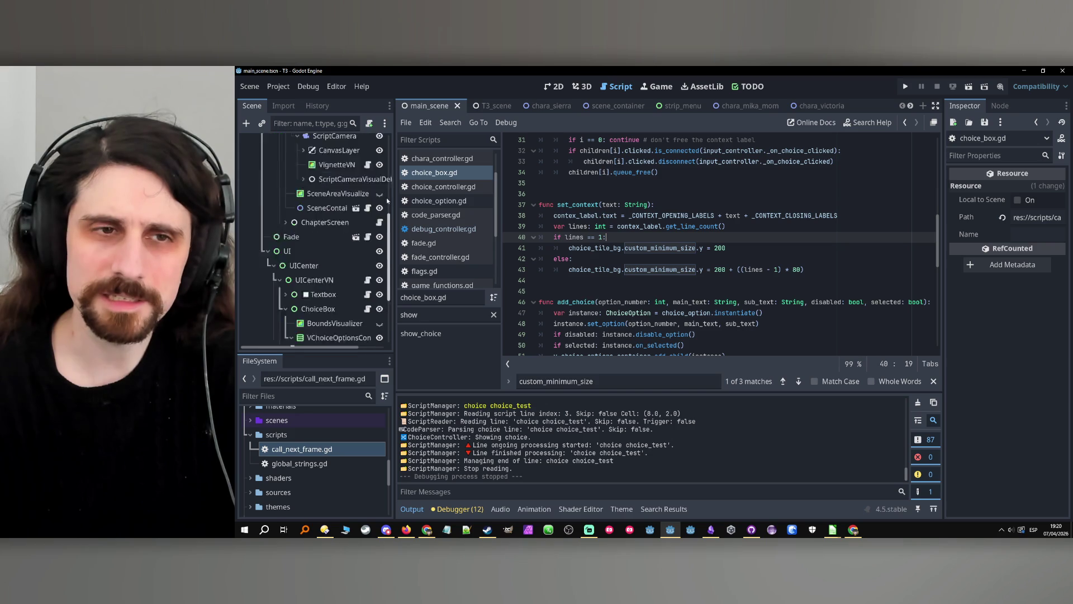
click(317, 452)
double_click(317, 452)
click(607, 281)
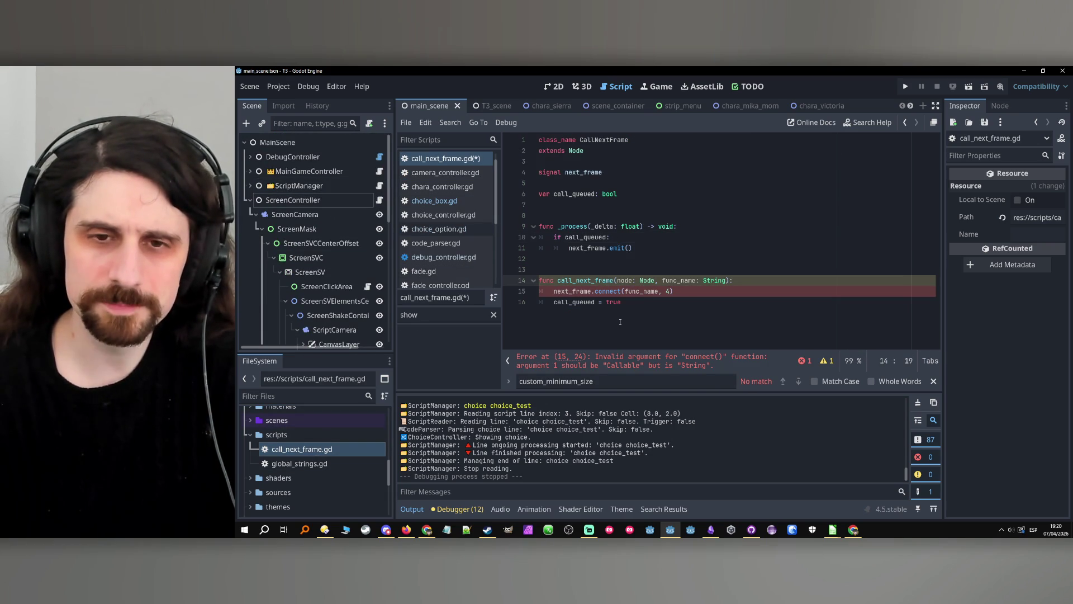
click(642, 303)
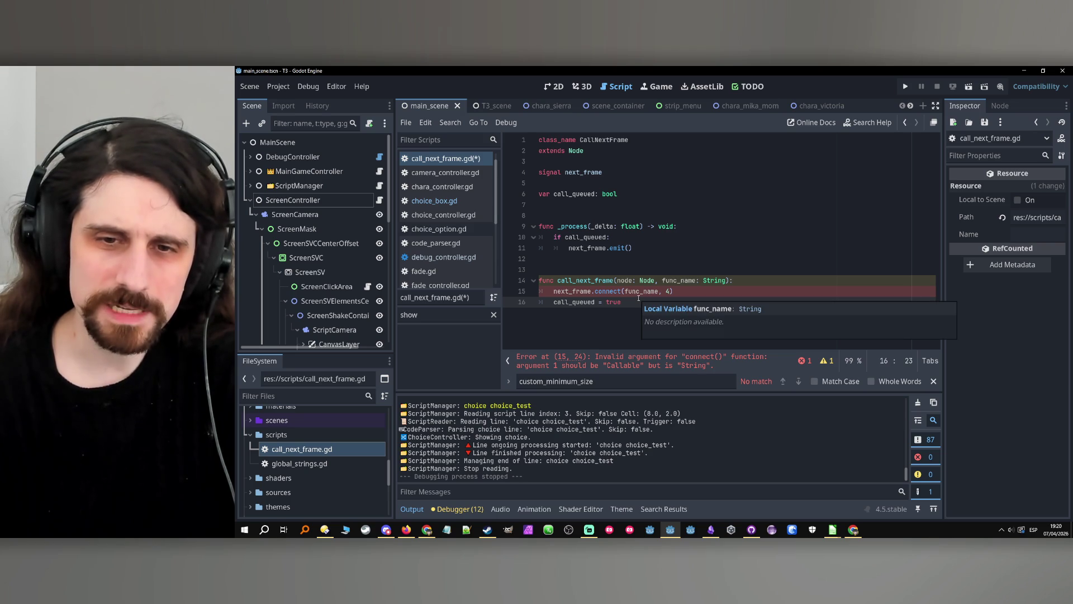
double_click(638, 294)
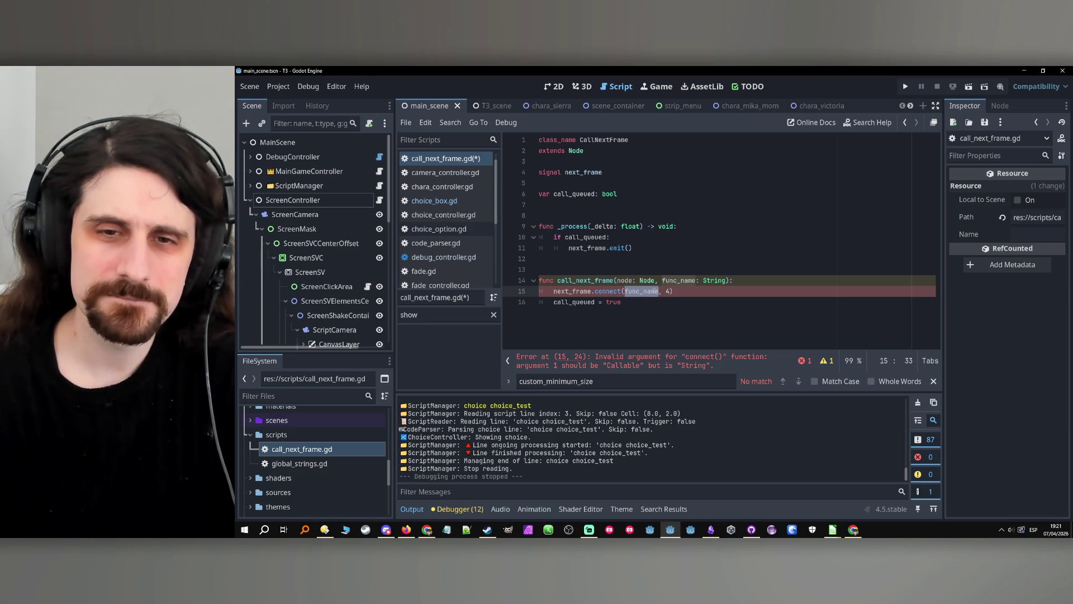
mouse_move(621, 296)
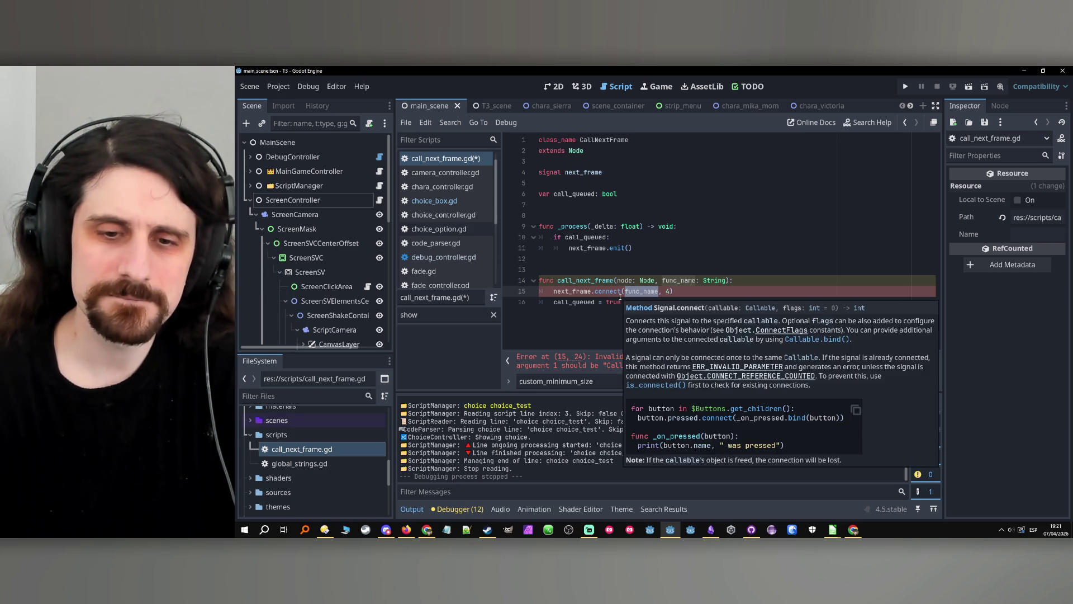
click(646, 306)
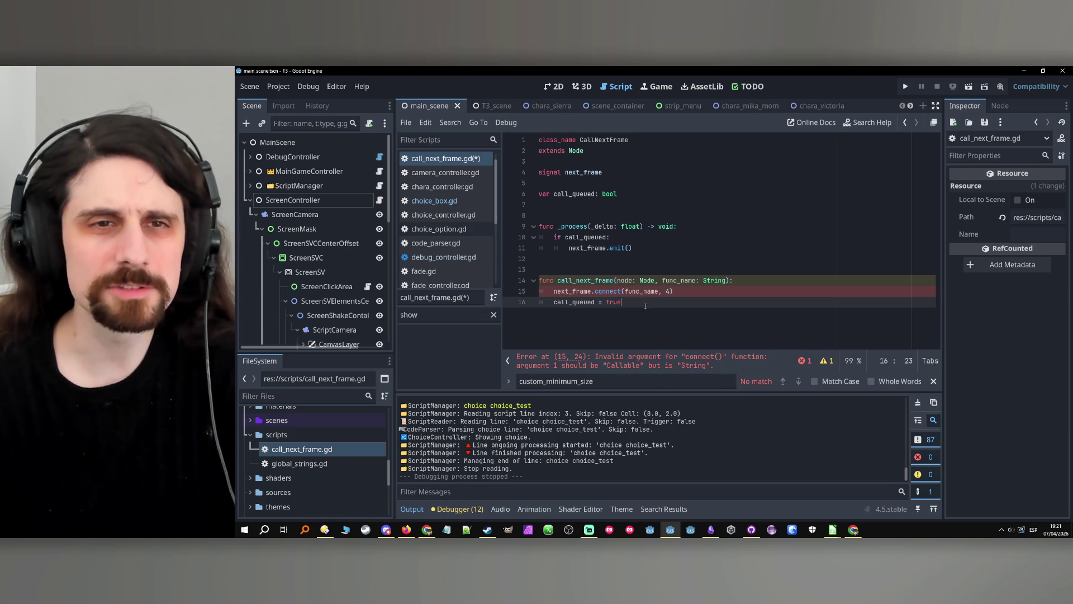
click(609, 291)
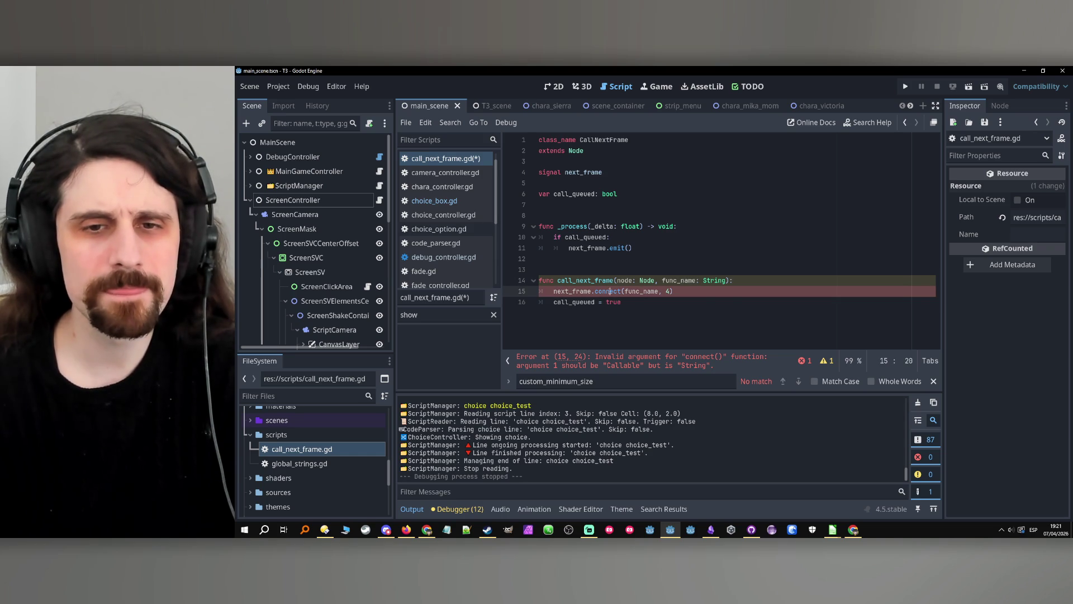
ctrl+click(610, 291)
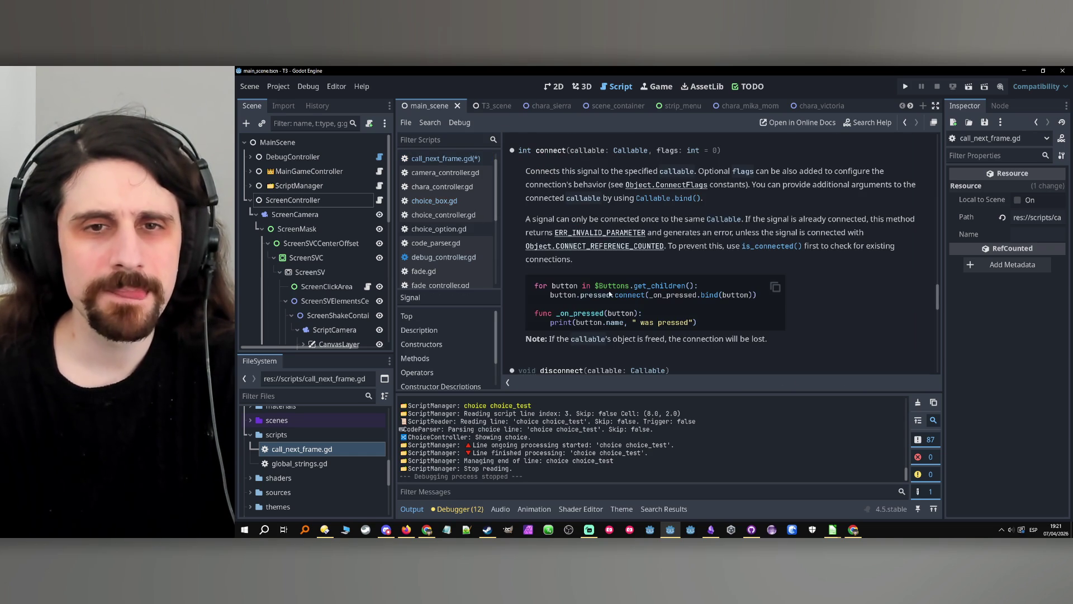
click(905, 122)
double_click(584, 280)
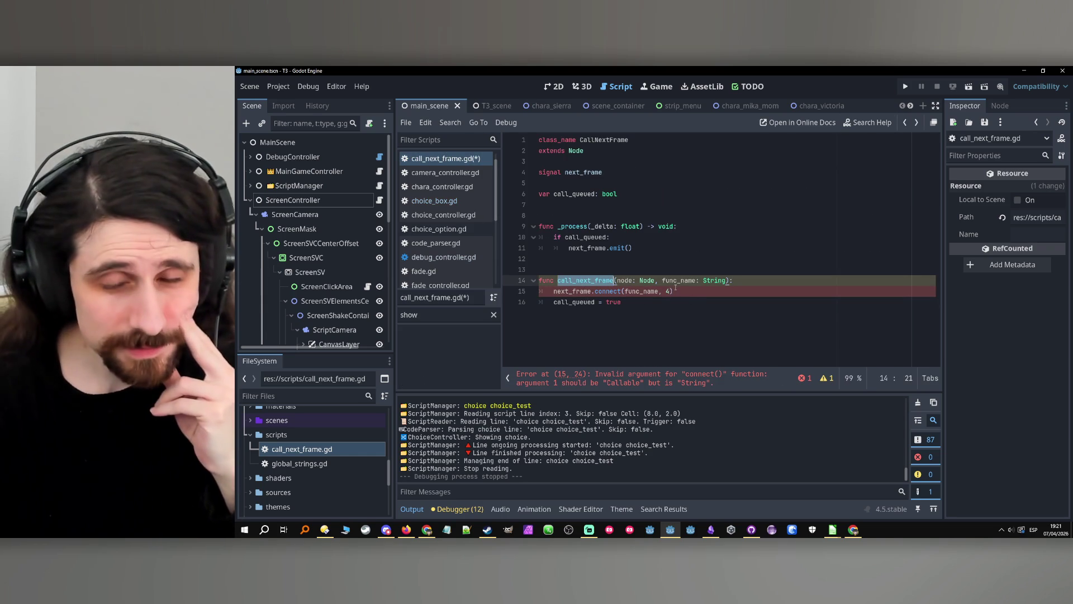
double_click(640, 292)
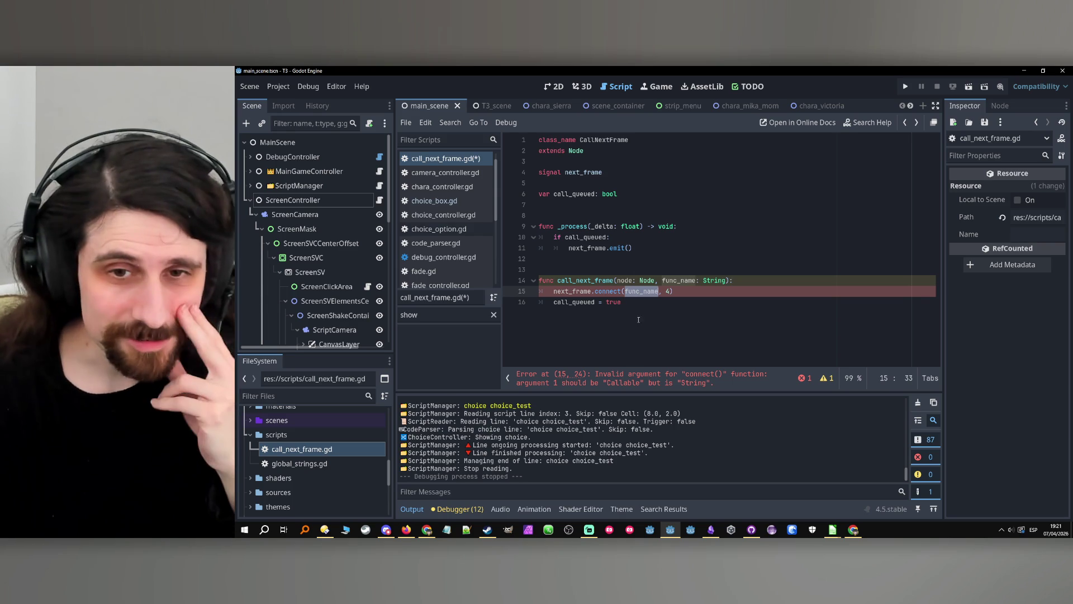
double_click(642, 281)
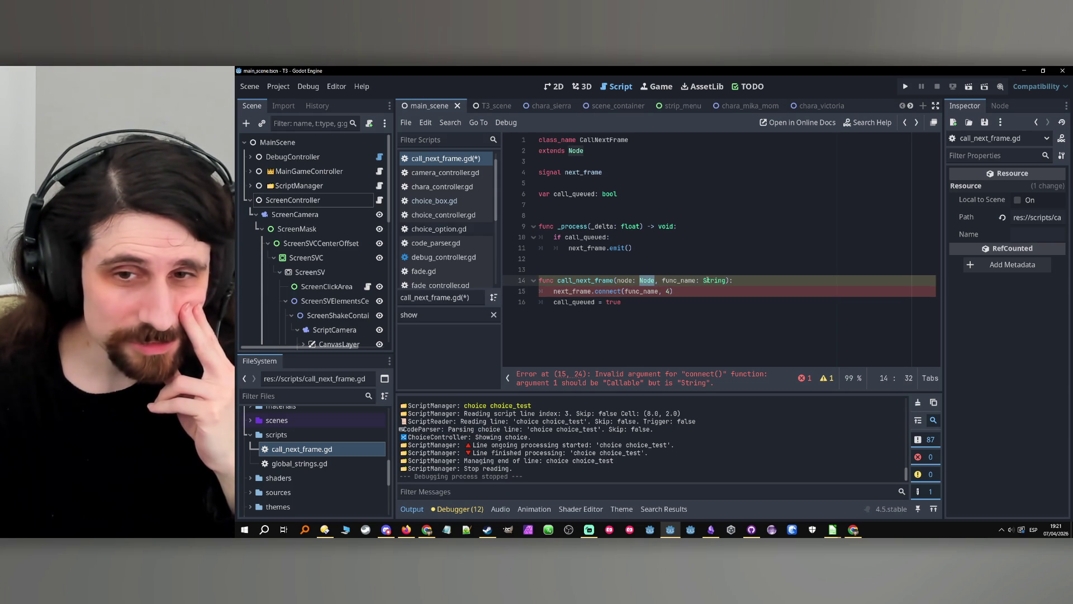
double_click(718, 280)
Change the func_name: String parameter to callable: Callable and pass callable to connect.
text(Callable)
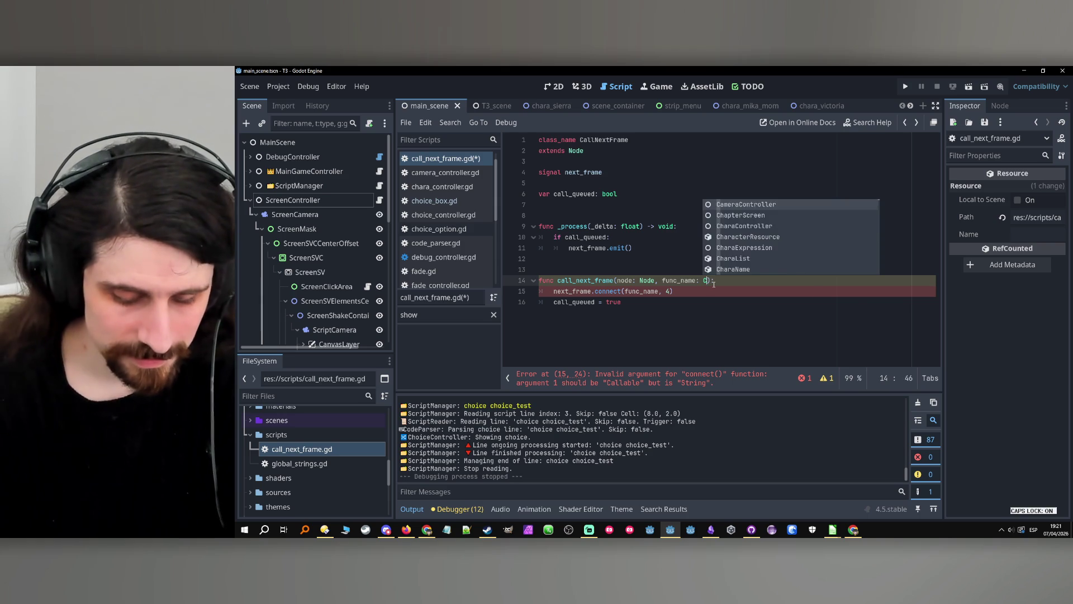
click(629, 280)
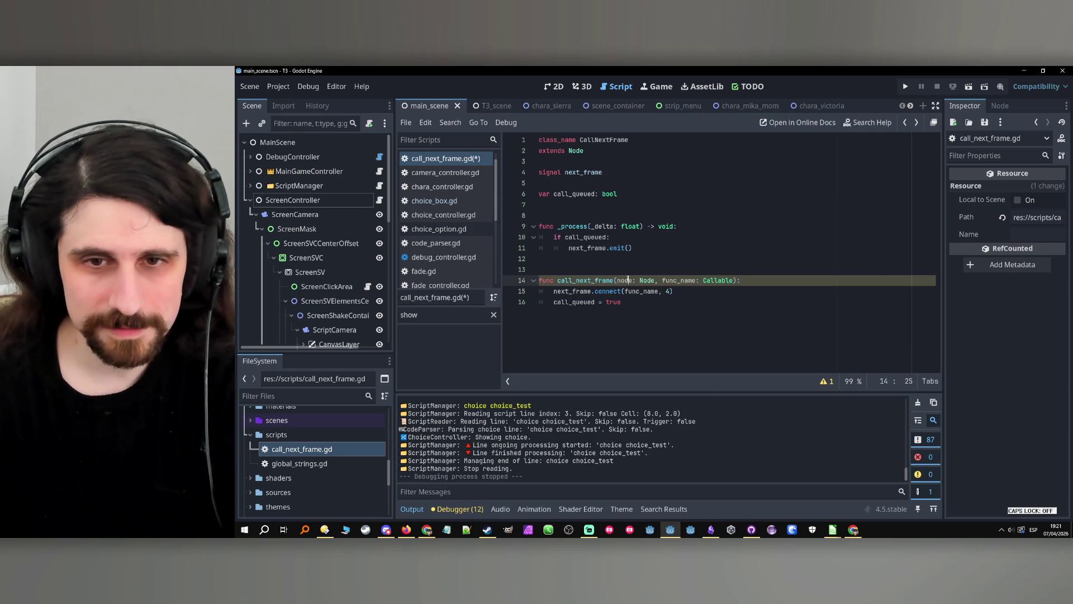
double_click(665, 280)
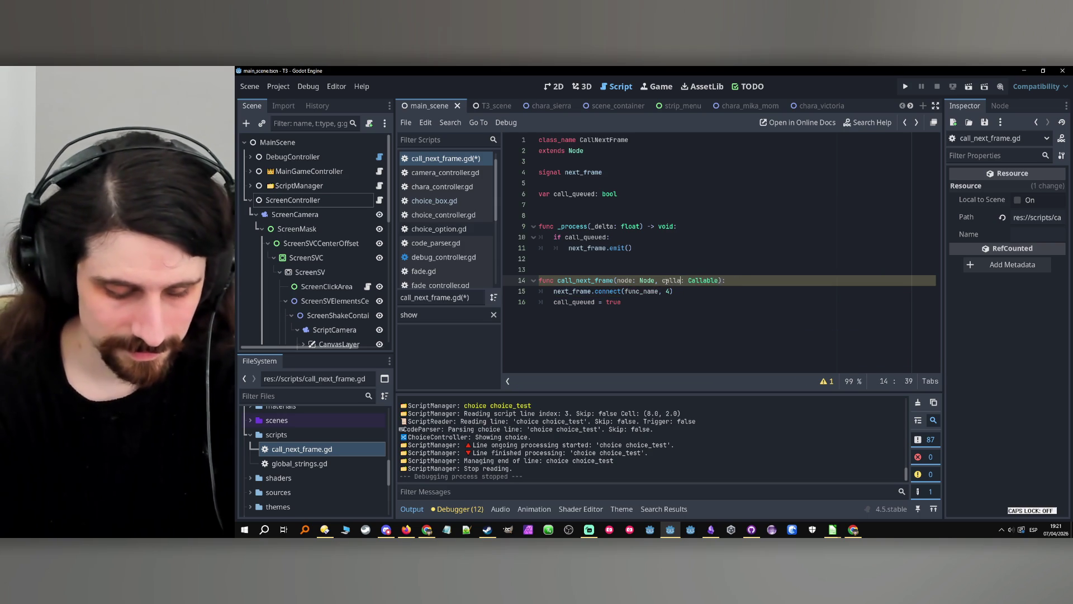
key(BackSpace)
text(allable)
double_click(676, 280)
key(ctrl+c)
double_click(659, 292)
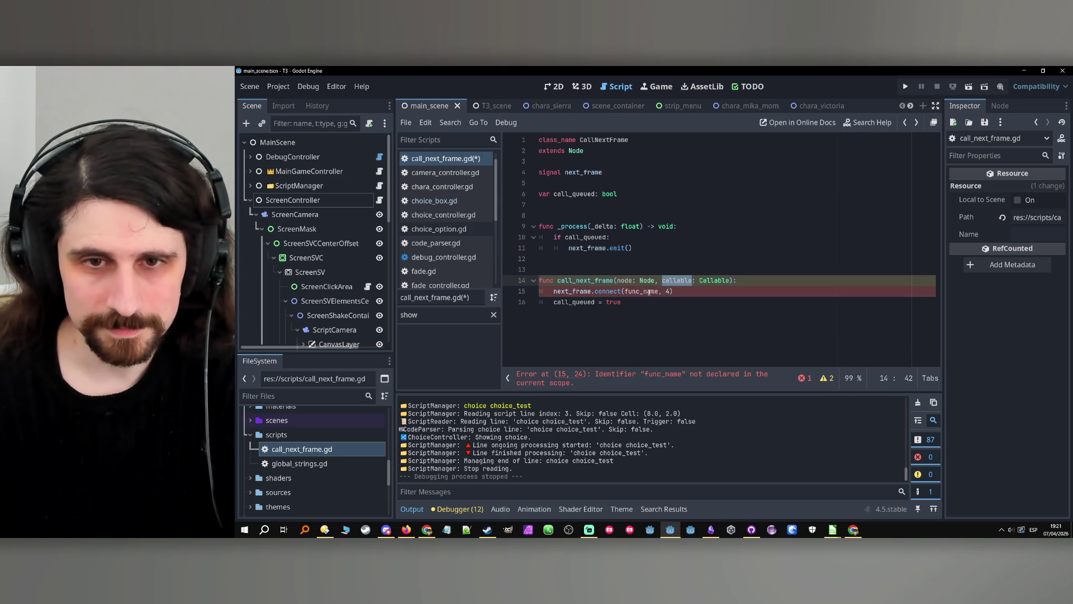
key(ctrl+v)
click(648, 300)
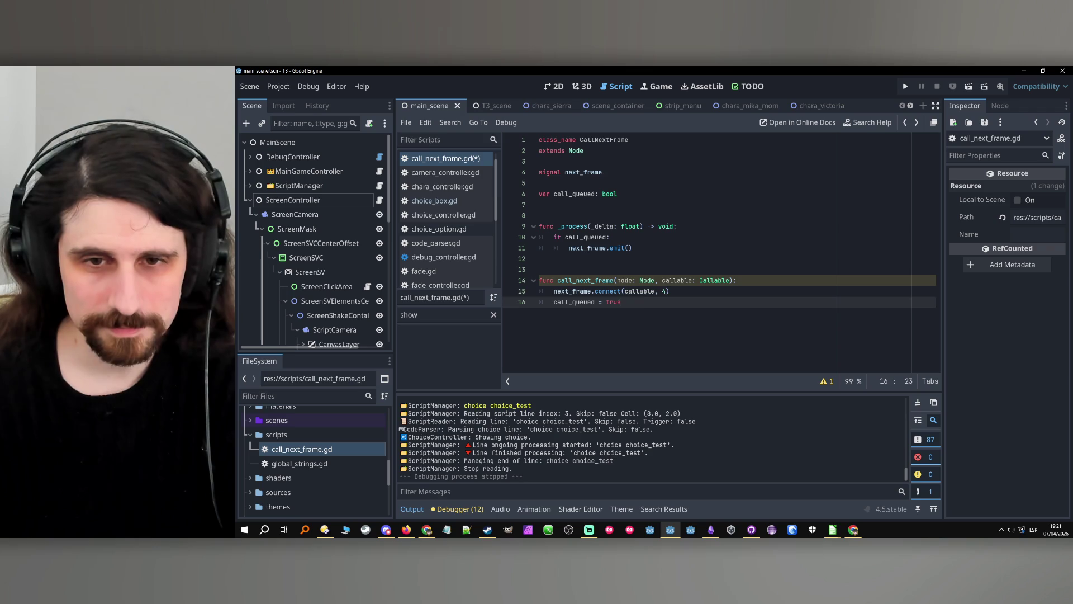
double_click(645, 291)
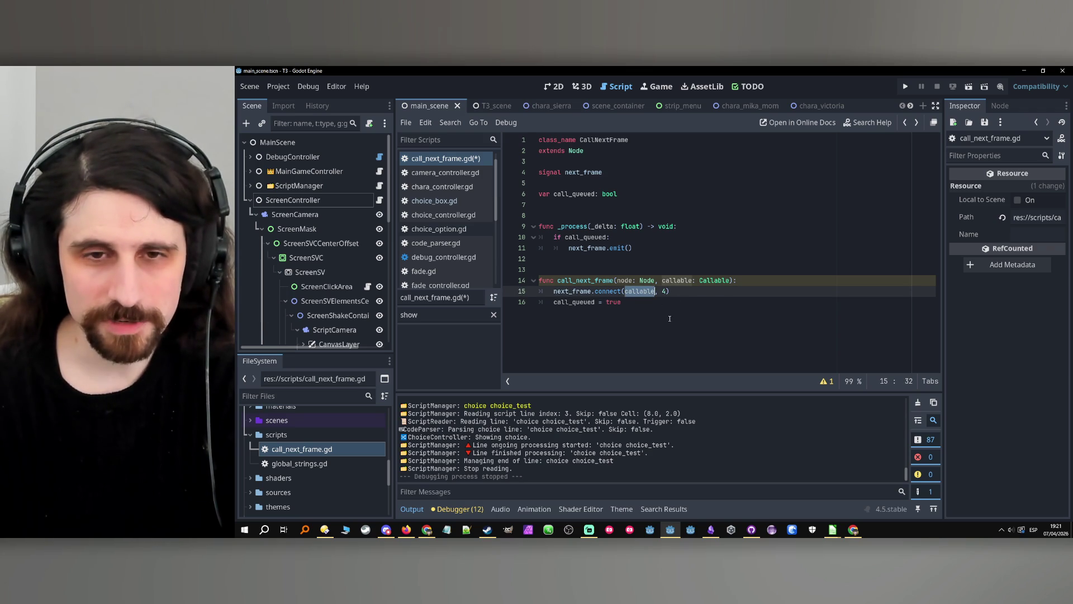
Add blank lines after the function and bring up the Callable type documentation.
drag(637, 249, 569, 247)
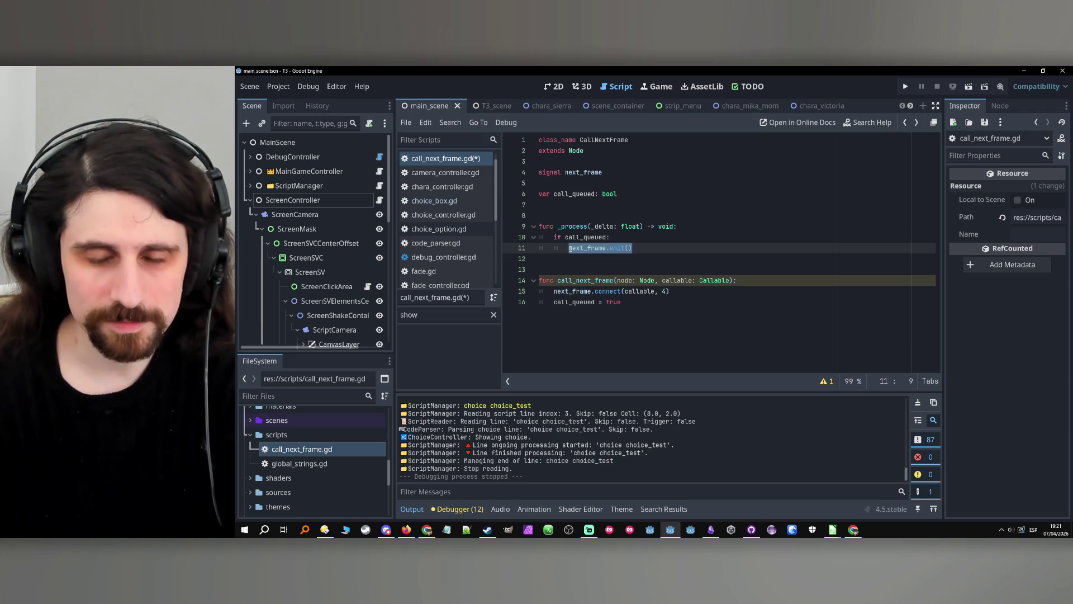
click(687, 311)
key(Return)
key(Return)
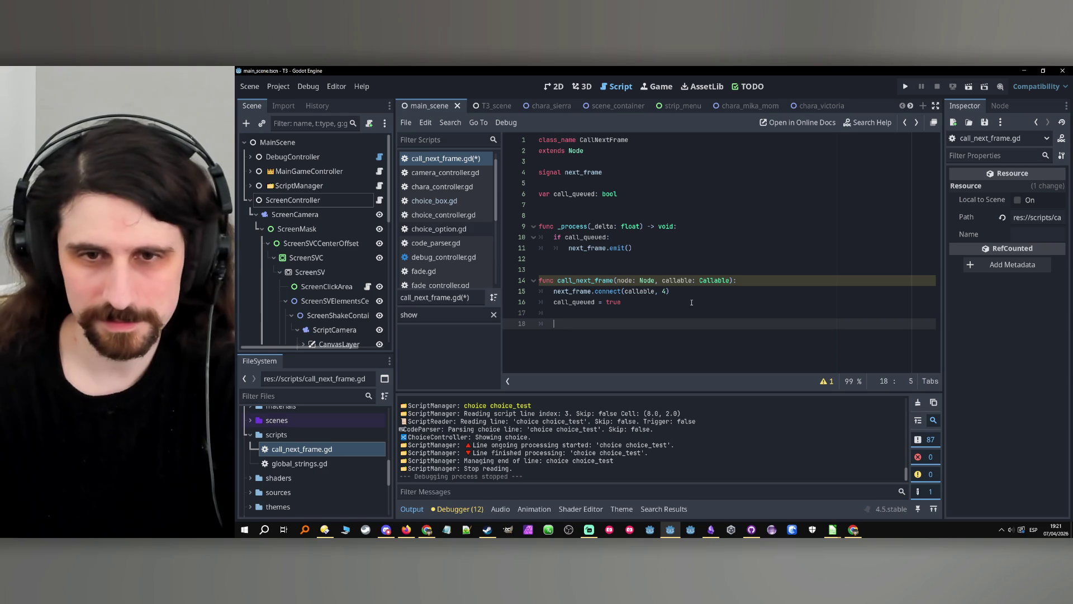
ctrl+click(723, 280)
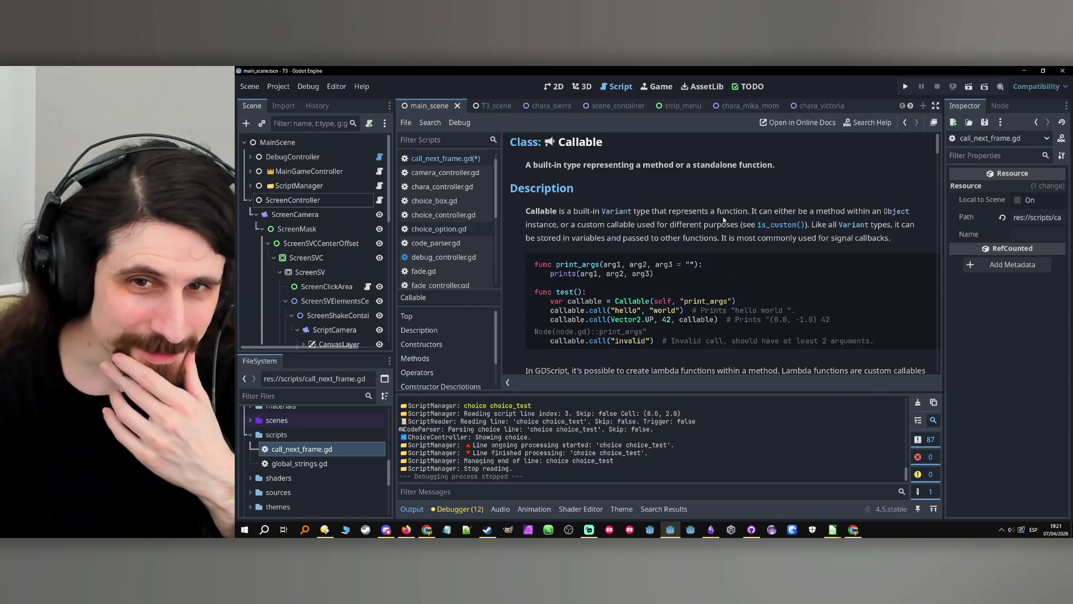
drag(705, 212, 705, 226)
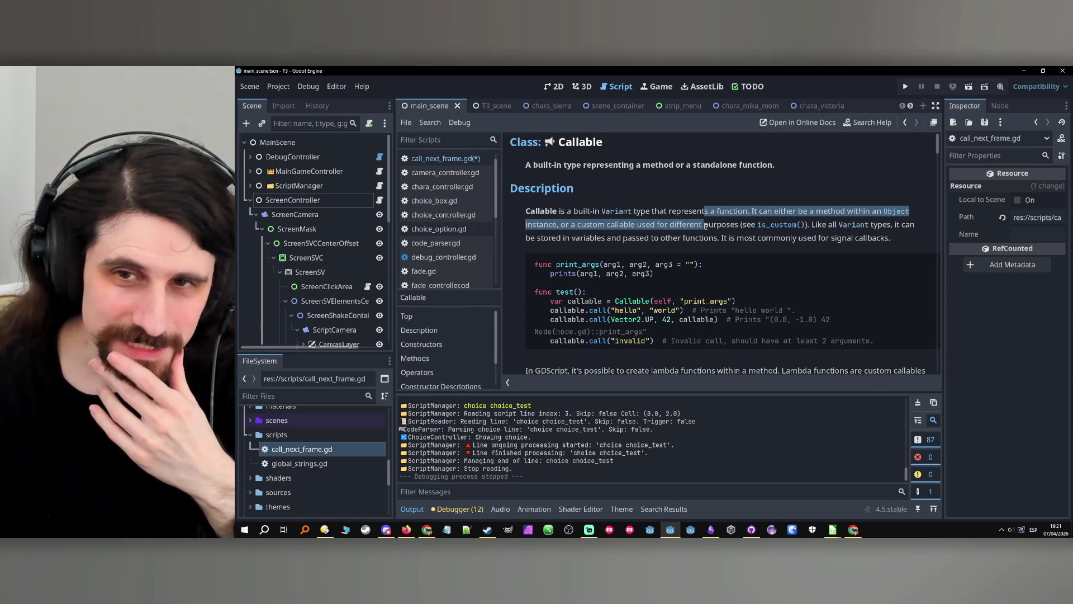
click(705, 227)
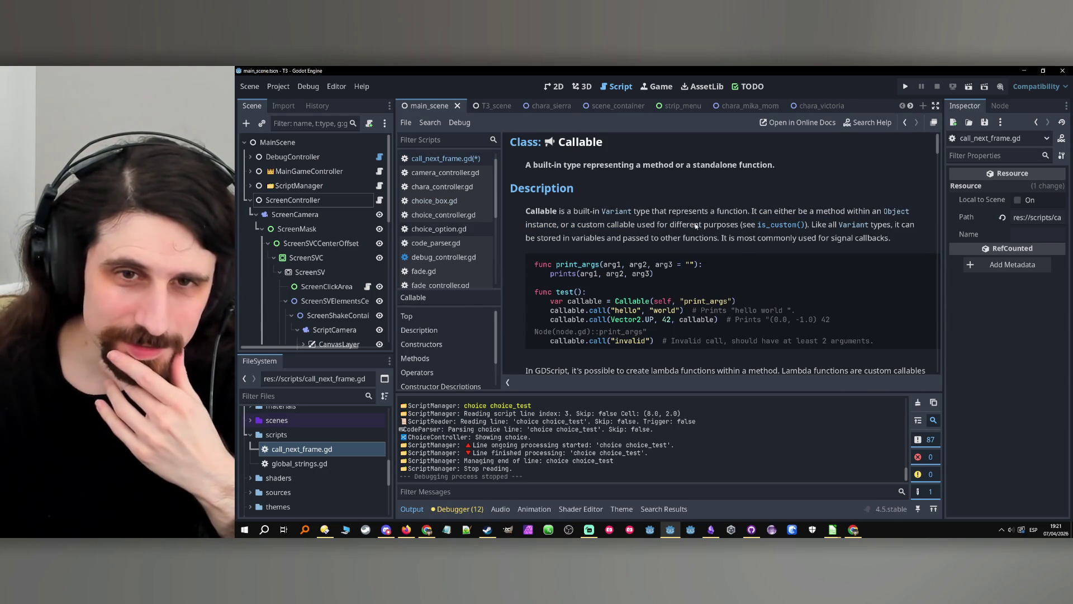
drag(701, 212, 699, 239)
click(698, 239)
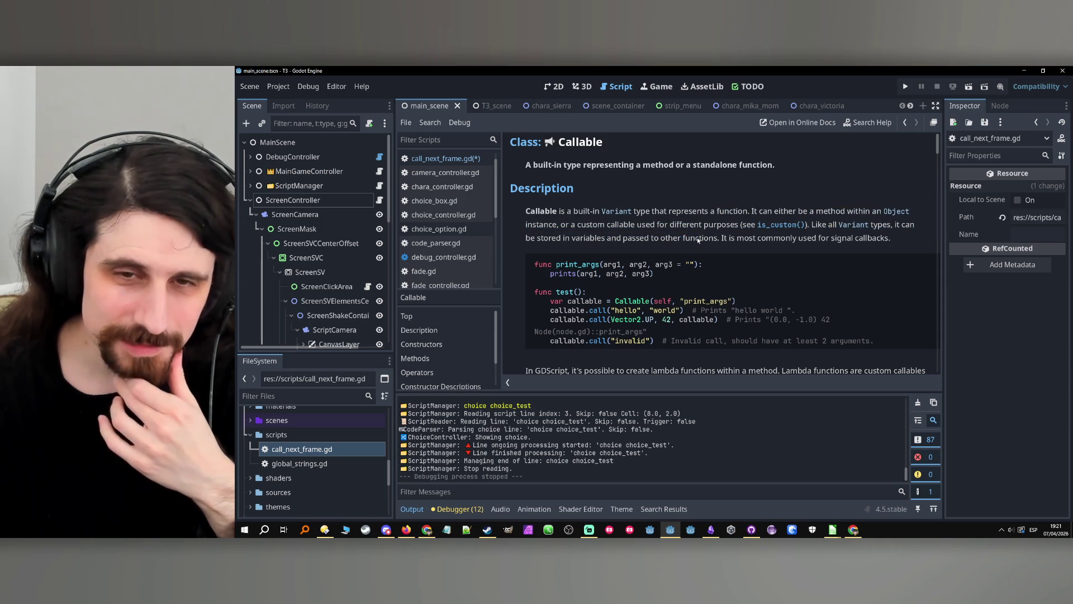
double_click(568, 311)
click(906, 124)
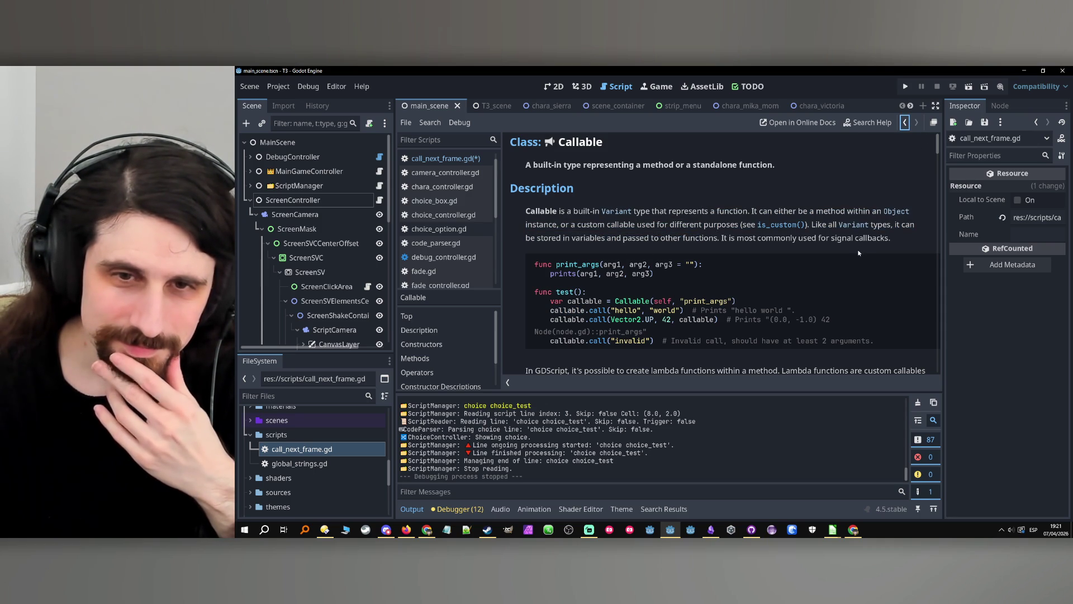
click(905, 124)
click(905, 124)
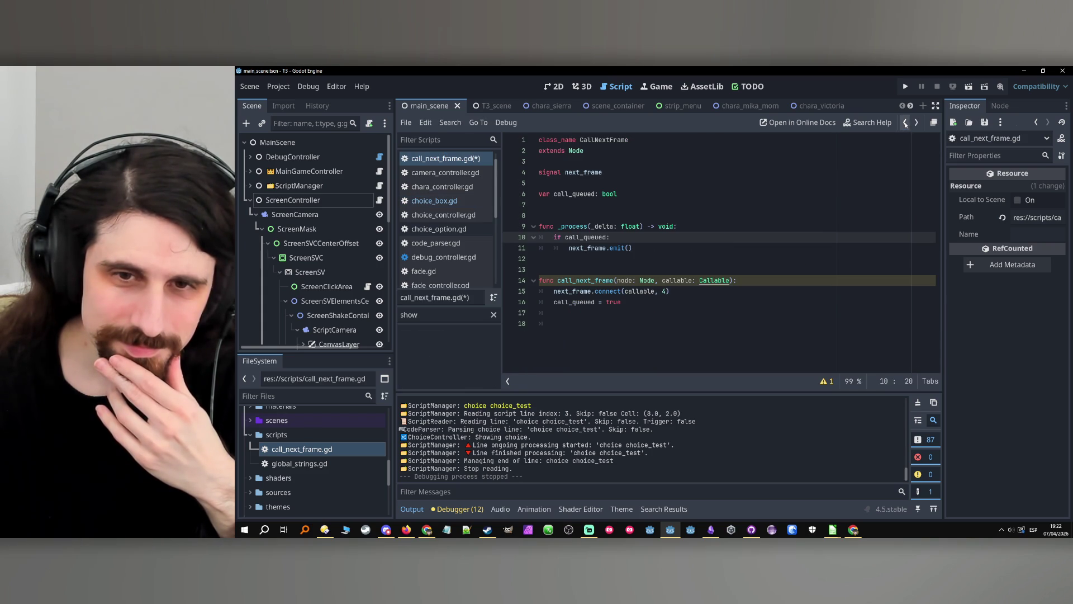
Replace the call_queued: bool declaration with callables: Array[Callable].
click(674, 280)
click(641, 308)
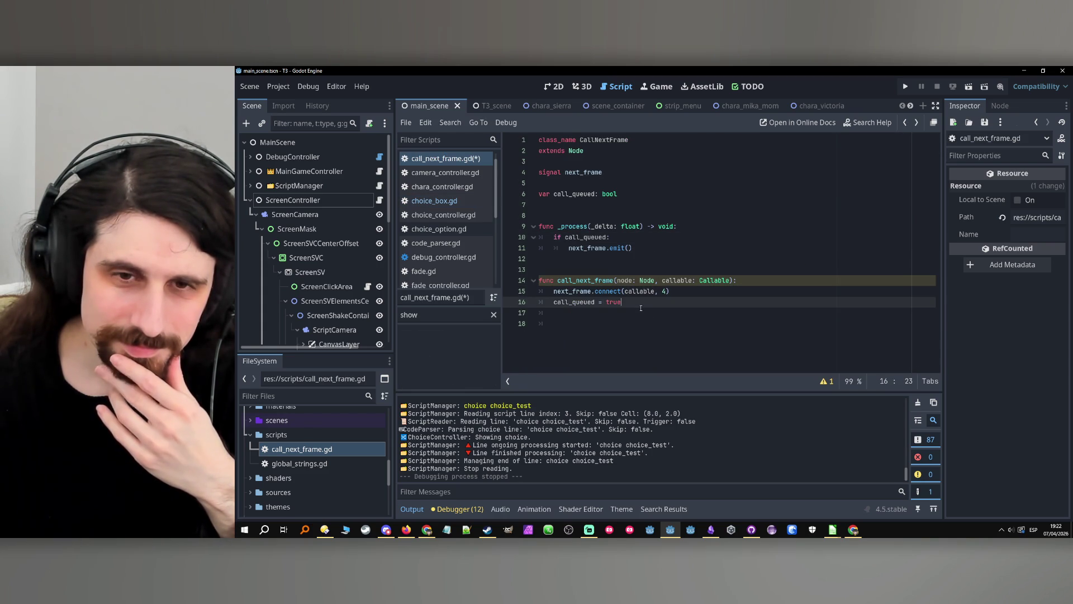
click(594, 319)
click(591, 323)
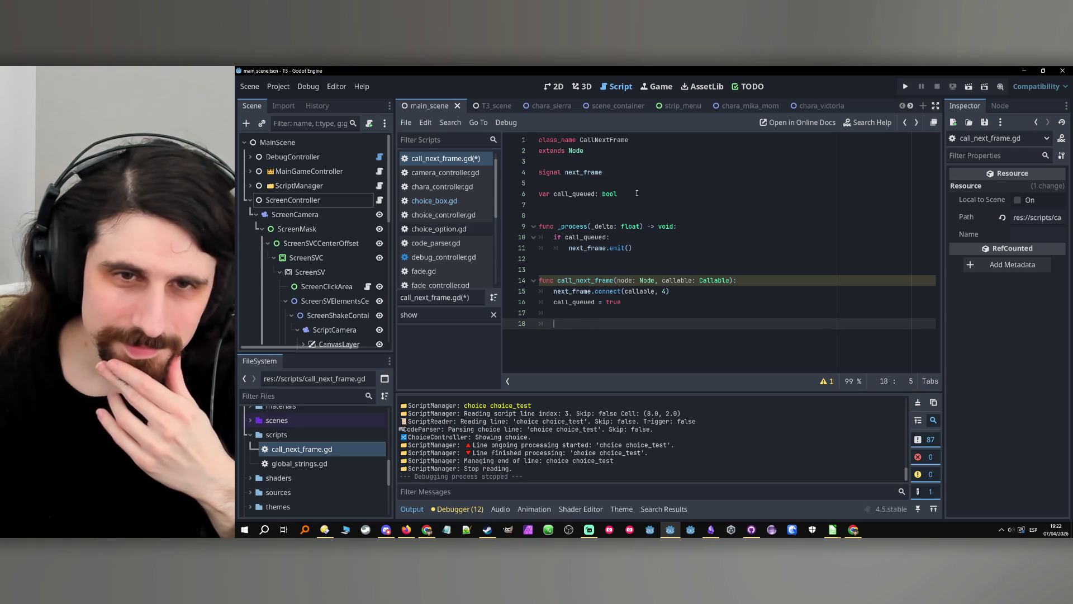
drag(618, 194, 553, 194)
text(callables: Array[)
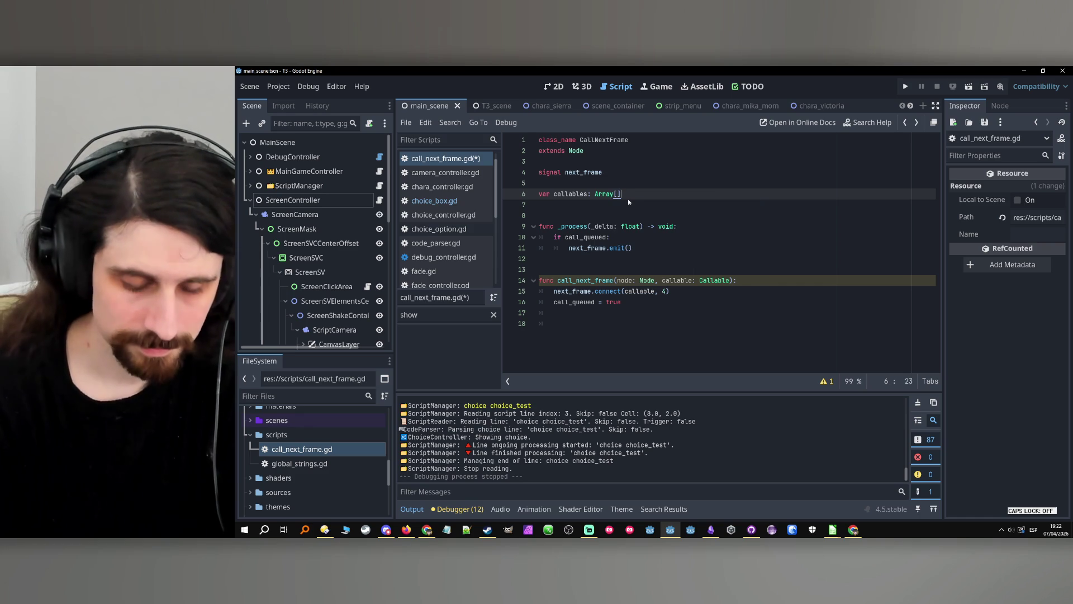
text(Calla)
key(Return)
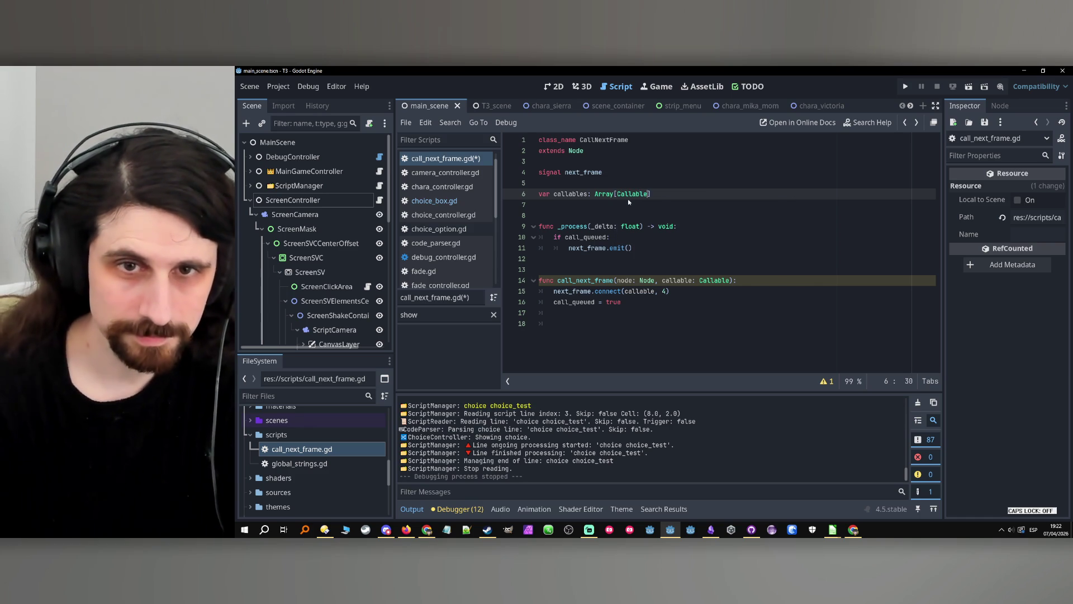
Delete the next_frame signal and call_queued assignment lines, then view the Callable documentation.
click(570, 179)
key(BackSpace)
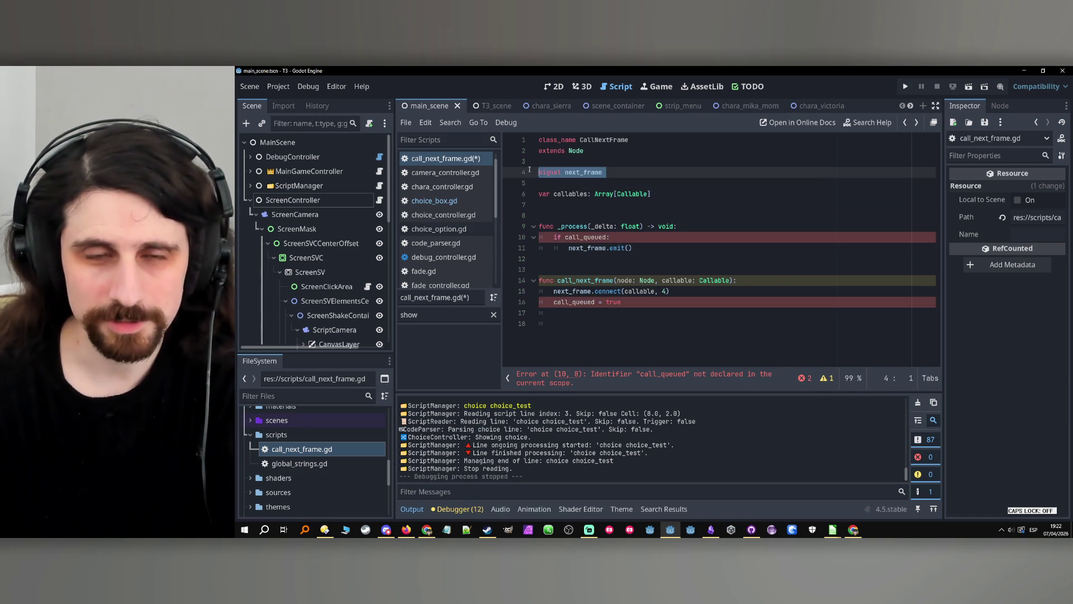
key(shift+Home)
key(BackSpace)
key(BackSpace)
drag(621, 280, 546, 276)
key(BackSpace)
key(BackSpace)
key(shift+Home)
text(callables)
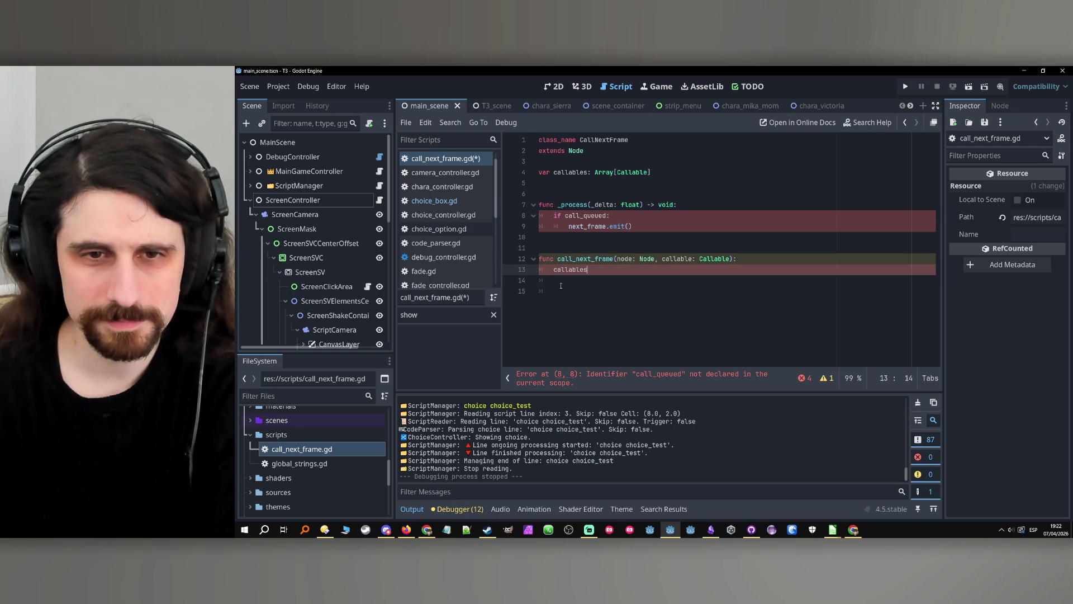
key(Down)
key(BackSpace)
click(640, 259)
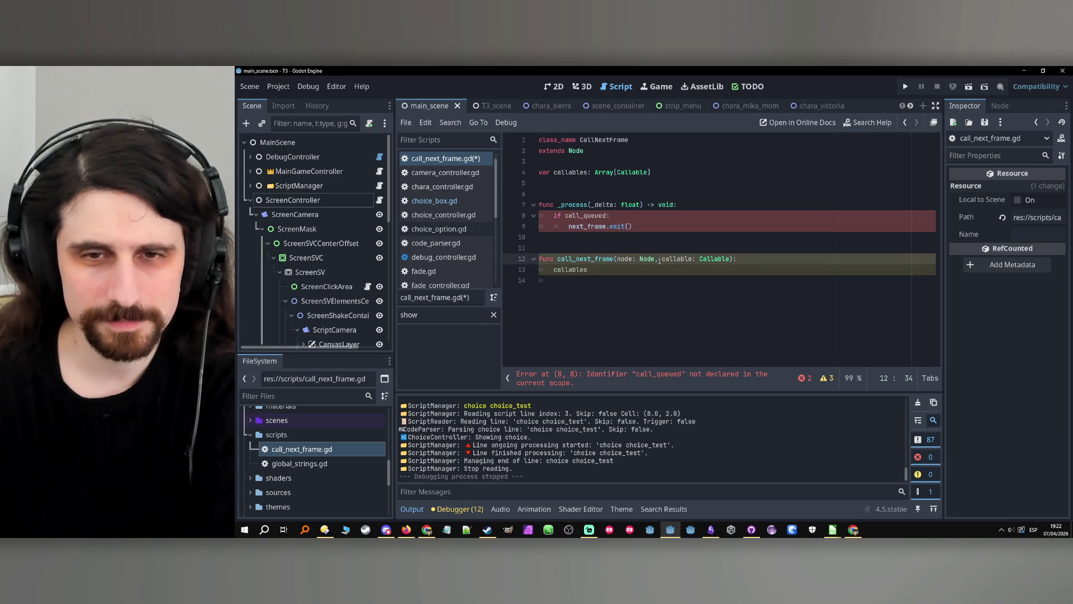
ctrl+click(715, 259)
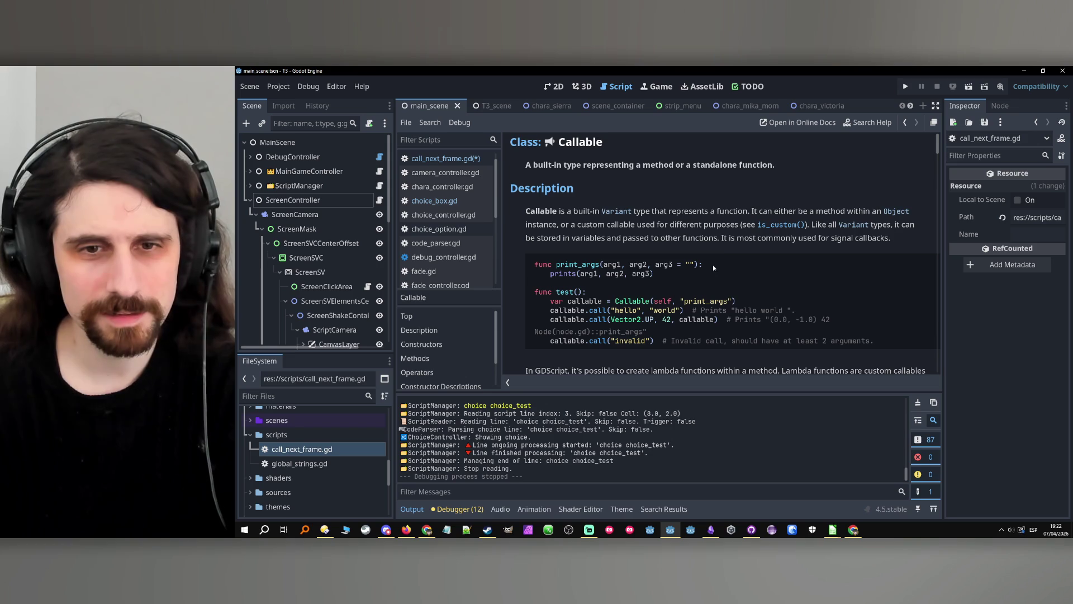
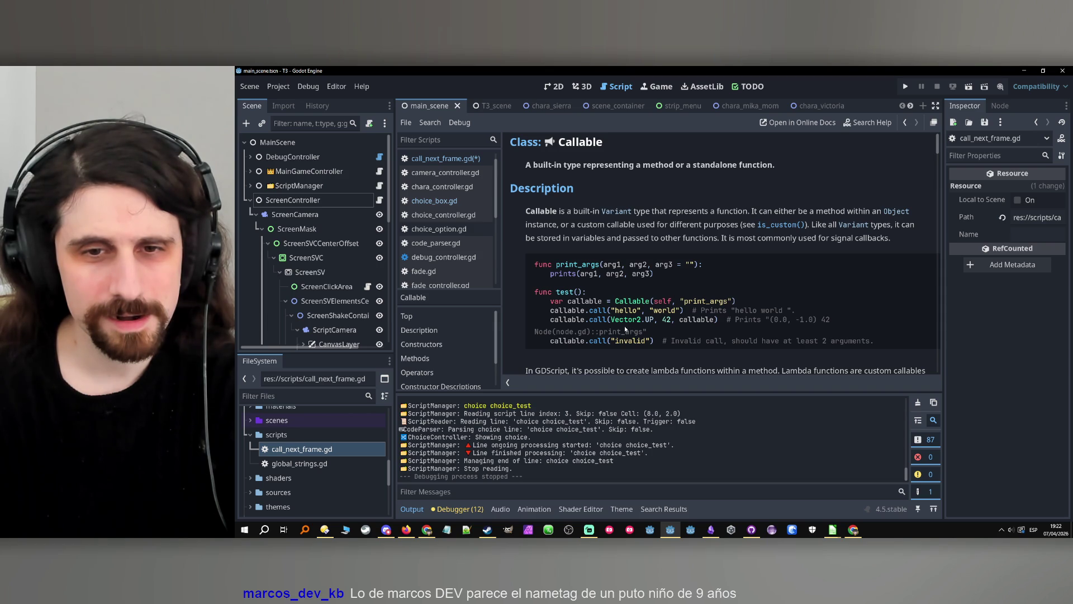
Duplicate the callables declaration as a new 'nodes: Array[Node]' variable.
scroll(679, 334, down, 1)
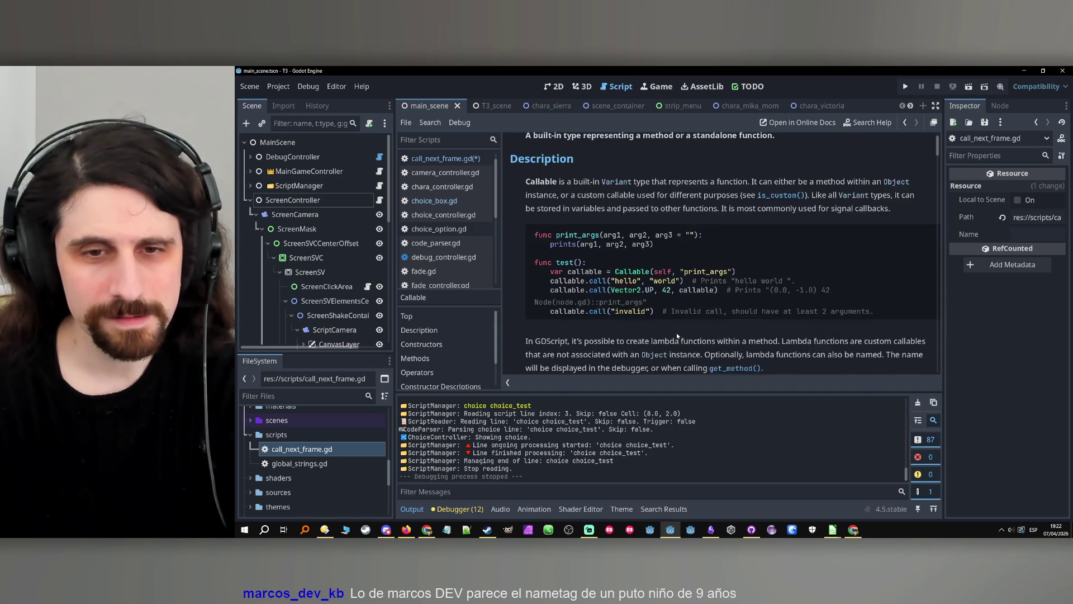
scroll(679, 334, up, 1)
click(904, 123)
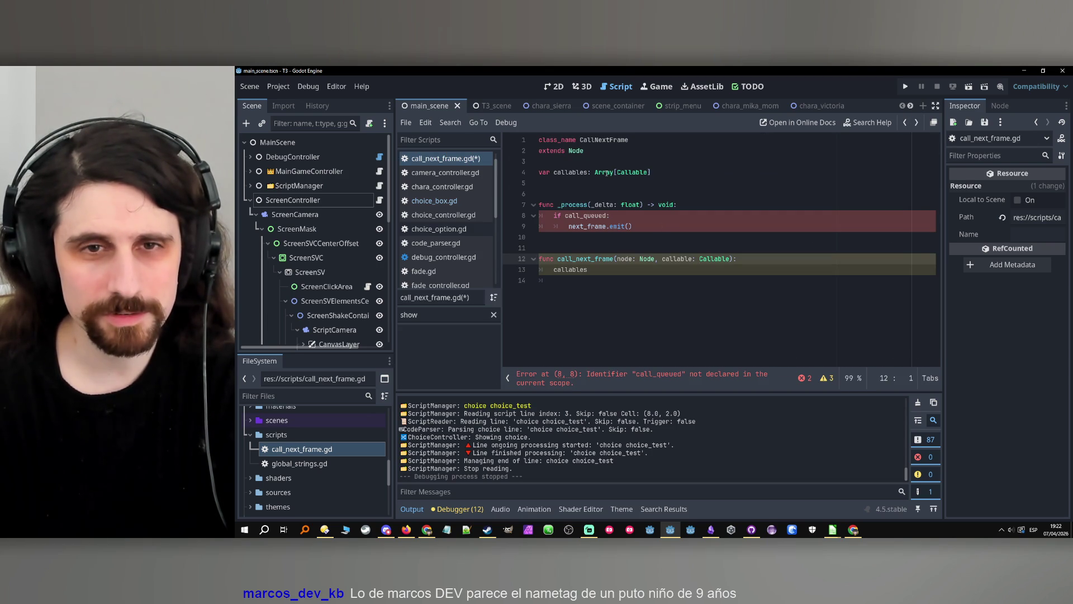
drag(715, 171, 528, 170)
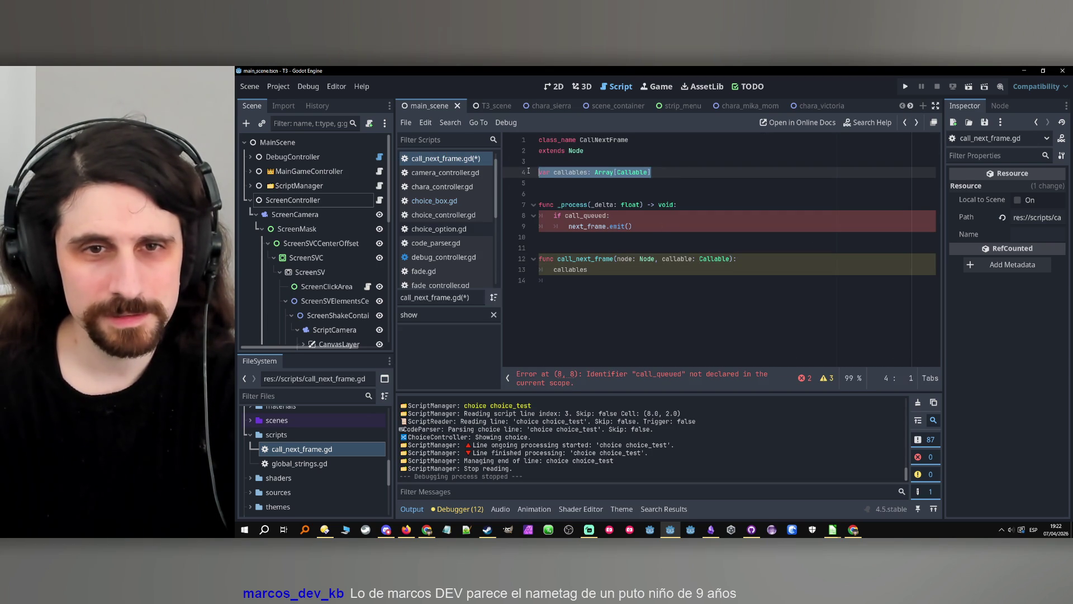
key(ctrl+shift+d)
double_click(562, 173)
text(nodes)
double_click(613, 173)
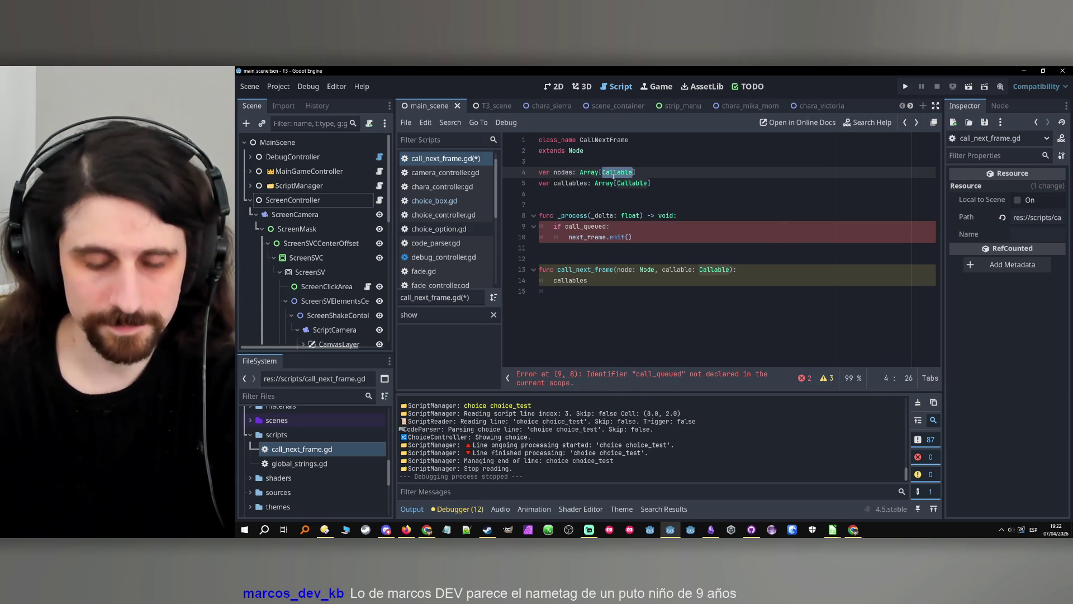
text(Node)
Add nodes.append(node) in call_next_frame above the callables line.
click(786, 275)
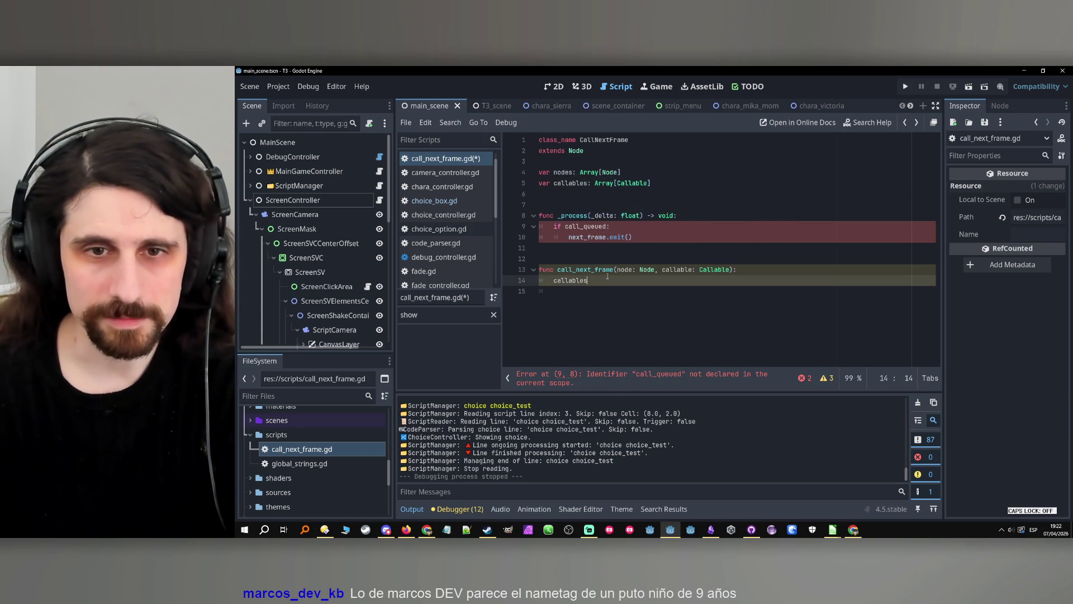
key(Up)
key(Return)
text(node.app)
key(Return)
text())
key(Left)
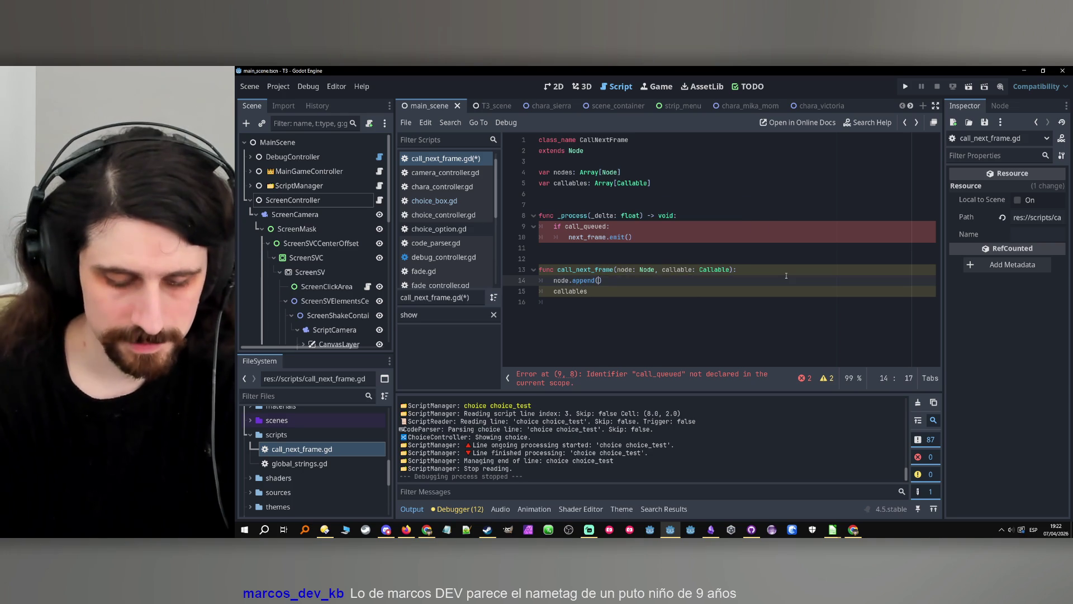
text(node)
Add callables.append(callable) at the end of call_next_frame.
click(649, 291)
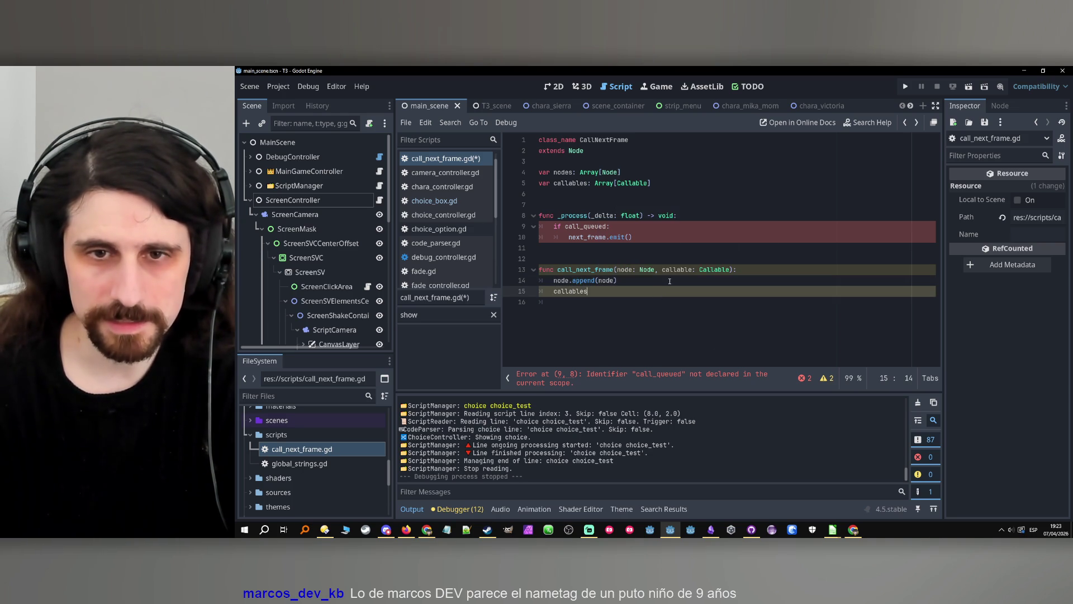
text(.app)
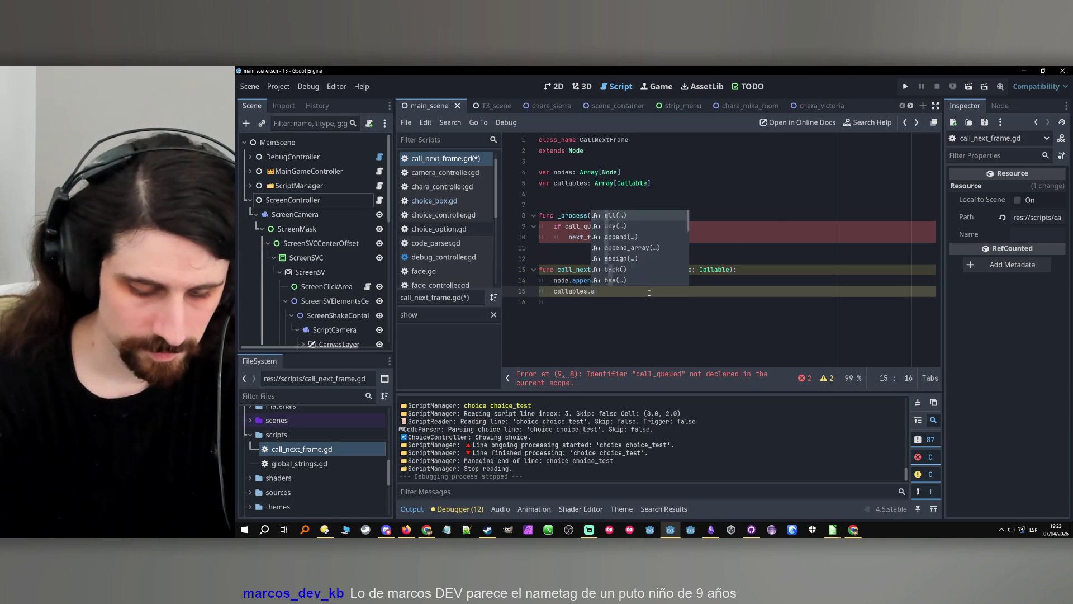
key(Return)
text())
key(Left)
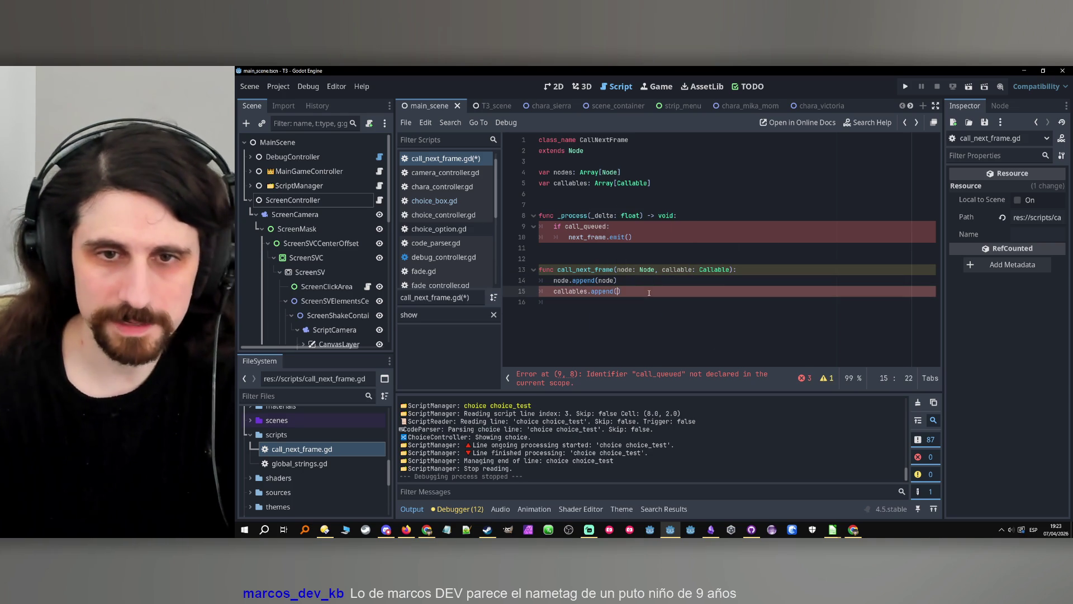
text(callable)
double_click(583, 226)
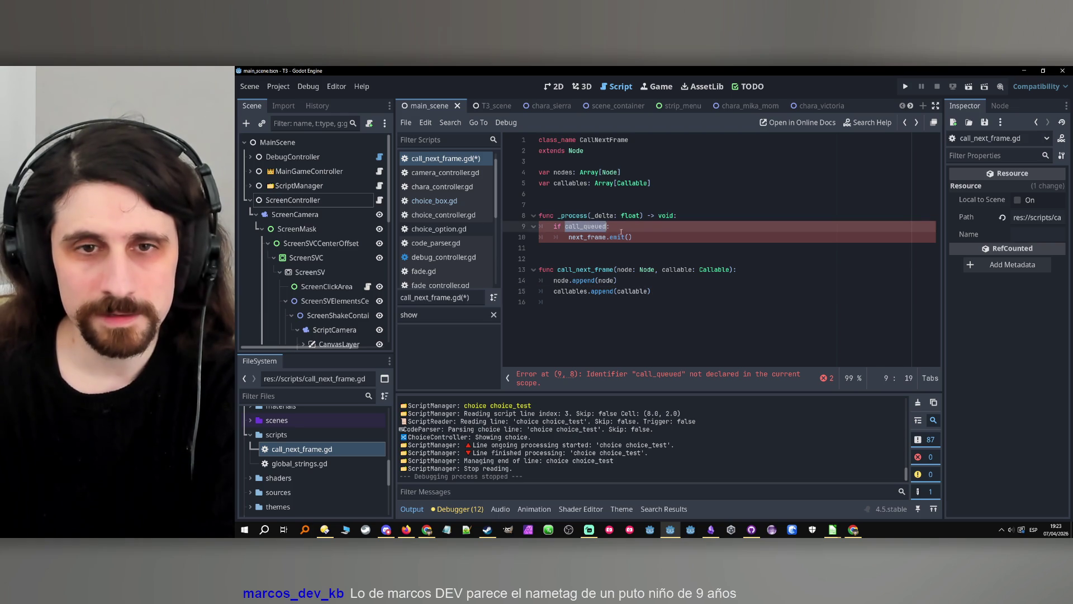
Replace the call_queued condition in _process with nodes.size() > 0.
double_click(571, 177)
key(ctrl+c)
double_click(577, 226)
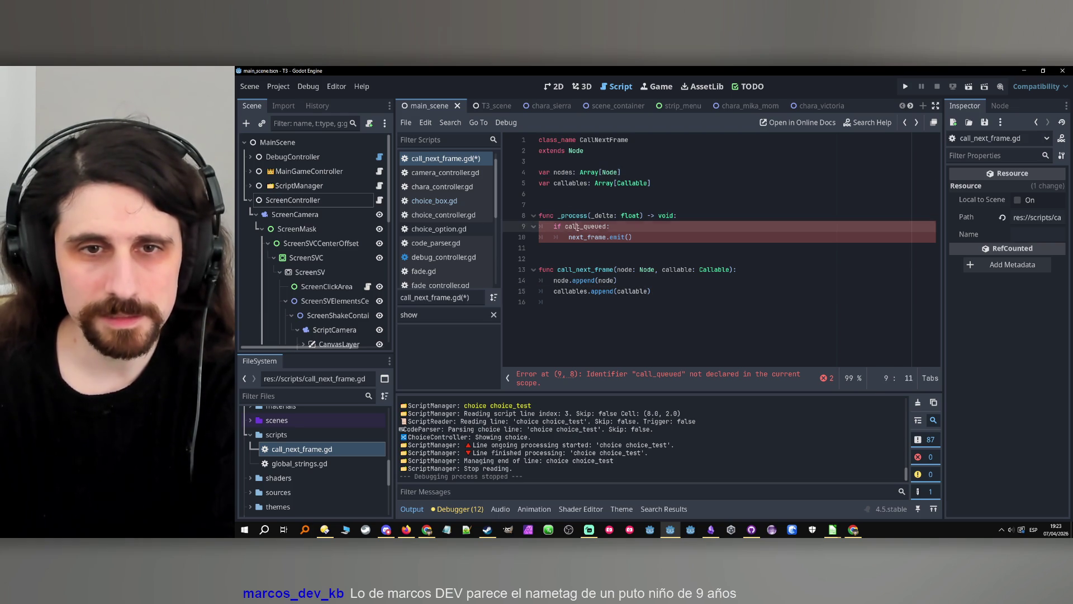
key(ctrl+v)
text(.size)
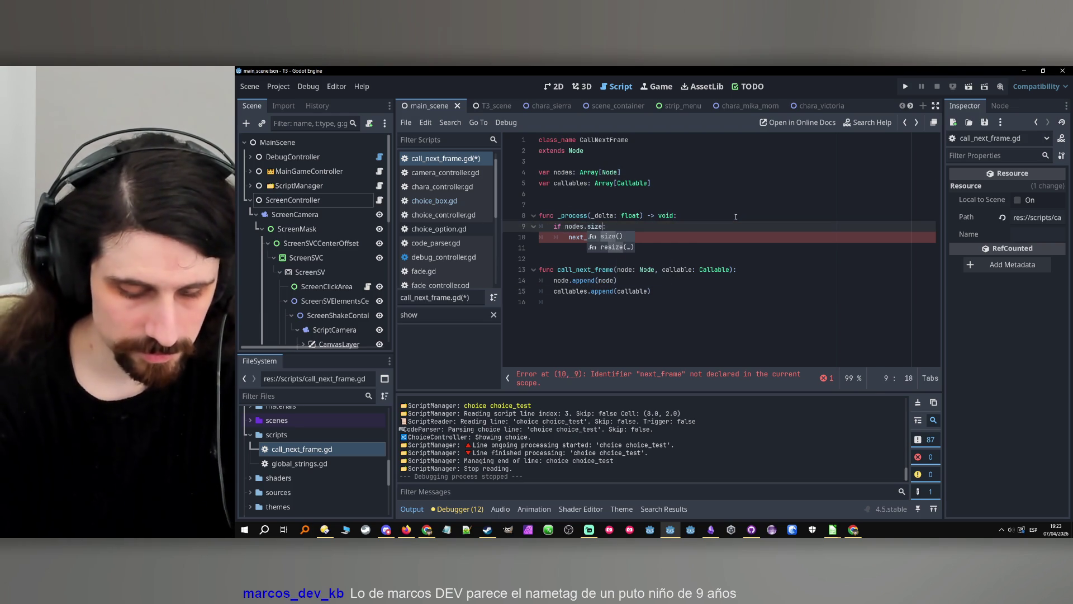
text(() > 0)
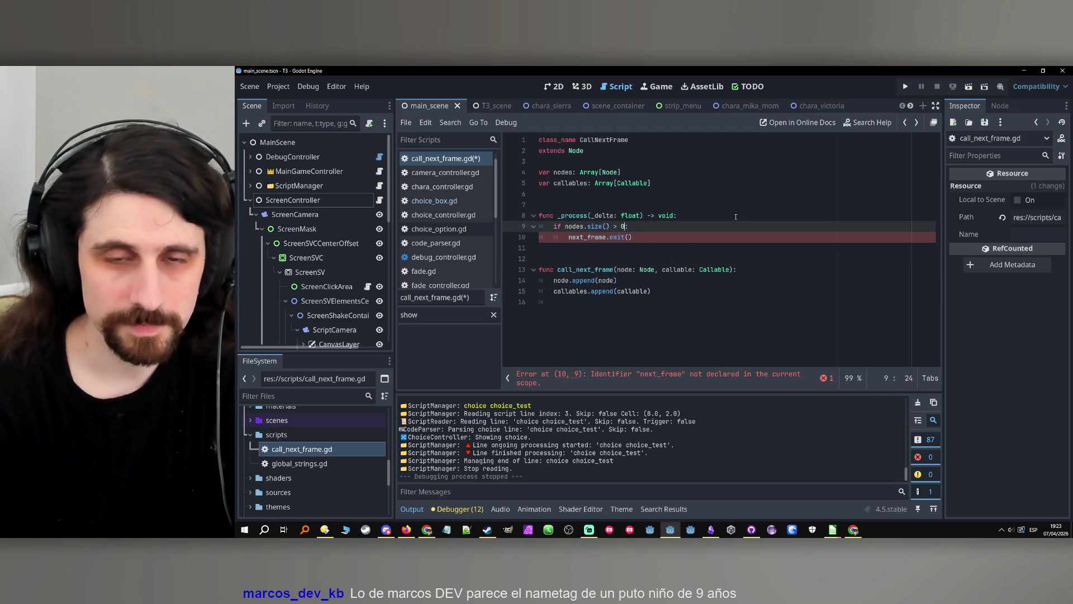
click(636, 237)
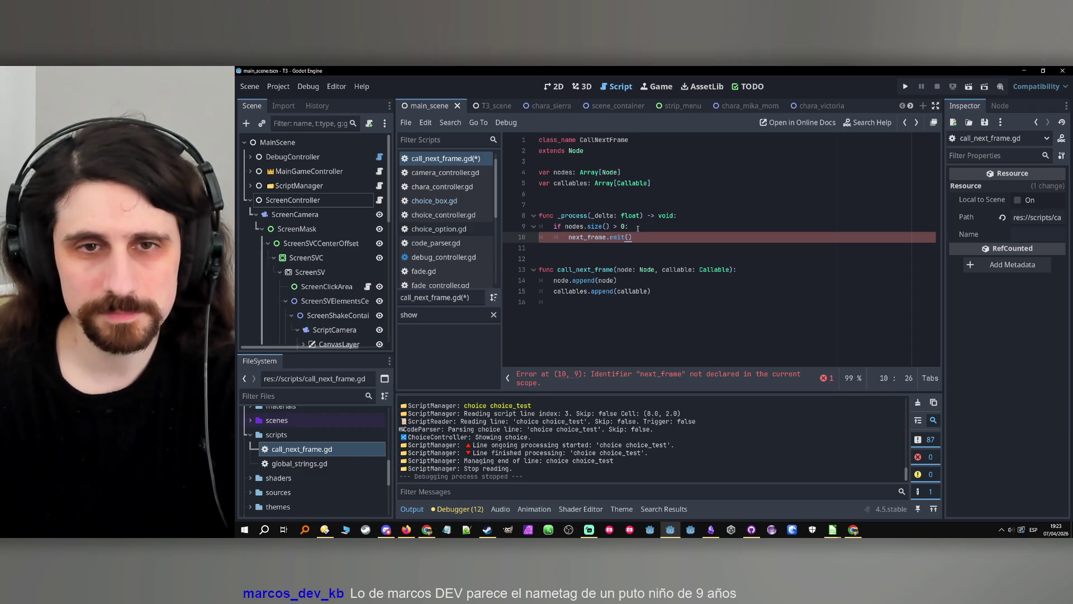
click(635, 169)
key(Up)
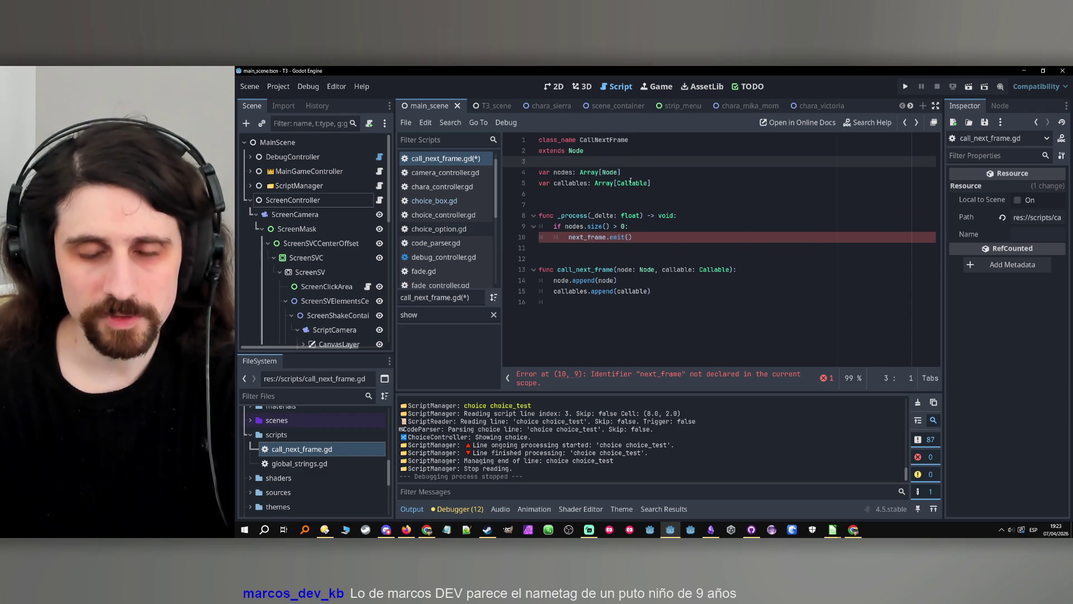
mouse_move(630, 183)
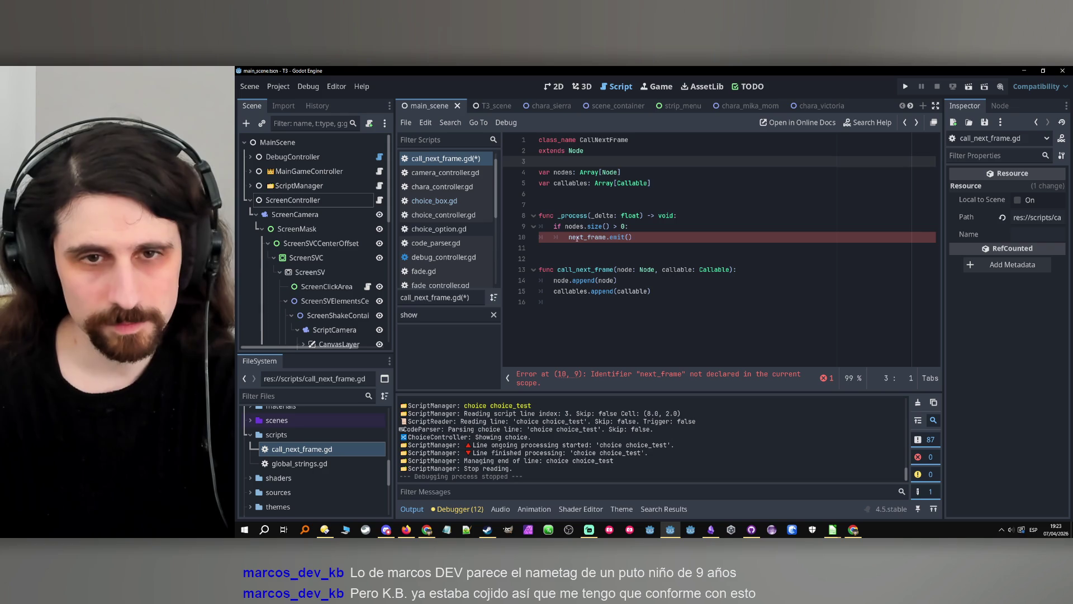
Turn the check into 'while nodes.size() > 0:', drop next_frame.emit(), and begin the body with nodes[].
double_click(574, 226)
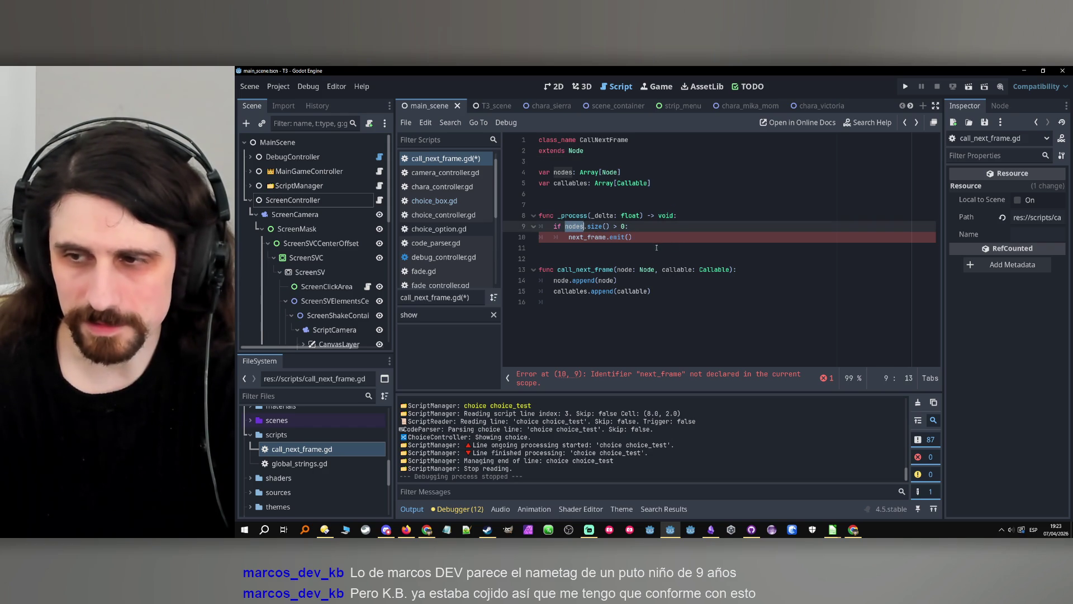
drag(651, 243, 566, 243)
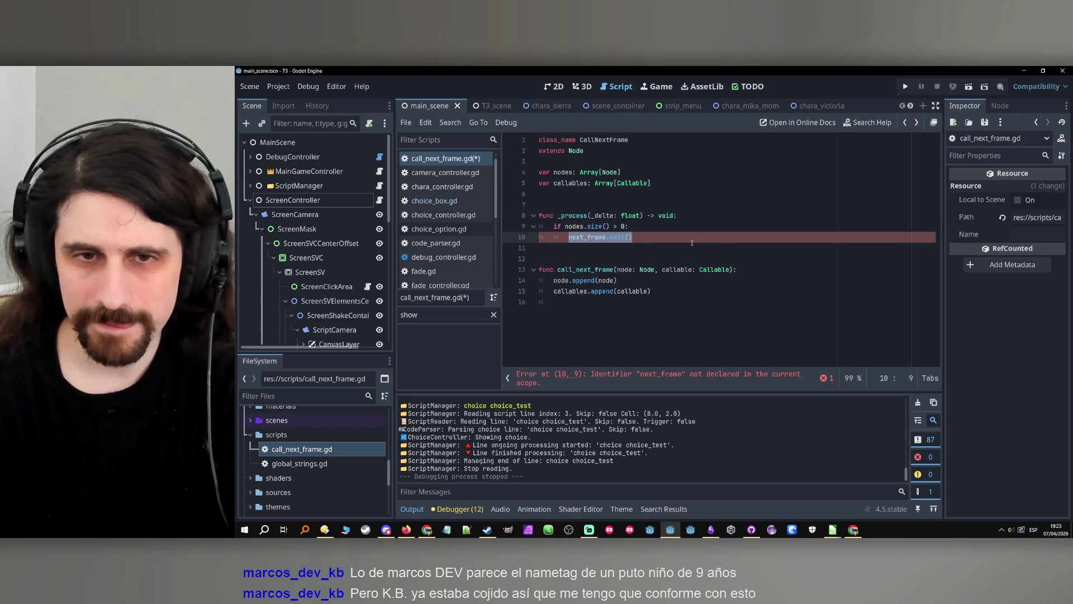
text(nodes[)
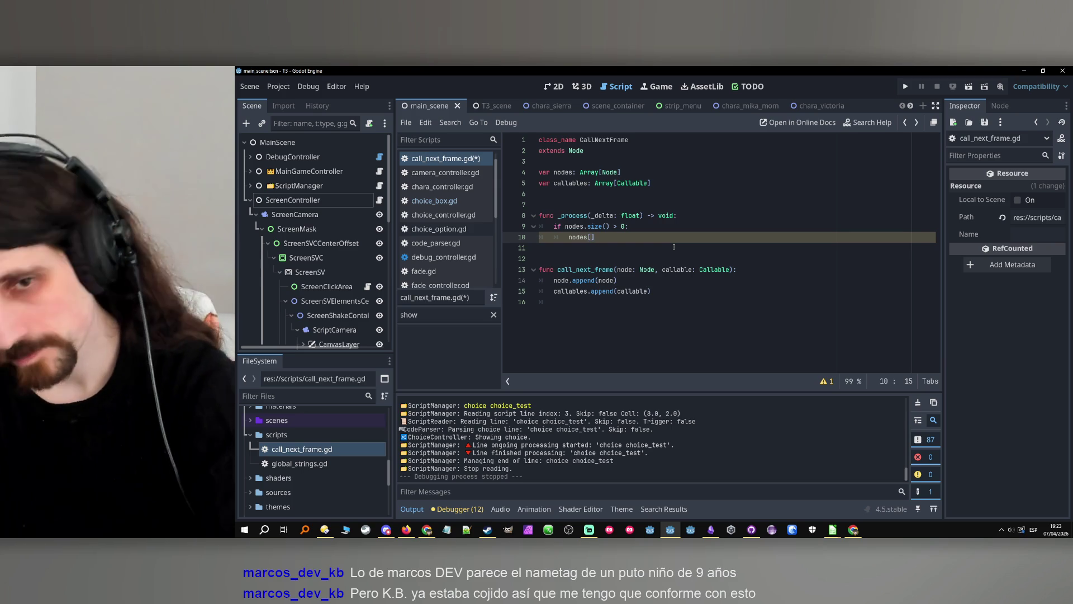
text(0)
key(BackSpace)
key(BackSpace)
key(BackSpace)
key(BackSpace)
text(w)
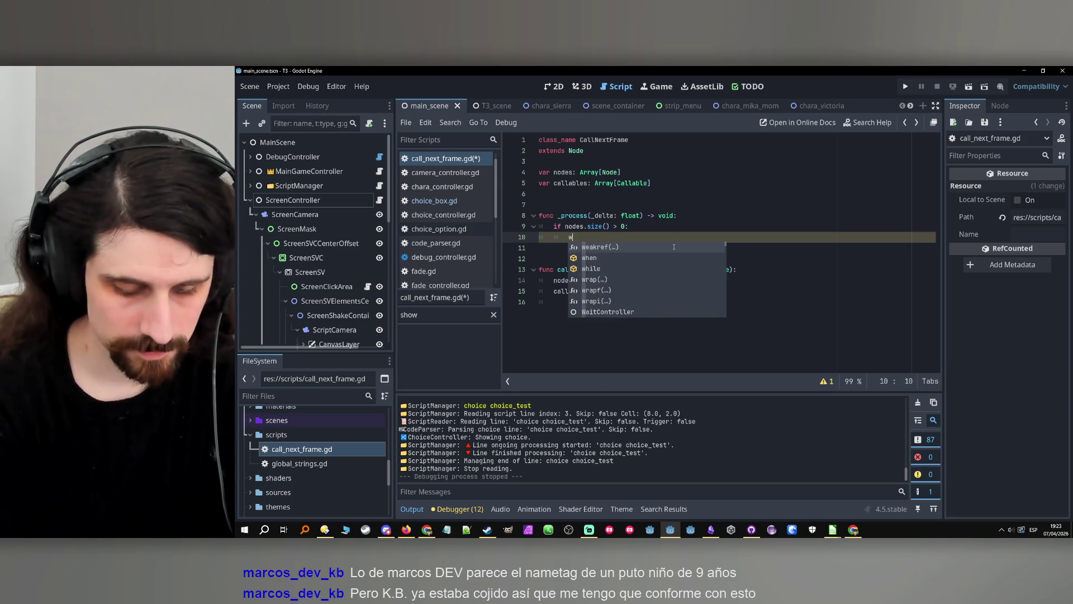
text(hile no)
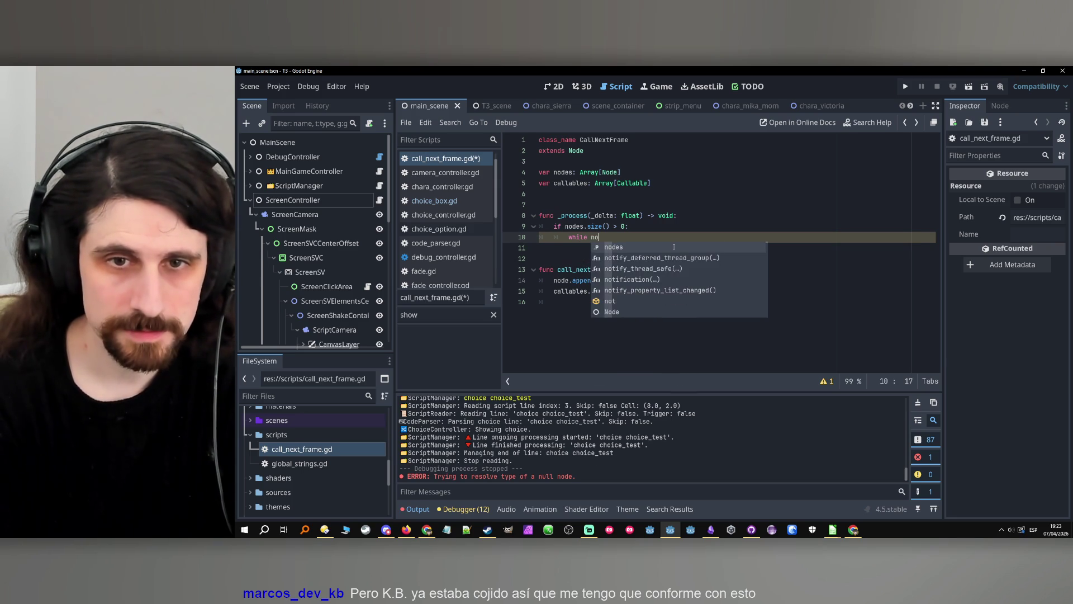
key(Escape)
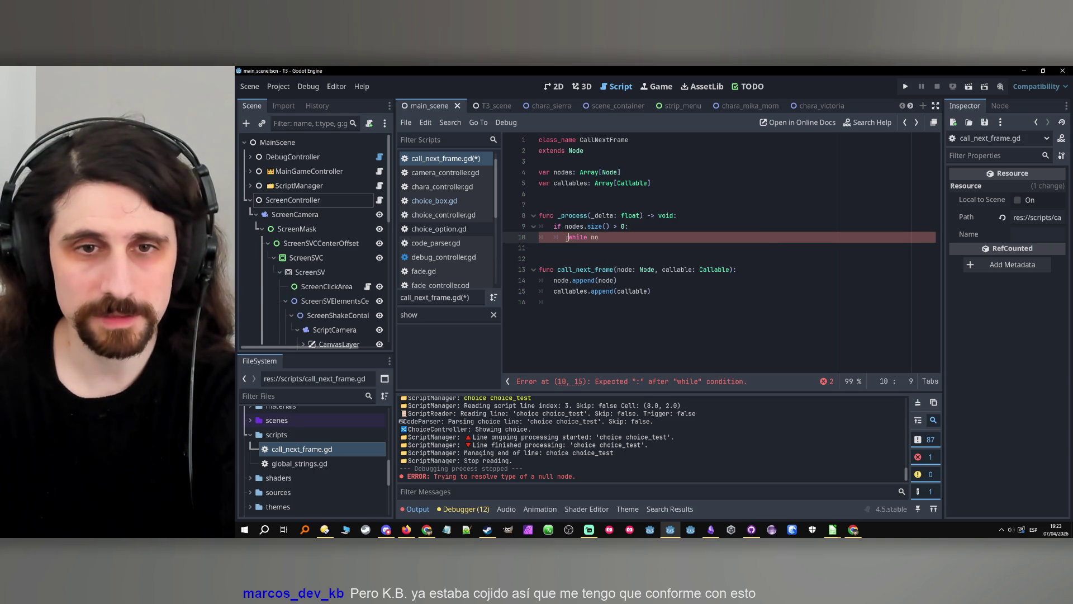
key(ctrl+shift+k)
triple_click(602, 226)
text(while no)
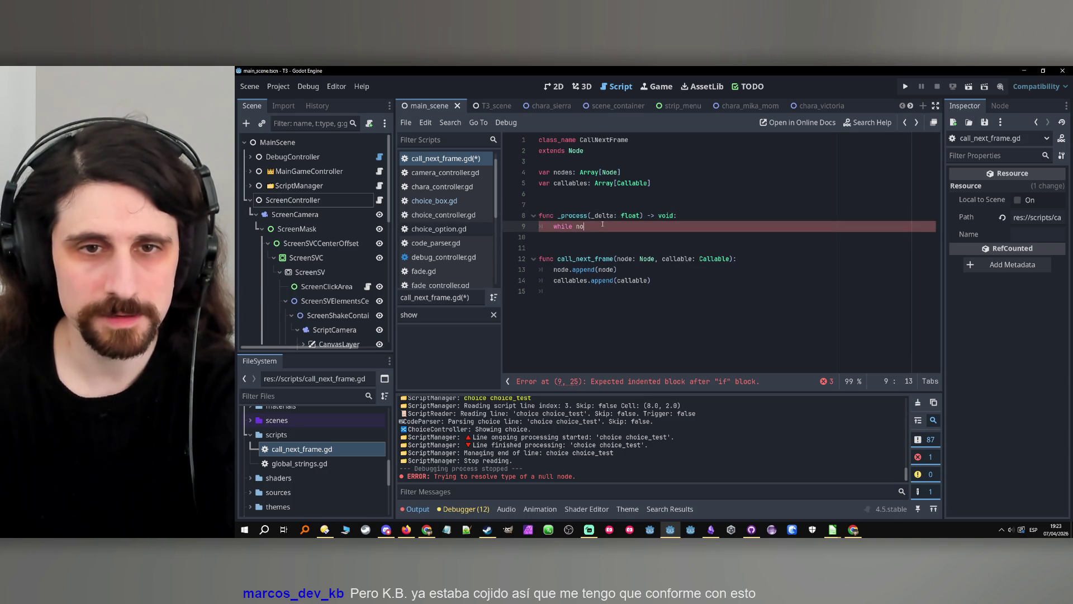
text(des.size)
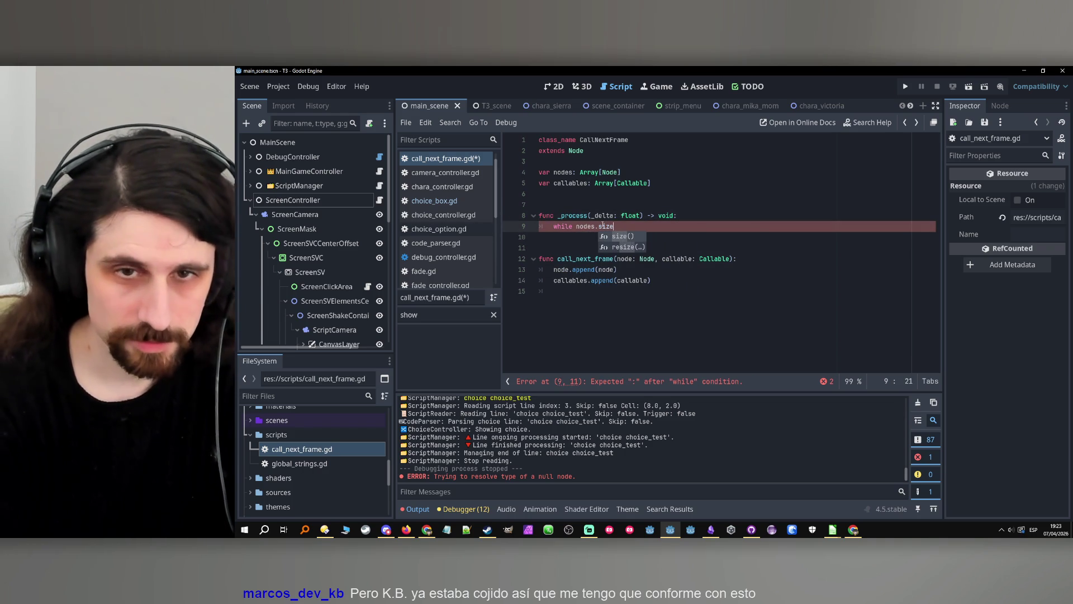
text(()
text(() > 0:)
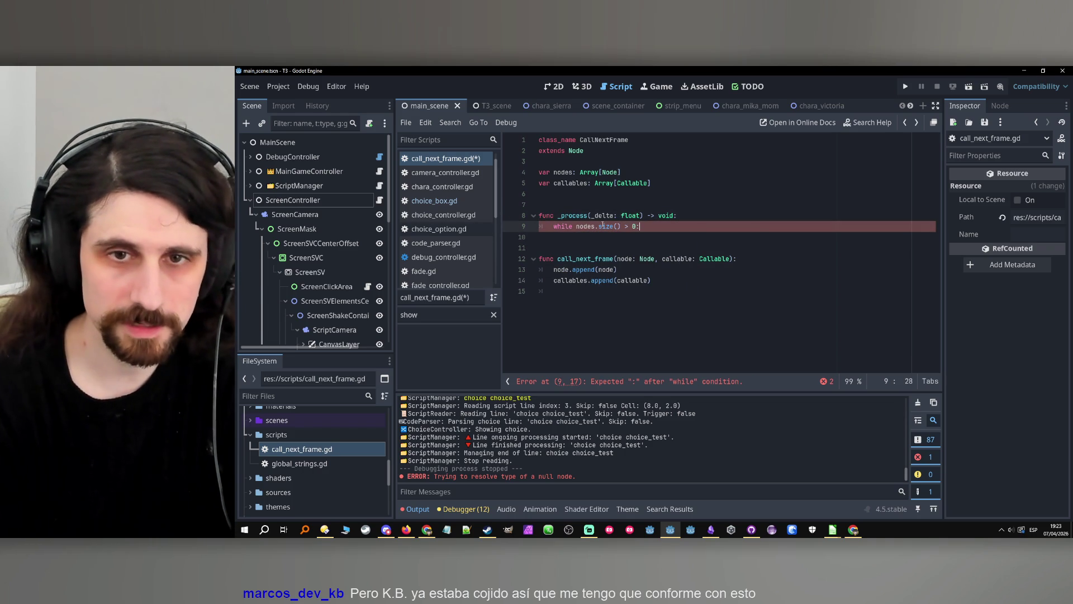
key(Return)
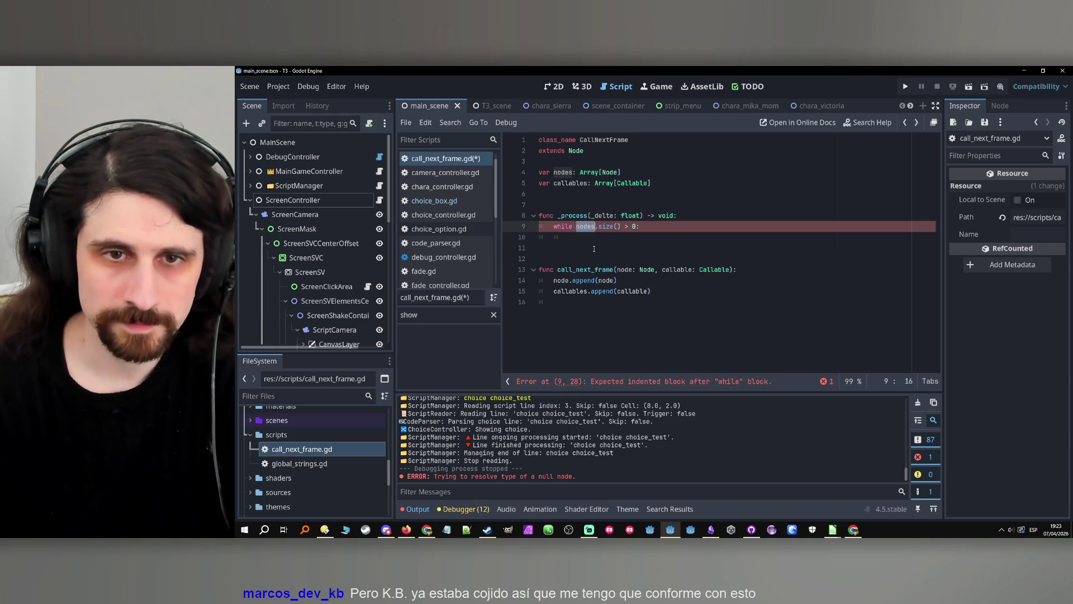
text(nodes)
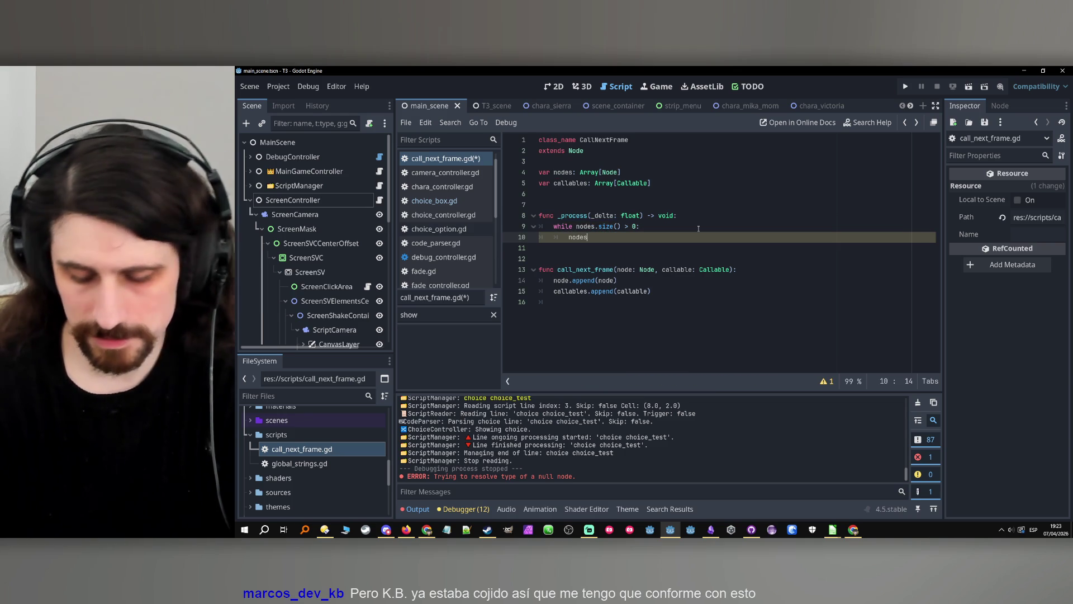
text([])
Complete the loop body line as nodes[0].call(callable[0].call()).
key(Left)
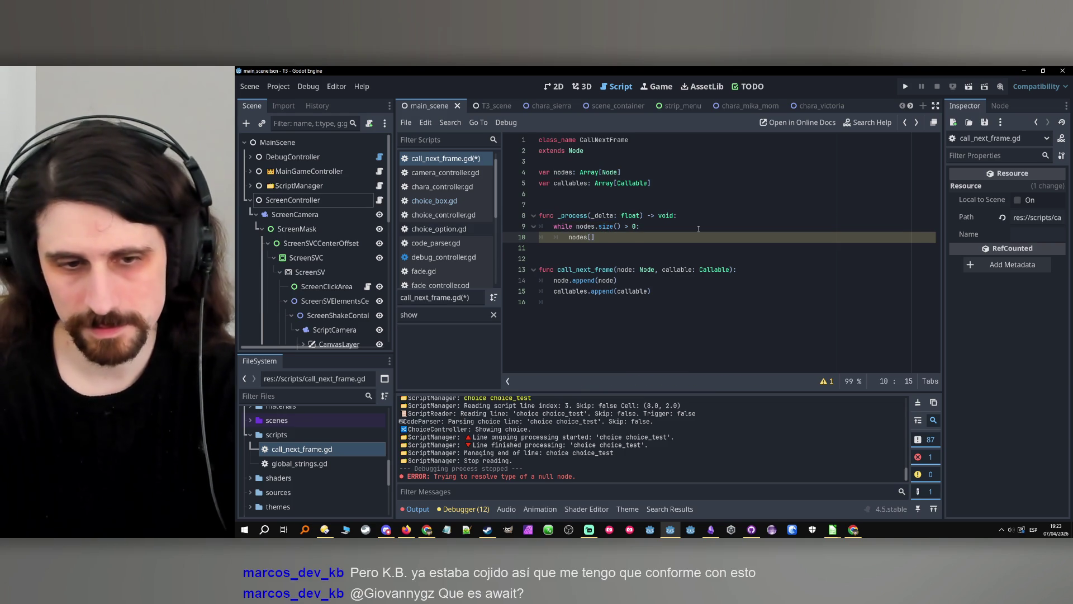
text(0])
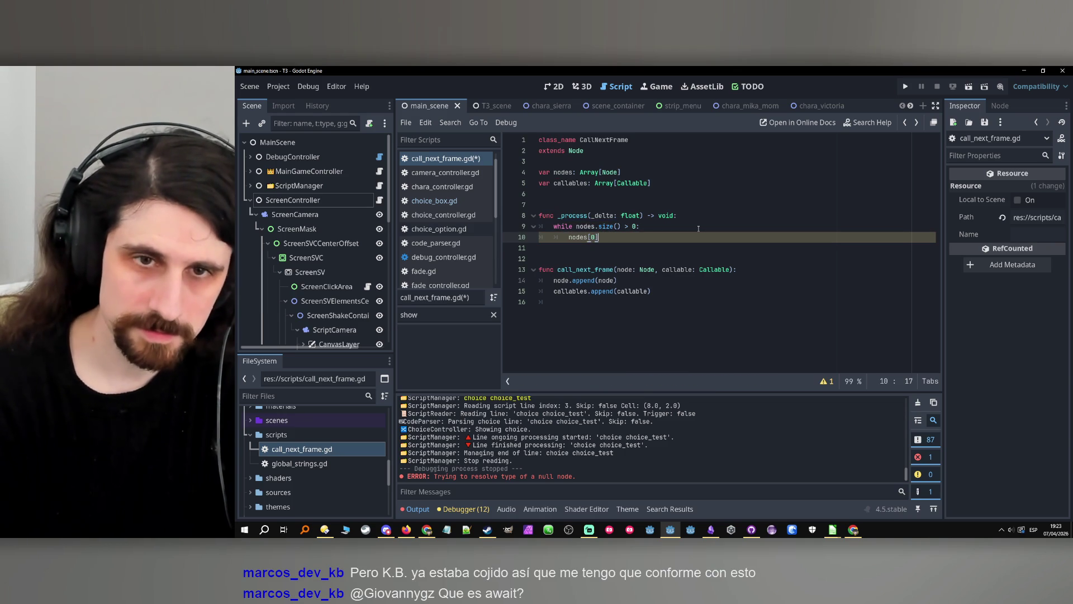
text(.)
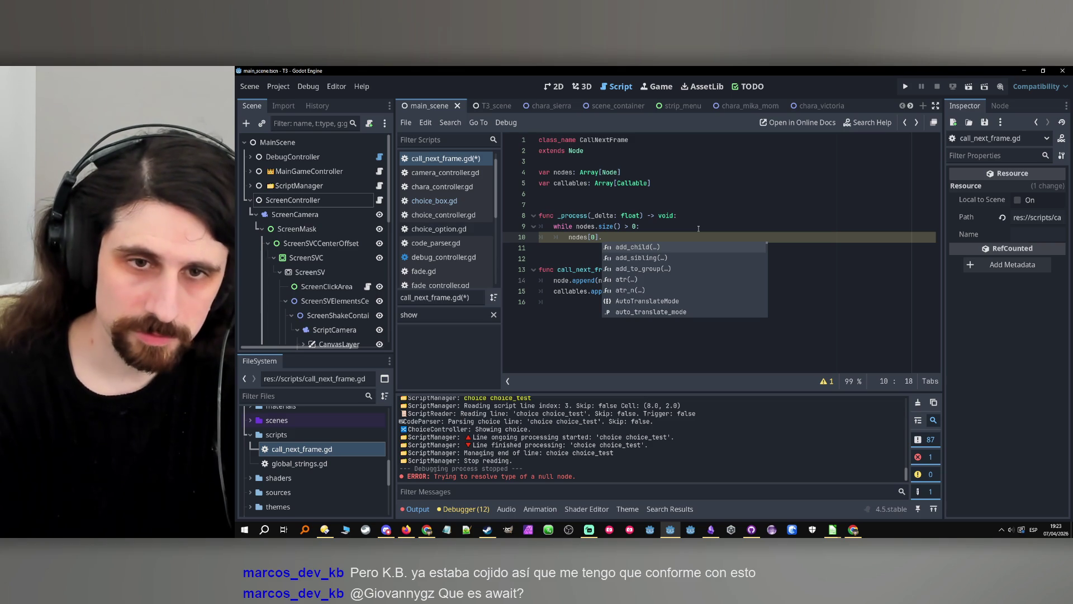
text(ca)
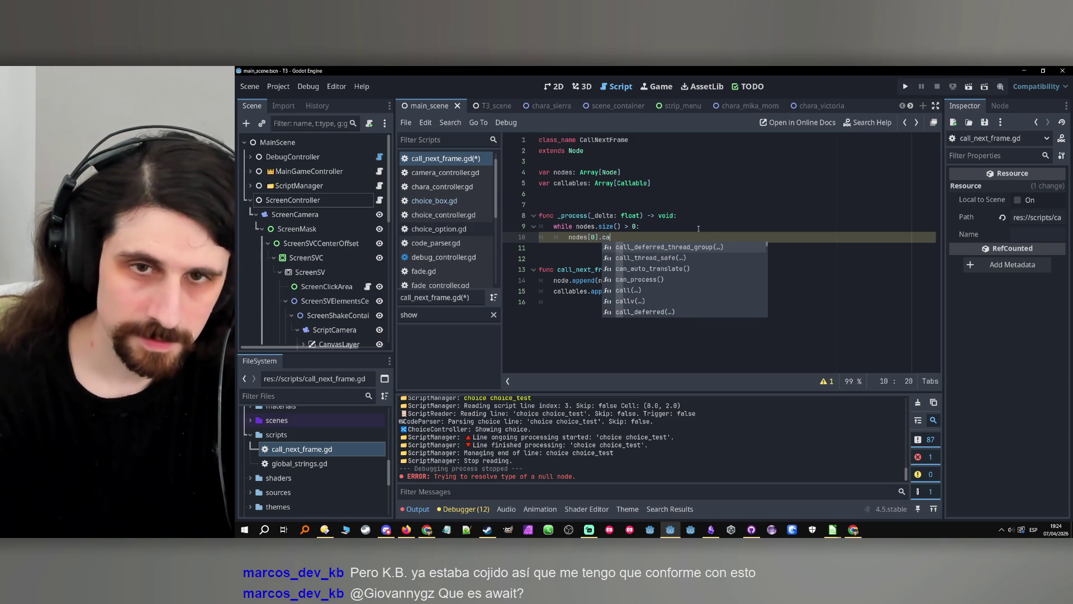
text(lla)
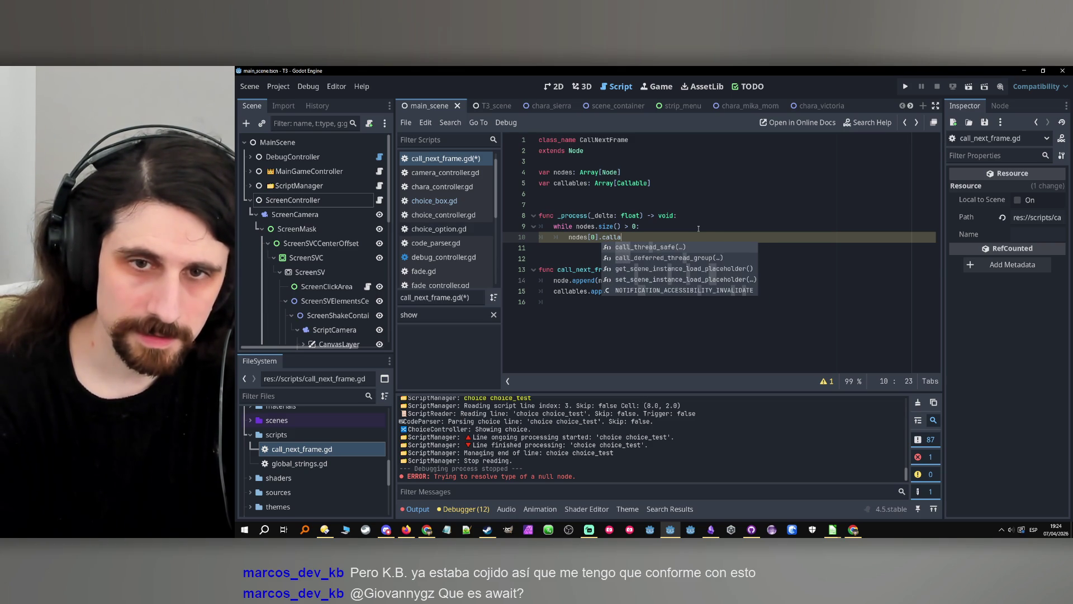
key(BackSpace)
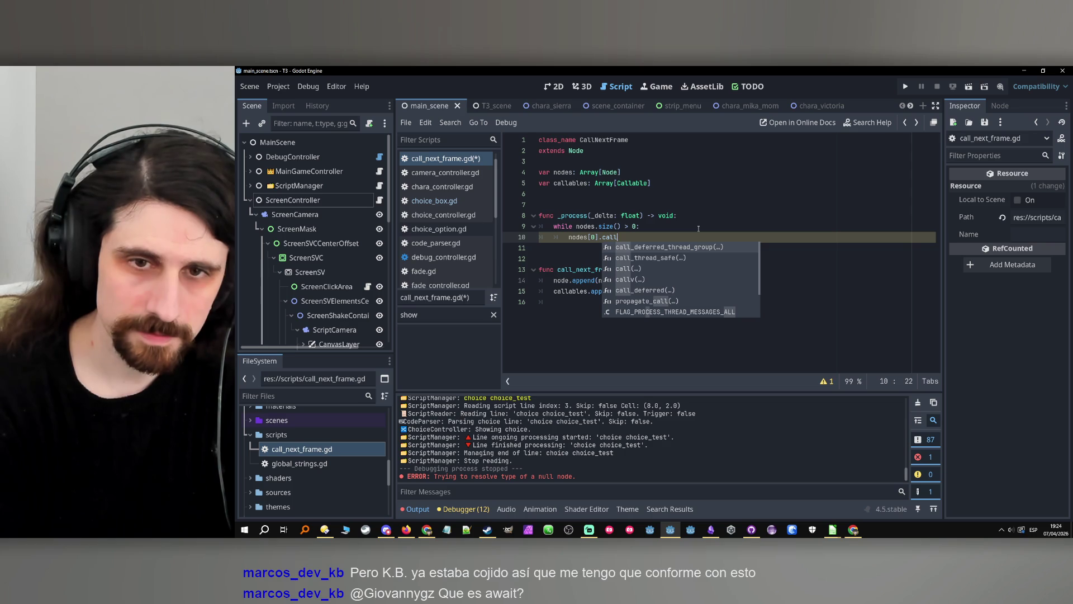
text(())
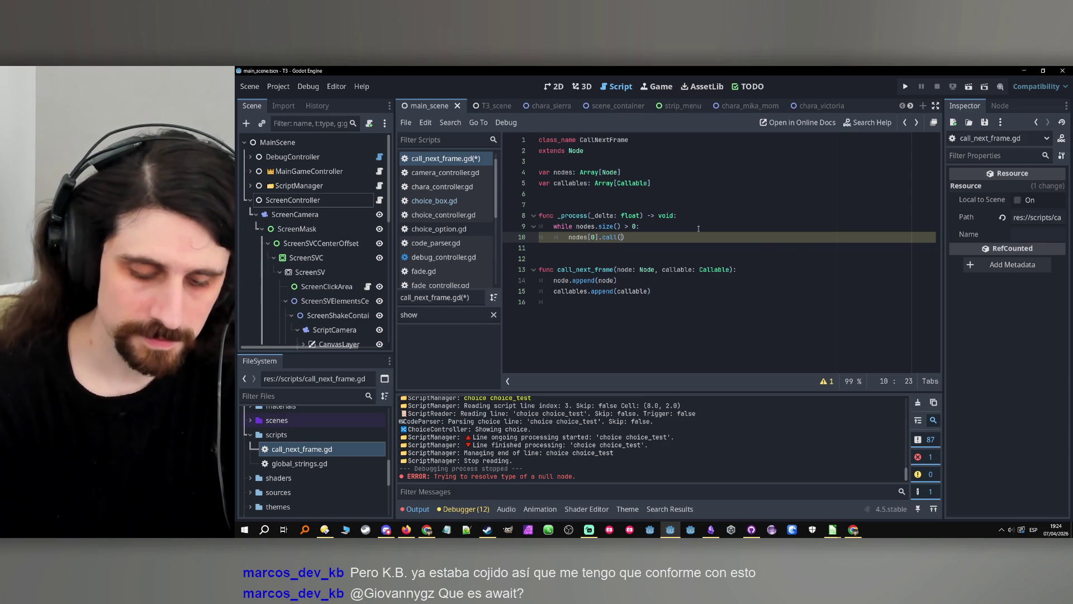
text(callable)
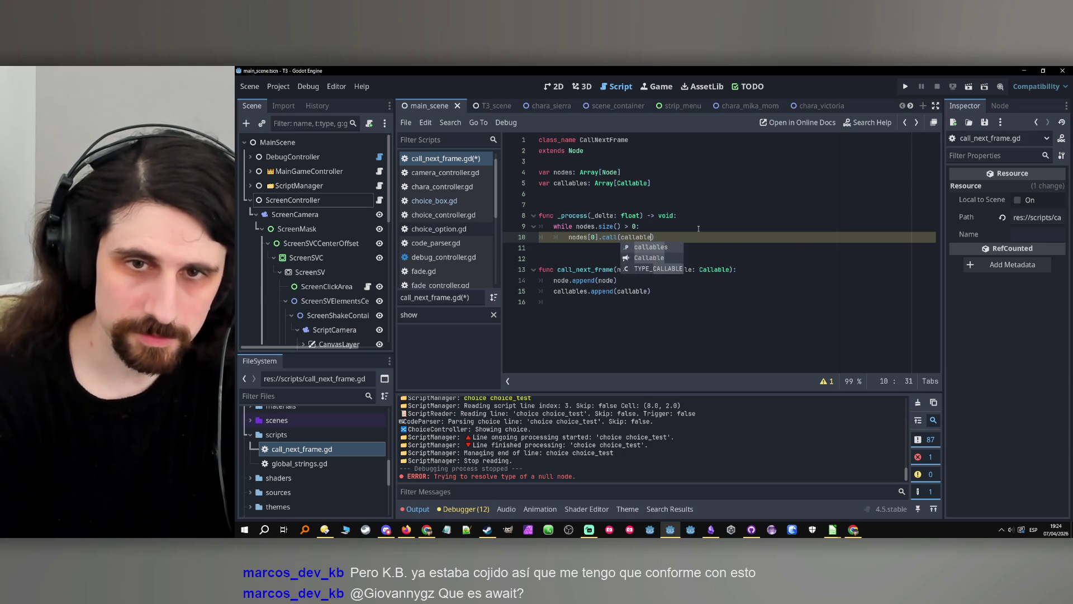
text([0])
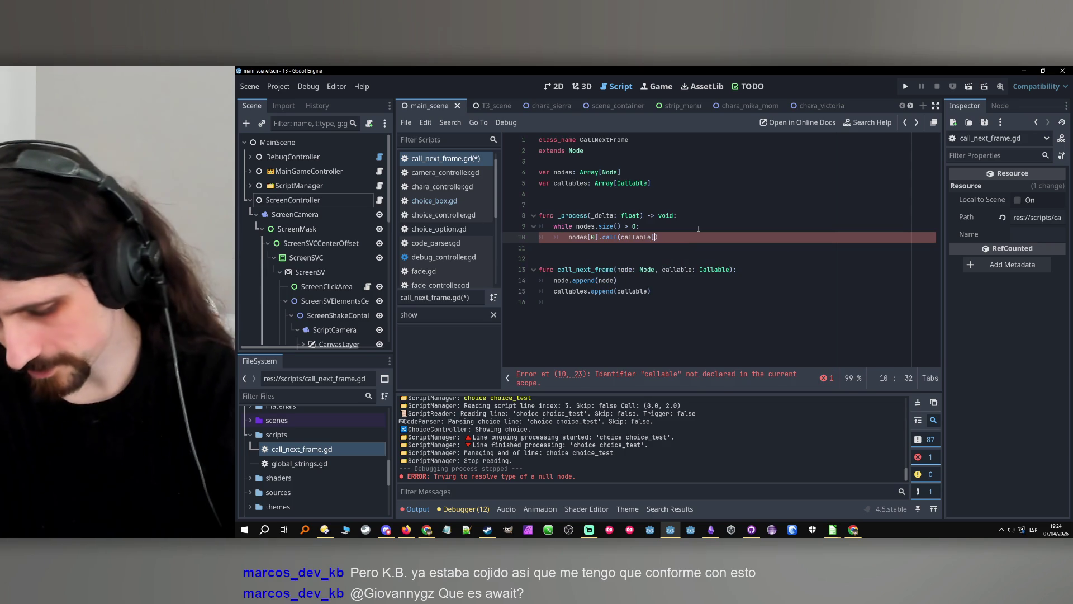
text(.call())
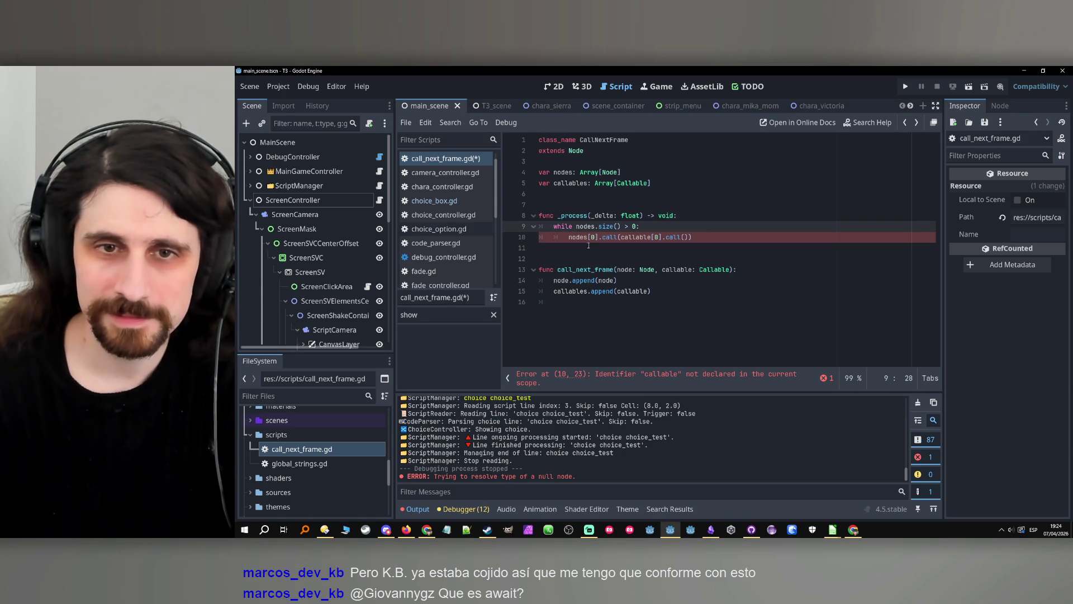
click(610, 239)
Check the call() docs, then trim line 10 to nodes[0].call(callable[0]).
ctrl+click(611, 239)
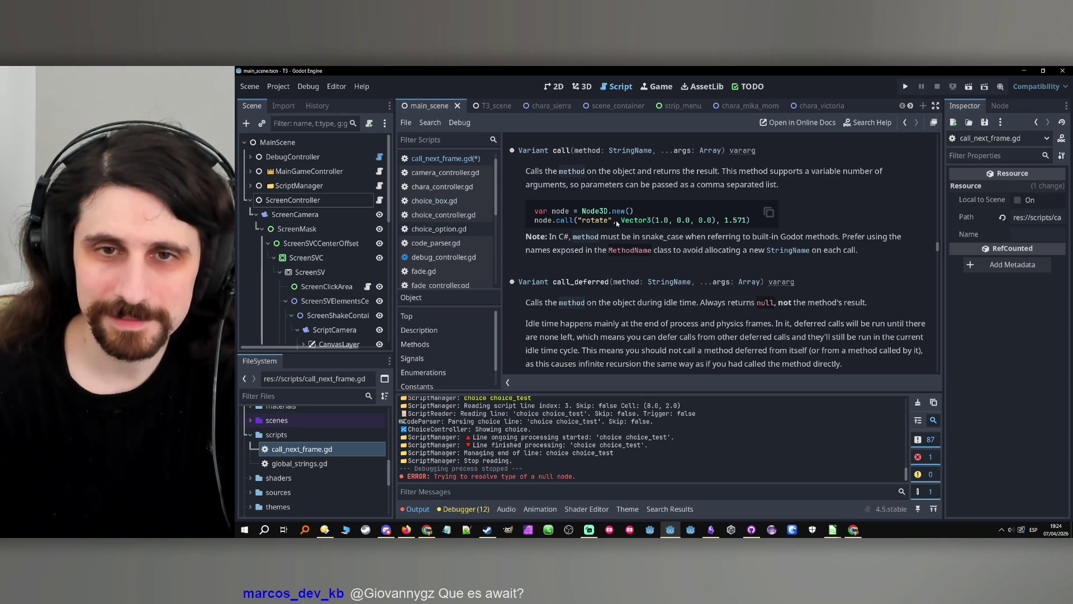
click(904, 124)
key(Left)
key(BackSpace)
key(BackSpace)
key(BackSpace)
key(Down)
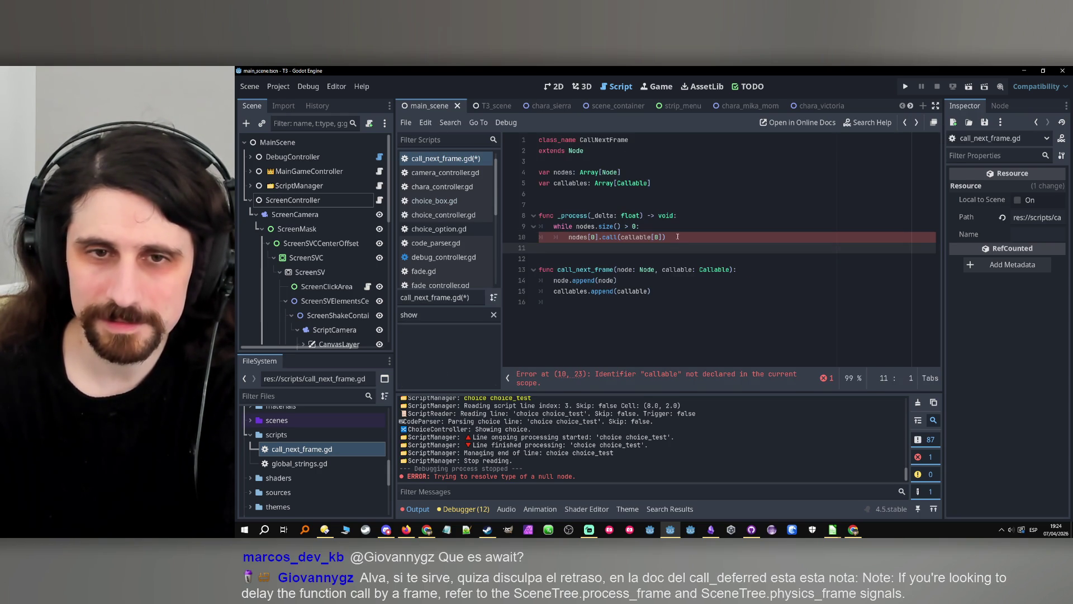
Reread the call() documentation on variable argument counts and the node.call example.
ctrl+click(607, 238)
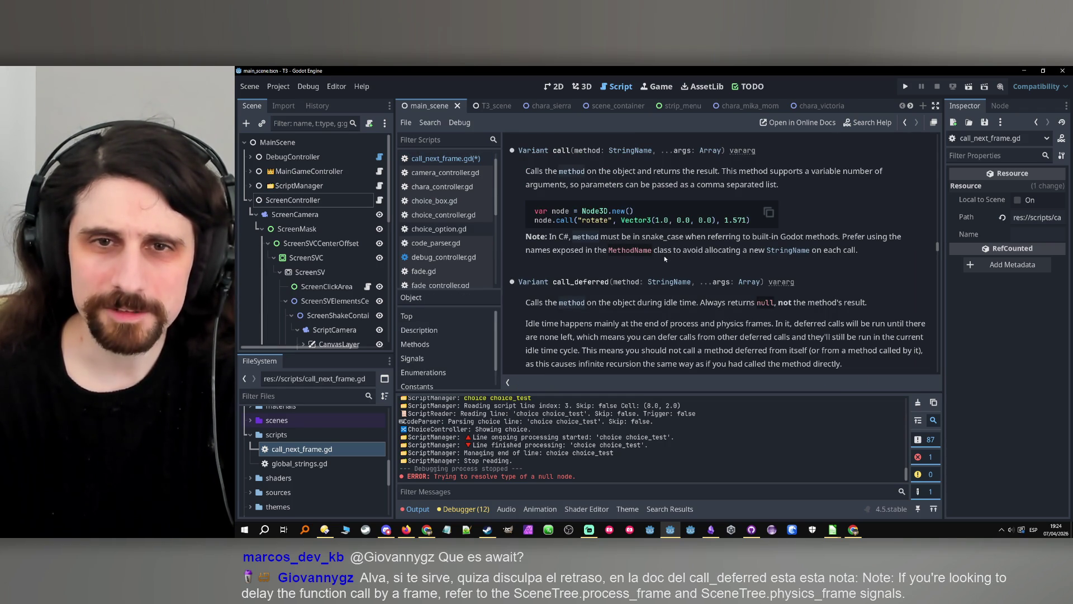
drag(721, 171, 734, 185)
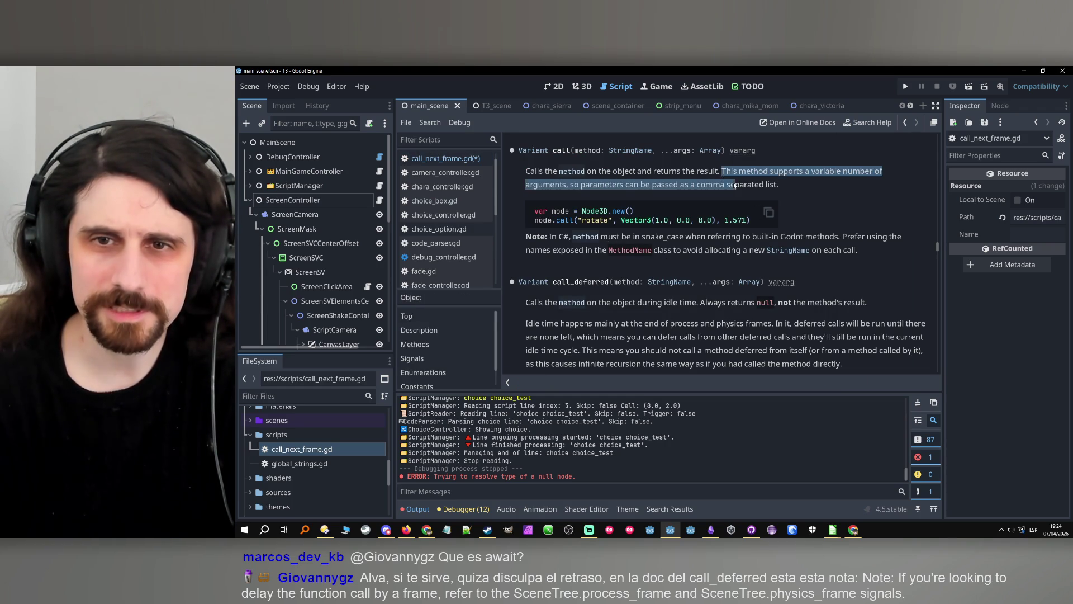
click(725, 185)
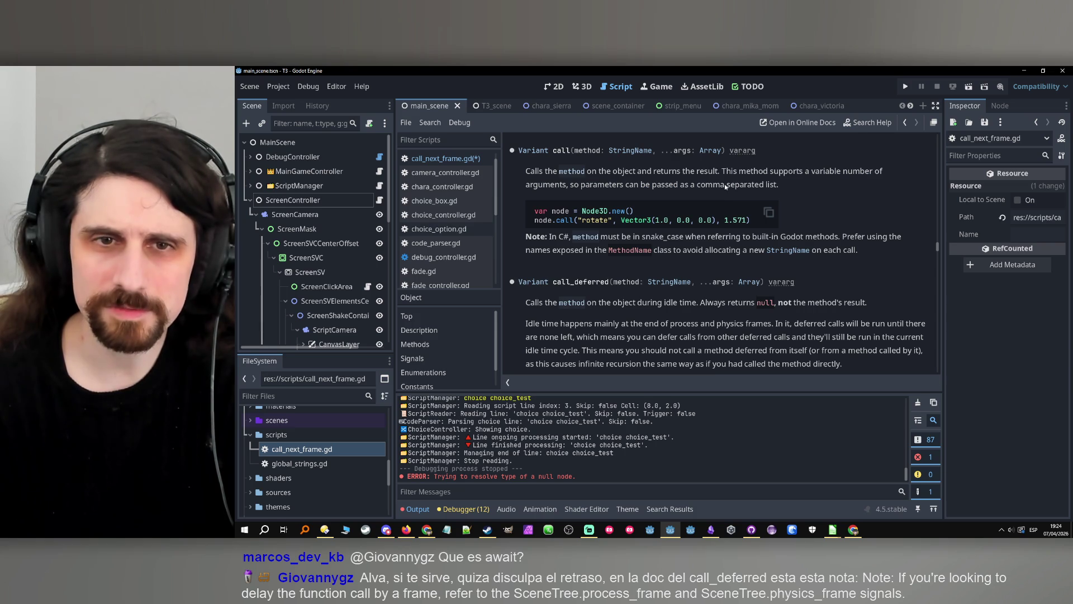
drag(591, 219, 627, 226)
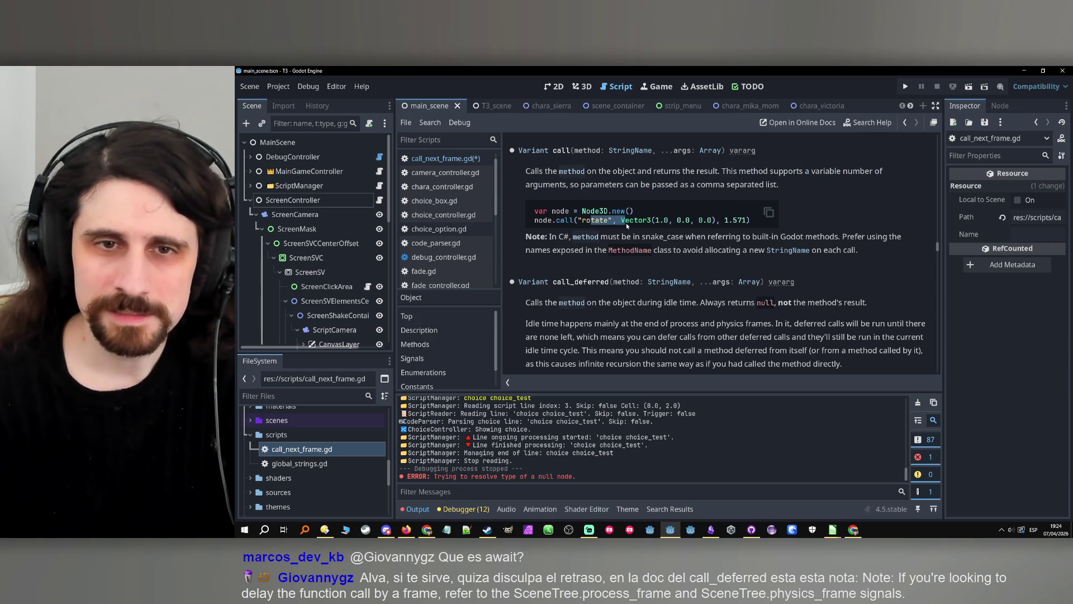
scroll(599, 281, up, 3)
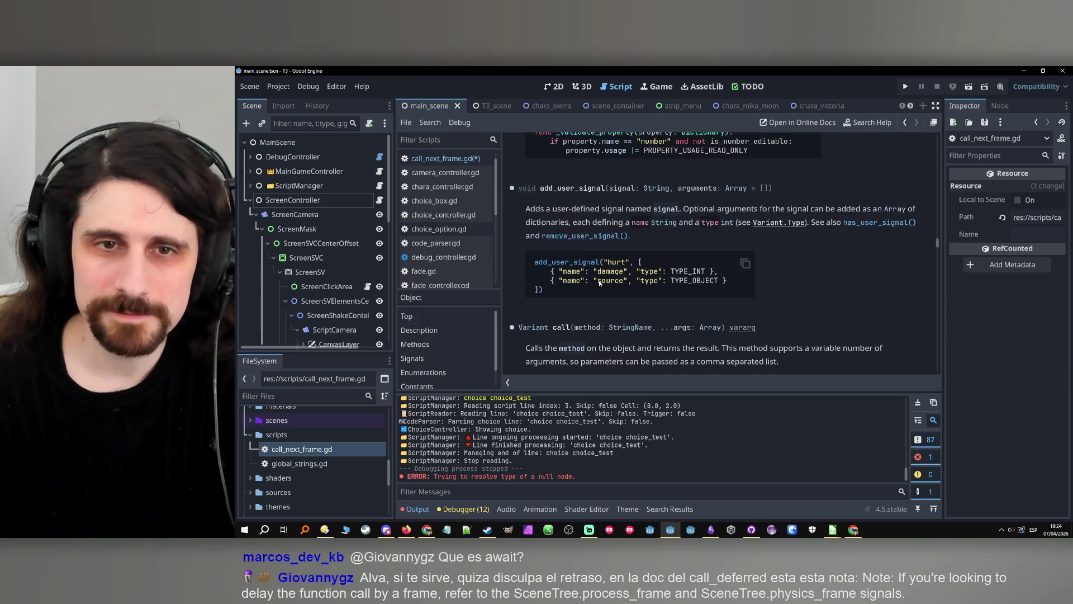
scroll(599, 282, down, 3)
scroll(599, 280, up, 1)
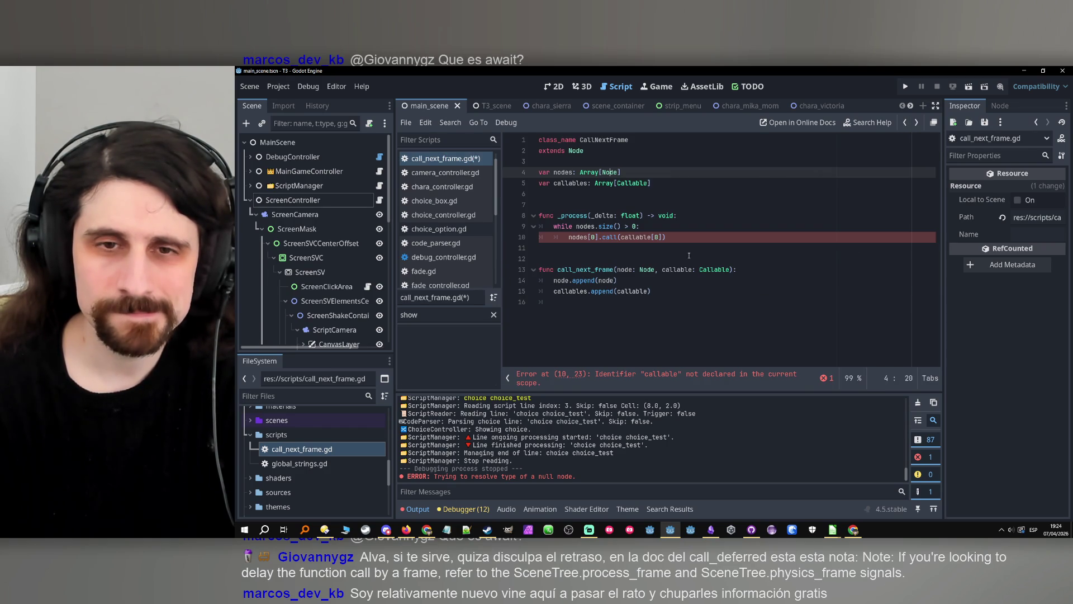
Rename the parameter to func_name: String and the array to func_names, appending func_name.
click(641, 284)
double_click(671, 270)
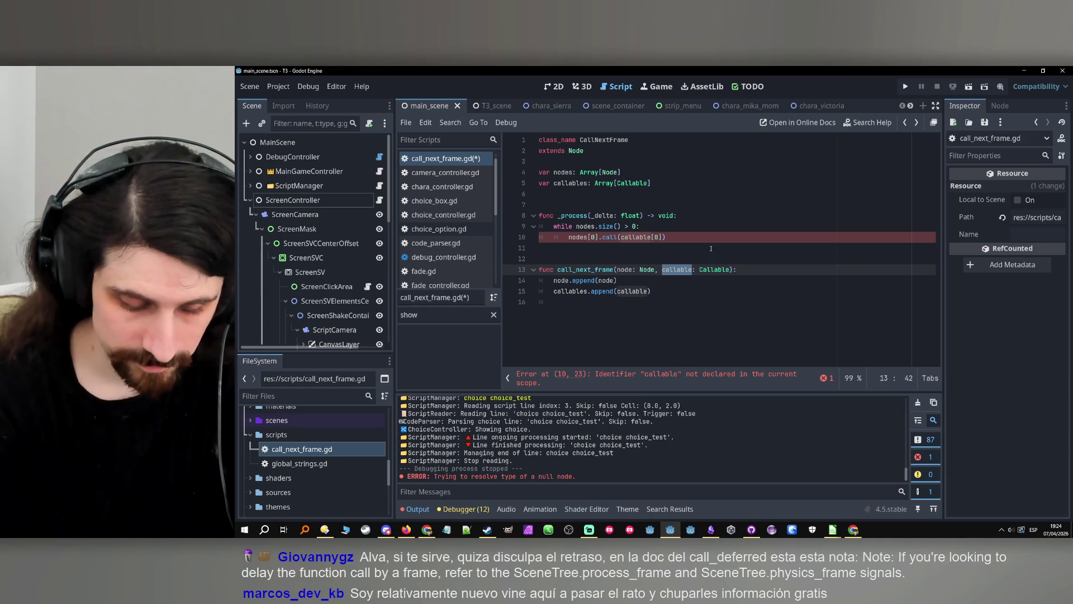
text(func_name)
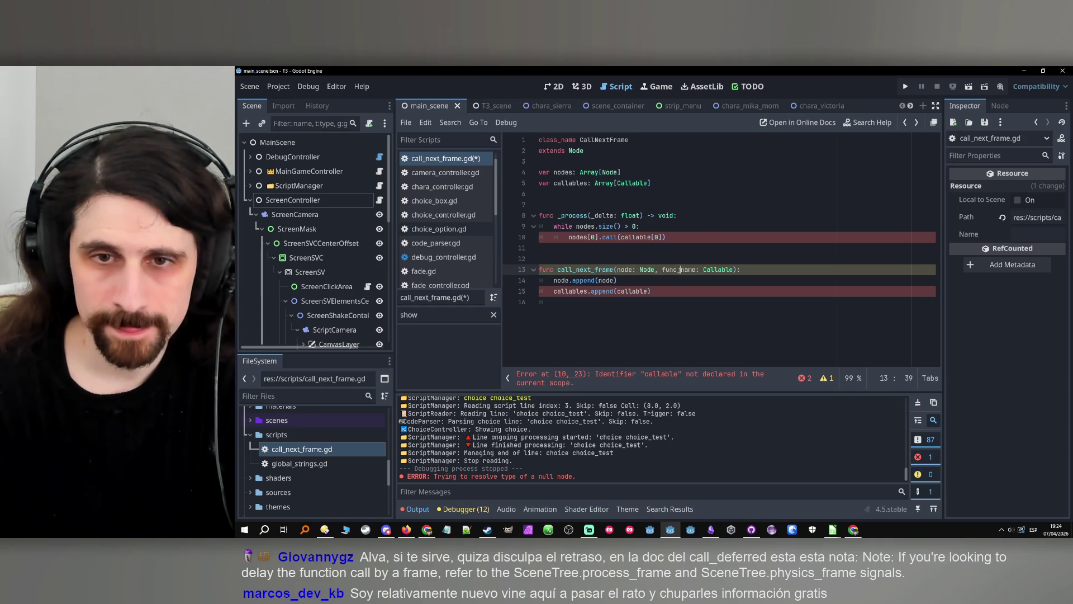
double_click(713, 270)
text(String)
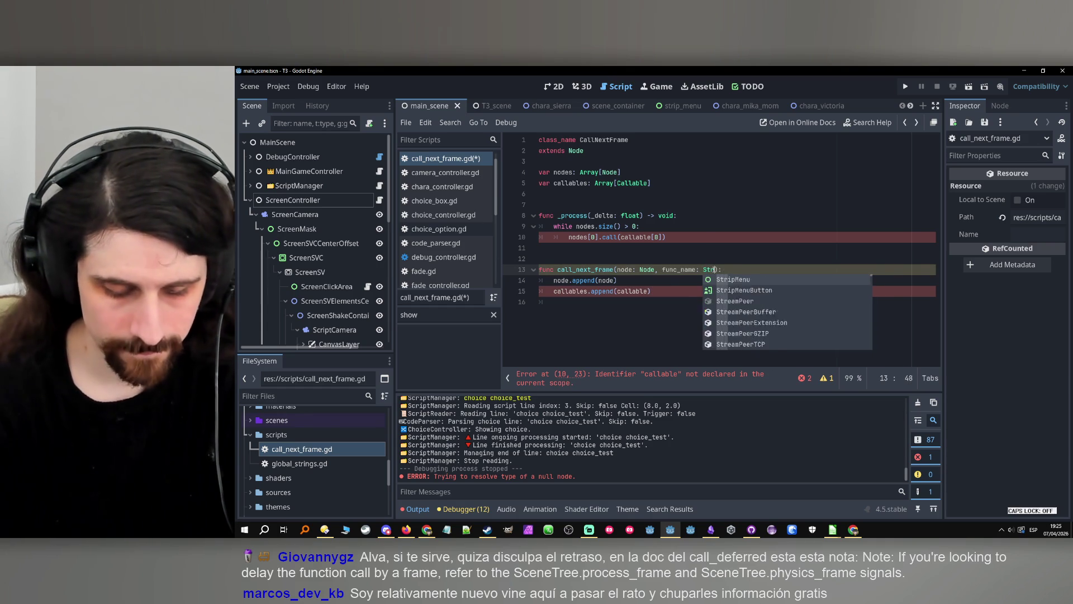
double_click(569, 183)
text(func_names)
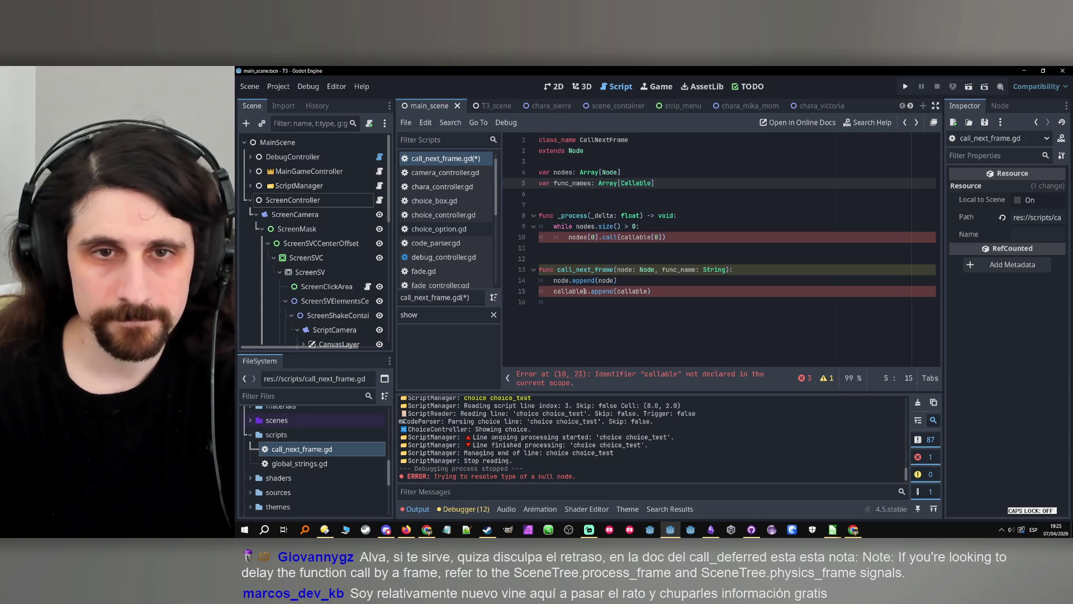
double_click(570, 291)
text(func_names)
double_click(644, 291)
text(func_name)
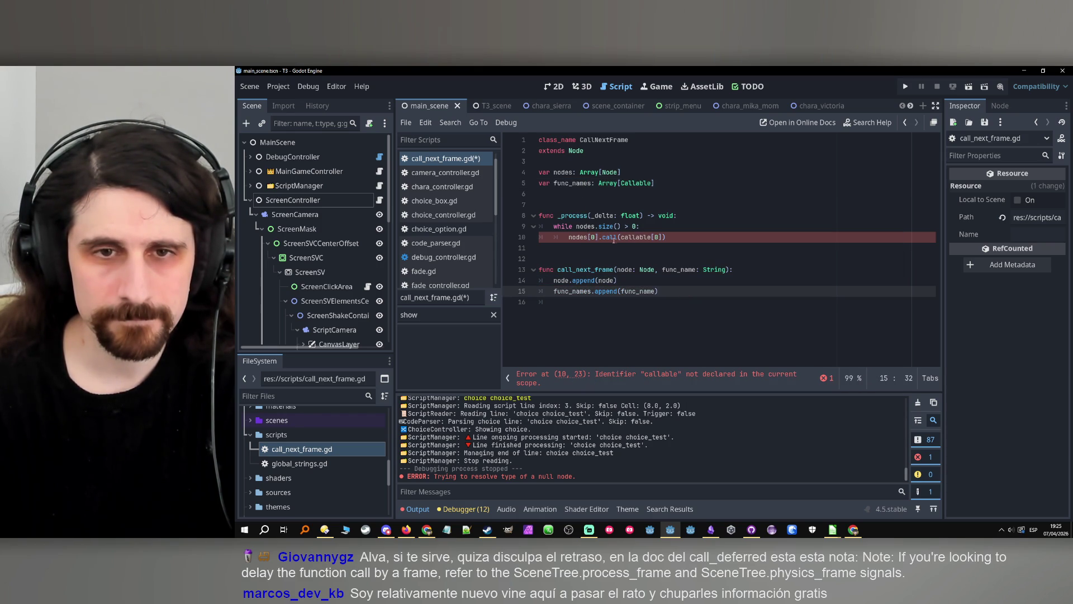
Change line 10 to call nodes[0].call(func_names[0]).
double_click(631, 237)
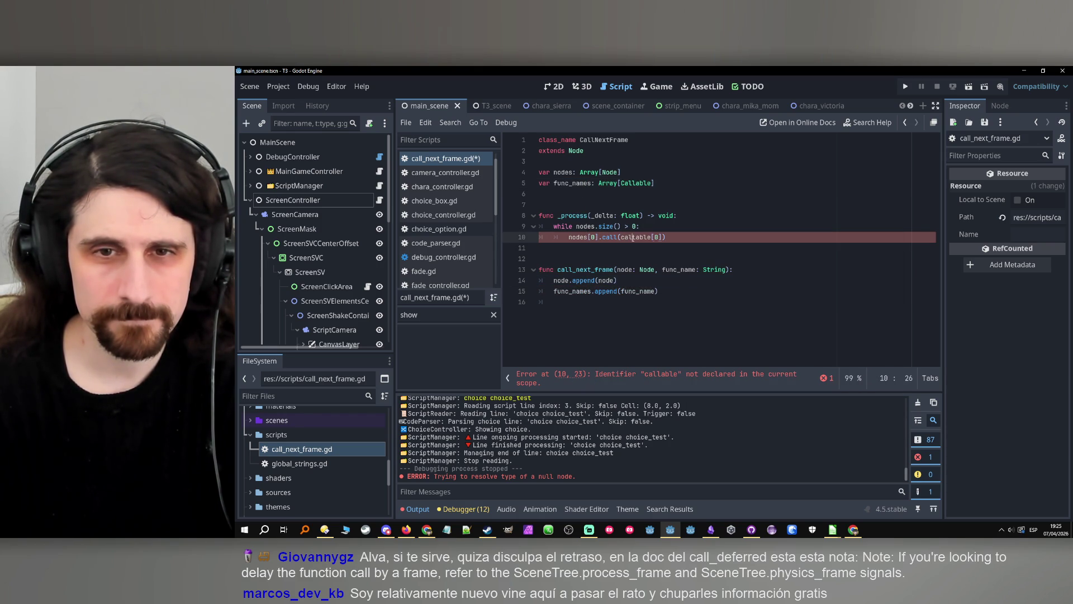
text(func_name)
click(693, 238)
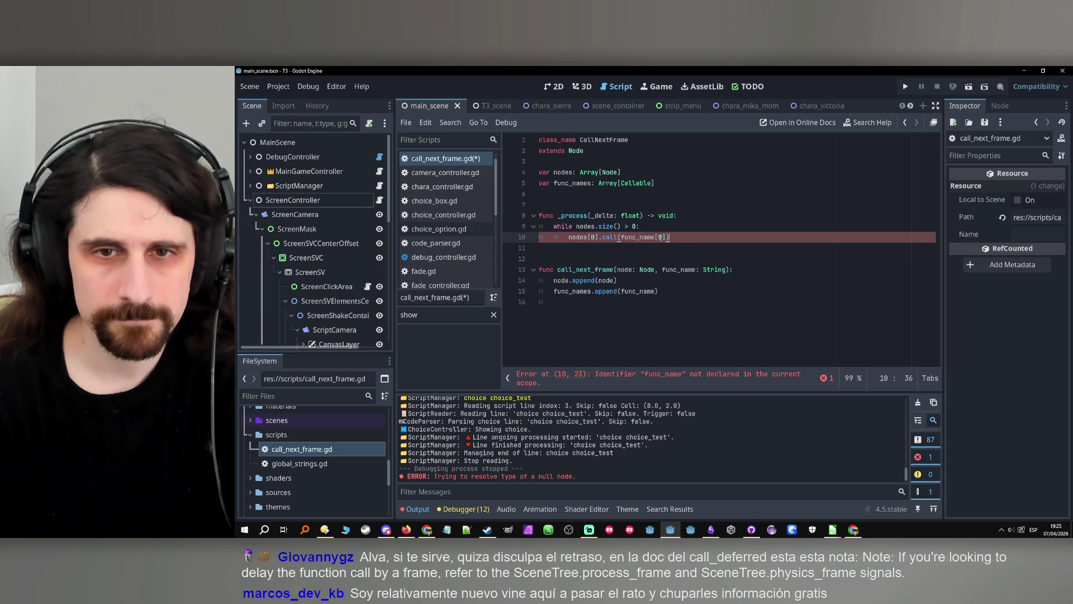
text(s)
click(761, 236)
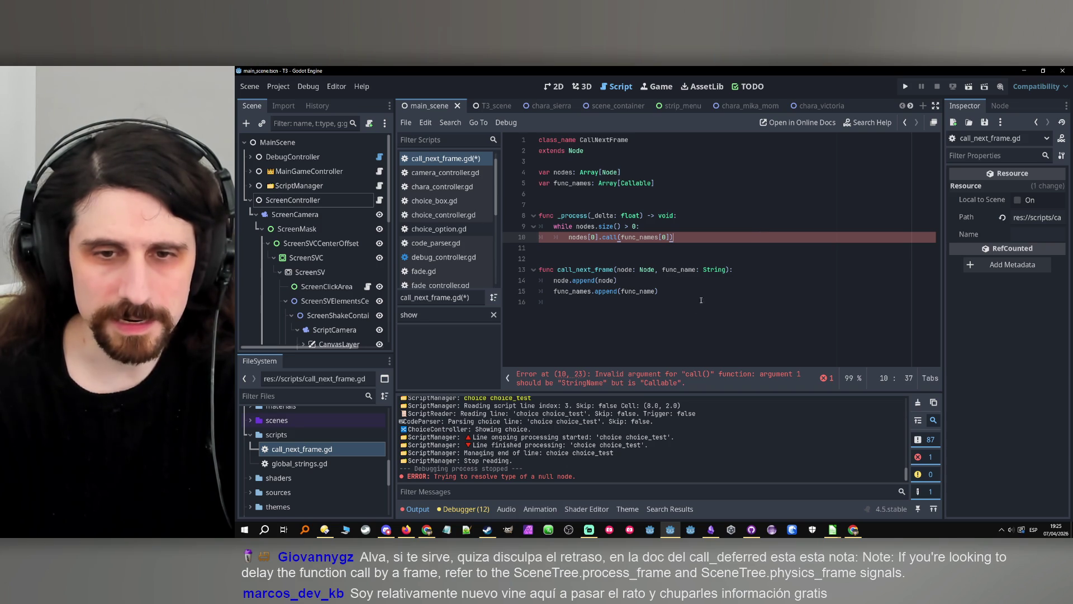
Retype the func_names element type as StringName and view the StringName class docs.
double_click(636, 183)
key(Caps_Lock)
key(Caps_Lock)
text(String)
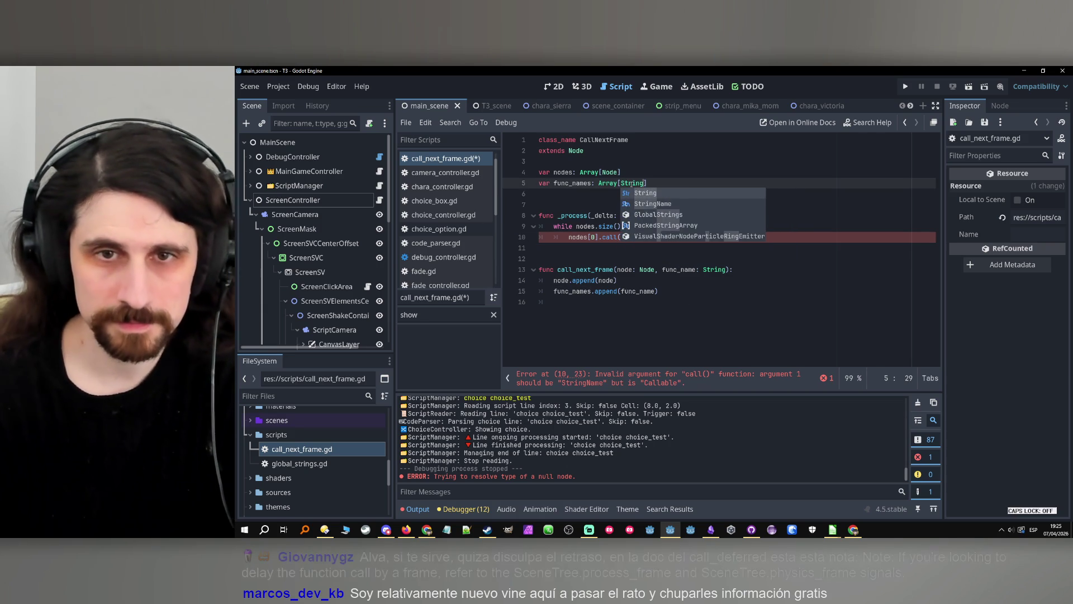
key(Return)
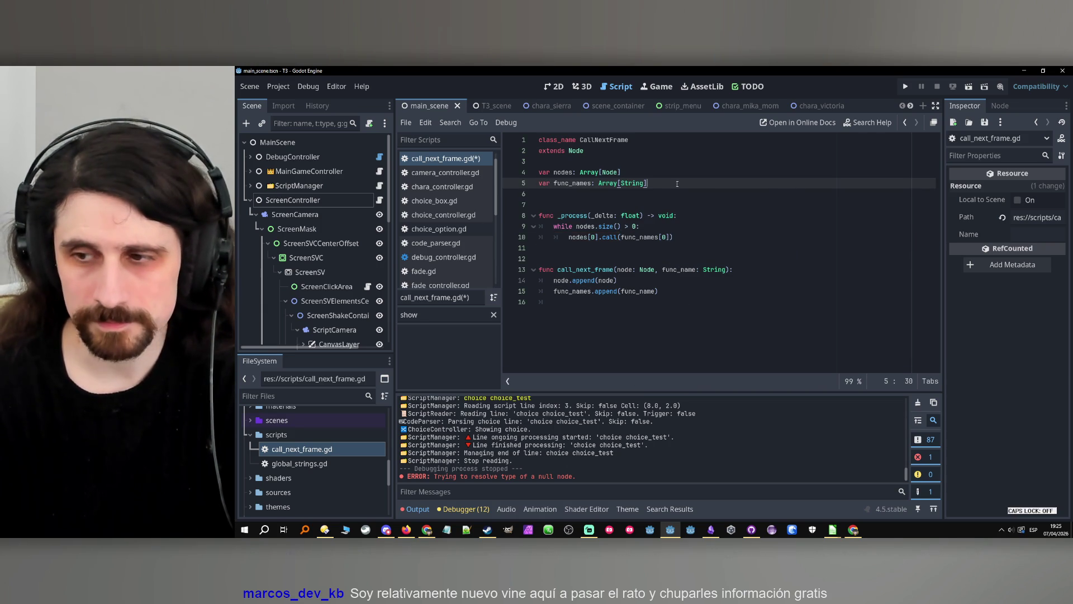
key(Up)
click(639, 184)
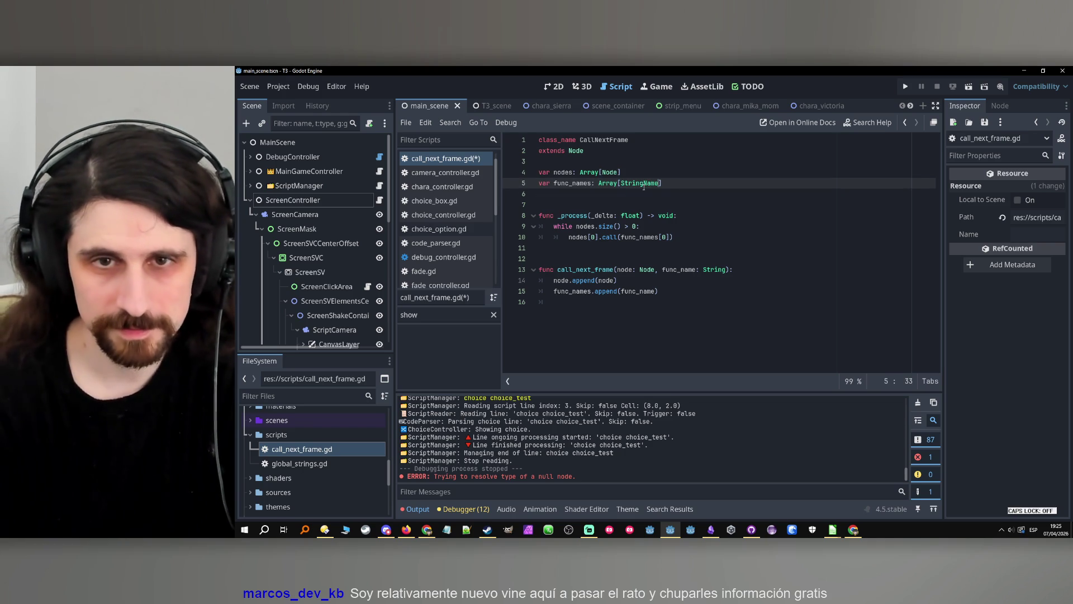
ctrl+click(643, 187)
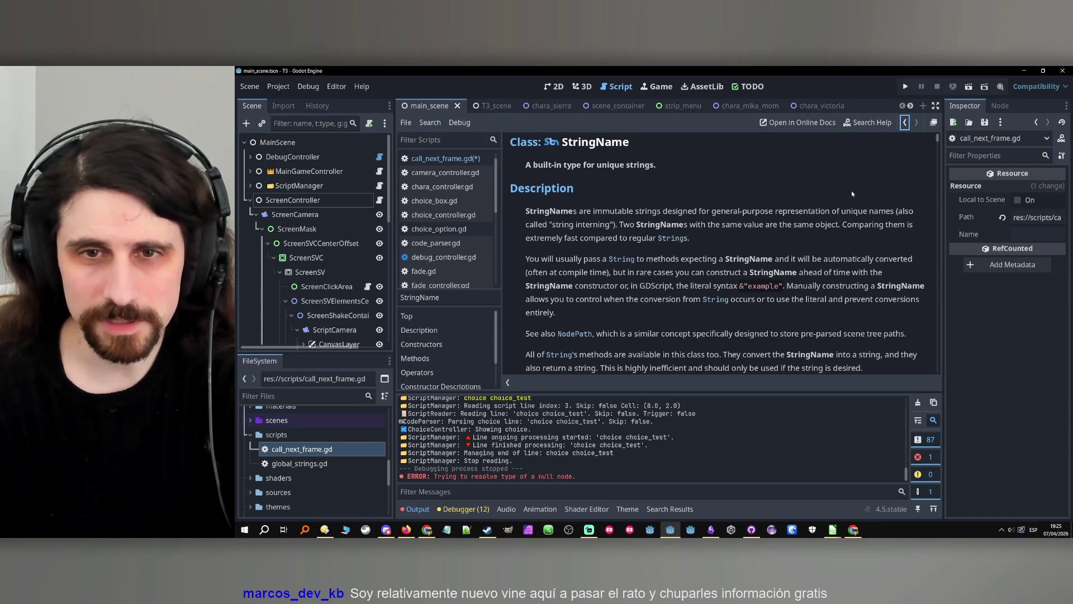
Back in the script, delete 'Name' so func_names is declared Array[String].
click(904, 124)
click(758, 220)
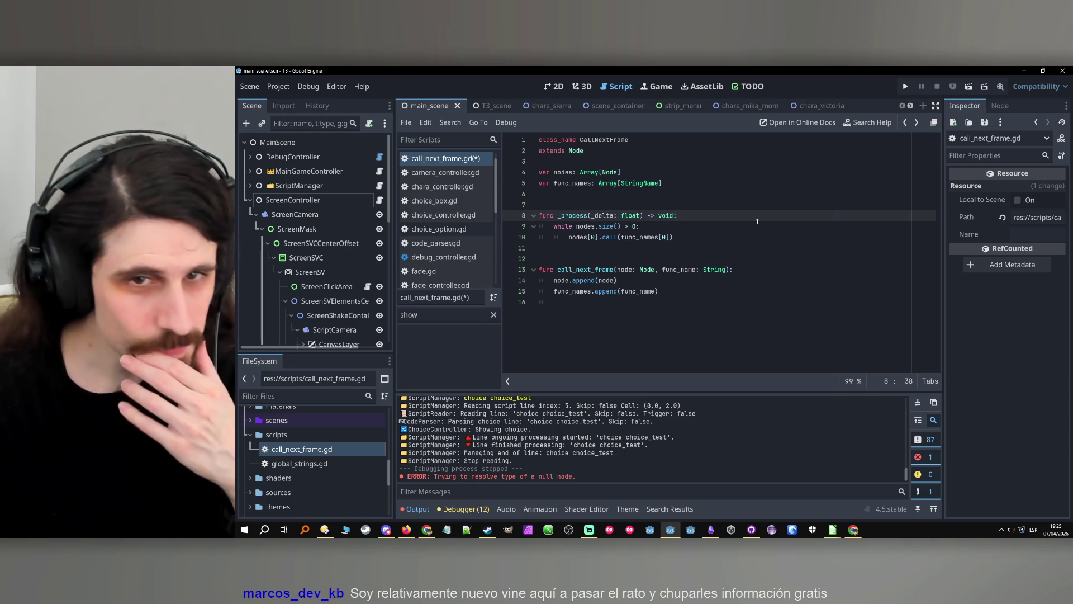
click(637, 183)
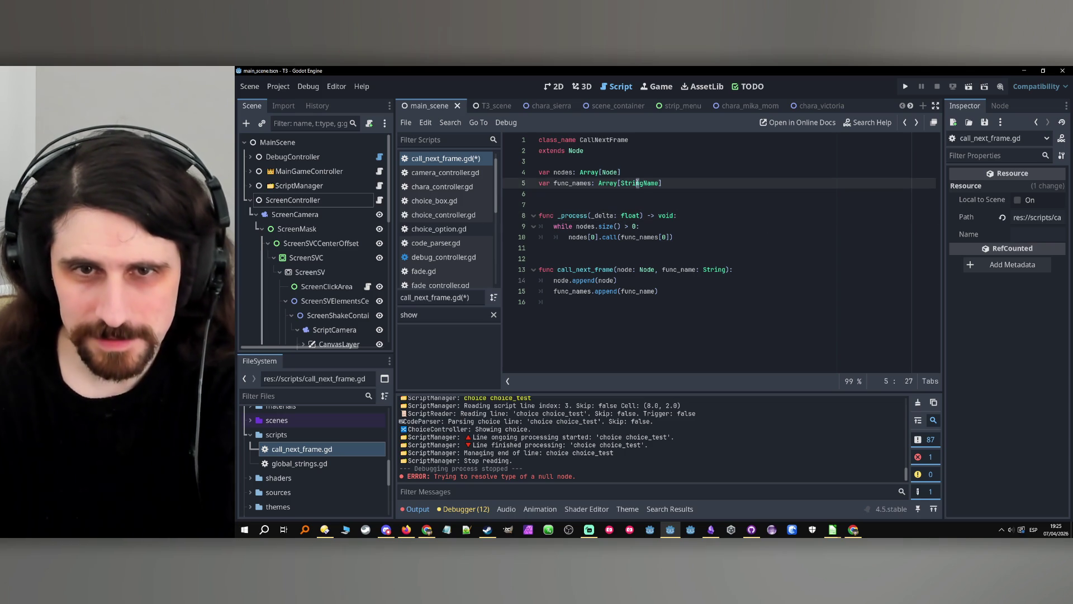
drag(642, 182, 660, 183)
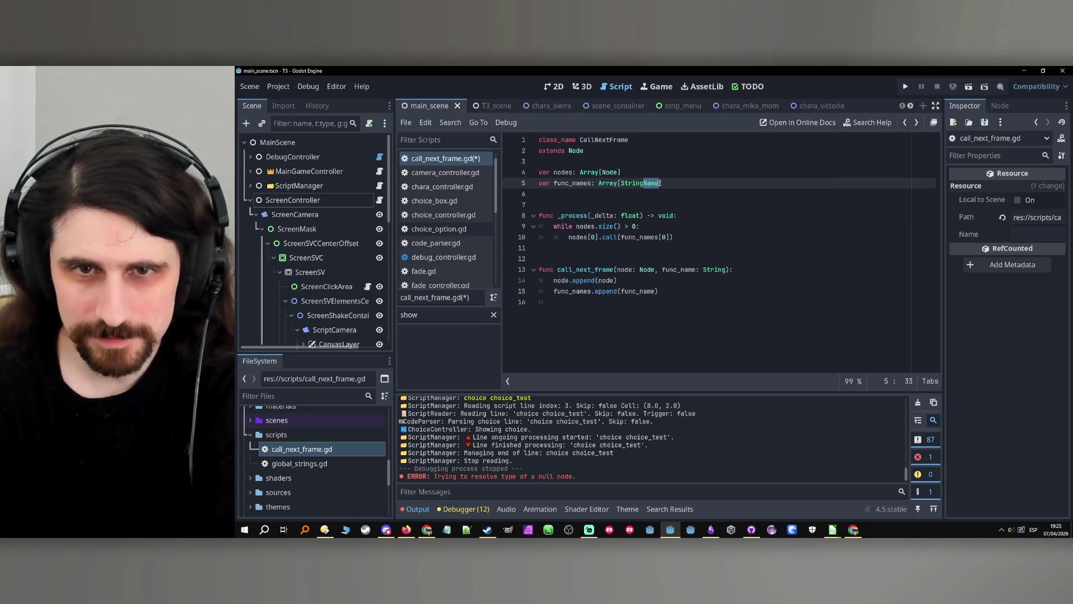
key(BackSpace)
click(722, 250)
click(710, 232)
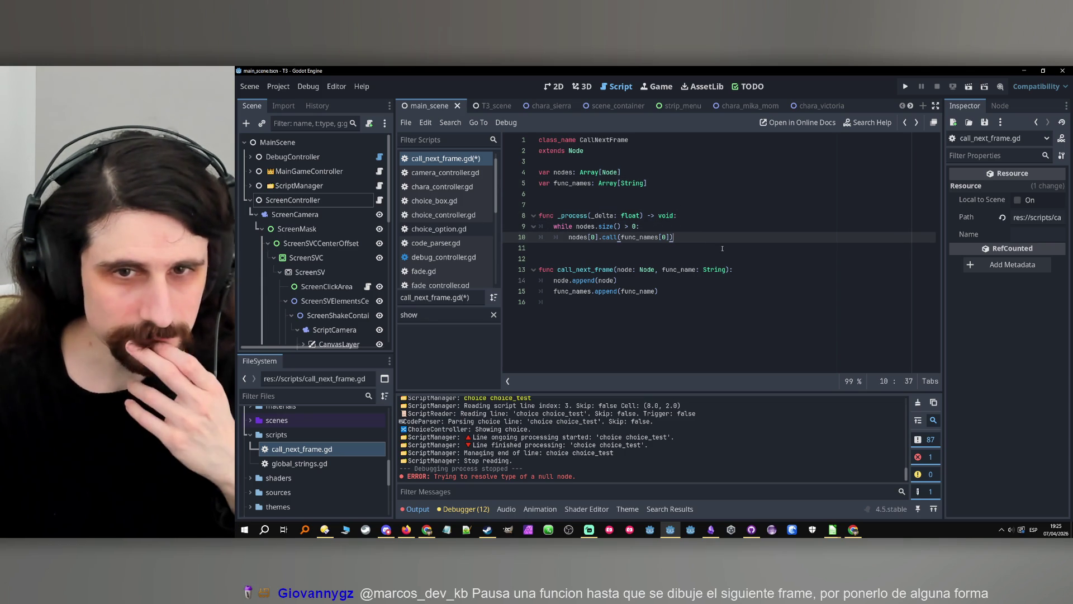
click(709, 282)
click(710, 293)
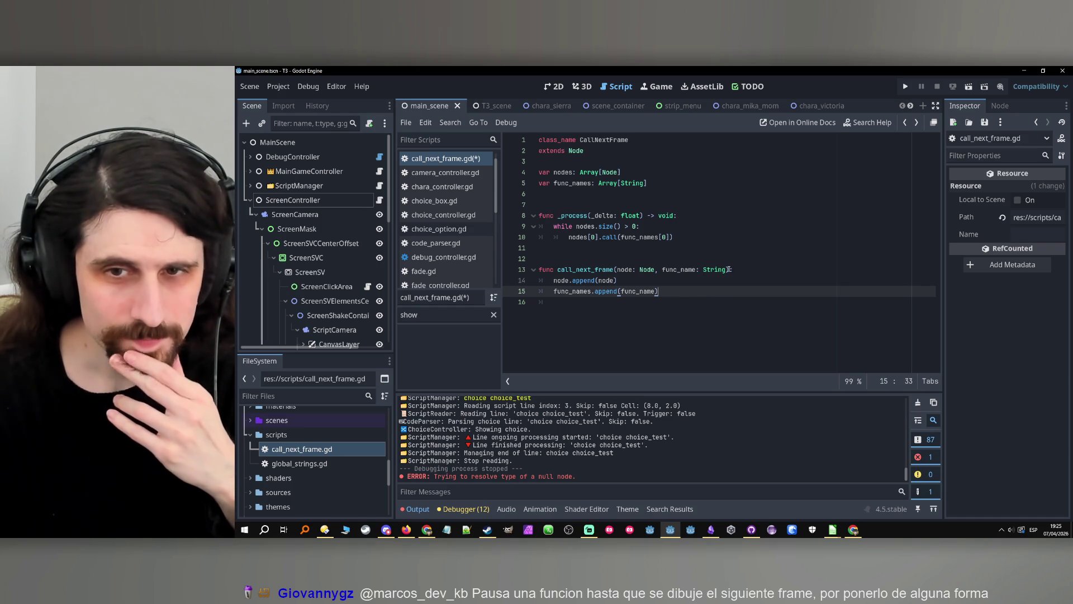
click(727, 269)
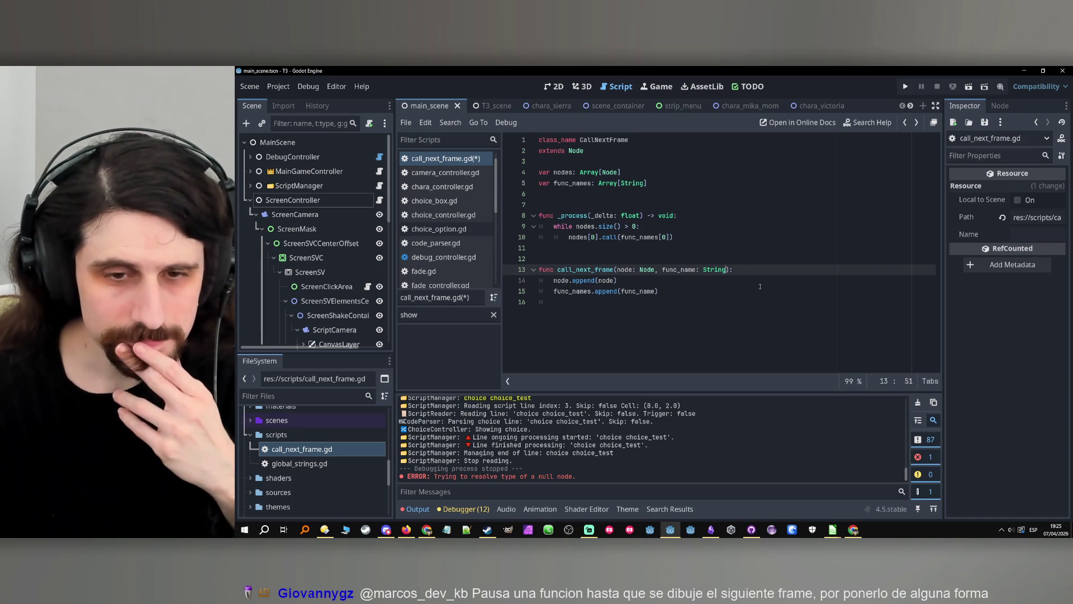
ctrl+click(613, 238)
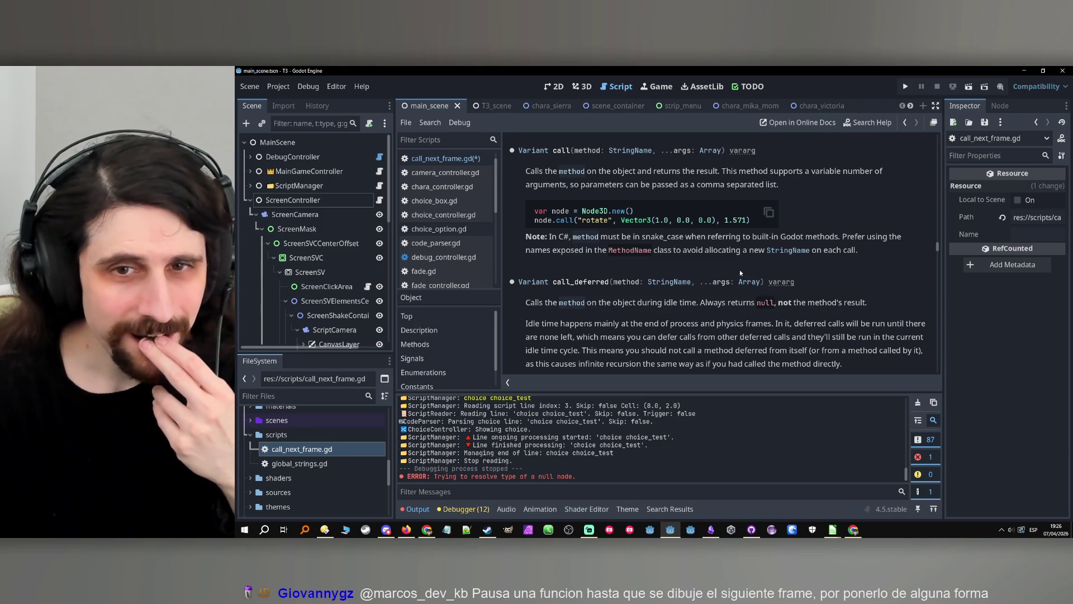
double_click(720, 283)
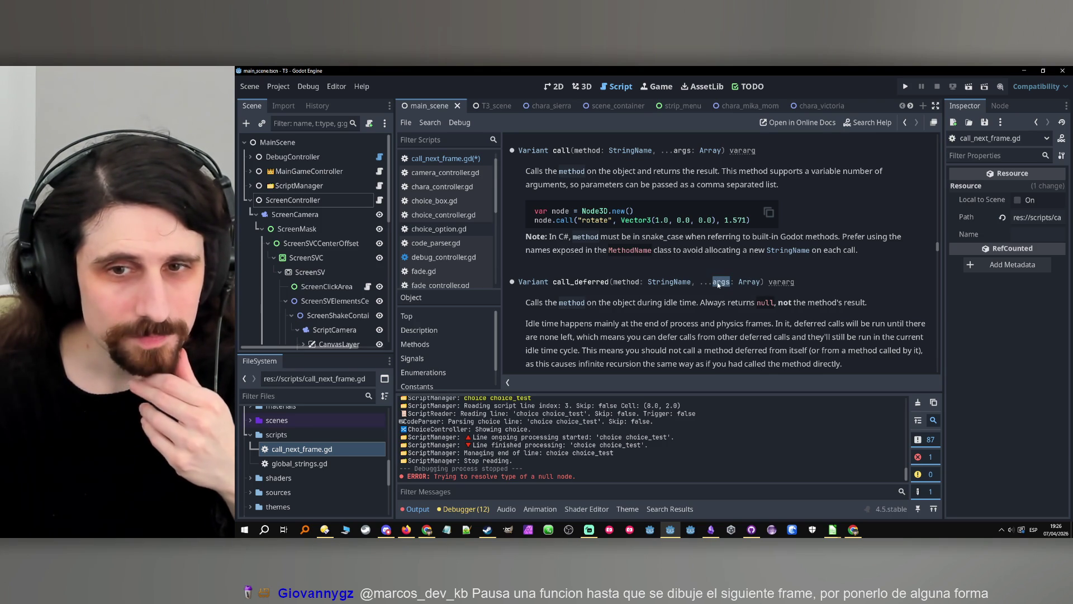
double_click(718, 283)
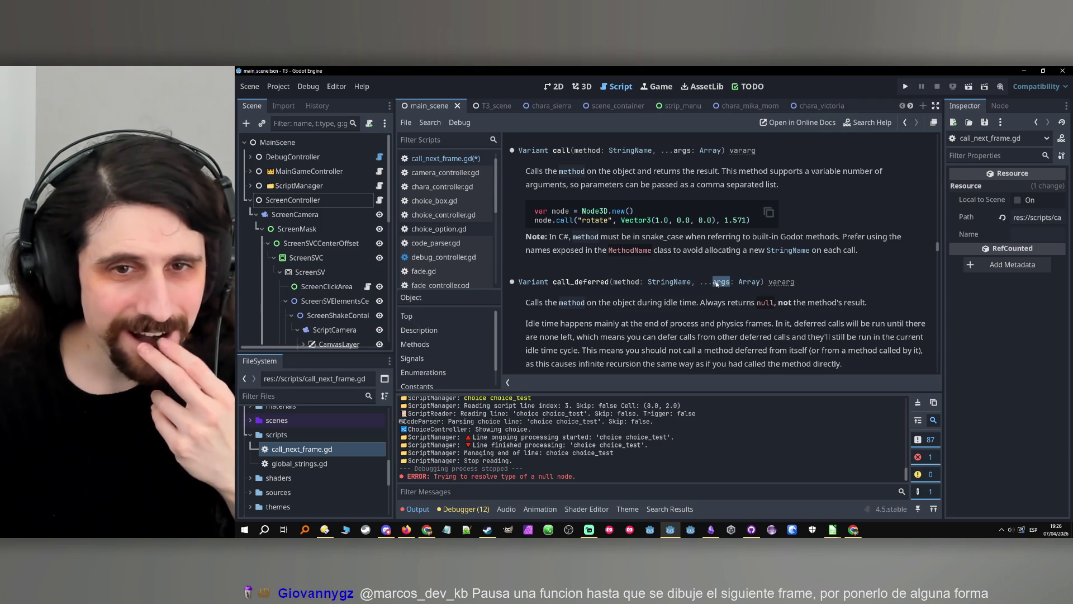
click(716, 284)
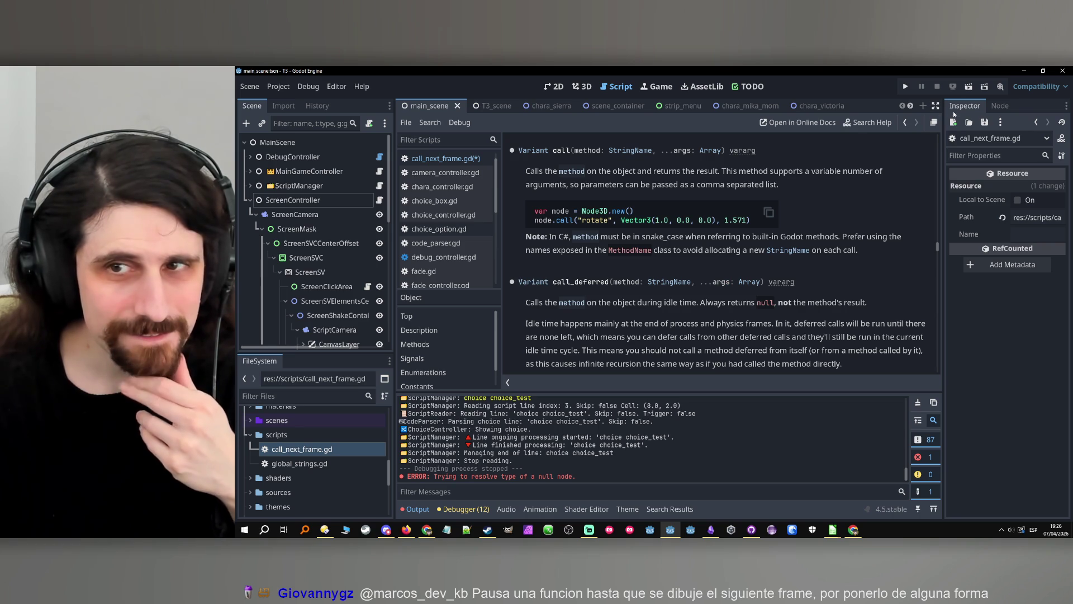
click(904, 123)
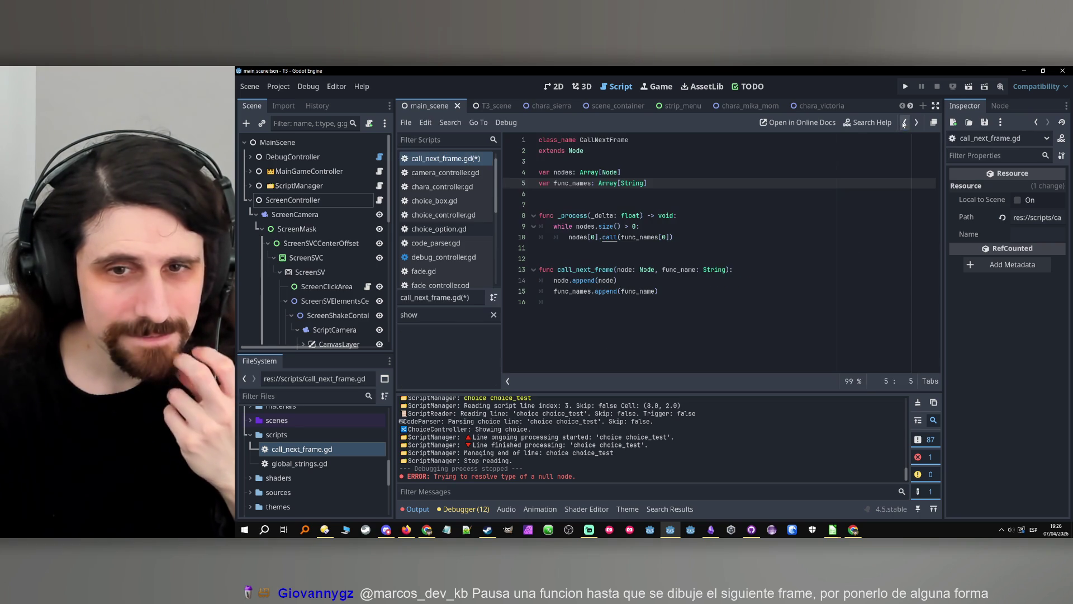
click(726, 270)
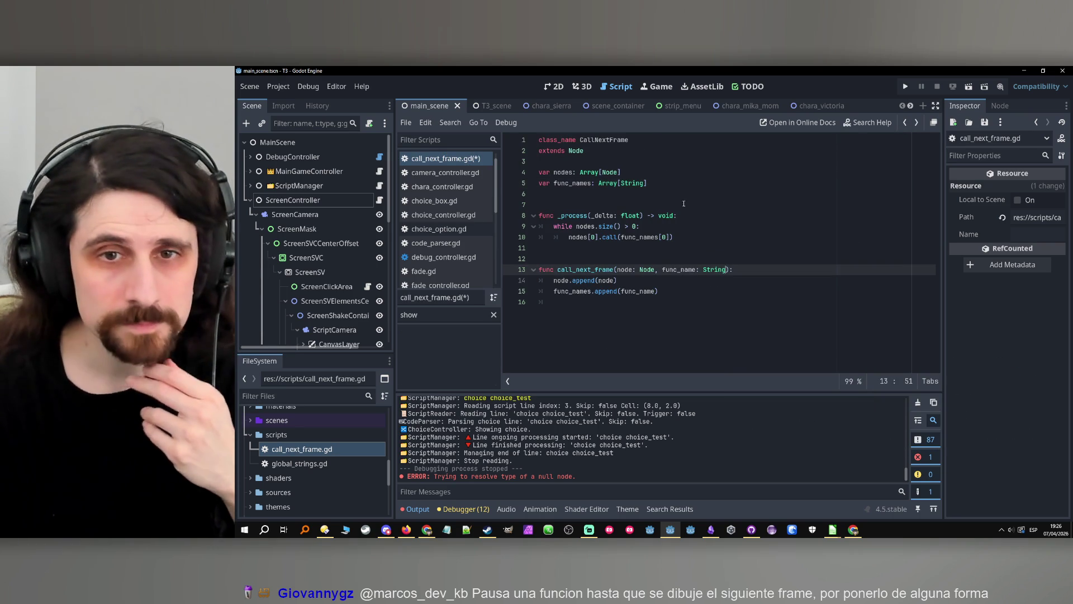
Declare 'var args: Array[Array]' on line 6.
click(683, 184)
click(679, 195)
text(v)
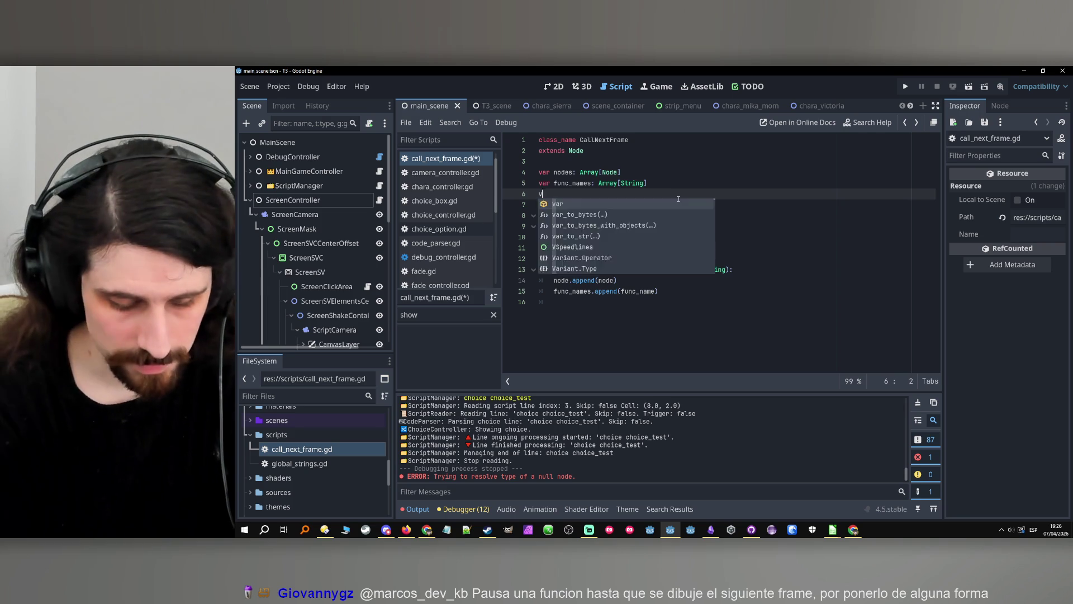
text(ar args: Array )
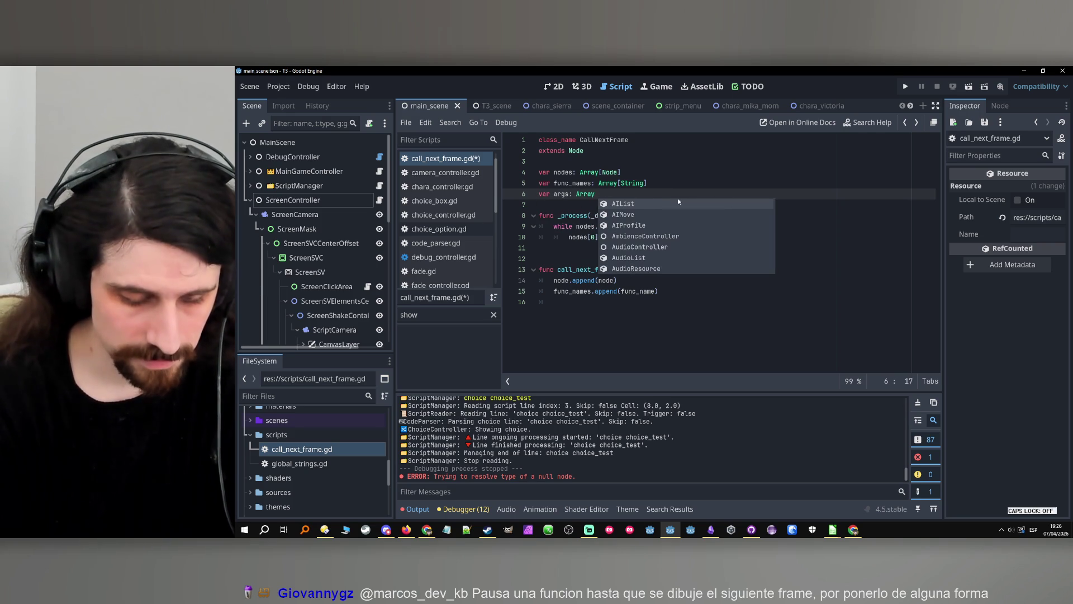
text(# Arrasy op)
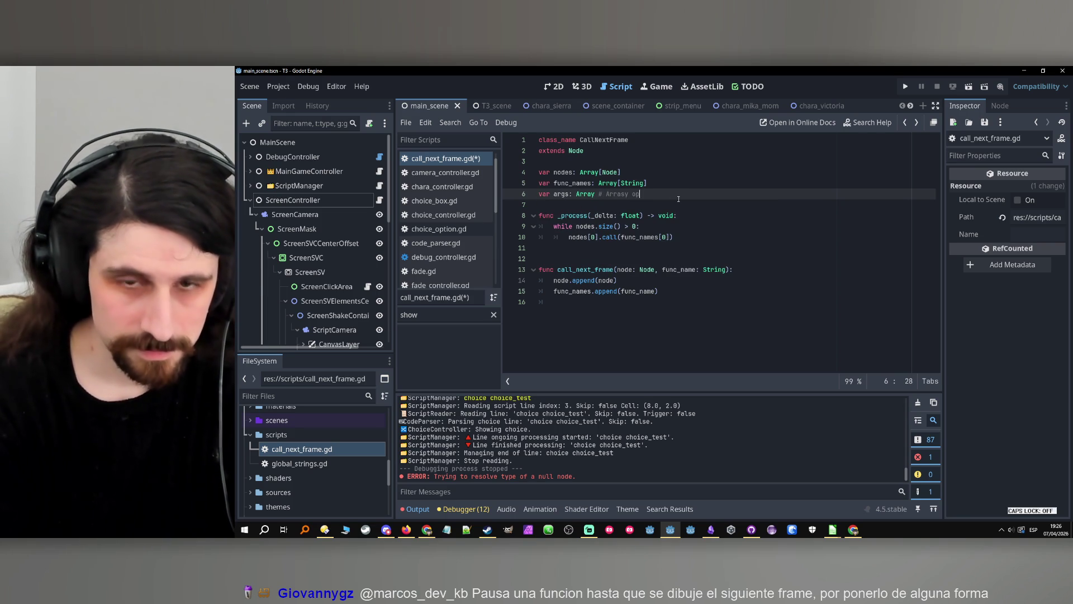
text(arrays)
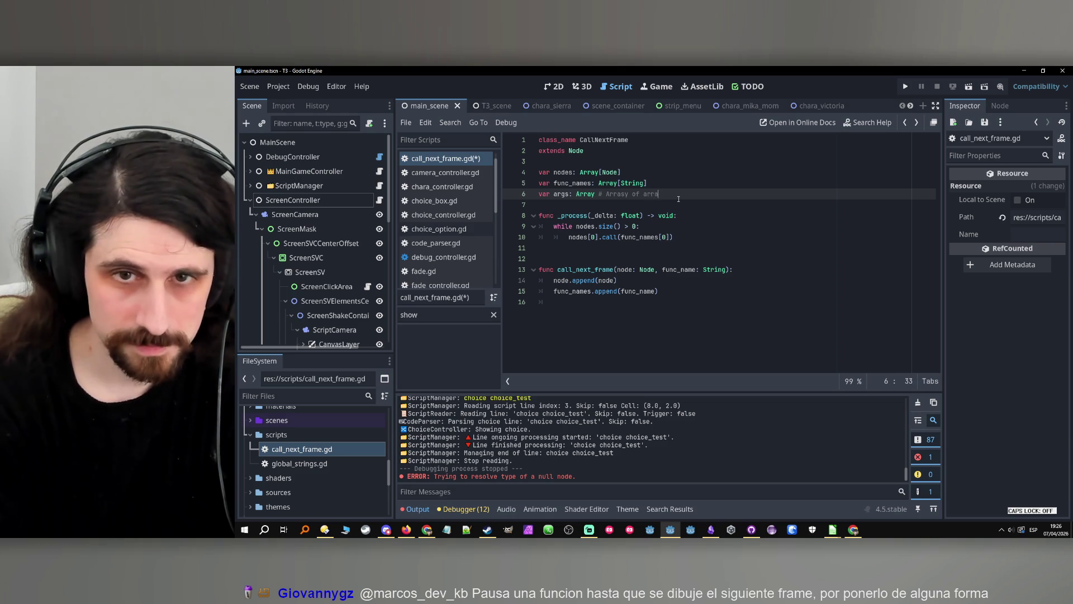
click(598, 194)
mouse_move(597, 193)
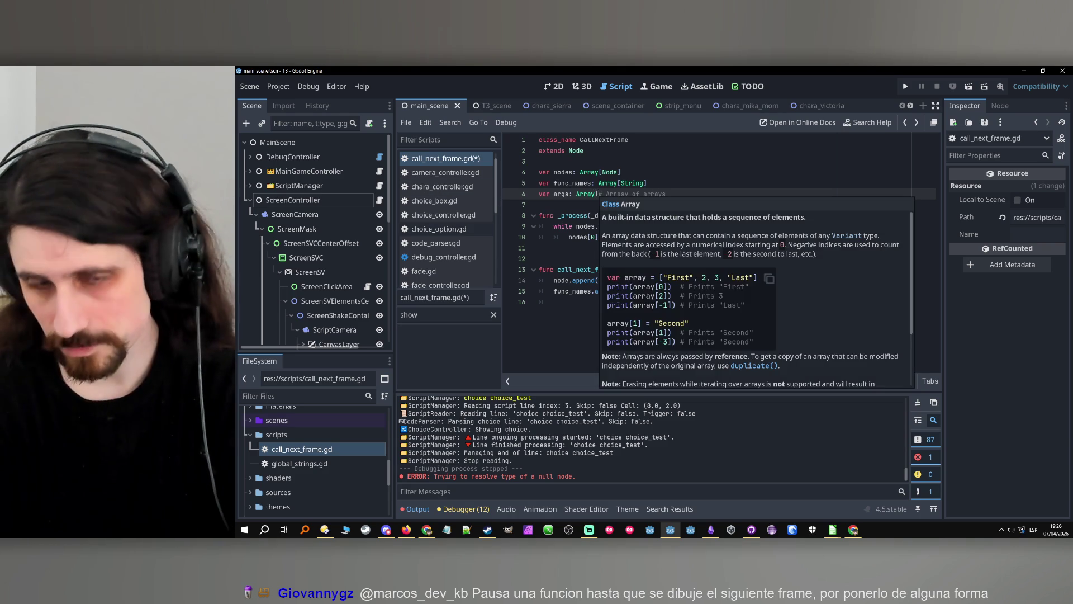
text([Array)
drag(692, 194, 628, 194)
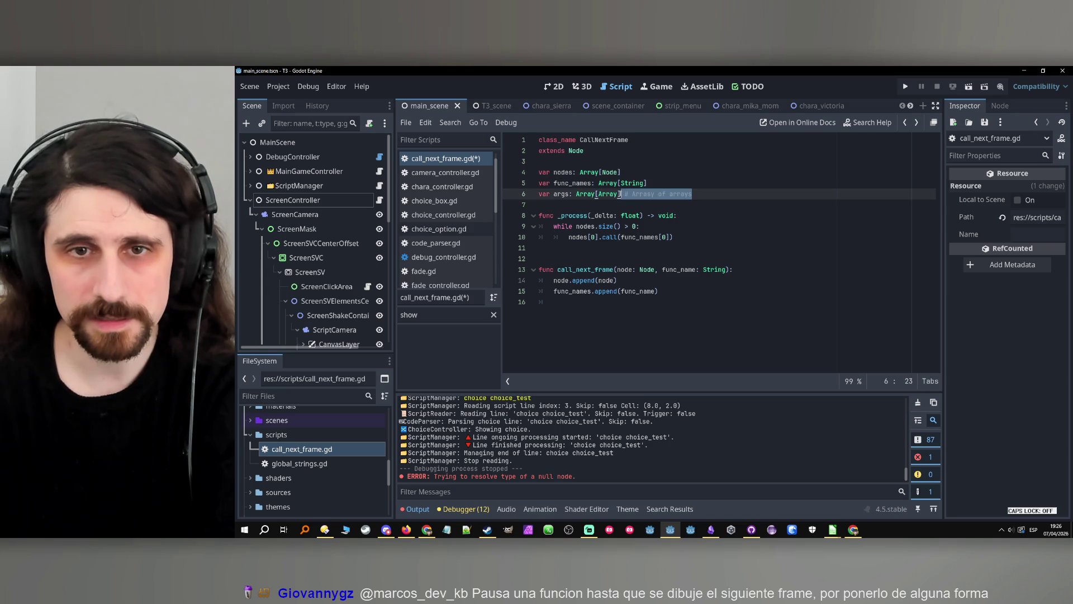
key(BackSpace)
key(BackSpace)
key(BackSpace)
Add an 'args: Array' parameter to call_next_frame and start args.append on line 16.
click(725, 270)
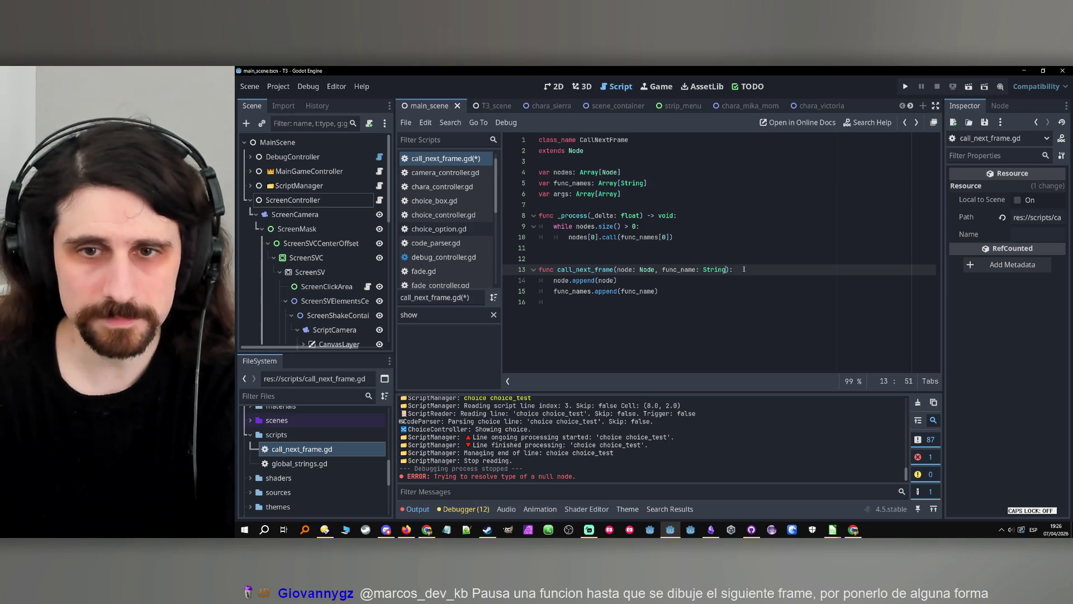
text(, args)
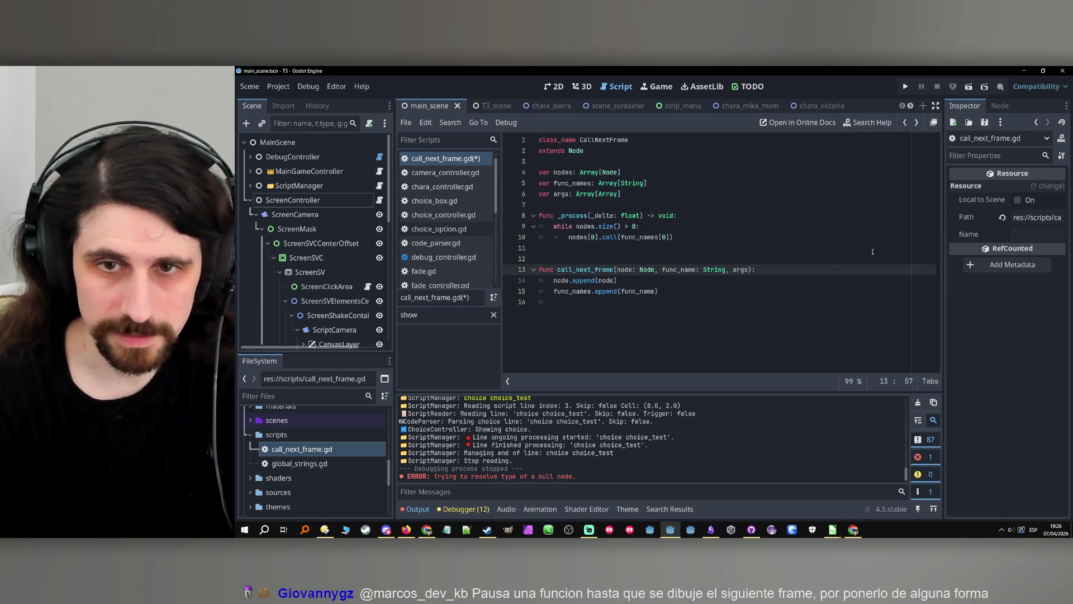
text(: Array)
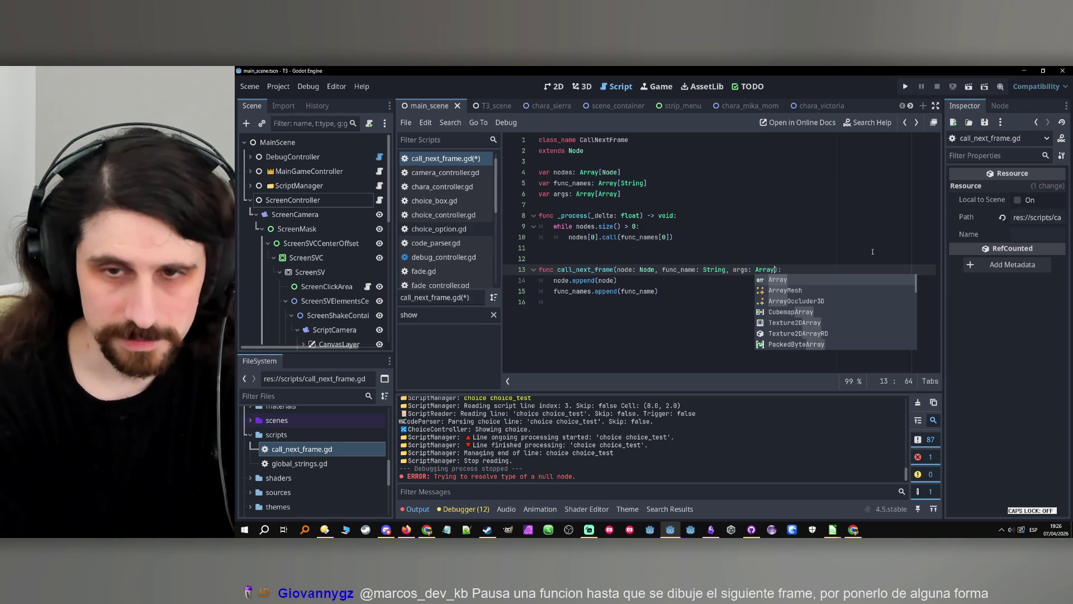
key(Escape)
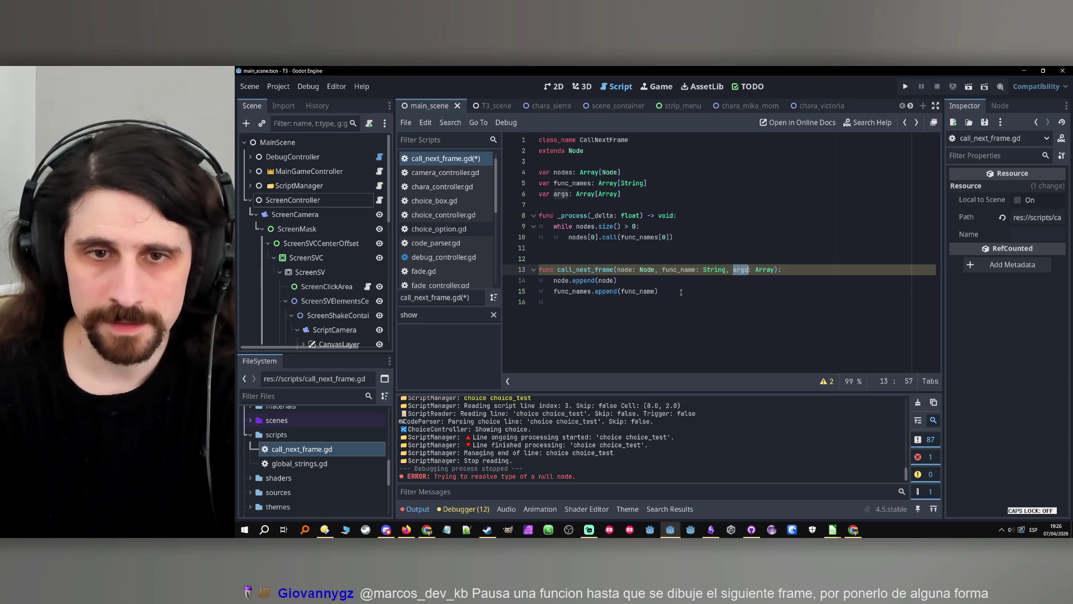
click(676, 293)
key(Down)
text(args.)
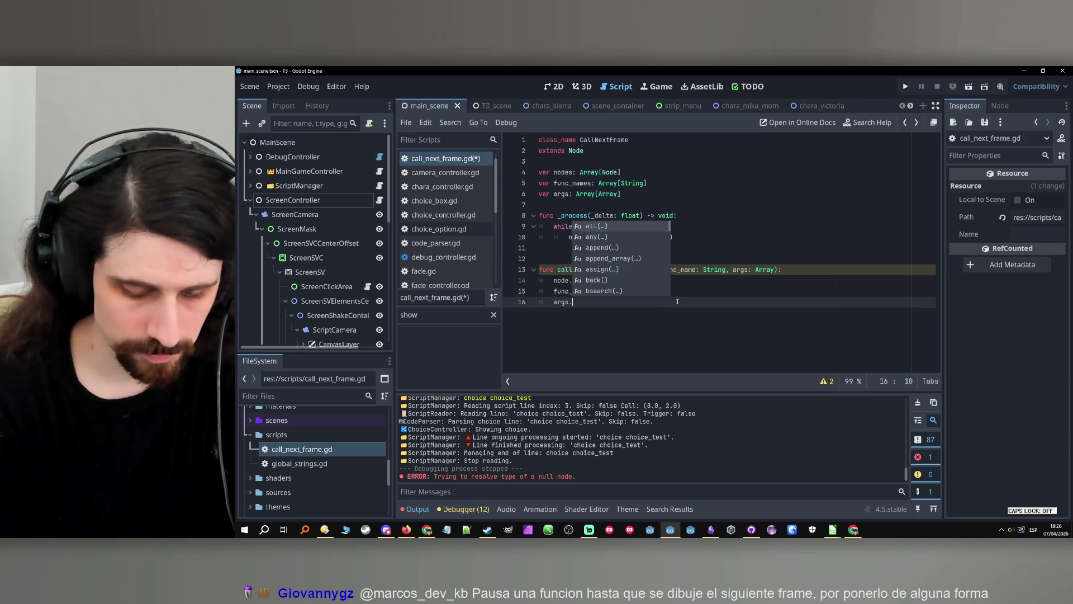
text(appen)
key(Return)
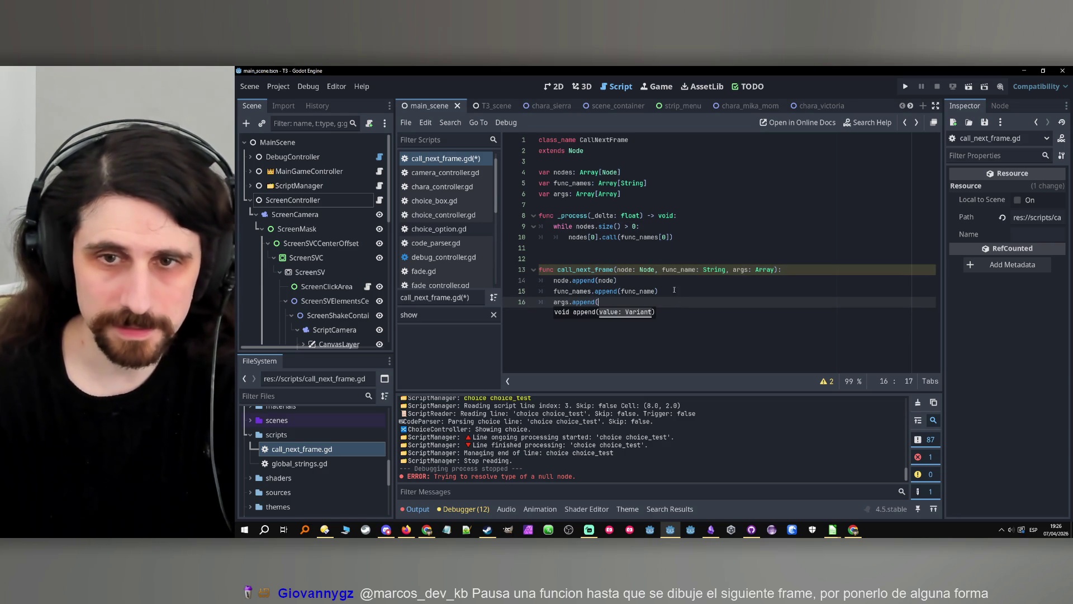
Rename the parameter to func_args and complete args.append(func_args).
double_click(740, 269)
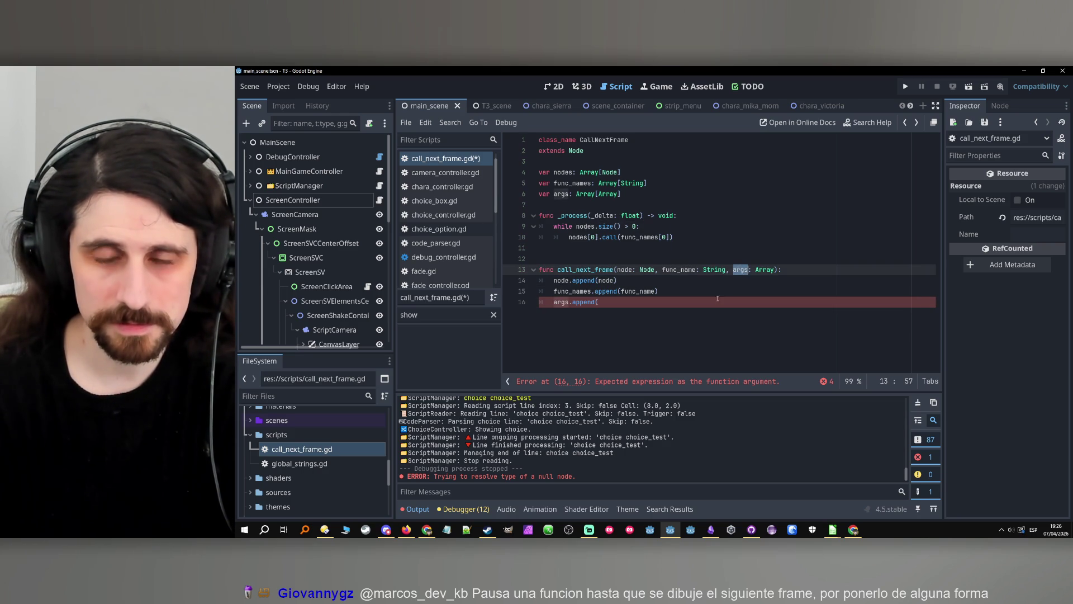
key(Left)
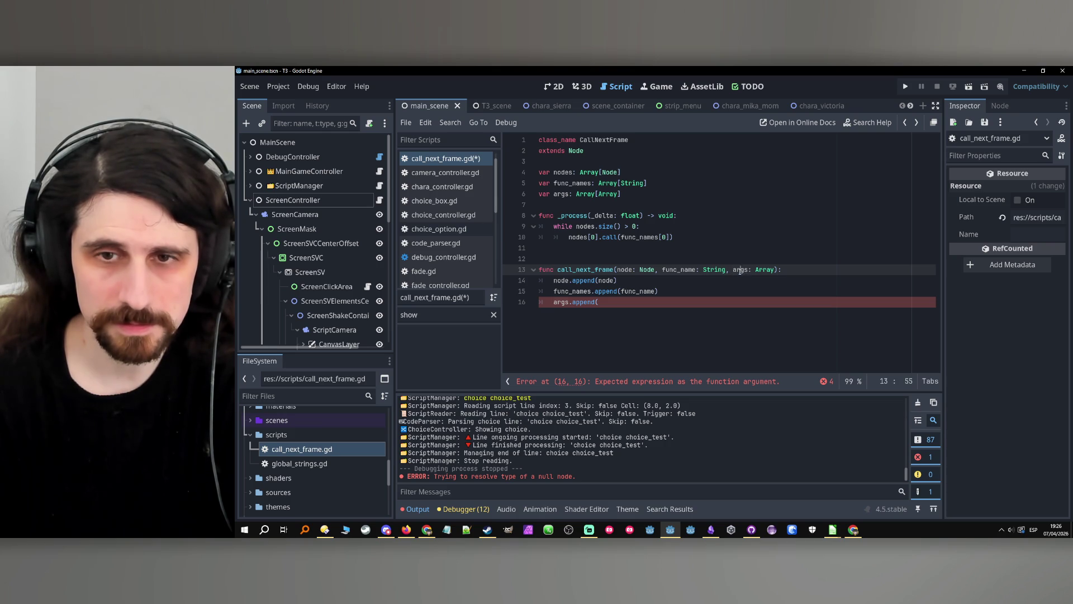
click(733, 270)
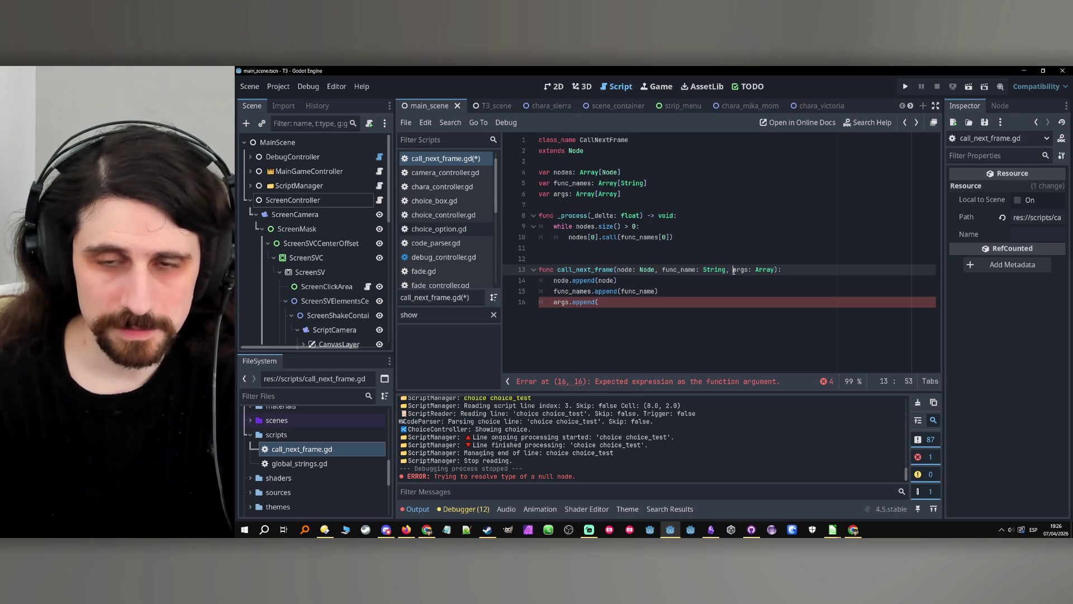
text(func)
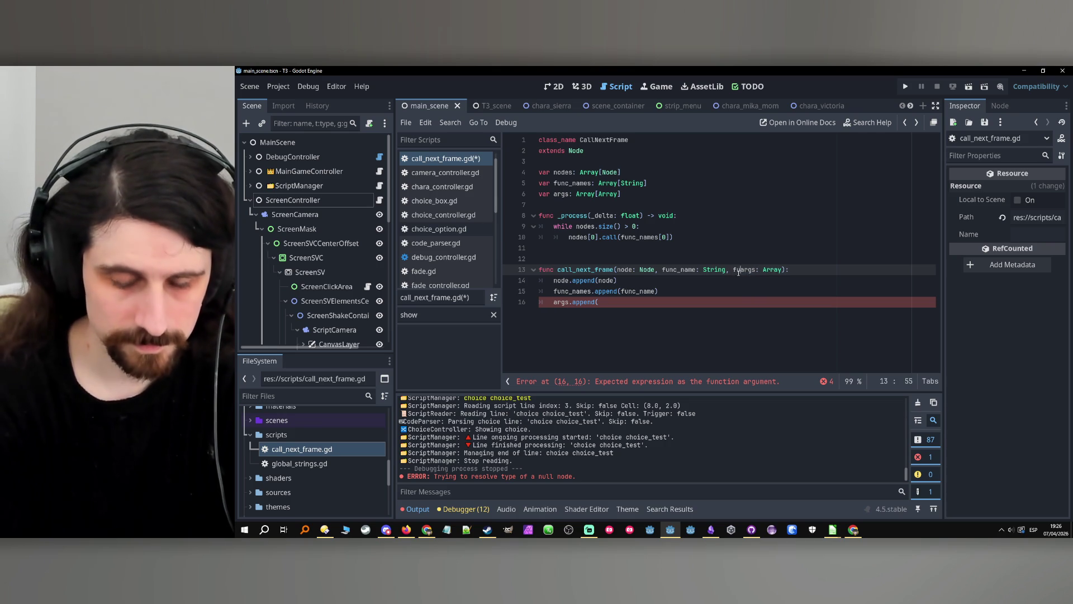
text(_)
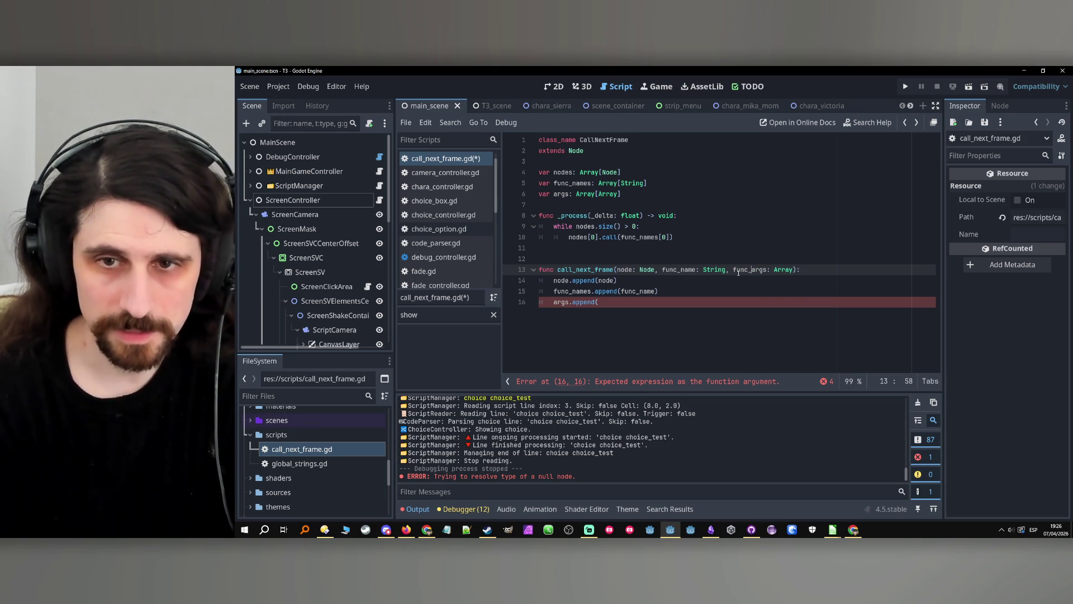
double_click(738, 271)
key(ctrl+c)
click(632, 312)
key(ctrl+v)
text())
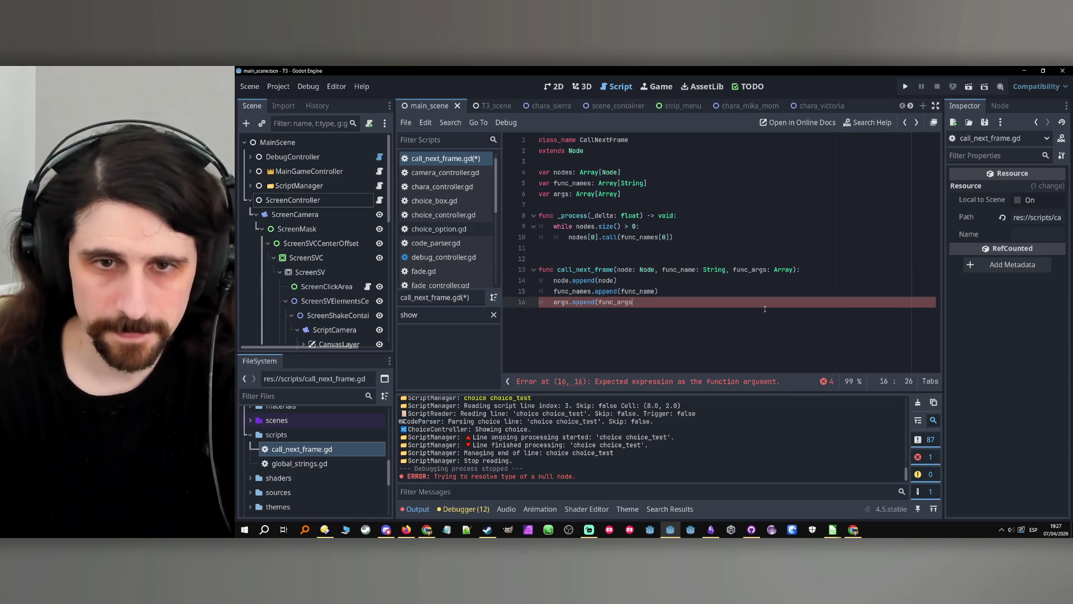
click(688, 240)
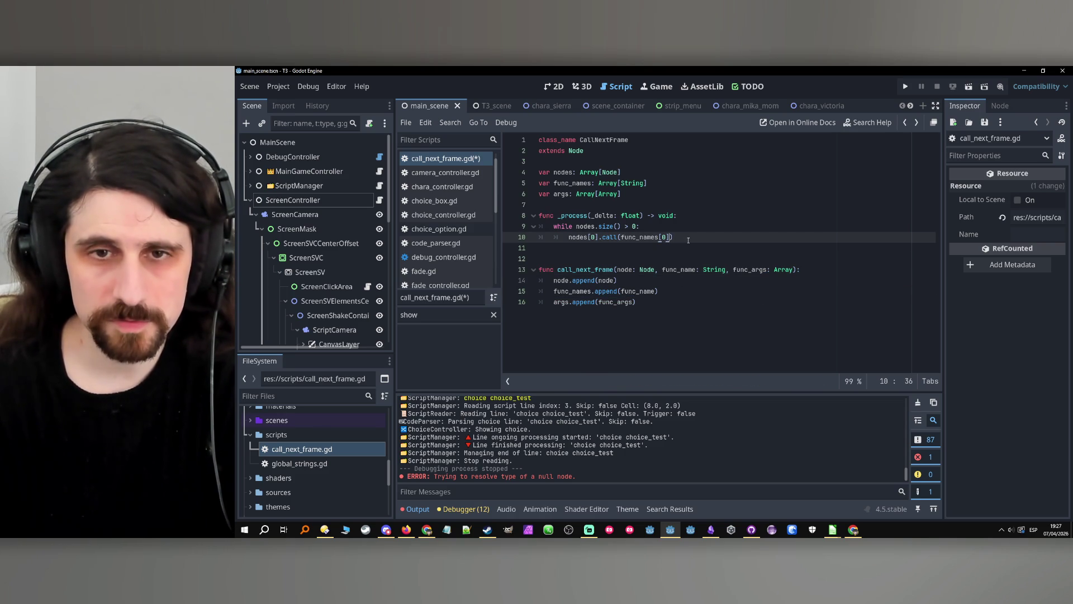